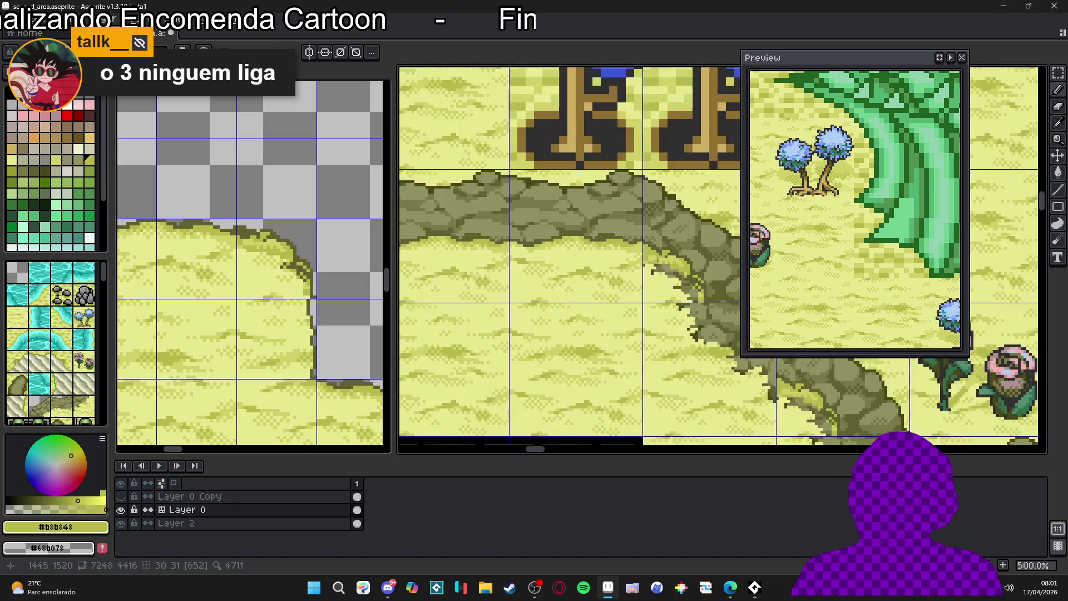
Sample the dark rock and light sand colours, check the tile grid, and switch to the pencil.
{"action": "left_click", "coordinate": [676, 225], "text": "alt"}
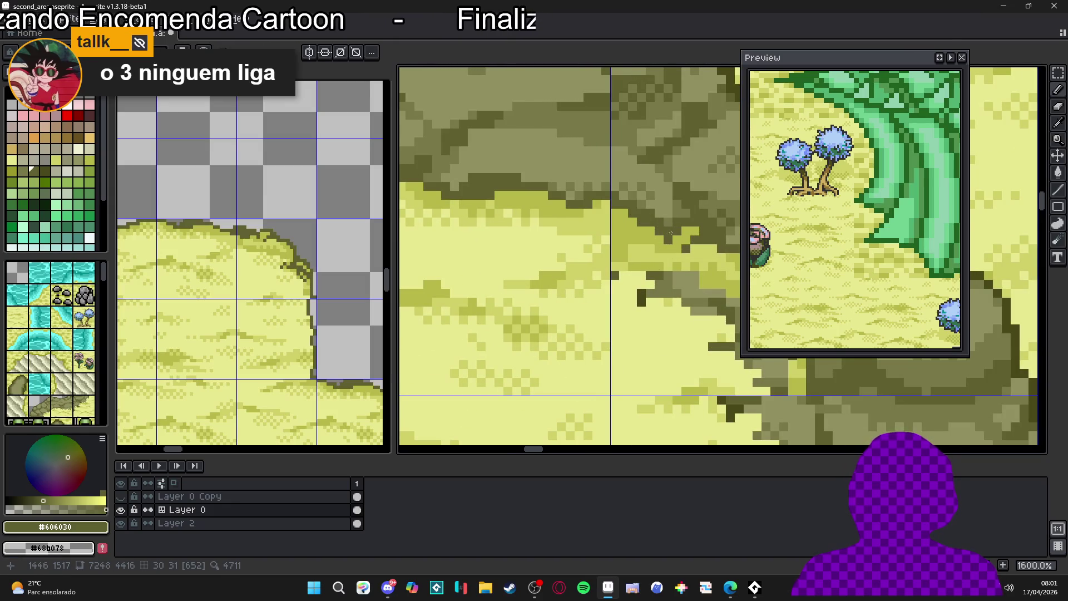
{"action": "scroll", "coordinate": [620, 255], "scroll_direction": "down", "scroll_amount": 5}
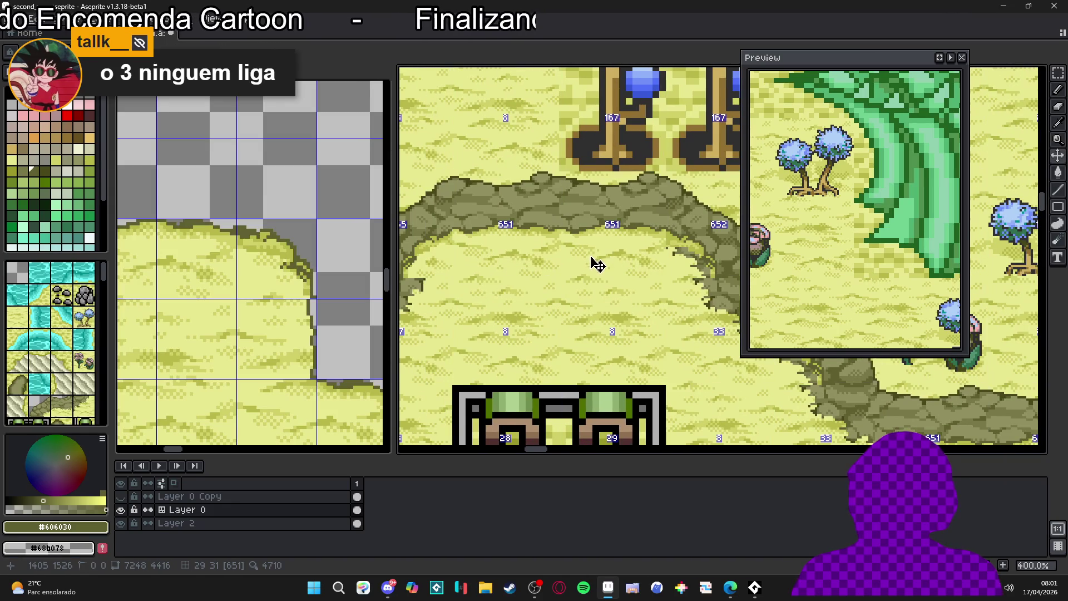
{"action": "key", "text": "Tab"}
{"action": "mouse_move", "coordinate": [463, 250]}
{"action": "left_mouse_down"}
{"action": "mouse_move", "coordinate": [488, 257]}
{"action": "mouse_move", "coordinate": [462, 252]}
{"action": "left_mouse_up"}
{"action": "key", "text": "Tab"}
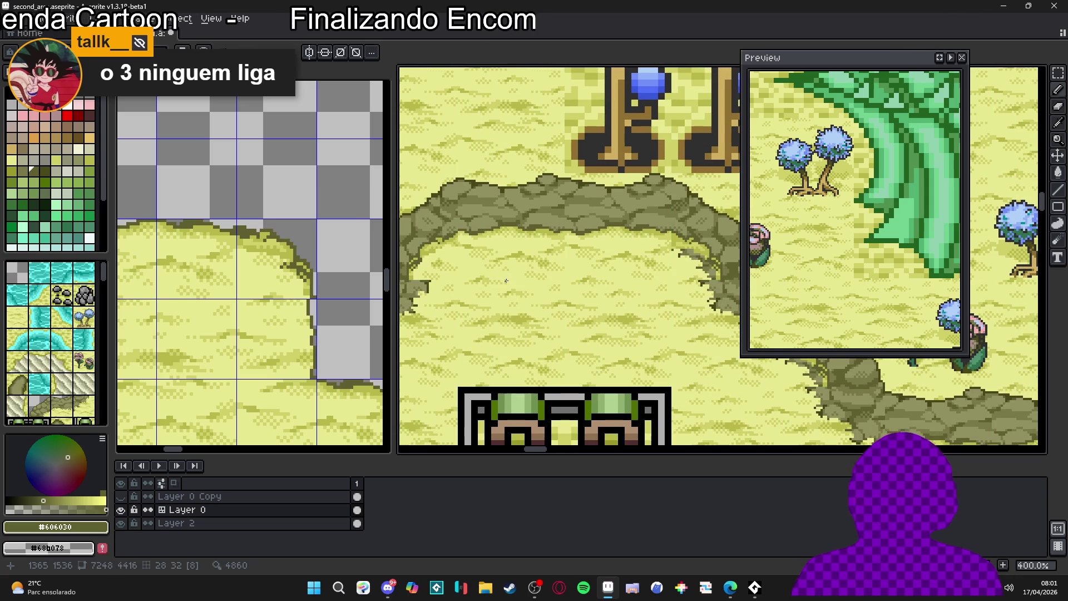
{"action": "scroll", "coordinate": [627, 241], "scroll_direction": "up", "scroll_amount": 3}
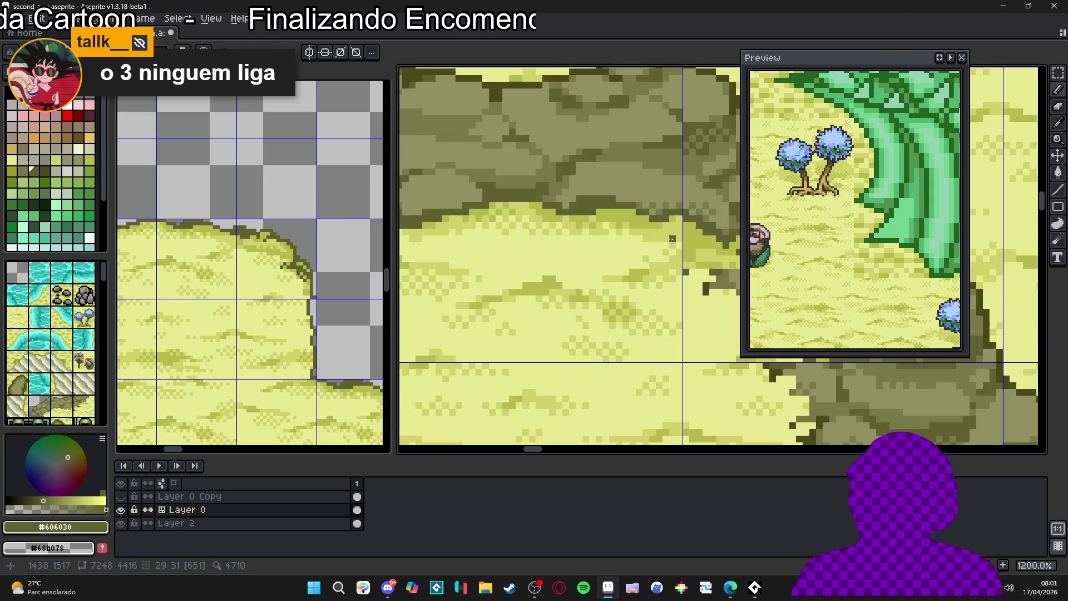
{"action": "left_click", "coordinate": [688, 247], "text": "alt"}
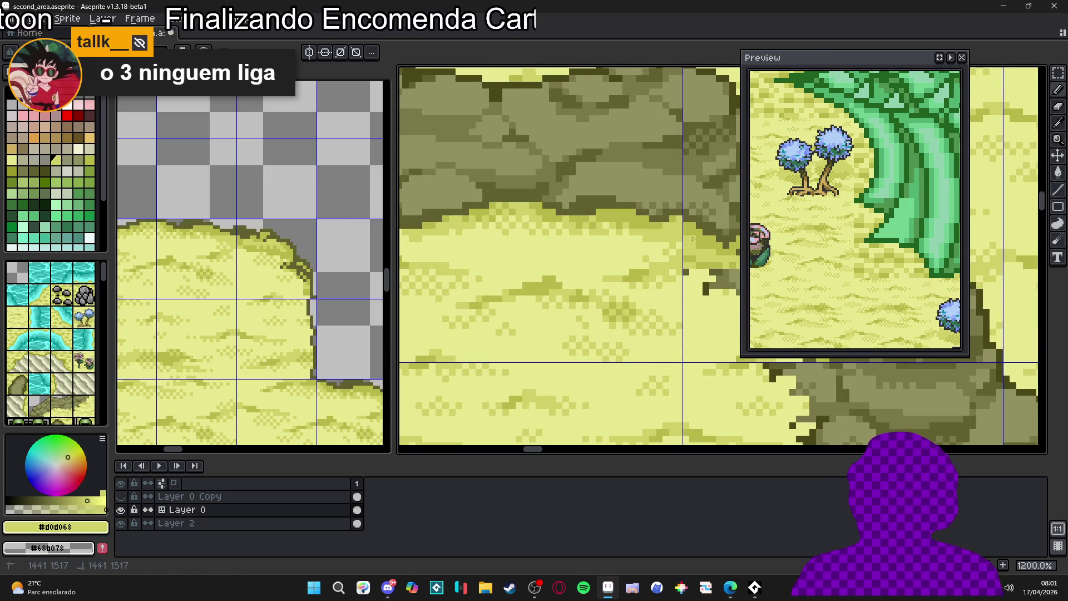
{"action": "scroll", "coordinate": [692, 242], "scroll_direction": "down", "scroll_amount": 4}
{"action": "key", "text": "v"}
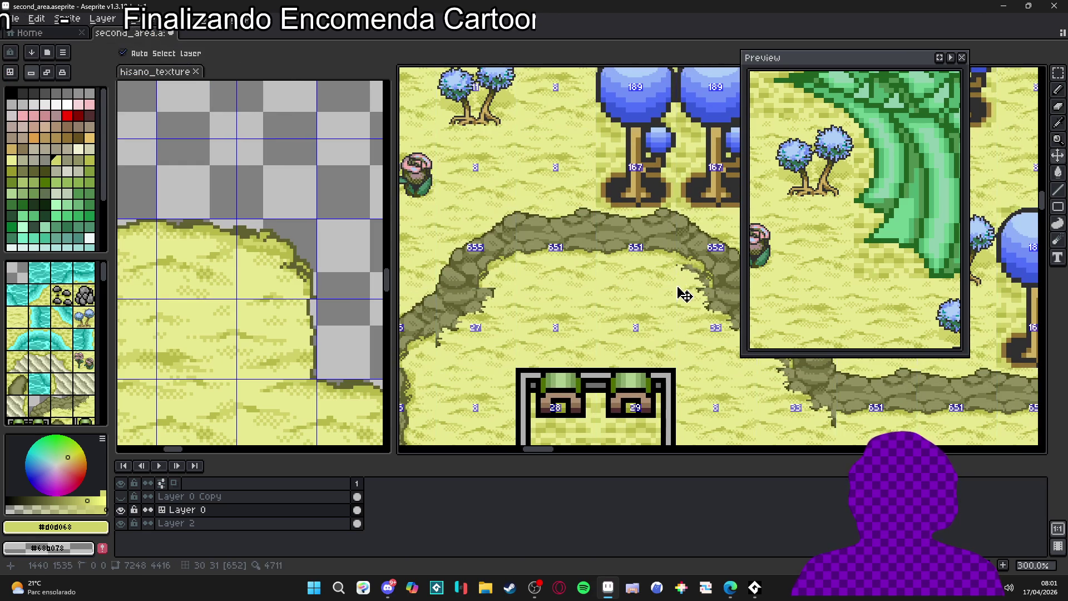
{"action": "key", "text": "b"}
{"action": "scroll", "coordinate": [687, 284], "scroll_direction": "up", "scroll_amount": 2}
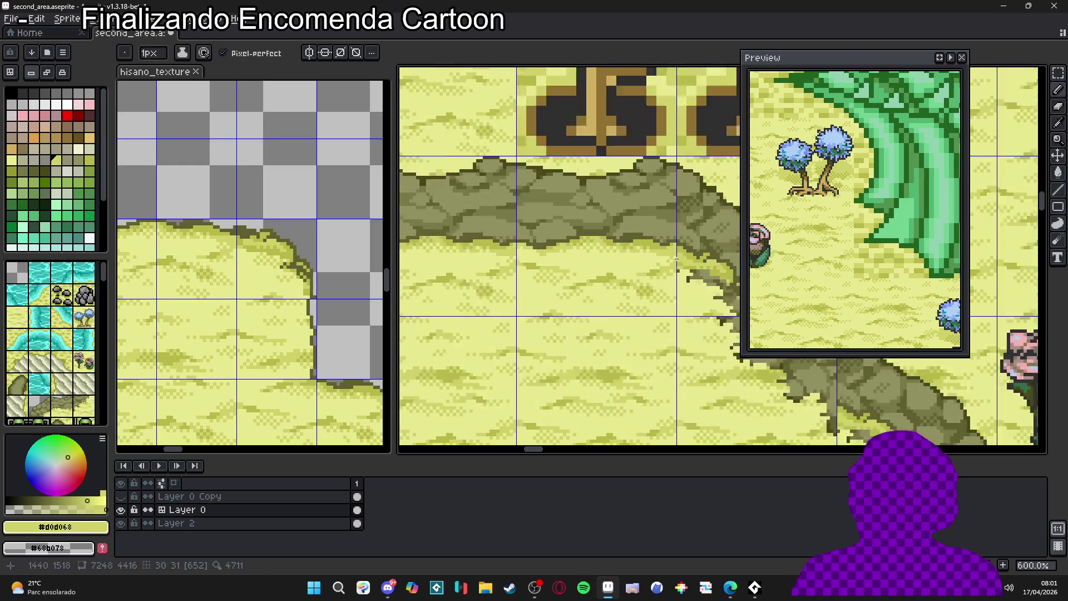
Pan right along the map with the grid toggled, then sample the mid sand colour at the cliff edge.
{"action": "left_click_drag", "start_coordinate": [685, 271], "coordinate": [688, 271]}
{"action": "key", "text": "ctrl+apostrophe"}
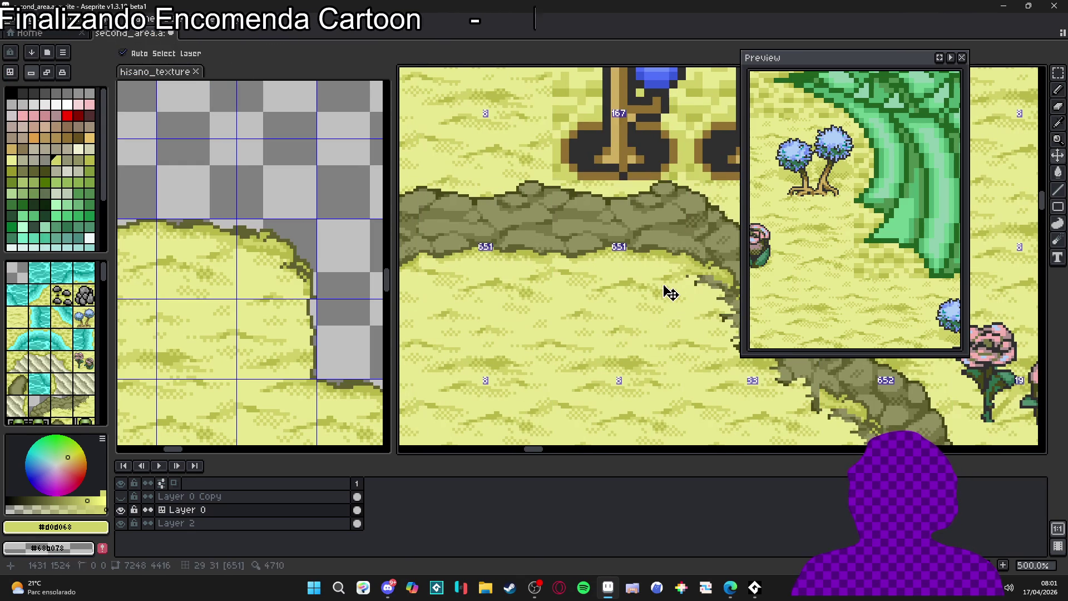
{"action": "left_click_drag", "start_coordinate": [488, 289], "coordinate": [528, 294]}
{"action": "key", "text": "ctrl+apostrophe"}
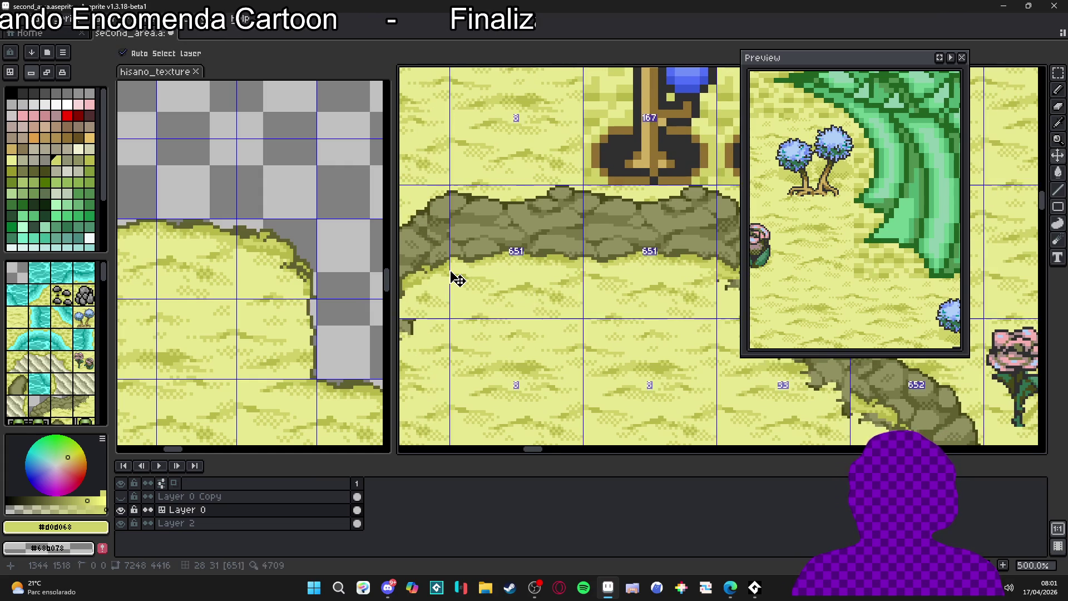
{"action": "scroll", "coordinate": [452, 278], "scroll_direction": "up", "scroll_amount": 5}
{"action": "scroll", "coordinate": [451, 271], "scroll_direction": "down", "scroll_amount": 2}
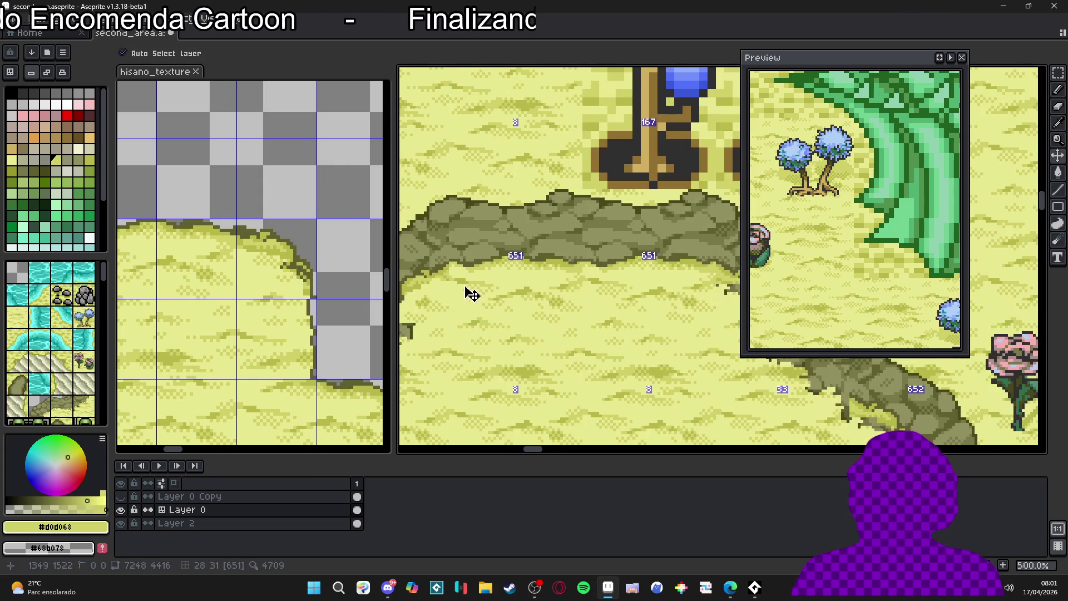
{"action": "scroll", "coordinate": [444, 270], "scroll_direction": "up", "scroll_amount": 1}
{"action": "scroll", "coordinate": [443, 271], "scroll_direction": "up", "scroll_amount": 1}
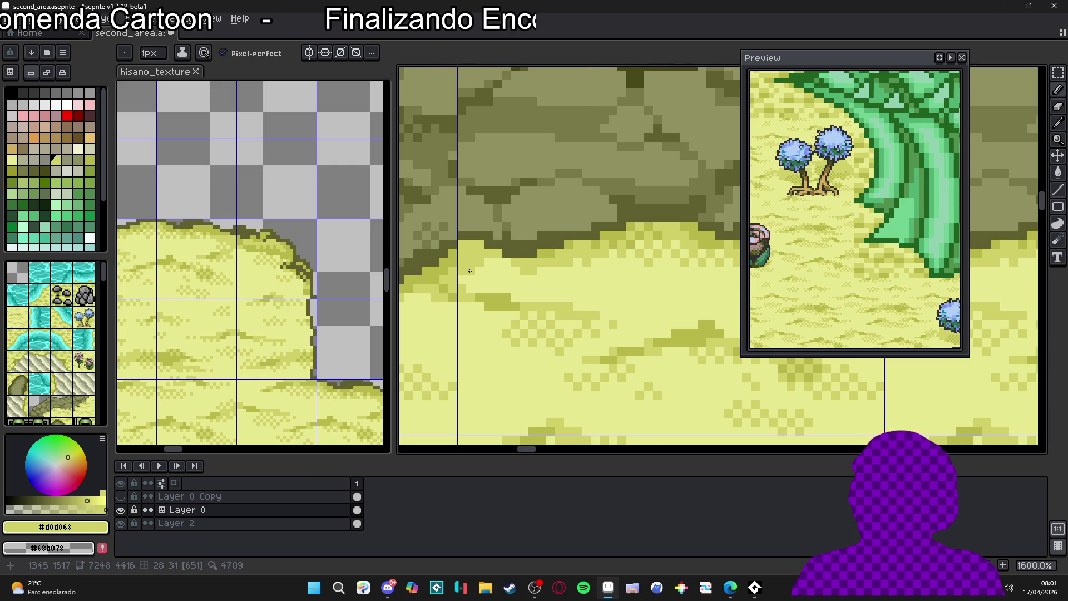
{"action": "scroll", "coordinate": [479, 262], "scroll_direction": "down", "scroll_amount": 1}
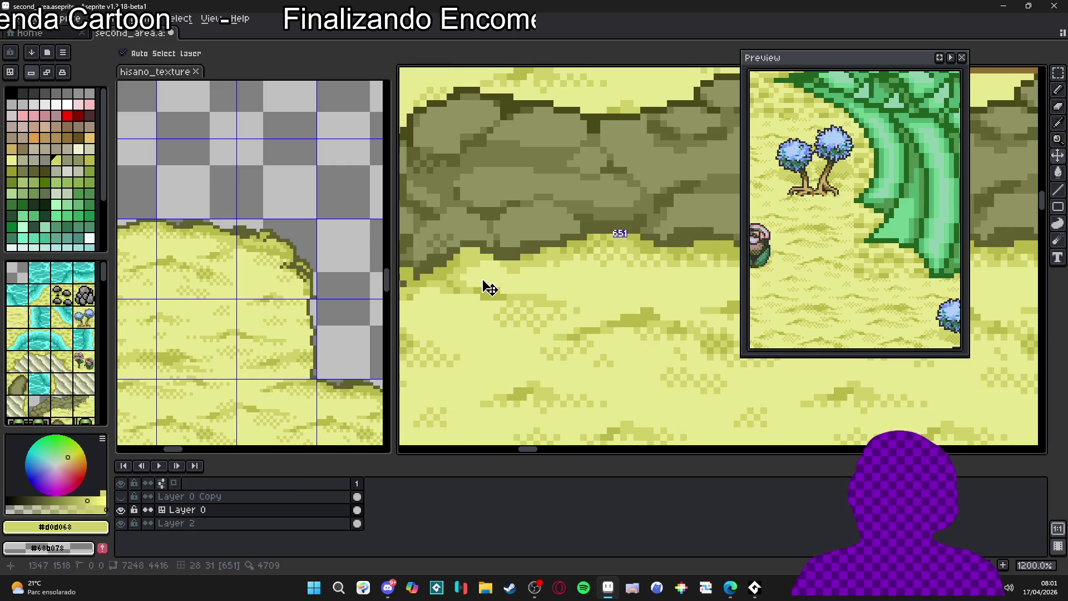
{"action": "scroll", "coordinate": [467, 265], "scroll_direction": "down", "scroll_amount": 1}
{"action": "left_click", "coordinate": [459, 243], "text": "alt"}
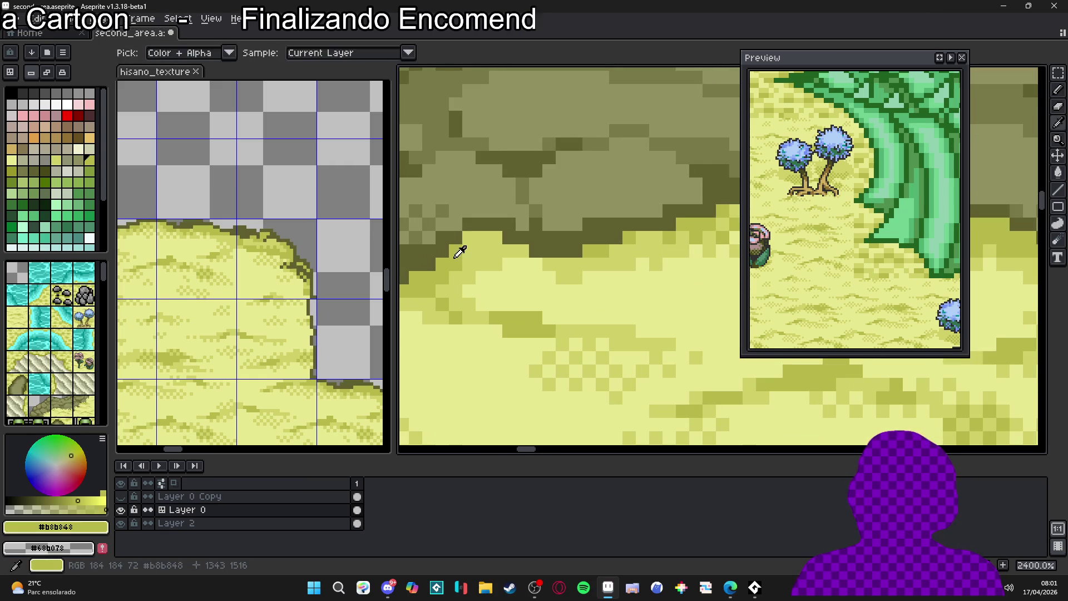
{"action": "scroll", "coordinate": [511, 262], "scroll_direction": "down", "scroll_amount": 1}
{"action": "scroll", "coordinate": [511, 262], "scroll_direction": "down", "scroll_amount": 2}
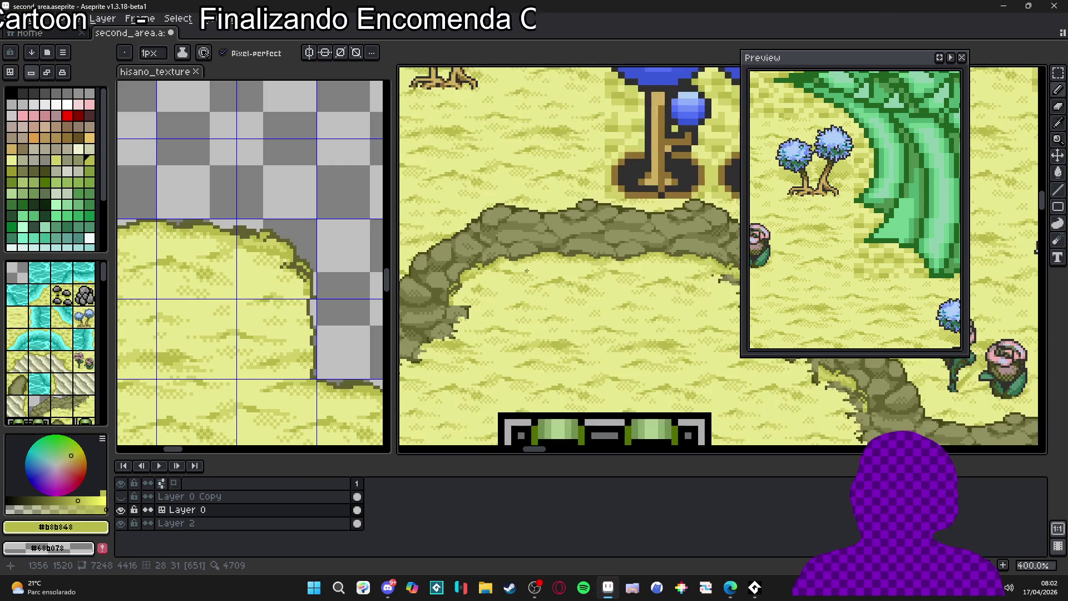
{"action": "scroll", "coordinate": [517, 289], "scroll_direction": "down", "scroll_amount": 1}
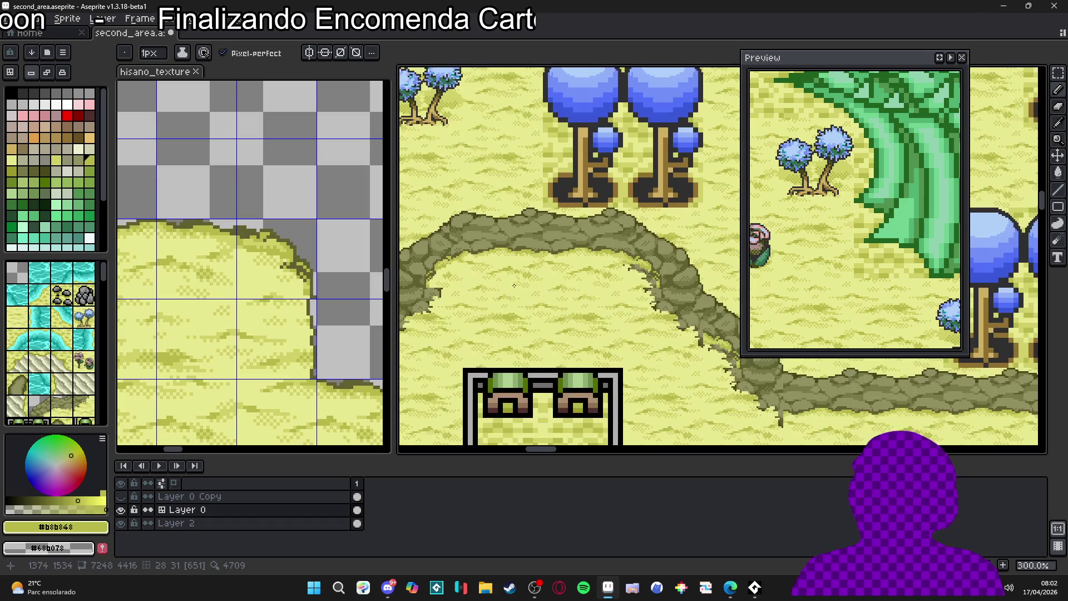
Bring the OUBOR building and the cliff's left bend into view and pick the darker sand colour.
{"action": "left_click_drag", "start_coordinate": [513, 296], "coordinate": [526, 253]}
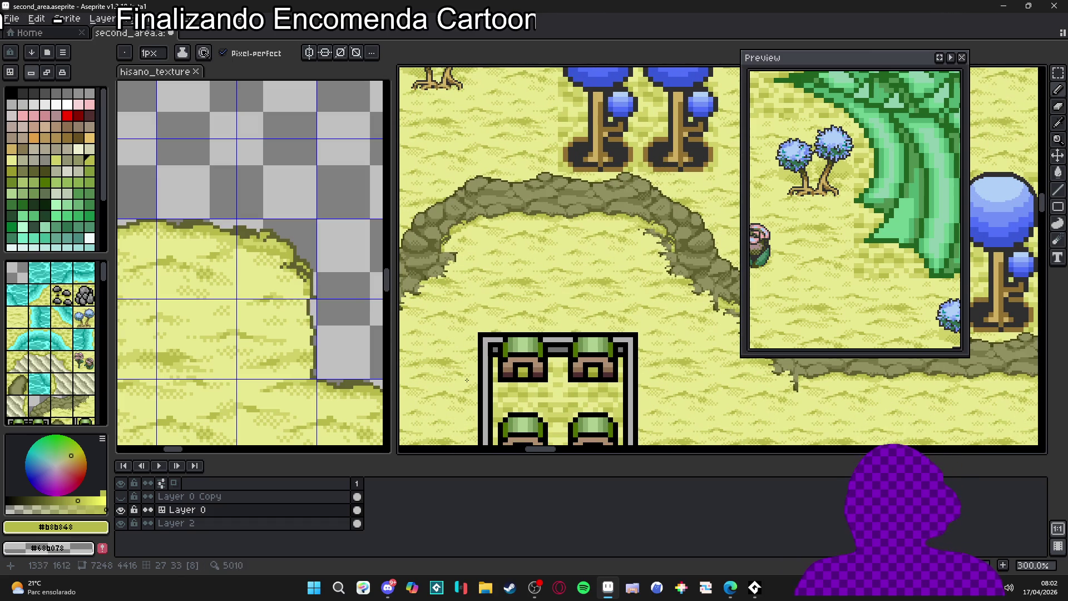
{"action": "scroll", "coordinate": [512, 287], "scroll_direction": "down", "scroll_amount": 1}
{"action": "left_click_drag", "start_coordinate": [524, 298], "coordinate": [522, 246]}
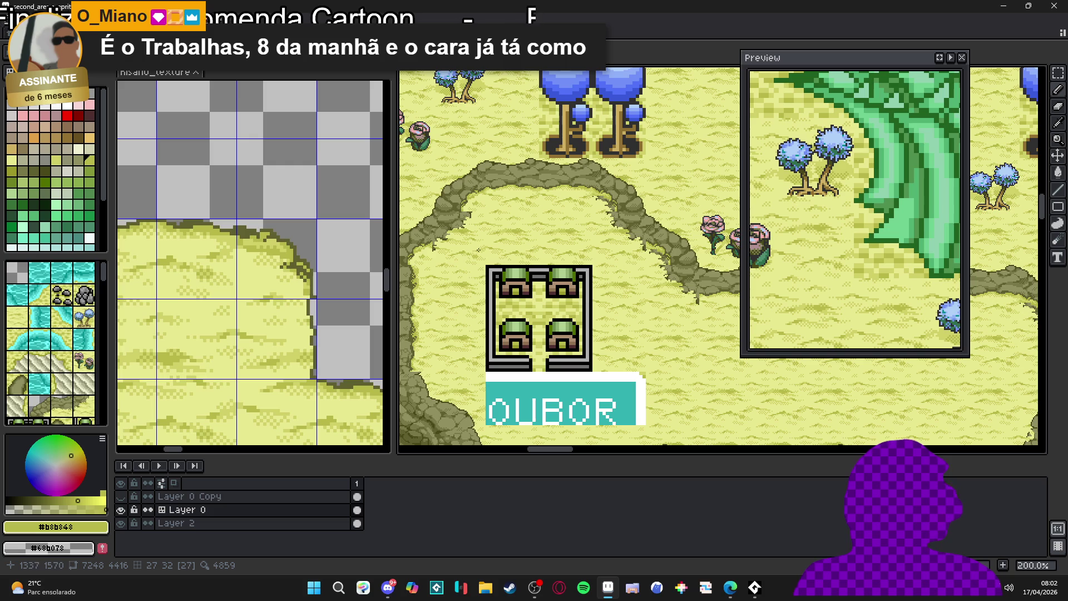
{"action": "left_click_drag", "start_coordinate": [450, 254], "coordinate": [495, 238]}
{"action": "scroll", "coordinate": [487, 218], "scroll_direction": "up", "scroll_amount": 3}
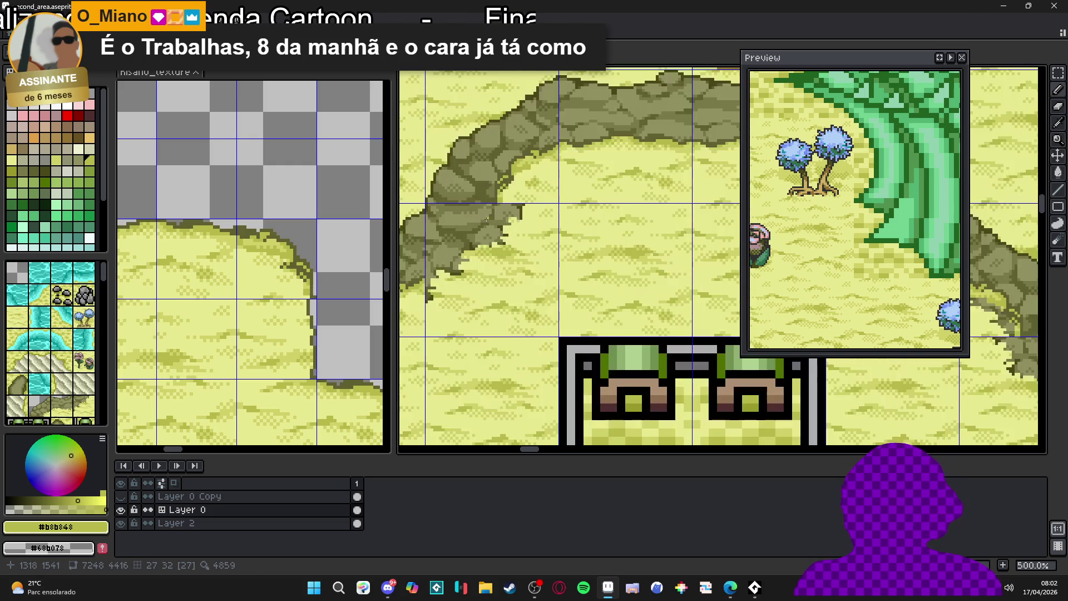
{"action": "scroll", "coordinate": [496, 210], "scroll_direction": "down", "scroll_amount": 1}
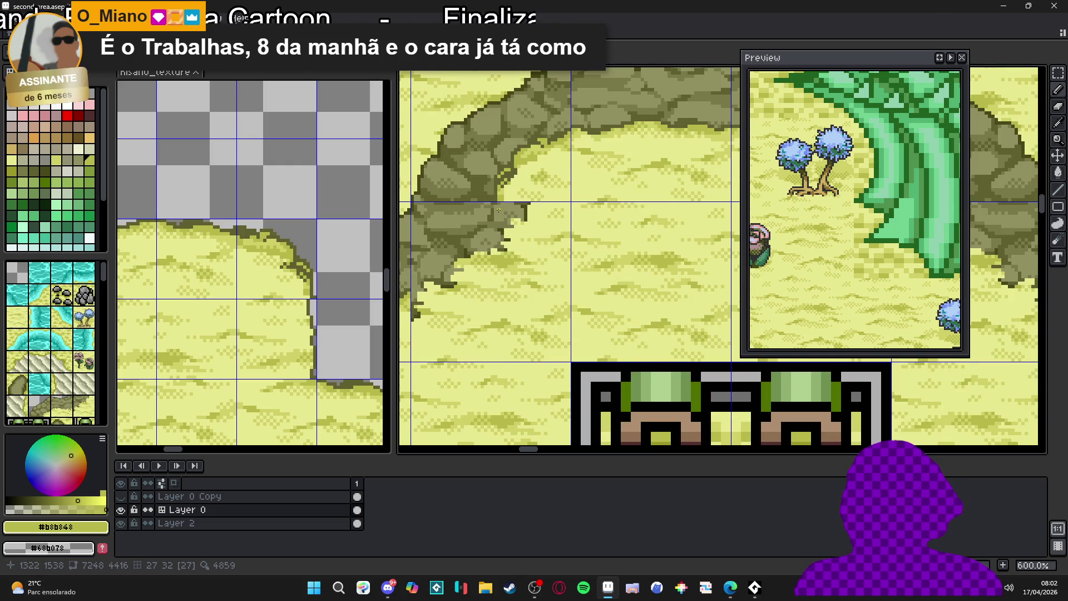
{"action": "scroll", "coordinate": [510, 221], "scroll_direction": "down", "scroll_amount": 1}
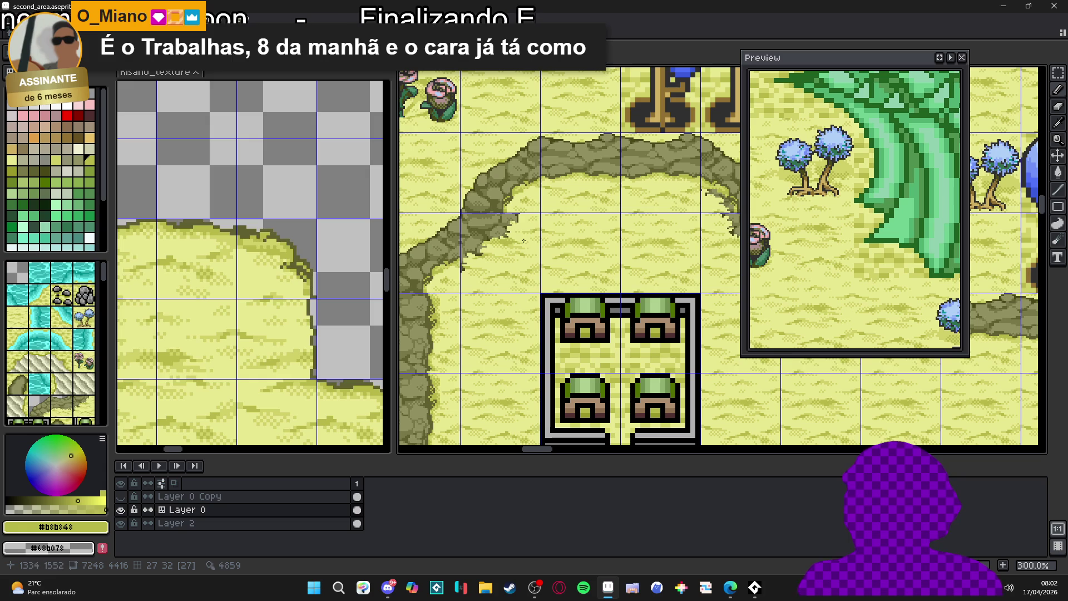
{"action": "scroll", "coordinate": [523, 222], "scroll_direction": "up", "scroll_amount": 4}
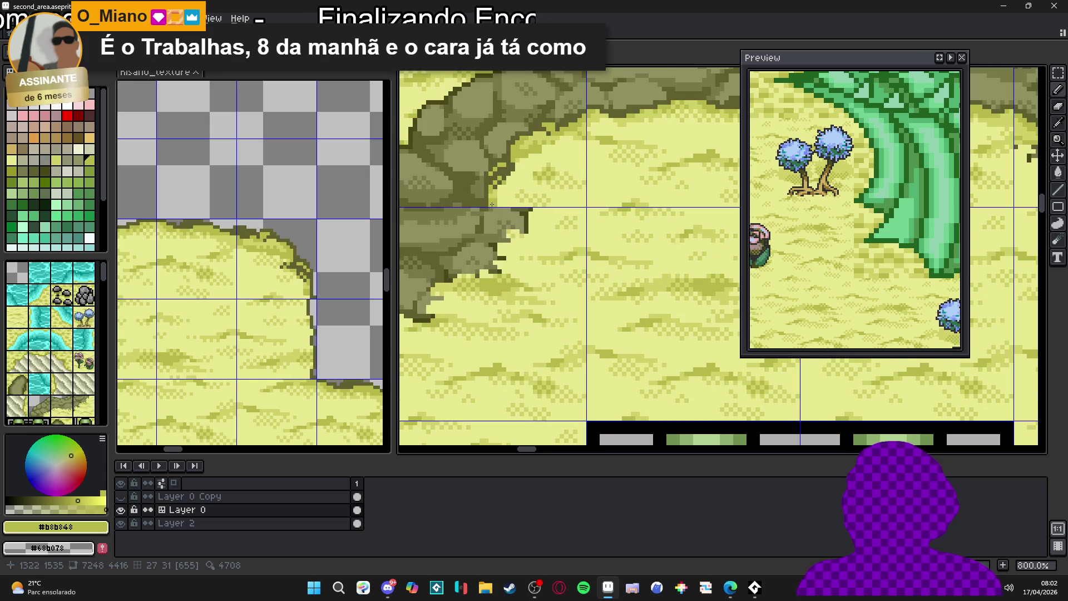
{"action": "left_click", "coordinate": [491, 196], "text": "alt"}
{"action": "left_click_drag", "start_coordinate": [491, 196], "coordinate": [576, 193]}
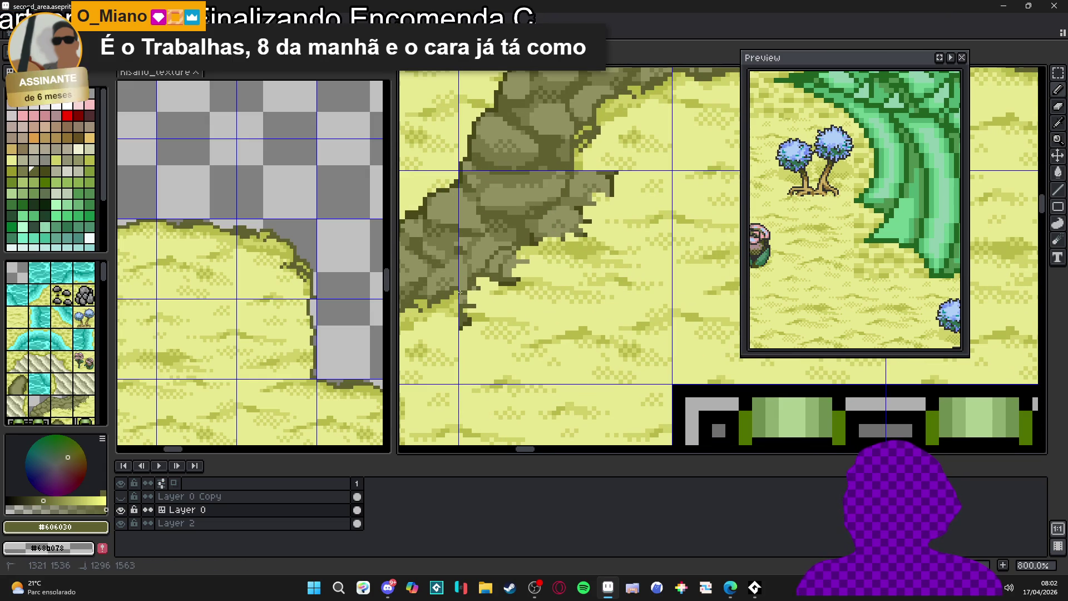
{"action": "left_click", "coordinate": [494, 320], "text": "alt"}
{"action": "left_click", "coordinate": [482, 309], "text": "alt"}
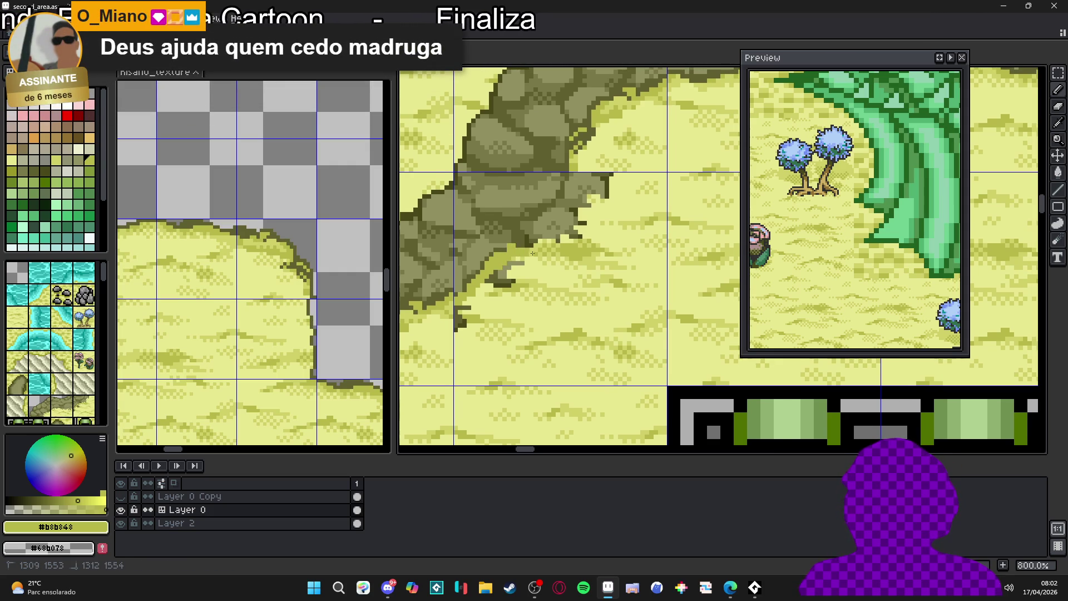
{"action": "scroll", "coordinate": [550, 252], "scroll_direction": "down", "scroll_amount": 1}
{"action": "scroll", "coordinate": [549, 230], "scroll_direction": "up", "scroll_amount": 3}
Draw a sand line down the rock edge, then cover the dark pixel cluster with pale sand.
{"action": "left_click_drag", "start_coordinate": [550, 244], "coordinate": [485, 307]}
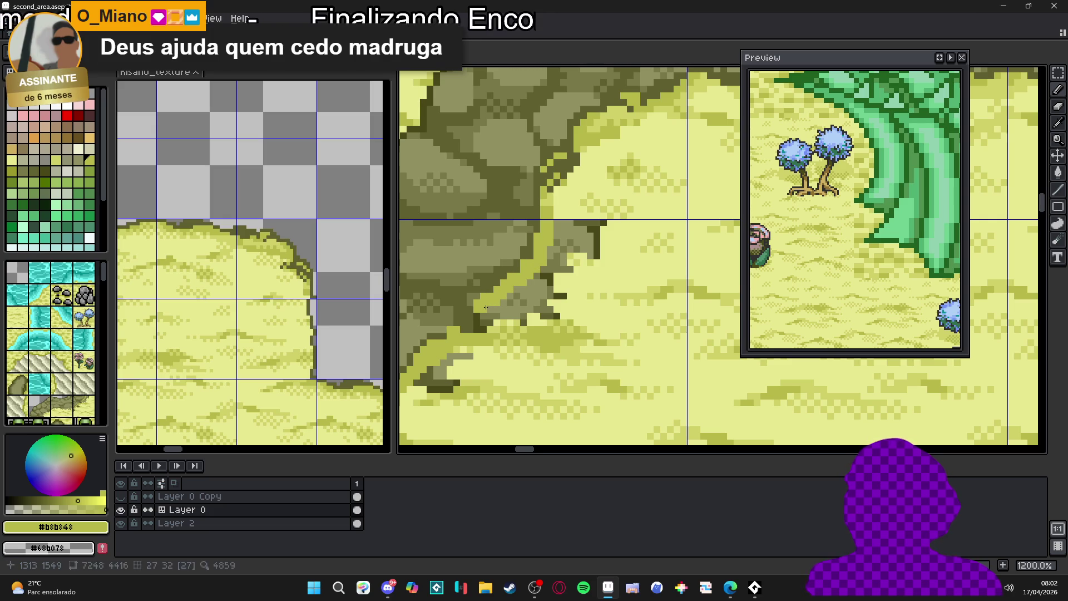
{"action": "left_click_drag", "start_coordinate": [541, 271], "coordinate": [554, 253]}
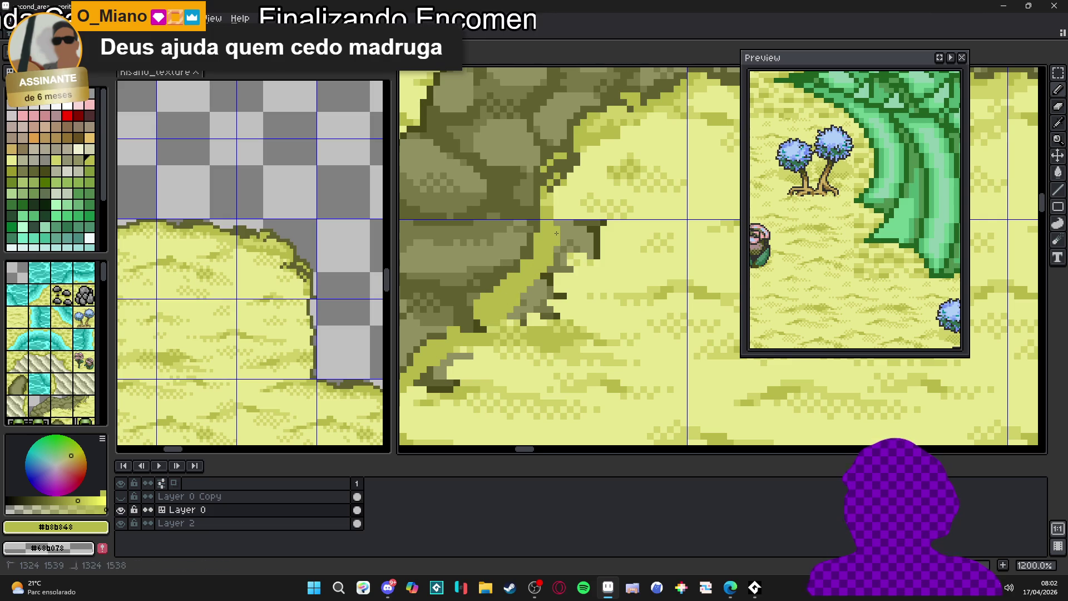
{"action": "left_click", "coordinate": [593, 275], "text": "alt"}
{"action": "left_click_drag", "start_coordinate": [604, 226], "coordinate": [599, 243]}
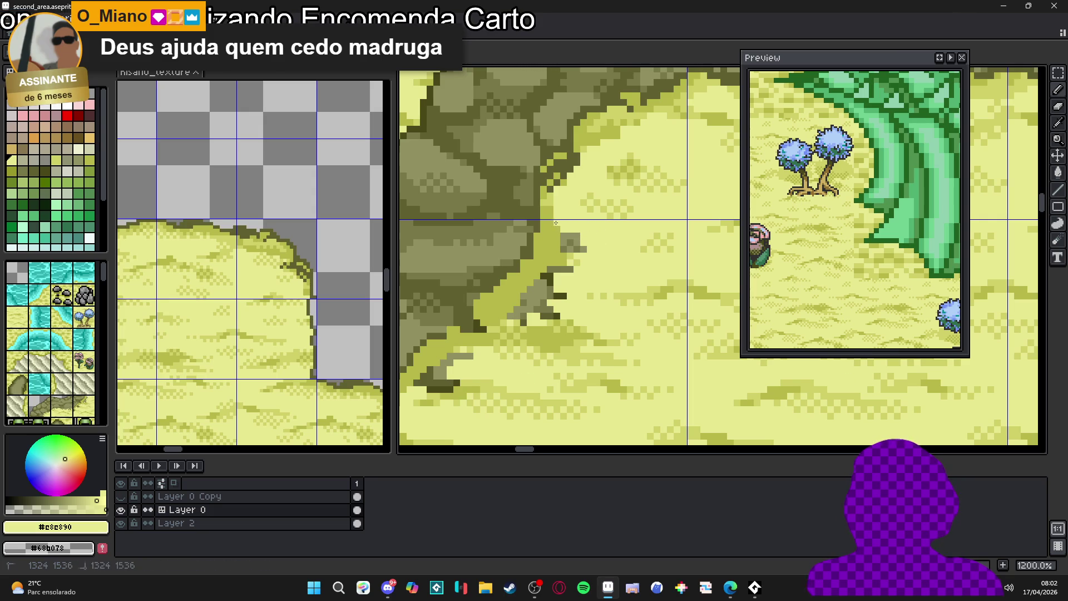
{"action": "mouse_move", "coordinate": [571, 235]}
{"action": "left_mouse_down"}
{"action": "mouse_move", "coordinate": [586, 250]}
{"action": "mouse_move", "coordinate": [555, 286]}
{"action": "left_mouse_up"}
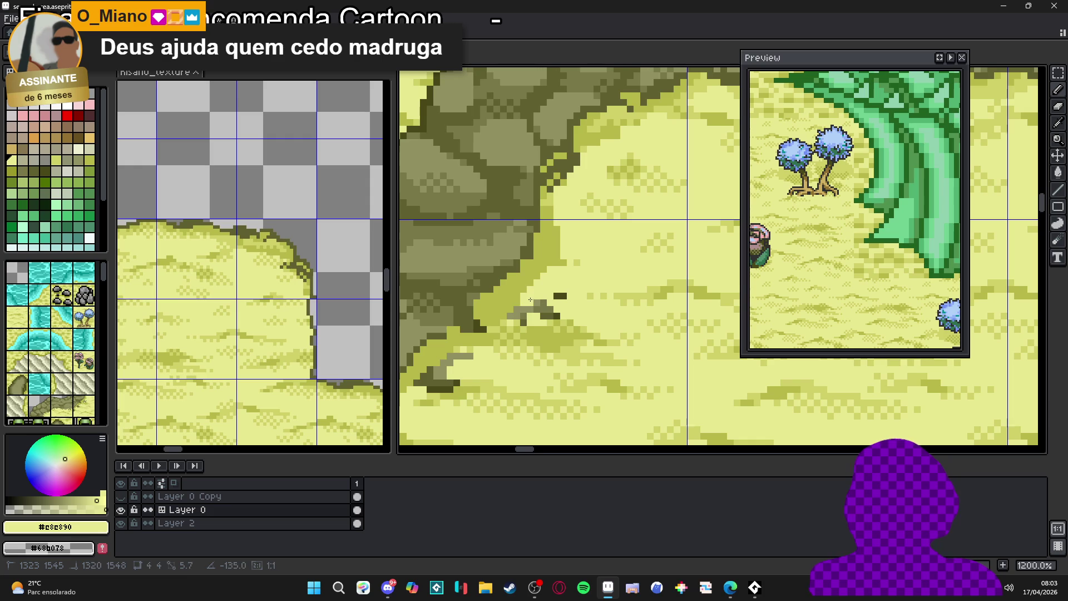
Paint sand over the grey and stray dark pixel clusters along the cliff base.
{"action": "left_click", "coordinate": [519, 317]}
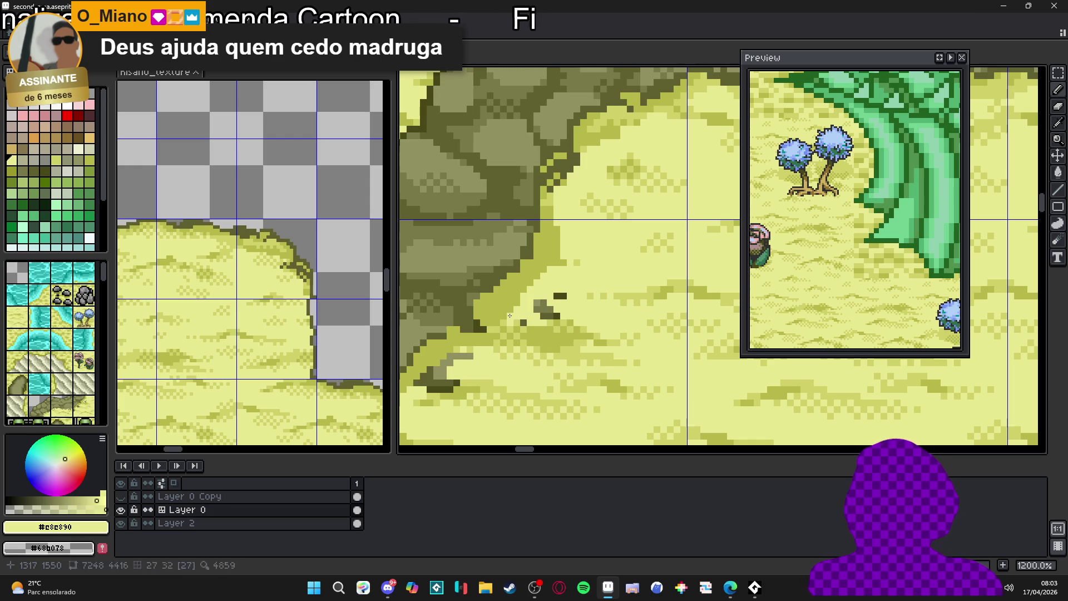
{"action": "left_click", "coordinate": [542, 308]}
{"action": "left_click", "coordinate": [559, 316]}
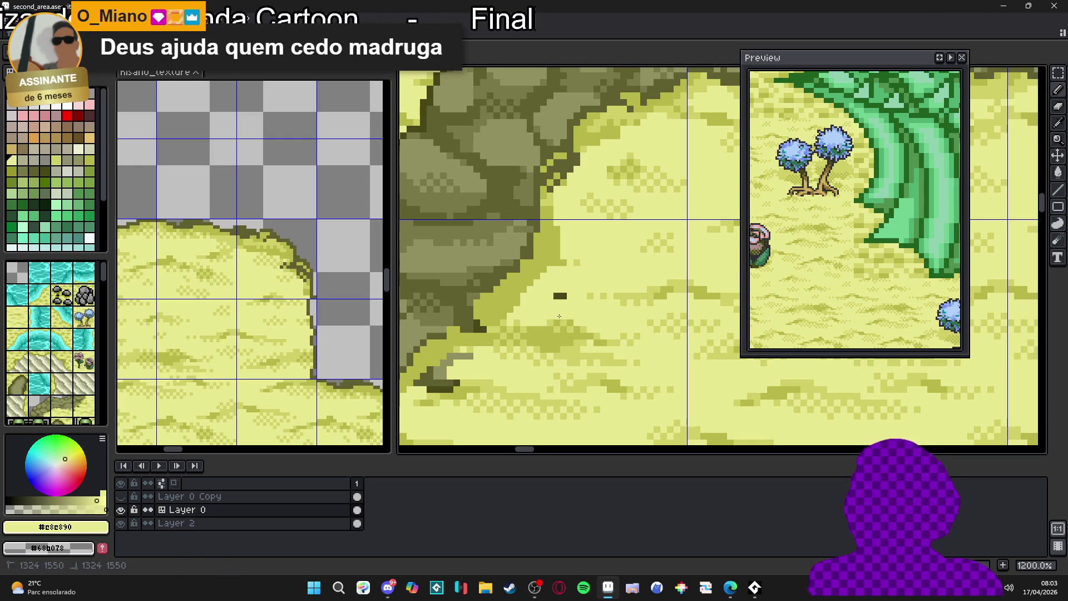
{"action": "left_click_drag", "start_coordinate": [471, 361], "coordinate": [597, 330]}
{"action": "left_click", "coordinate": [588, 322]}
{"action": "left_click", "coordinate": [578, 326]}
{"action": "left_click", "coordinate": [567, 342]}
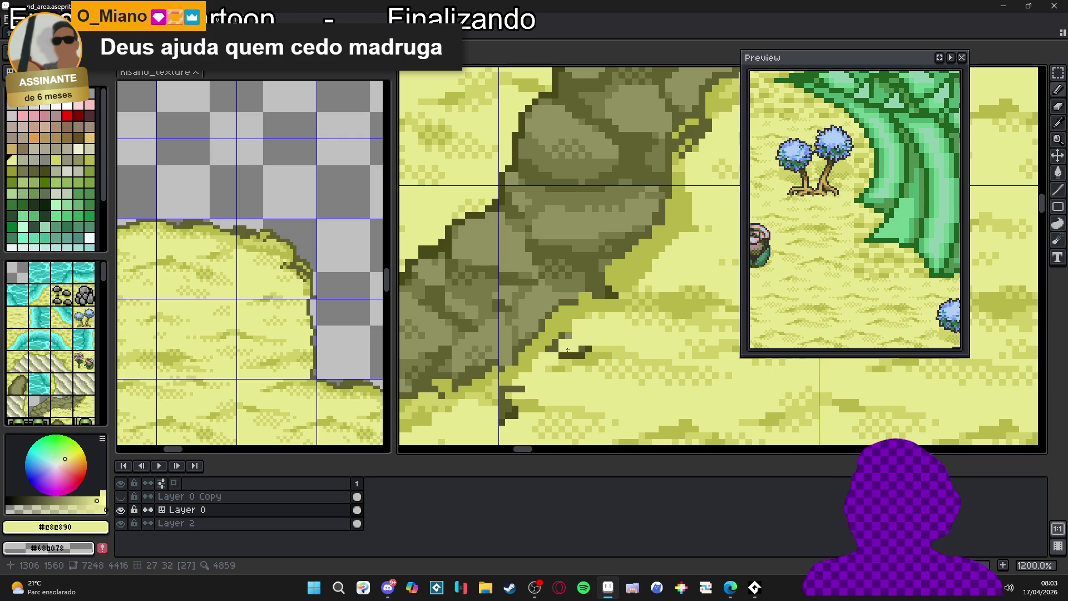
{"action": "left_click_drag", "start_coordinate": [565, 351], "coordinate": [586, 349]}
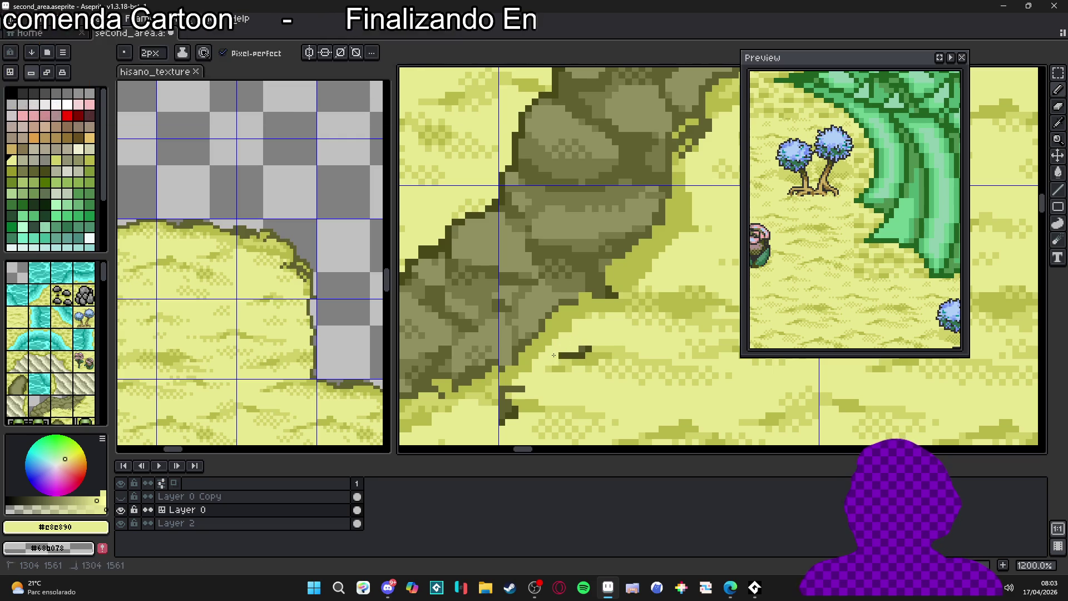
Zoom around the cliff's lower tip and sample the dark olive rock colour.
{"action": "scroll", "coordinate": [586, 347], "scroll_direction": "down", "scroll_amount": 3}
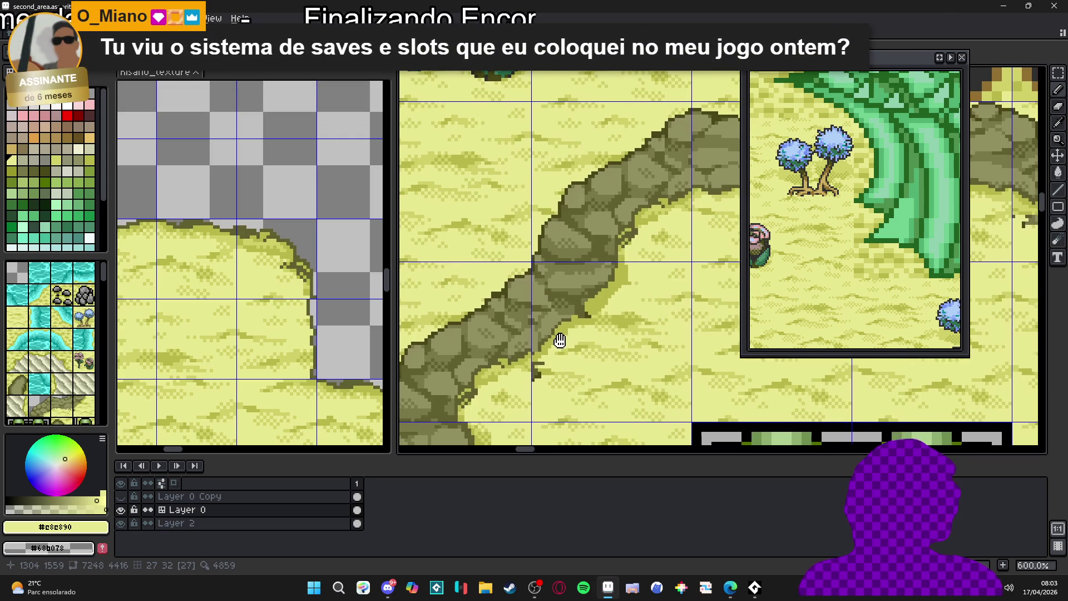
{"action": "scroll", "coordinate": [553, 332], "scroll_direction": "down", "scroll_amount": 4}
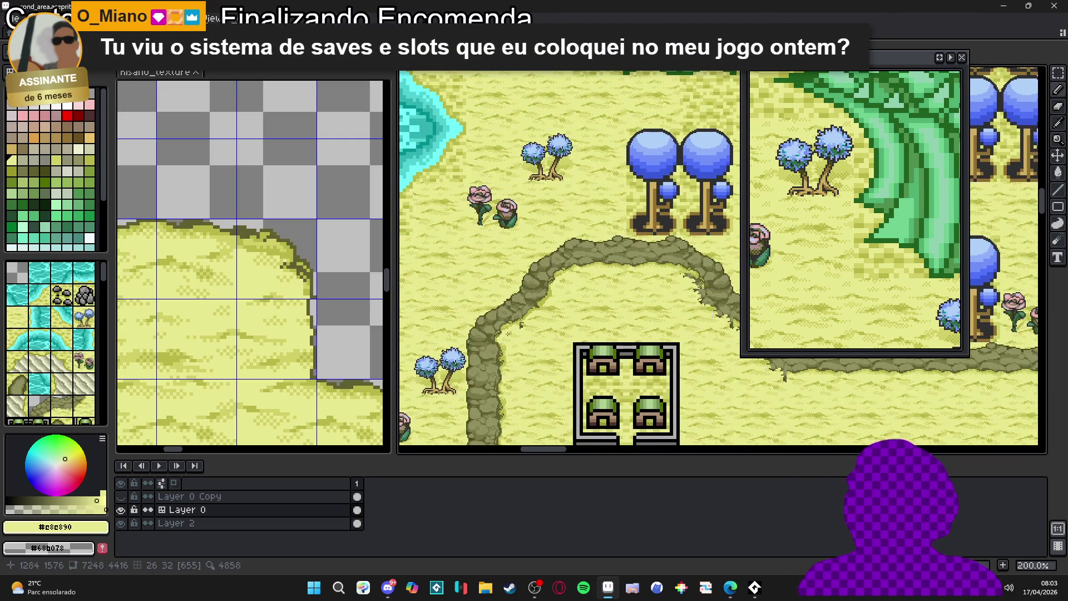
{"action": "scroll", "coordinate": [536, 333], "scroll_direction": "up", "scroll_amount": 4}
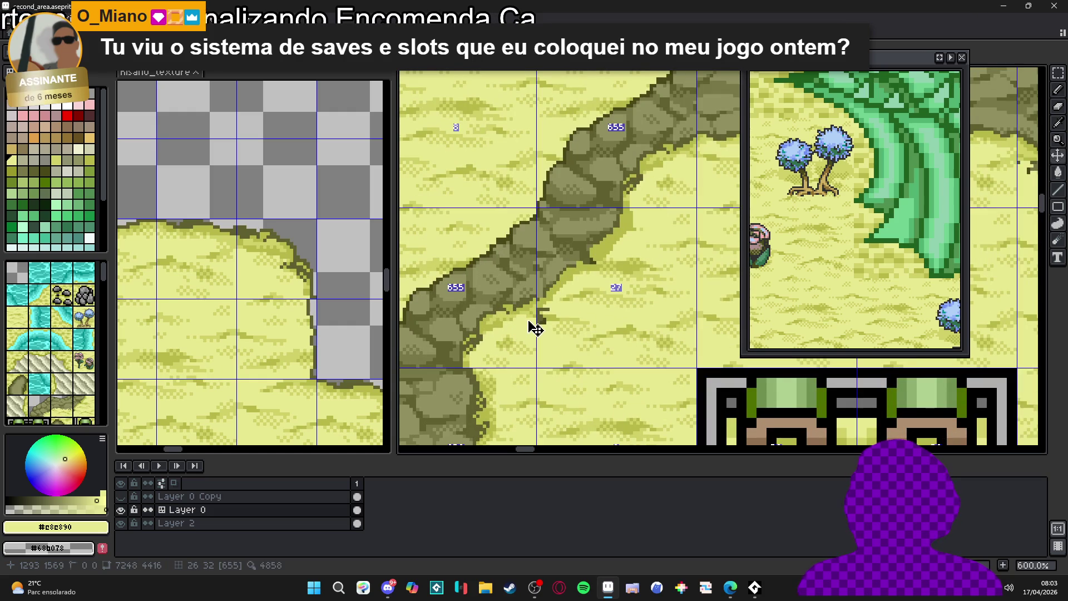
{"action": "scroll", "coordinate": [535, 327], "scroll_direction": "down", "scroll_amount": 3}
{"action": "scroll", "coordinate": [568, 314], "scroll_direction": "down", "scroll_amount": 1}
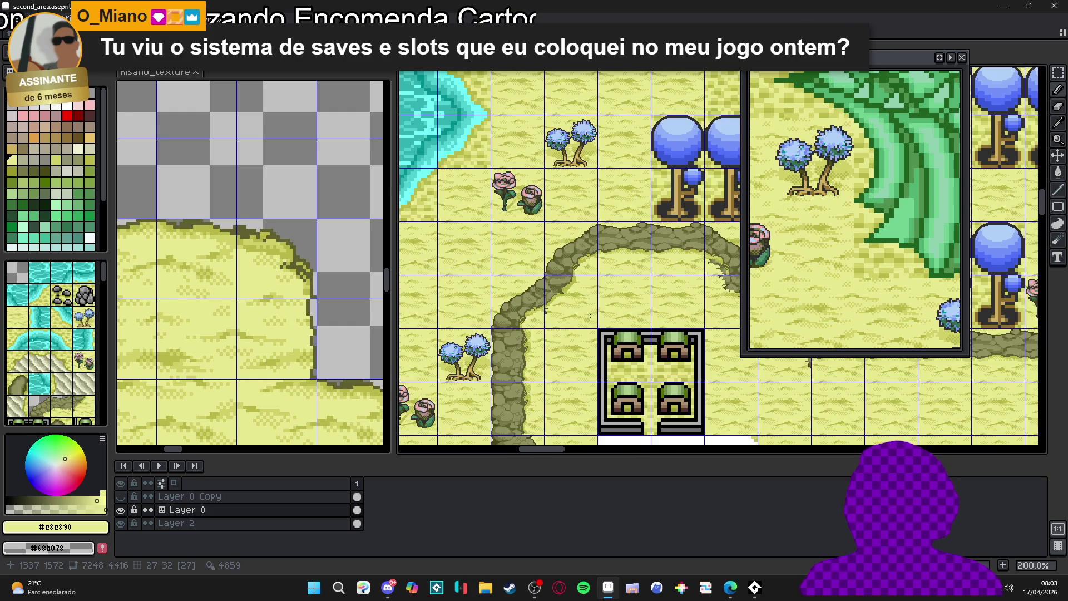
{"action": "scroll", "coordinate": [598, 314], "scroll_direction": "up", "scroll_amount": 1}
{"action": "scroll", "coordinate": [557, 278], "scroll_direction": "down", "scroll_amount": 1}
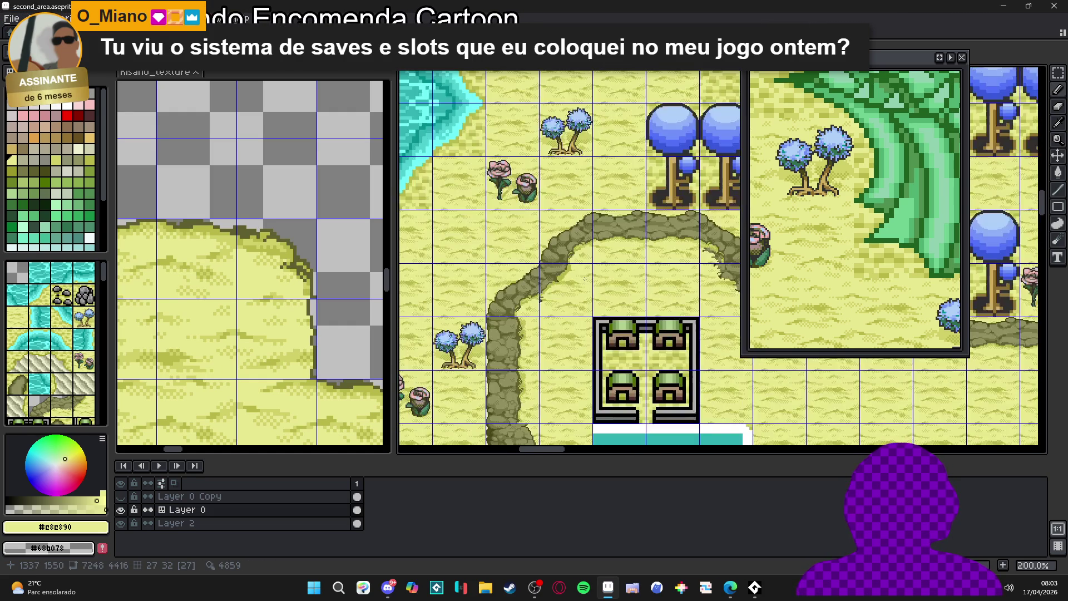
{"action": "scroll", "coordinate": [552, 272], "scroll_direction": "up", "scroll_amount": 4}
{"action": "scroll", "coordinate": [542, 289], "scroll_direction": "up", "scroll_amount": 3}
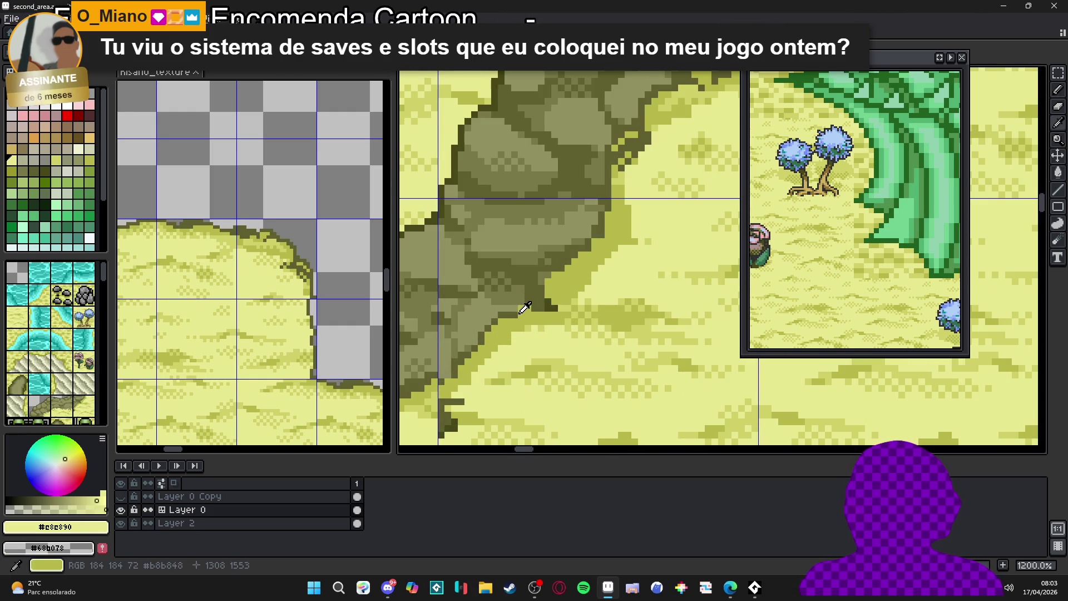
{"action": "left_click", "coordinate": [519, 308], "text": "alt"}
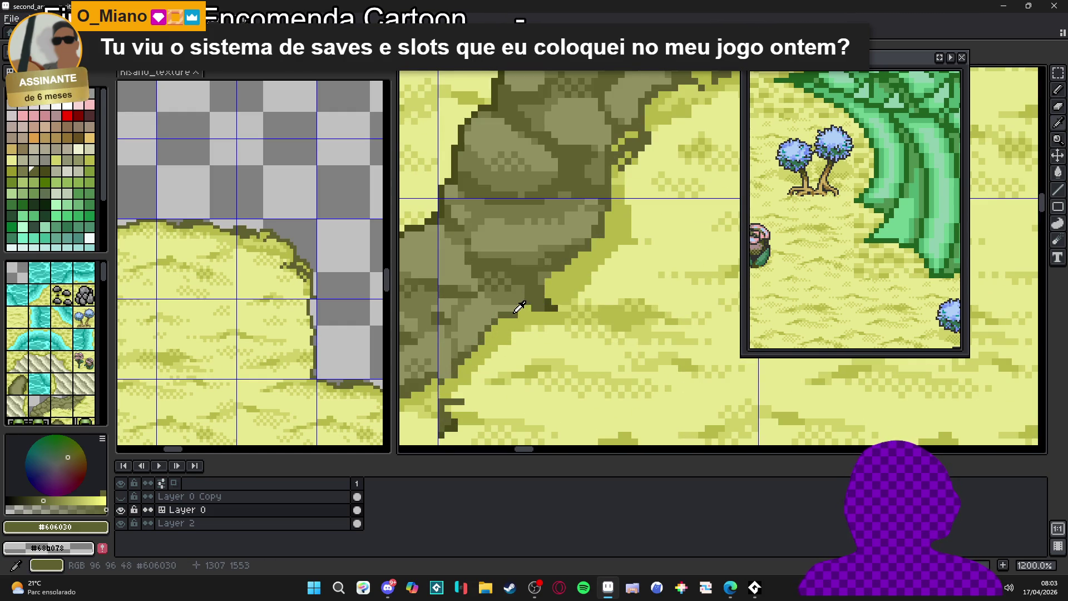
Briefly pick darker sand #b8b848, then return to the dark olive rock #606030.
{"action": "left_click", "coordinate": [554, 306], "text": "alt"}
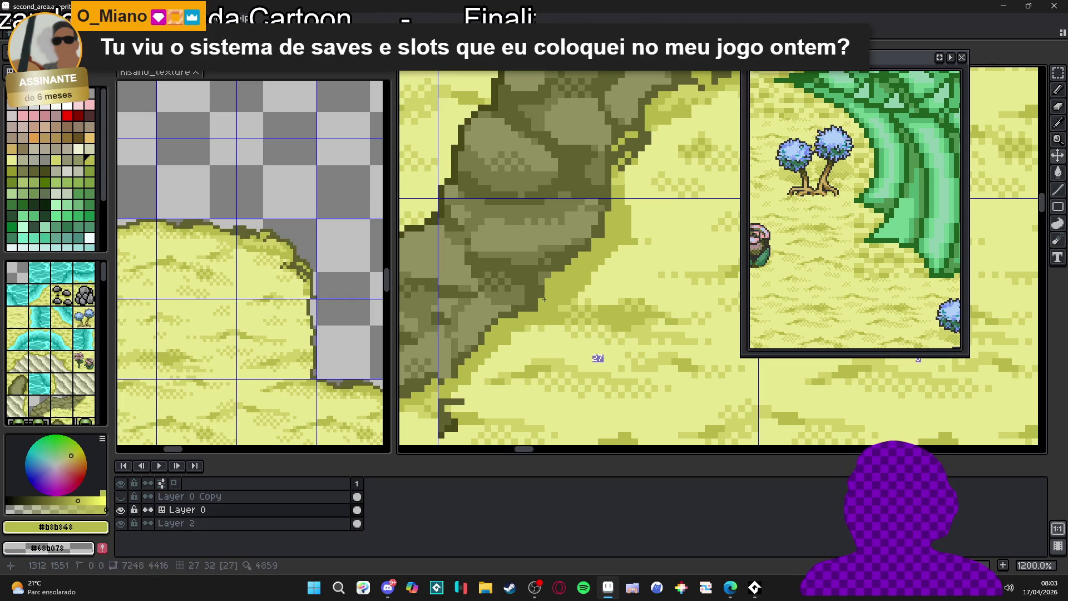
{"action": "left_click", "coordinate": [529, 307], "text": "alt"}
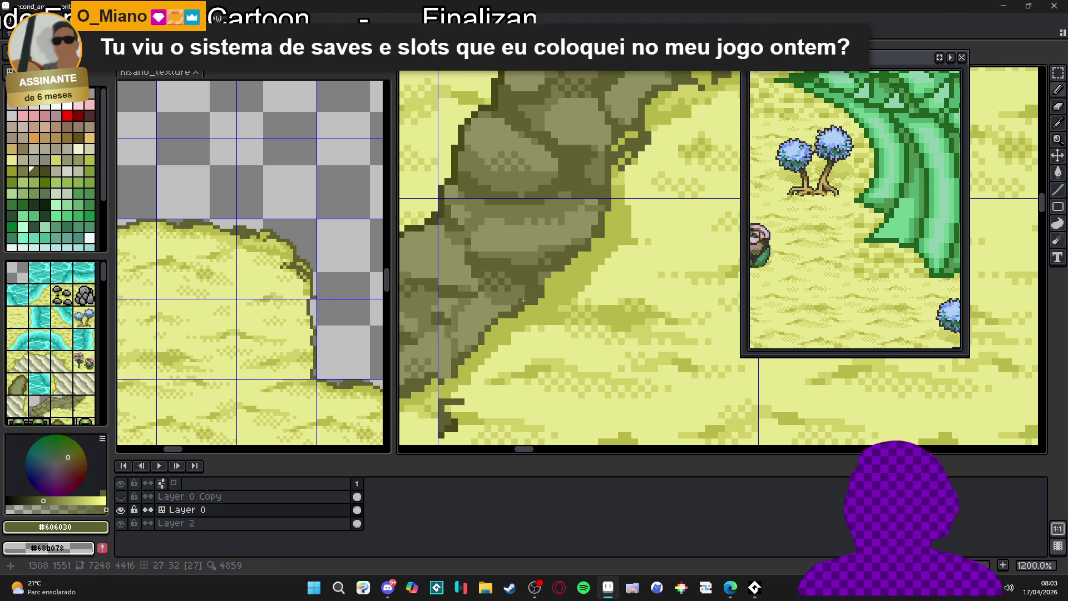
{"action": "scroll", "coordinate": [539, 283], "scroll_direction": "down", "scroll_amount": 1}
{"action": "scroll", "coordinate": [542, 275], "scroll_direction": "up", "scroll_amount": 1}
{"action": "scroll", "coordinate": [541, 276], "scroll_direction": "down", "scroll_amount": 4}
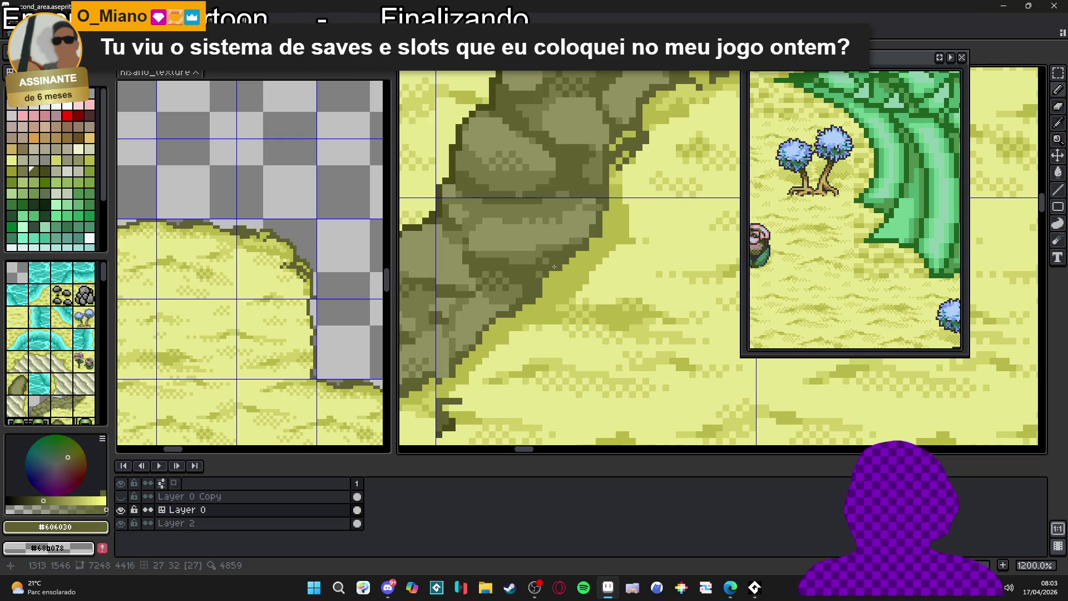
{"action": "scroll", "coordinate": [553, 307], "scroll_direction": "up", "scroll_amount": 3}
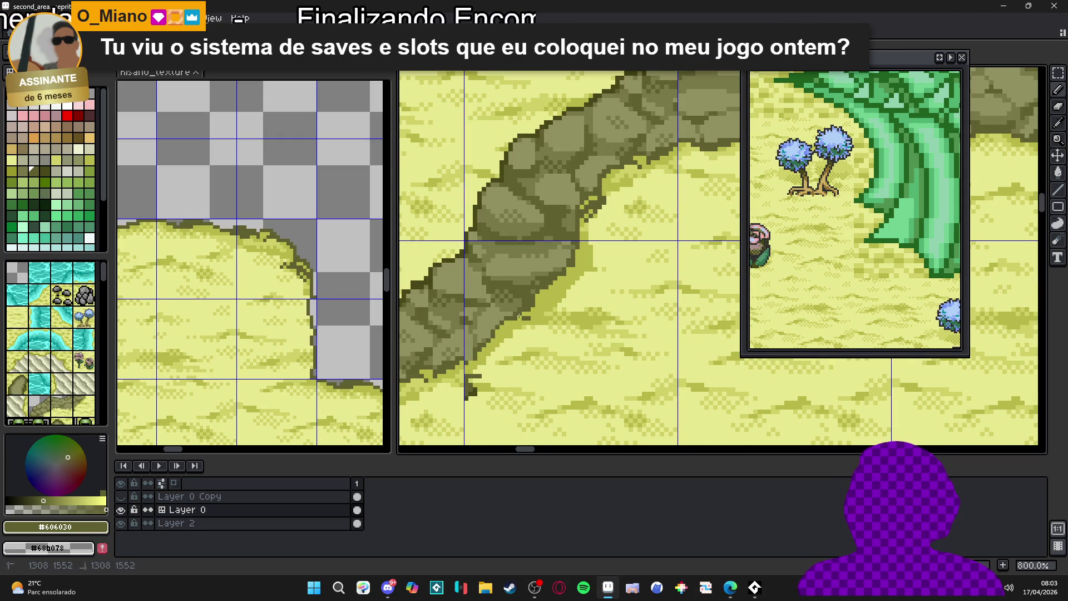
{"action": "scroll", "coordinate": [525, 315], "scroll_direction": "down", "scroll_amount": 1}
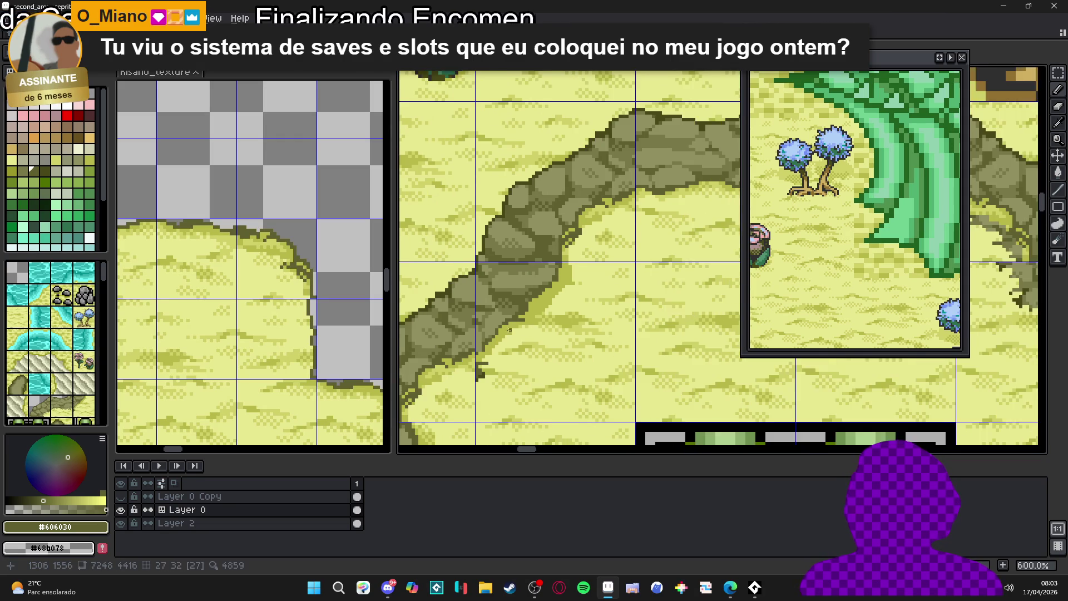
{"action": "scroll", "coordinate": [530, 312], "scroll_direction": "up", "scroll_amount": 3}
{"action": "scroll", "coordinate": [530, 314], "scroll_direction": "down", "scroll_amount": 4}
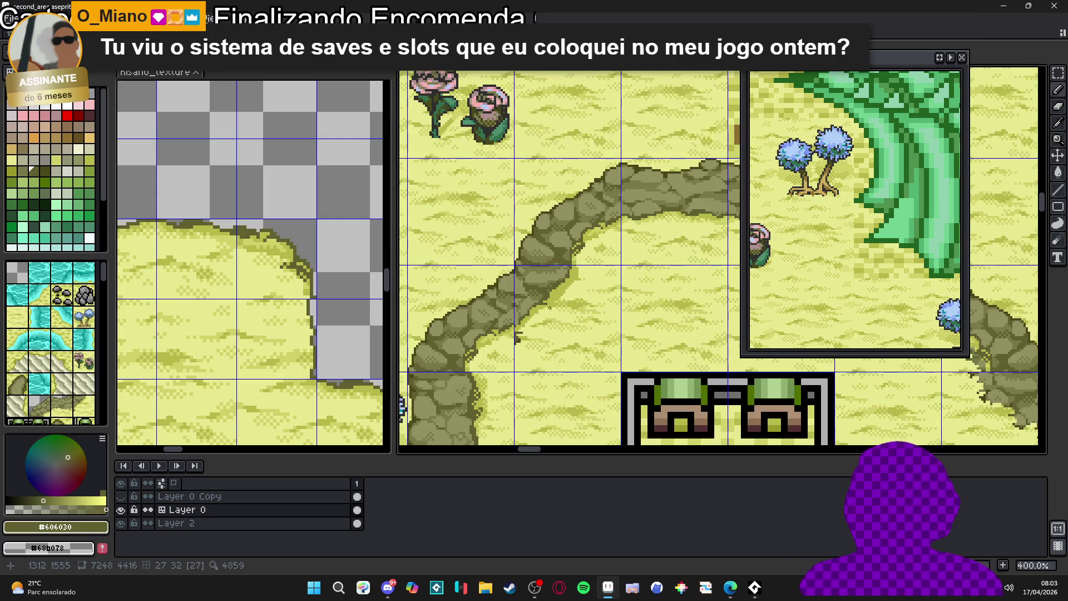
{"action": "scroll", "coordinate": [542, 304], "scroll_direction": "up", "scroll_amount": 2}
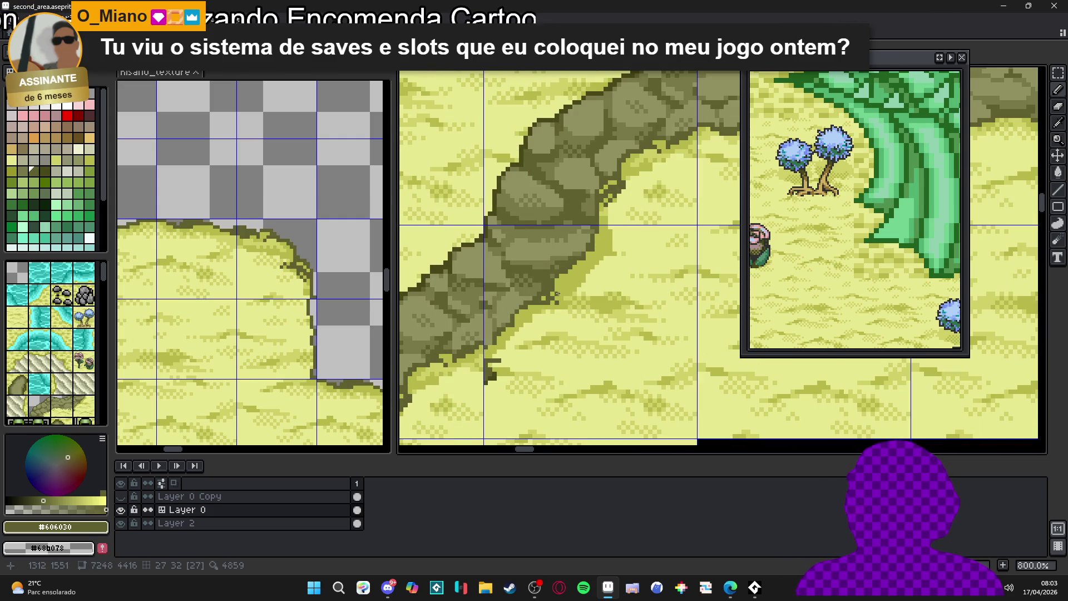
{"action": "scroll", "coordinate": [556, 293], "scroll_direction": "down", "scroll_amount": 5}
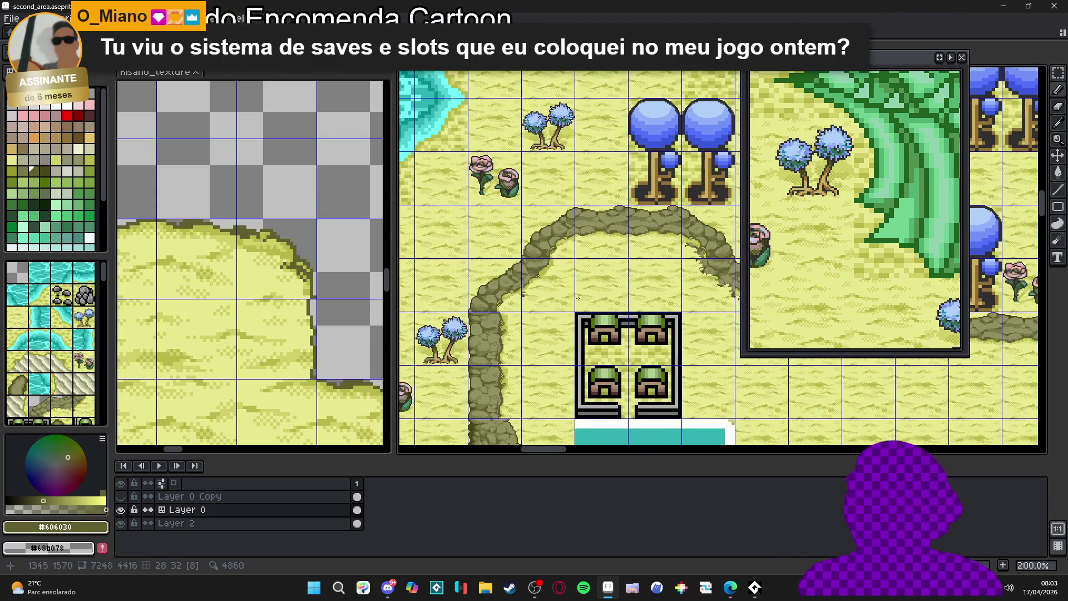
Pick light sand #d0d068 and dab two sand pixels beside the cliff edge.
{"action": "scroll", "coordinate": [578, 298], "scroll_direction": "right", "scroll_amount": 3}
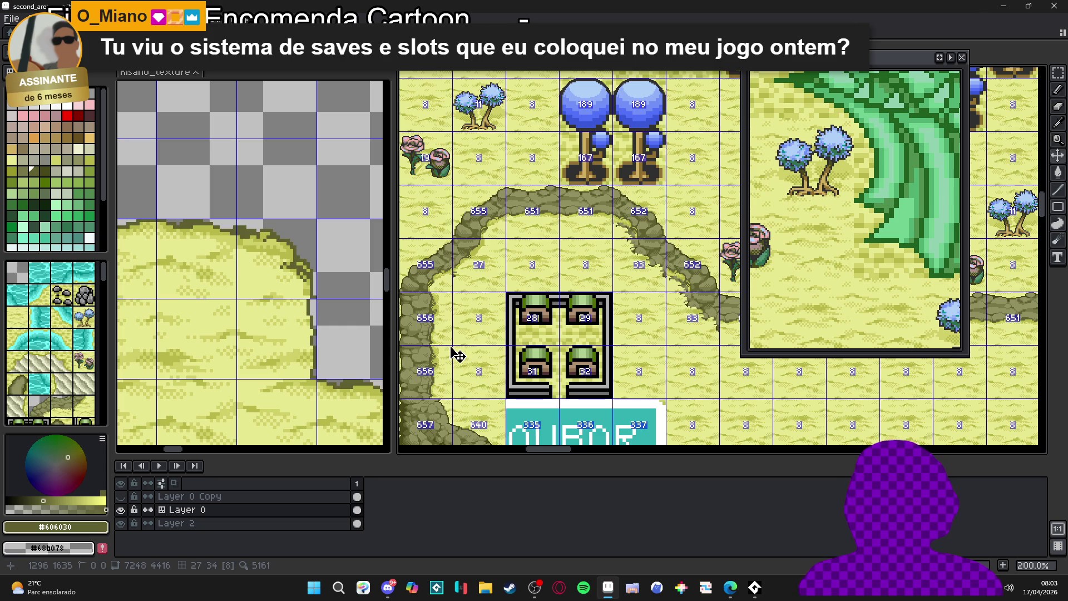
{"action": "scroll", "coordinate": [540, 254], "scroll_direction": "up", "scroll_amount": 4}
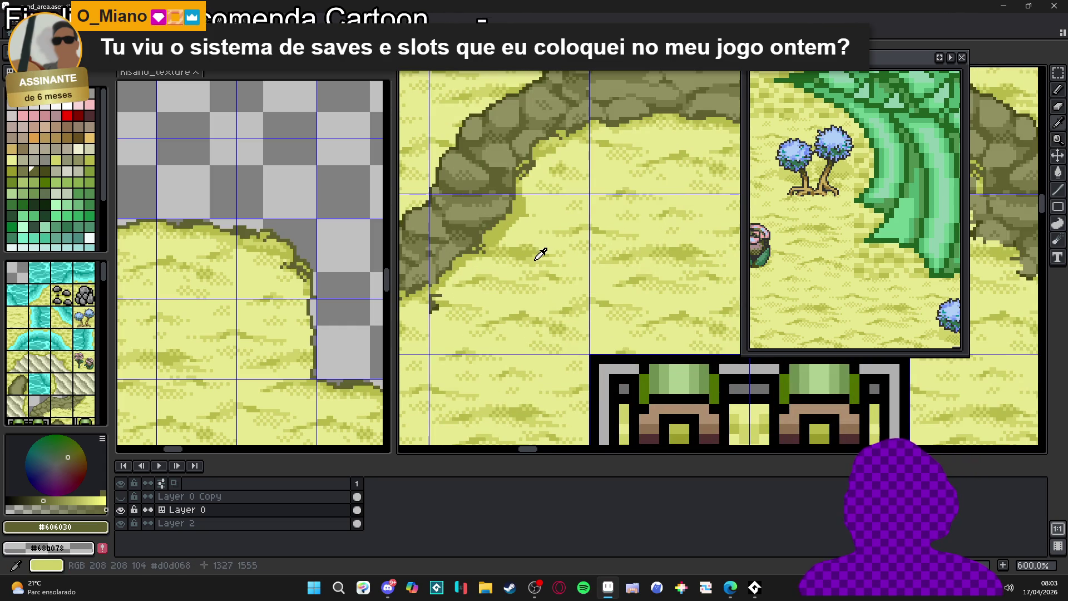
{"action": "left_click", "coordinate": [540, 255]}
{"action": "scroll", "coordinate": [540, 255], "scroll_direction": "up", "scroll_amount": 4}
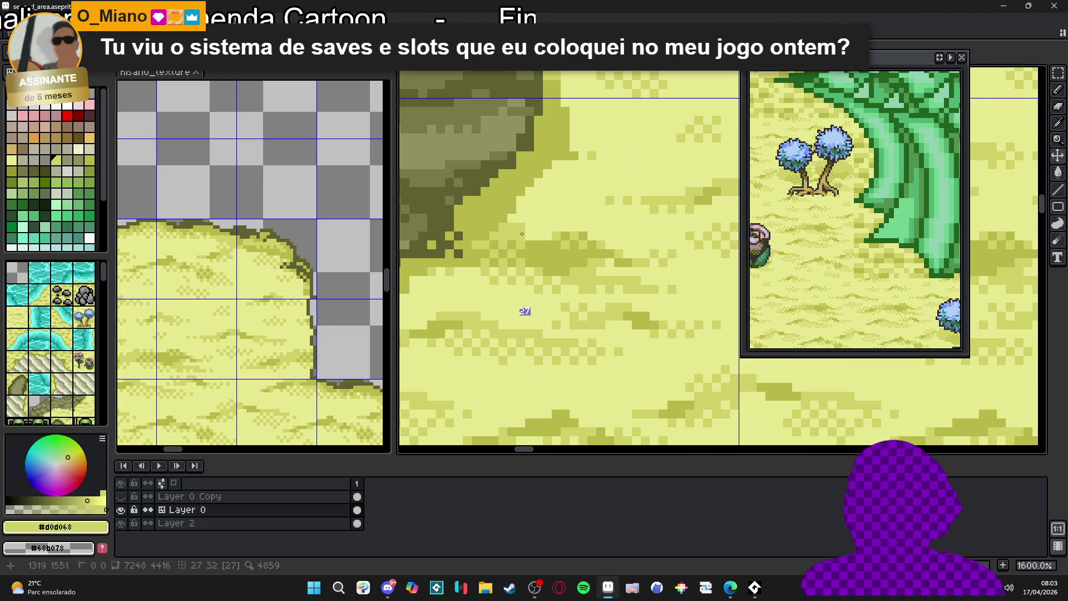
{"action": "left_click", "coordinate": [514, 219]}
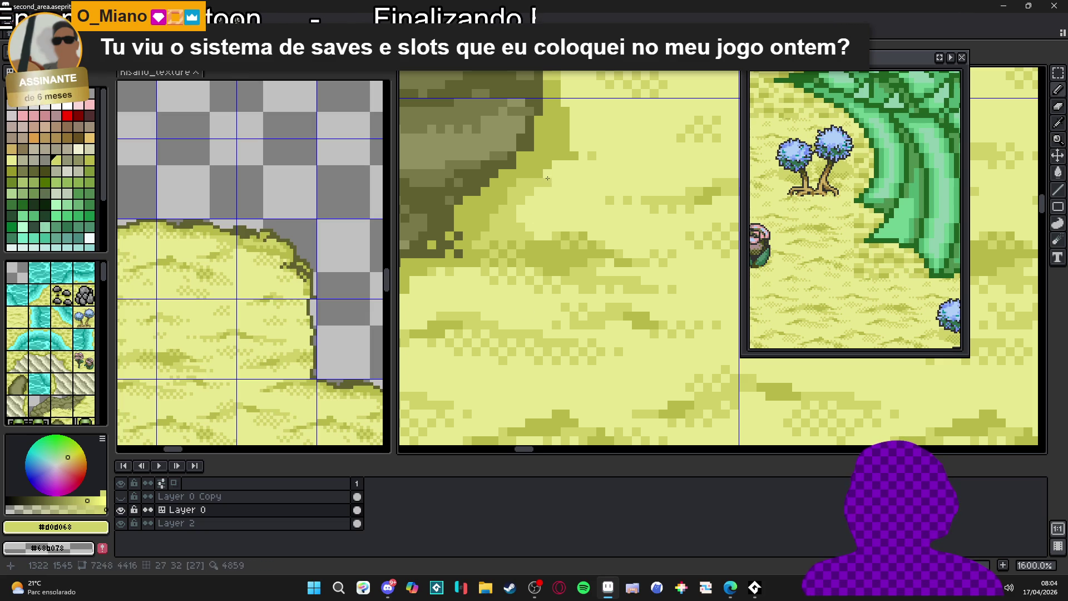
{"action": "left_click", "coordinate": [566, 167]}
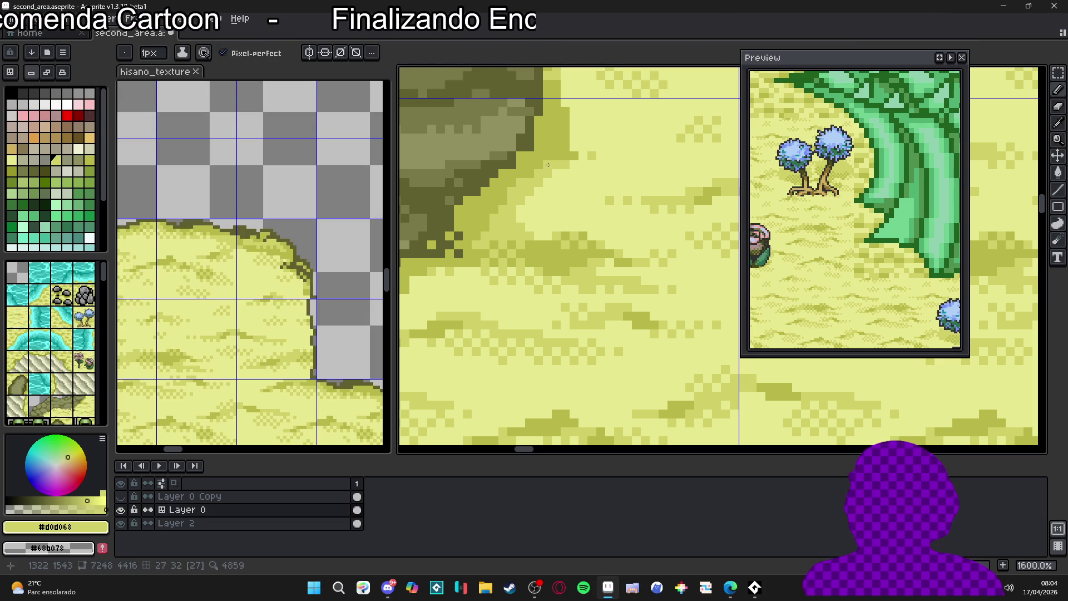
Reselect light sand #d0d068 with a 1 px brush and recenter the preview on the rock path by the building.
{"action": "left_click", "coordinate": [565, 131], "text": "alt"}
{"action": "left_click", "coordinate": [535, 191], "text": "alt"}
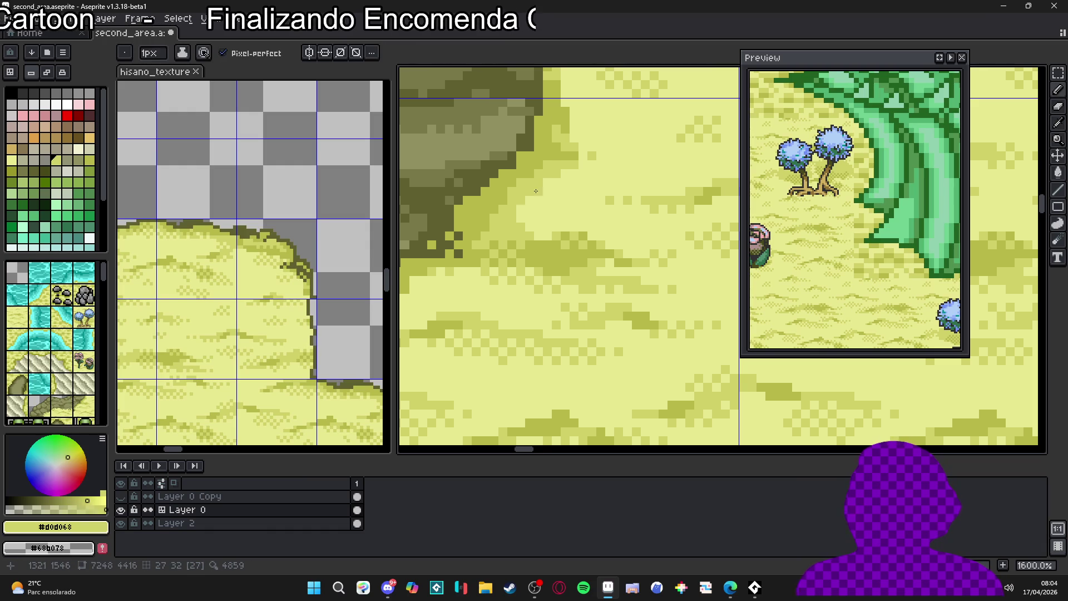
{"action": "scroll", "coordinate": [542, 238], "scroll_direction": "down", "scroll_amount": 3}
{"action": "scroll", "coordinate": [518, 244], "scroll_direction": "up", "scroll_amount": 2}
{"action": "key", "text": "plus"}
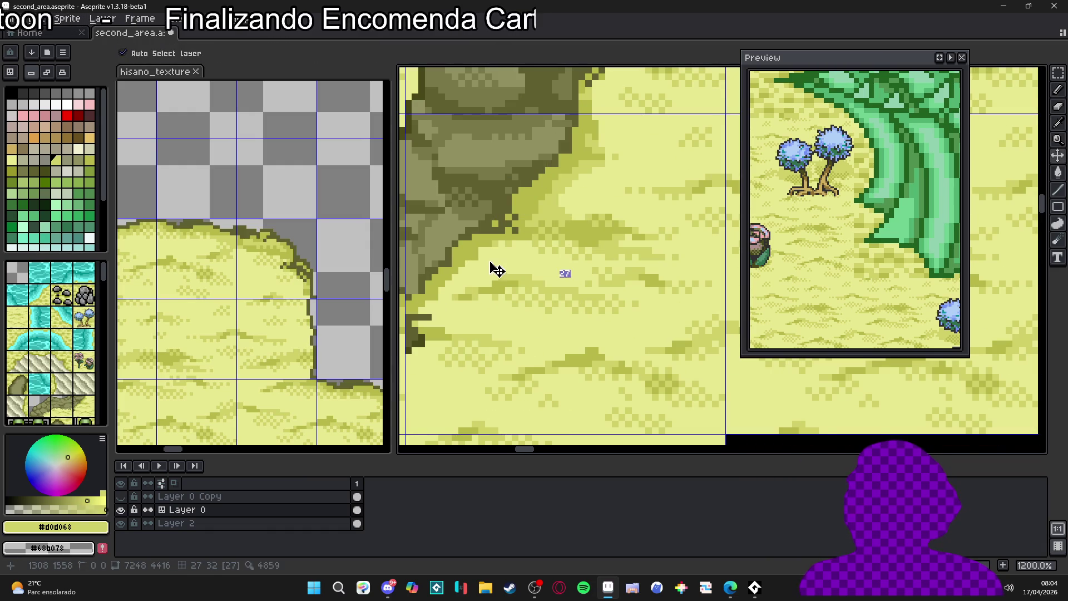
{"action": "key", "text": "minus"}
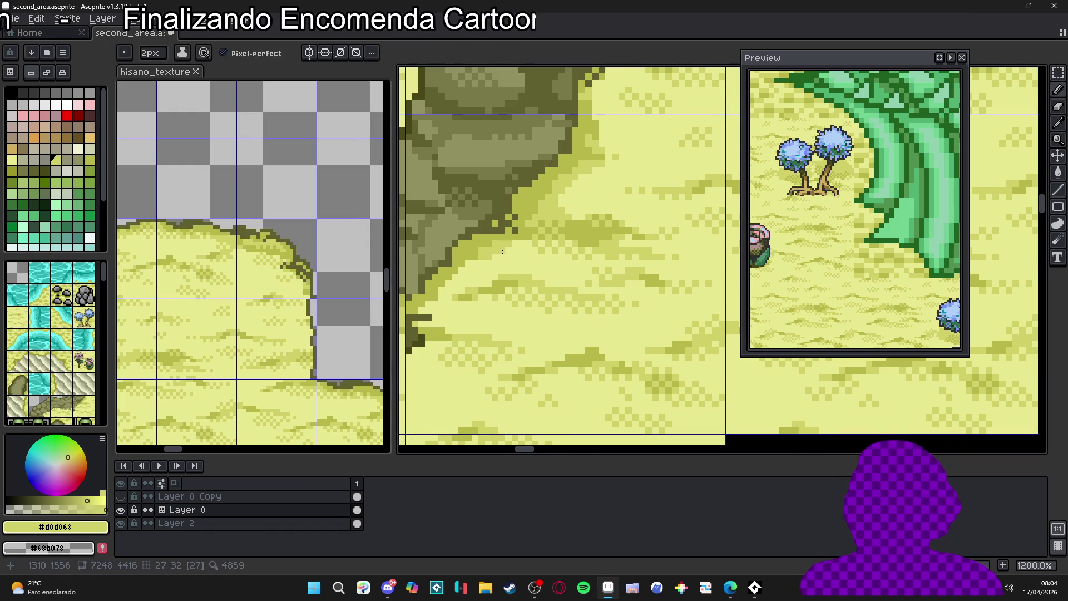
{"action": "left_click", "coordinate": [940, 58]}
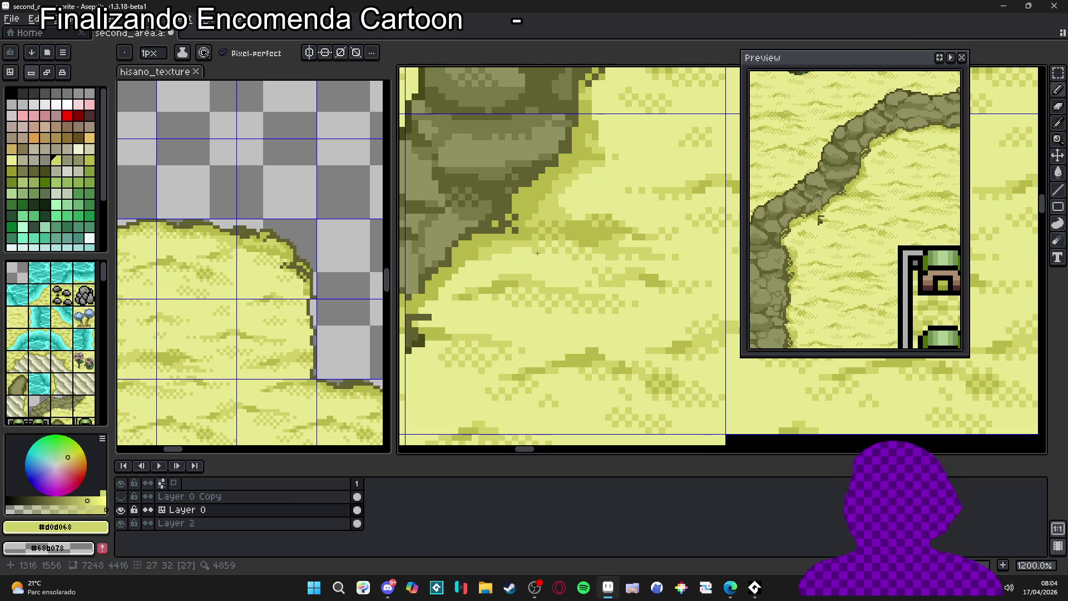
Try a pale sand #c8c890 pixel at the cliff edge, undo it, and save the map.
{"action": "scroll", "coordinate": [492, 284], "scroll_direction": "down", "scroll_amount": 4}
{"action": "scroll", "coordinate": [532, 249], "scroll_direction": "down", "scroll_amount": 2}
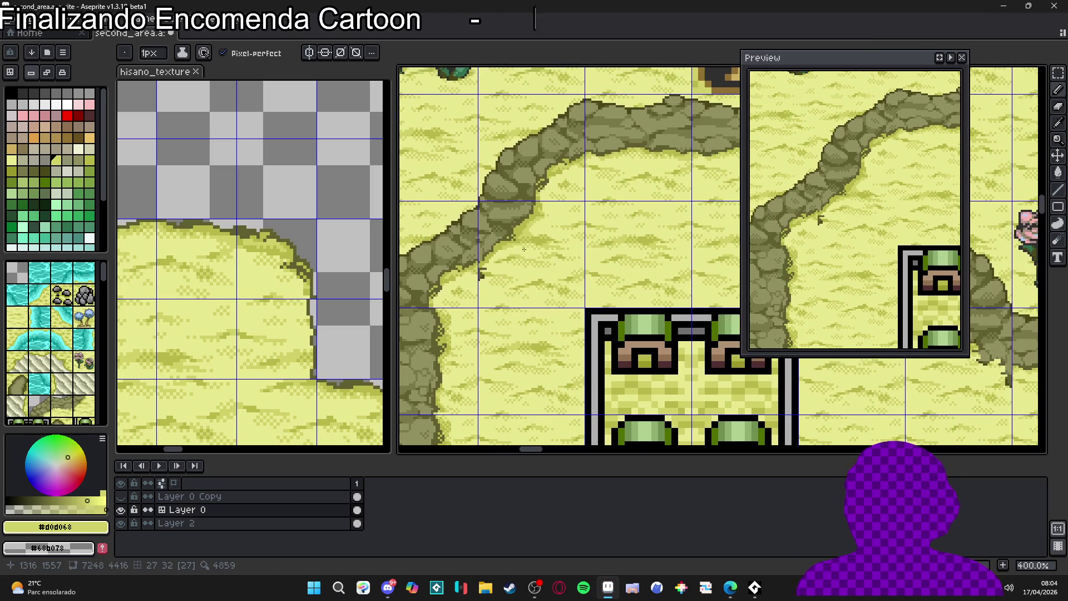
{"action": "scroll", "coordinate": [507, 263], "scroll_direction": "up", "scroll_amount": 5}
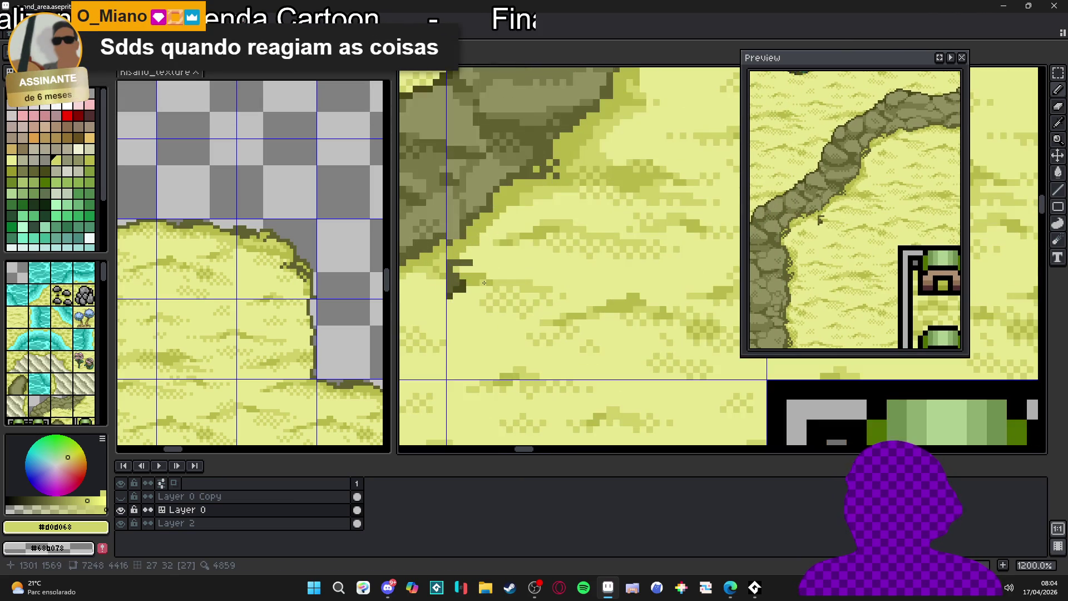
{"action": "left_click", "coordinate": [469, 330], "text": "alt"}
{"action": "left_click", "coordinate": [477, 331]}
{"action": "key", "text": "ctrl+z"}
{"action": "left_click_drag", "start_coordinate": [469, 321], "coordinate": [477, 328]}
{"action": "key", "text": "ctrl+s"}
Cover stray dark pixels below the cliff and place a single pale sand pixel beside it.
{"action": "left_click", "coordinate": [483, 303]}
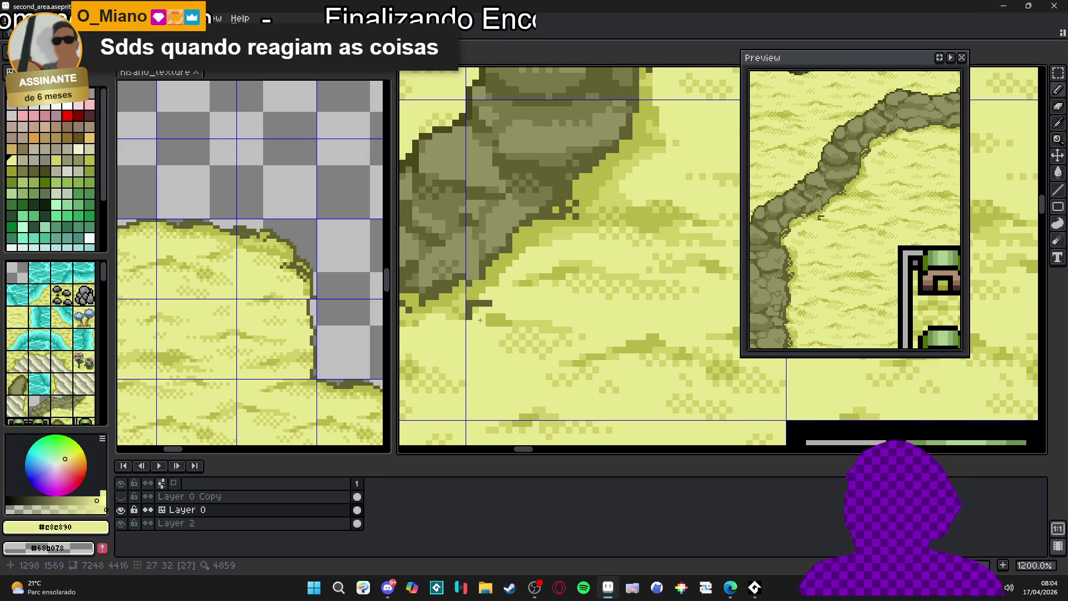
{"action": "left_click", "coordinate": [488, 308]}
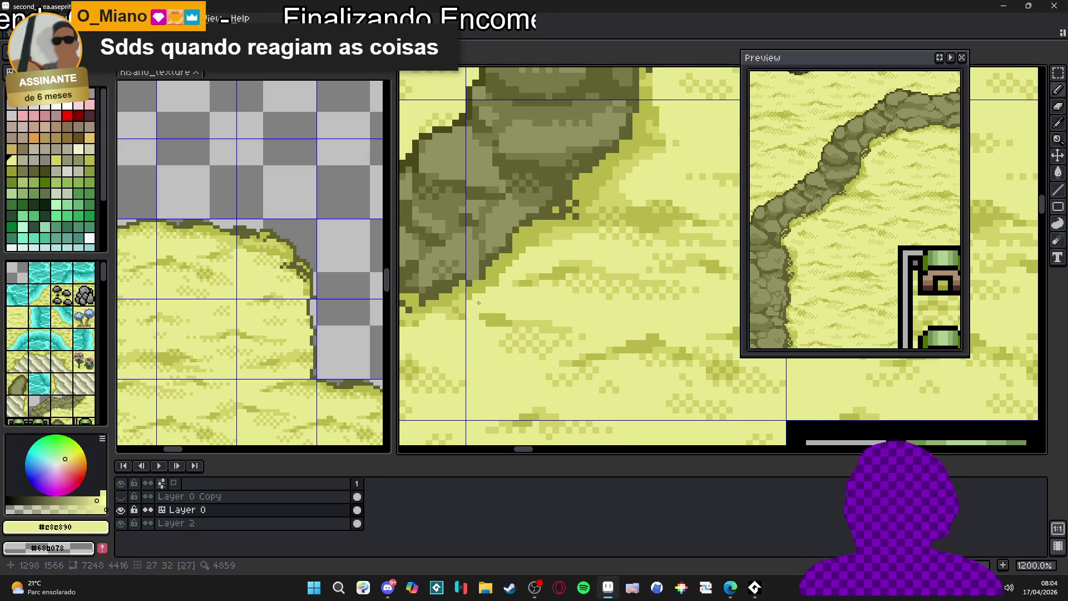
{"action": "left_click", "coordinate": [490, 287], "text": "alt"}
{"action": "left_click", "coordinate": [489, 287], "text": "alt"}
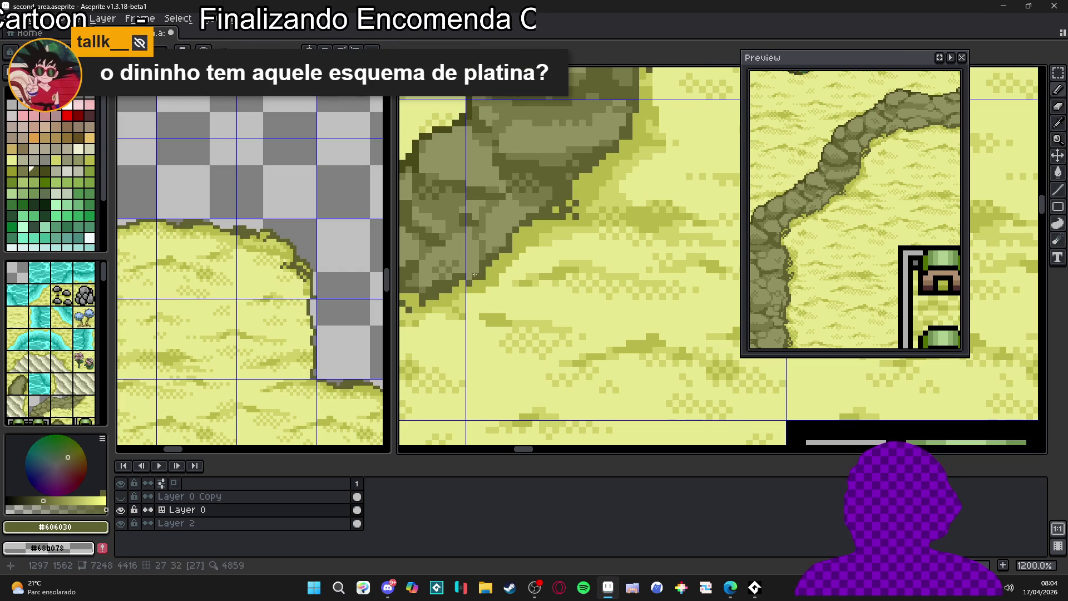
{"action": "left_click", "coordinate": [482, 256], "text": "alt"}
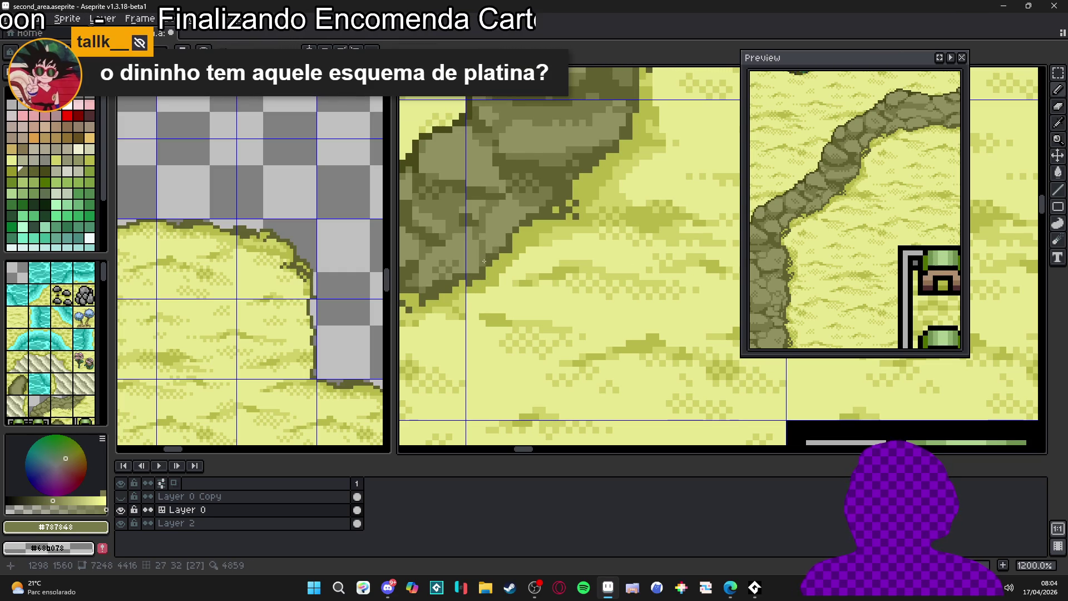
{"action": "left_click", "coordinate": [484, 261], "text": "alt"}
{"action": "left_click", "coordinate": [497, 292], "text": "alt"}
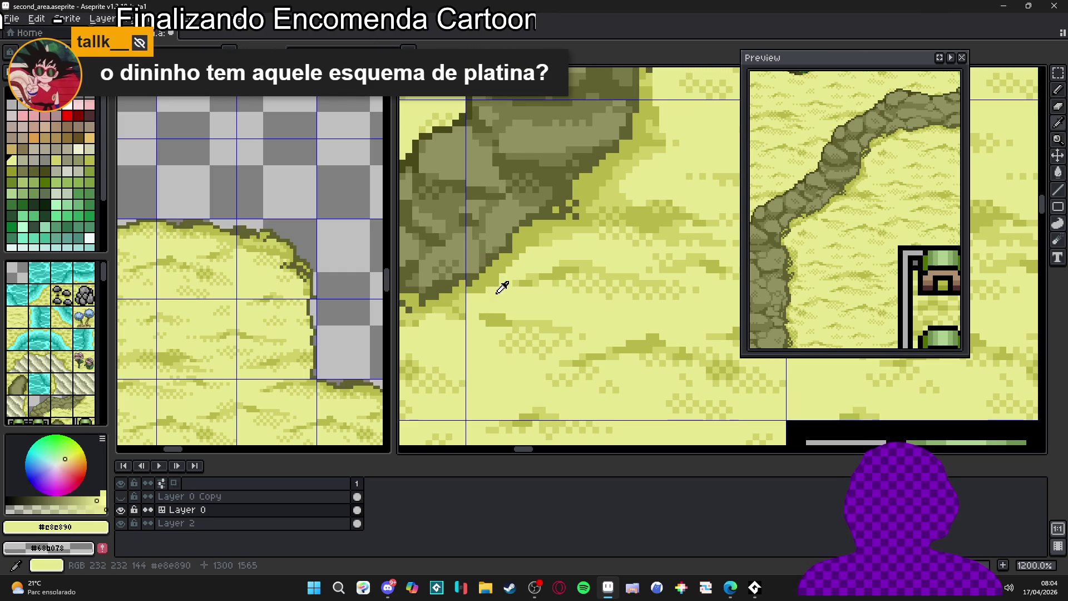
{"action": "left_click", "coordinate": [491, 283]}
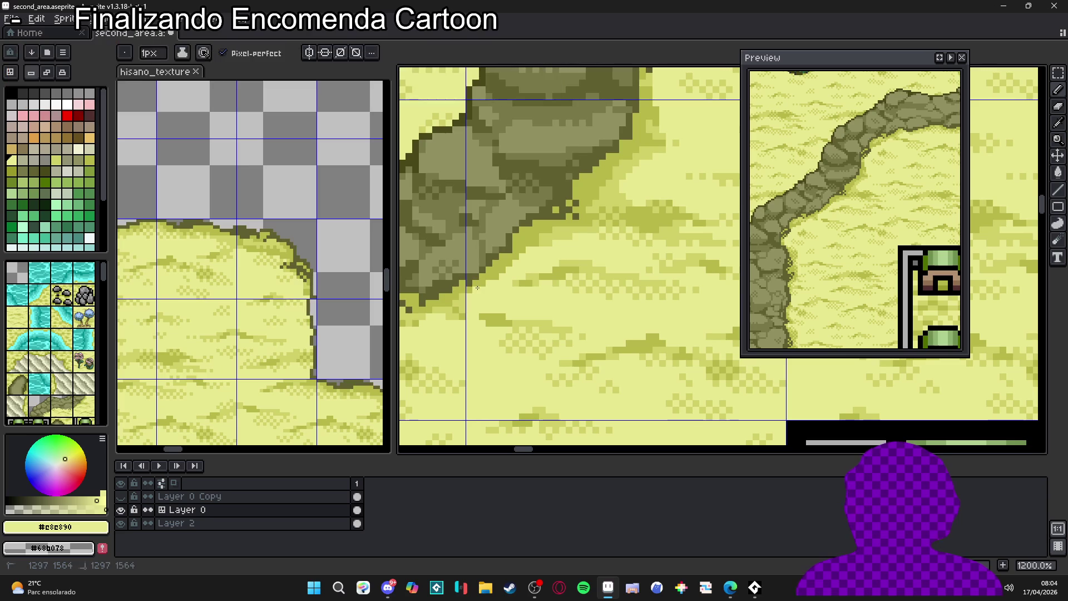
Touch up one more cliff-edge pixel in mid sand and save second_area.aseprite again.
{"action": "left_click_drag", "start_coordinate": [510, 288], "coordinate": [518, 290]}
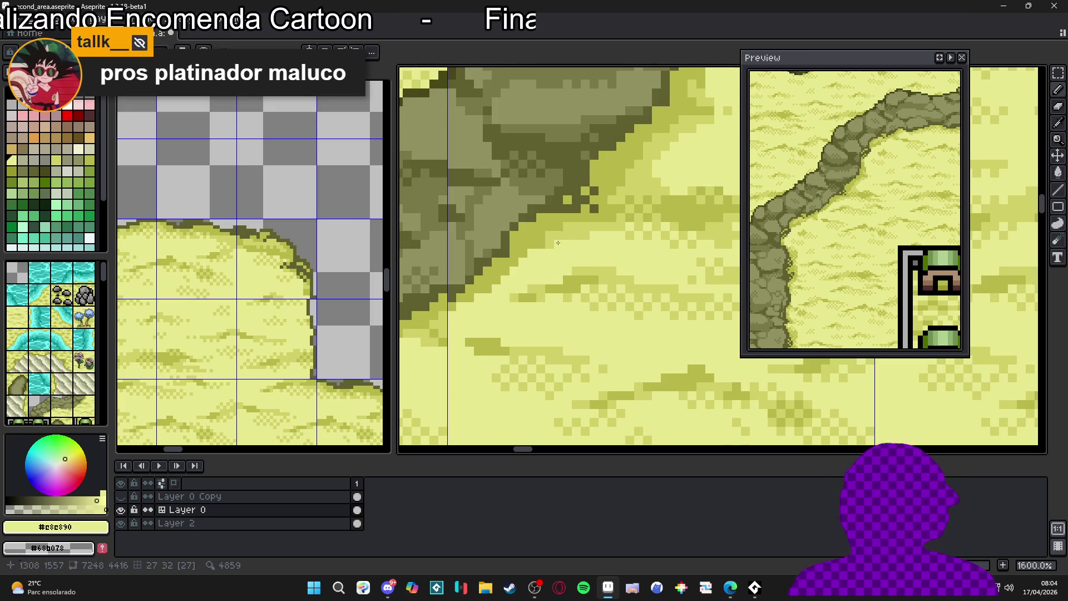
{"action": "scroll", "coordinate": [533, 267], "scroll_direction": "up", "scroll_amount": 1}
{"action": "left_click", "coordinate": [537, 255], "text": "alt"}
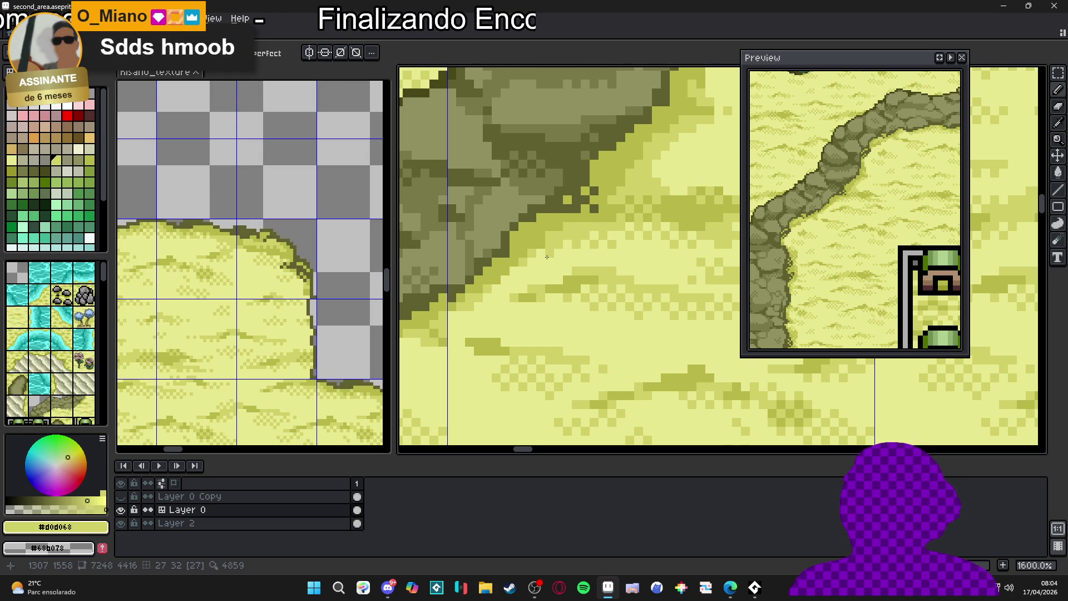
{"action": "left_click", "coordinate": [494, 283]}
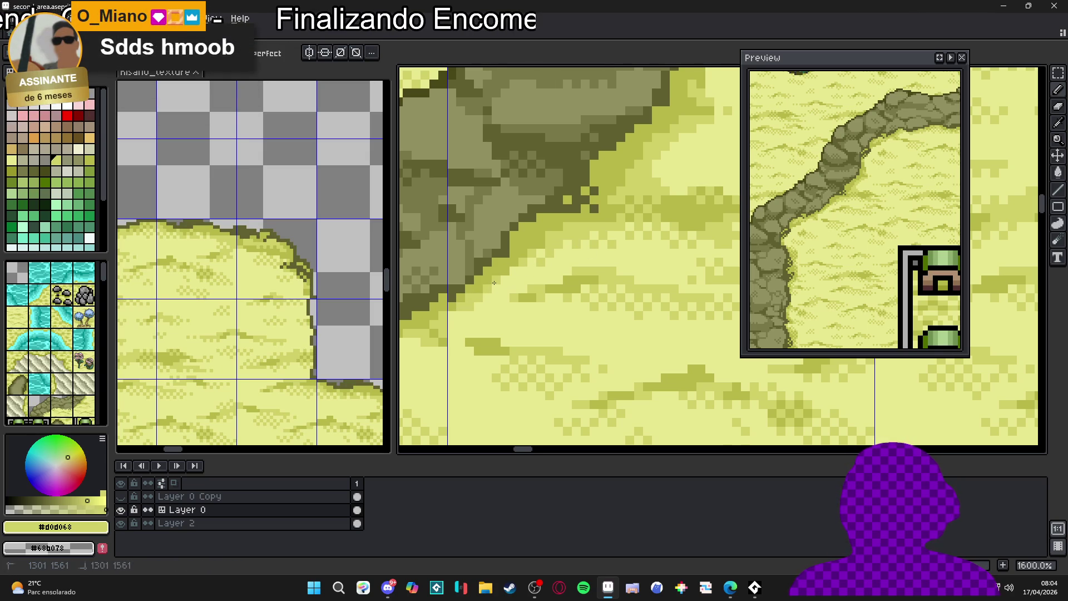
{"action": "left_click_drag", "start_coordinate": [477, 298], "coordinate": [486, 301]}
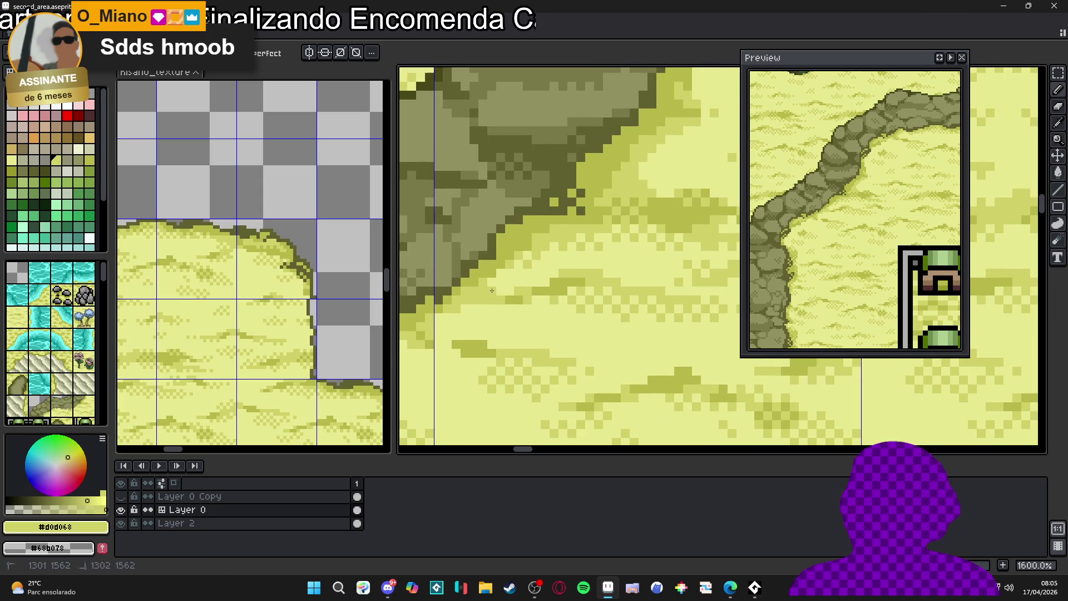
{"action": "scroll", "coordinate": [486, 300], "scroll_direction": "down", "scroll_amount": 4}
{"action": "scroll", "coordinate": [539, 296], "scroll_direction": "down", "scroll_amount": 1}
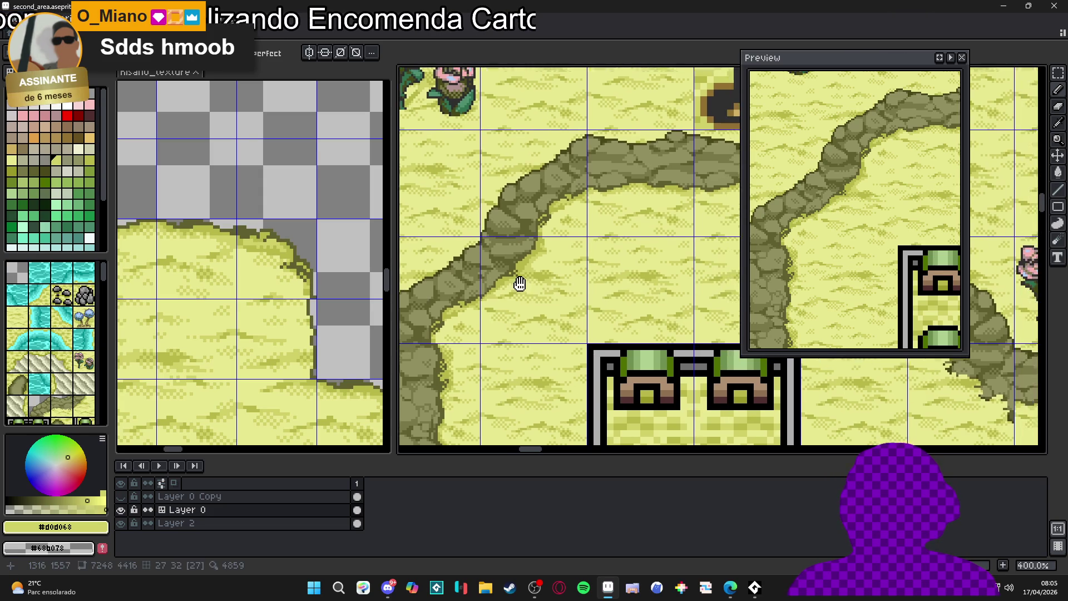
{"action": "scroll", "coordinate": [501, 281], "scroll_direction": "up", "scroll_amount": 6}
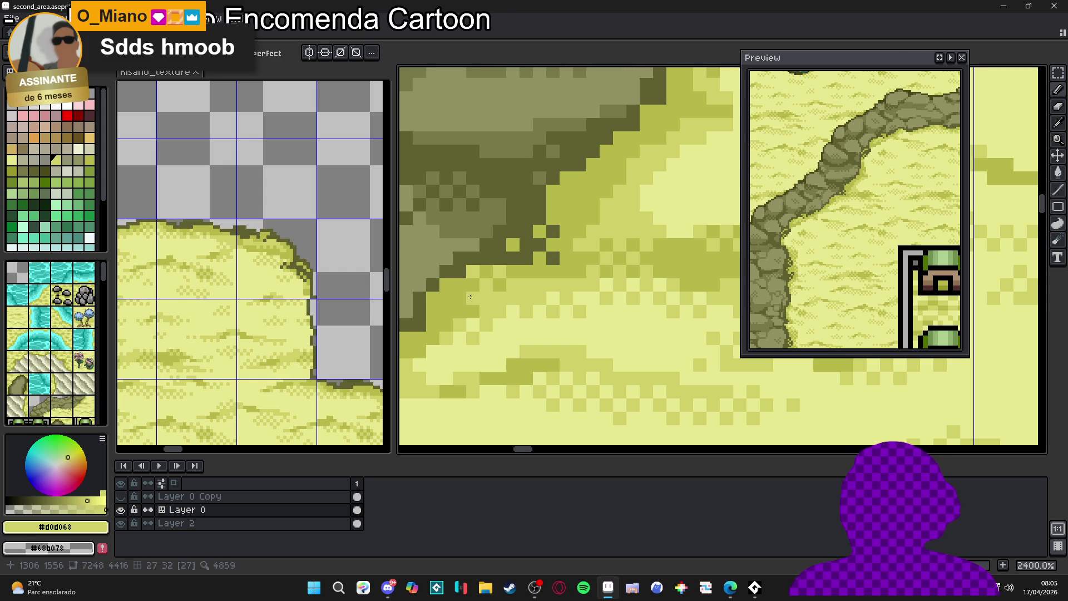
{"action": "scroll", "coordinate": [479, 300], "scroll_direction": "down", "scroll_amount": 4}
{"action": "key", "text": "ctrl+s"}
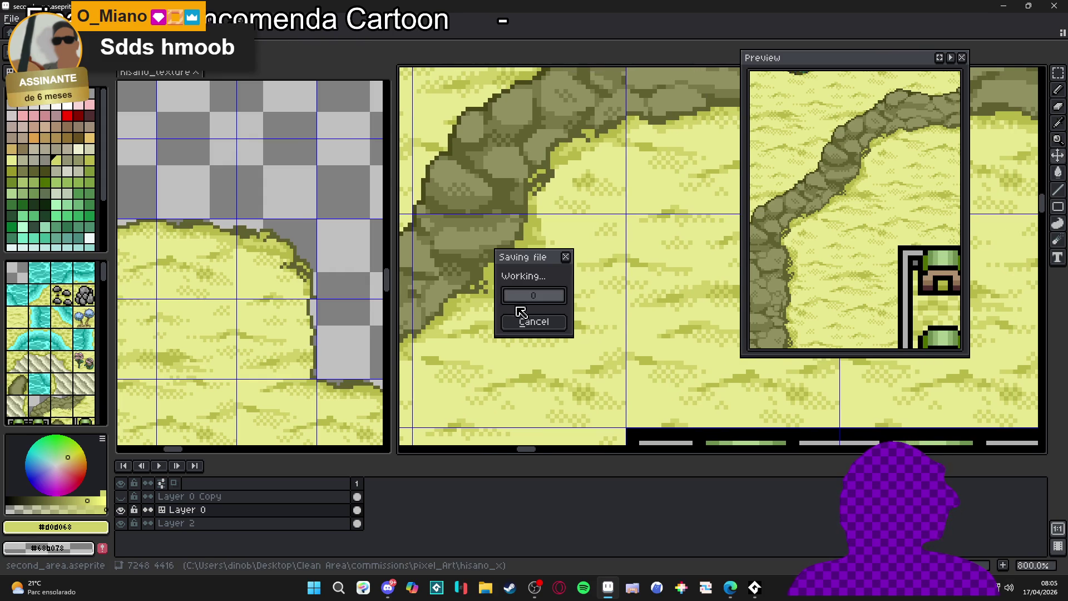
Zoom in on the cliff bend while the save finishes, then sample the darker and mid sand shades.
{"action": "scroll", "coordinate": [505, 277], "scroll_direction": "down", "scroll_amount": 2}
{"action": "scroll", "coordinate": [505, 278], "scroll_direction": "up", "scroll_amount": 8}
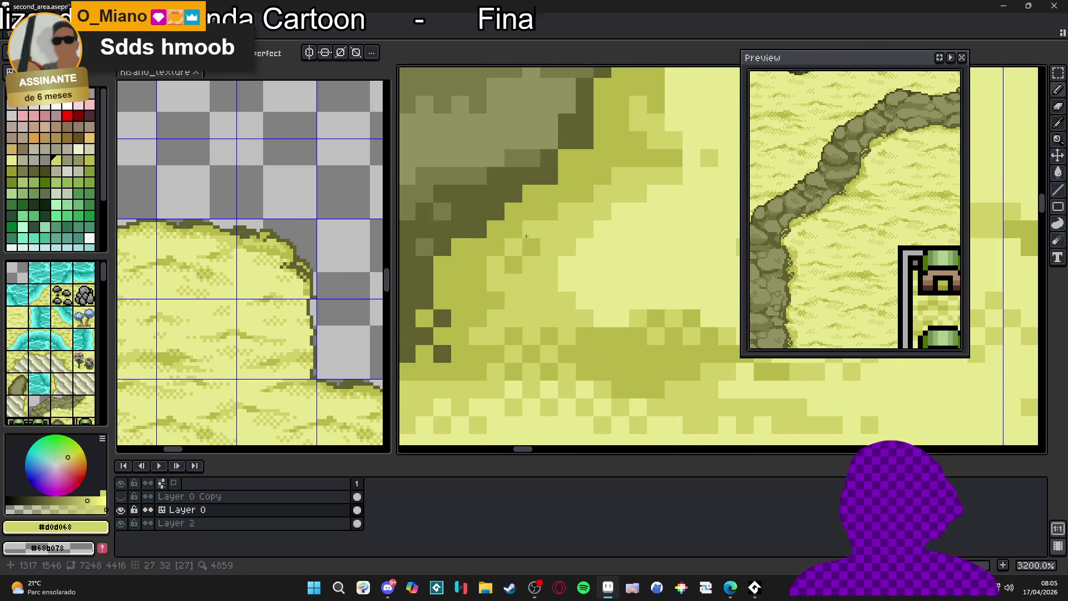
{"action": "scroll", "coordinate": [526, 236], "scroll_direction": "down", "scroll_amount": 8}
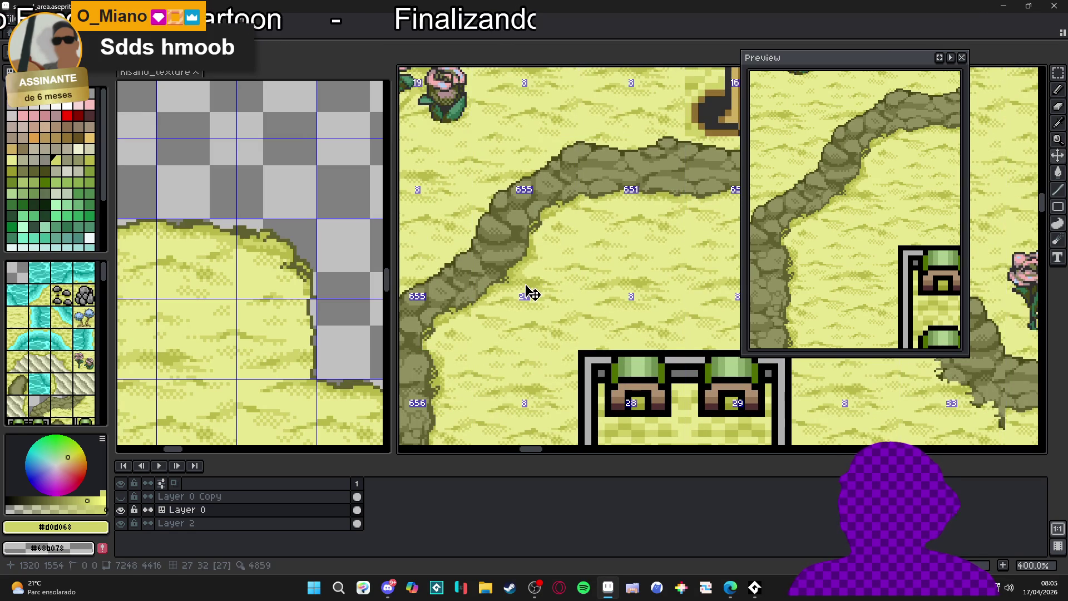
{"action": "scroll", "coordinate": [532, 262], "scroll_direction": "up", "scroll_amount": 6}
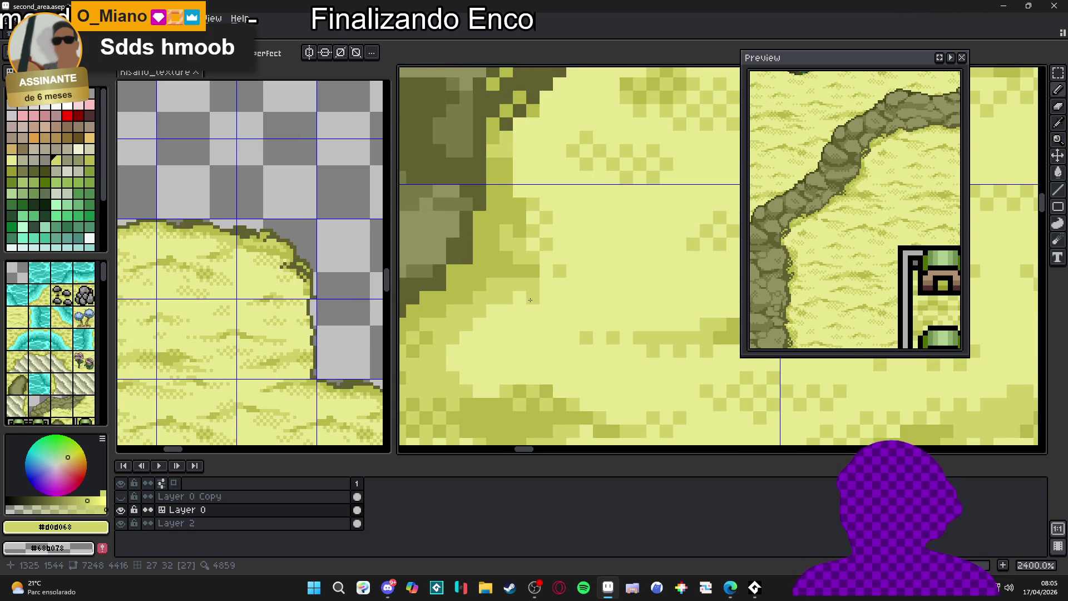
{"action": "scroll", "coordinate": [477, 338], "scroll_direction": "down", "scroll_amount": 6}
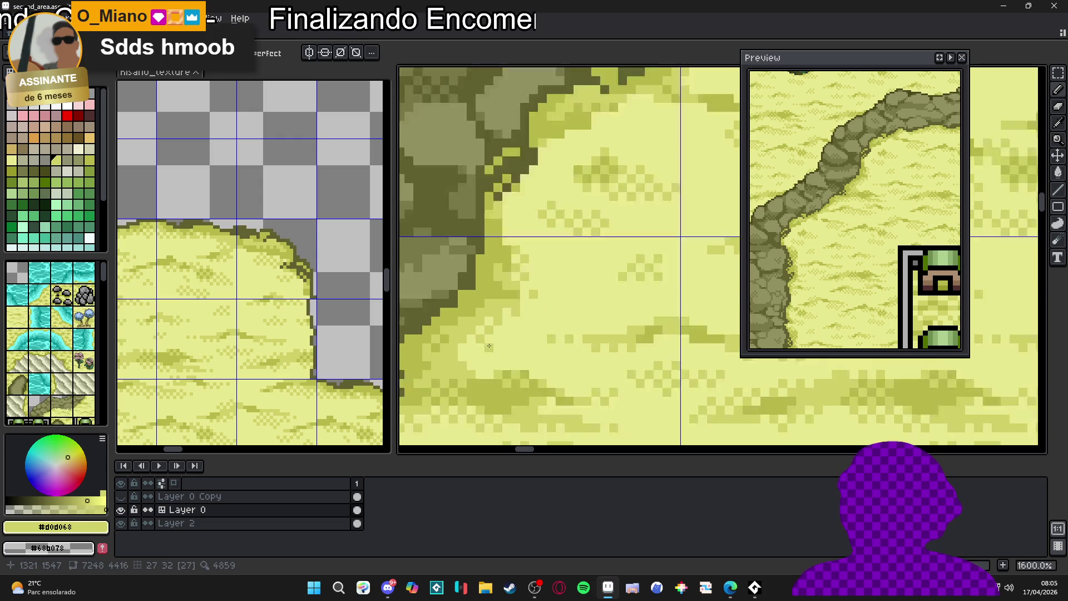
{"action": "scroll", "coordinate": [555, 359], "scroll_direction": "up", "scroll_amount": 6}
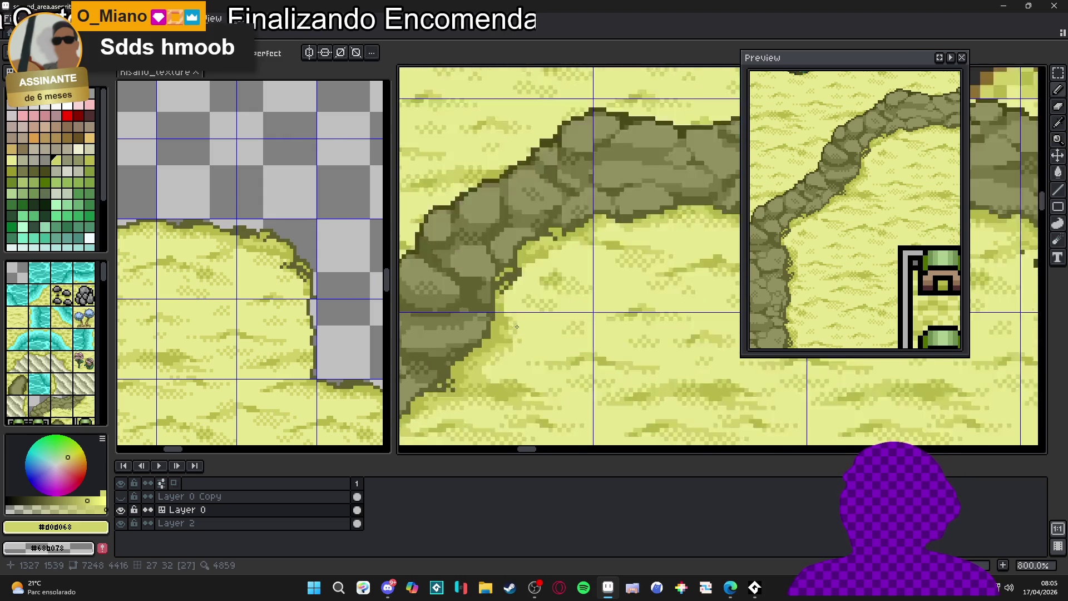
{"action": "scroll", "coordinate": [505, 327], "scroll_direction": "up", "scroll_amount": 1}
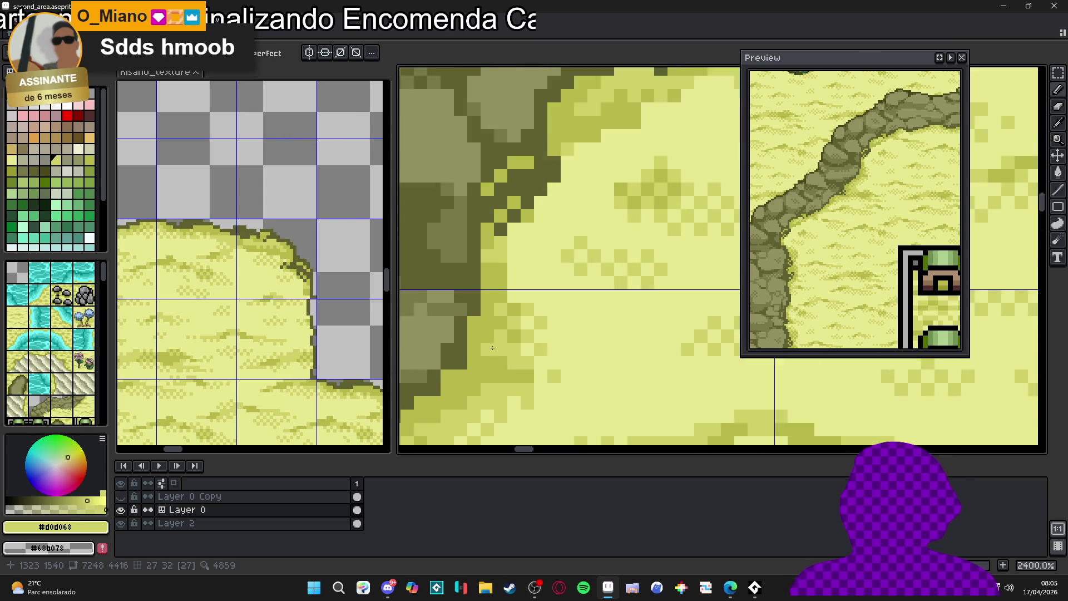
{"action": "left_click", "coordinate": [516, 346], "text": "alt"}
{"action": "left_click", "coordinate": [515, 346], "text": "alt"}
Pick darker sand #b8b848 beside the rocks, then switch back to mid sand #d0d068.
{"action": "scroll", "coordinate": [515, 350], "scroll_direction": "down", "scroll_amount": 4}
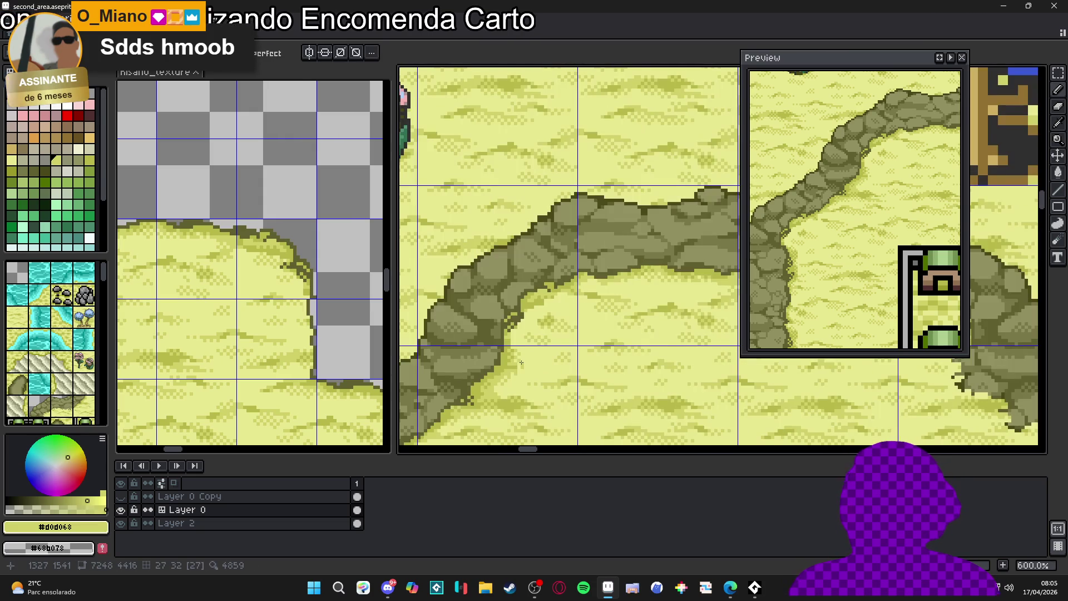
{"action": "scroll", "coordinate": [515, 357], "scroll_direction": "up", "scroll_amount": 2}
{"action": "scroll", "coordinate": [515, 357], "scroll_direction": "up", "scroll_amount": 1}
{"action": "left_click", "coordinate": [502, 324], "text": "alt"}
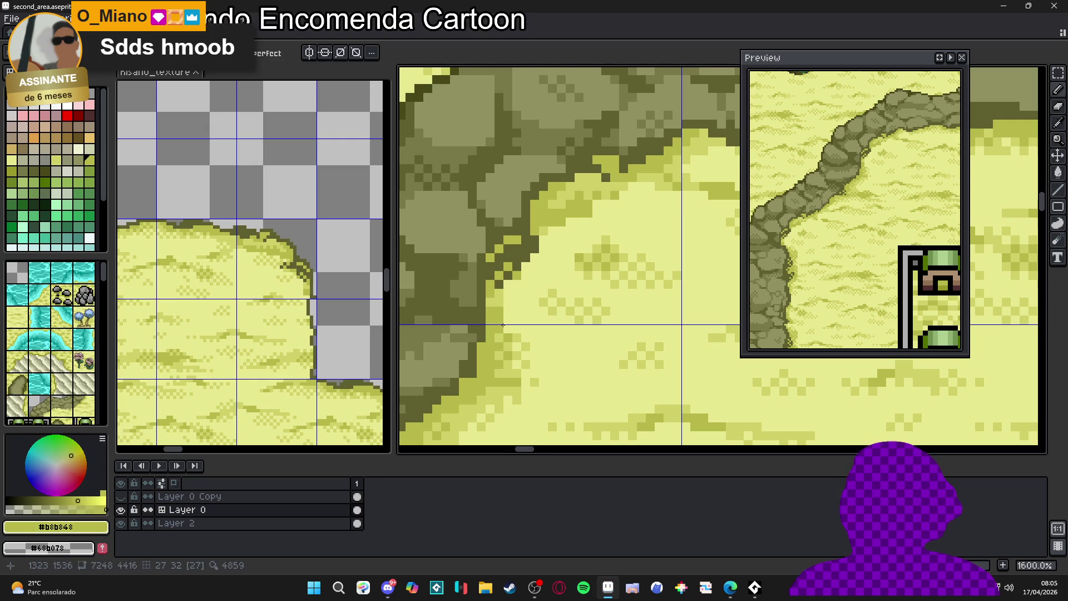
{"action": "left_click", "coordinate": [515, 332], "text": "alt"}
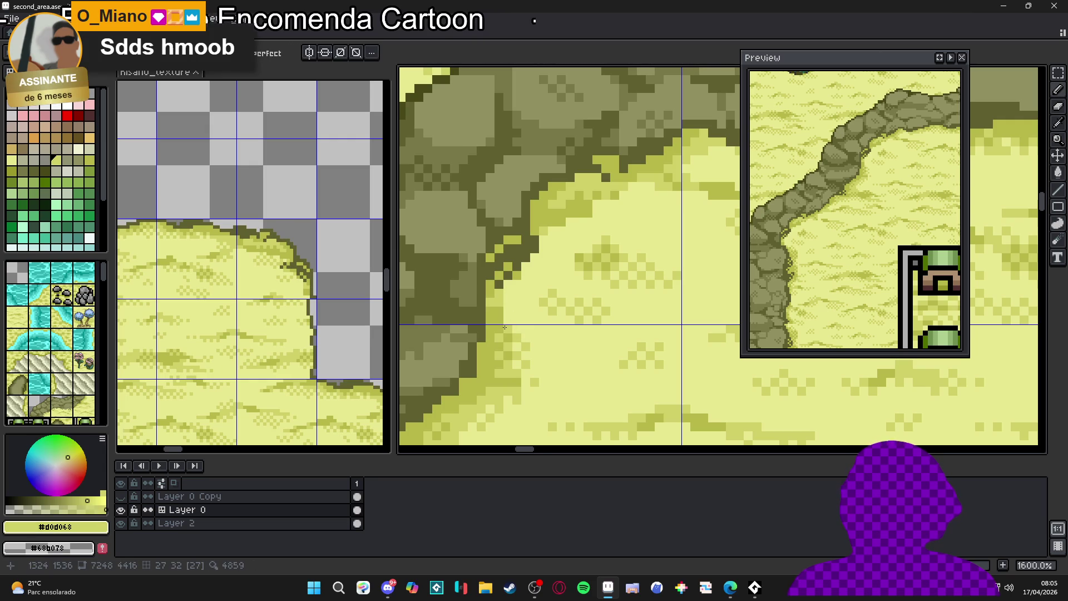
{"action": "scroll", "coordinate": [523, 343], "scroll_direction": "down", "scroll_amount": 5}
{"action": "scroll", "coordinate": [522, 345], "scroll_direction": "down", "scroll_amount": 2}
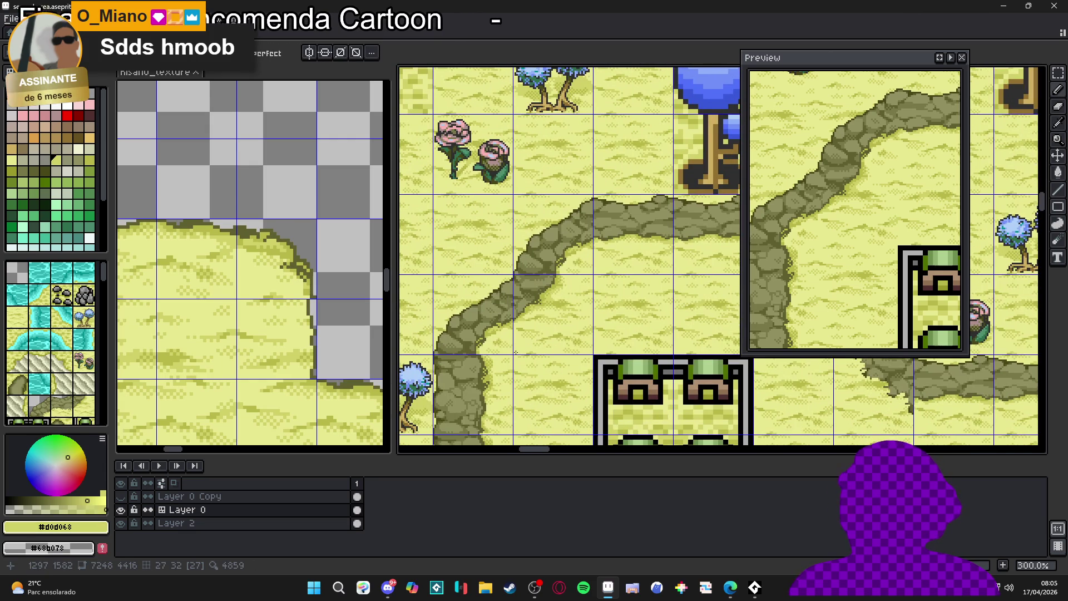
Paint a light 2px sand patch onto the dark rock at the cliff edge, then return the brush to 1px.
{"action": "left_click_drag", "start_coordinate": [537, 316], "coordinate": [534, 295]}
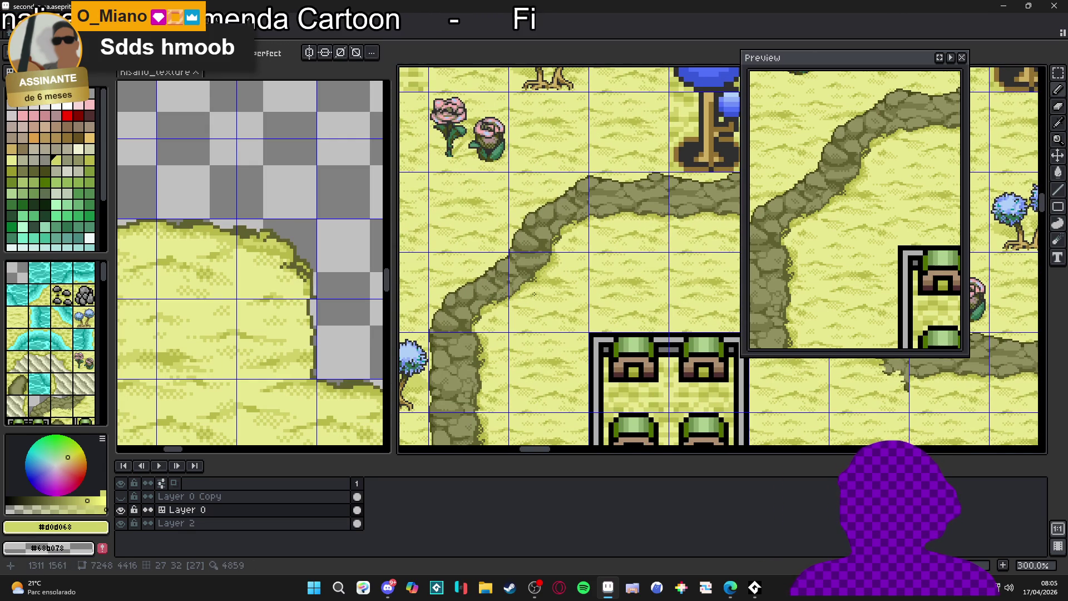
{"action": "scroll", "coordinate": [535, 280], "scroll_direction": "up", "scroll_amount": 7}
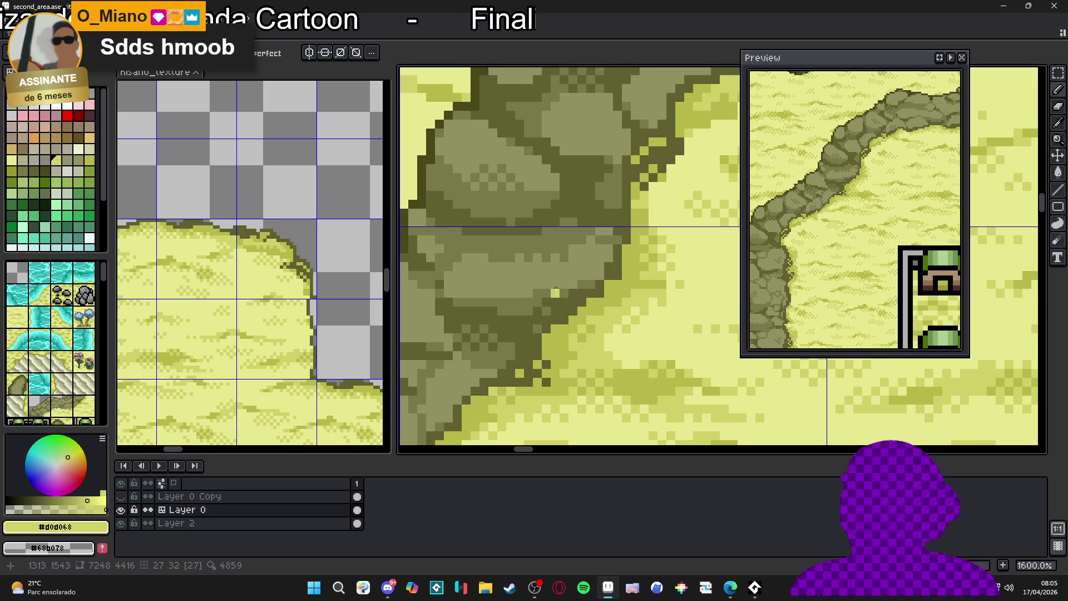
{"action": "scroll", "coordinate": [555, 291], "scroll_direction": "down", "scroll_amount": 8}
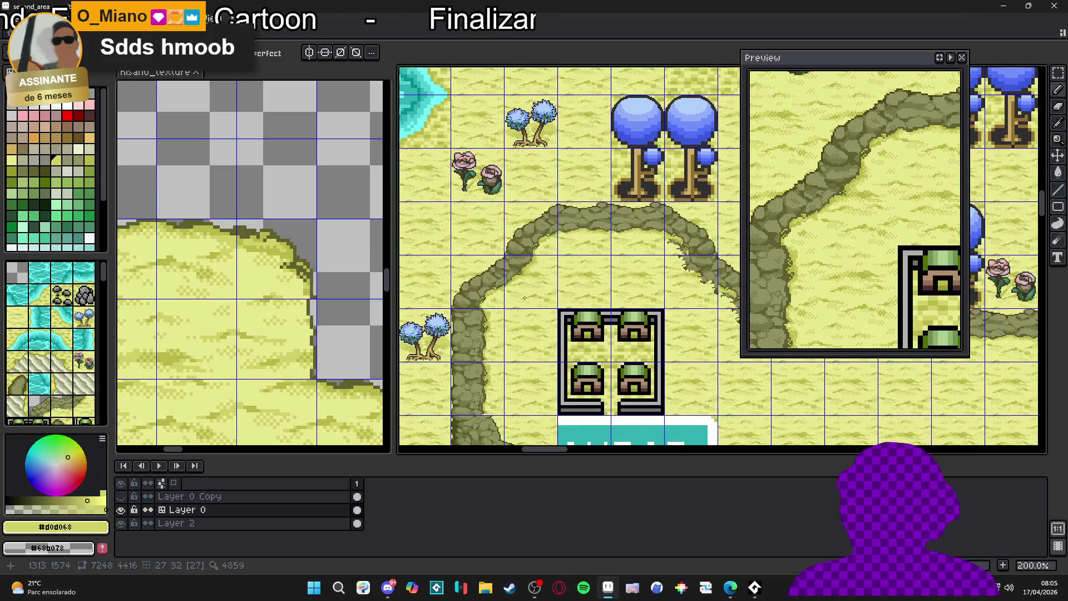
{"action": "scroll", "coordinate": [517, 289], "scroll_direction": "up", "scroll_amount": 8}
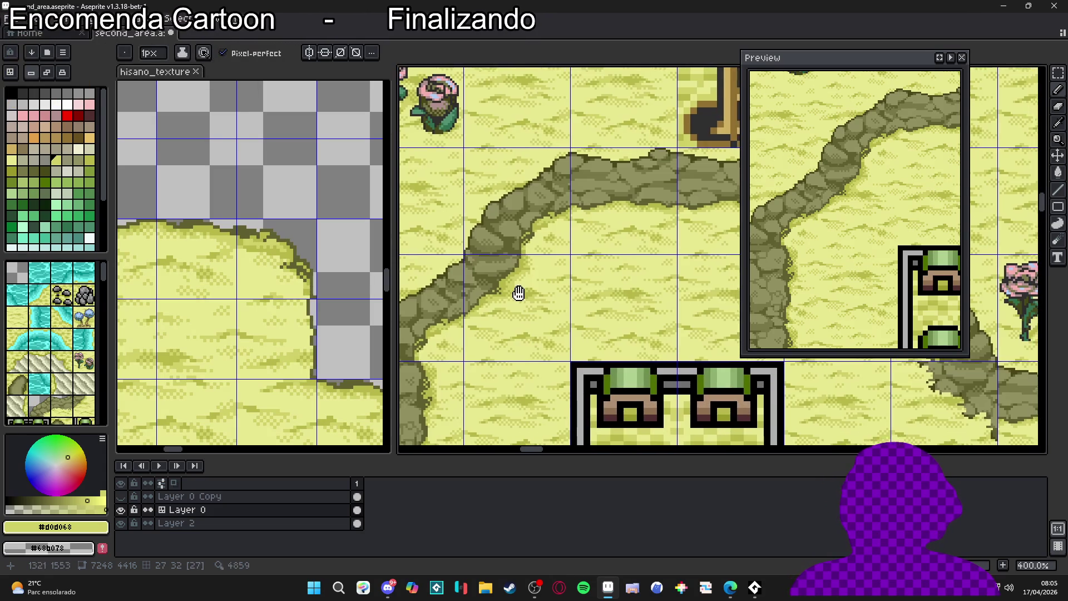
{"action": "key", "text": "plus"}
{"action": "mouse_move", "coordinate": [511, 248]}
{"action": "left_mouse_down"}
{"action": "mouse_move", "coordinate": [501, 262]}
{"action": "mouse_move", "coordinate": [483, 254]}
{"action": "mouse_move", "coordinate": [506, 245]}
{"action": "left_mouse_up"}
{"action": "left_click", "coordinate": [507, 255], "text": "alt"}
{"action": "key", "text": "minus"}
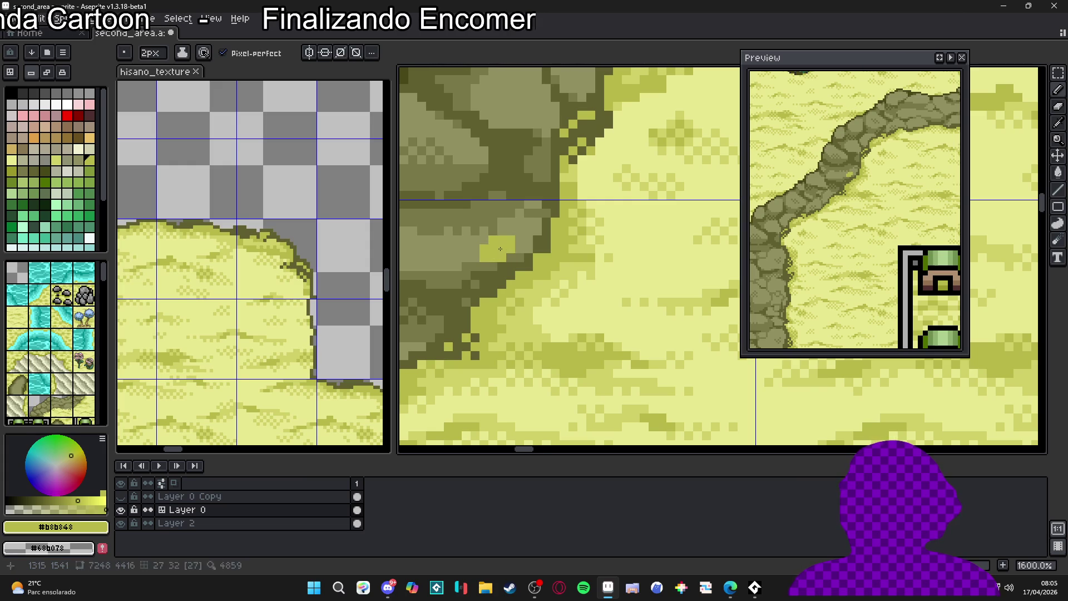
Pan the map to frame the OUBOR building and path, and save second_area.aseprite.
{"action": "scroll", "coordinate": [509, 276], "scroll_direction": "down", "scroll_amount": 3}
{"action": "scroll", "coordinate": [509, 276], "scroll_direction": "down", "scroll_amount": 4}
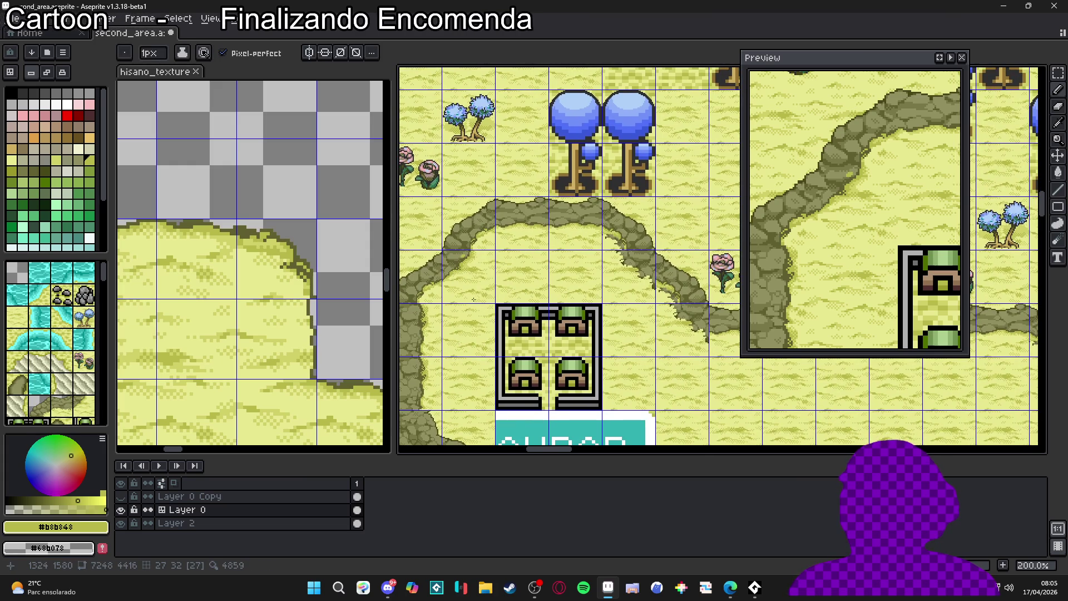
{"action": "scroll", "coordinate": [473, 299], "scroll_direction": "right", "scroll_amount": 2}
{"action": "scroll", "coordinate": [473, 299], "scroll_direction": "up", "scroll_amount": 1}
{"action": "scroll", "coordinate": [556, 282], "scroll_direction": "right", "scroll_amount": 2}
{"action": "scroll", "coordinate": [548, 278], "scroll_direction": "down", "scroll_amount": 1}
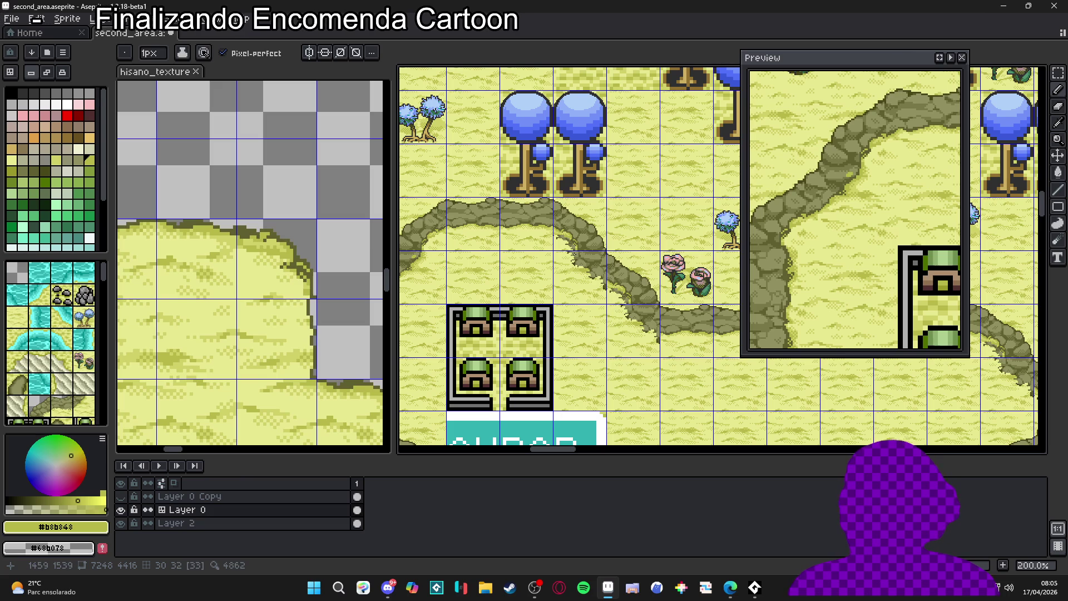
{"action": "left_click_drag", "start_coordinate": [546, 263], "coordinate": [593, 195]}
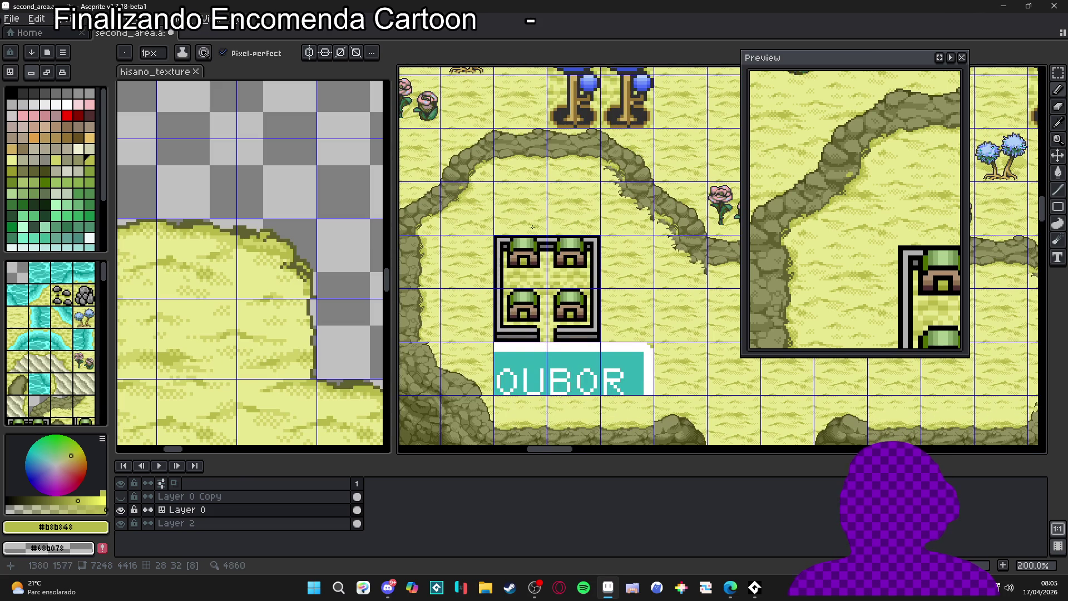
{"action": "scroll", "coordinate": [532, 225], "scroll_direction": "down", "scroll_amount": 1}
{"action": "mouse_move", "coordinate": [533, 225]}
{"action": "left_mouse_down"}
{"action": "mouse_move", "coordinate": [436, 236]}
{"action": "mouse_move", "coordinate": [523, 261]}
{"action": "left_mouse_up"}
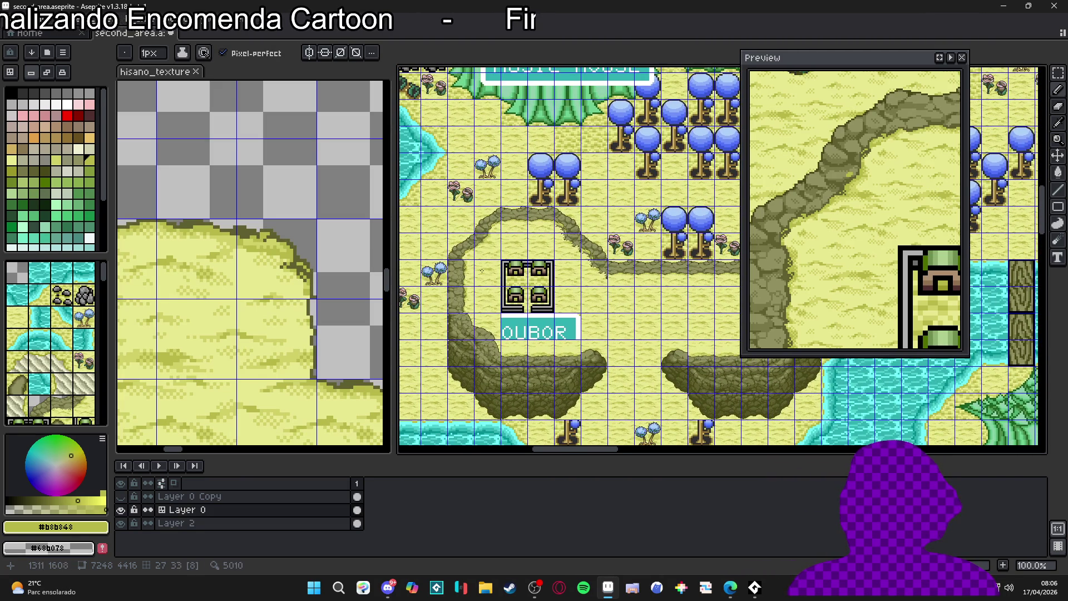
{"action": "scroll", "coordinate": [481, 271], "scroll_direction": "up", "scroll_amount": 1}
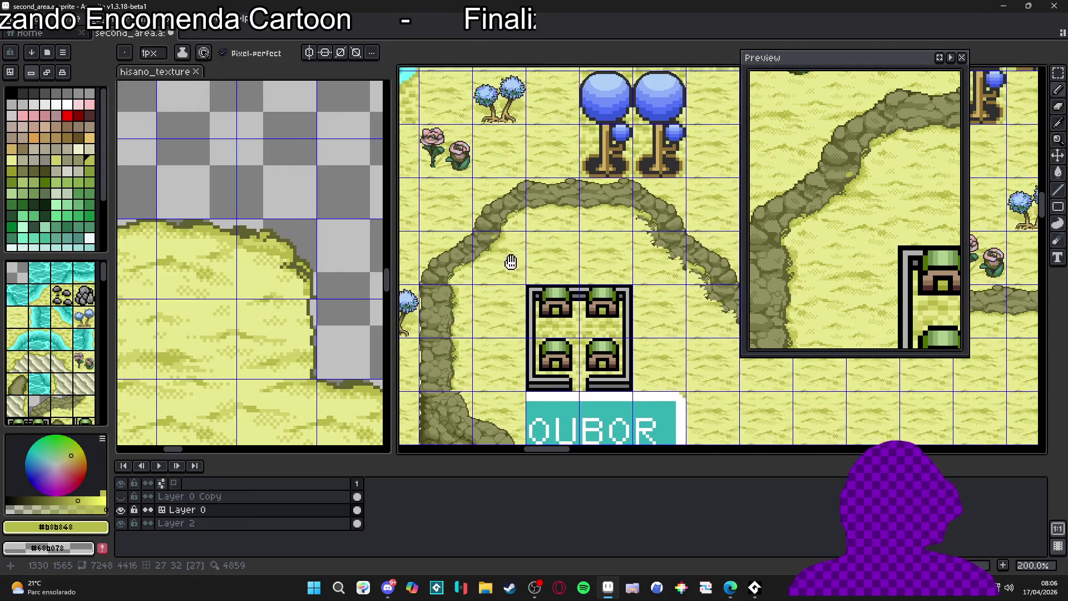
{"action": "left_click_drag", "start_coordinate": [511, 262], "coordinate": [513, 248]}
{"action": "key", "text": "ctrl+s"}
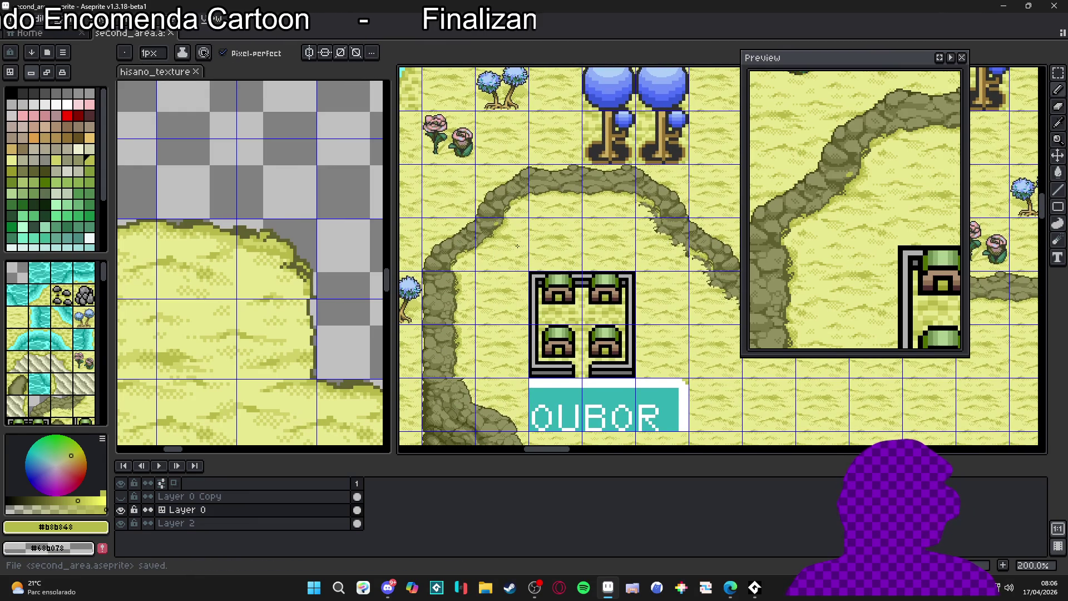
{"action": "scroll", "coordinate": [517, 256], "scroll_direction": "right", "scroll_amount": 5}
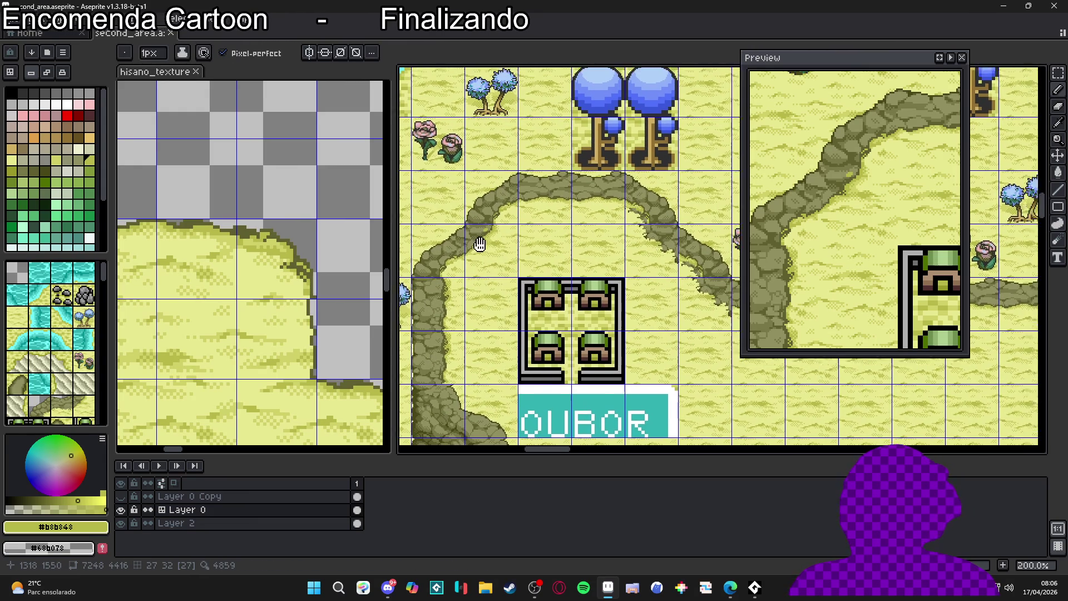
Sample the pale sand and paint over the dark rock and olive edge pixels at 2px.
{"action": "scroll", "coordinate": [517, 228], "scroll_direction": "up", "scroll_amount": 7}
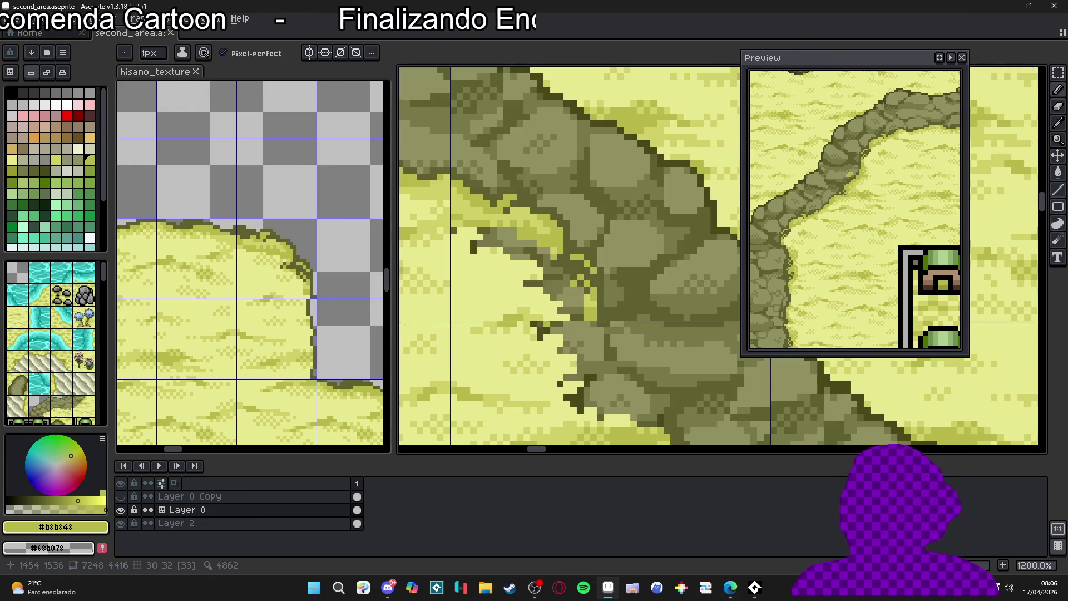
{"action": "left_click", "coordinate": [588, 317], "text": "alt"}
{"action": "key", "text": "plus"}
{"action": "mouse_move", "coordinate": [579, 294]}
{"action": "left_mouse_down"}
{"action": "mouse_move", "coordinate": [573, 303]}
{"action": "mouse_move", "coordinate": [556, 278]}
{"action": "mouse_move", "coordinate": [563, 290]}
{"action": "left_mouse_up"}
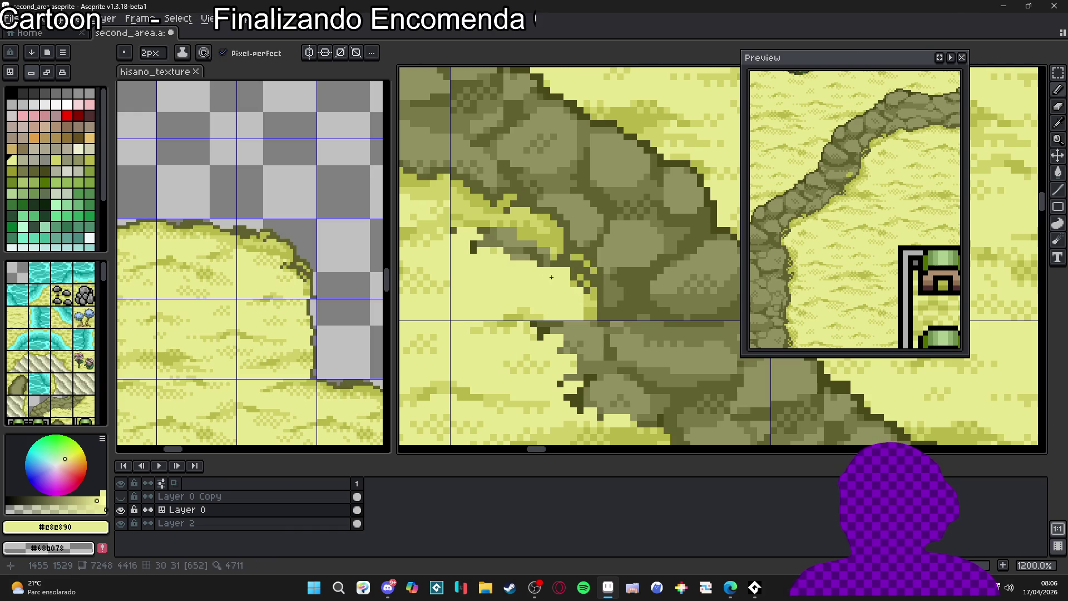
{"action": "mouse_move", "coordinate": [540, 264]}
{"action": "left_mouse_down"}
{"action": "mouse_move", "coordinate": [552, 264]}
{"action": "mouse_move", "coordinate": [461, 236]}
{"action": "left_mouse_up"}
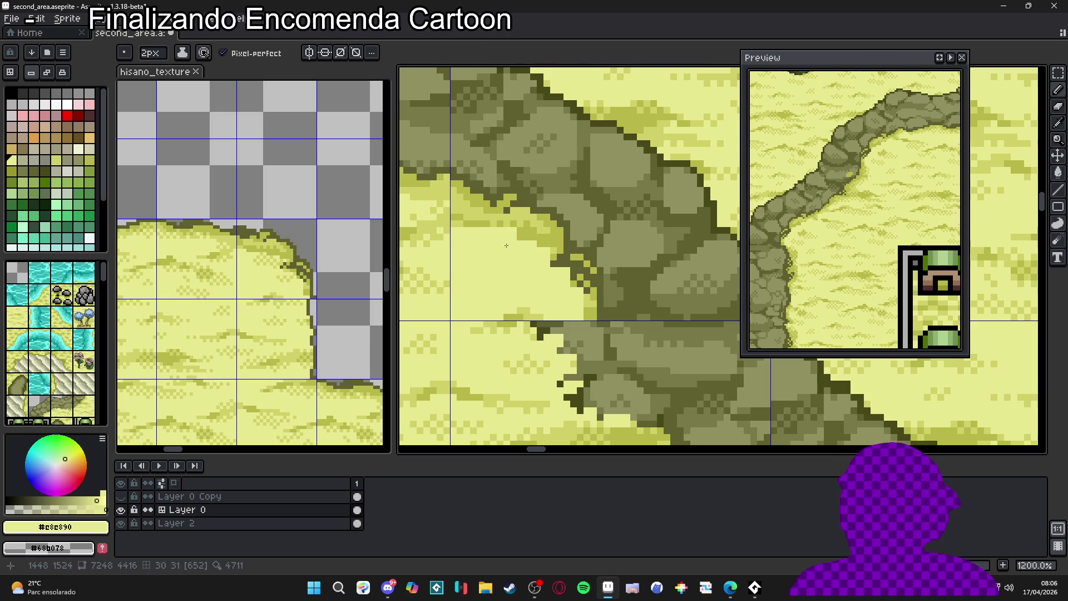
Sample the mid sand, darker sand and dark rock shades, ending on light sand #d0d068.
{"action": "left_click", "coordinate": [516, 235], "text": "alt"}
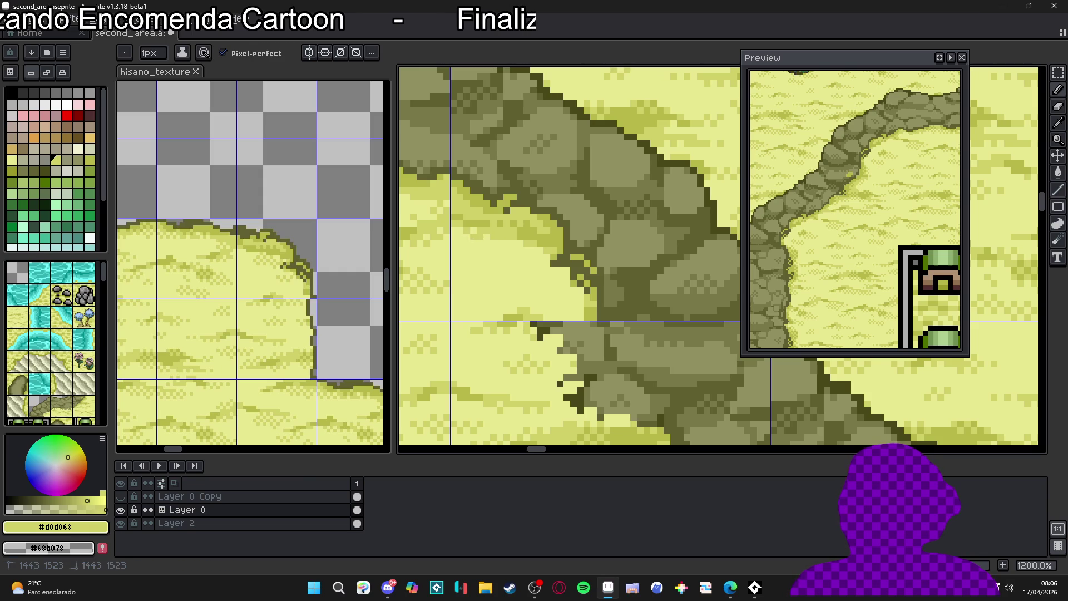
{"action": "scroll", "coordinate": [471, 239], "scroll_direction": "down", "scroll_amount": 3}
{"action": "scroll", "coordinate": [522, 242], "scroll_direction": "up", "scroll_amount": 4}
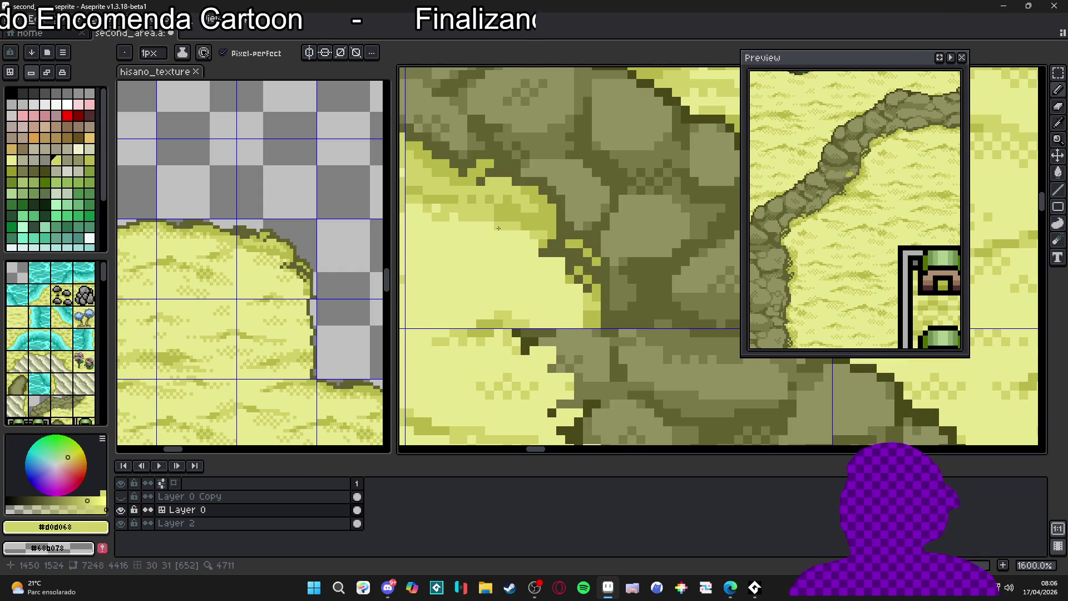
{"action": "left_click", "coordinate": [513, 223], "text": "alt"}
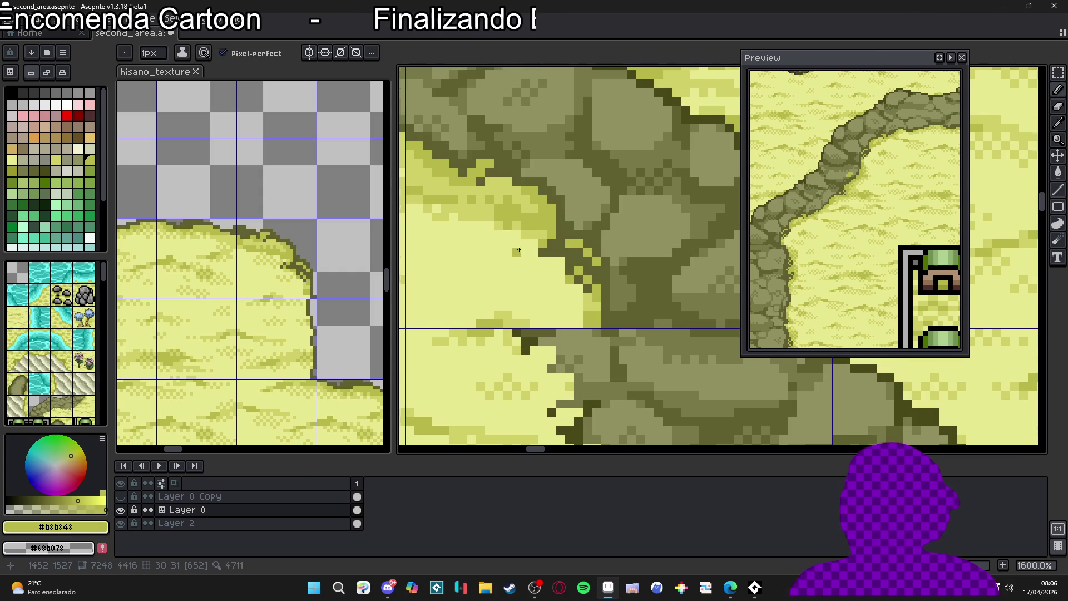
{"action": "scroll", "coordinate": [518, 250], "scroll_direction": "down", "scroll_amount": 4}
{"action": "scroll", "coordinate": [534, 250], "scroll_direction": "up", "scroll_amount": 3}
{"action": "left_click", "coordinate": [545, 249], "text": "alt"}
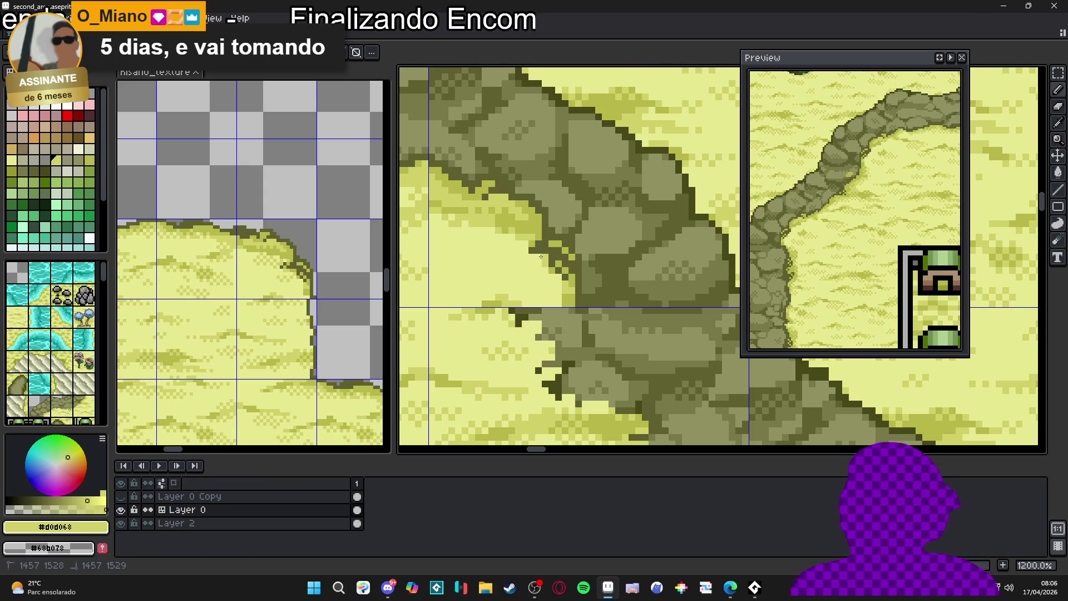
{"action": "scroll", "coordinate": [548, 255], "scroll_direction": "up", "scroll_amount": 1}
{"action": "scroll", "coordinate": [553, 249], "scroll_direction": "down", "scroll_amount": 3}
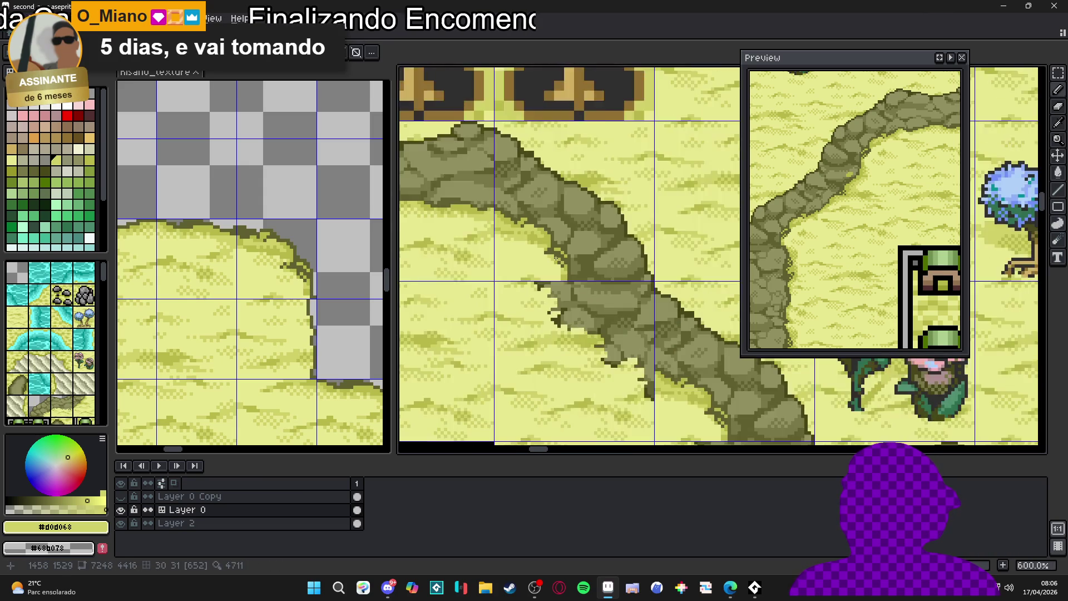
{"action": "scroll", "coordinate": [553, 247], "scroll_direction": "up", "scroll_amount": 3}
{"action": "left_click", "coordinate": [543, 248], "text": "alt"}
{"action": "scroll", "coordinate": [547, 251], "scroll_direction": "down", "scroll_amount": 6}
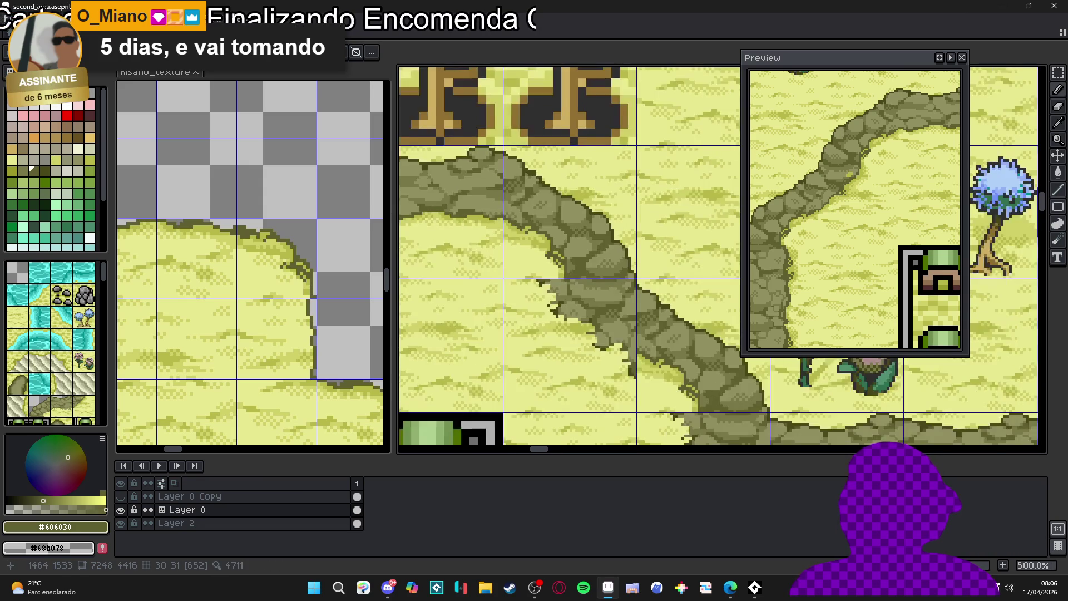
{"action": "scroll", "coordinate": [554, 253], "scroll_direction": "up", "scroll_amount": 5}
{"action": "left_click", "coordinate": [548, 258], "text": "alt"}
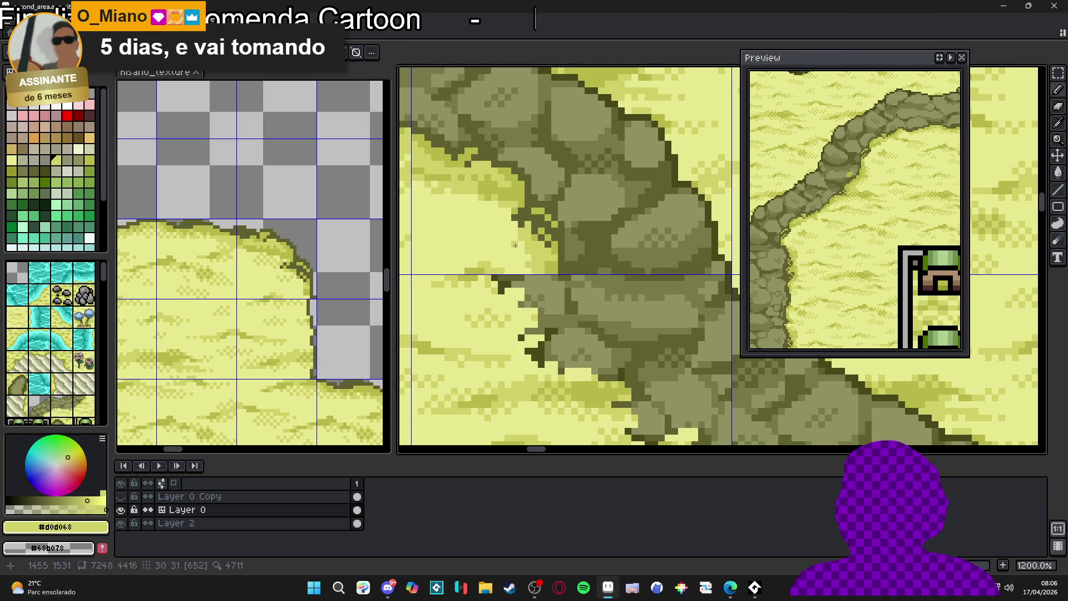
{"action": "scroll", "coordinate": [492, 246], "scroll_direction": "down", "scroll_amount": 4}
{"action": "scroll", "coordinate": [492, 246], "scroll_direction": "down", "scroll_amount": 3}
{"action": "scroll", "coordinate": [600, 250], "scroll_direction": "up", "scroll_amount": 1}
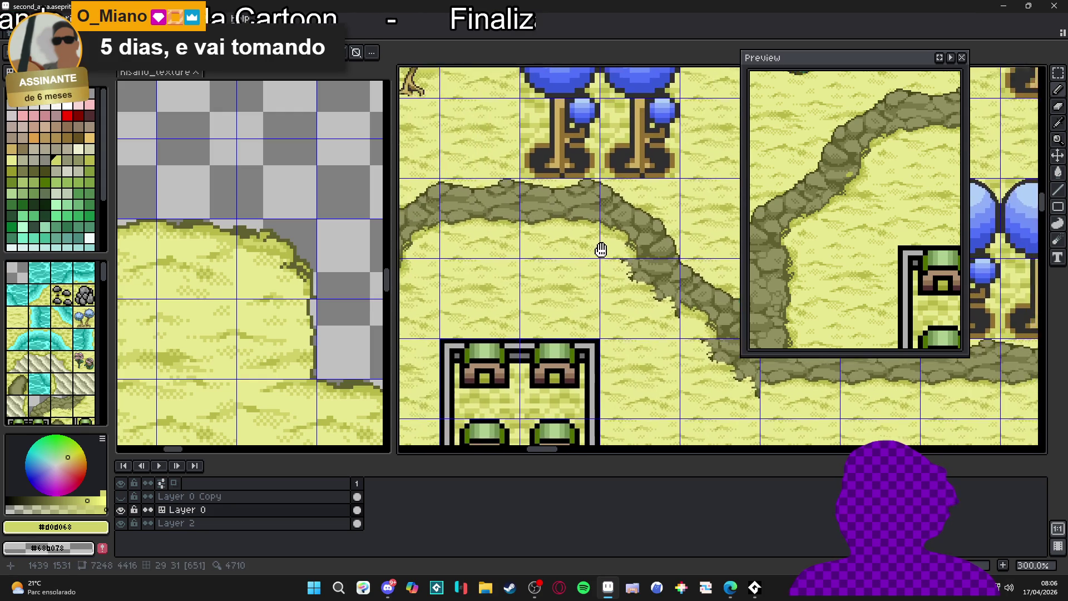
{"action": "scroll", "coordinate": [600, 250], "scroll_direction": "down", "scroll_amount": 2}
{"action": "scroll", "coordinate": [588, 248], "scroll_direction": "up", "scroll_amount": 1}
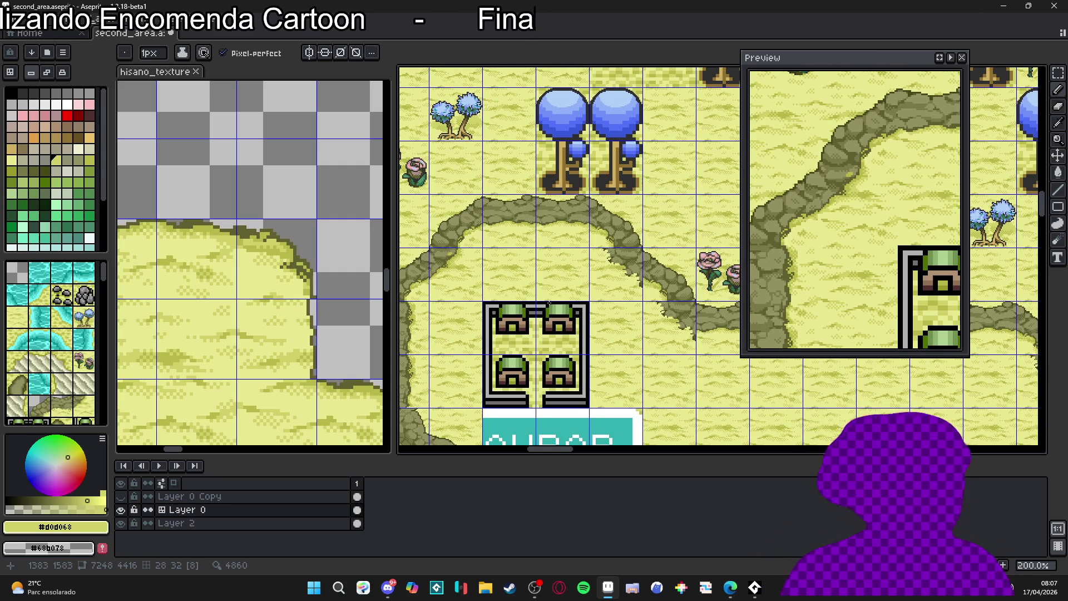
Toggle the tile grid on and off and zoom in on the cliff base.
{"action": "left_click_drag", "start_coordinate": [538, 299], "coordinate": [533, 290]}
{"action": "key", "text": "ctrl+apostrophe"}
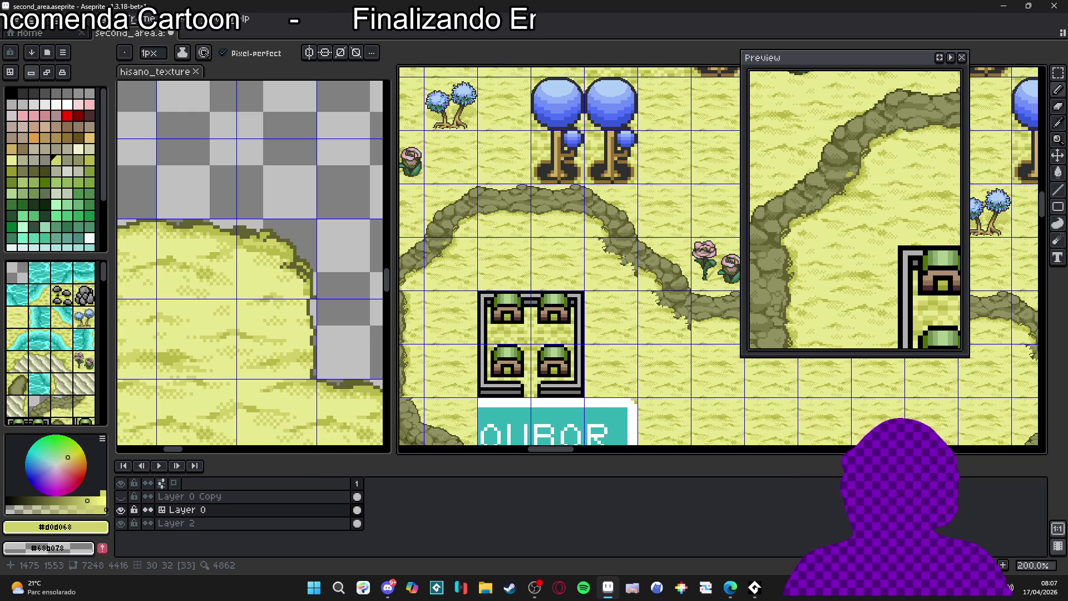
{"action": "key", "text": "ctrl+apostrophe"}
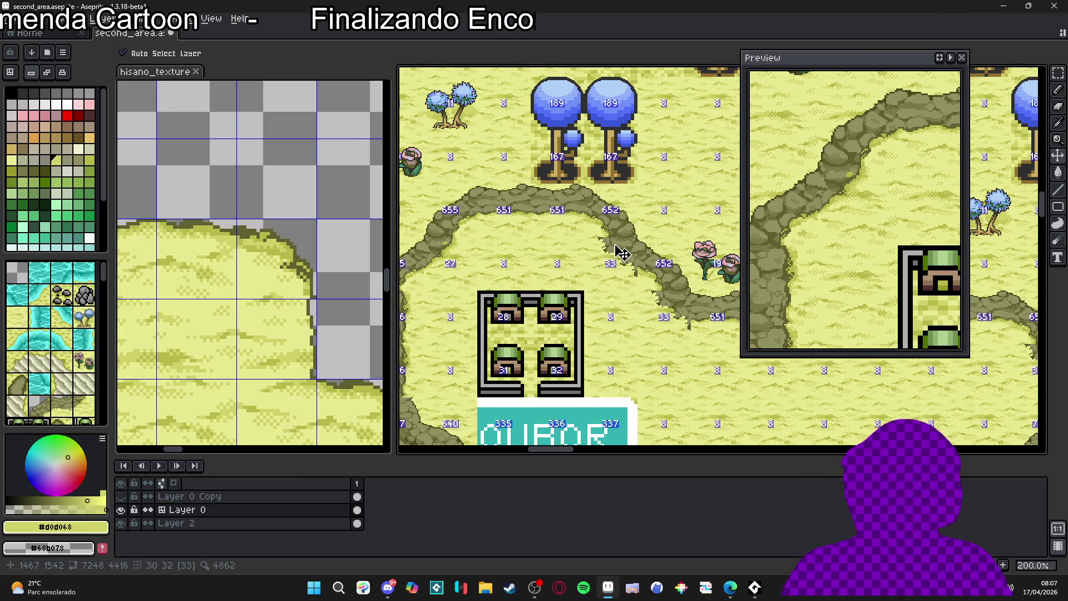
{"action": "scroll", "coordinate": [612, 247], "scroll_direction": "up", "scroll_amount": 5}
{"action": "scroll", "coordinate": [584, 215], "scroll_direction": "down", "scroll_amount": 5}
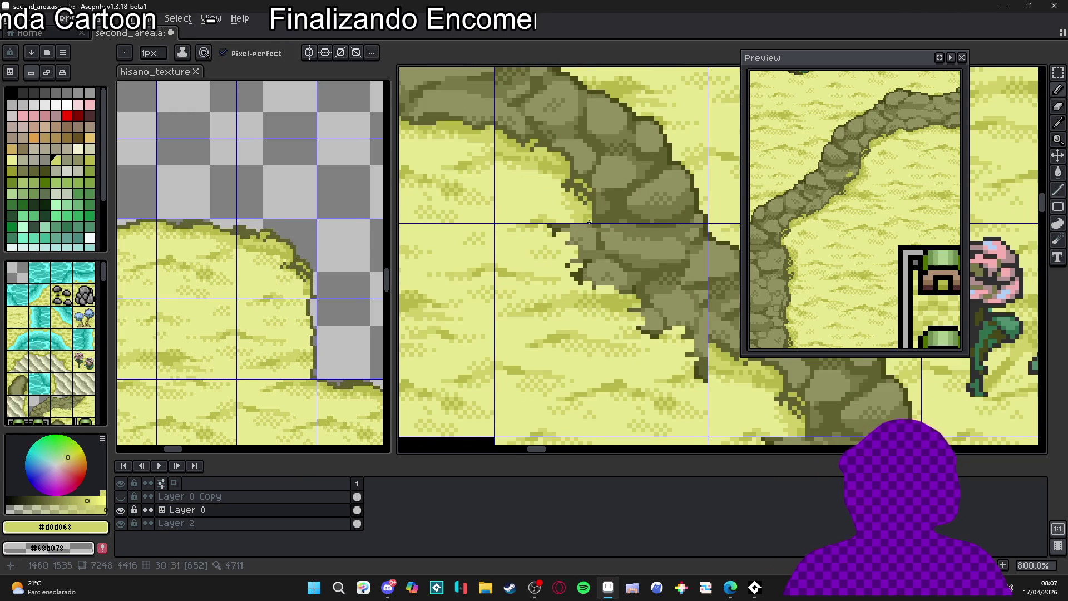
{"action": "scroll", "coordinate": [630, 261], "scroll_direction": "up", "scroll_amount": 5}
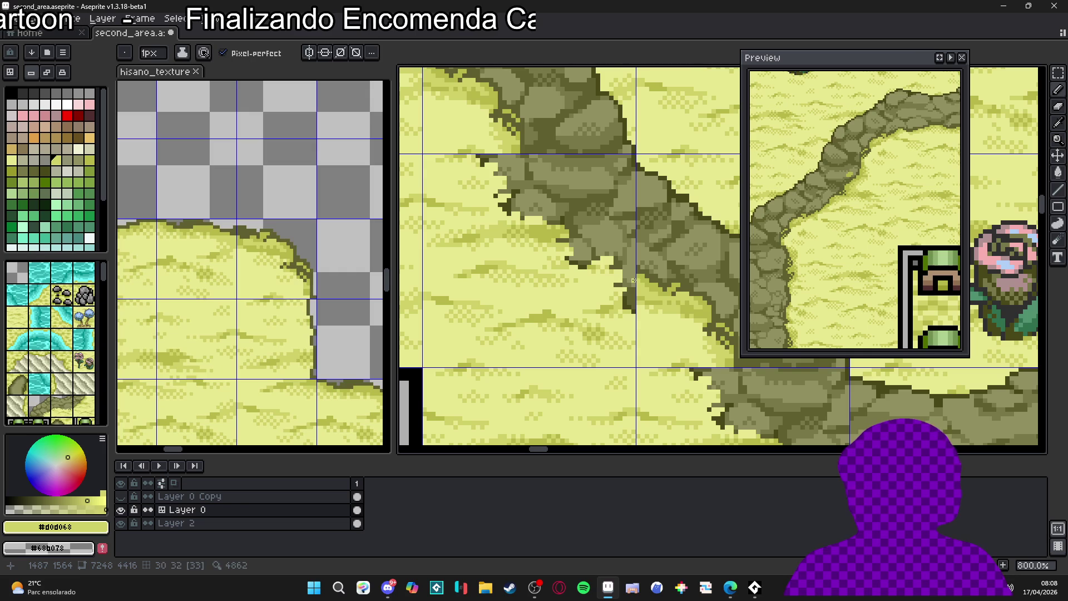
Sample the darker sand and dark rock shades and set the brush to 1px, then 2px.
{"action": "left_click", "coordinate": [644, 276], "text": "alt"}
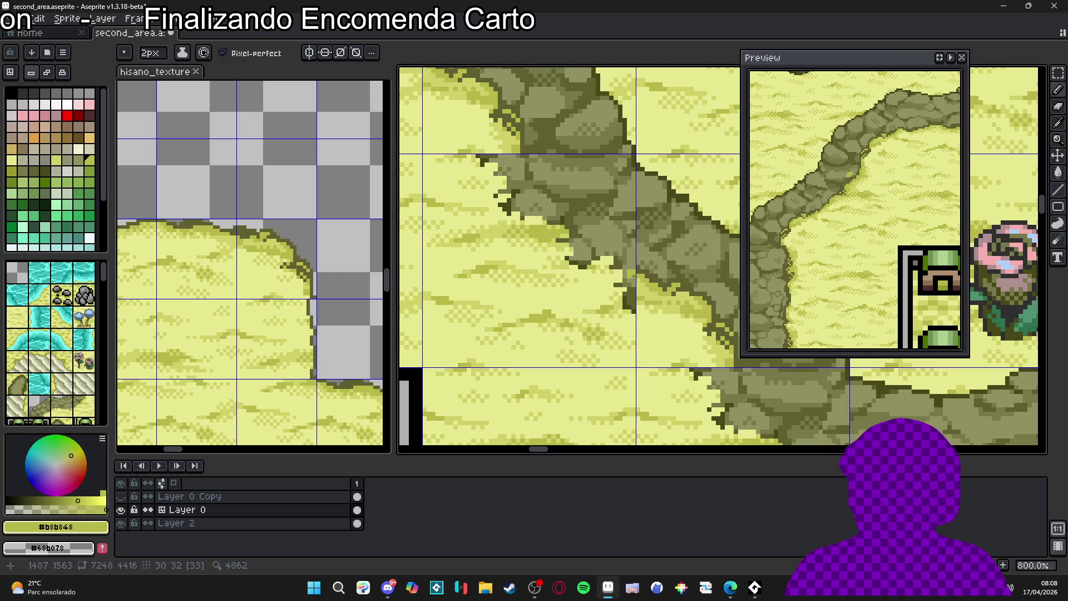
{"action": "left_click", "coordinate": [636, 267], "text": "alt"}
{"action": "key", "text": "minus"}
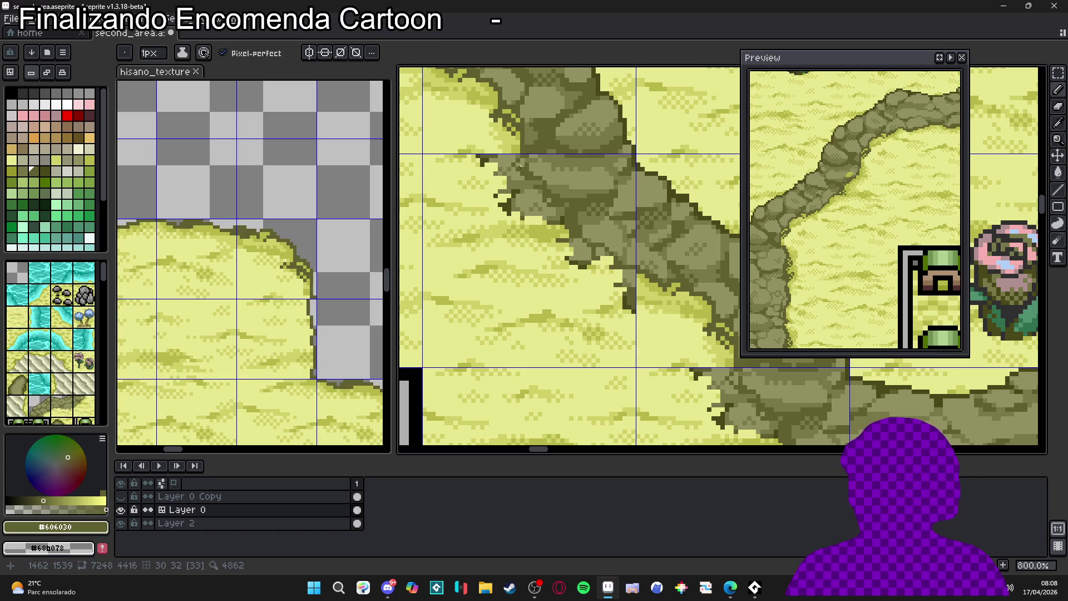
{"action": "left_click", "coordinate": [550, 240], "text": "alt"}
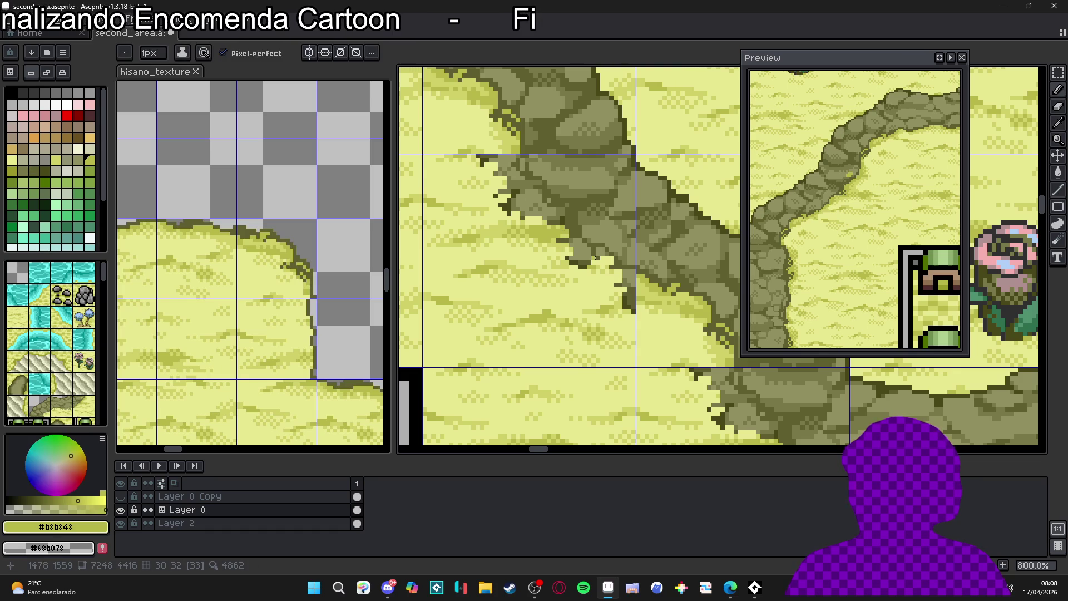
{"action": "key", "text": "plus"}
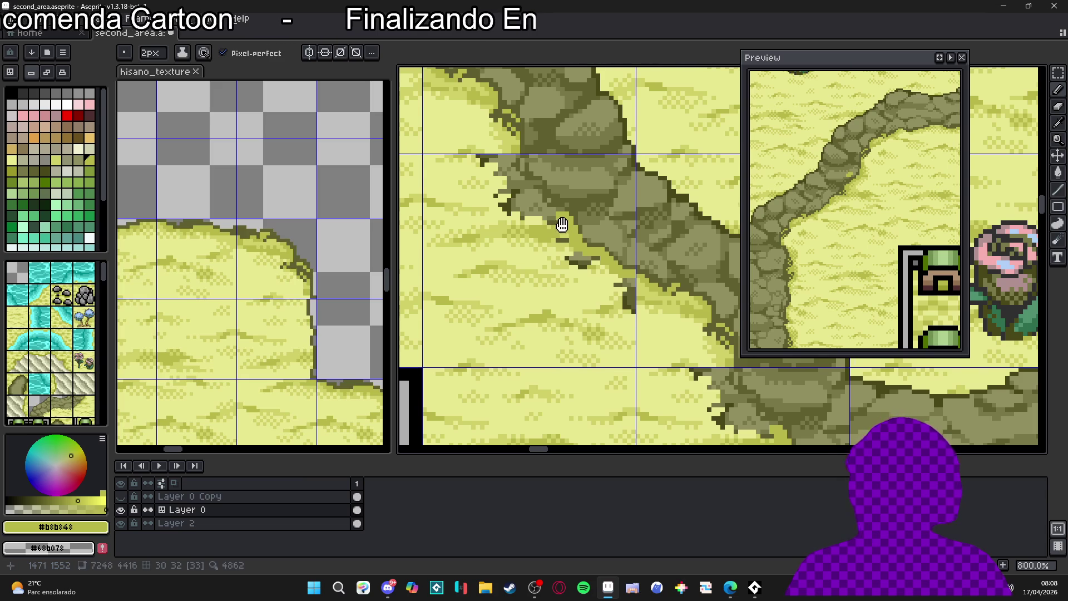
{"action": "left_click_drag", "start_coordinate": [562, 224], "coordinate": [592, 253]}
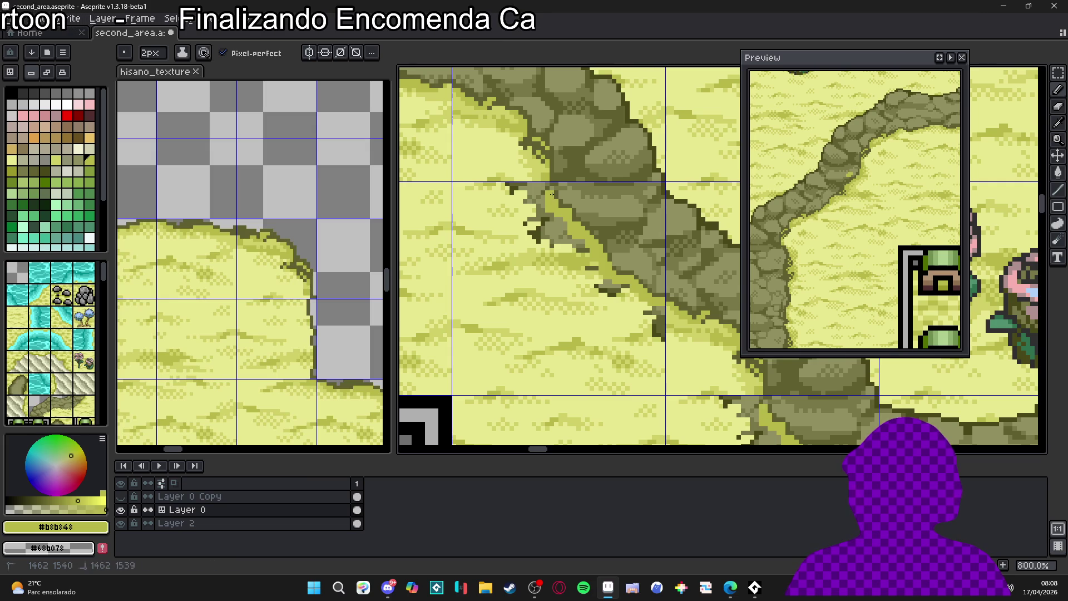
{"action": "scroll", "coordinate": [545, 191], "scroll_direction": "down", "scroll_amount": 1}
Sample the dark rock colour and reduce the brush to 1px.
{"action": "left_click", "coordinate": [562, 186], "text": "alt"}
{"action": "key", "text": "minus"}
{"action": "scroll", "coordinate": [577, 213], "scroll_direction": "down", "scroll_amount": 1}
{"action": "scroll", "coordinate": [577, 213], "scroll_direction": "up", "scroll_amount": 2}
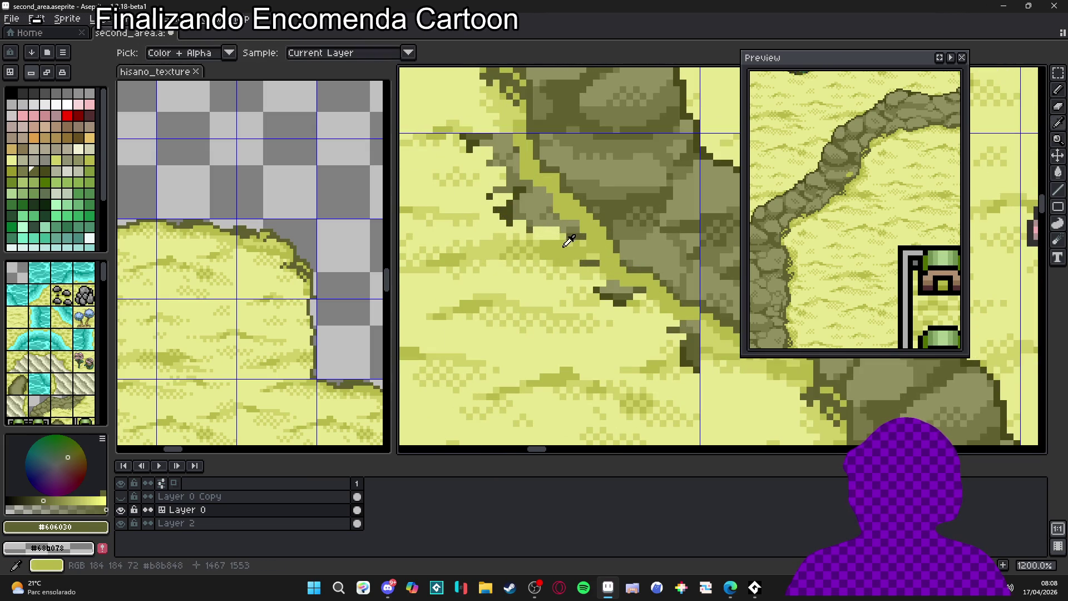
{"action": "scroll", "coordinate": [629, 289], "scroll_direction": "down", "scroll_amount": 2}
{"action": "scroll", "coordinate": [629, 288], "scroll_direction": "down", "scroll_amount": 2}
{"action": "scroll", "coordinate": [619, 269], "scroll_direction": "up", "scroll_amount": 3}
{"action": "scroll", "coordinate": [612, 300], "scroll_direction": "up", "scroll_amount": 3}
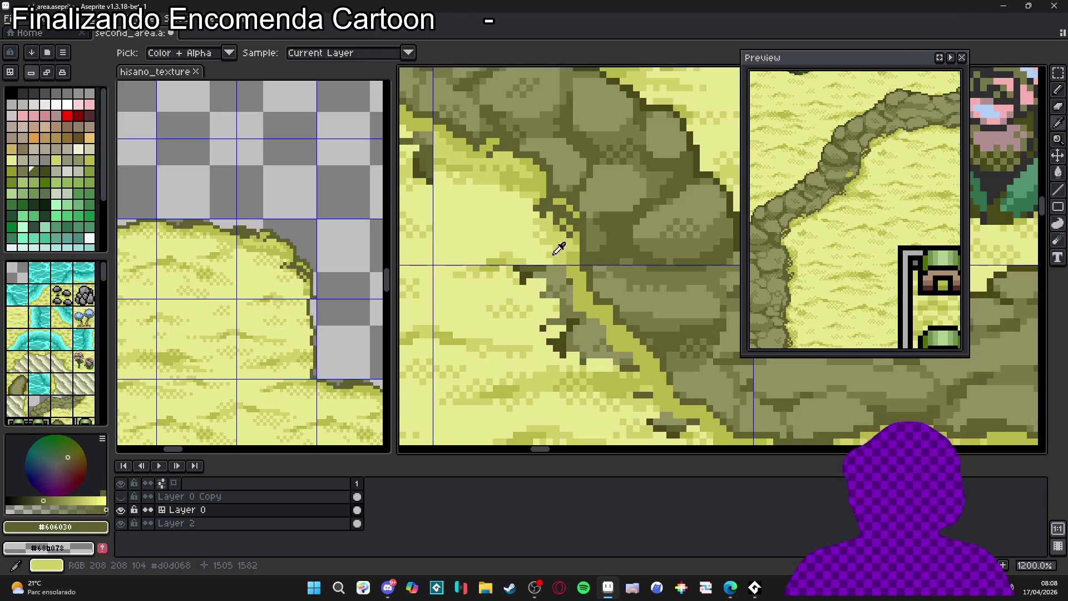
Paint mid sand pixels over the dark rock along the cliff edge.
{"action": "left_click", "coordinate": [563, 281], "text": "alt"}
{"action": "mouse_move", "coordinate": [570, 288]}
{"action": "left_mouse_down"}
{"action": "mouse_move", "coordinate": [556, 278]}
{"action": "mouse_move", "coordinate": [578, 307]}
{"action": "left_mouse_up"}
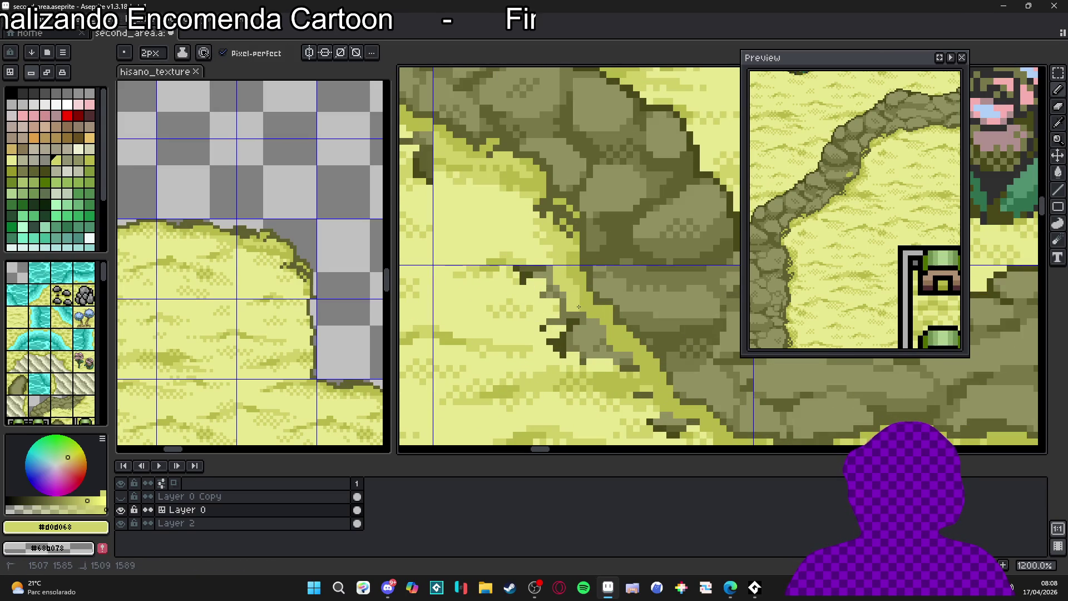
{"action": "left_click_drag", "start_coordinate": [608, 342], "coordinate": [625, 353]}
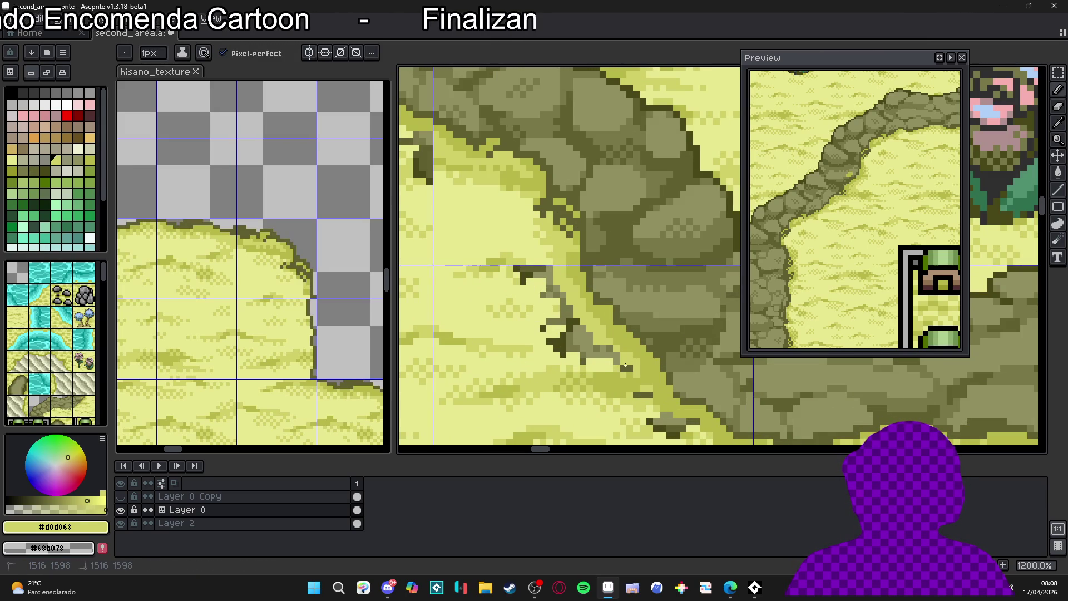
{"action": "scroll", "coordinate": [596, 305], "scroll_direction": "up", "scroll_amount": 1}
{"action": "left_click_drag", "start_coordinate": [610, 337], "coordinate": [644, 348]}
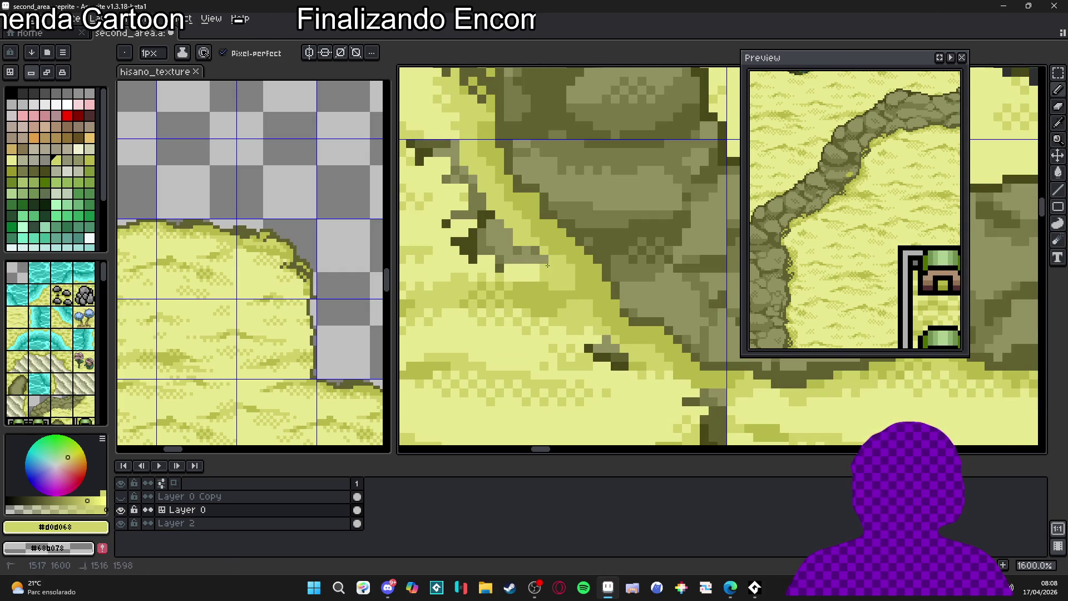
Cover the remaining dark edge pixels with pale sand and pan the Preview to the flowers and houses.
{"action": "mouse_move", "coordinate": [532, 243]}
{"action": "left_mouse_down"}
{"action": "mouse_move", "coordinate": [640, 334]}
{"action": "mouse_move", "coordinate": [499, 206]}
{"action": "left_mouse_up"}
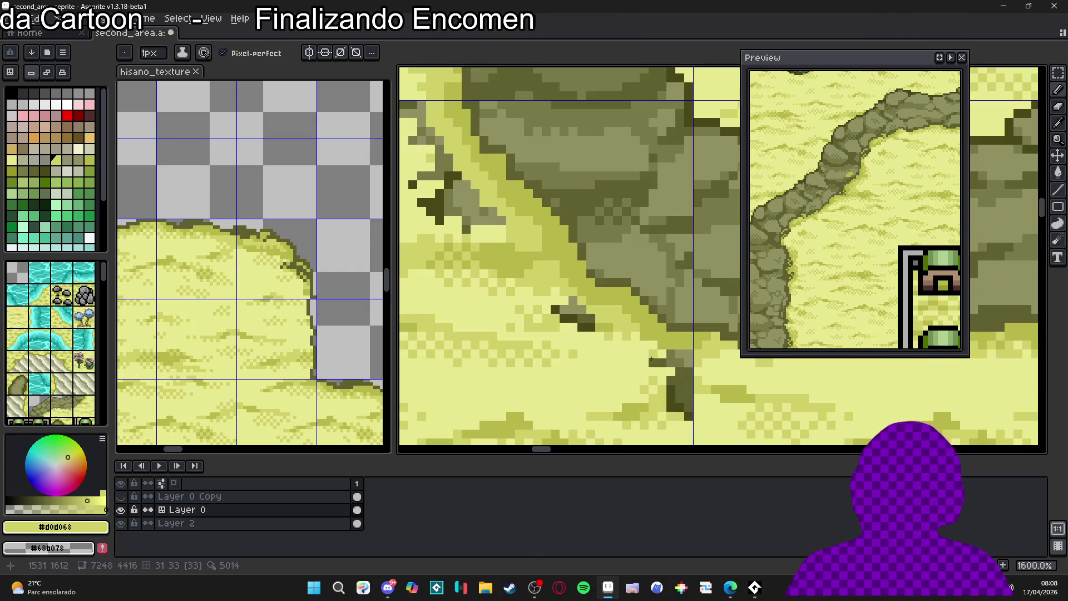
{"action": "left_click", "coordinate": [623, 353], "text": "alt"}
{"action": "left_click_drag", "start_coordinate": [573, 318], "coordinate": [562, 312]}
{"action": "left_click", "coordinate": [515, 277]}
{"action": "left_click_drag", "start_coordinate": [522, 269], "coordinate": [600, 336]}
{"action": "left_click_drag", "start_coordinate": [553, 291], "coordinate": [561, 301]}
{"action": "left_click_drag", "start_coordinate": [522, 261], "coordinate": [564, 283]}
{"action": "left_click_drag", "start_coordinate": [890, 222], "coordinate": [841, 243]}
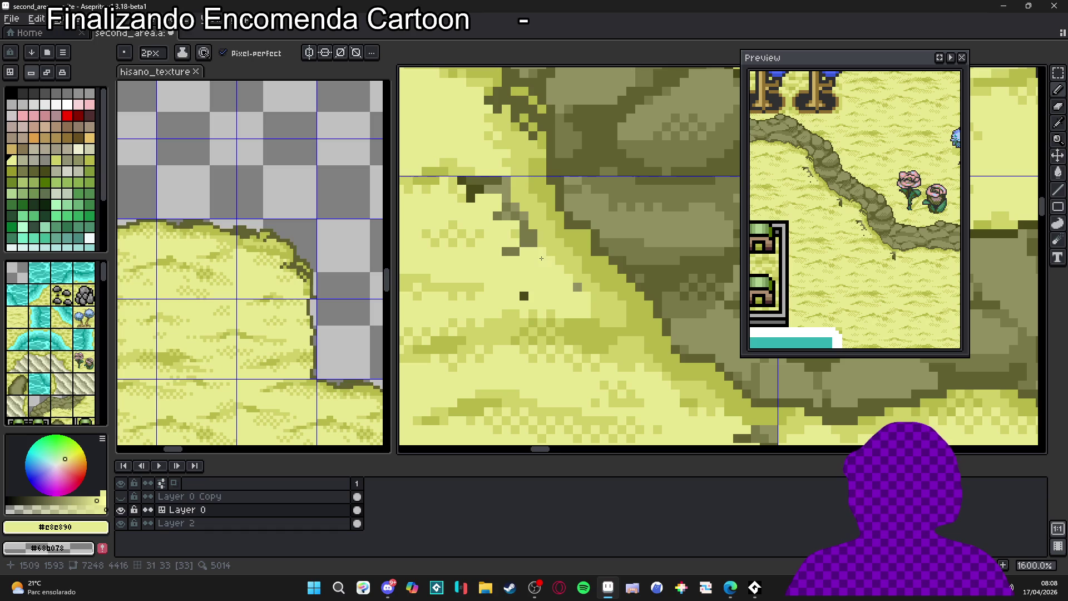
Paint sand over the stray grey pixel and the dark pixel cluster.
{"action": "left_click", "coordinate": [508, 196]}
{"action": "left_click", "coordinate": [474, 193]}
{"action": "left_click", "coordinate": [475, 180]}
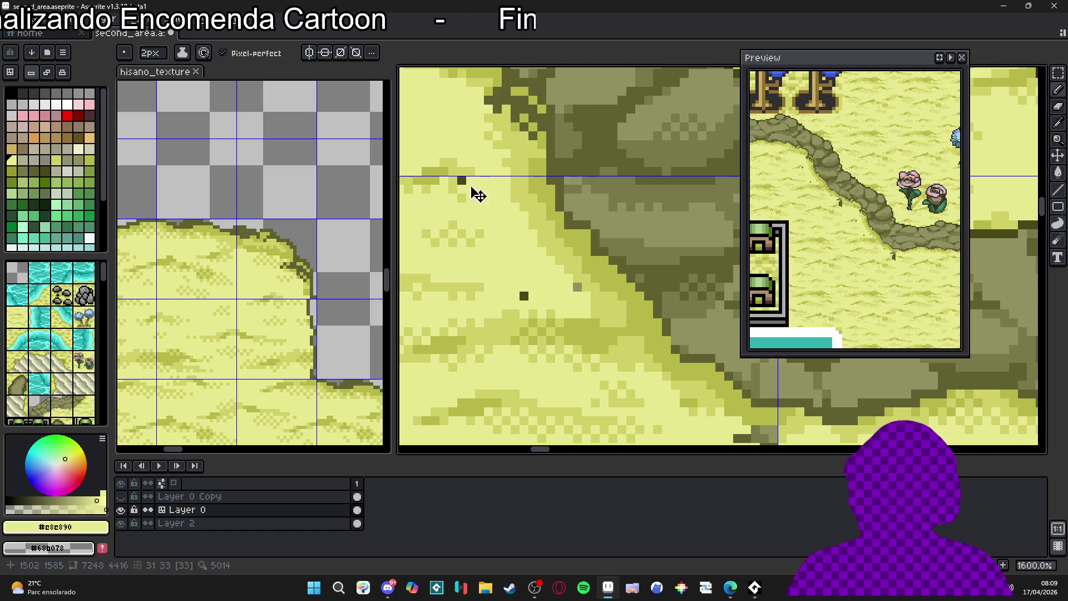
{"action": "scroll", "coordinate": [461, 182], "scroll_direction": "down", "scroll_amount": 2}
{"action": "scroll", "coordinate": [534, 225], "scroll_direction": "up", "scroll_amount": 2}
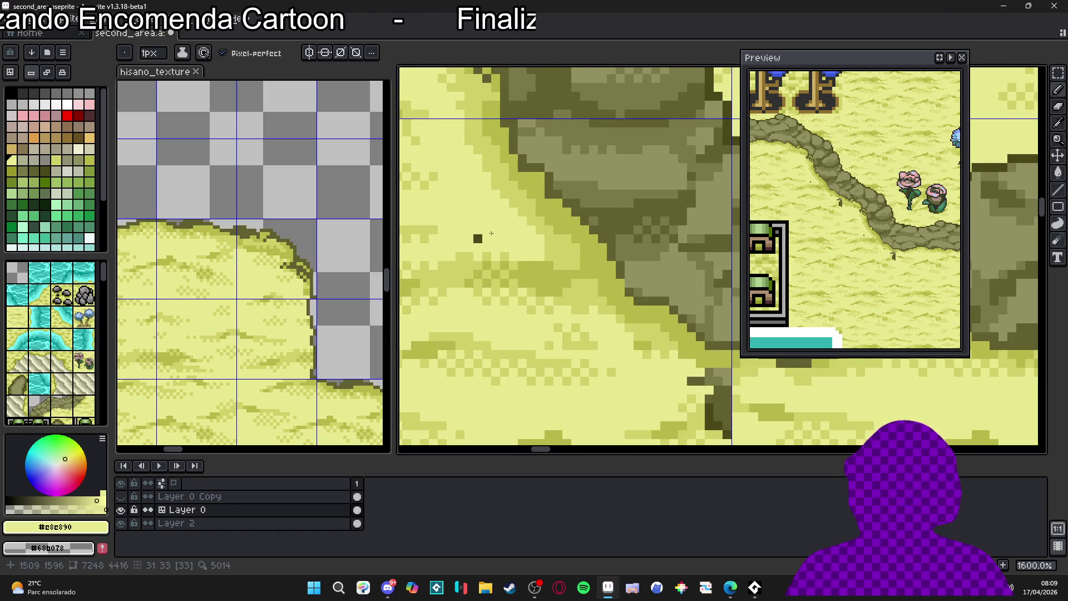
{"action": "scroll", "coordinate": [517, 242], "scroll_direction": "left", "scroll_amount": 1}
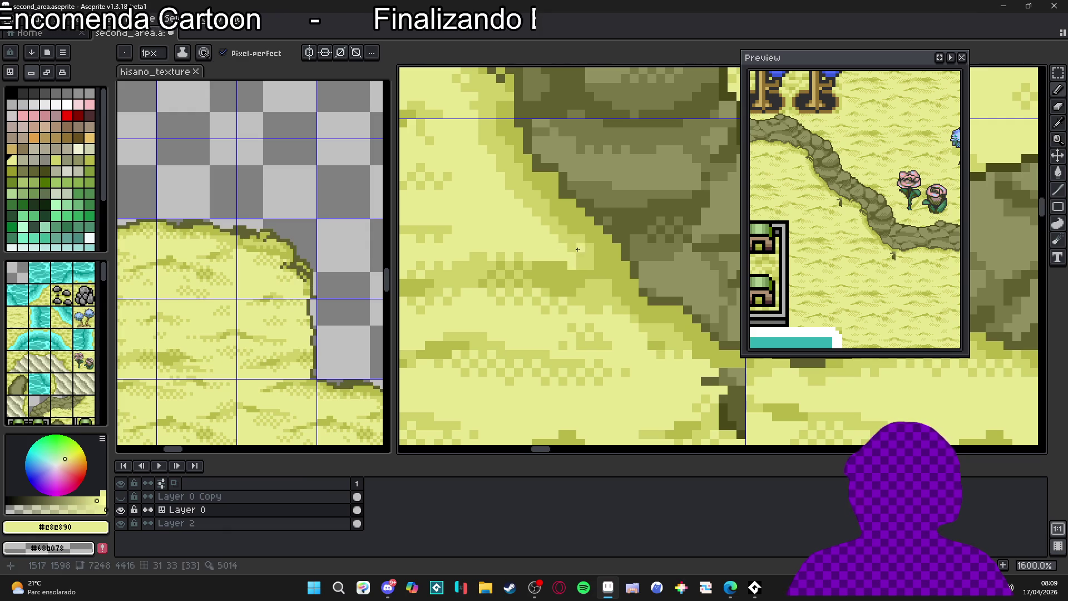
Sample the mid sand colour, undo the last pencil stroke, and inspect the cliff edge.
{"action": "left_click", "coordinate": [567, 249], "text": "alt"}
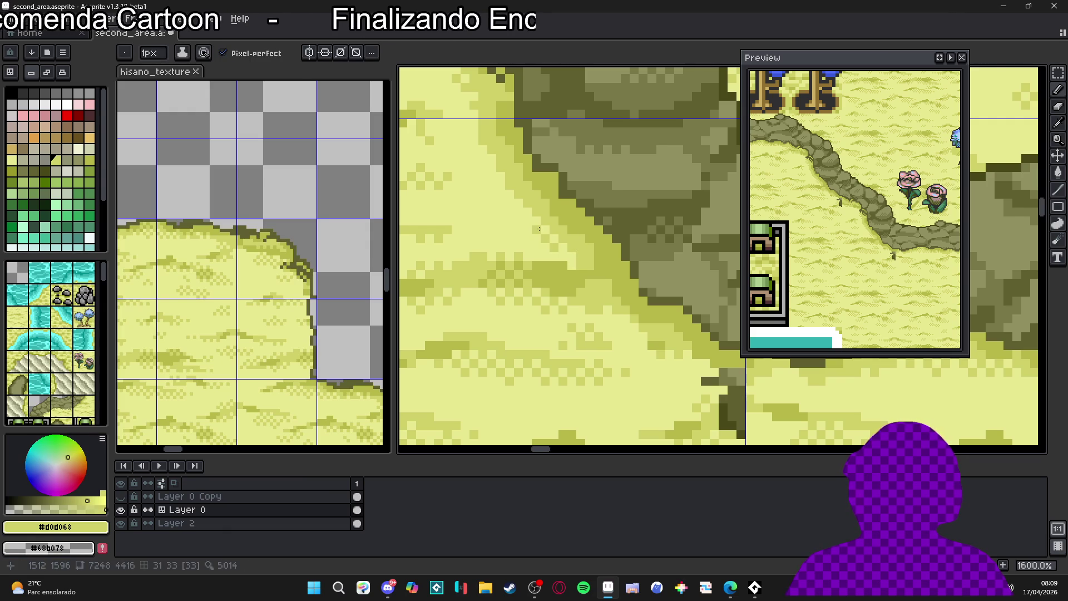
{"action": "scroll", "coordinate": [539, 228], "scroll_direction": "up", "scroll_amount": 4}
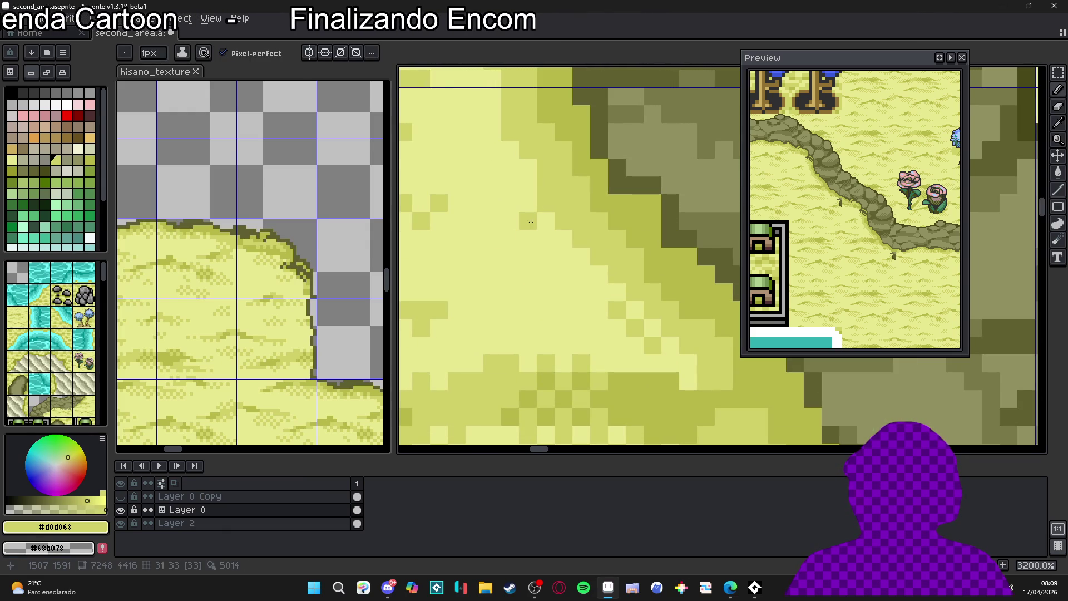
{"action": "key", "text": "ctrl+z"}
{"action": "scroll", "coordinate": [536, 205], "scroll_direction": "up", "scroll_amount": 2}
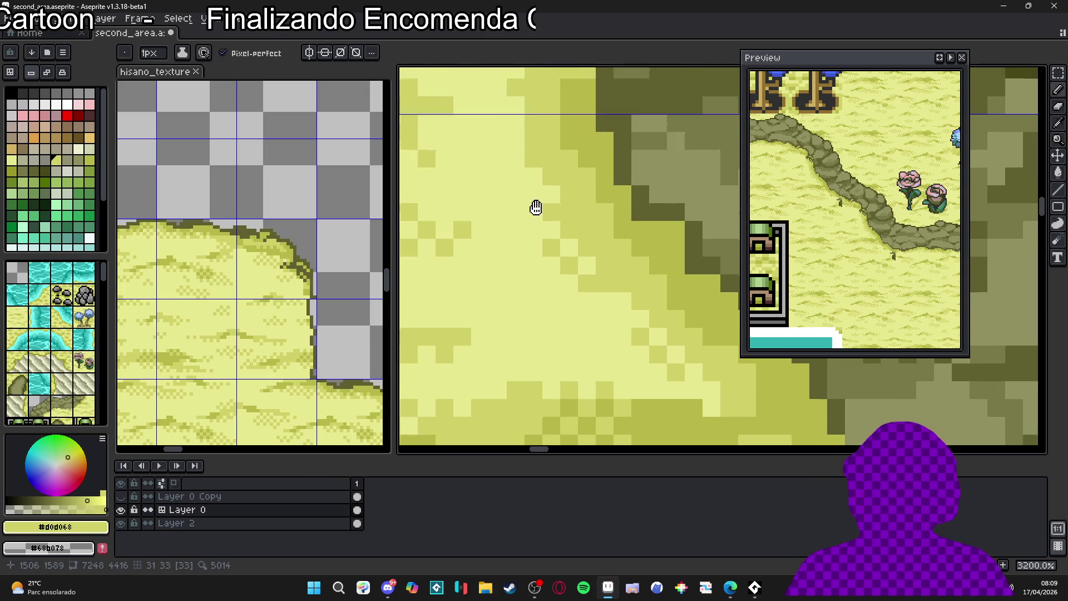
{"action": "left_click_drag", "start_coordinate": [547, 212], "coordinate": [563, 251]}
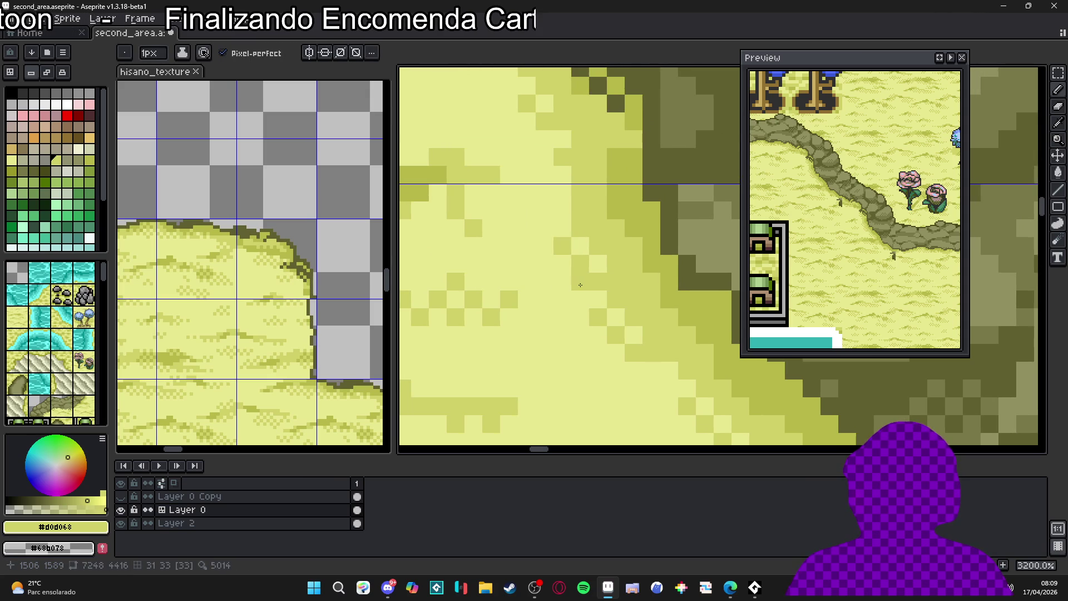
{"action": "scroll", "coordinate": [586, 292], "scroll_direction": "down", "scroll_amount": 3}
{"action": "scroll", "coordinate": [612, 247], "scroll_direction": "up", "scroll_amount": 2}
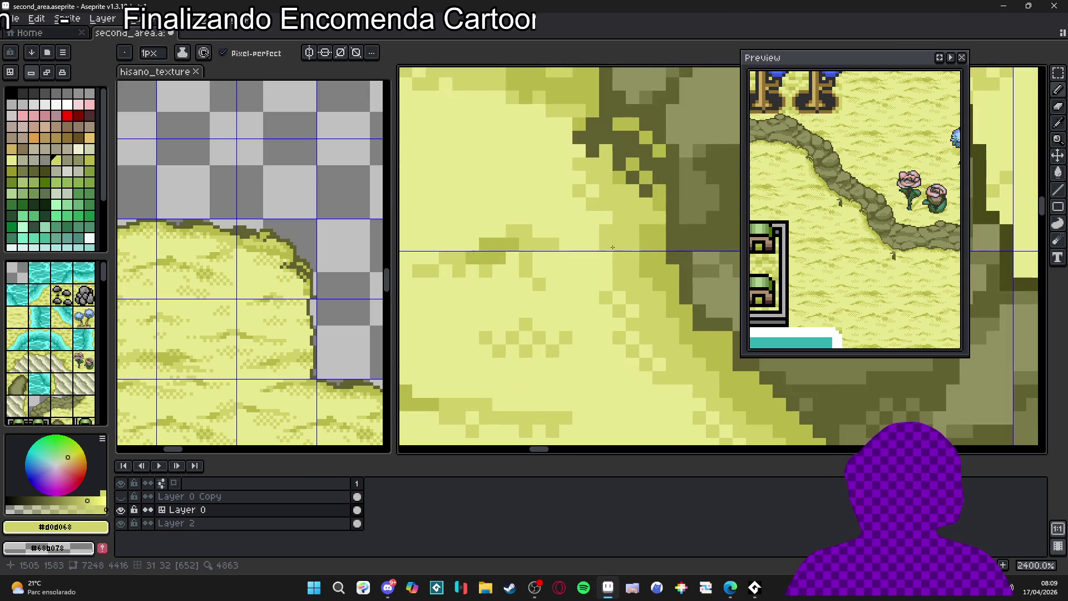
{"action": "scroll", "coordinate": [595, 227], "scroll_direction": "down", "scroll_amount": 4}
{"action": "scroll", "coordinate": [607, 228], "scroll_direction": "up", "scroll_amount": 3}
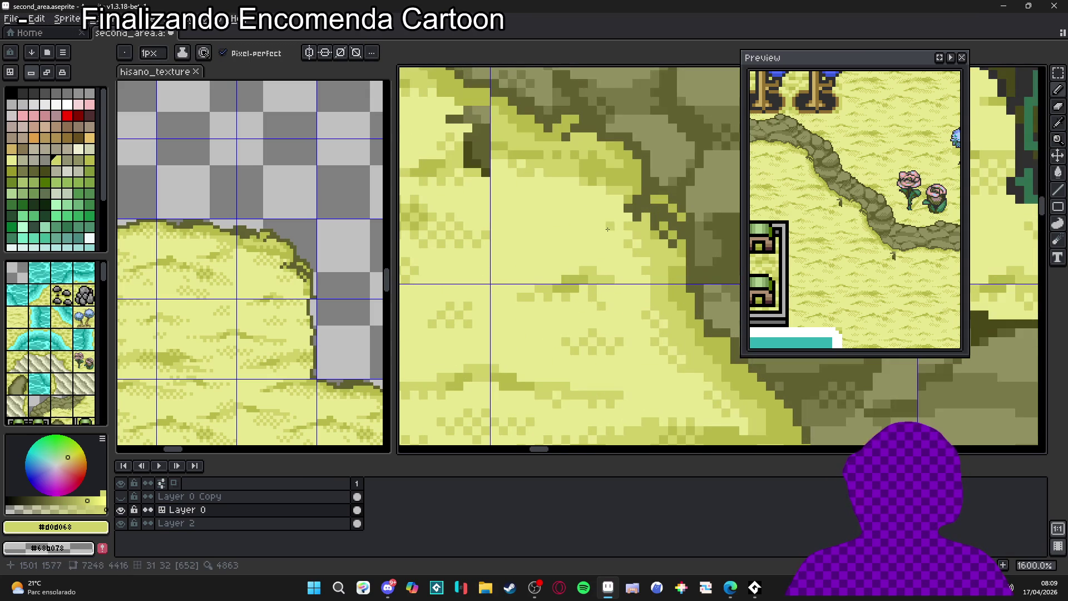
{"action": "scroll", "coordinate": [618, 220], "scroll_direction": "down", "scroll_amount": 4}
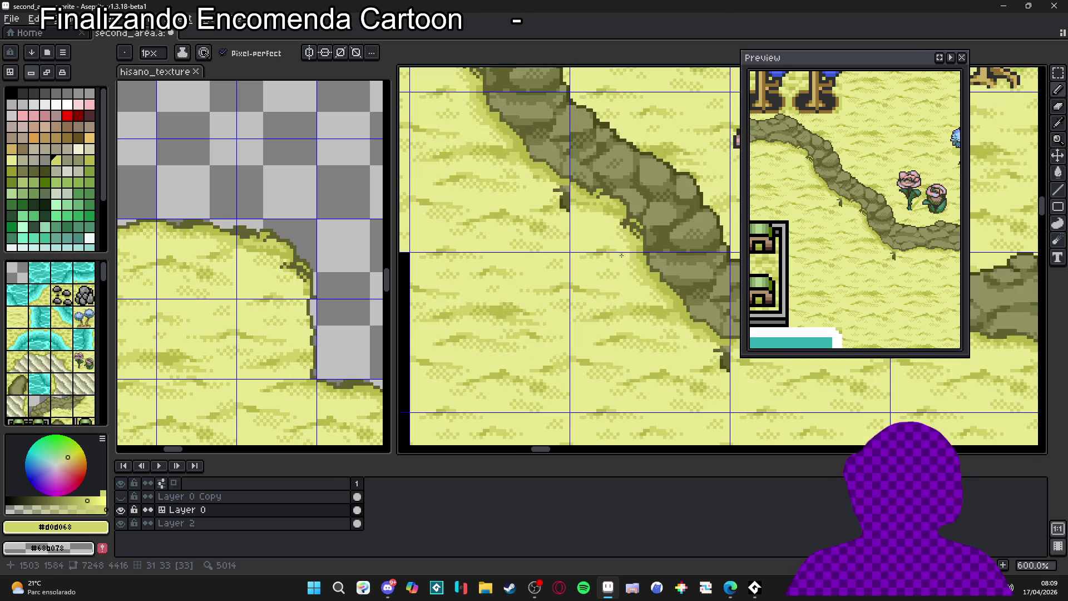
Sample sand shades #b8b848 and #d0d068, then return to the Pencil tool.
{"action": "scroll", "coordinate": [607, 211], "scroll_direction": "up", "scroll_amount": 3}
{"action": "left_click", "coordinate": [603, 205], "text": "alt"}
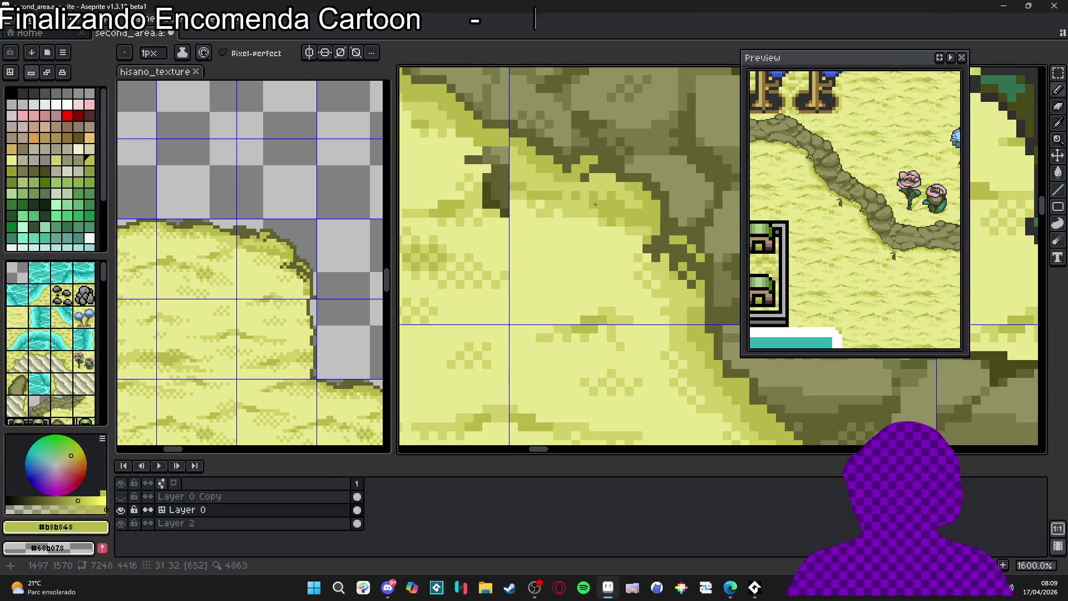
{"action": "scroll", "coordinate": [591, 213], "scroll_direction": "down", "scroll_amount": 4}
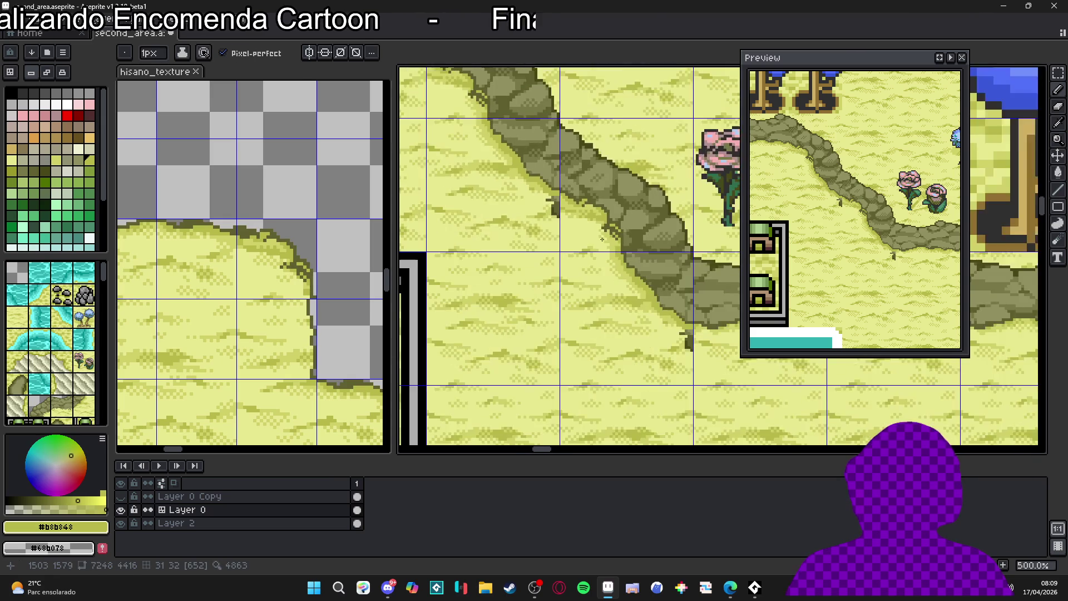
{"action": "scroll", "coordinate": [588, 215], "scroll_direction": "up", "scroll_amount": 2}
{"action": "scroll", "coordinate": [588, 216], "scroll_direction": "down", "scroll_amount": 3}
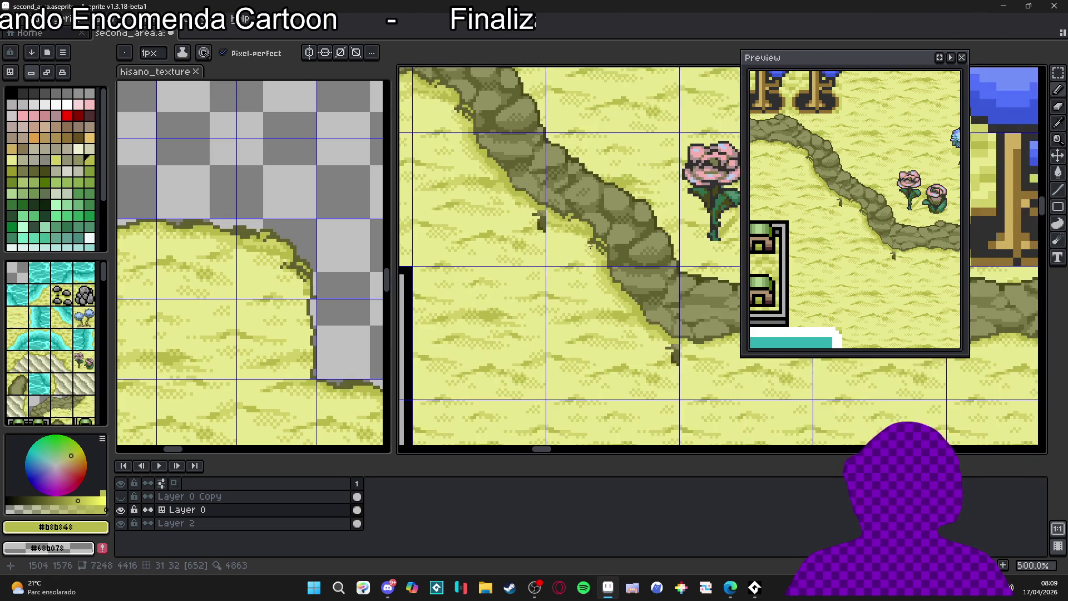
{"action": "scroll", "coordinate": [573, 237], "scroll_direction": "up", "scroll_amount": 4}
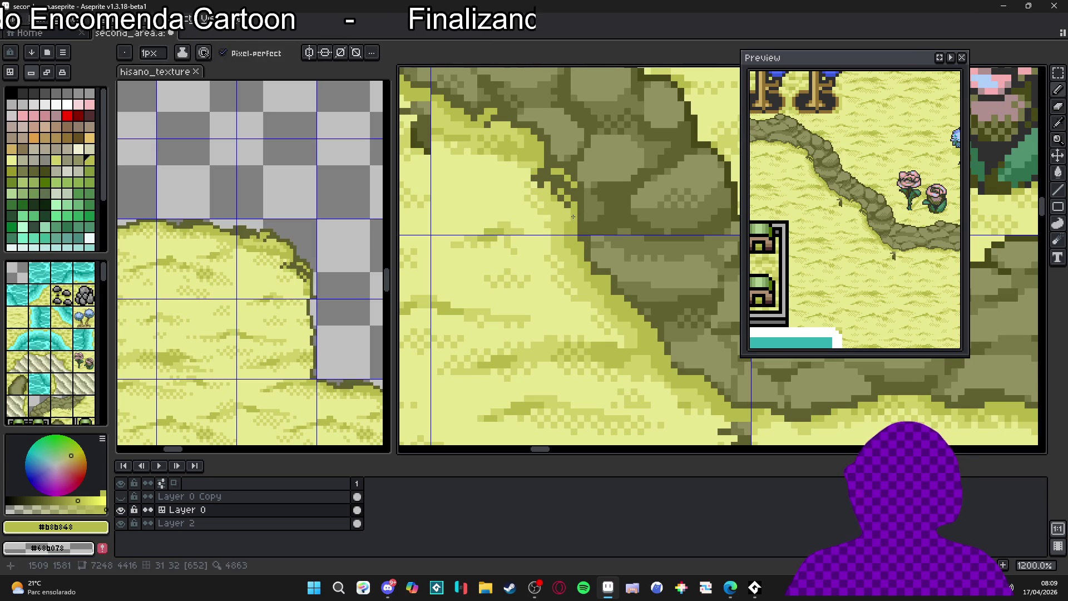
{"action": "left_click", "coordinate": [589, 266], "text": "alt"}
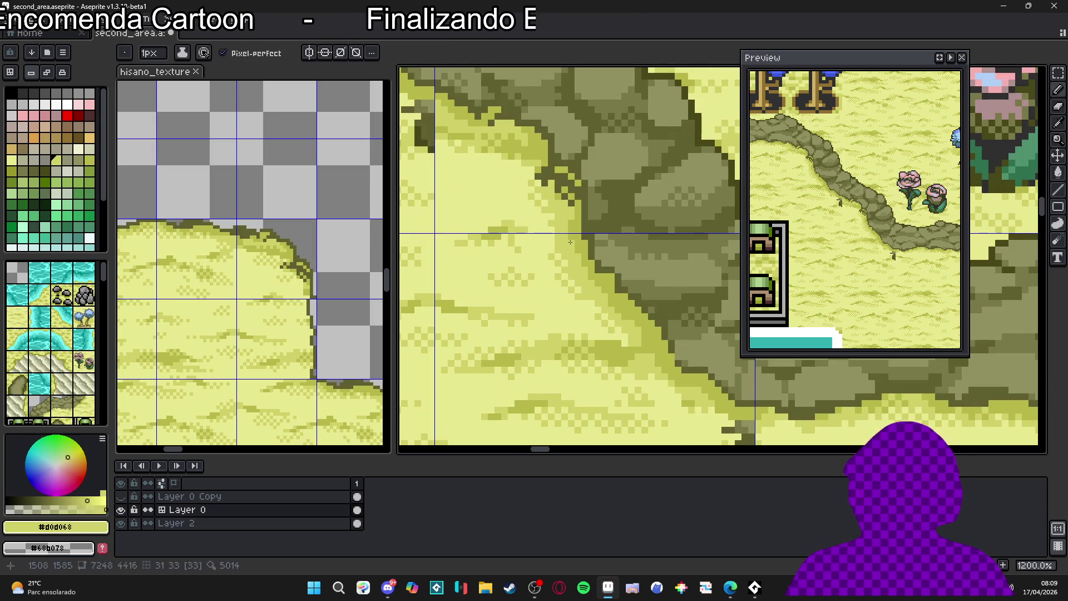
{"action": "left_click", "coordinate": [582, 272], "text": "alt"}
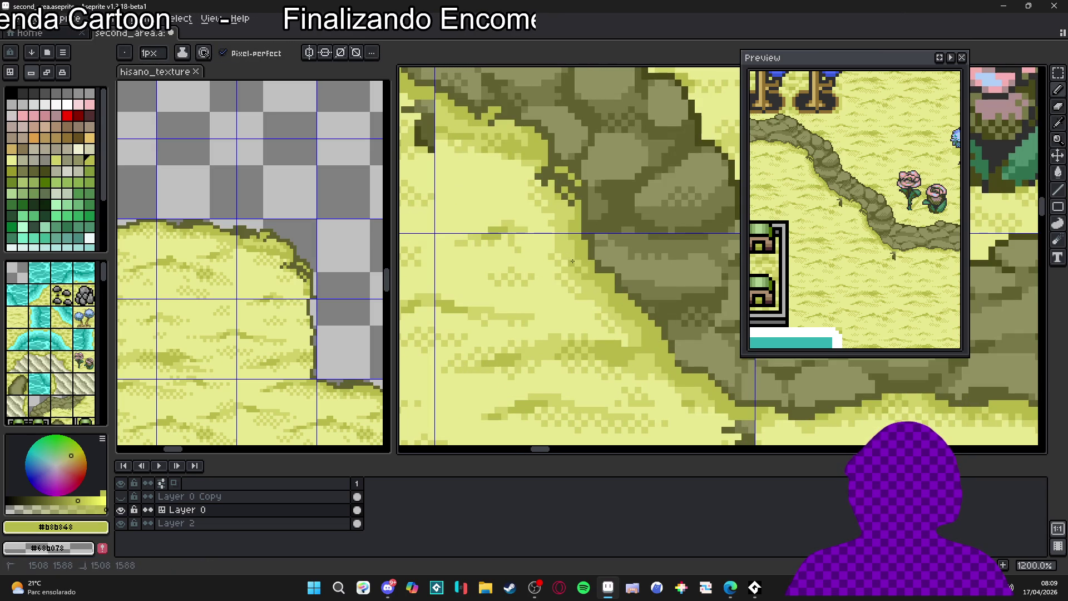
{"action": "scroll", "coordinate": [563, 242], "scroll_direction": "down", "scroll_amount": 3}
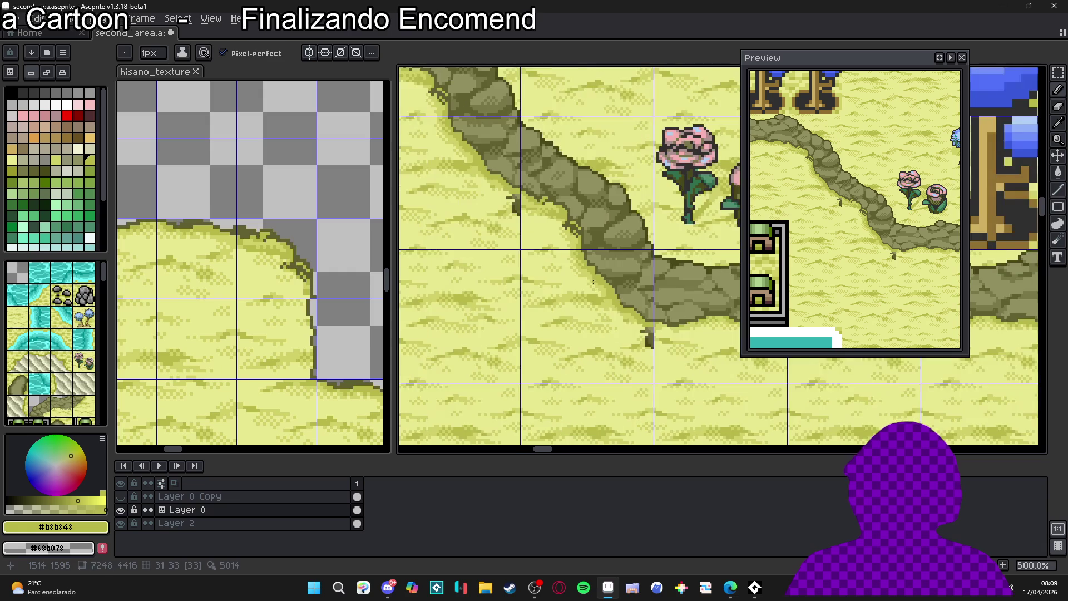
{"action": "scroll", "coordinate": [596, 259], "scroll_direction": "up", "scroll_amount": 4}
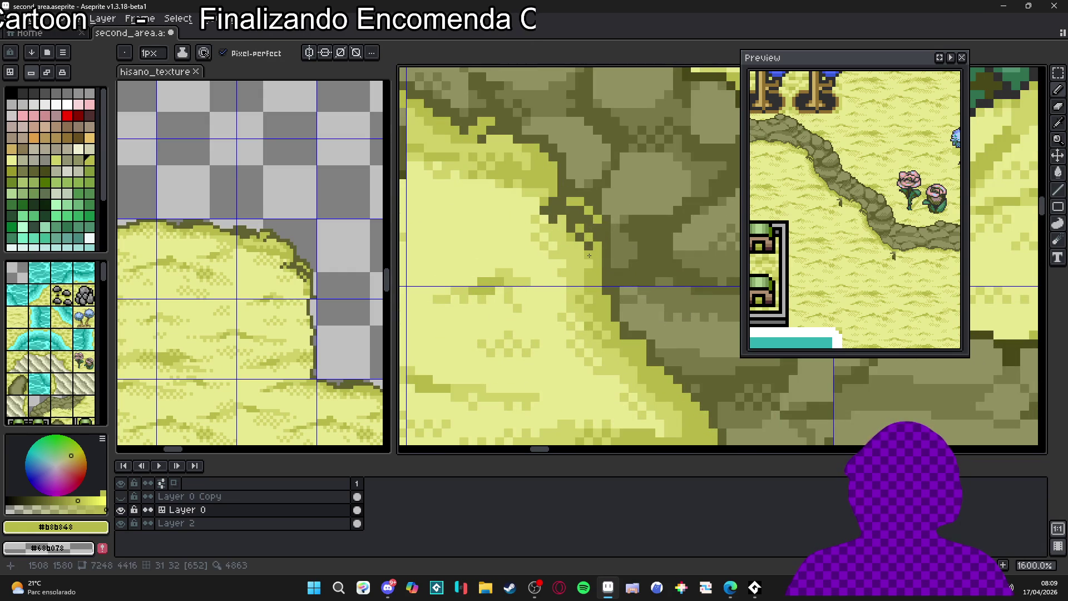
{"action": "key", "text": "v"}
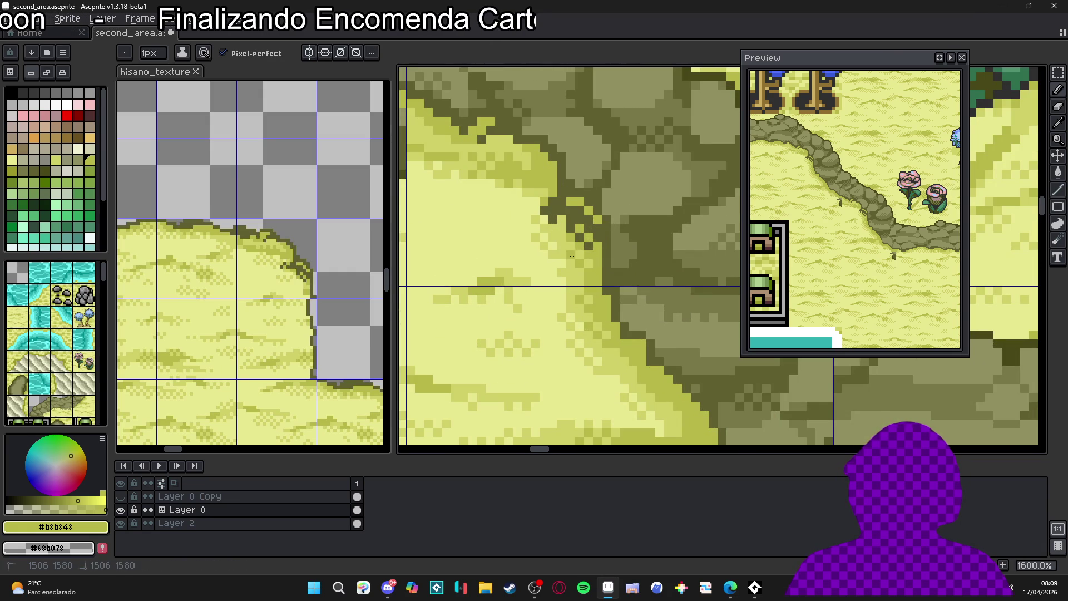
{"action": "scroll", "coordinate": [590, 279], "scroll_direction": "down", "scroll_amount": 5}
{"action": "key", "text": "b"}
{"action": "scroll", "coordinate": [605, 322], "scroll_direction": "up", "scroll_amount": 7}
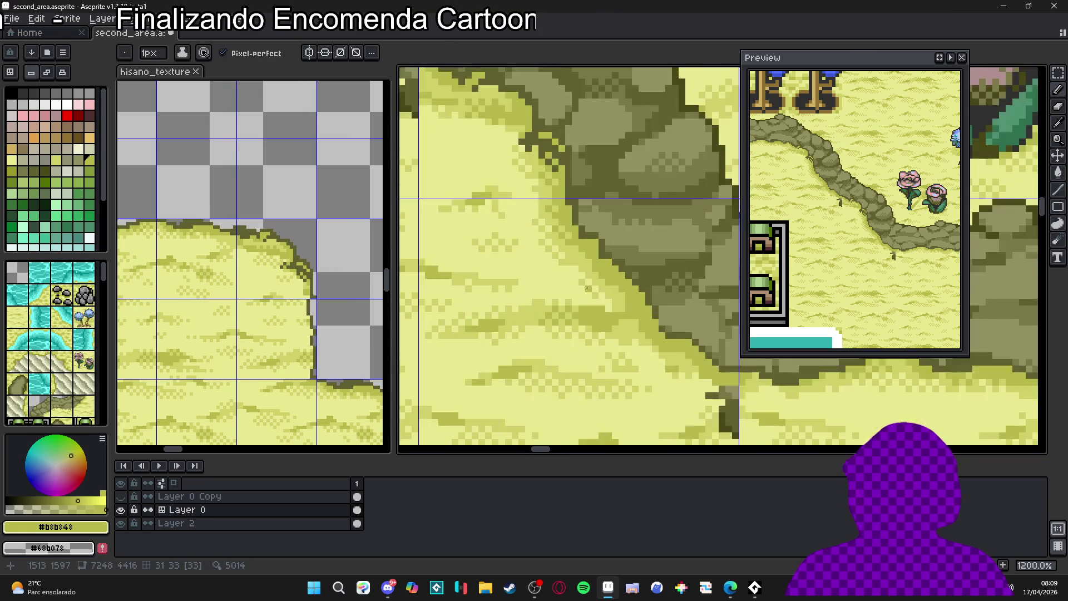
Compare light sand #d0d068 with dark cliff #606030, ending on #d0d068.
{"action": "left_click", "coordinate": [598, 248], "text": "alt"}
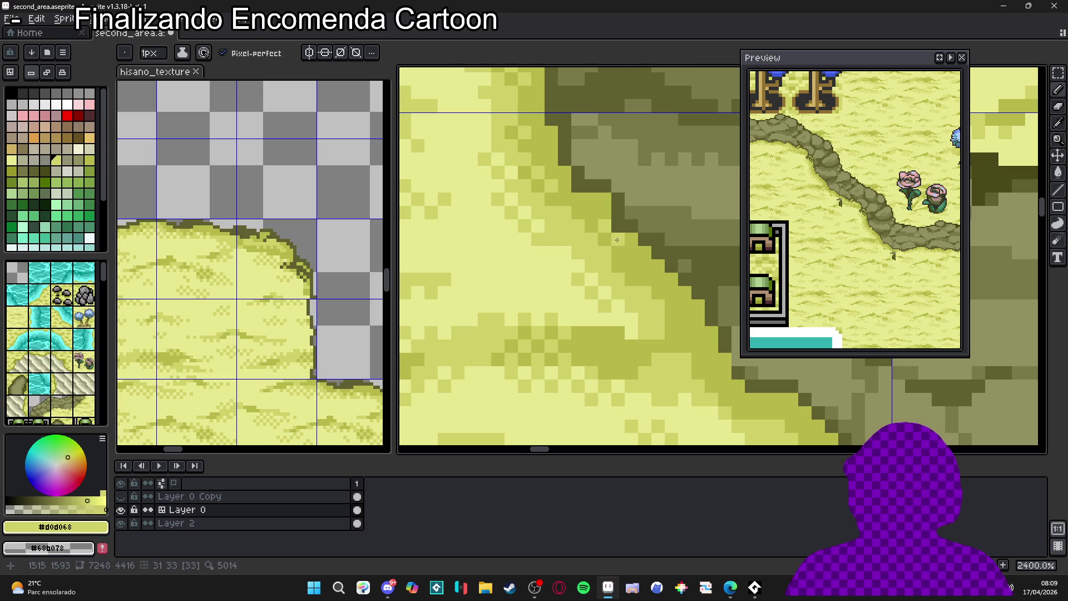
{"action": "scroll", "coordinate": [595, 270], "scroll_direction": "down", "scroll_amount": 6}
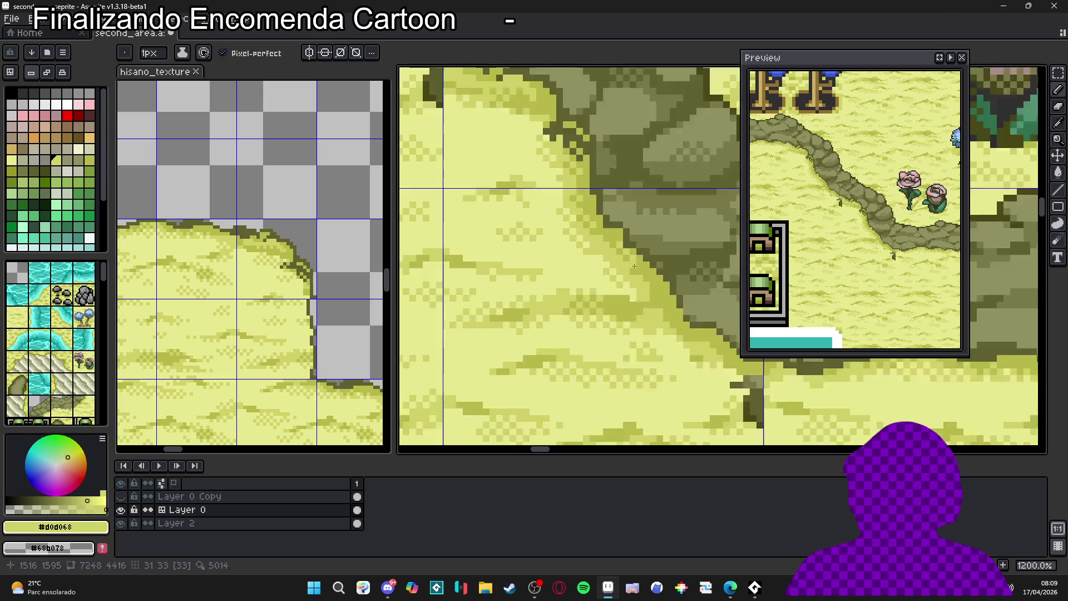
{"action": "scroll", "coordinate": [627, 298], "scroll_direction": "up", "scroll_amount": 6}
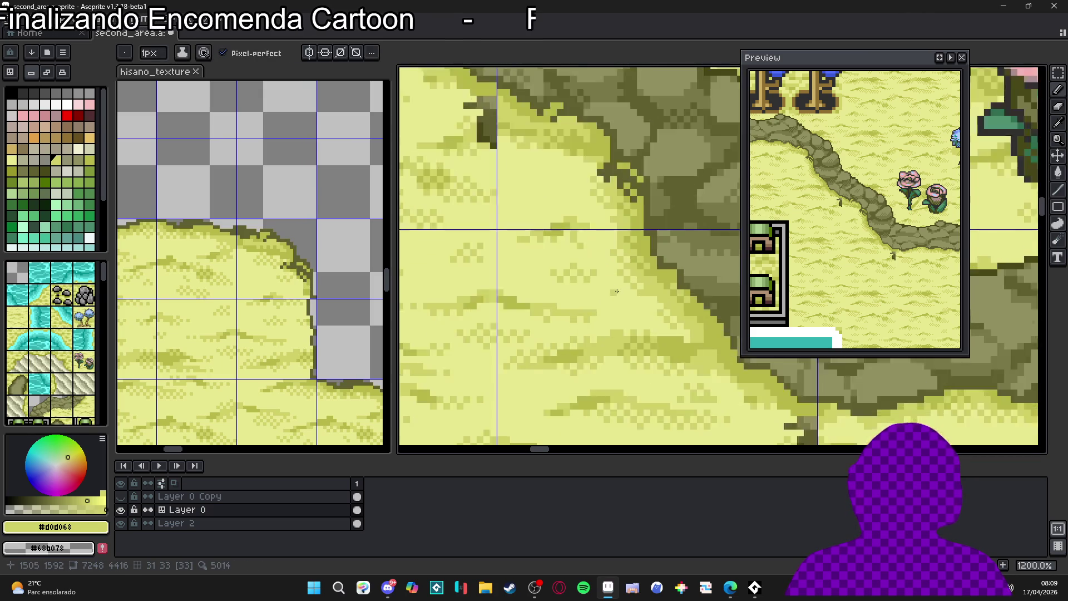
{"action": "scroll", "coordinate": [626, 298], "scroll_direction": "down", "scroll_amount": 7}
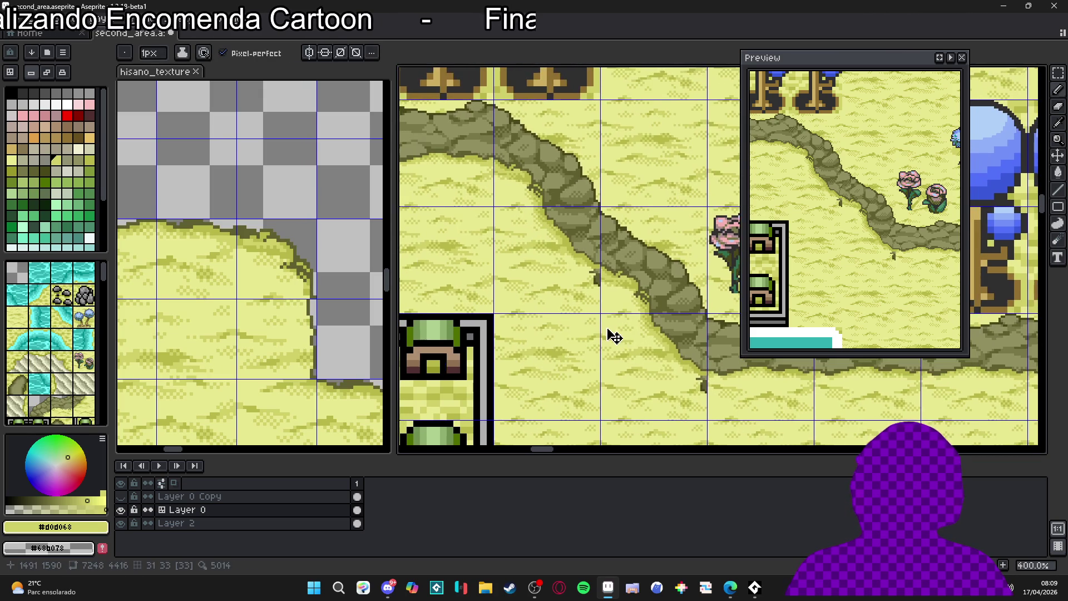
{"action": "scroll", "coordinate": [601, 325], "scroll_direction": "up", "scroll_amount": 6}
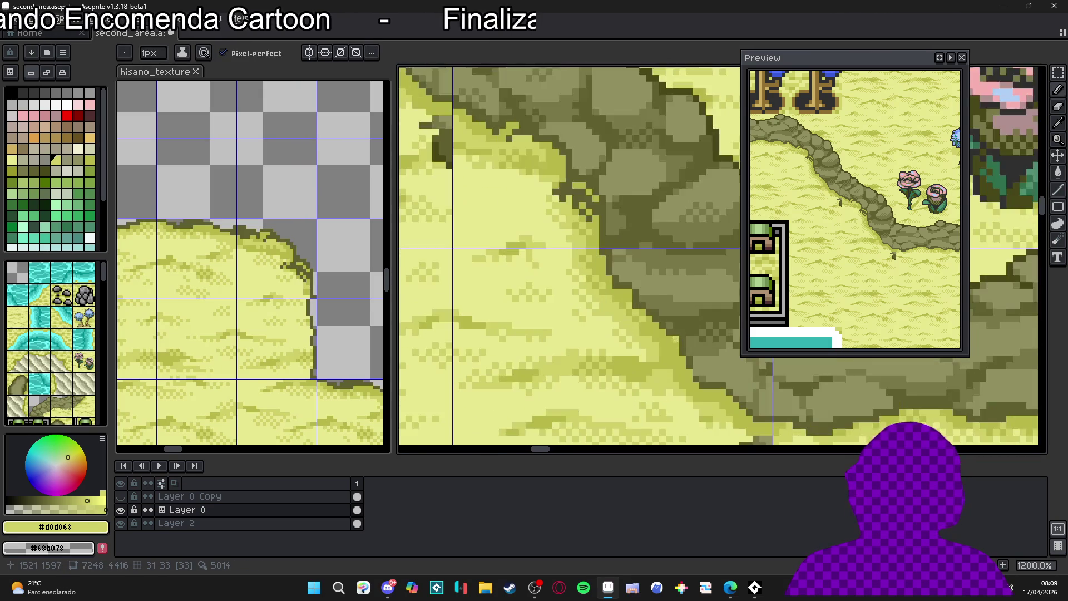
{"action": "left_click", "coordinate": [658, 315], "text": "alt"}
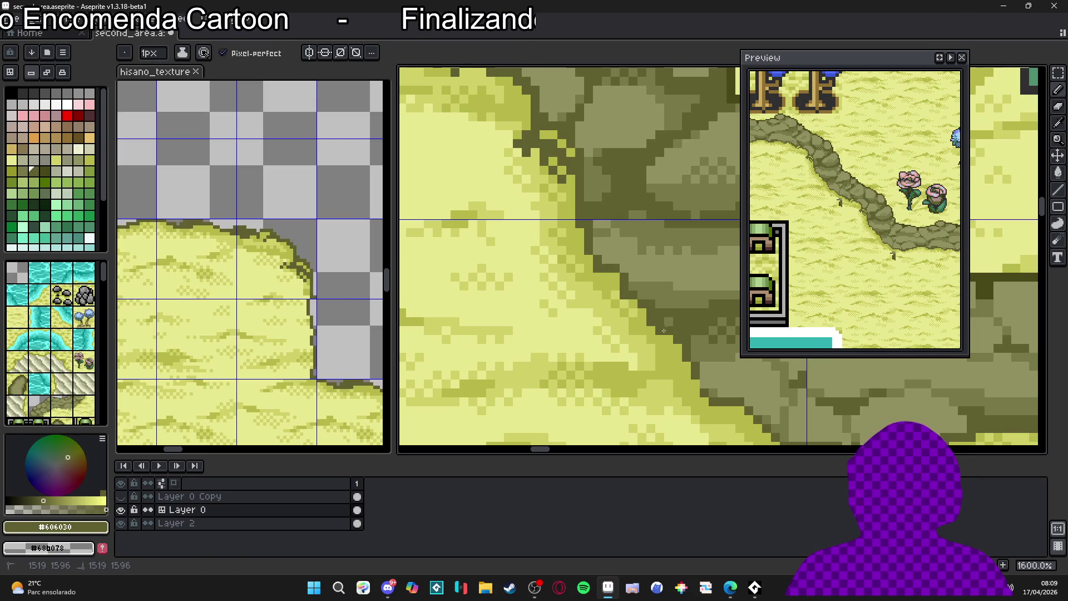
{"action": "scroll", "coordinate": [629, 322], "scroll_direction": "down", "scroll_amount": 6}
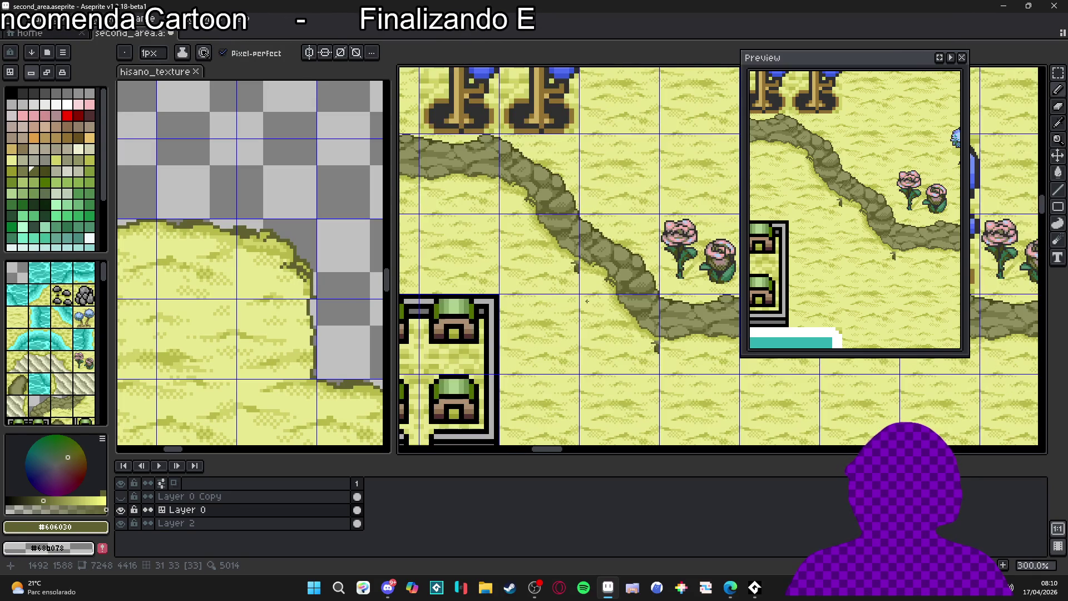
{"action": "scroll", "coordinate": [572, 282], "scroll_direction": "up", "scroll_amount": 6}
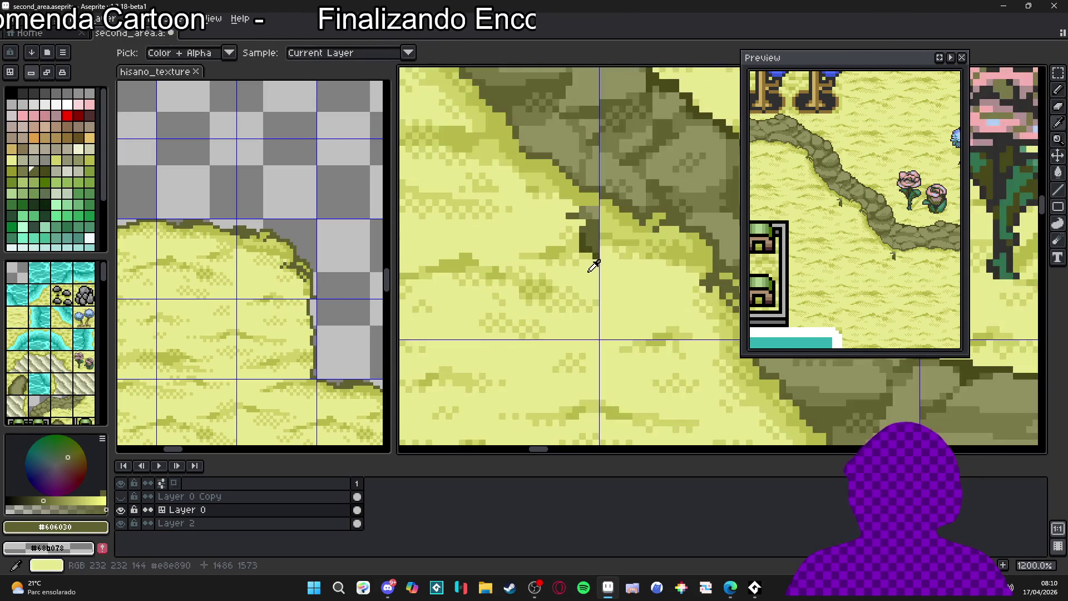
{"action": "left_click", "coordinate": [572, 238], "text": "alt"}
Paint the stray dark pixels light yellow, save the map, and close the hisano_texture view.
{"action": "mouse_move", "coordinate": [592, 236]}
{"action": "left_mouse_down"}
{"action": "mouse_move", "coordinate": [591, 210]}
{"action": "mouse_move", "coordinate": [568, 201]}
{"action": "mouse_move", "coordinate": [601, 253]}
{"action": "left_mouse_up"}
{"action": "scroll", "coordinate": [583, 211], "scroll_direction": "down", "scroll_amount": 1}
{"action": "scroll", "coordinate": [587, 231], "scroll_direction": "up", "scroll_amount": 2}
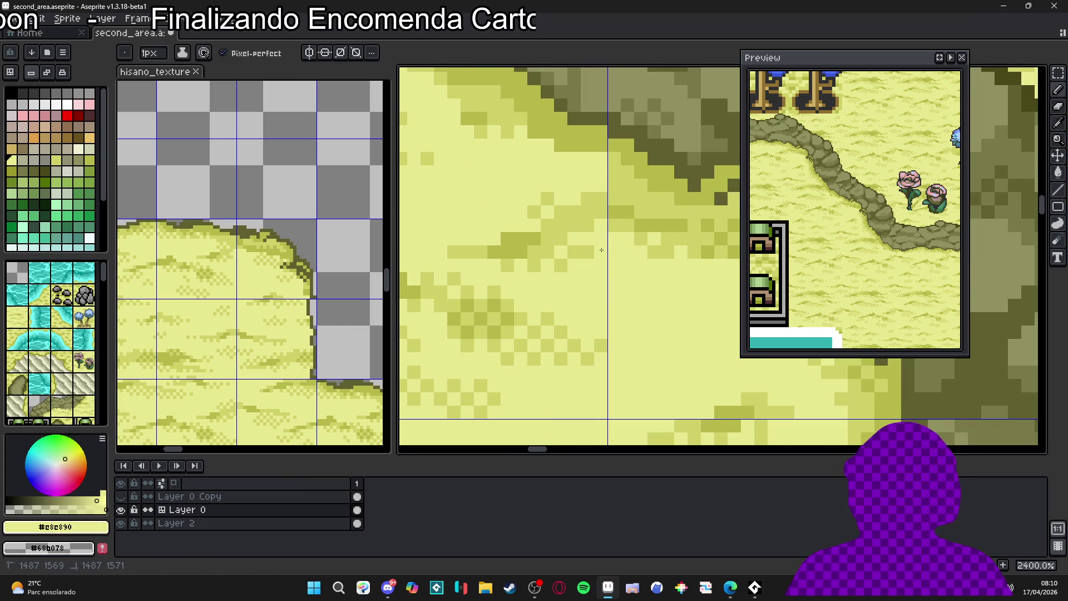
{"action": "left_click", "coordinate": [594, 238], "text": "alt"}
{"action": "scroll", "coordinate": [579, 250], "scroll_direction": "down", "scroll_amount": 1}
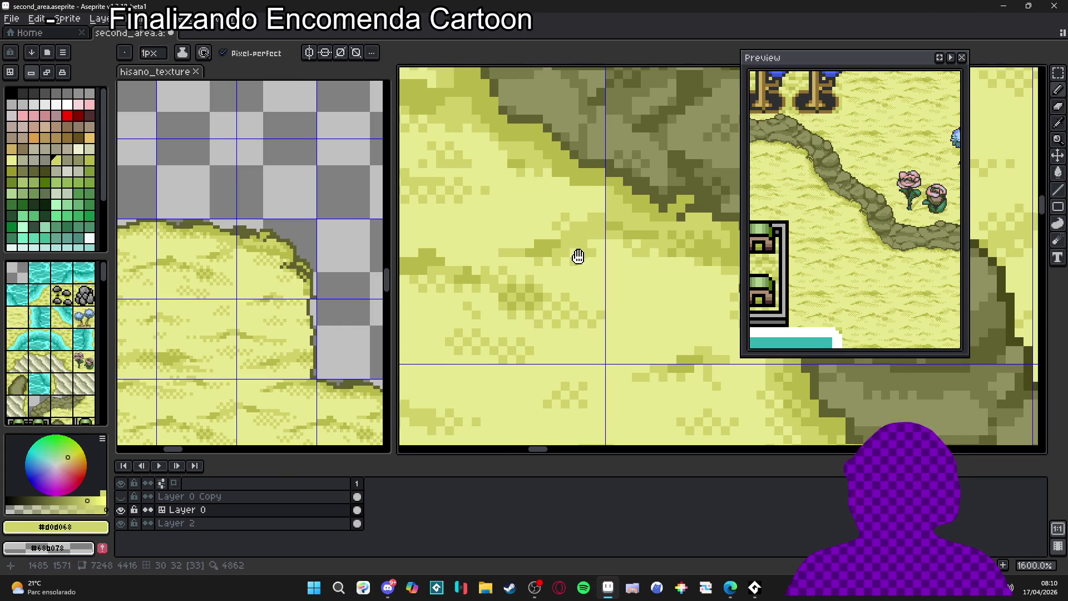
{"action": "key", "text": "ctrl+s"}
{"action": "scroll", "coordinate": [588, 278], "scroll_direction": "down", "scroll_amount": 8}
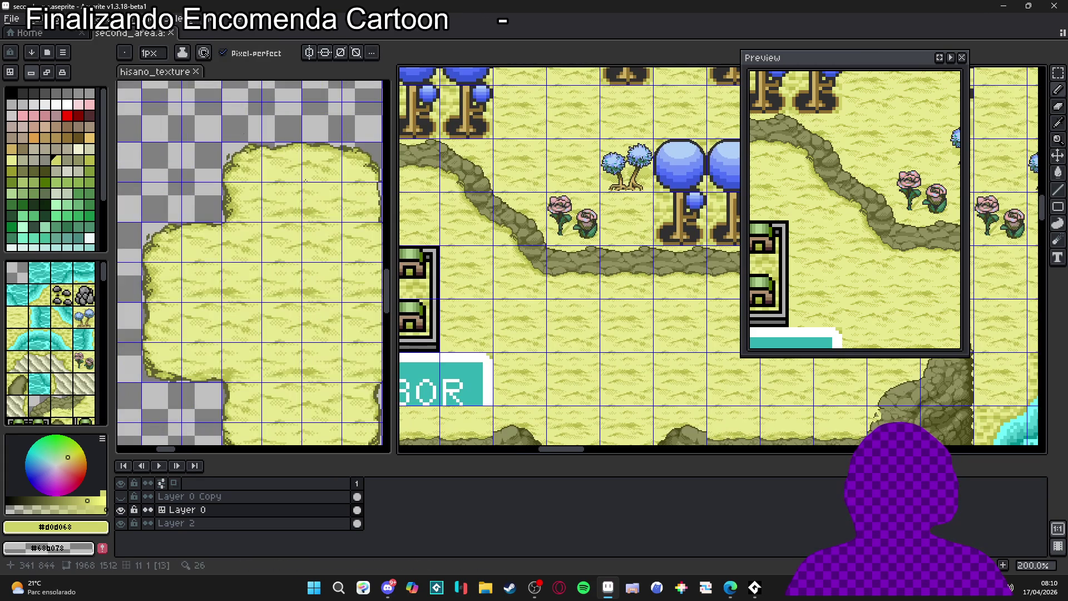
{"action": "left_click", "coordinate": [196, 71]}
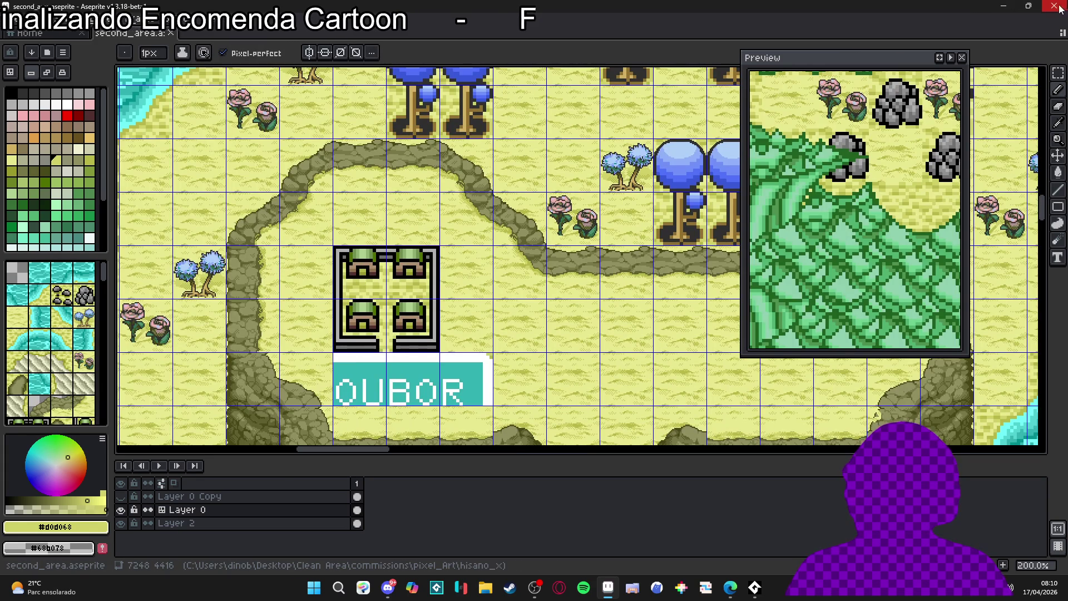
Close the window and open hisano_textures.aseprite from the hisano_x folder.
{"action": "left_click", "coordinate": [1059, 7]}
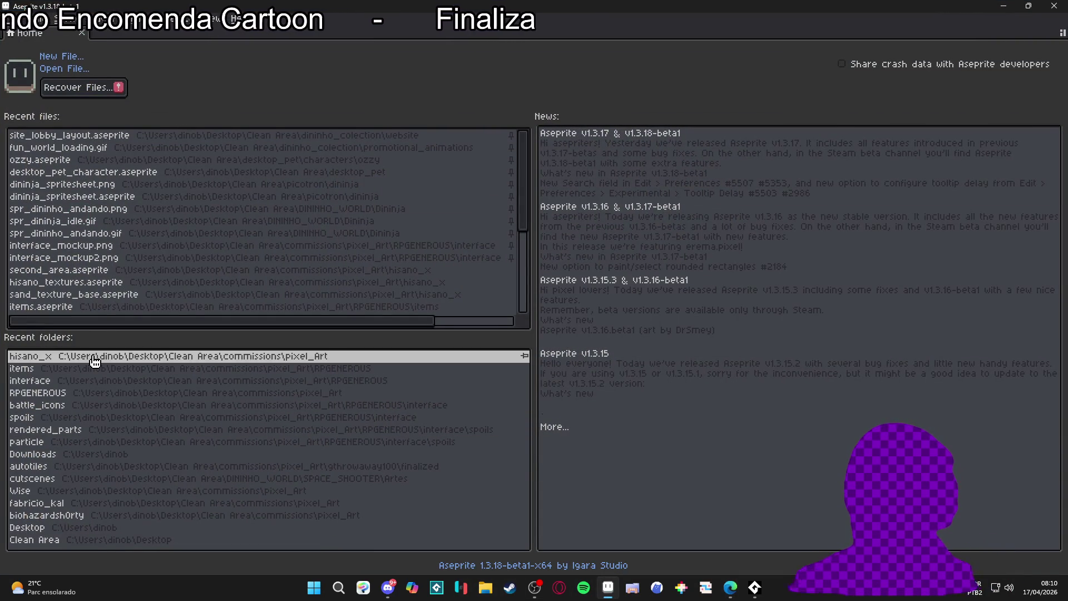
{"action": "left_click", "coordinate": [95, 358]}
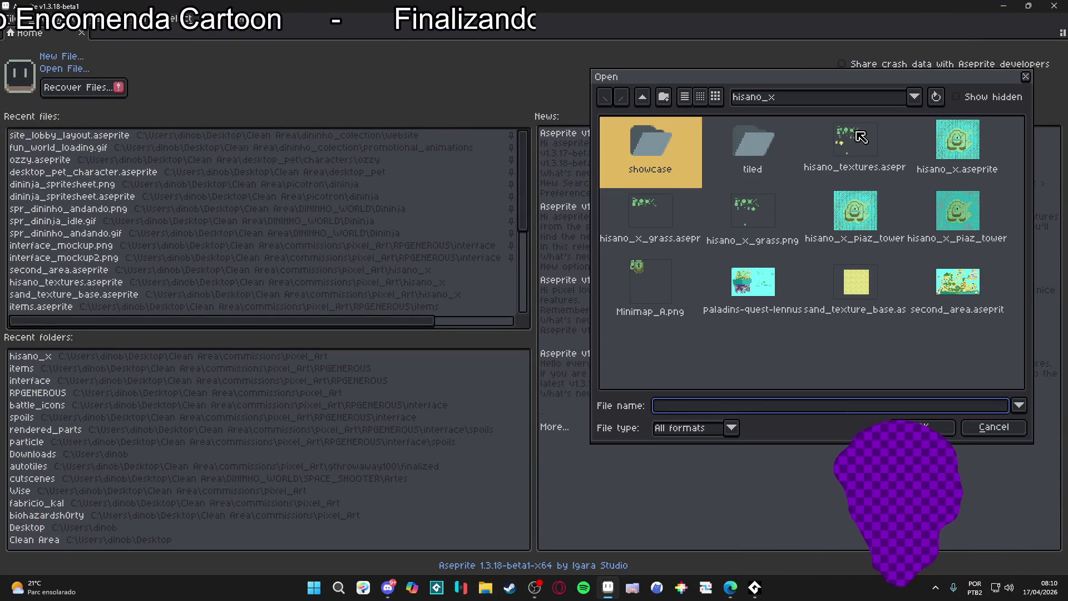
{"action": "double_click", "coordinate": [860, 137]}
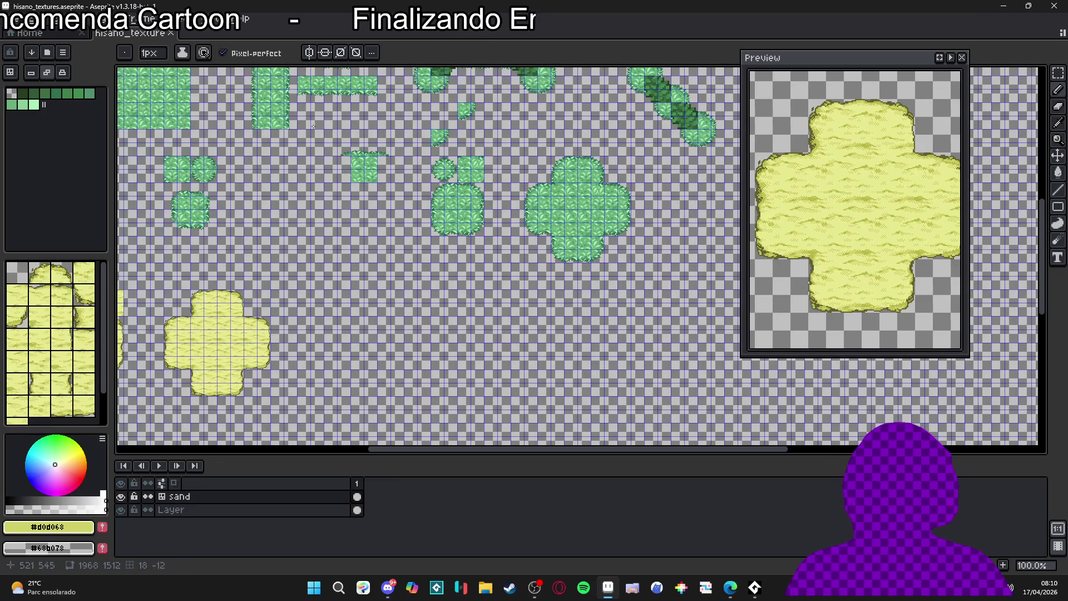
Open second_area.aseprite from the hisano_x folder via the Home page.
{"action": "left_click", "coordinate": [8, 18]}
{"action": "key", "text": "Escape"}
{"action": "left_click", "coordinate": [27, 33]}
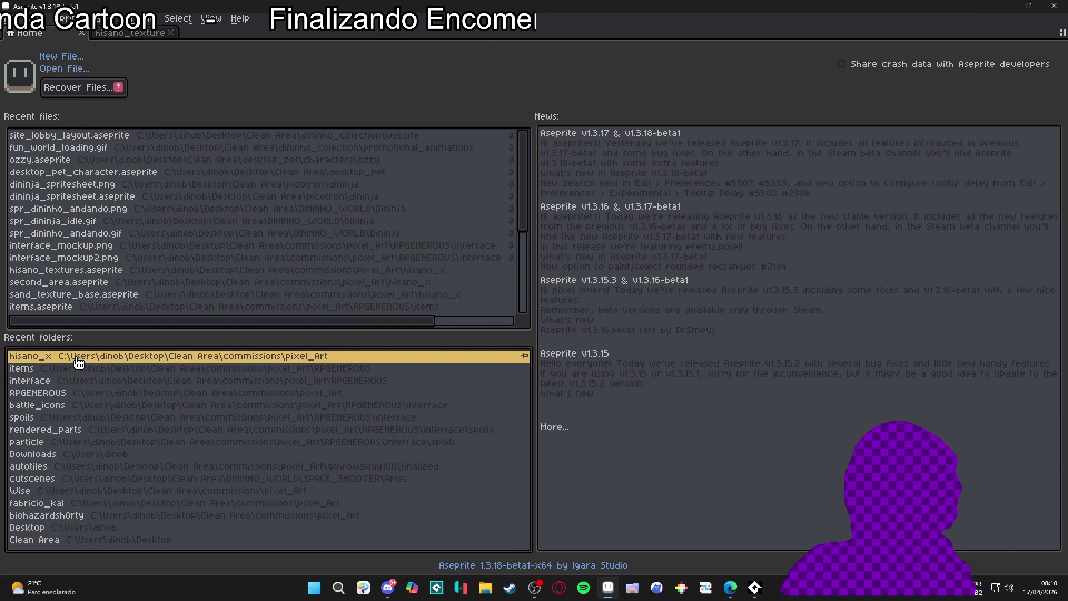
{"action": "left_click", "coordinate": [79, 362]}
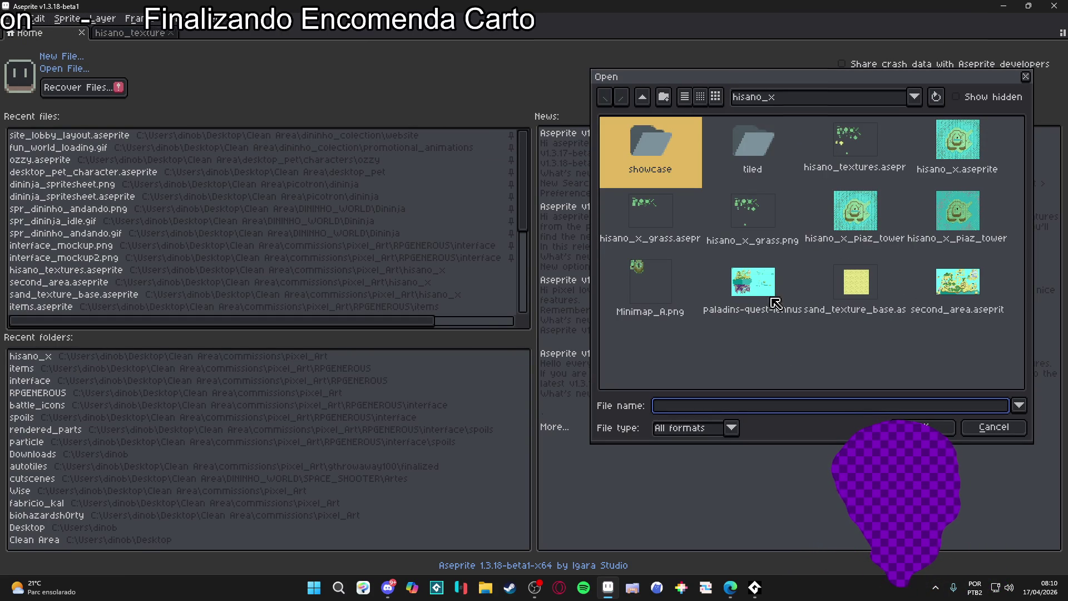
{"action": "left_click", "coordinate": [957, 284]}
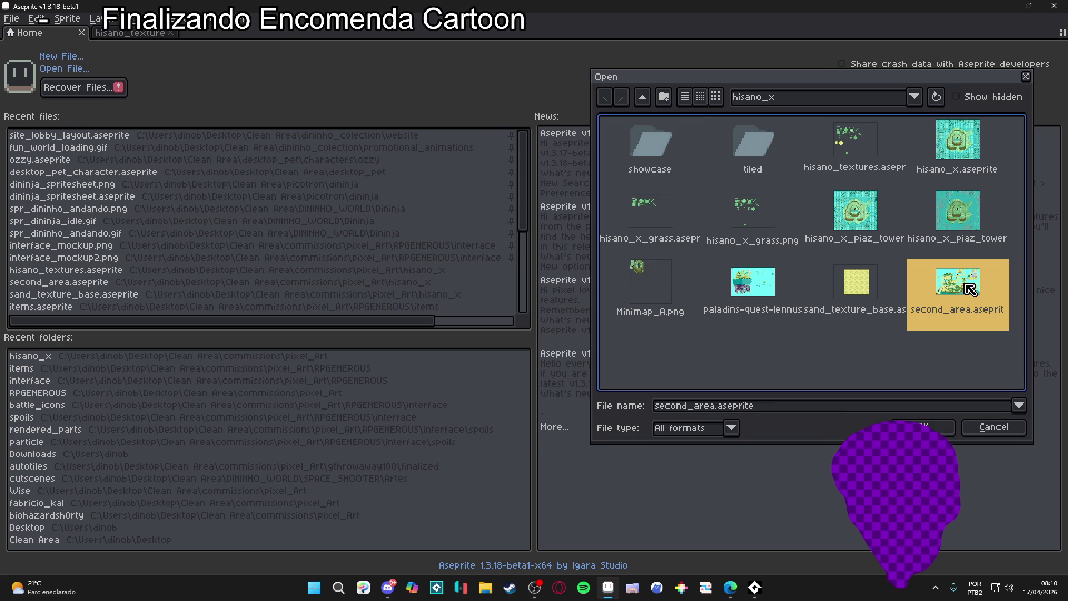
{"action": "double_click", "coordinate": [969, 289]}
{"action": "mouse_move", "coordinate": [167, 406]}
{"action": "left_mouse_down"}
{"action": "mouse_move", "coordinate": [389, 406]}
{"action": "mouse_move", "coordinate": [390, 269]}
{"action": "mouse_move", "coordinate": [612, 100]}
{"action": "mouse_move", "coordinate": [589, 167]}
{"action": "mouse_move", "coordinate": [500, 278]}
{"action": "mouse_move", "coordinate": [563, 147]}
{"action": "mouse_move", "coordinate": [490, 160]}
{"action": "mouse_move", "coordinate": [489, 143]}
{"action": "mouse_move", "coordinate": [454, 248]}
{"action": "left_mouse_up"}
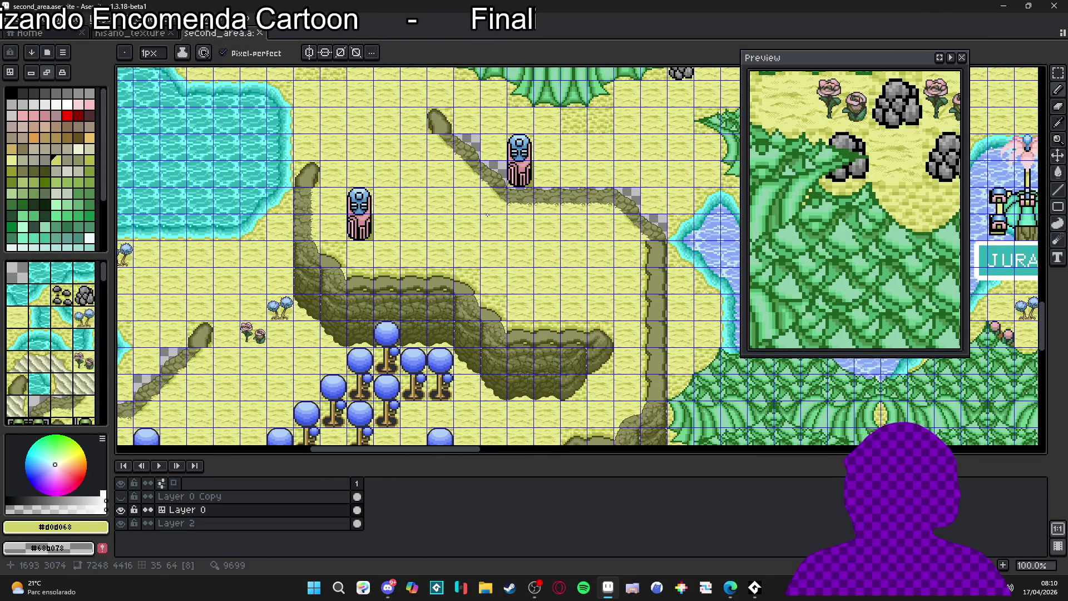
Zoom over the island map and undo the last pixel change.
{"action": "scroll", "coordinate": [553, 147], "scroll_direction": "down", "scroll_amount": 2}
{"action": "left_click_drag", "start_coordinate": [337, 234], "coordinate": [403, 168]}
{"action": "scroll", "coordinate": [508, 199], "scroll_direction": "up", "scroll_amount": 5}
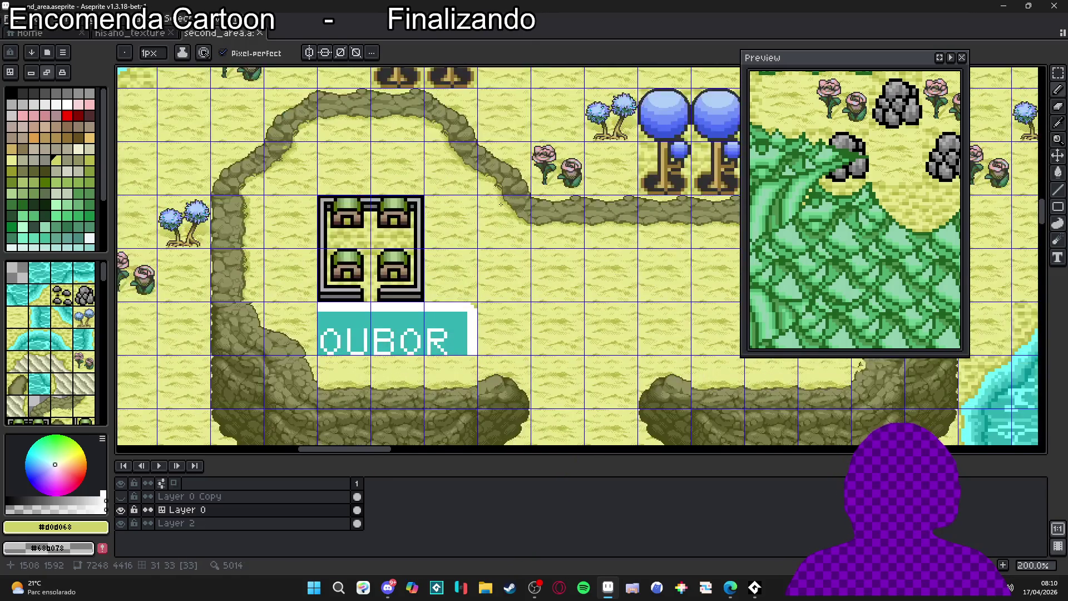
{"action": "scroll", "coordinate": [508, 199], "scroll_direction": "down", "scroll_amount": 2}
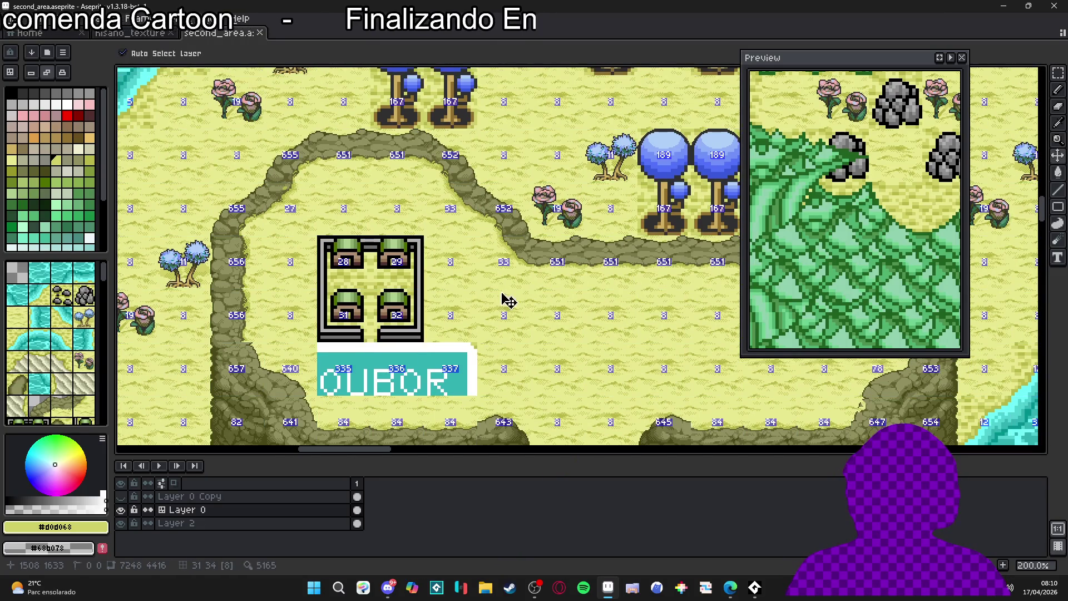
{"action": "scroll", "coordinate": [532, 312], "scroll_direction": "up", "scroll_amount": 8}
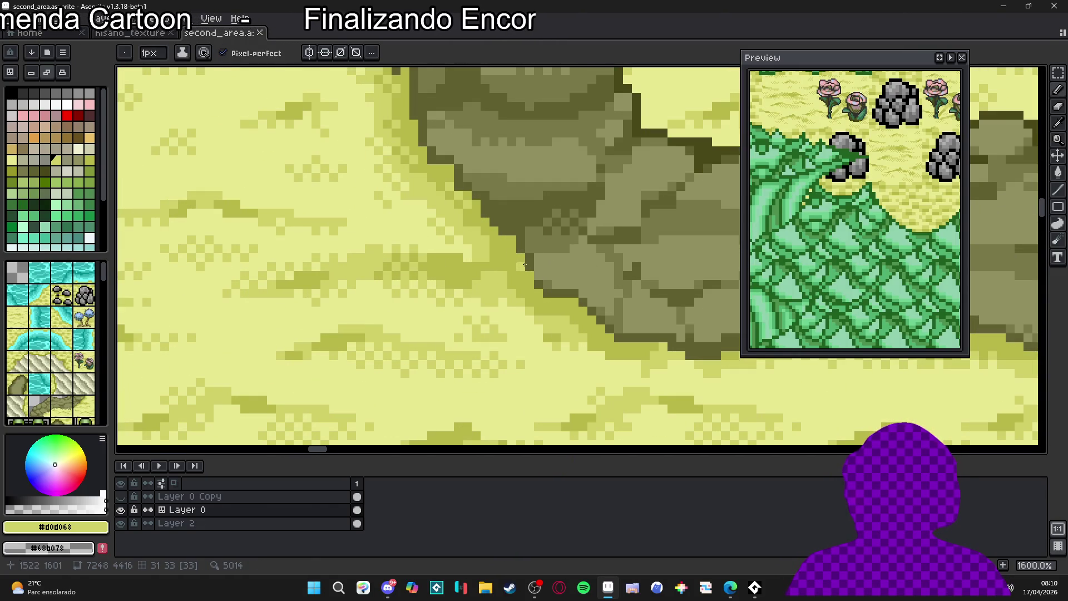
{"action": "key", "text": "ctrl+z"}
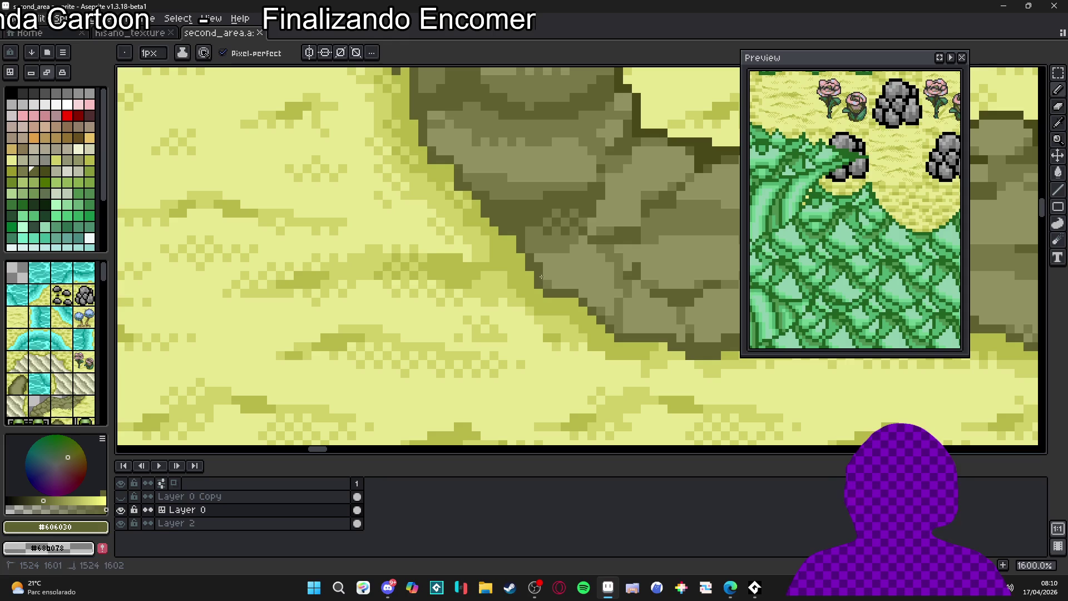
Switch from tile mode to pixel drawing with the Pencil and place a dark #606030 pixel on the rocky edge.
{"action": "scroll", "coordinate": [549, 269], "scroll_direction": "up", "scroll_amount": 2}
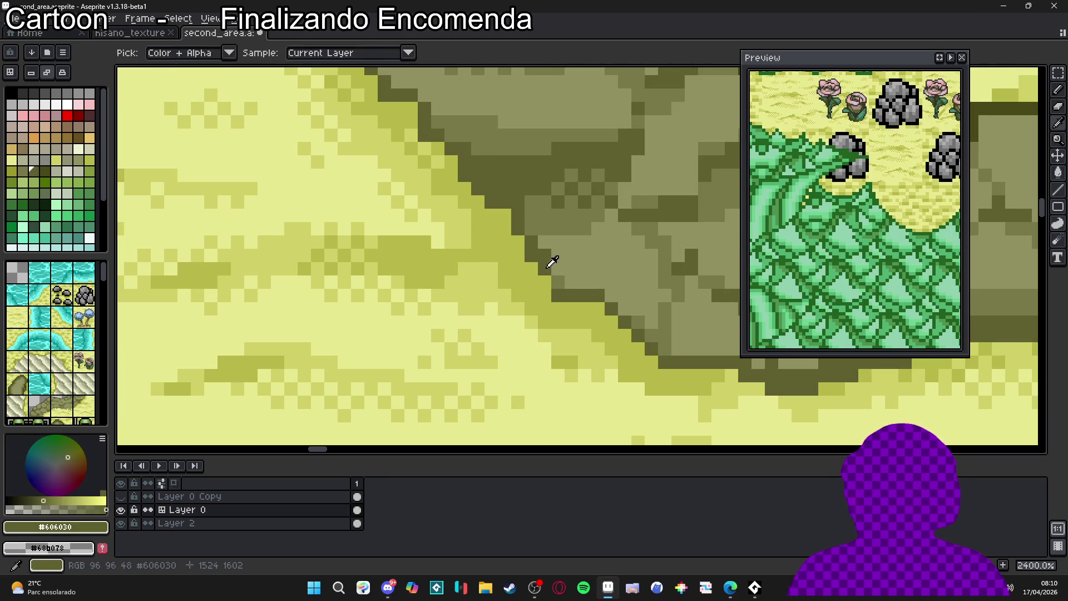
{"action": "scroll", "coordinate": [555, 274], "scroll_direction": "down", "scroll_amount": 7}
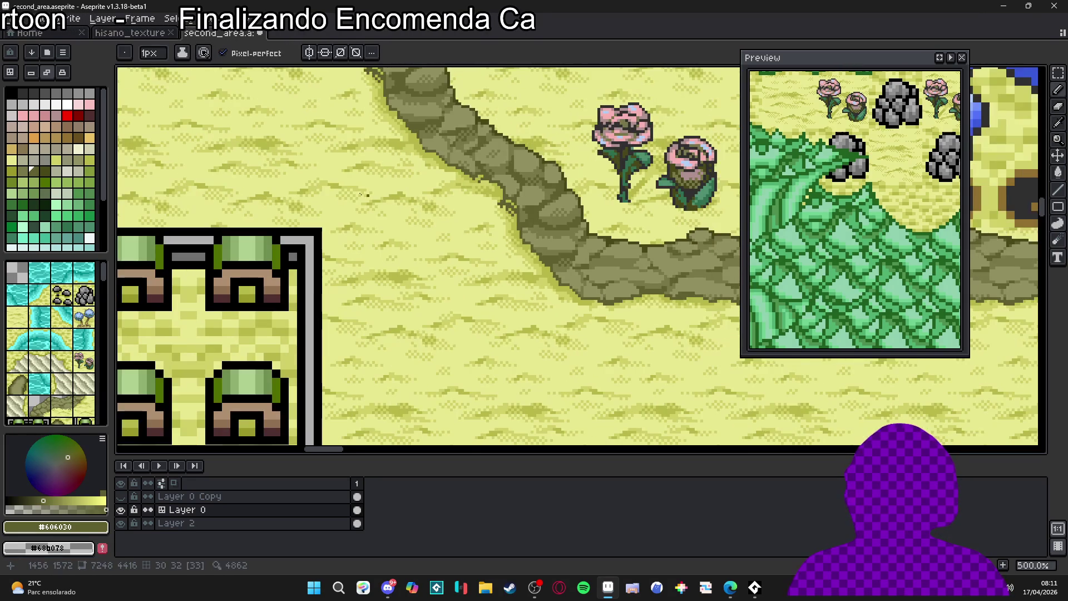
{"action": "key", "text": "v"}
{"action": "key", "text": "Tab"}
{"action": "key", "text": "b"}
{"action": "scroll", "coordinate": [572, 313], "scroll_direction": "up", "scroll_amount": 5}
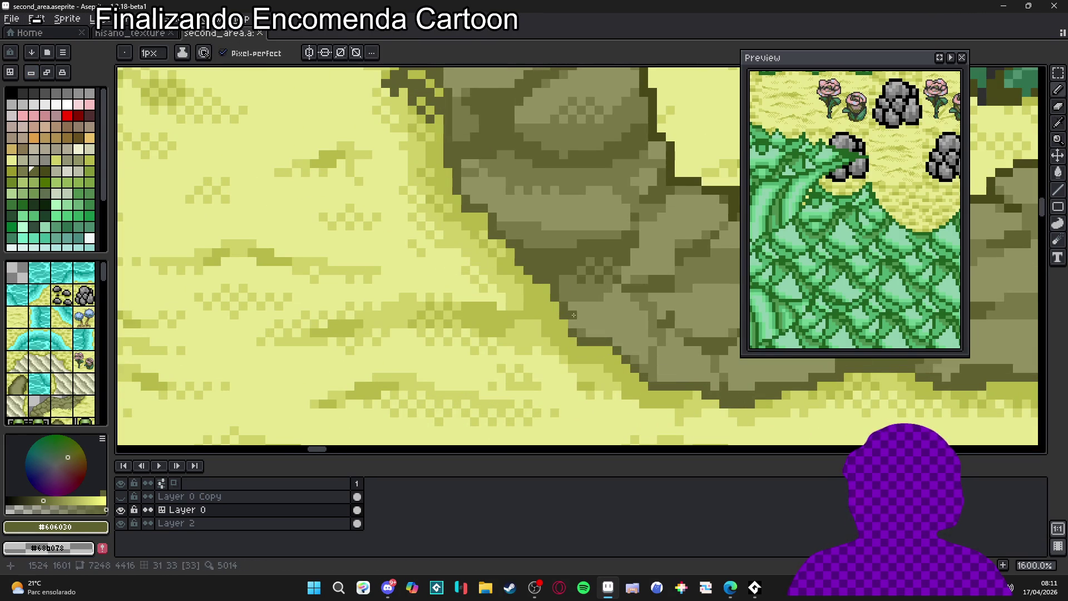
{"action": "left_click", "coordinate": [576, 323]}
Recentre the view on the OUBOR building area and show the grid over the map.
{"action": "left_click", "coordinate": [940, 58]}
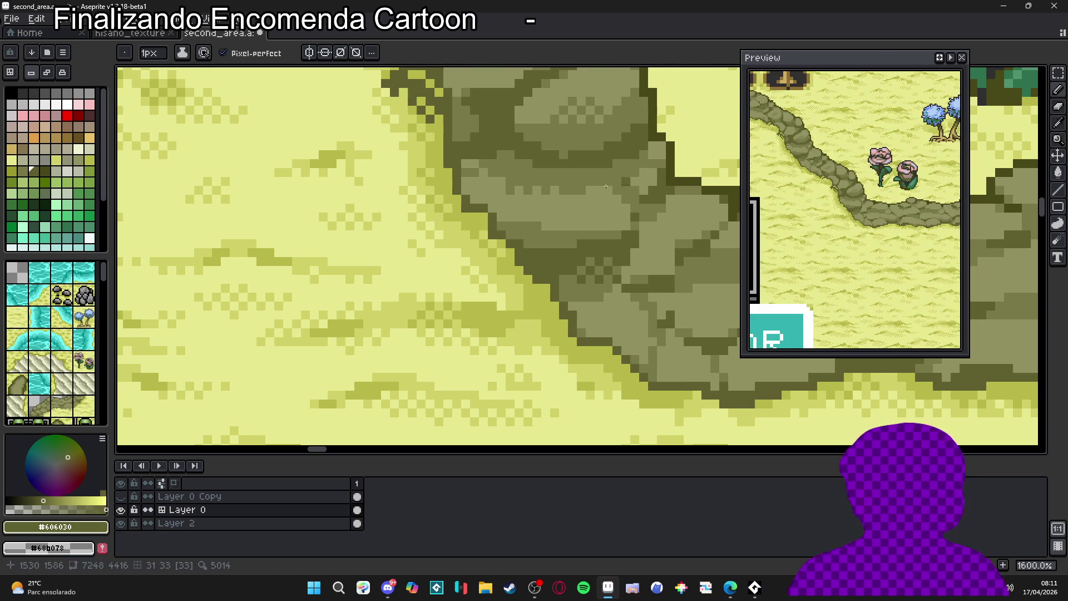
{"action": "scroll", "coordinate": [483, 257], "scroll_direction": "down", "scroll_amount": 5}
{"action": "scroll", "coordinate": [484, 257], "scroll_direction": "down", "scroll_amount": 1}
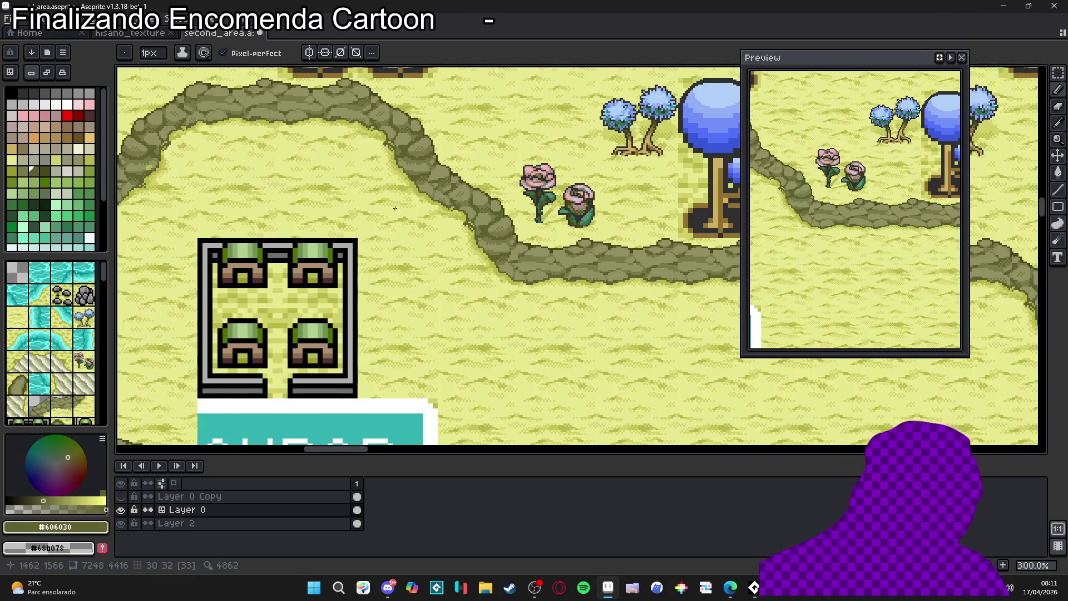
{"action": "left_click_drag", "start_coordinate": [404, 203], "coordinate": [422, 237]}
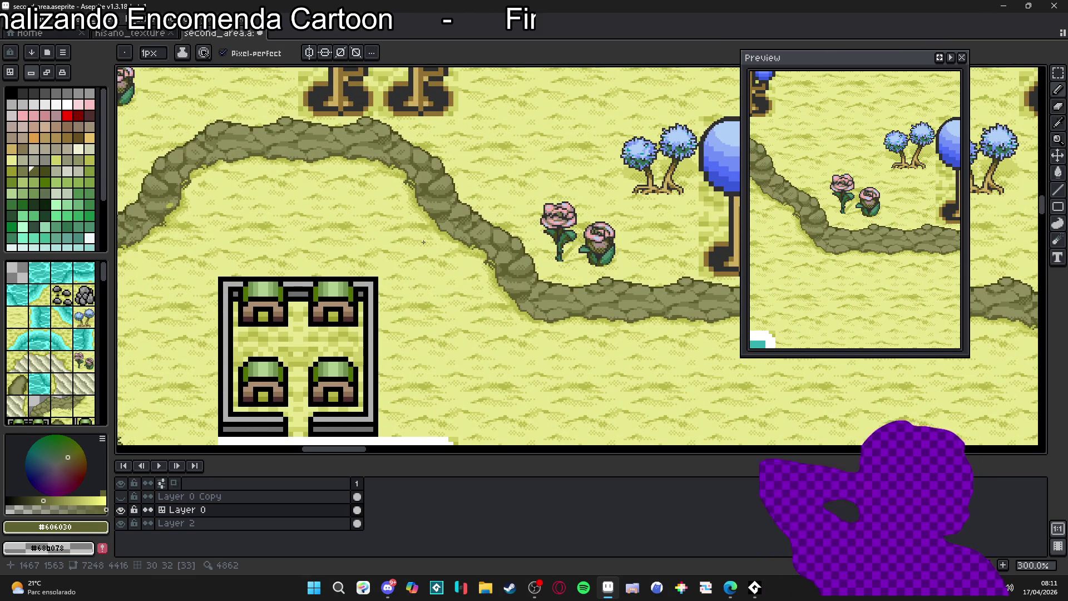
{"action": "scroll", "coordinate": [445, 236], "scroll_direction": "left", "scroll_amount": 3}
{"action": "scroll", "coordinate": [455, 235], "scroll_direction": "down", "scroll_amount": 1}
{"action": "left_click_drag", "start_coordinate": [437, 249], "coordinate": [449, 194]}
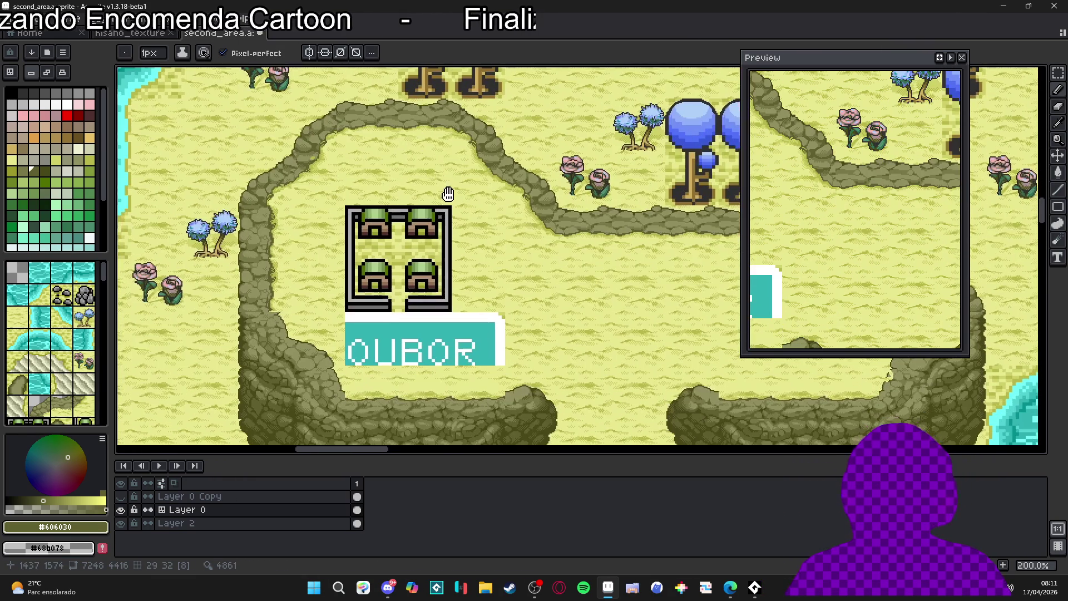
{"action": "scroll", "coordinate": [404, 292], "scroll_direction": "down", "scroll_amount": 3}
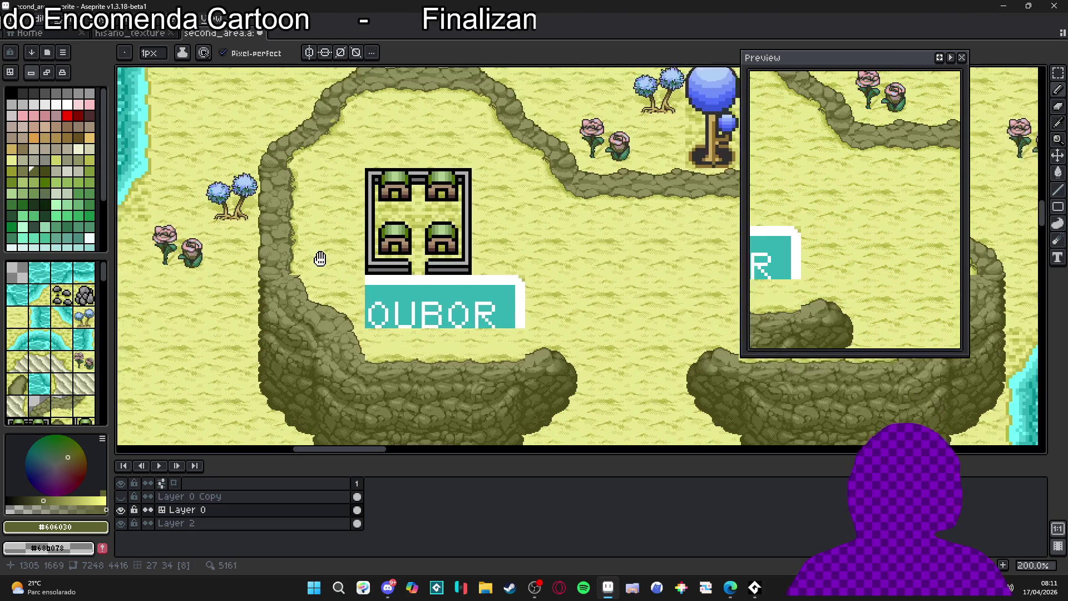
{"action": "scroll", "coordinate": [328, 255], "scroll_direction": "right", "scroll_amount": 1}
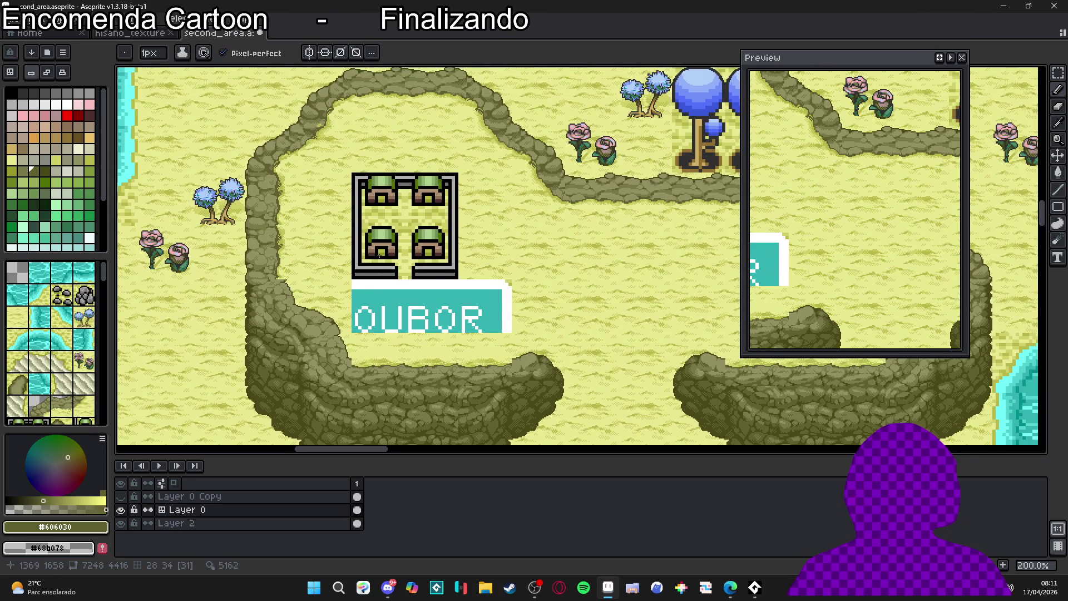
{"action": "scroll", "coordinate": [311, 243], "scroll_direction": "down", "scroll_amount": 5}
{"action": "scroll", "coordinate": [303, 257], "scroll_direction": "up", "scroll_amount": 5}
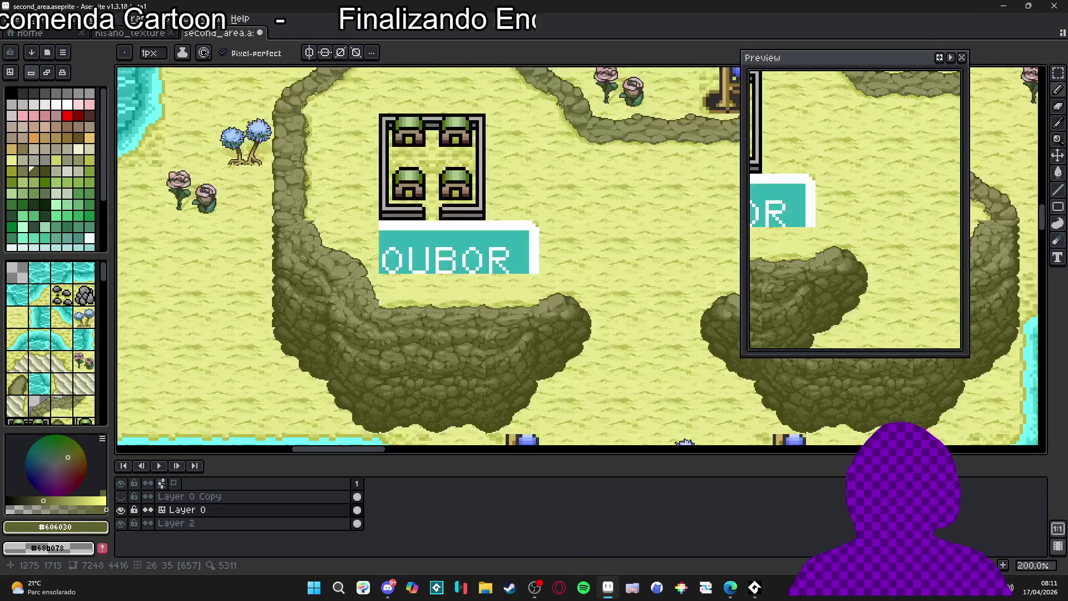
{"action": "scroll", "coordinate": [305, 244], "scroll_direction": "up", "scroll_amount": 1}
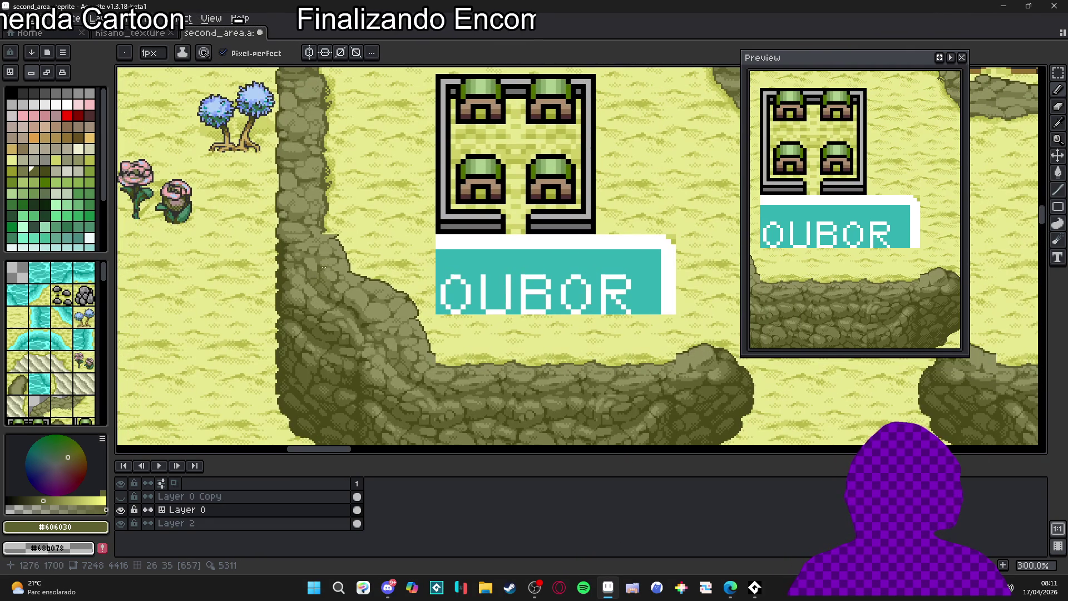
{"action": "left_click_drag", "start_coordinate": [324, 267], "coordinate": [339, 287]}
{"action": "key", "text": "ctrl+apostrophe"}
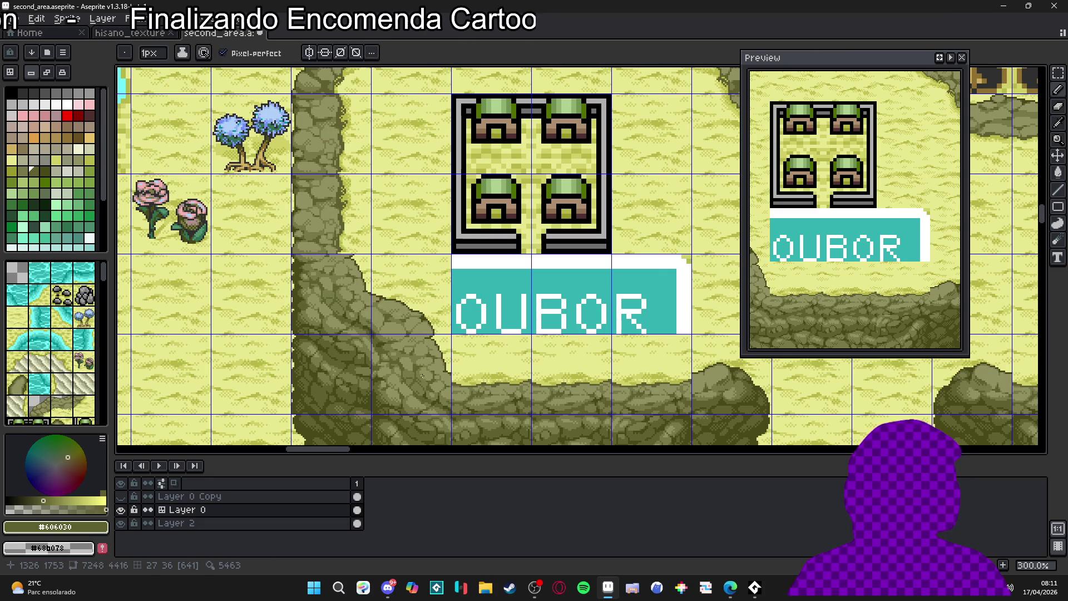
Sample the pale sand and dark olive cliff colours and briefly show tile numbers.
{"action": "scroll", "coordinate": [439, 395], "scroll_direction": "up", "scroll_amount": 6}
{"action": "left_click", "coordinate": [473, 383], "text": "alt"}
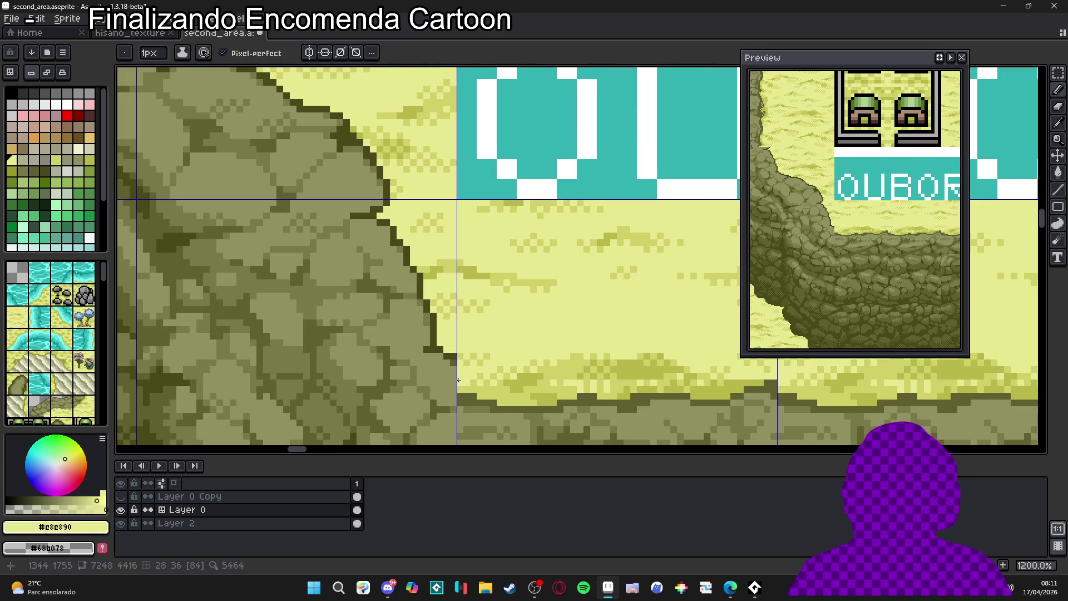
{"action": "key", "text": "b"}
{"action": "left_click", "coordinate": [455, 386], "text": "alt"}
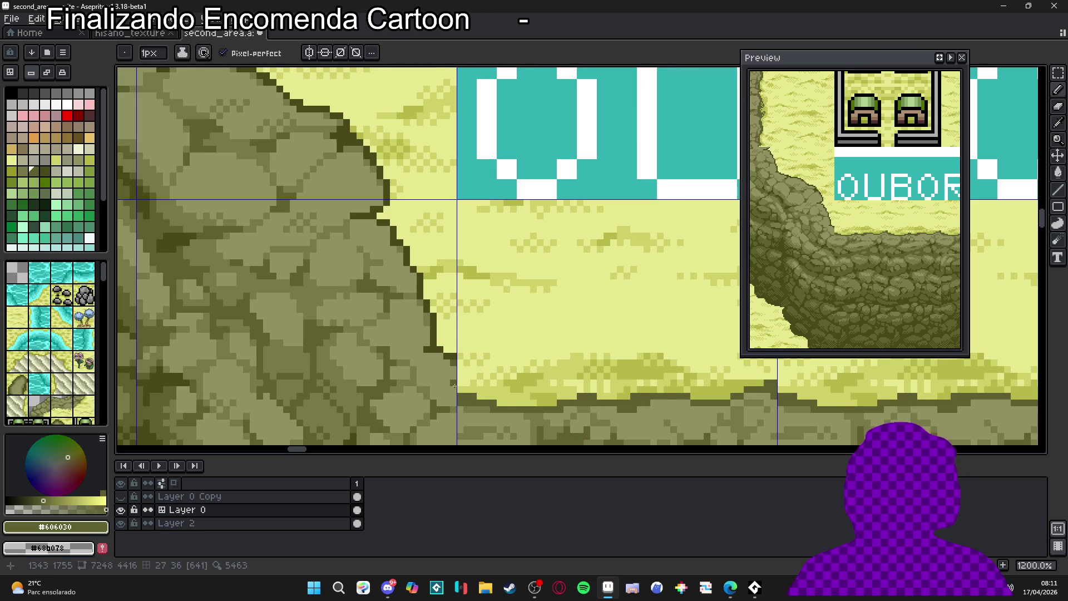
{"action": "scroll", "coordinate": [531, 389], "scroll_direction": "down", "scroll_amount": 4}
{"action": "scroll", "coordinate": [525, 386], "scroll_direction": "down", "scroll_amount": 2}
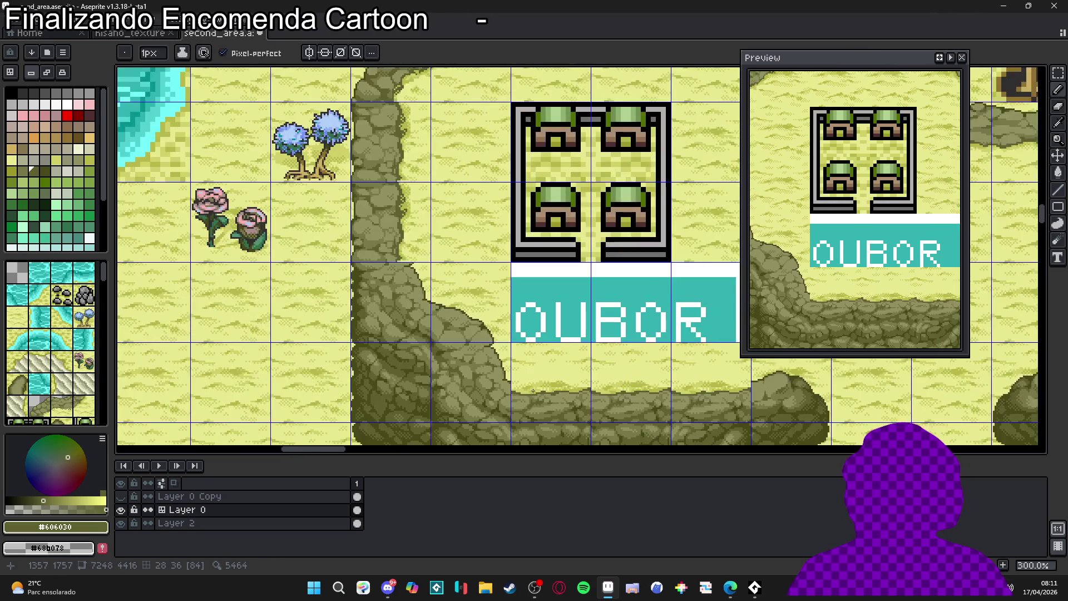
{"action": "scroll", "coordinate": [545, 393], "scroll_direction": "down", "scroll_amount": 1}
{"action": "key", "text": "ctrl"}
{"action": "key", "text": "ctrl"}
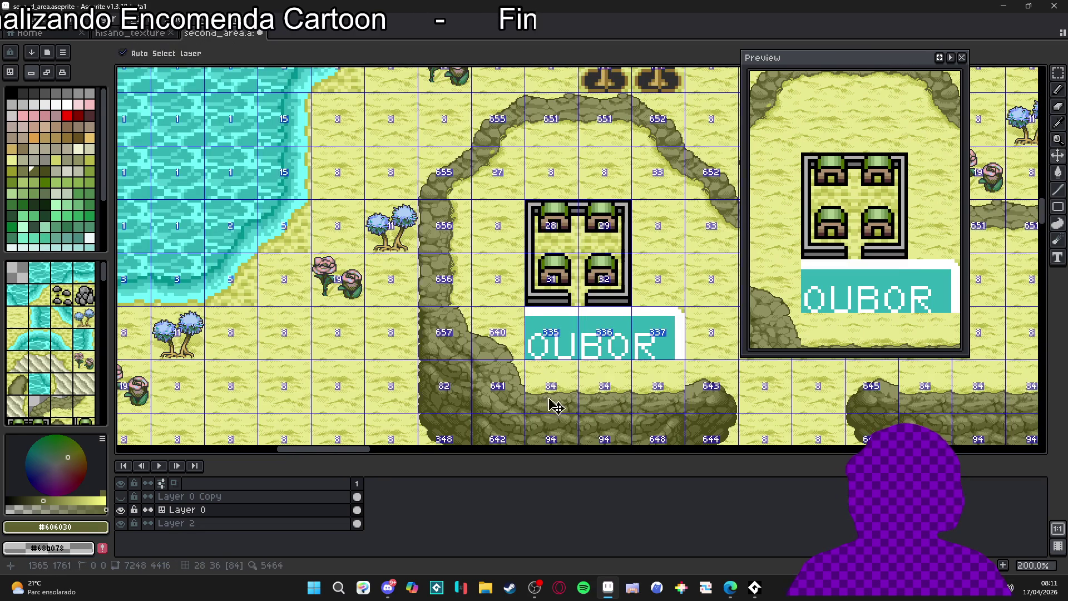
Bring the houses and OUBOR sign into view and draw a light #e8e890 line over the rock's outline.
{"action": "scroll", "coordinate": [583, 401], "scroll_direction": "up", "scroll_amount": 7}
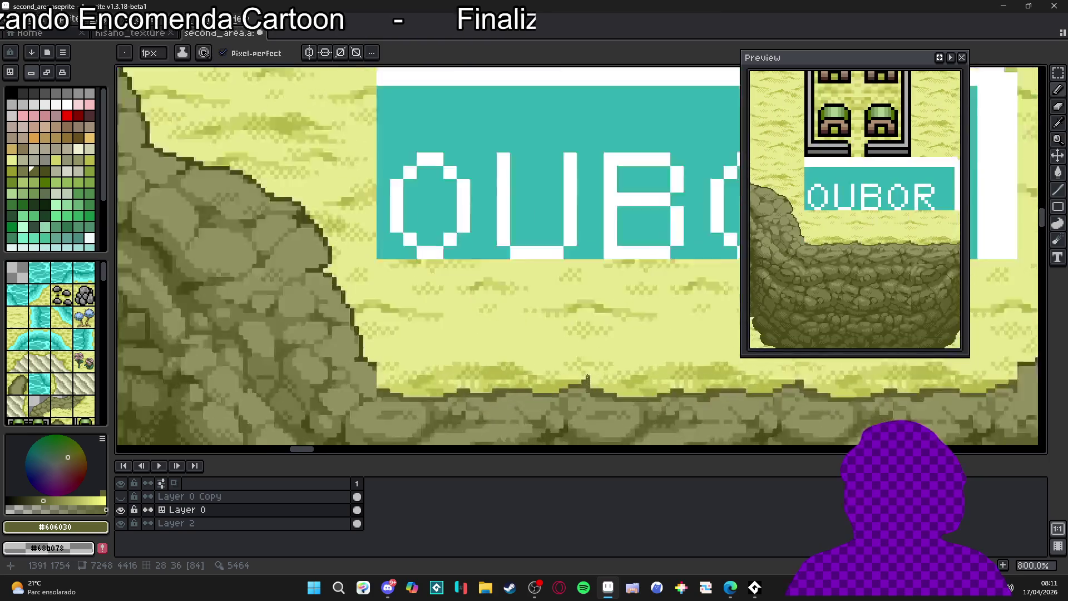
{"action": "scroll", "coordinate": [587, 385], "scroll_direction": "down", "scroll_amount": 6}
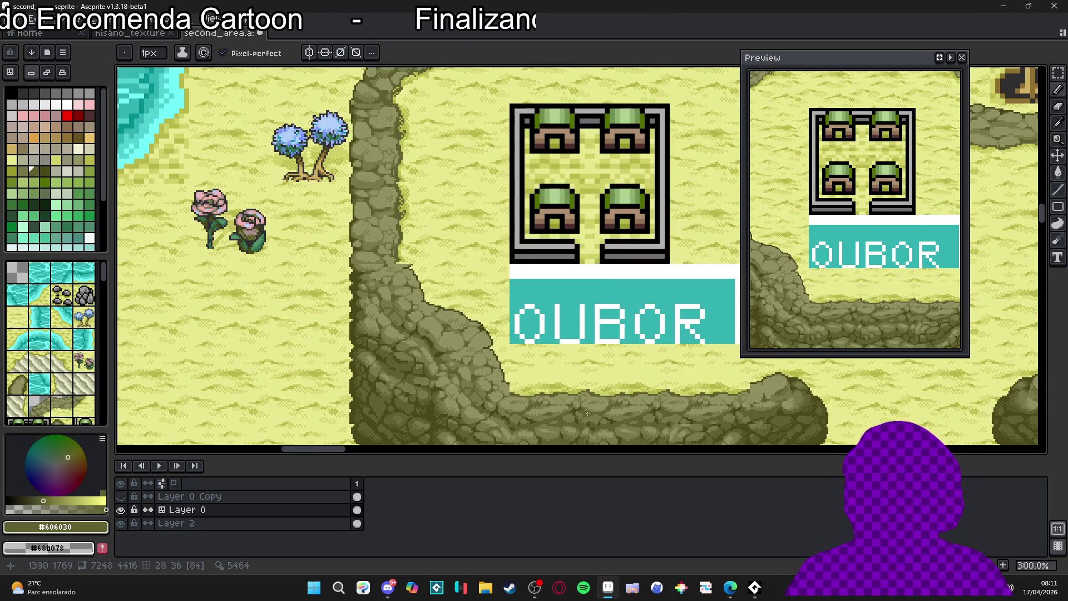
{"action": "scroll", "coordinate": [587, 412], "scroll_direction": "down", "scroll_amount": 1}
{"action": "left_click_drag", "start_coordinate": [532, 366], "coordinate": [514, 379]}
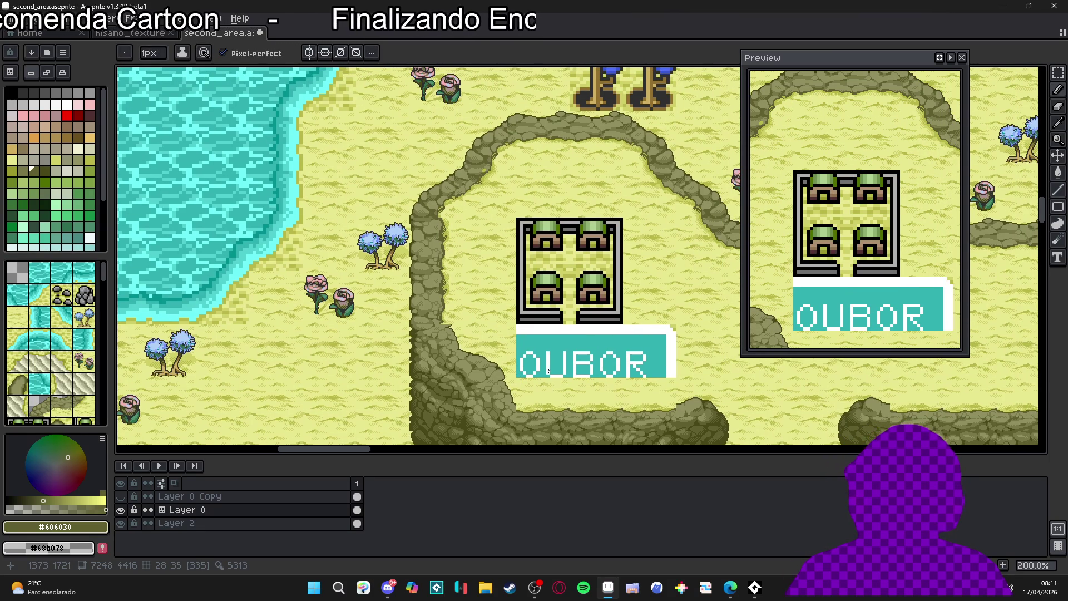
{"action": "scroll", "coordinate": [538, 381], "scroll_direction": "down", "scroll_amount": 1}
{"action": "left_click_drag", "start_coordinate": [539, 381], "coordinate": [473, 376]}
{"action": "scroll", "coordinate": [628, 371], "scroll_direction": "up", "scroll_amount": 3}
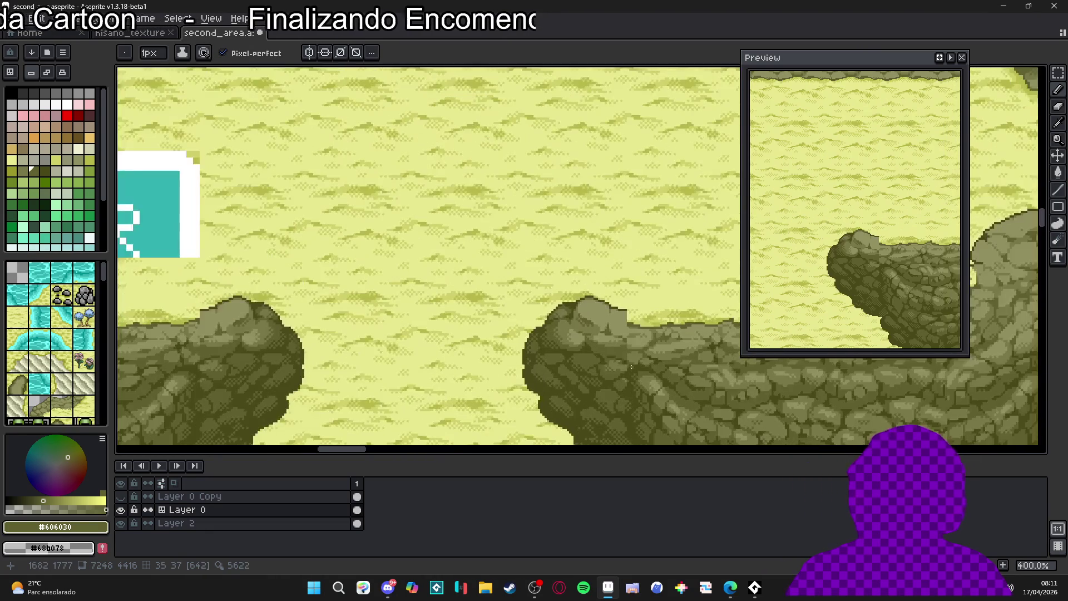
{"action": "scroll", "coordinate": [603, 323], "scroll_direction": "down", "scroll_amount": 2}
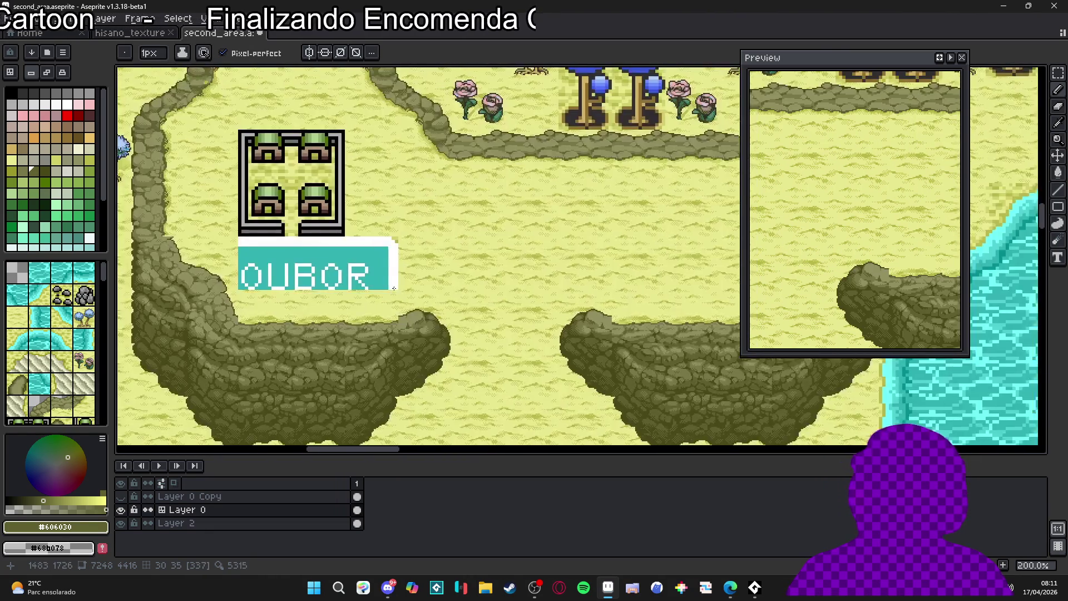
{"action": "left_click_drag", "start_coordinate": [442, 323], "coordinate": [573, 346]}
{"action": "scroll", "coordinate": [572, 347], "scroll_direction": "up", "scroll_amount": 1}
{"action": "scroll", "coordinate": [572, 347], "scroll_direction": "up", "scroll_amount": 6}
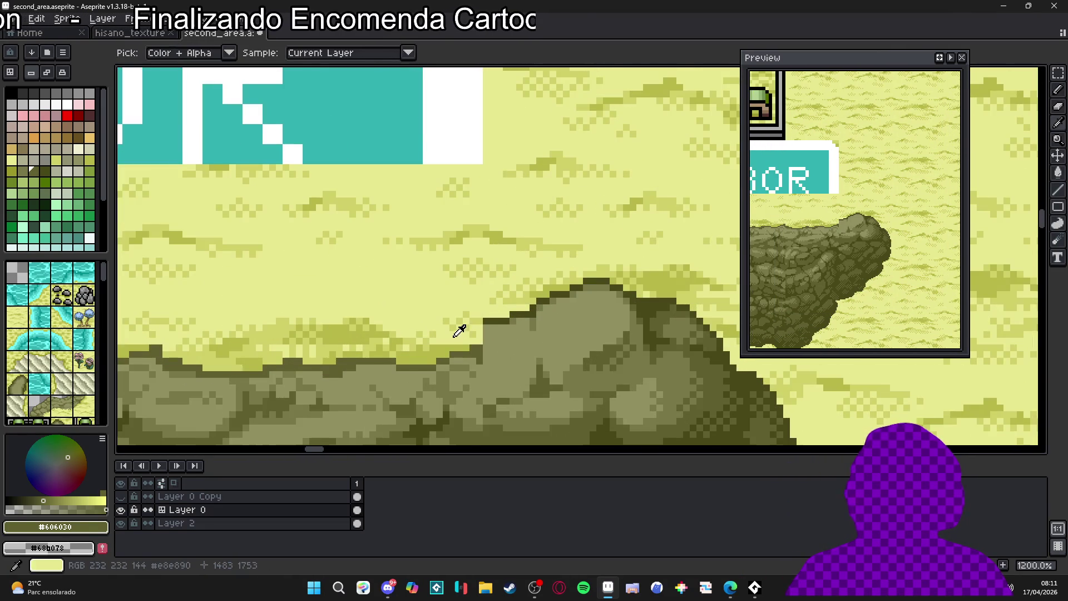
{"action": "left_click", "coordinate": [455, 335], "text": "alt"}
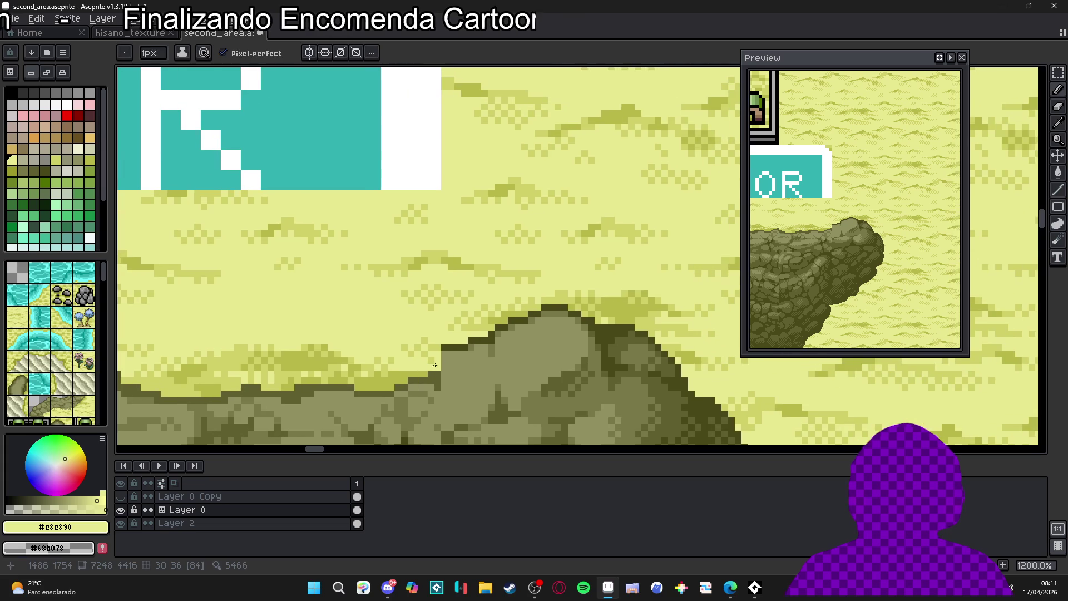
{"action": "left_click", "coordinate": [487, 346], "text": "shift"}
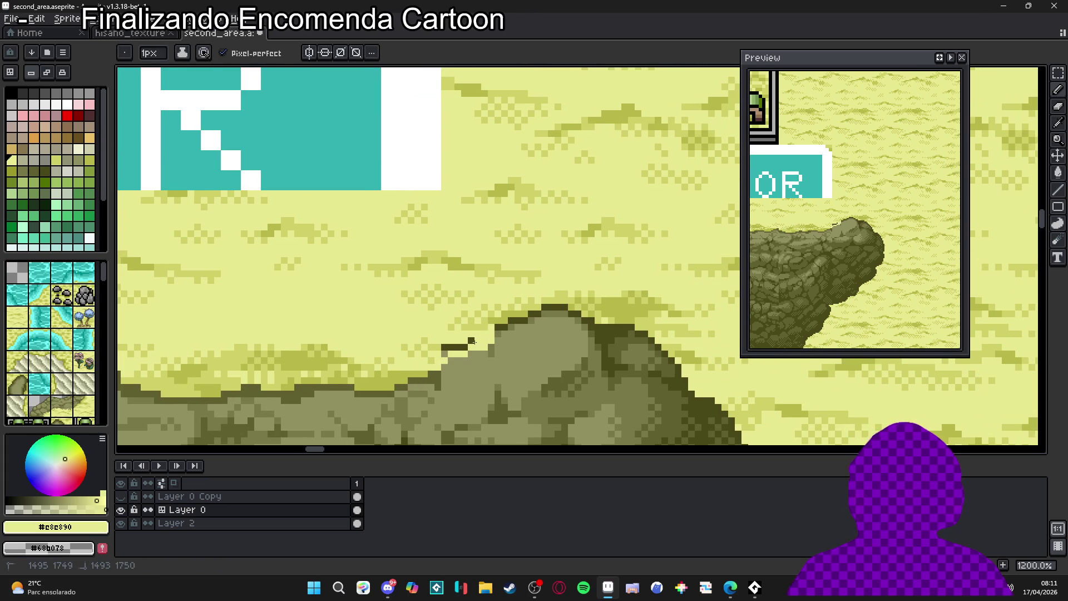
Paint dark #606030 outline steps climbing up the rock slope.
{"action": "scroll", "coordinate": [488, 335], "scroll_direction": "up", "scroll_amount": 1}
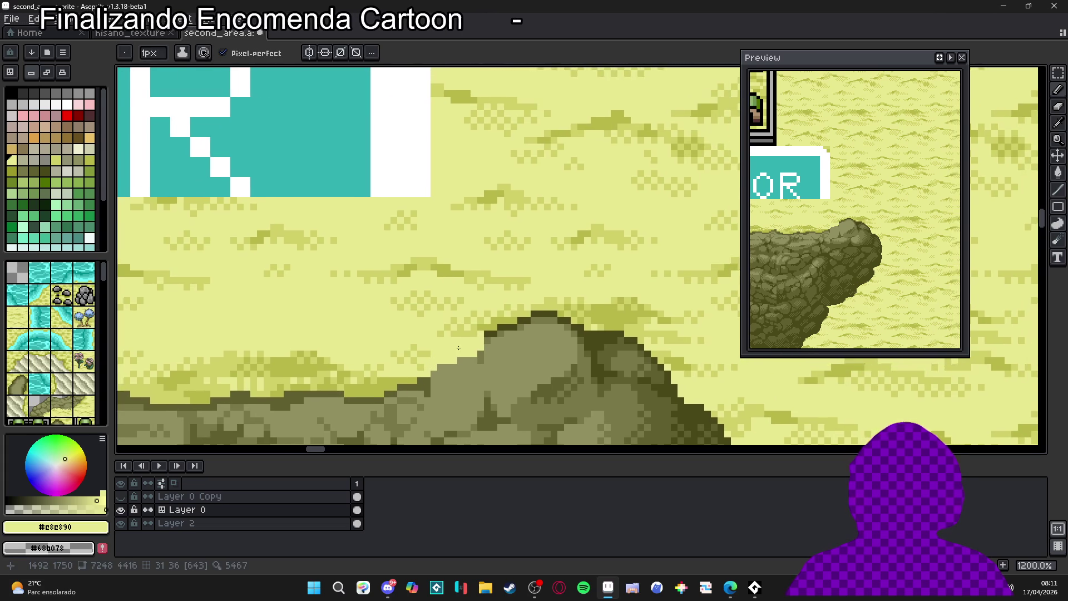
{"action": "left_click", "coordinate": [421, 382], "text": "alt"}
{"action": "left_click", "coordinate": [437, 378]}
{"action": "left_click", "coordinate": [456, 368]}
{"action": "left_click_drag", "start_coordinate": [460, 367], "coordinate": [498, 351]}
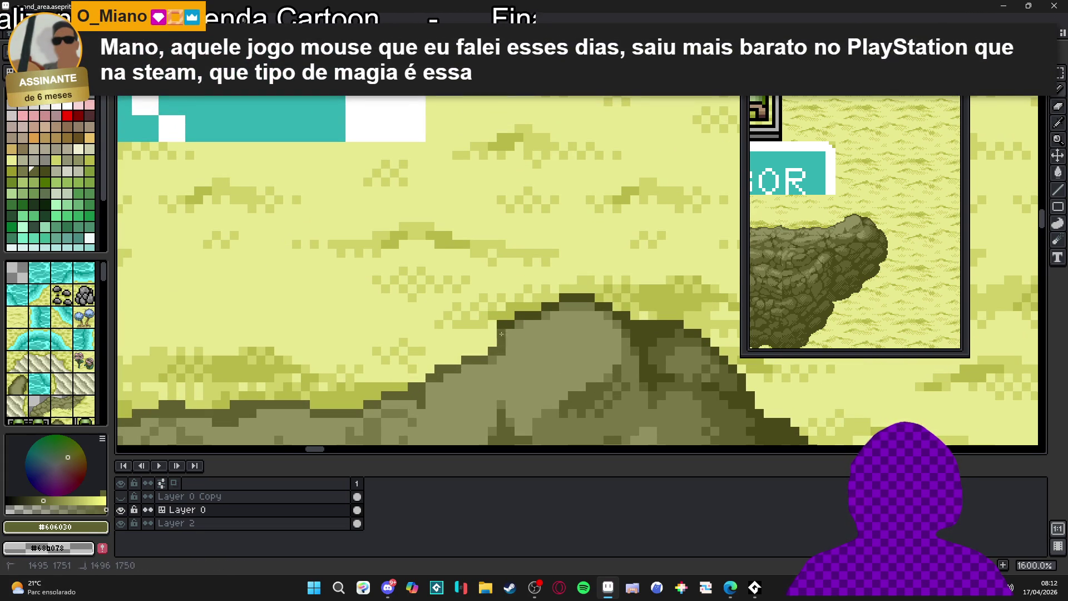
{"action": "left_click", "coordinate": [510, 309]}
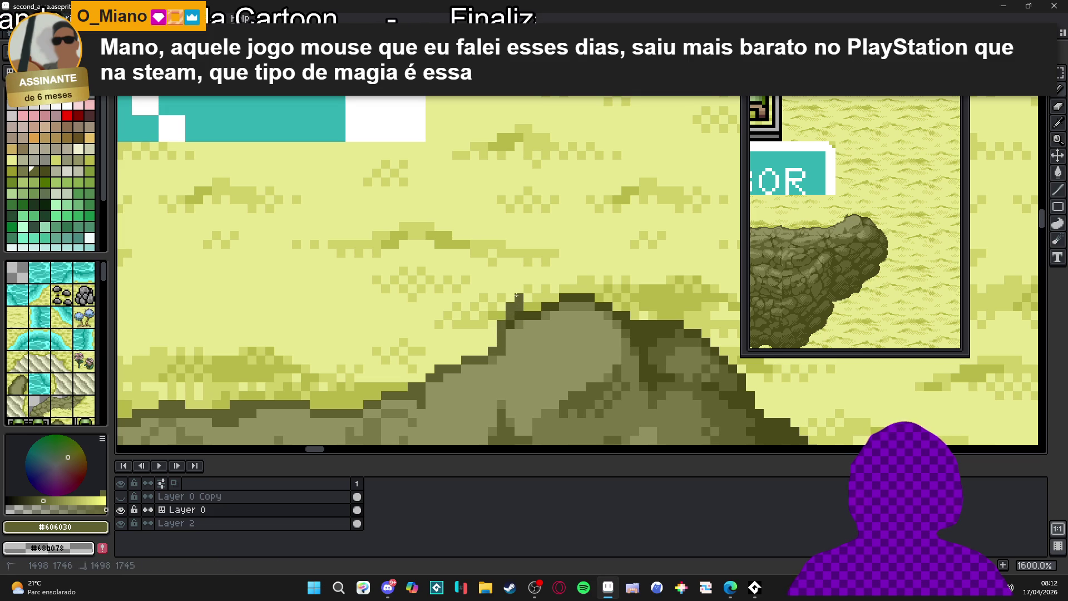
Paint light-olive #b8b848 pixels along the rock slope, ending with pale sand #d0d068 selected.
{"action": "left_click", "coordinate": [495, 321], "text": "alt"}
{"action": "left_click_drag", "start_coordinate": [481, 346], "coordinate": [421, 369]}
{"action": "left_click", "coordinate": [440, 359]}
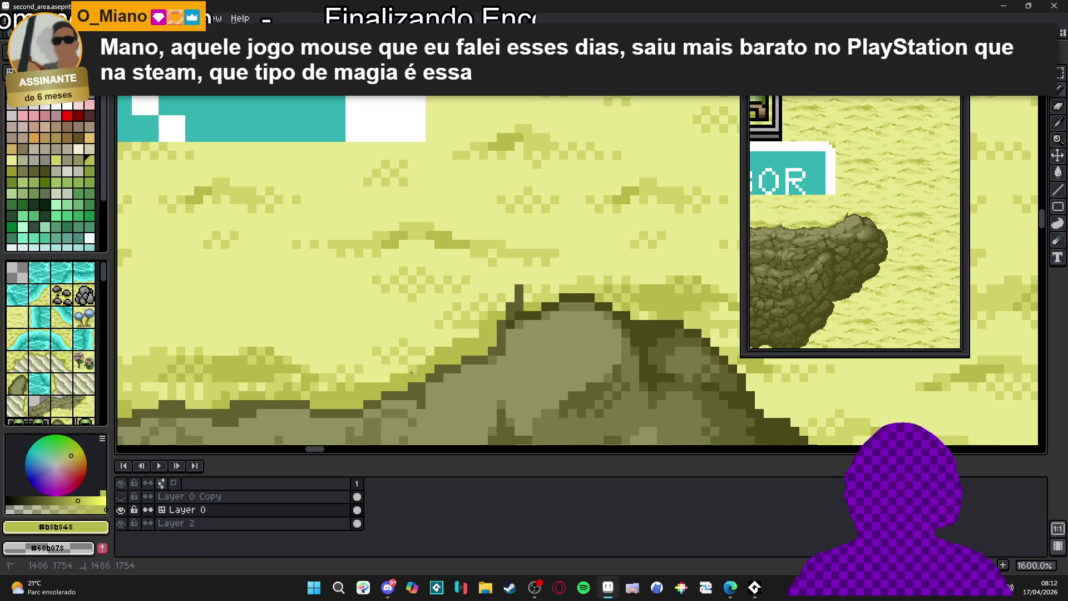
{"action": "left_click", "coordinate": [465, 330], "text": "alt"}
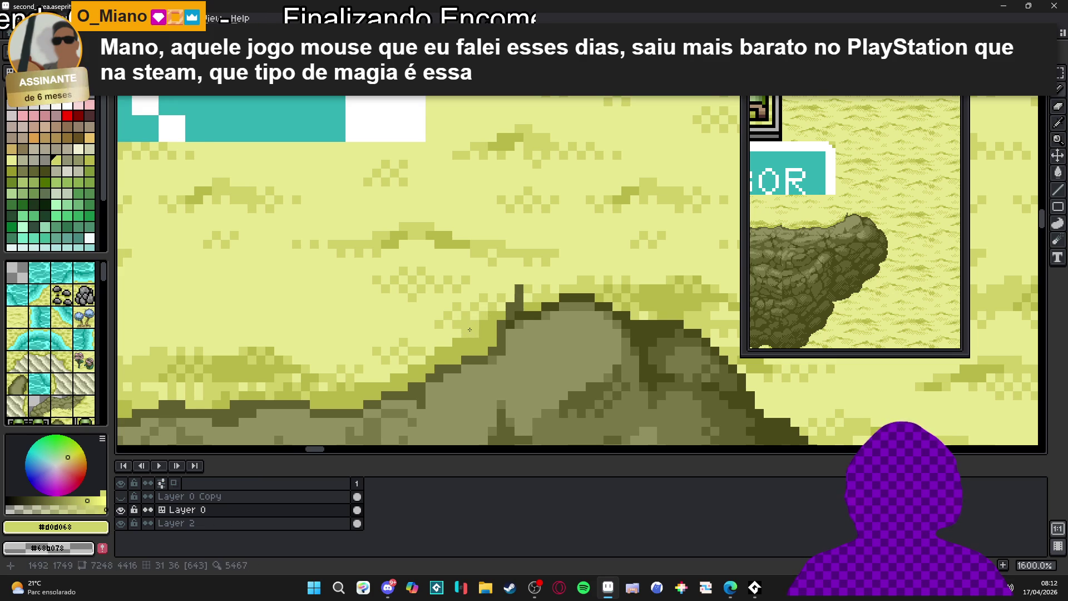
{"action": "scroll", "coordinate": [465, 323], "scroll_direction": "down", "scroll_amount": 1}
{"action": "scroll", "coordinate": [495, 323], "scroll_direction": "up", "scroll_amount": 1}
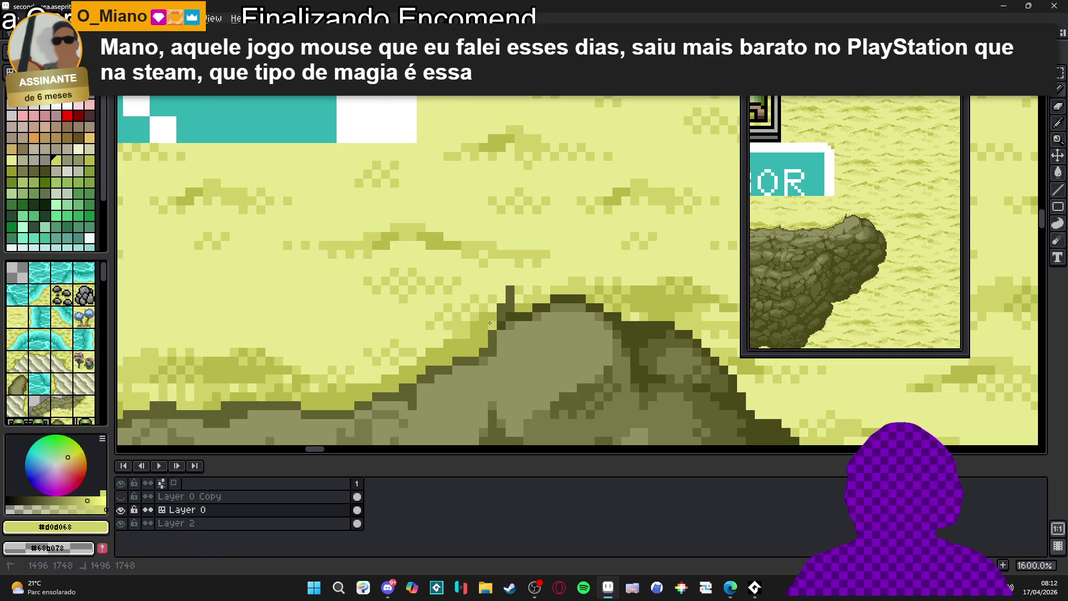
{"action": "left_click", "coordinate": [488, 324], "text": "alt"}
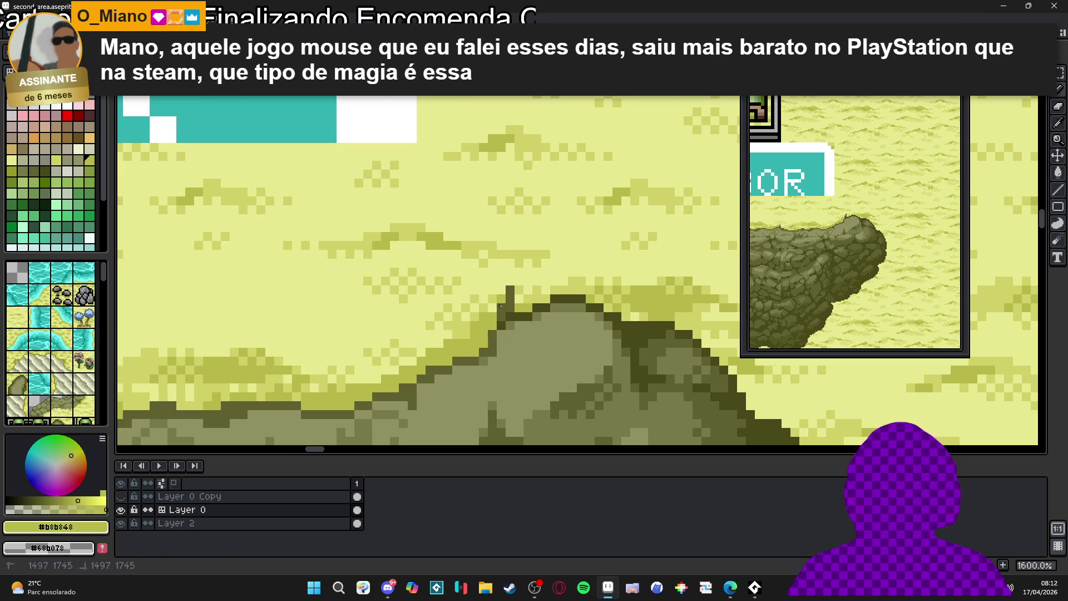
{"action": "left_click", "coordinate": [487, 309], "text": "alt"}
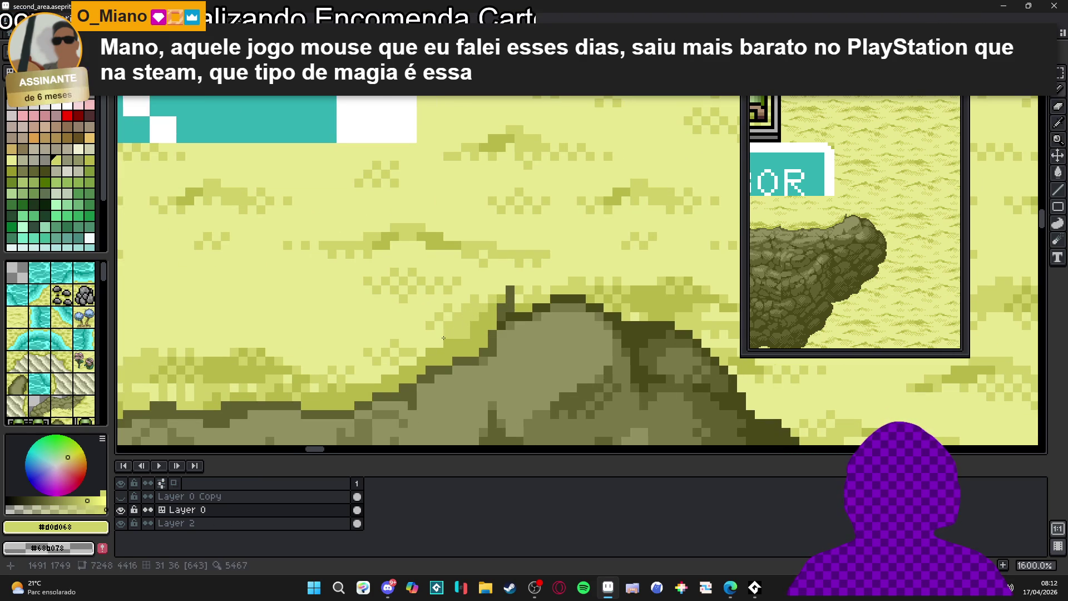
{"action": "scroll", "coordinate": [421, 360], "scroll_direction": "down", "scroll_amount": 10}
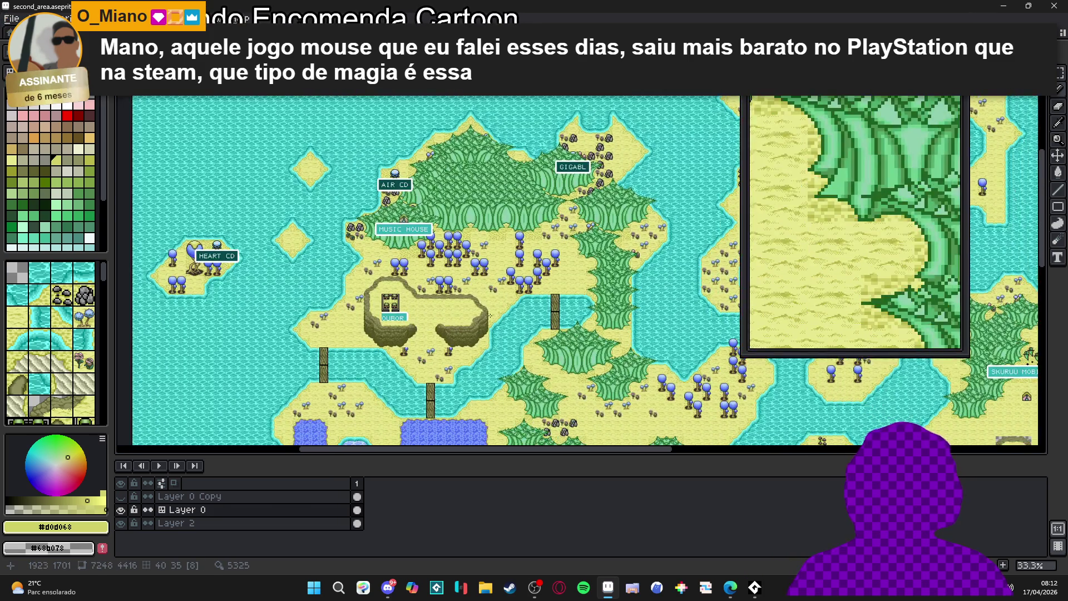
{"action": "left_click_drag", "start_coordinate": [489, 315], "coordinate": [448, 281]}
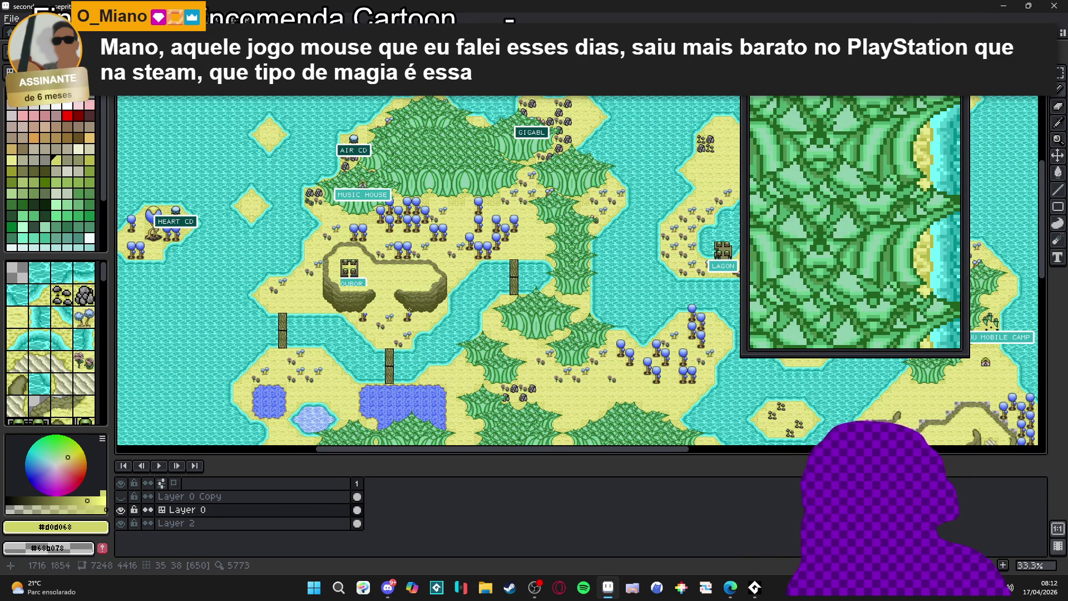
{"action": "scroll", "coordinate": [401, 299], "scroll_direction": "left", "scroll_amount": 3}
{"action": "scroll", "coordinate": [400, 298], "scroll_direction": "up", "scroll_amount": 5}
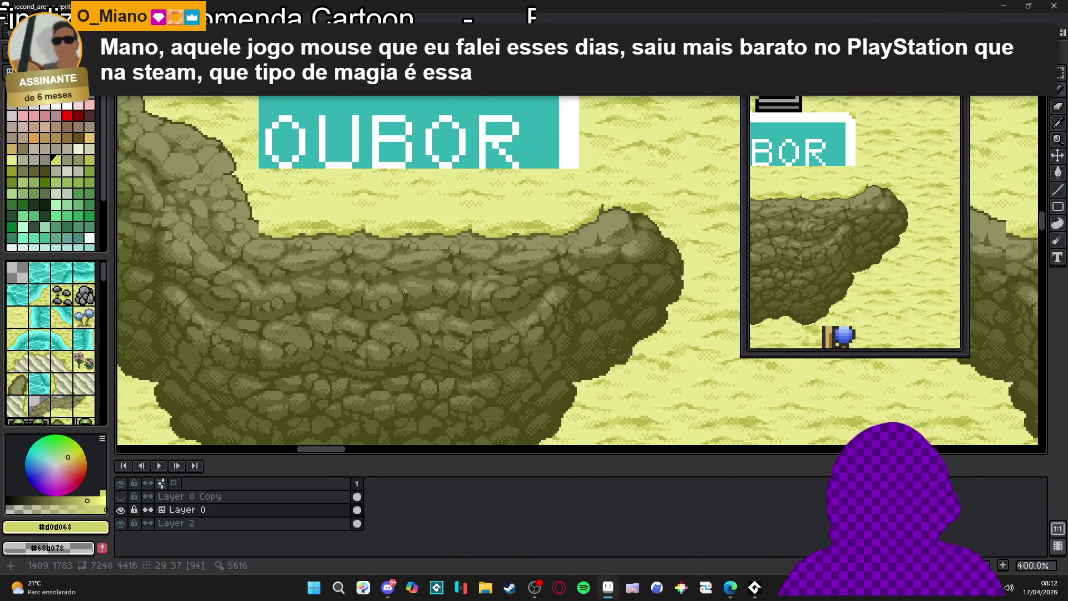
{"action": "scroll", "coordinate": [330, 230], "scroll_direction": "up", "scroll_amount": 6}
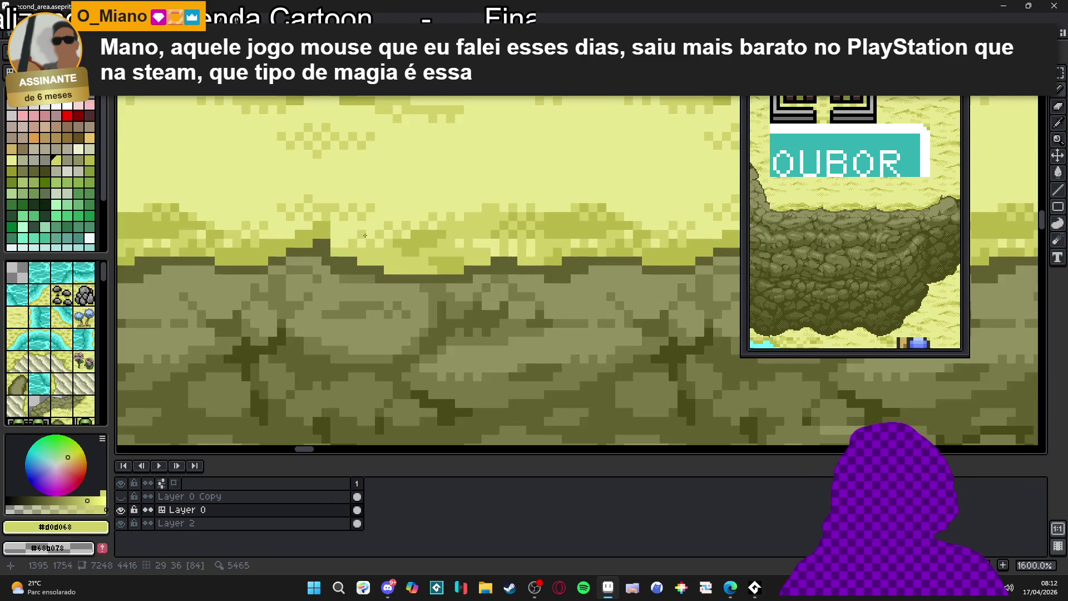
{"action": "left_click", "coordinate": [330, 229], "text": "alt"}
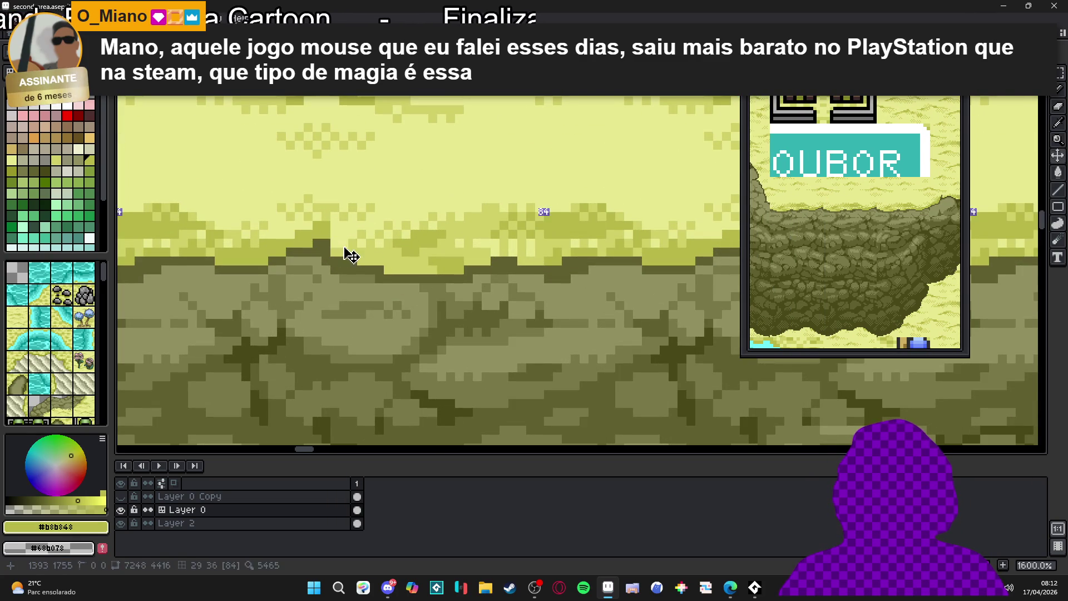
{"action": "left_click", "coordinate": [333, 228], "text": "alt"}
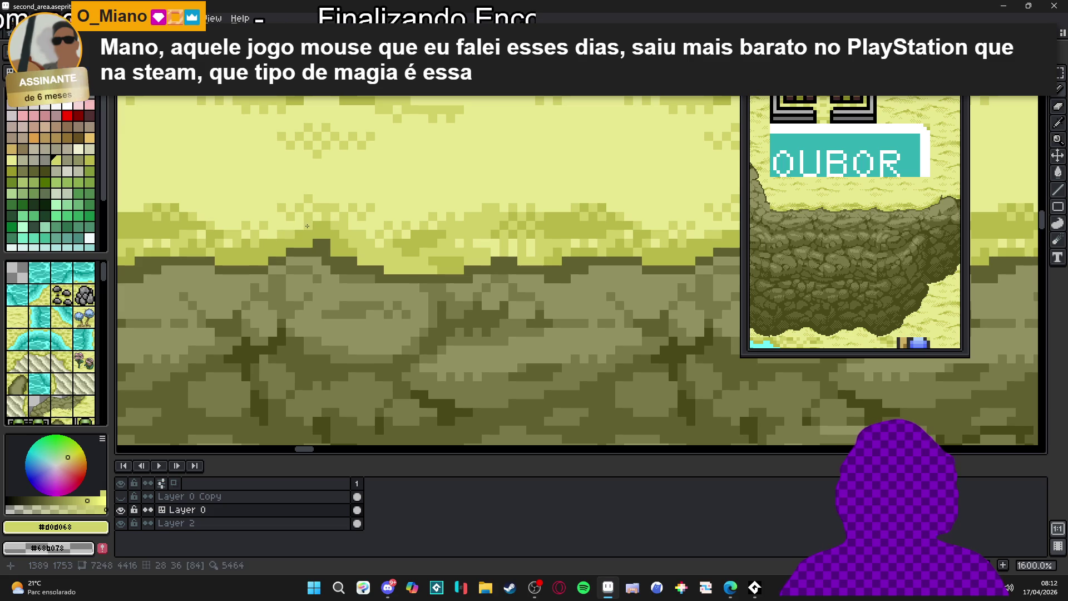
{"action": "left_click_drag", "start_coordinate": [253, 236], "coordinate": [262, 236]}
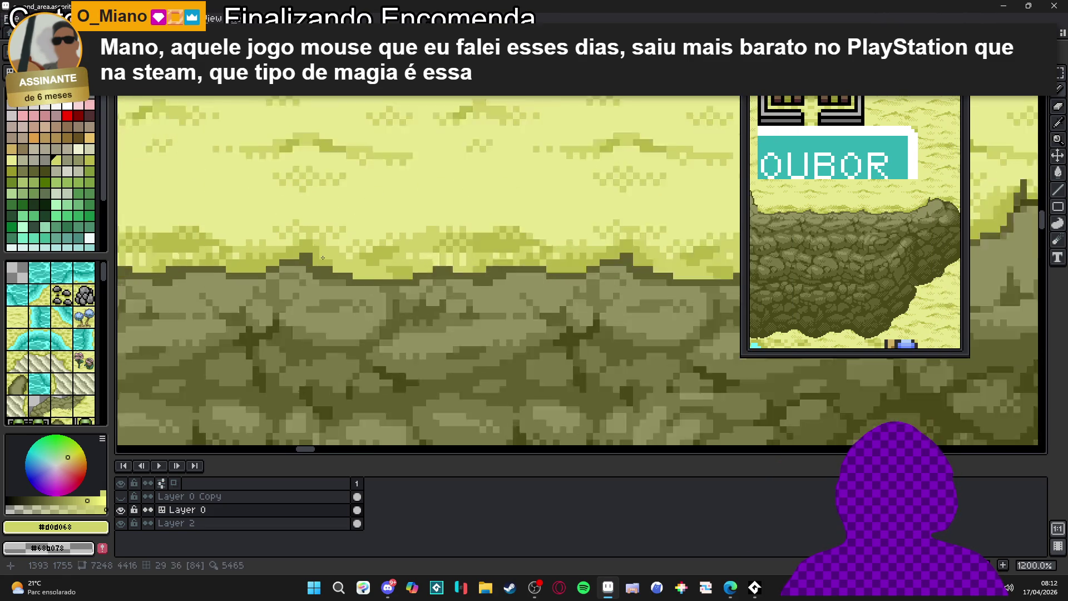
{"action": "left_click", "coordinate": [335, 254], "text": "alt"}
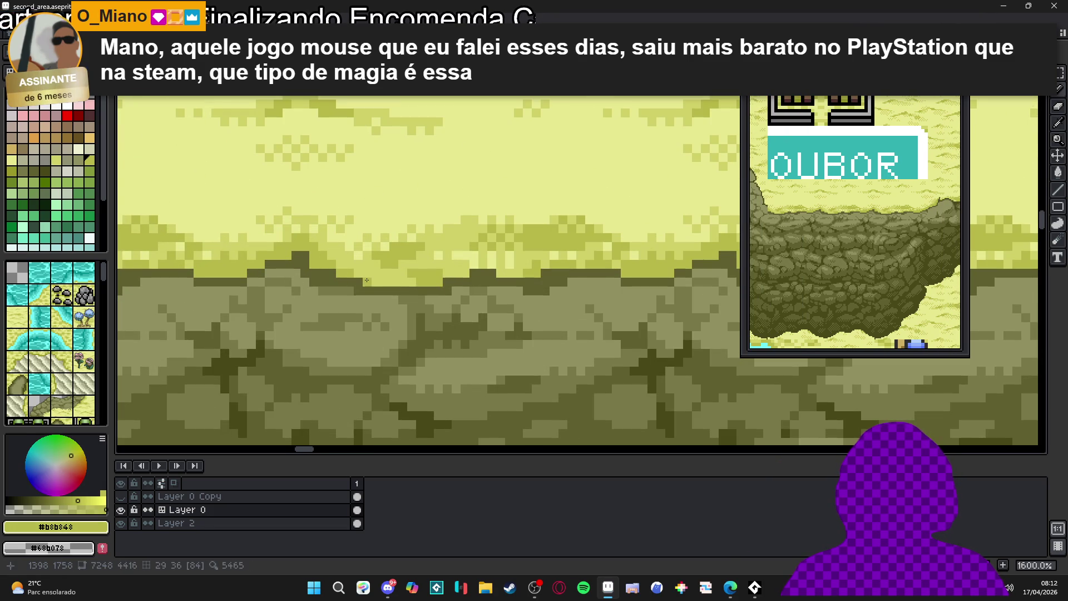
{"action": "scroll", "coordinate": [424, 293], "scroll_direction": "down", "scroll_amount": 4}
{"action": "scroll", "coordinate": [423, 294], "scroll_direction": "down", "scroll_amount": 2}
{"action": "left_click_drag", "start_coordinate": [383, 294], "coordinate": [388, 302]}
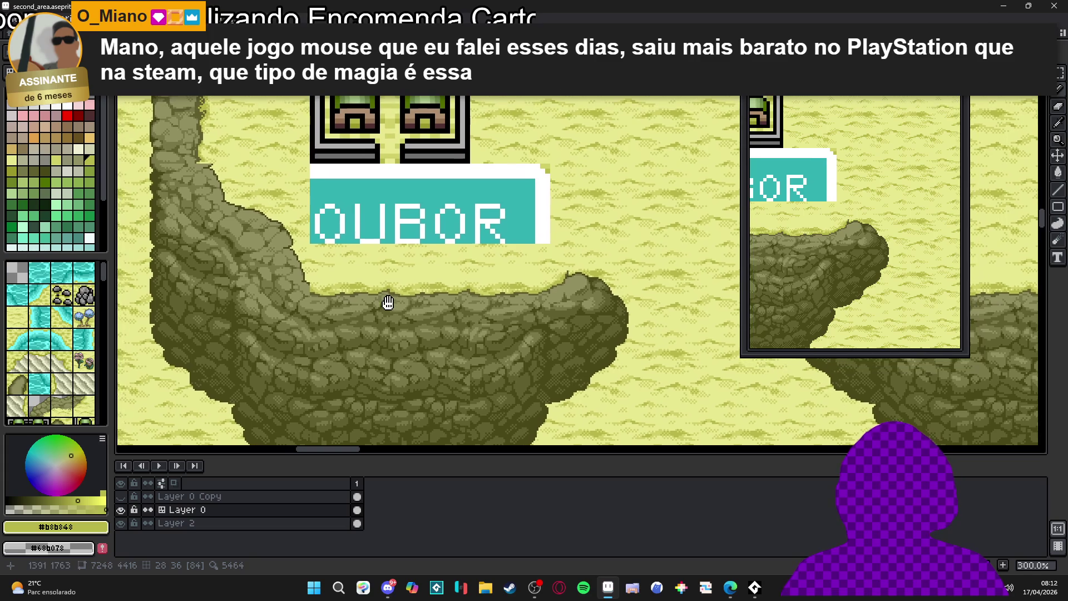
Lighten the rock's top pixel, try a dark #484818 pixel above the peak, then repaint it light.
{"action": "scroll", "coordinate": [469, 300], "scroll_direction": "down", "scroll_amount": 1}
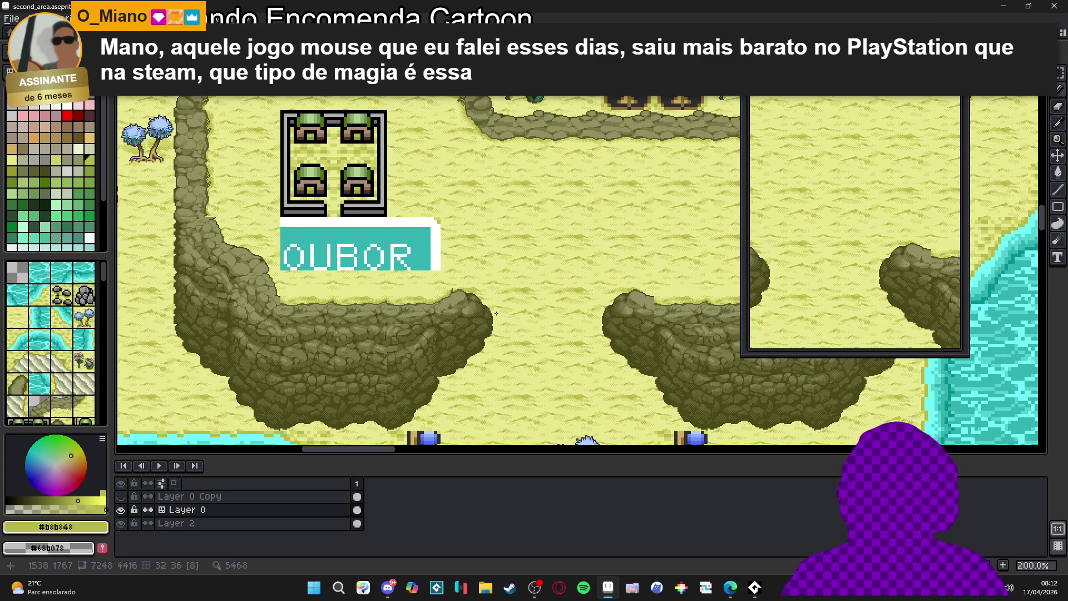
{"action": "scroll", "coordinate": [466, 295], "scroll_direction": "up", "scroll_amount": 3}
{"action": "scroll", "coordinate": [434, 283], "scroll_direction": "up", "scroll_amount": 5}
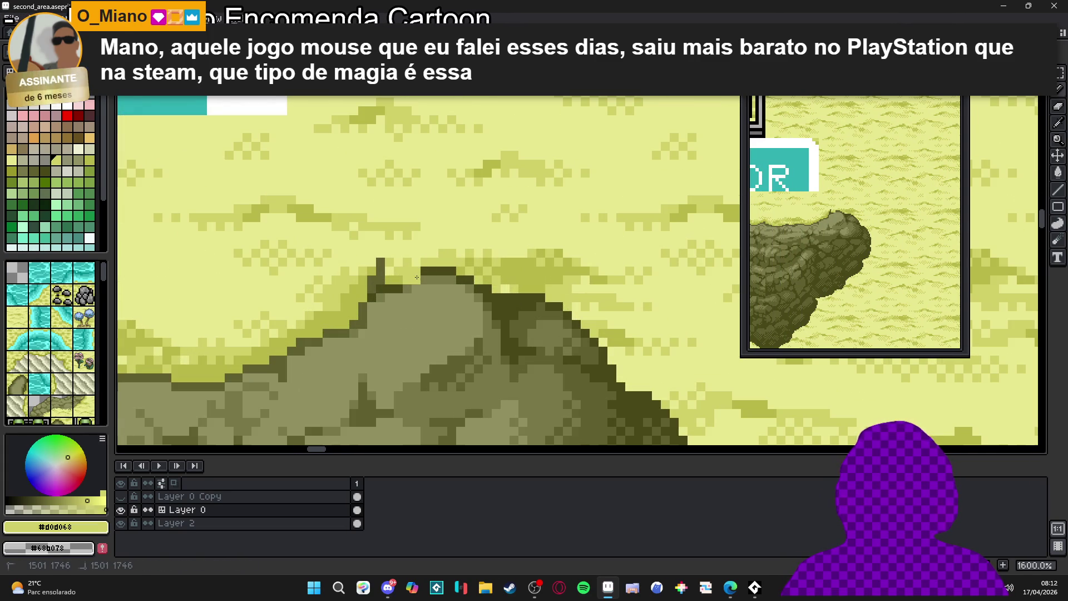
{"action": "left_click", "coordinate": [398, 288]}
{"action": "left_click", "coordinate": [416, 287], "text": "alt"}
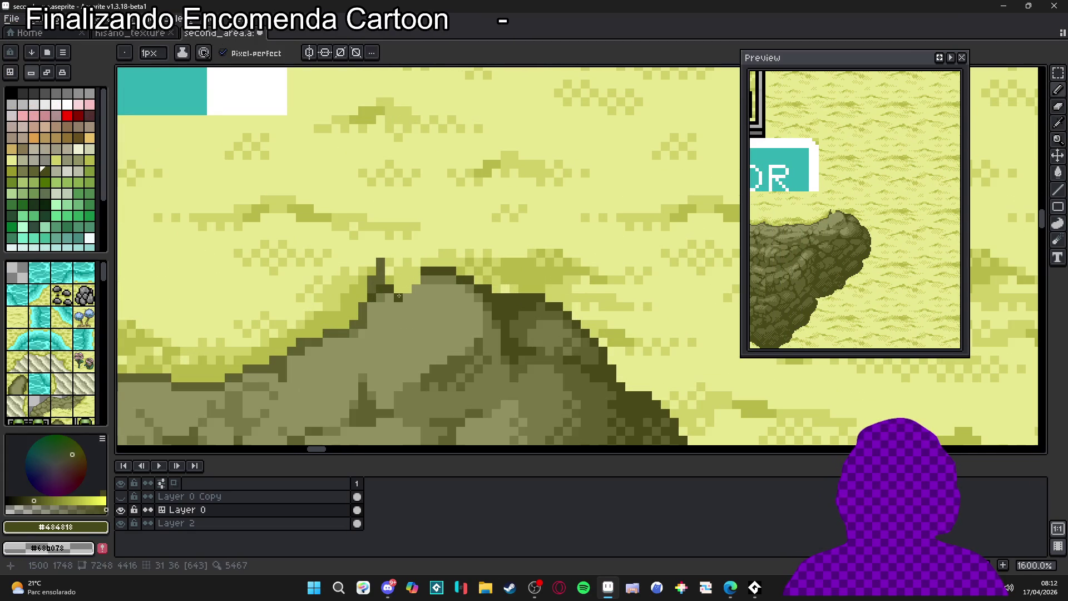
{"action": "left_click", "coordinate": [426, 262]}
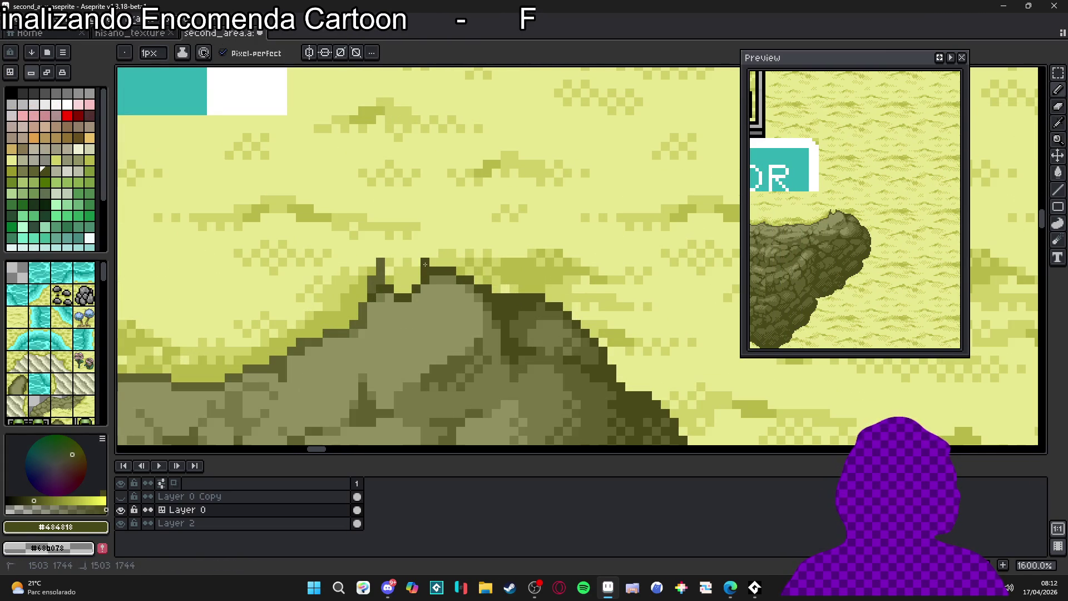
{"action": "left_click", "coordinate": [430, 277], "text": "alt"}
{"action": "left_click", "coordinate": [421, 262]}
Repaint a pixel near the peak in light olive and select pale sand #d0d068.
{"action": "left_click", "coordinate": [408, 245], "text": "alt"}
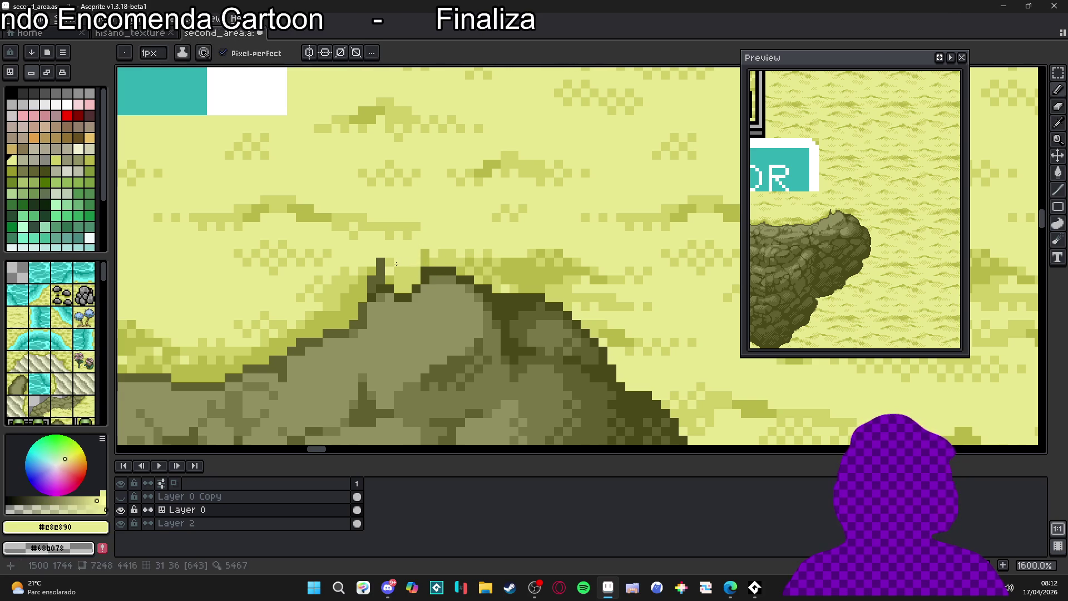
{"action": "left_click", "coordinate": [398, 288], "text": "alt"}
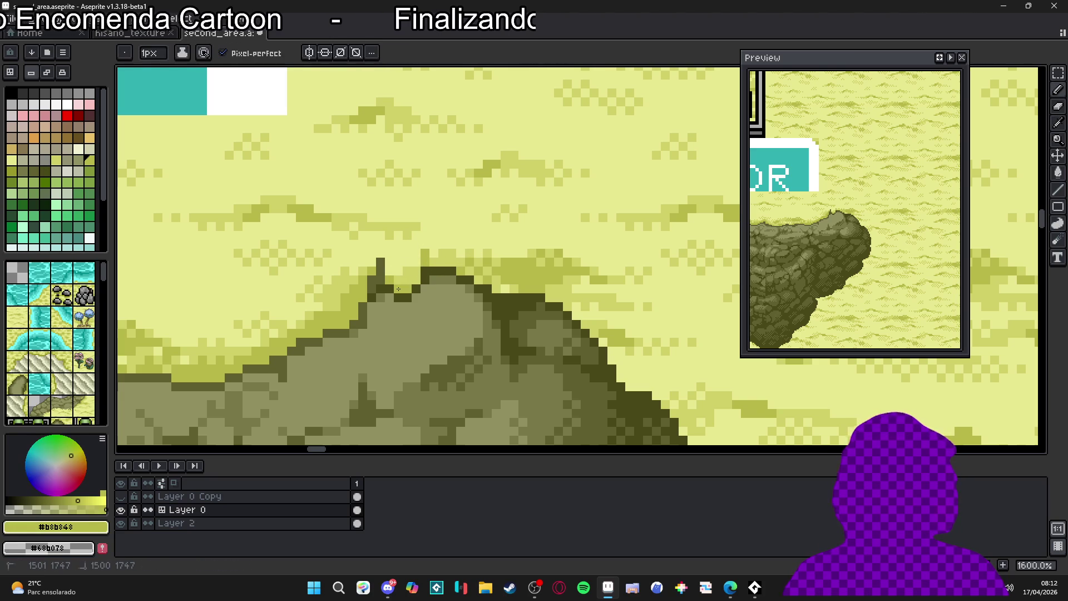
{"action": "left_click", "coordinate": [412, 275]}
{"action": "left_click", "coordinate": [398, 269], "text": "alt"}
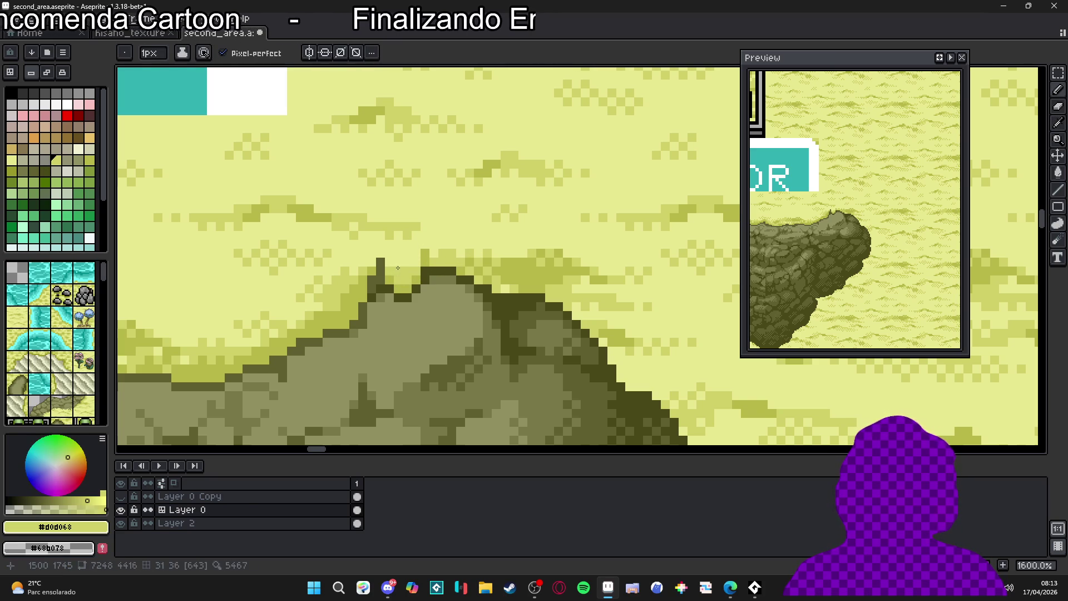
{"action": "scroll", "coordinate": [409, 263], "scroll_direction": "down", "scroll_amount": 8}
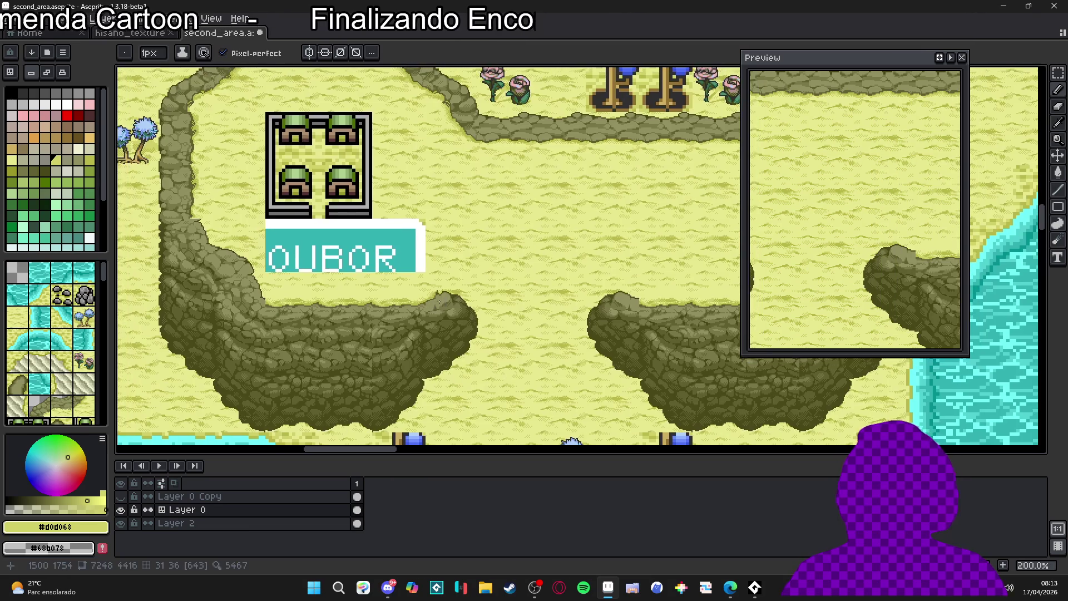
{"action": "scroll", "coordinate": [436, 307], "scroll_direction": "up", "scroll_amount": 2}
{"action": "scroll", "coordinate": [447, 291], "scroll_direction": "up", "scroll_amount": 1}
{"action": "scroll", "coordinate": [453, 290], "scroll_direction": "down", "scroll_amount": 1}
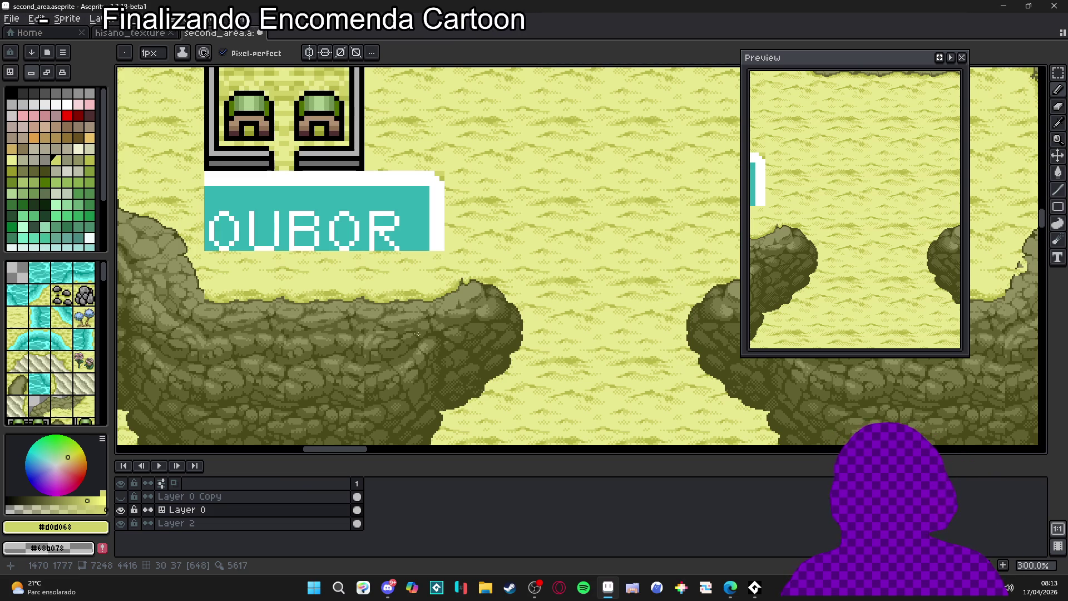
Show the tile grid and paint light-olive pixels over the rock edge with a 2px brush.
{"action": "scroll", "coordinate": [417, 333], "scroll_direction": "down", "scroll_amount": 3}
{"action": "scroll", "coordinate": [375, 322], "scroll_direction": "up", "scroll_amount": 4}
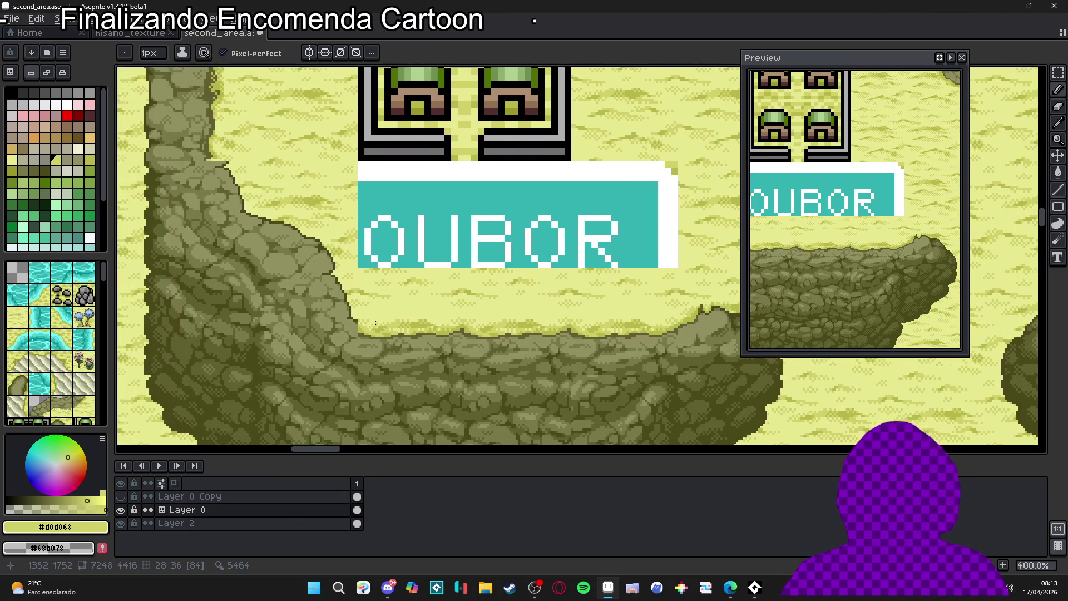
{"action": "scroll", "coordinate": [373, 334], "scroll_direction": "up", "scroll_amount": 2}
{"action": "key", "text": "ctrl+apostrophe"}
{"action": "scroll", "coordinate": [364, 348], "scroll_direction": "down", "scroll_amount": 1}
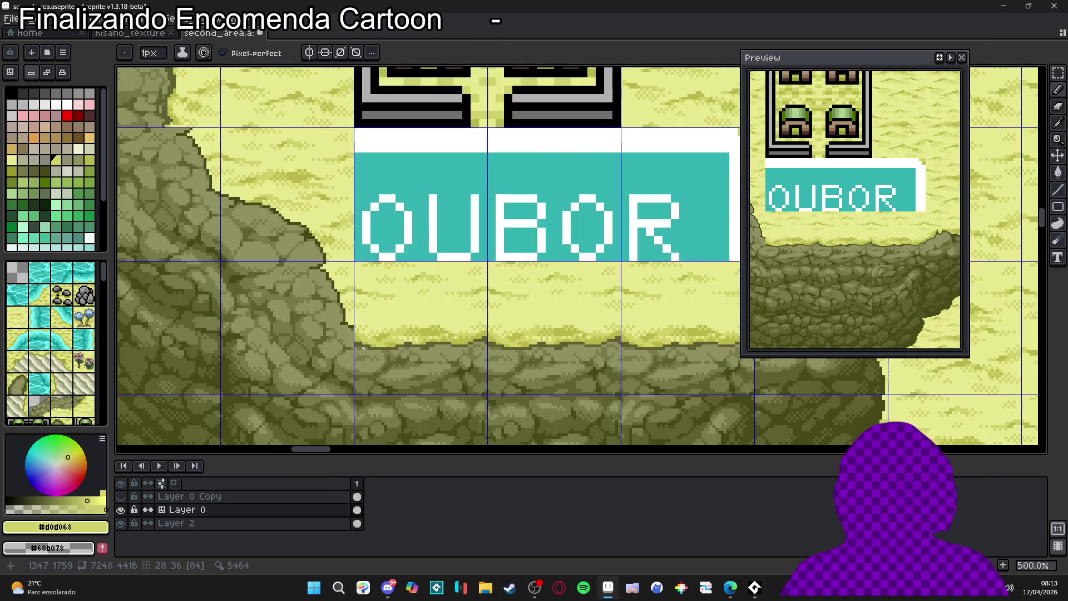
{"action": "scroll", "coordinate": [364, 349], "scroll_direction": "up", "scroll_amount": 4}
{"action": "left_click", "coordinate": [498, 362], "text": "alt"}
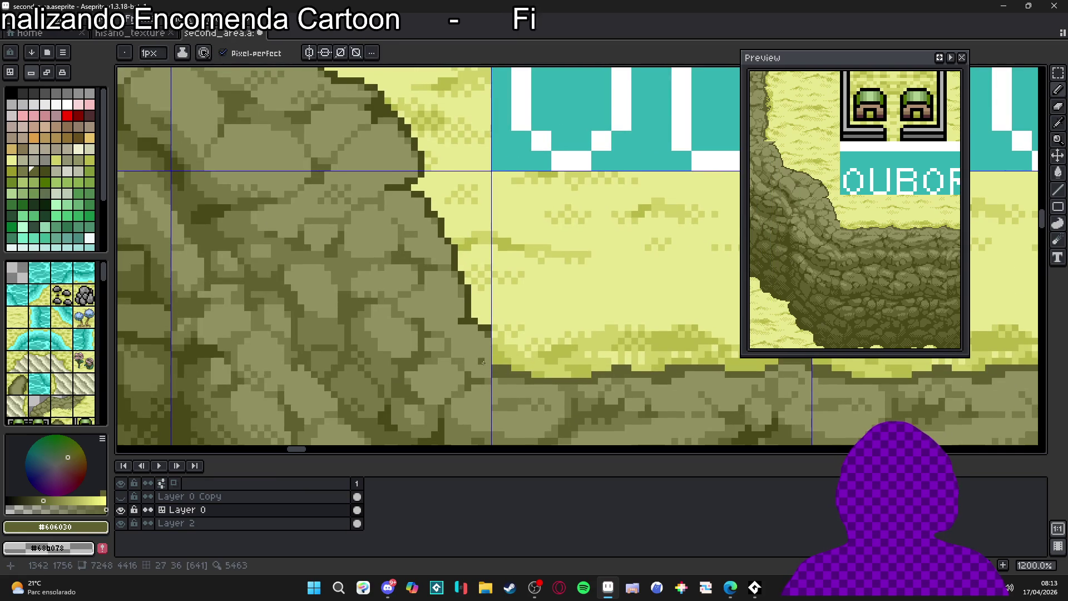
{"action": "left_click", "coordinate": [491, 353], "text": "alt"}
{"action": "key", "text": "plus"}
{"action": "left_click_drag", "start_coordinate": [487, 360], "coordinate": [472, 312]}
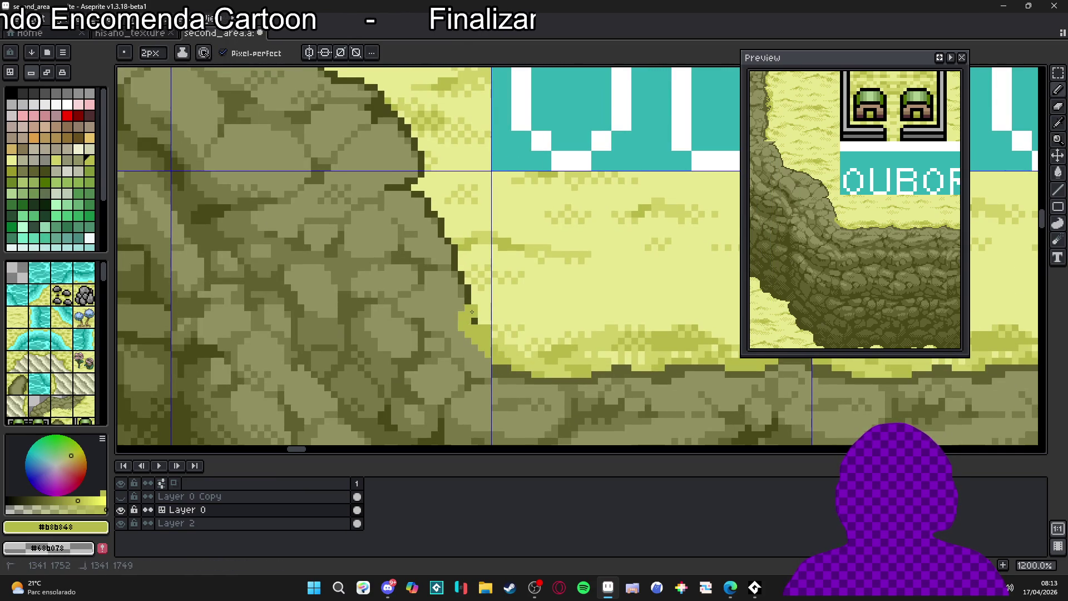
Draw a 1px dark #606030 outline up the rock edge.
{"action": "key", "text": "minus"}
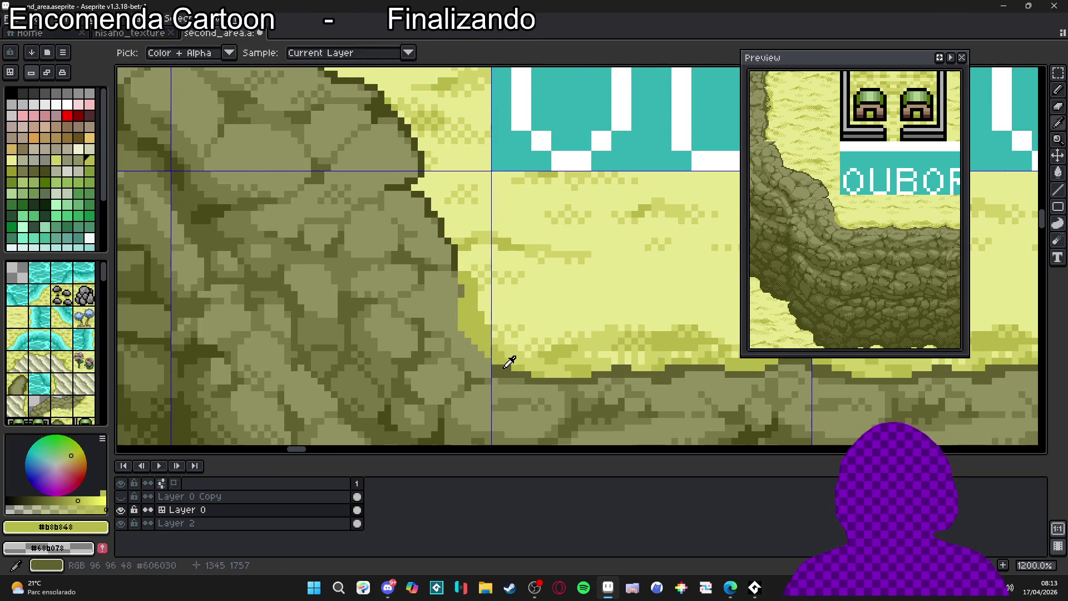
{"action": "left_click", "coordinate": [492, 364], "text": "alt"}
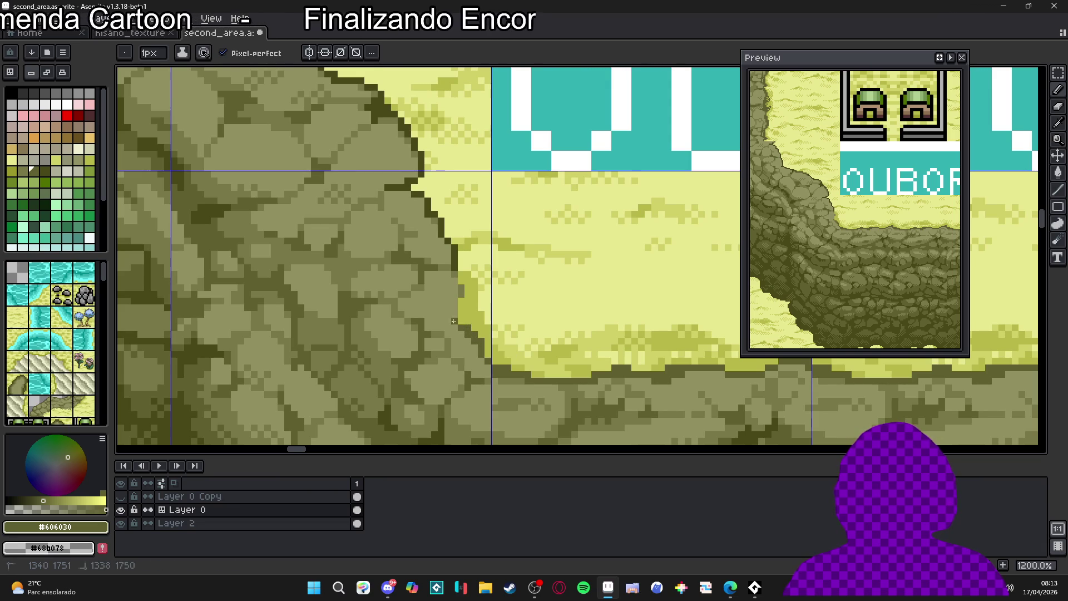
{"action": "mouse_move", "coordinate": [450, 295]}
{"action": "left_mouse_down"}
{"action": "mouse_move", "coordinate": [463, 285]}
{"action": "mouse_move", "coordinate": [460, 266]}
{"action": "mouse_move", "coordinate": [439, 247]}
{"action": "mouse_move", "coordinate": [453, 297]}
{"action": "mouse_move", "coordinate": [451, 255]}
{"action": "left_mouse_up"}
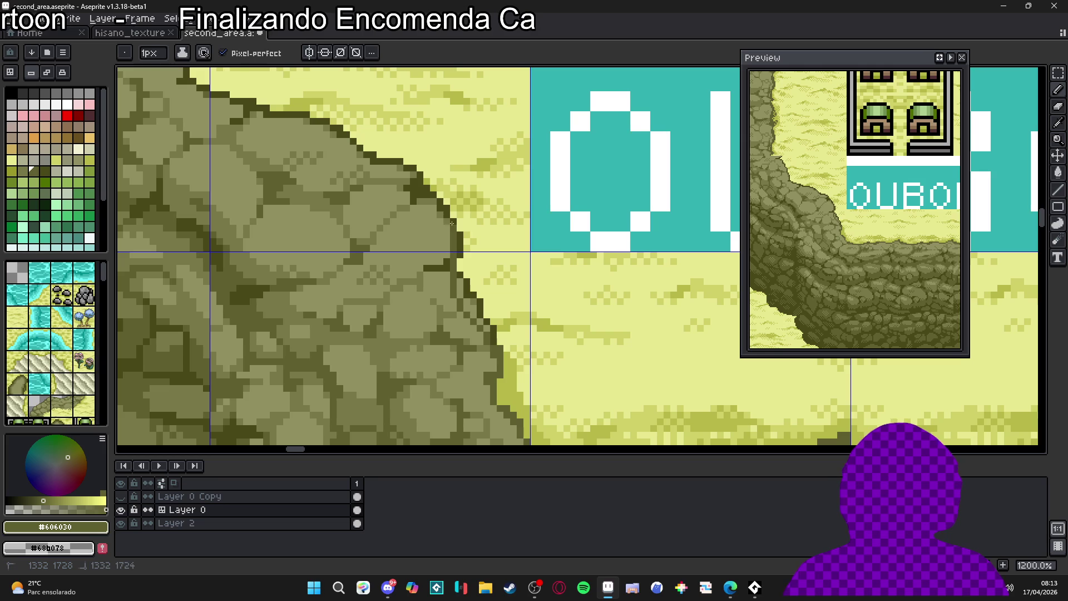
Add a short dark stroke and a dark pixel on the cliff edge.
{"action": "scroll", "coordinate": [424, 199], "scroll_direction": "down", "scroll_amount": 5}
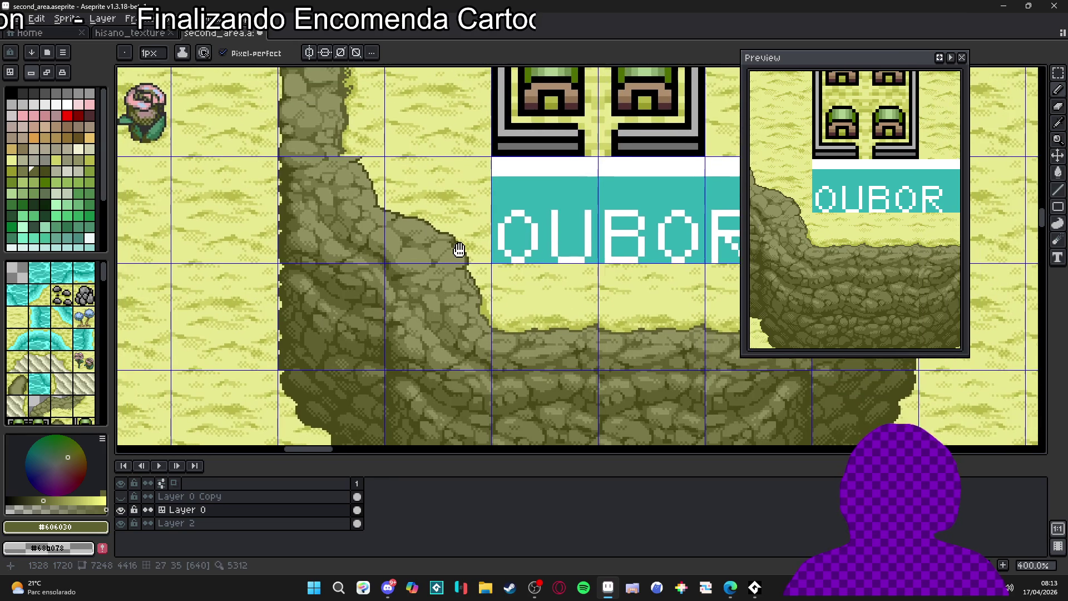
{"action": "scroll", "coordinate": [491, 292], "scroll_direction": "up", "scroll_amount": 1}
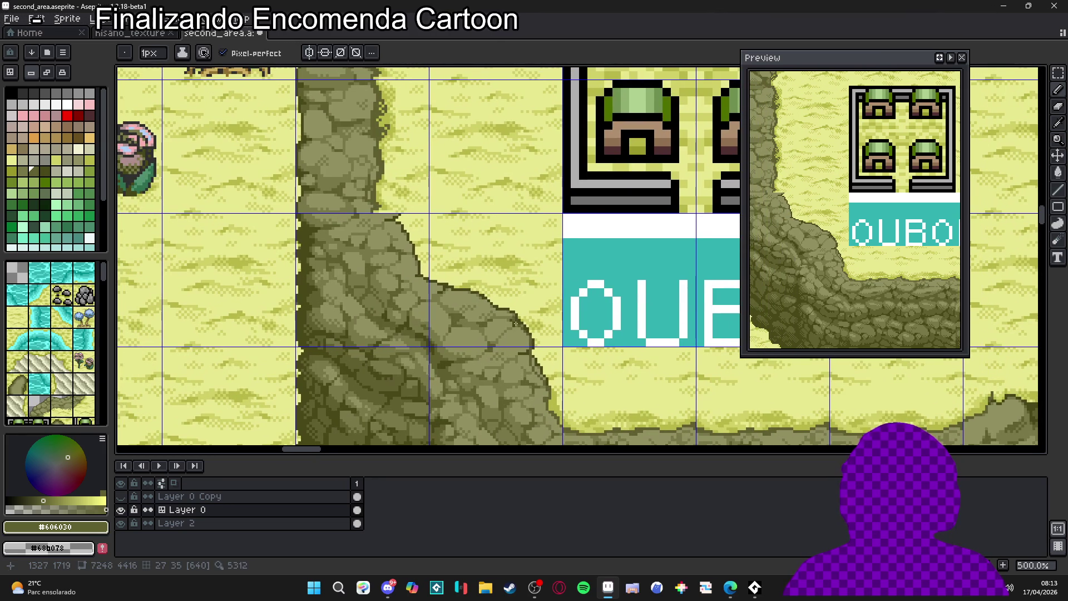
{"action": "scroll", "coordinate": [515, 324], "scroll_direction": "down", "scroll_amount": 2}
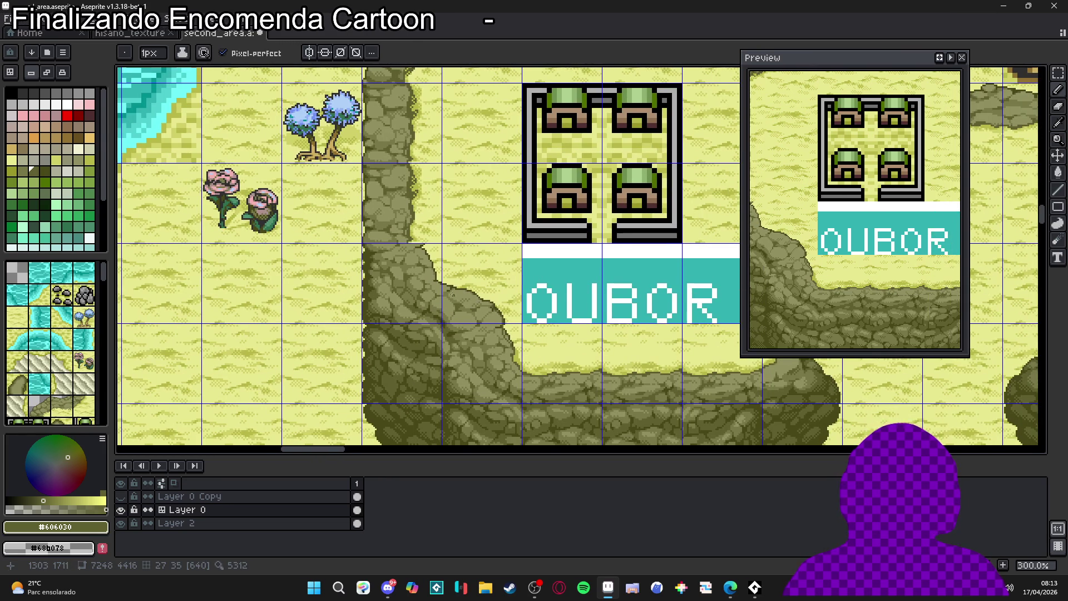
{"action": "scroll", "coordinate": [495, 325], "scroll_direction": "up", "scroll_amount": 2}
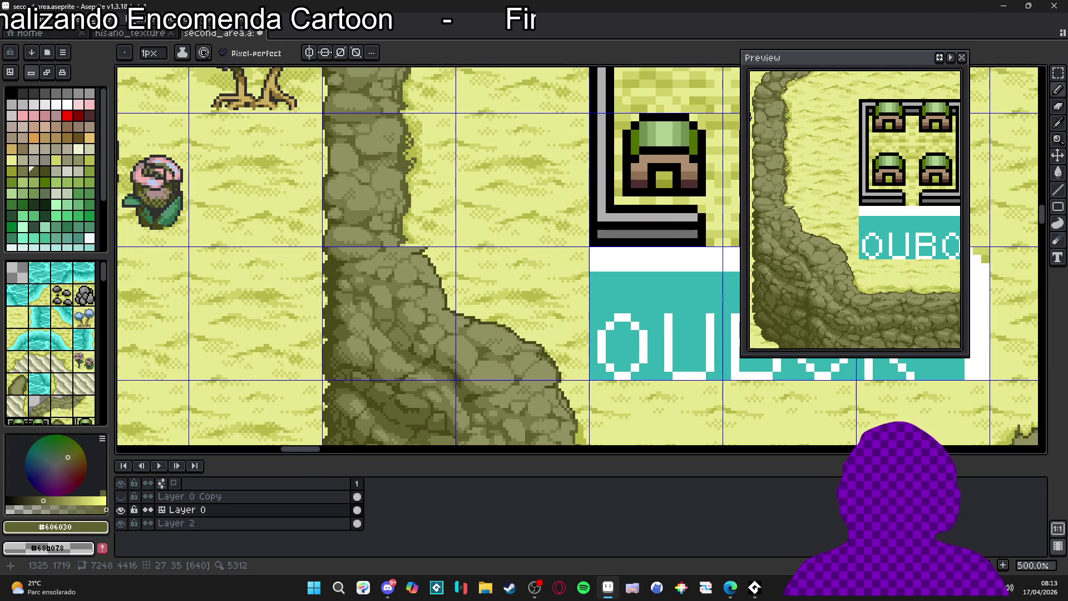
{"action": "left_click_drag", "start_coordinate": [539, 349], "coordinate": [520, 342]}
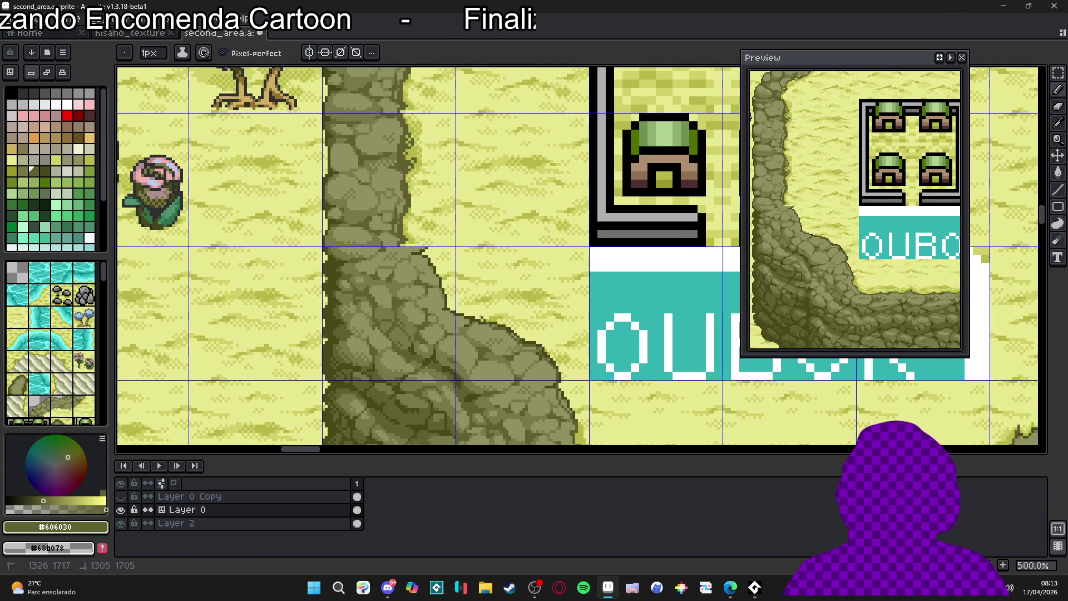
{"action": "scroll", "coordinate": [549, 347], "scroll_direction": "down", "scroll_amount": 1}
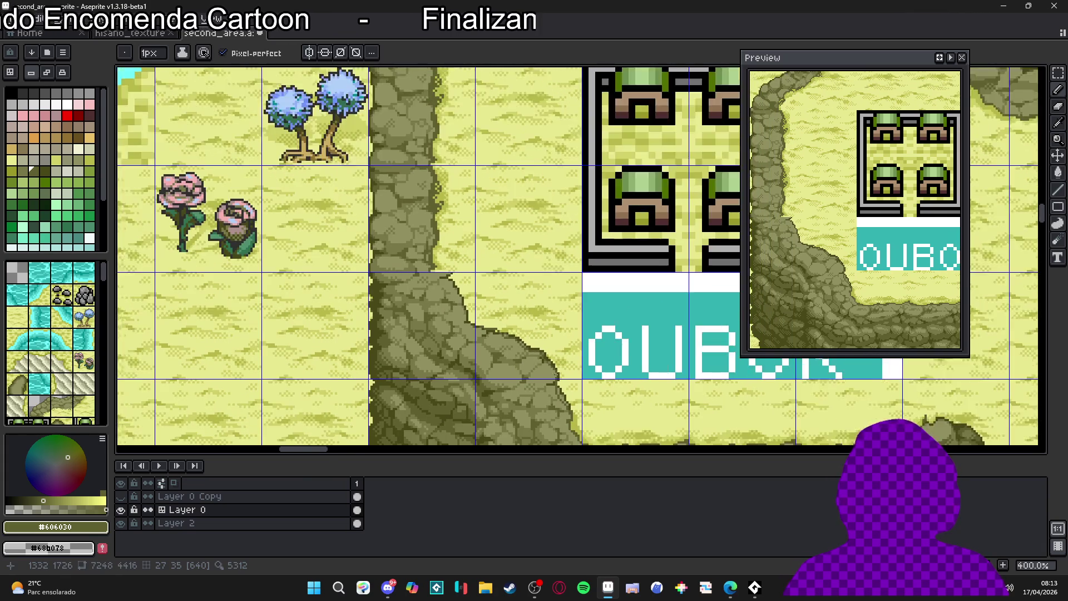
{"action": "scroll", "coordinate": [557, 375], "scroll_direction": "up", "scroll_amount": 1}
{"action": "left_click", "coordinate": [542, 353]}
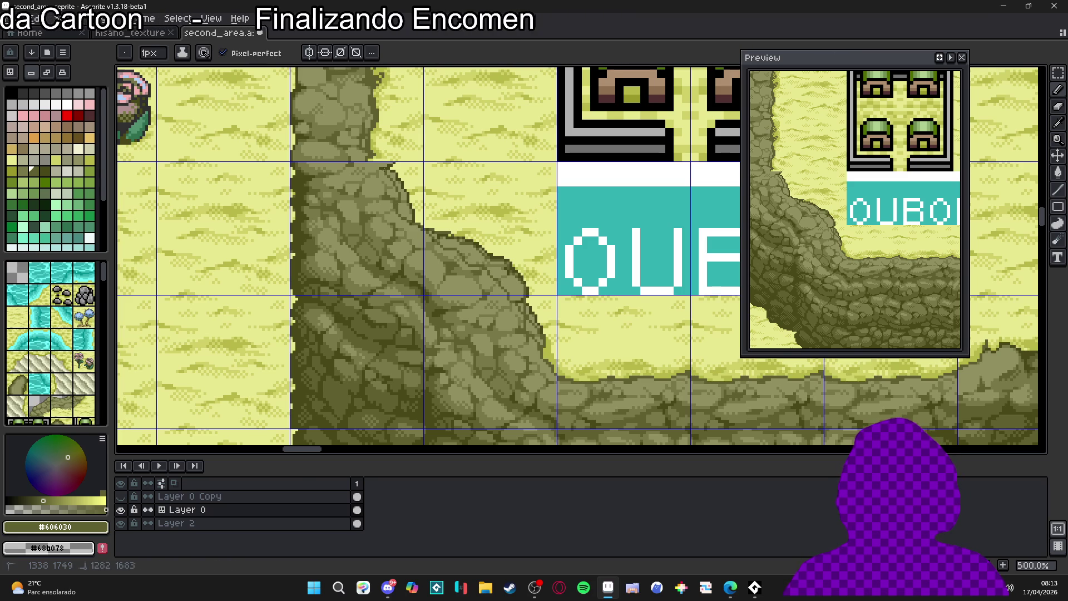
Pick pale sand #c8c890, undo the stray stroke, and repaint dark edge pixels as sand.
{"action": "scroll", "coordinate": [368, 163], "scroll_direction": "up", "scroll_amount": 4}
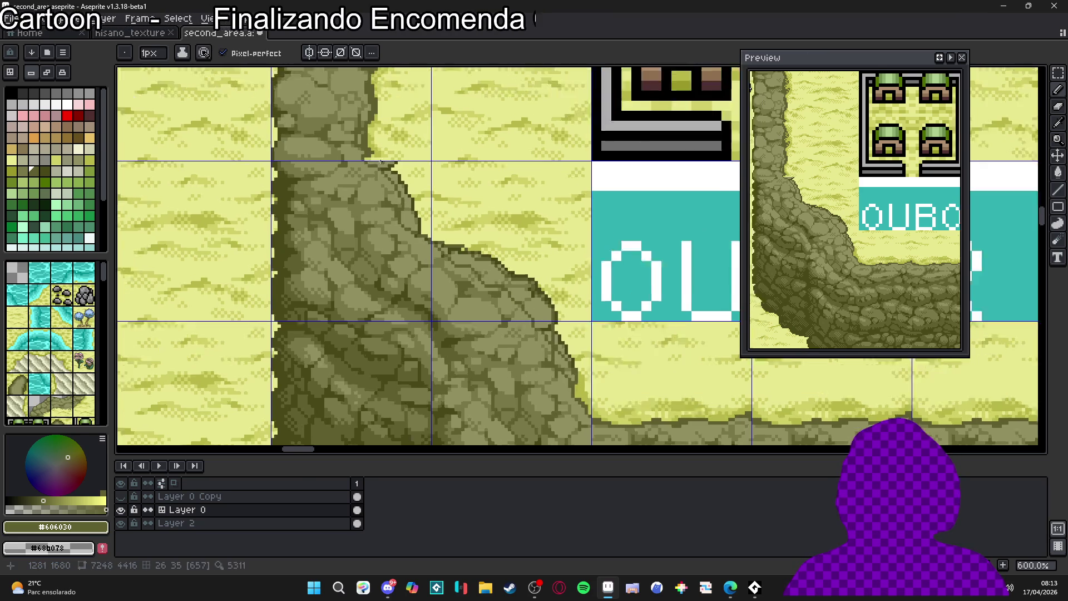
{"action": "left_click", "coordinate": [373, 173], "text": "alt"}
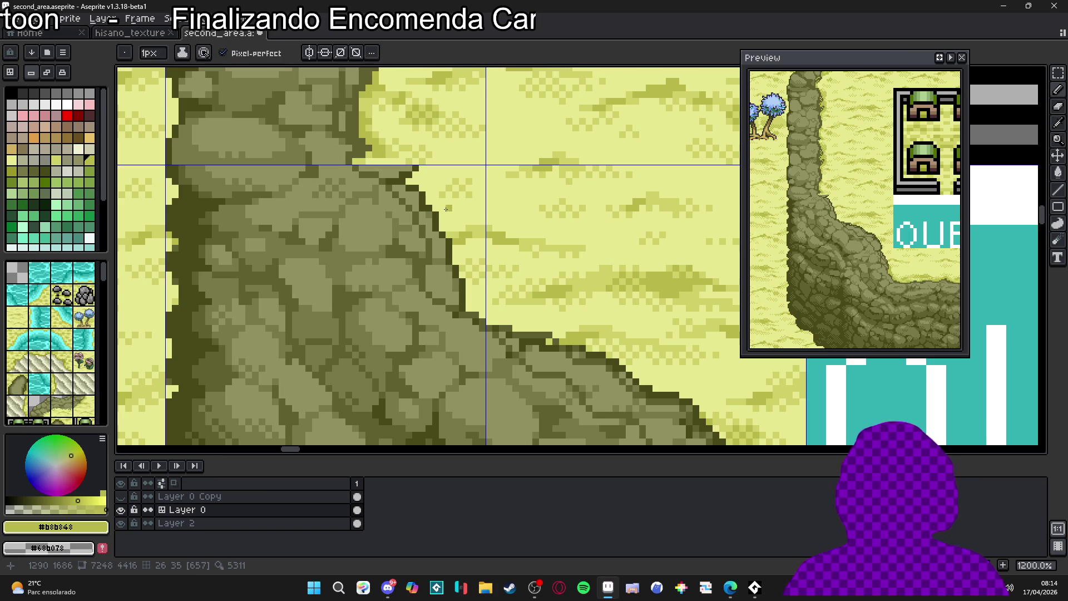
{"action": "left_click", "coordinate": [376, 173], "text": "alt"}
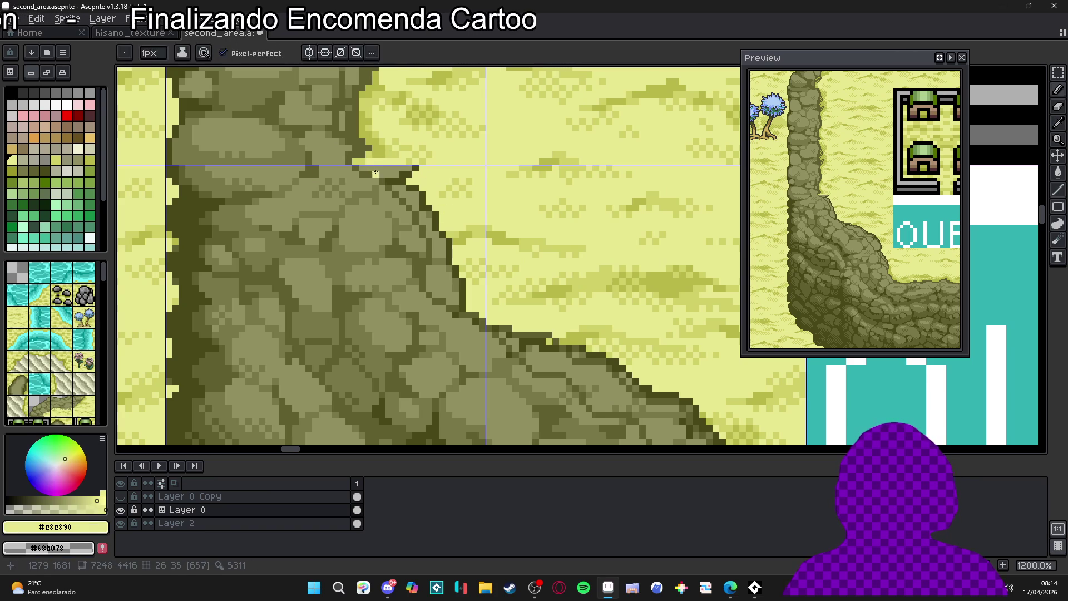
{"action": "key", "text": "ctrl+z"}
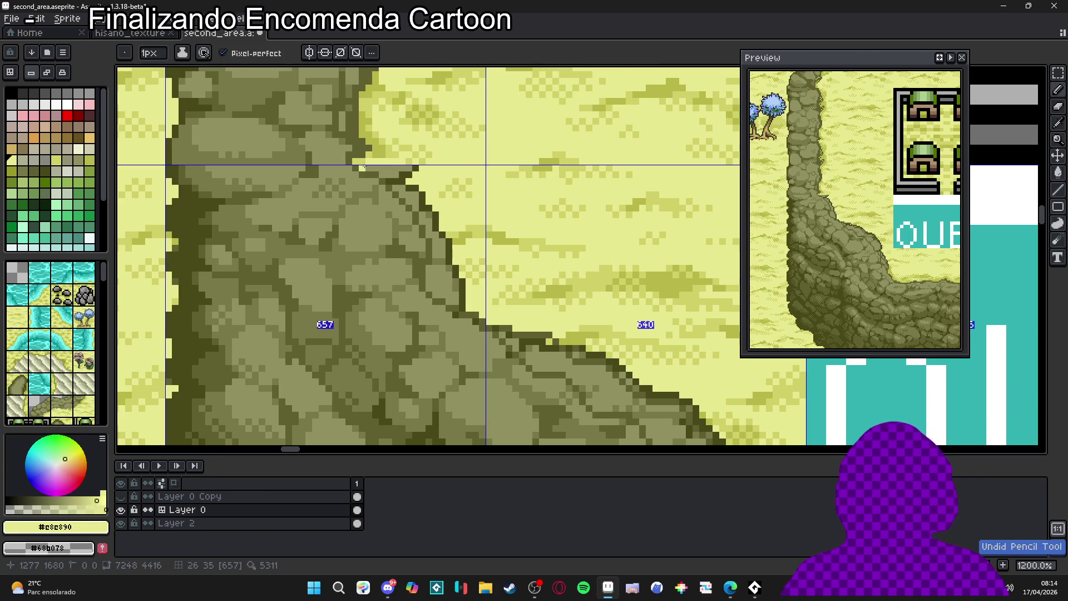
{"action": "mouse_move", "coordinate": [365, 166]}
{"action": "left_mouse_down"}
{"action": "mouse_move", "coordinate": [416, 170]}
{"action": "mouse_move", "coordinate": [392, 186]}
{"action": "mouse_move", "coordinate": [410, 183]}
{"action": "mouse_move", "coordinate": [404, 191]}
{"action": "mouse_move", "coordinate": [447, 238]}
{"action": "mouse_move", "coordinate": [432, 288]}
{"action": "mouse_move", "coordinate": [453, 286]}
{"action": "mouse_move", "coordinate": [425, 236]}
{"action": "mouse_move", "coordinate": [442, 254]}
{"action": "left_mouse_up"}
{"action": "left_click", "coordinate": [439, 294]}
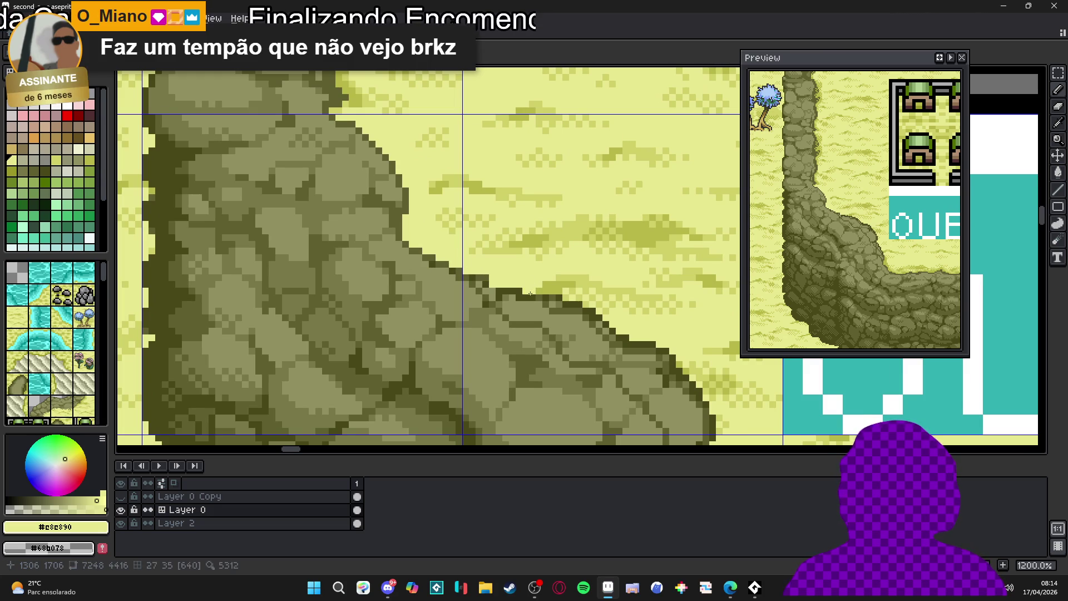
Trim dark outline pixels back to sand along the lower cliff edge.
{"action": "scroll", "coordinate": [530, 291], "scroll_direction": "down", "scroll_amount": 3}
{"action": "scroll", "coordinate": [512, 283], "scroll_direction": "up", "scroll_amount": 3}
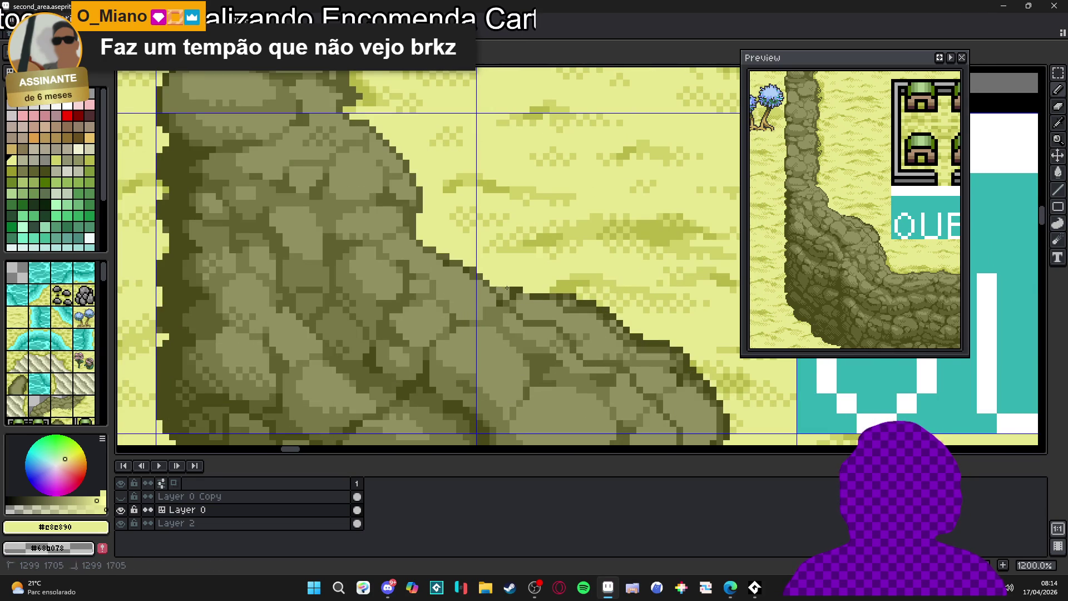
{"action": "mouse_move", "coordinate": [519, 295]}
{"action": "left_mouse_down"}
{"action": "mouse_move", "coordinate": [548, 308]}
{"action": "mouse_move", "coordinate": [571, 299]}
{"action": "mouse_move", "coordinate": [530, 317]}
{"action": "mouse_move", "coordinate": [565, 317]}
{"action": "mouse_move", "coordinate": [596, 356]}
{"action": "mouse_move", "coordinate": [624, 356]}
{"action": "mouse_move", "coordinate": [595, 311]}
{"action": "mouse_move", "coordinate": [603, 315]}
{"action": "left_mouse_up"}
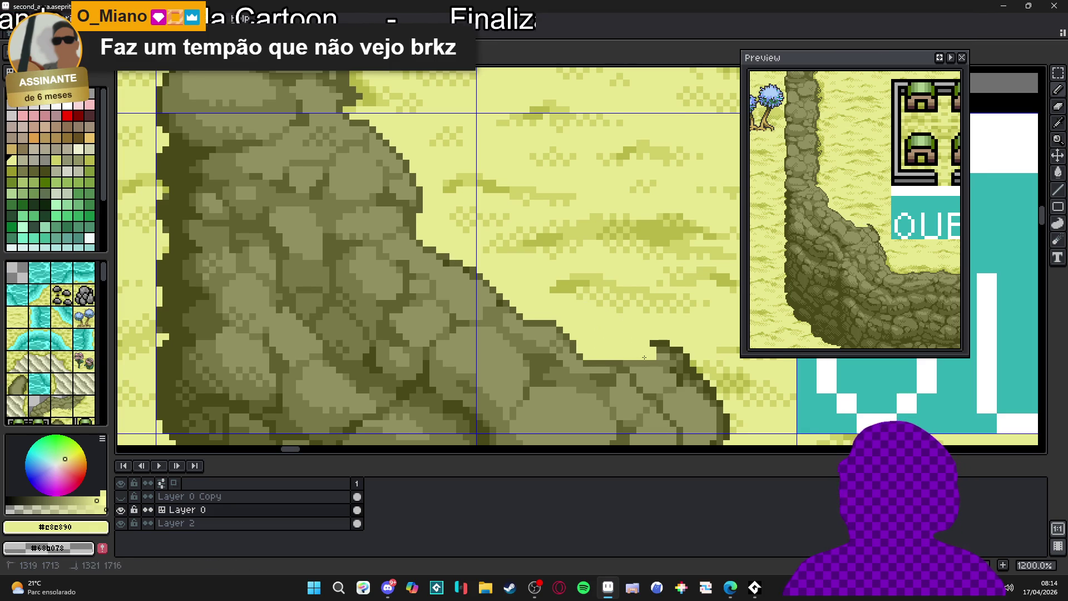
{"action": "left_click_drag", "start_coordinate": [644, 357], "coordinate": [592, 297]}
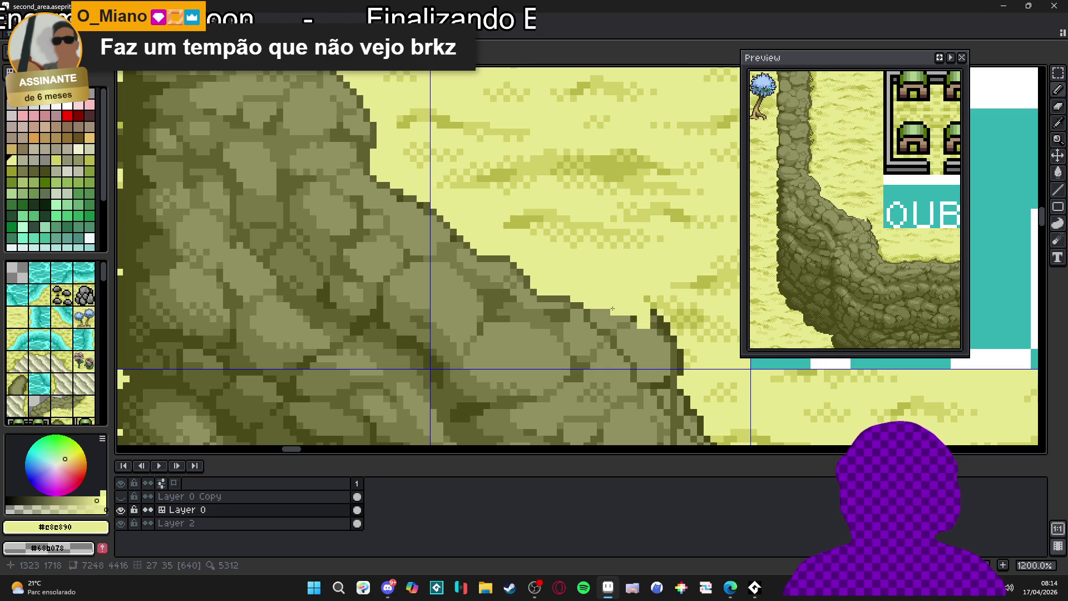
{"action": "mouse_move", "coordinate": [612, 309]}
{"action": "left_mouse_down"}
{"action": "mouse_move", "coordinate": [606, 326]}
{"action": "mouse_move", "coordinate": [641, 337]}
{"action": "mouse_move", "coordinate": [613, 290]}
{"action": "mouse_move", "coordinate": [589, 280]}
{"action": "left_mouse_up"}
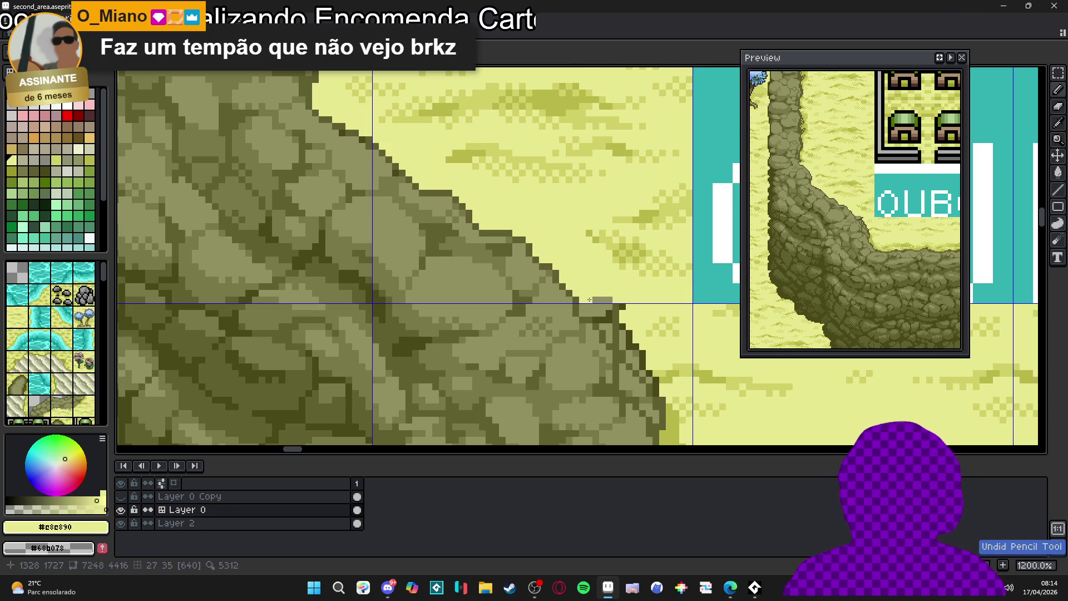
{"action": "mouse_move", "coordinate": [588, 313]}
{"action": "left_mouse_down"}
{"action": "mouse_move", "coordinate": [615, 316]}
{"action": "mouse_move", "coordinate": [569, 277]}
{"action": "mouse_move", "coordinate": [607, 321]}
{"action": "mouse_move", "coordinate": [595, 330]}
{"action": "mouse_move", "coordinate": [584, 321]}
{"action": "mouse_move", "coordinate": [615, 340]}
{"action": "left_mouse_up"}
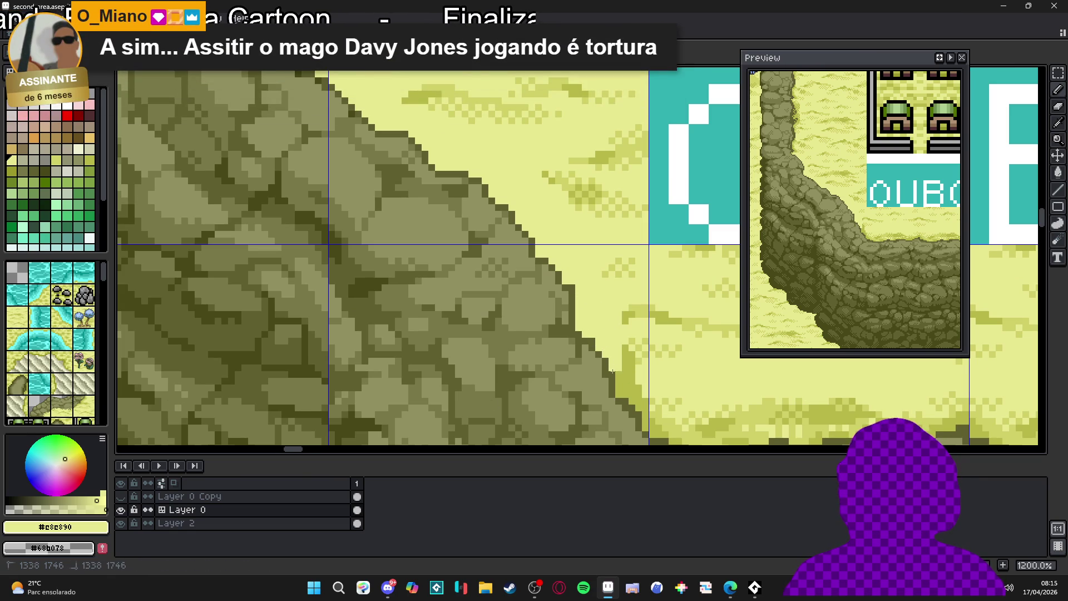
Pencil dark #606030 pixels and a short stroke along the diagonal rock outline.
{"action": "scroll", "coordinate": [612, 371], "scroll_direction": "down", "scroll_amount": 7}
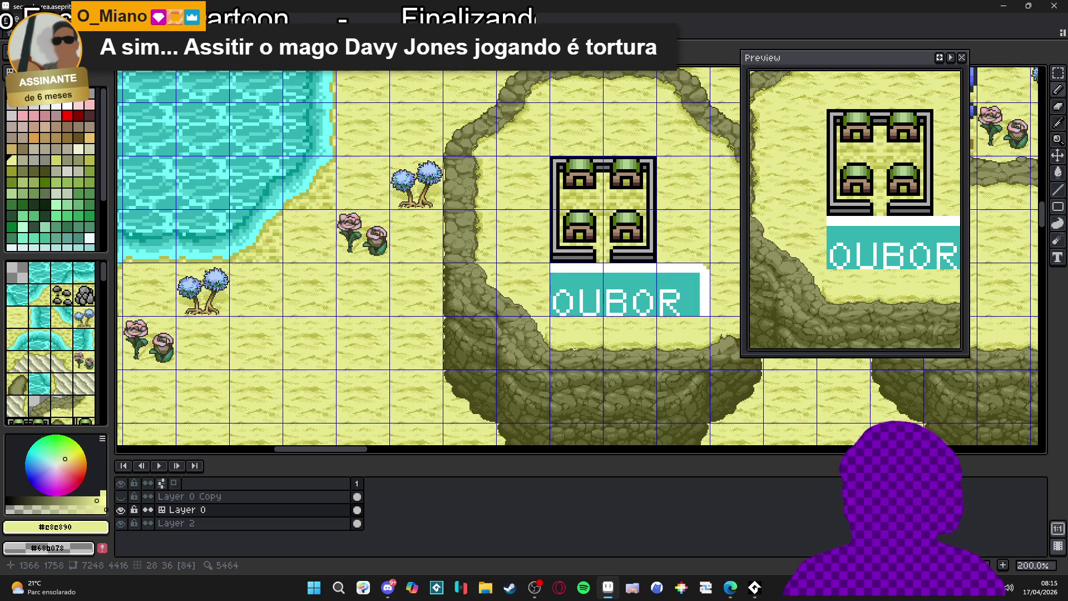
{"action": "scroll", "coordinate": [504, 320], "scroll_direction": "up", "scroll_amount": 3}
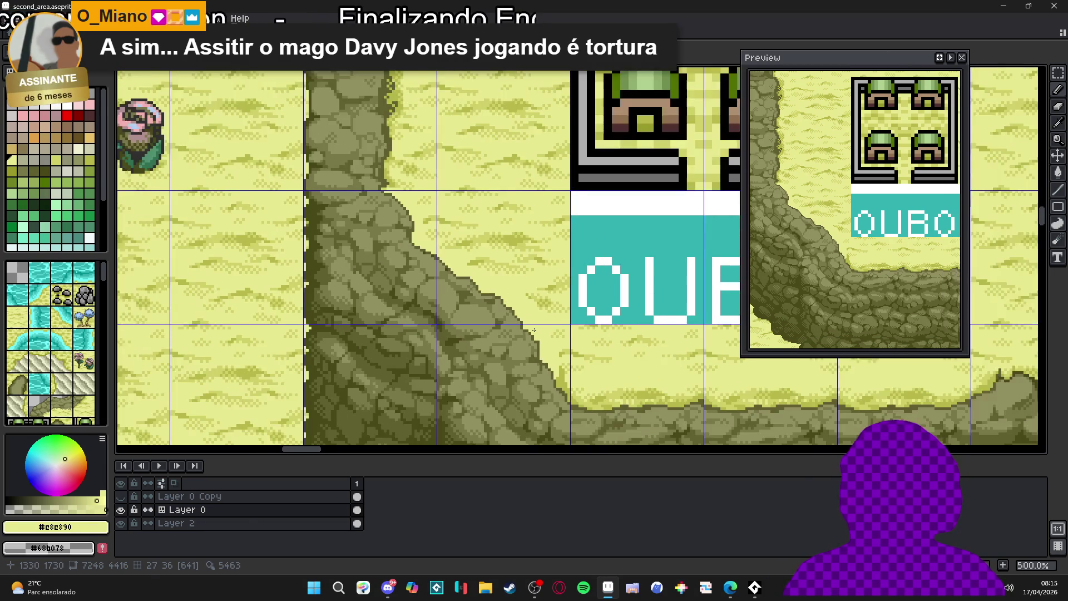
{"action": "mouse_move", "coordinate": [534, 330]}
{"action": "left_mouse_down"}
{"action": "mouse_move", "coordinate": [511, 285]}
{"action": "mouse_move", "coordinate": [501, 410]}
{"action": "mouse_move", "coordinate": [484, 362]}
{"action": "left_mouse_up"}
{"action": "scroll", "coordinate": [474, 319], "scroll_direction": "up", "scroll_amount": 5}
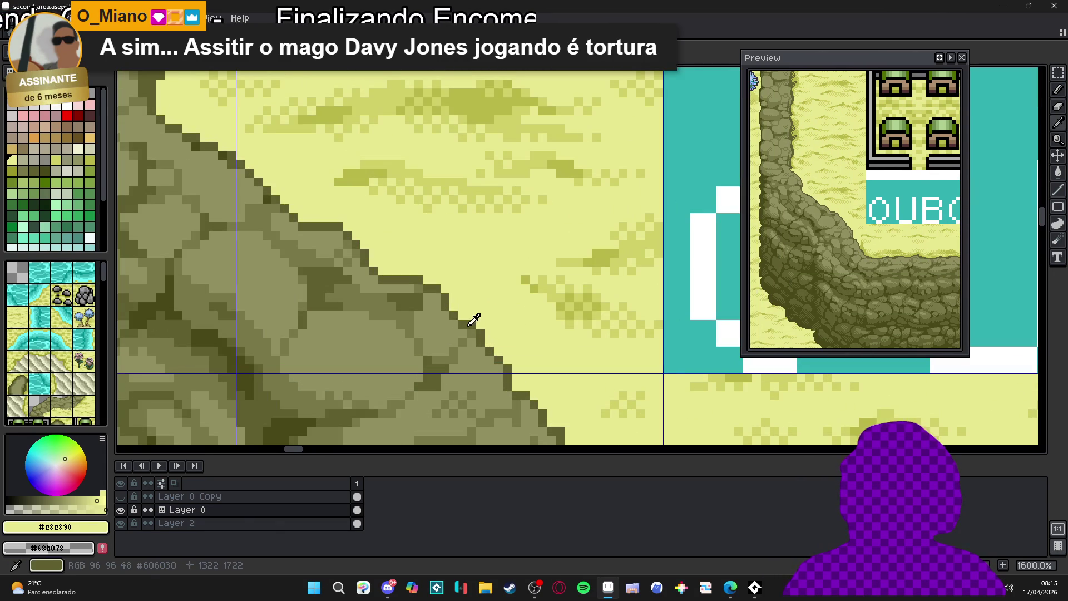
{"action": "left_click", "coordinate": [474, 319]}
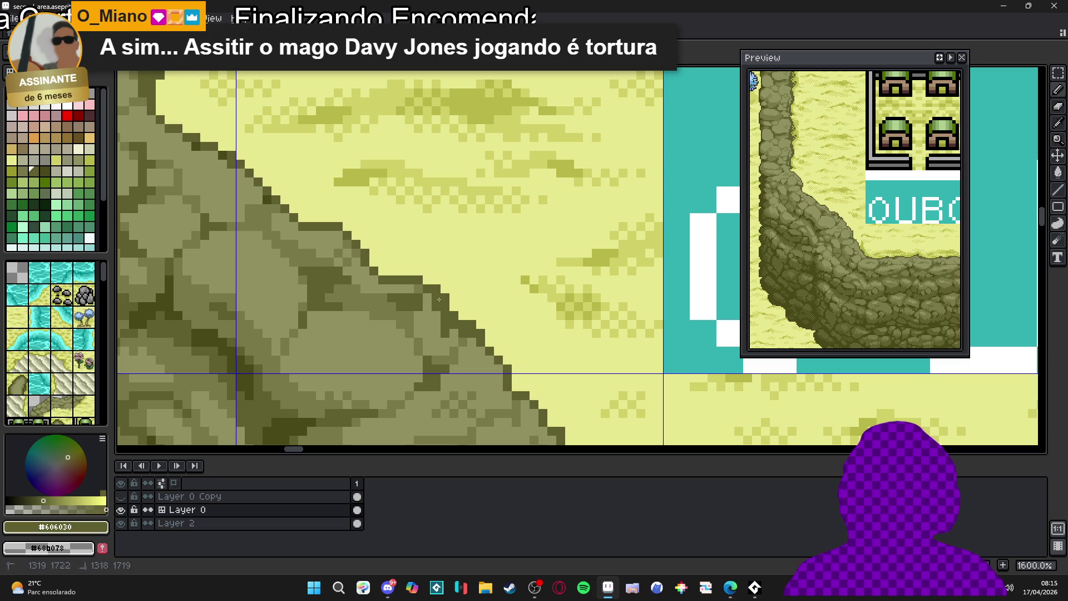
{"action": "left_click_drag", "start_coordinate": [453, 317], "coordinate": [515, 357]}
{"action": "left_click", "coordinate": [458, 328]}
{"action": "left_click", "coordinate": [374, 274]}
{"action": "left_click_drag", "start_coordinate": [354, 263], "coordinate": [343, 253]}
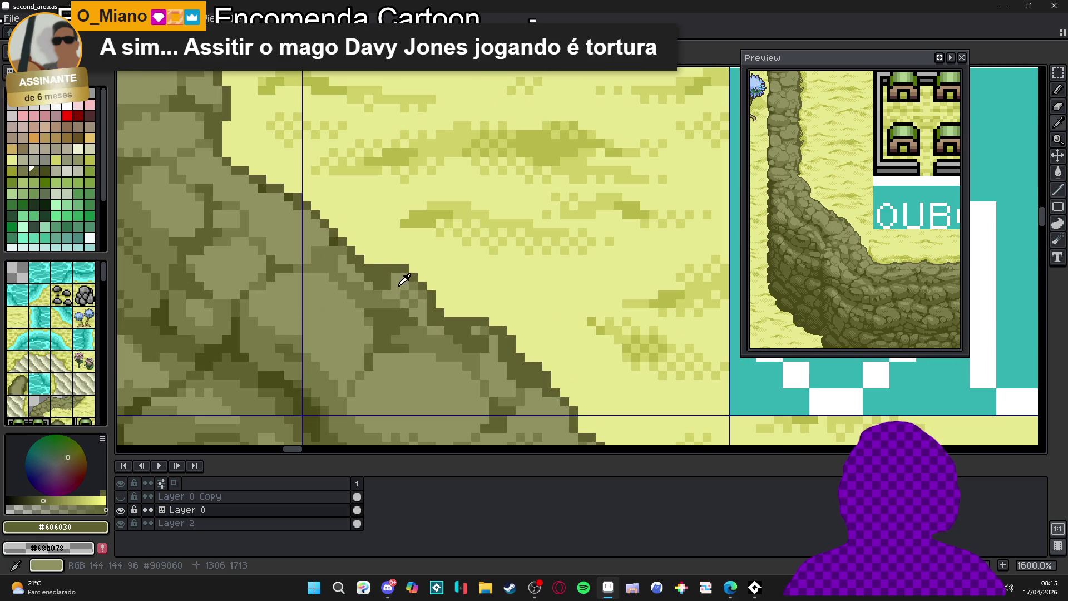
Pick mid olive #909060 and save second_area.aseprite.
{"action": "left_click", "coordinate": [384, 284], "text": "alt"}
{"action": "left_click_drag", "start_coordinate": [381, 285], "coordinate": [421, 308]}
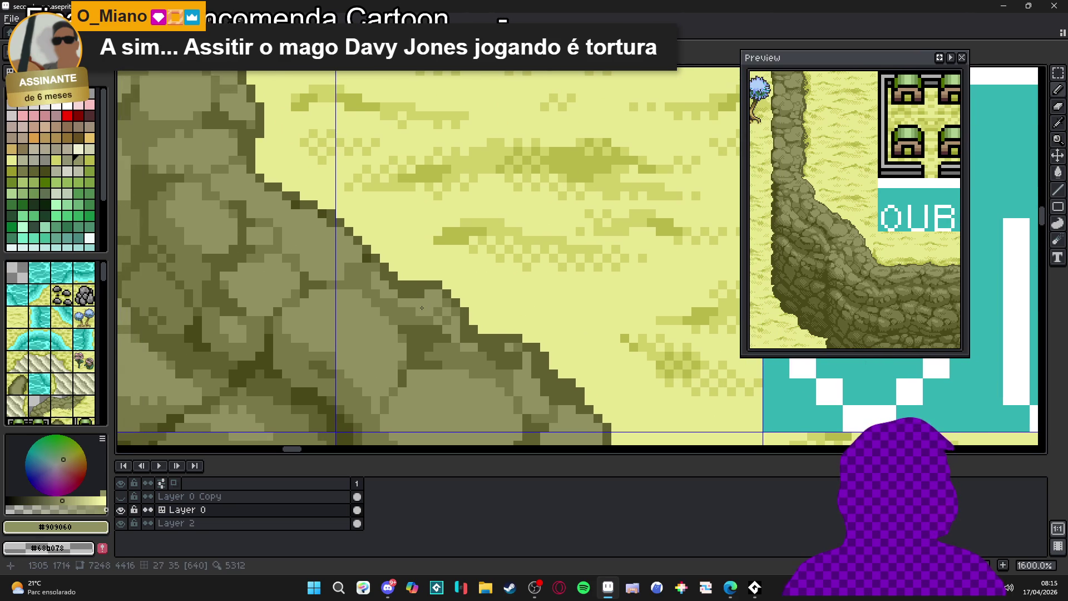
{"action": "key", "text": "ctrl+s"}
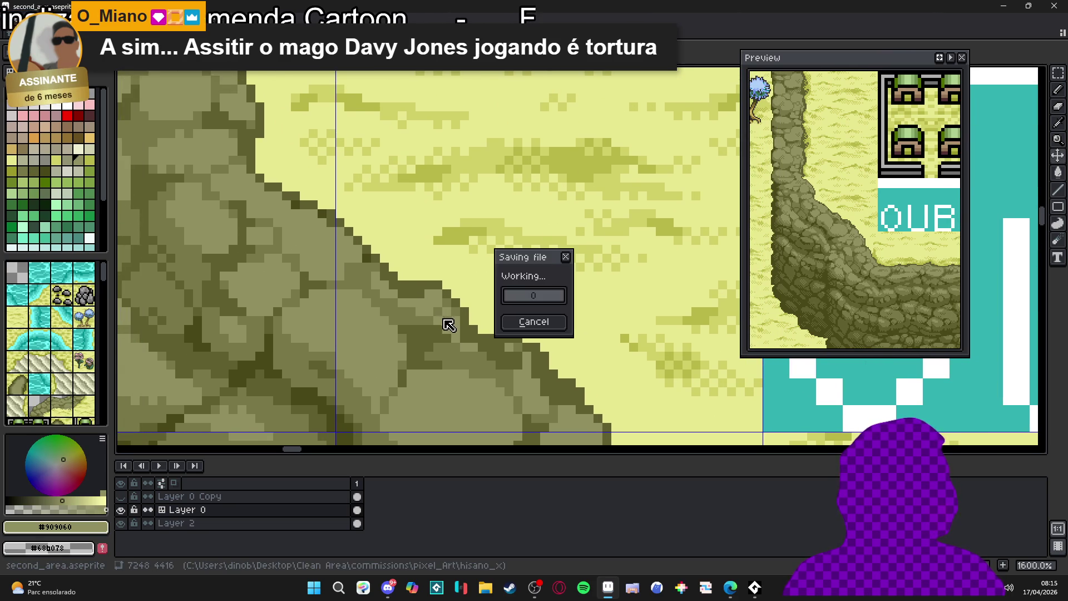
Sample the sand yellows from the canvas and undo the last pencil stroke.
{"action": "scroll", "coordinate": [451, 341], "scroll_direction": "down", "scroll_amount": 1}
{"action": "scroll", "coordinate": [450, 342], "scroll_direction": "down", "scroll_amount": 1}
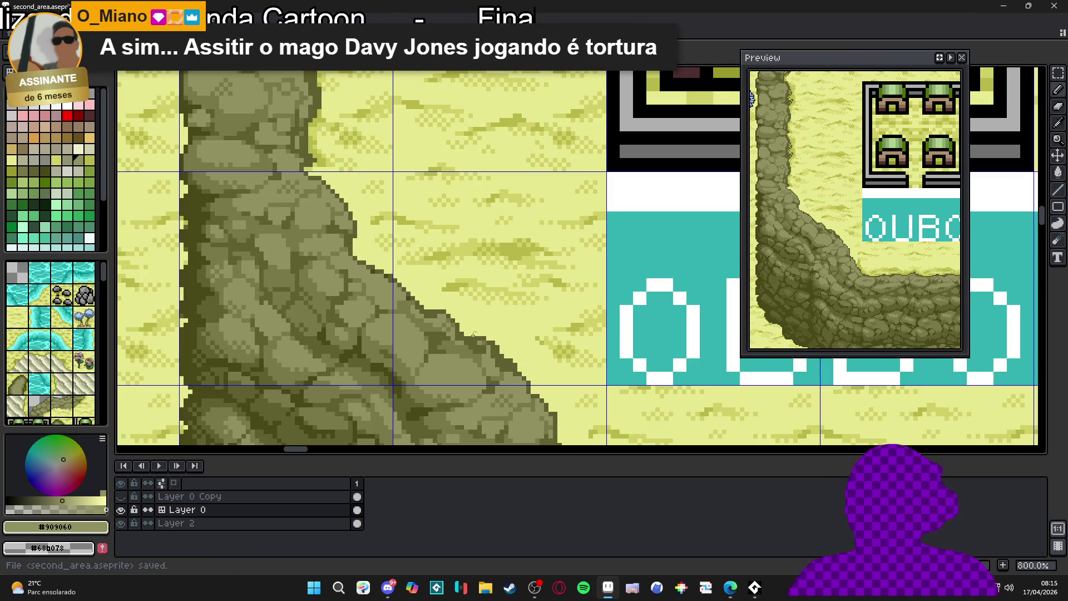
{"action": "scroll", "coordinate": [328, 183], "scroll_direction": "up", "scroll_amount": 2}
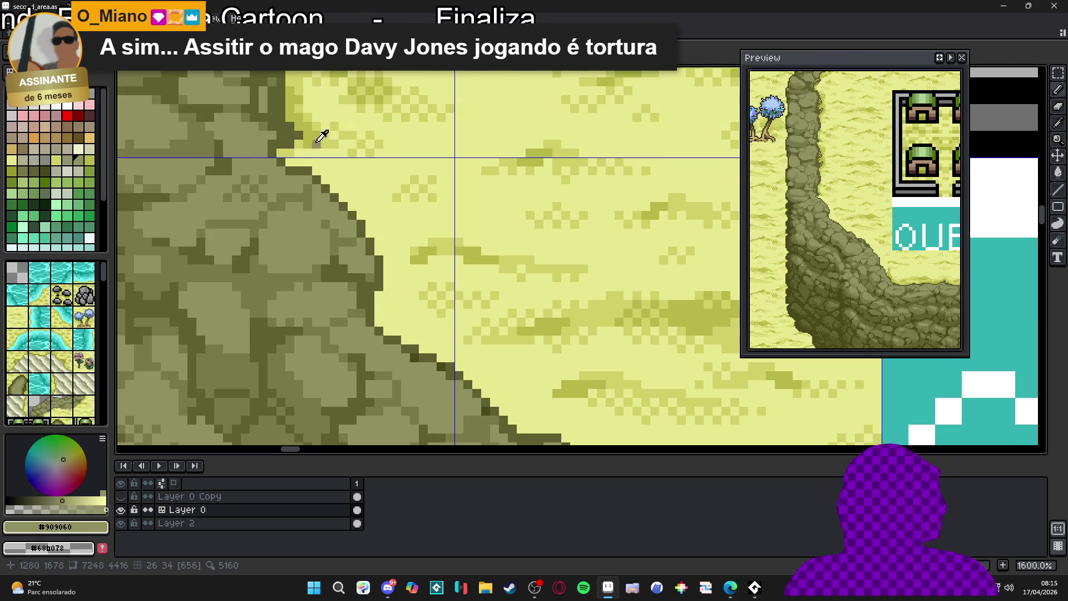
{"action": "left_click", "coordinate": [316, 142], "text": "alt"}
{"action": "left_click", "coordinate": [287, 161], "text": "alt"}
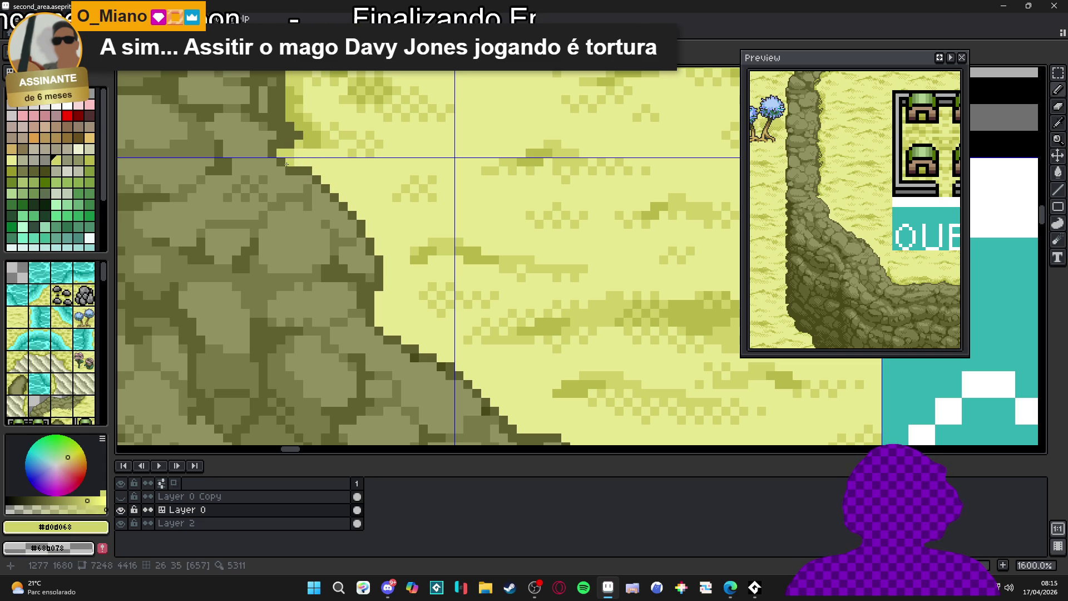
{"action": "key", "text": "ctrl+z"}
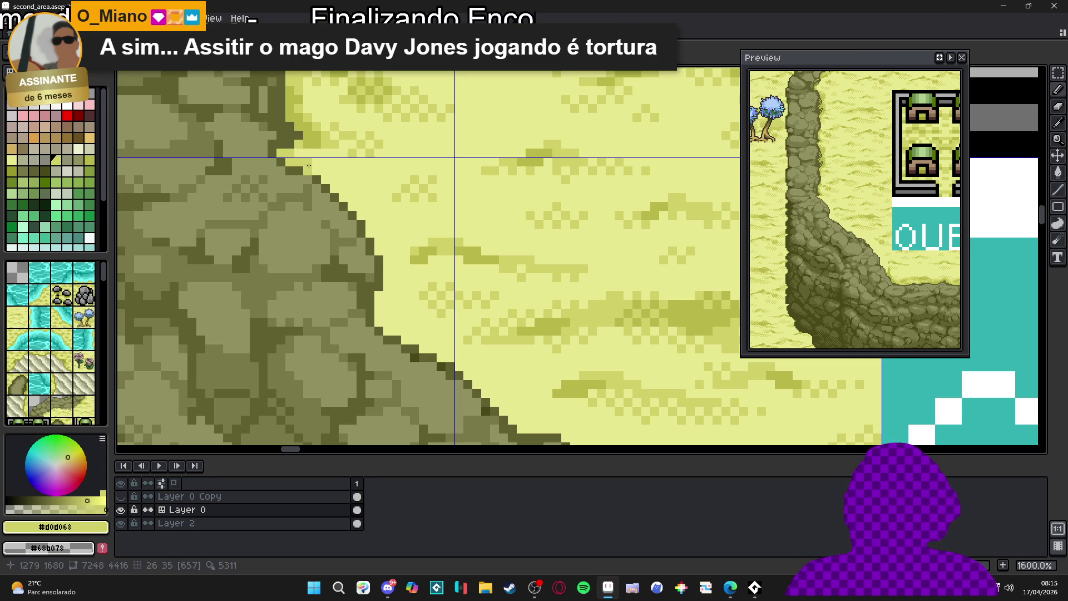
Draw olive pixels along the diagonal rock edge, then drop the brush to 1px.
{"action": "left_click", "coordinate": [326, 173]}
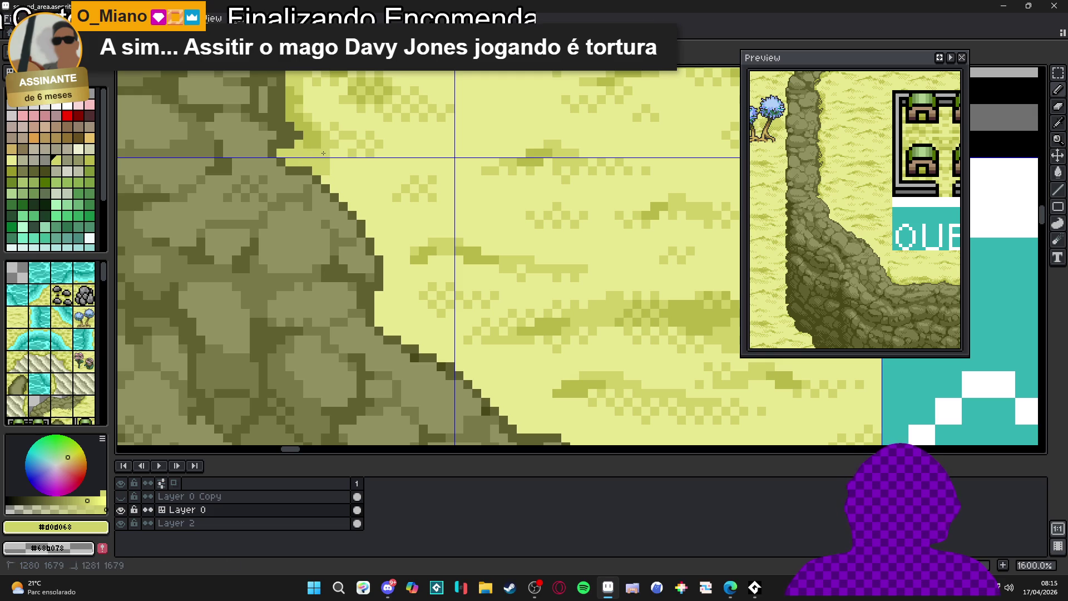
{"action": "mouse_move", "coordinate": [332, 180]}
{"action": "left_mouse_down"}
{"action": "mouse_move", "coordinate": [384, 217]}
{"action": "mouse_move", "coordinate": [402, 267]}
{"action": "left_mouse_up"}
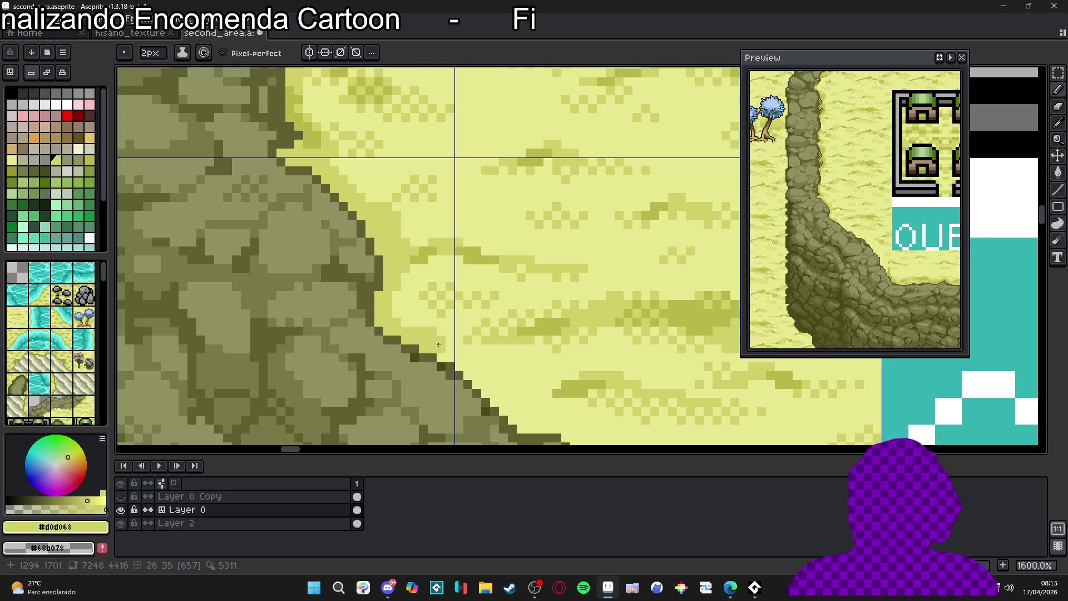
{"action": "left_click", "coordinate": [524, 412]}
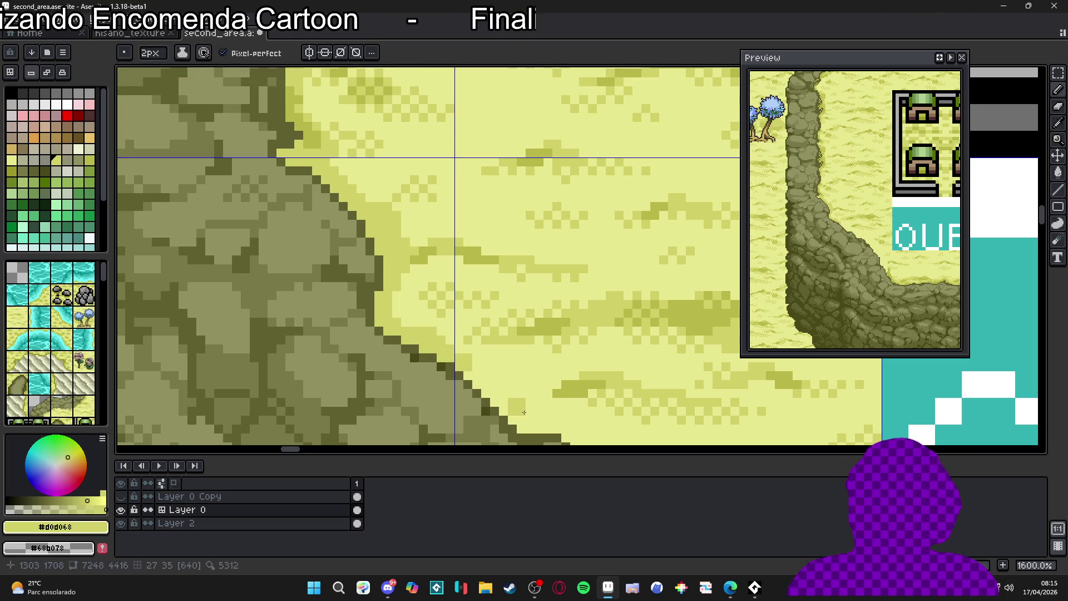
{"action": "left_click_drag", "start_coordinate": [515, 390], "coordinate": [536, 399]}
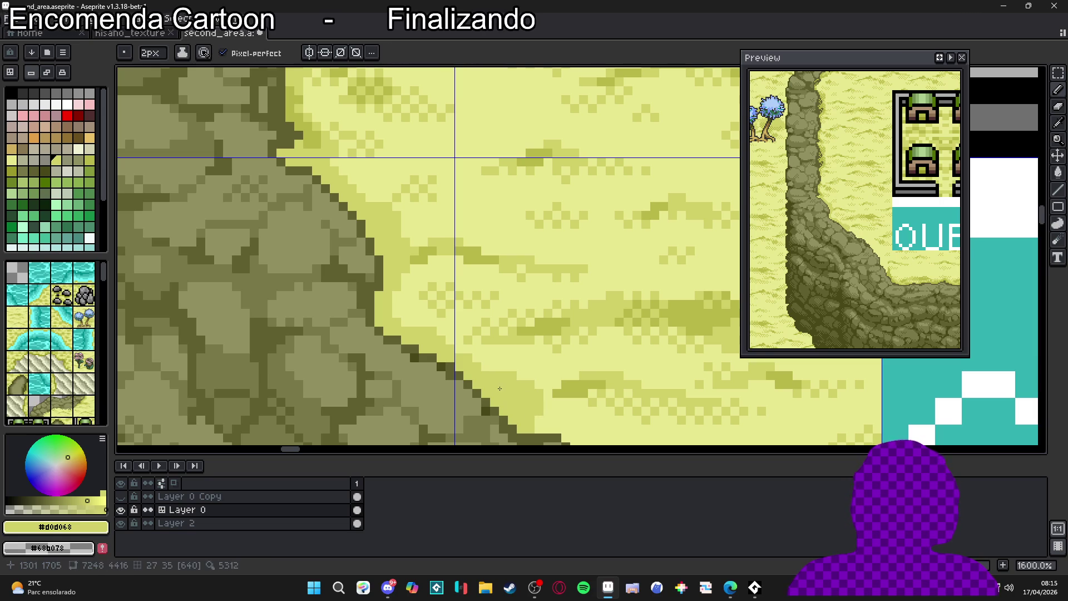
{"action": "key", "text": "minus"}
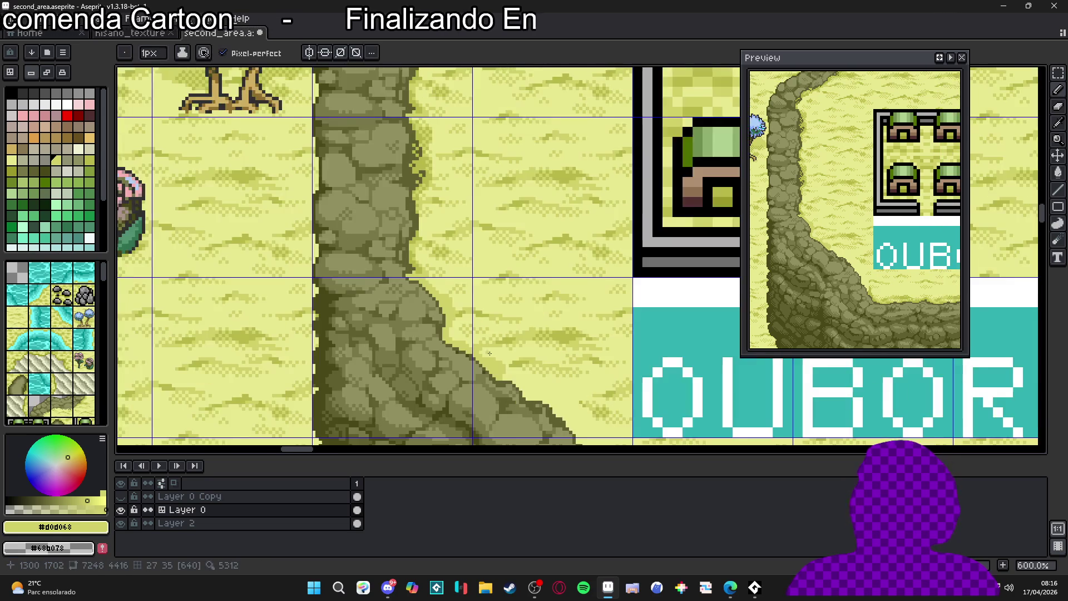
Darken pixels along the rock edge beside the OUBOR sign, then continue with a 2px brush.
{"action": "scroll", "coordinate": [476, 356], "scroll_direction": "down", "scroll_amount": 3}
{"action": "scroll", "coordinate": [463, 336], "scroll_direction": "down", "scroll_amount": 3}
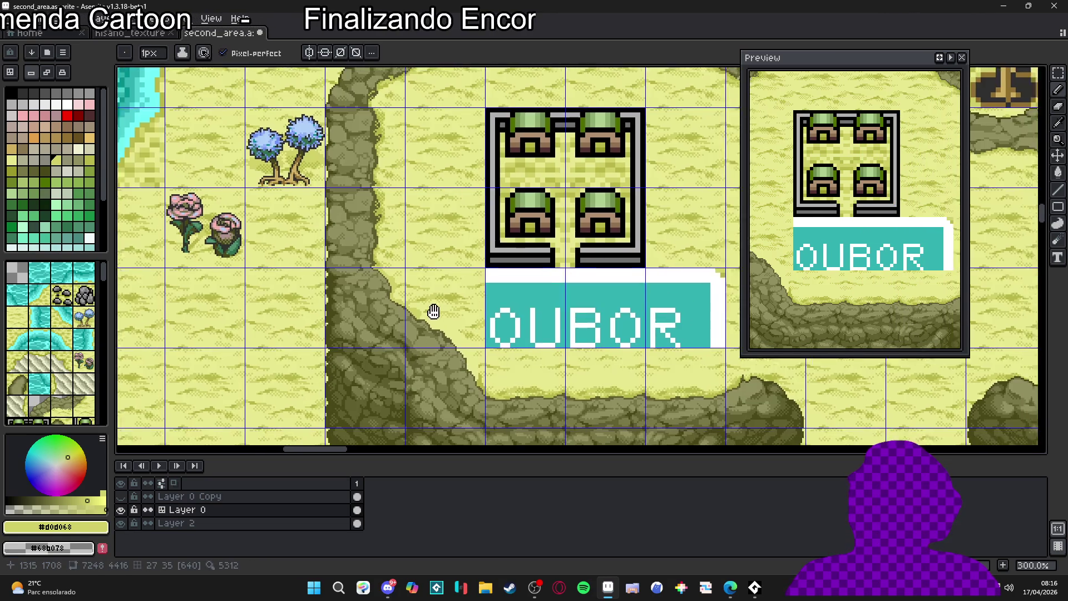
{"action": "scroll", "coordinate": [352, 261], "scroll_direction": "up", "scroll_amount": 3}
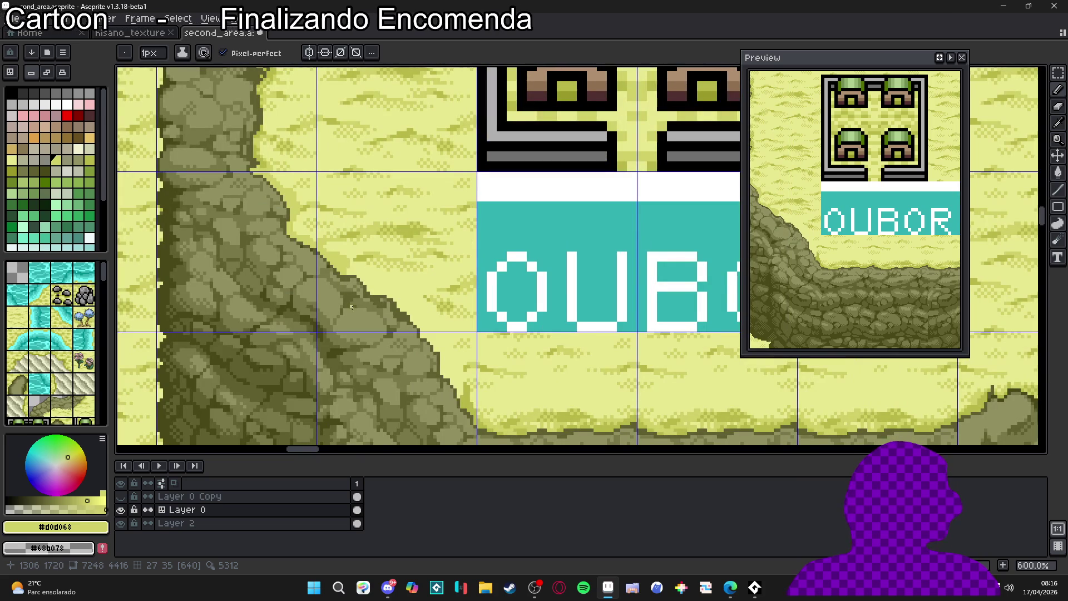
{"action": "scroll", "coordinate": [352, 306], "scroll_direction": "up", "scroll_amount": 2}
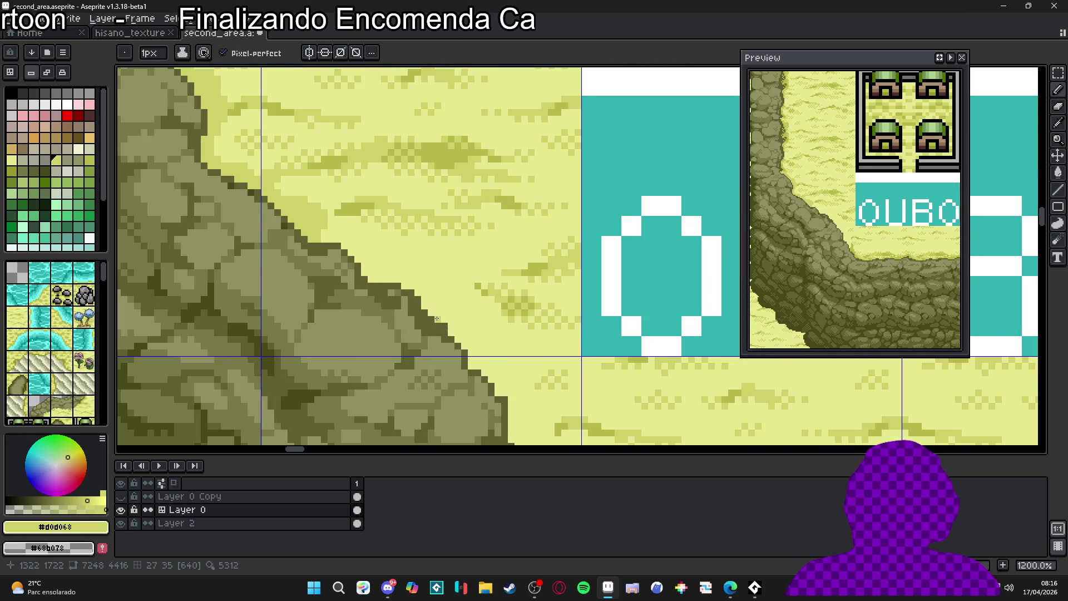
{"action": "scroll", "coordinate": [437, 318], "scroll_direction": "down", "scroll_amount": 2}
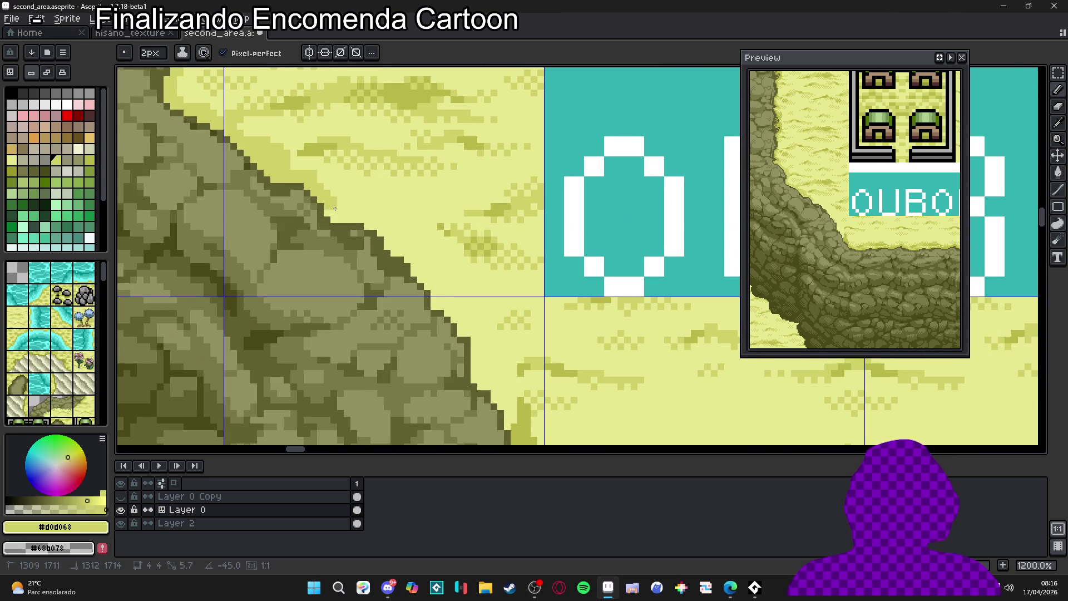
{"action": "left_click_drag", "start_coordinate": [335, 215], "coordinate": [376, 229]}
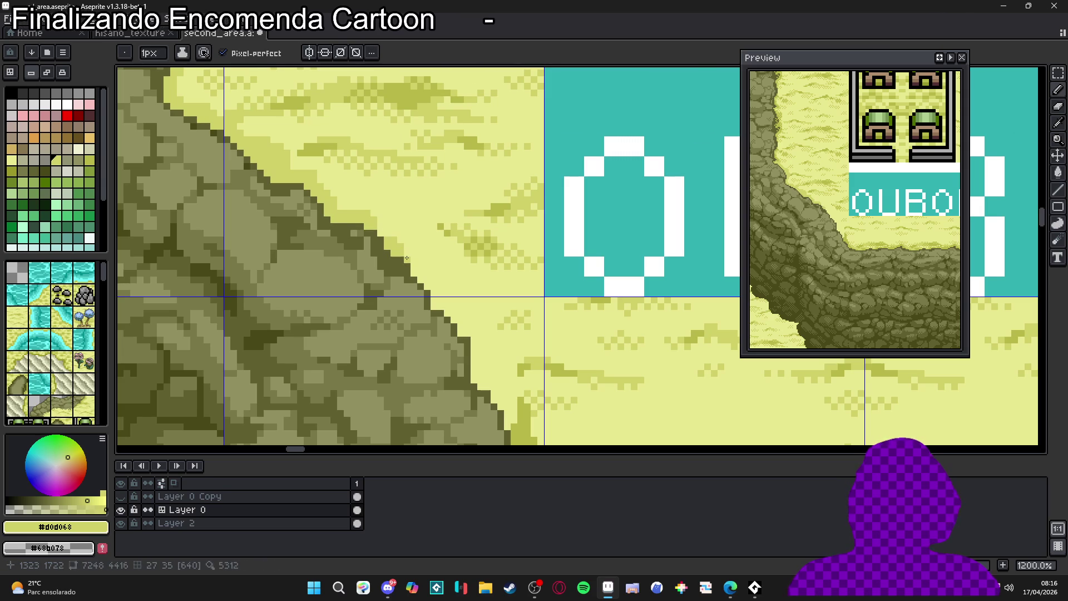
{"action": "key", "text": "plus"}
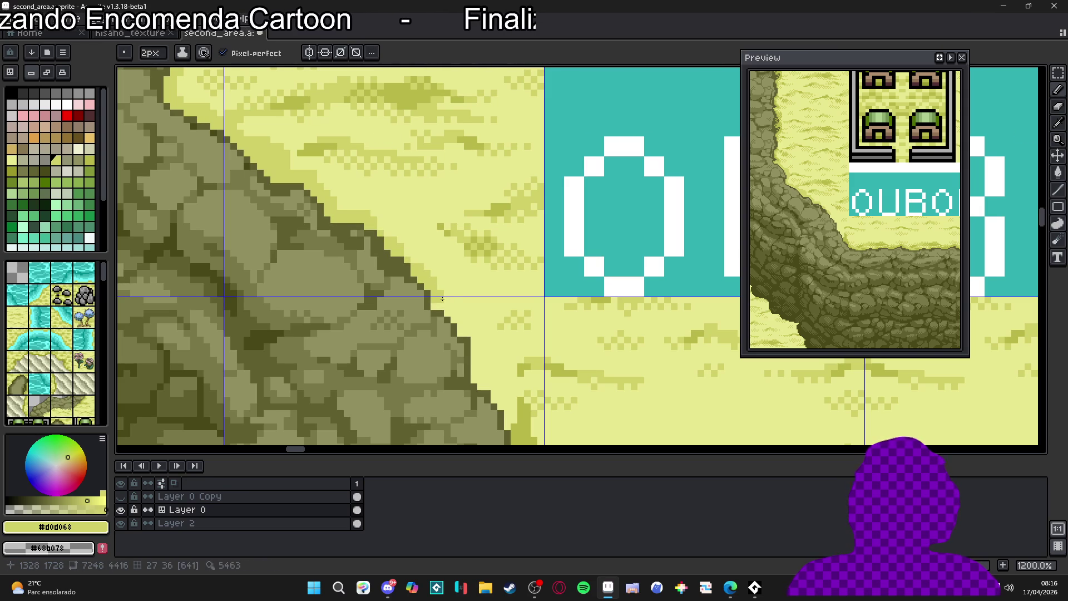
{"action": "left_click_drag", "start_coordinate": [442, 306], "coordinate": [455, 309]}
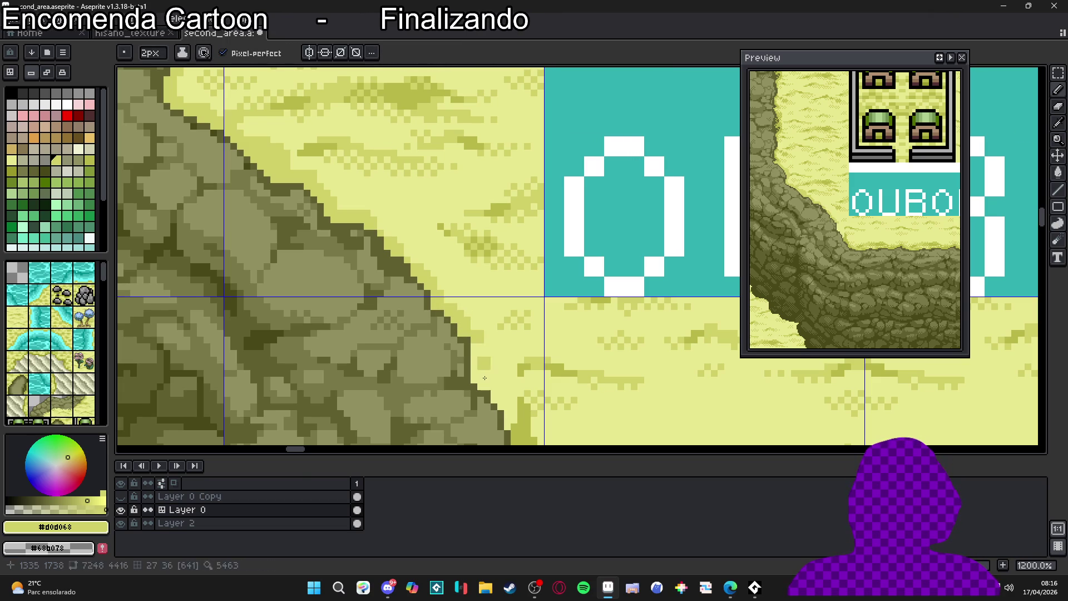
Save the map as second_area.aseprite.
{"action": "scroll", "coordinate": [475, 373], "scroll_direction": "down", "scroll_amount": 3}
{"action": "scroll", "coordinate": [474, 372], "scroll_direction": "down", "scroll_amount": 2}
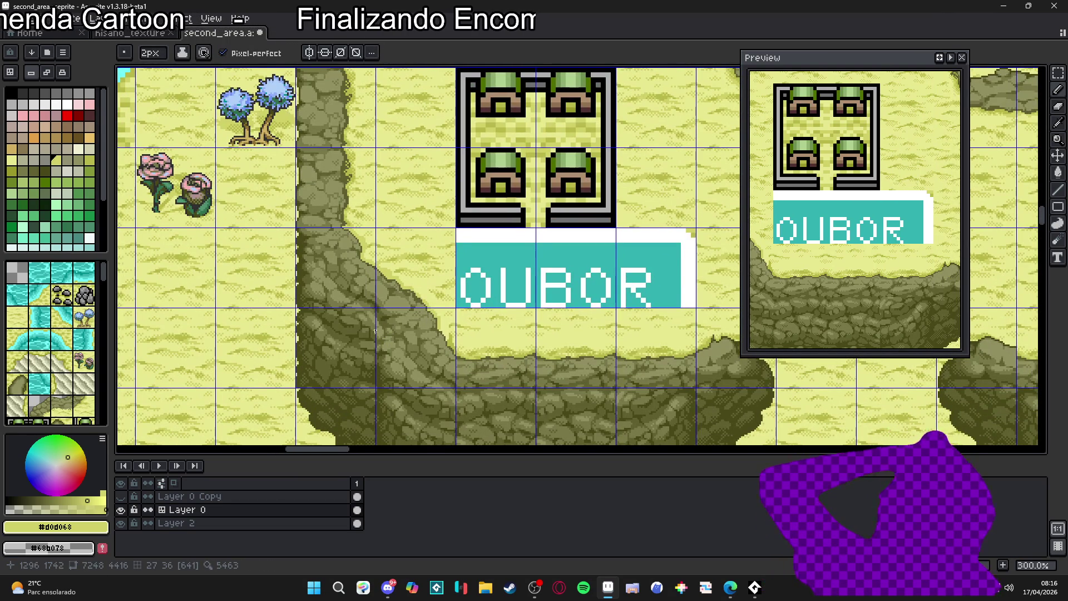
{"action": "scroll", "coordinate": [367, 272], "scroll_direction": "up", "scroll_amount": 3}
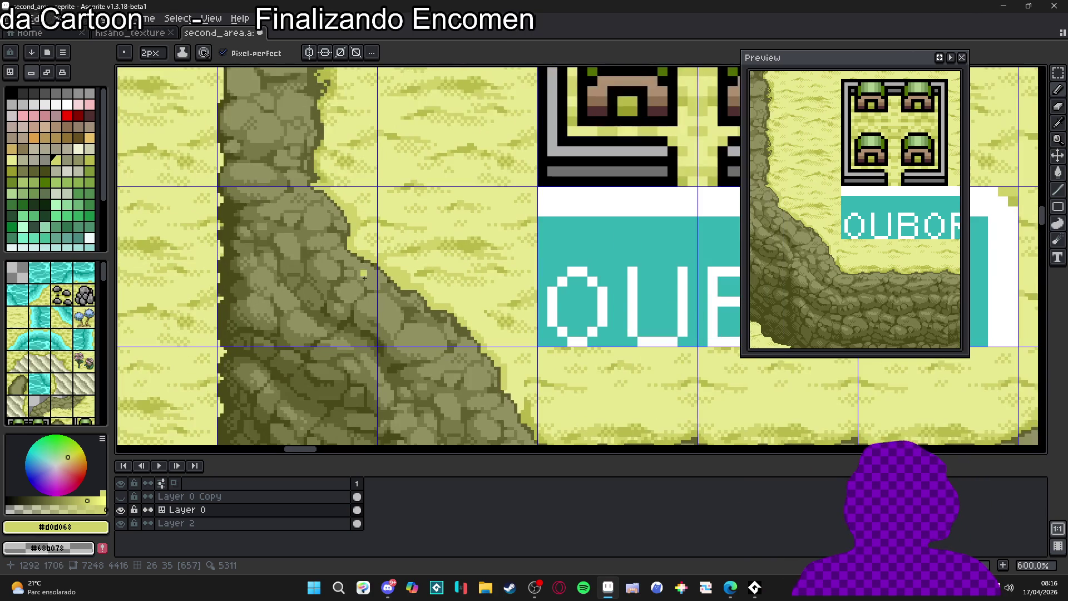
{"action": "key", "text": "ctrl+s"}
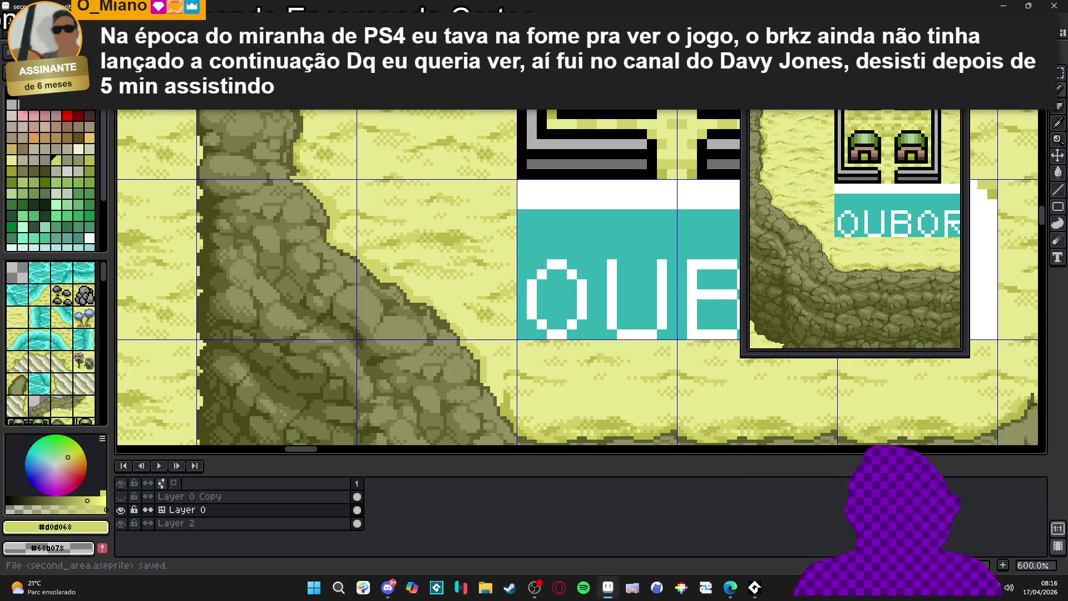
Paint darker pixels along the upper part of the cliff's diagonal edge.
{"action": "scroll", "coordinate": [385, 270], "scroll_direction": "down", "scroll_amount": 2}
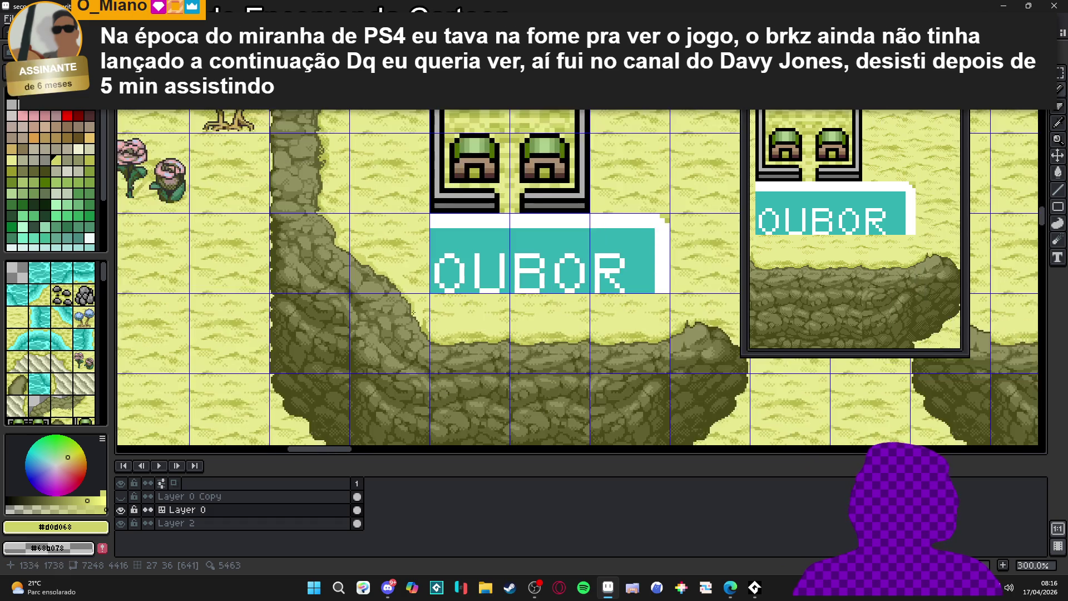
{"action": "scroll", "coordinate": [416, 304], "scroll_direction": "up", "scroll_amount": 3}
{"action": "scroll", "coordinate": [416, 304], "scroll_direction": "up", "scroll_amount": 5}
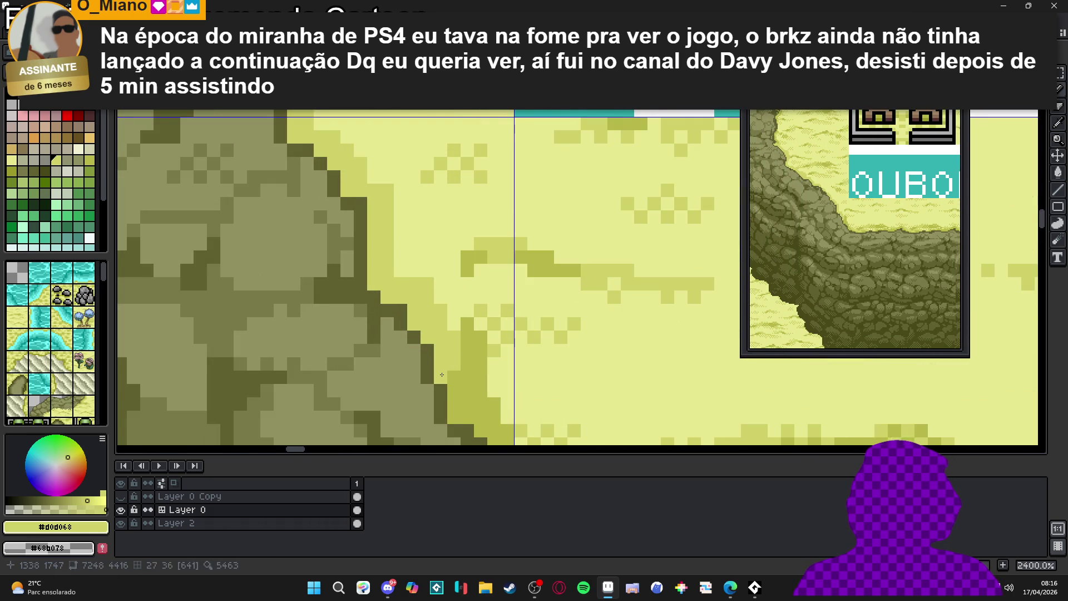
{"action": "mouse_move", "coordinate": [453, 311]}
{"action": "left_mouse_down"}
{"action": "mouse_move", "coordinate": [406, 264]}
{"action": "mouse_move", "coordinate": [450, 278]}
{"action": "mouse_move", "coordinate": [464, 312]}
{"action": "mouse_move", "coordinate": [432, 212]}
{"action": "mouse_move", "coordinate": [456, 222]}
{"action": "mouse_move", "coordinate": [422, 201]}
{"action": "mouse_move", "coordinate": [490, 258]}
{"action": "mouse_move", "coordinate": [389, 158]}
{"action": "mouse_move", "coordinate": [453, 200]}
{"action": "left_mouse_up"}
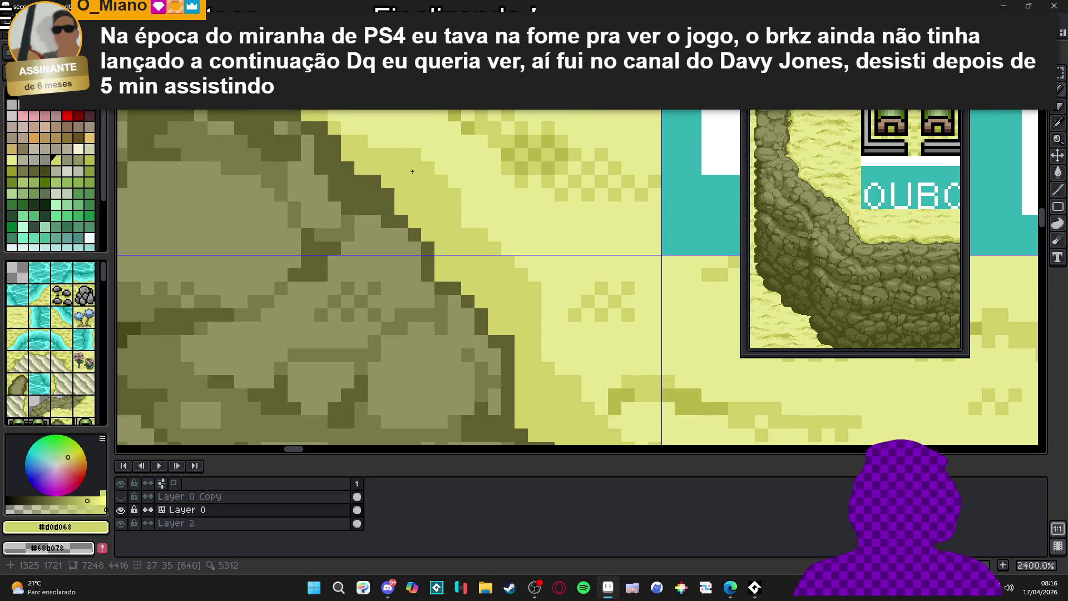
{"action": "left_click_drag", "start_coordinate": [414, 166], "coordinate": [542, 261]}
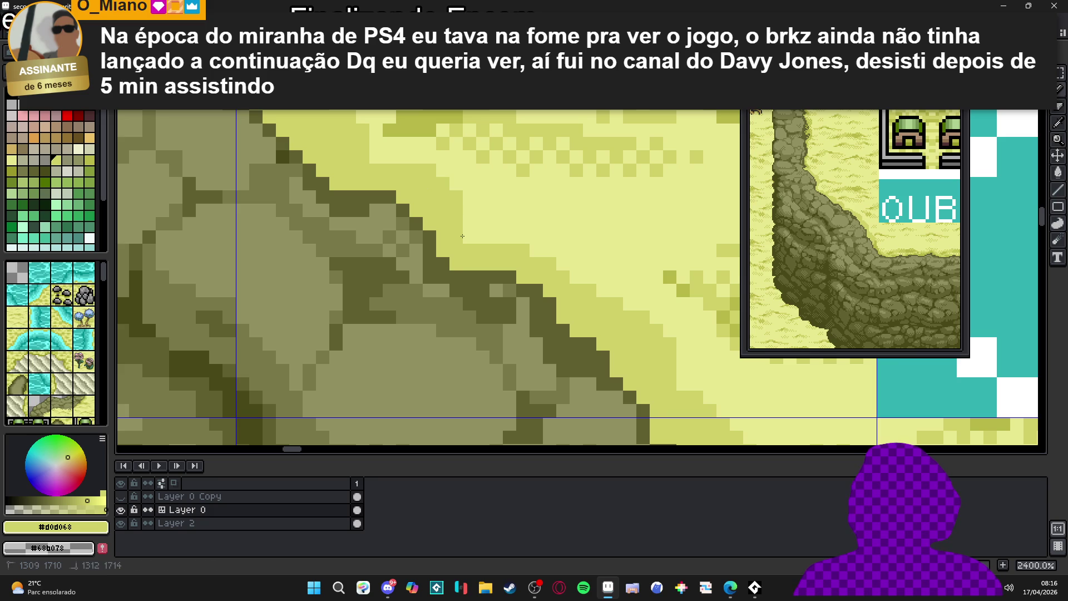
Darken a few more pixels along the lower part of the cliff edge.
{"action": "left_click_drag", "start_coordinate": [416, 187], "coordinate": [496, 260]}
{"action": "mouse_move", "coordinate": [451, 203]}
{"action": "left_mouse_down"}
{"action": "mouse_move", "coordinate": [503, 259]}
{"action": "mouse_move", "coordinate": [419, 206]}
{"action": "left_mouse_up"}
{"action": "left_click", "coordinate": [409, 201]}
{"action": "left_click", "coordinate": [422, 202]}
{"action": "left_click_drag", "start_coordinate": [387, 161], "coordinate": [448, 239]}
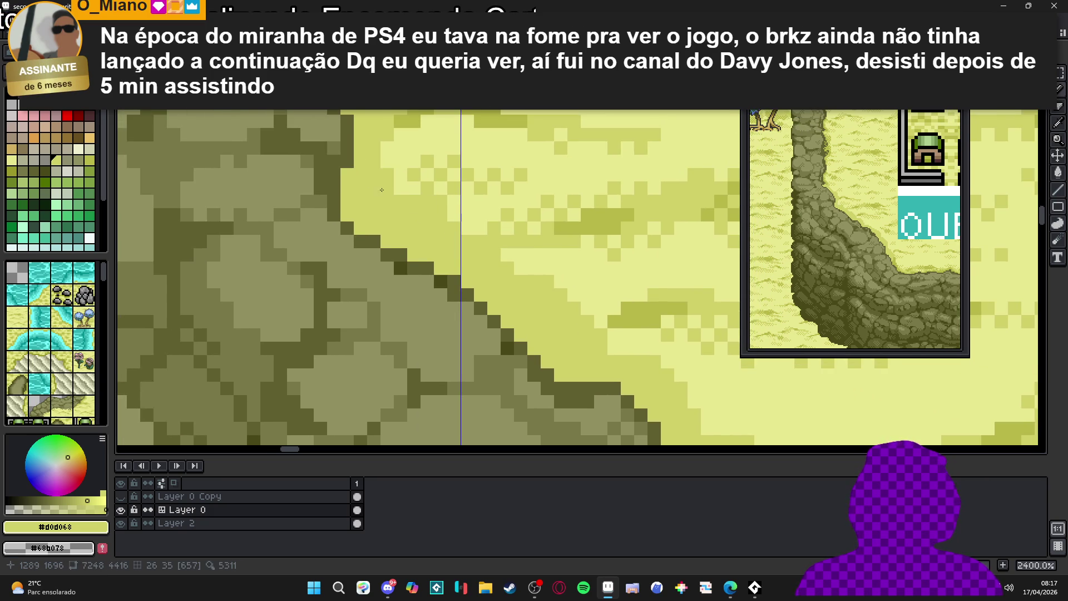
{"action": "left_click_drag", "start_coordinate": [386, 213], "coordinate": [388, 207]}
{"action": "scroll", "coordinate": [391, 197], "scroll_direction": "down", "scroll_amount": 6}
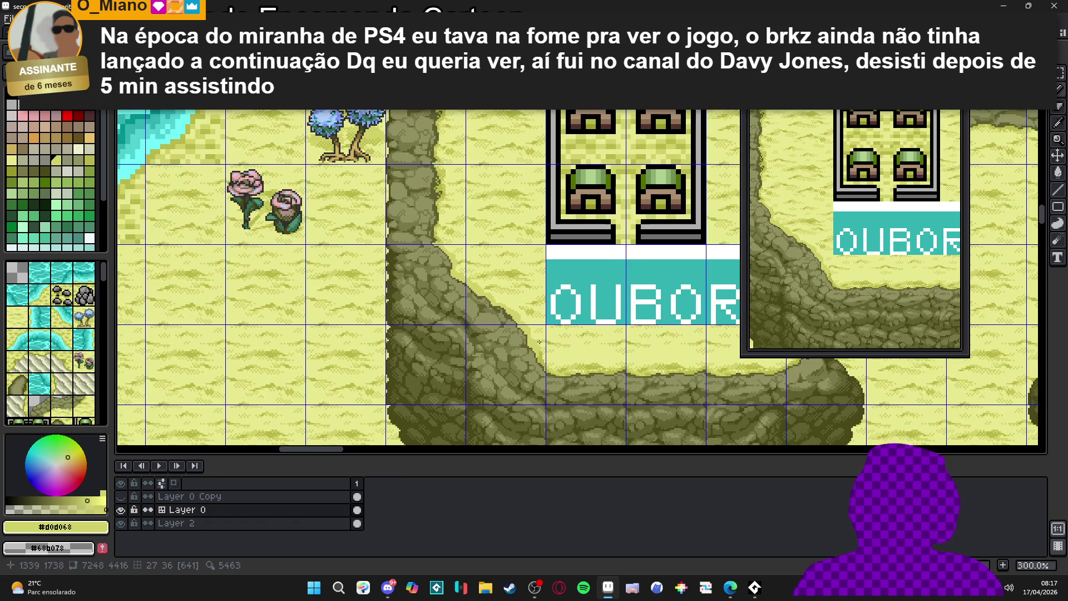
Sample the #b8b848 olive beside the cliff edge near the sign as the drawing colour.
{"action": "left_click_drag", "start_coordinate": [539, 342], "coordinate": [504, 341]}
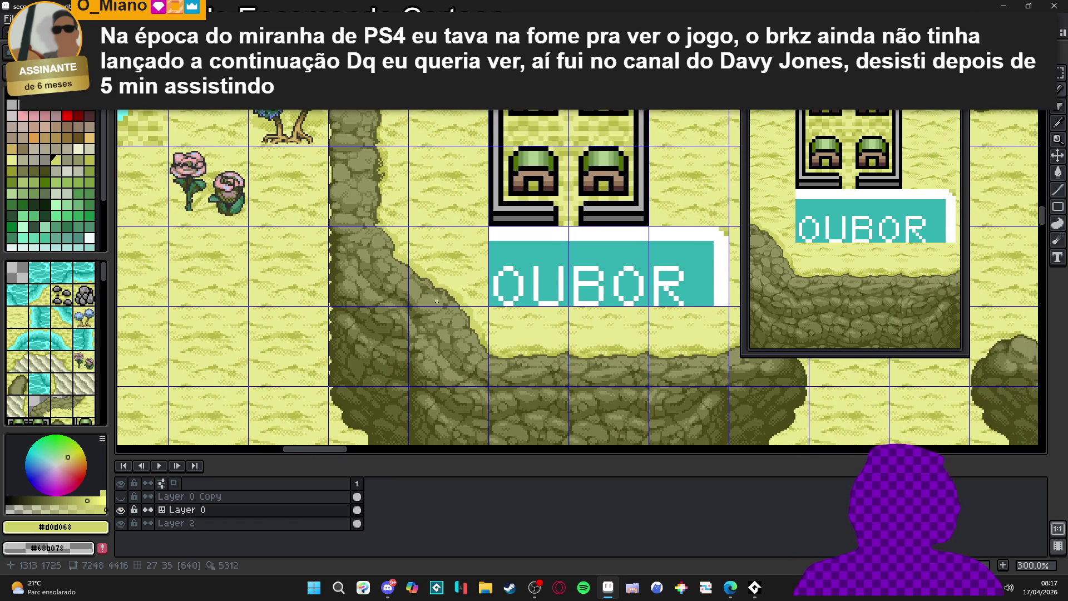
{"action": "left_click_drag", "start_coordinate": [437, 300], "coordinate": [467, 337]}
{"action": "scroll", "coordinate": [509, 298], "scroll_direction": "up", "scroll_amount": 2}
{"action": "scroll", "coordinate": [509, 298], "scroll_direction": "up", "scroll_amount": 2}
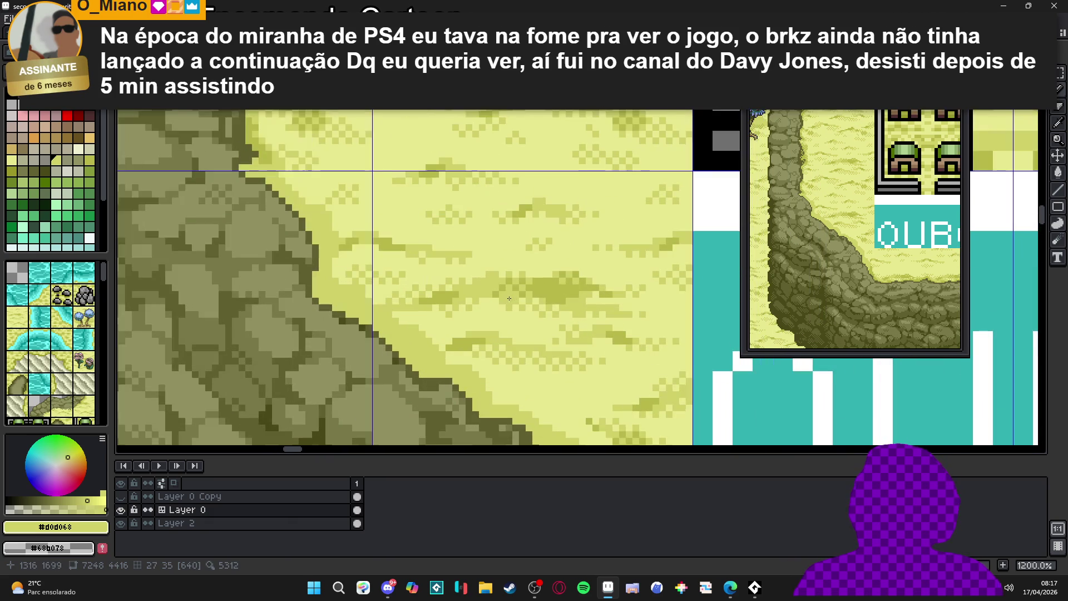
{"action": "left_click", "coordinate": [431, 272], "text": "alt"}
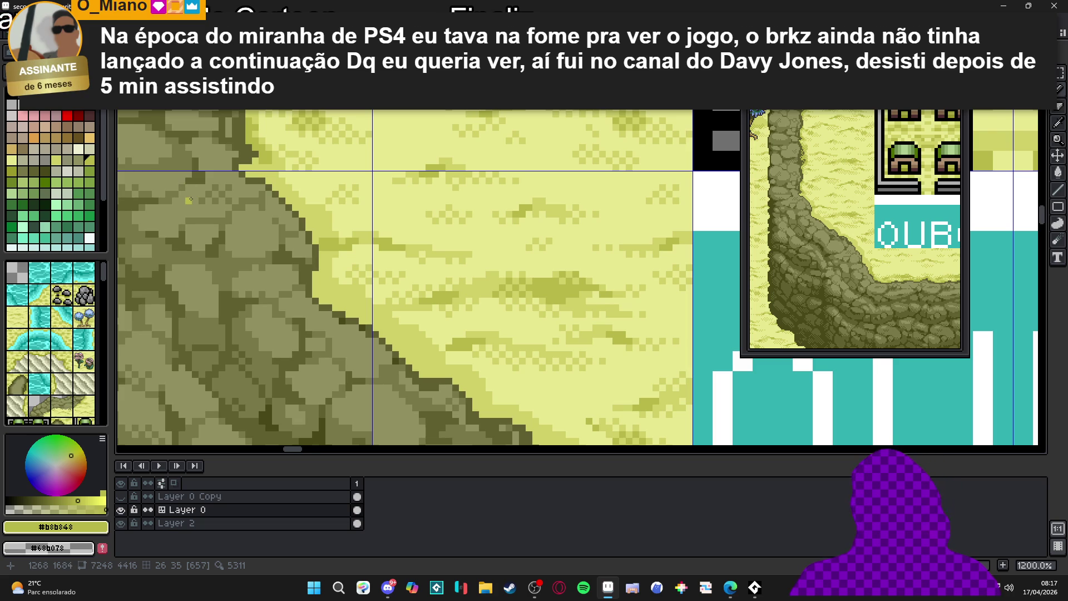
{"action": "scroll", "coordinate": [323, 240], "scroll_direction": "up", "scroll_amount": 2}
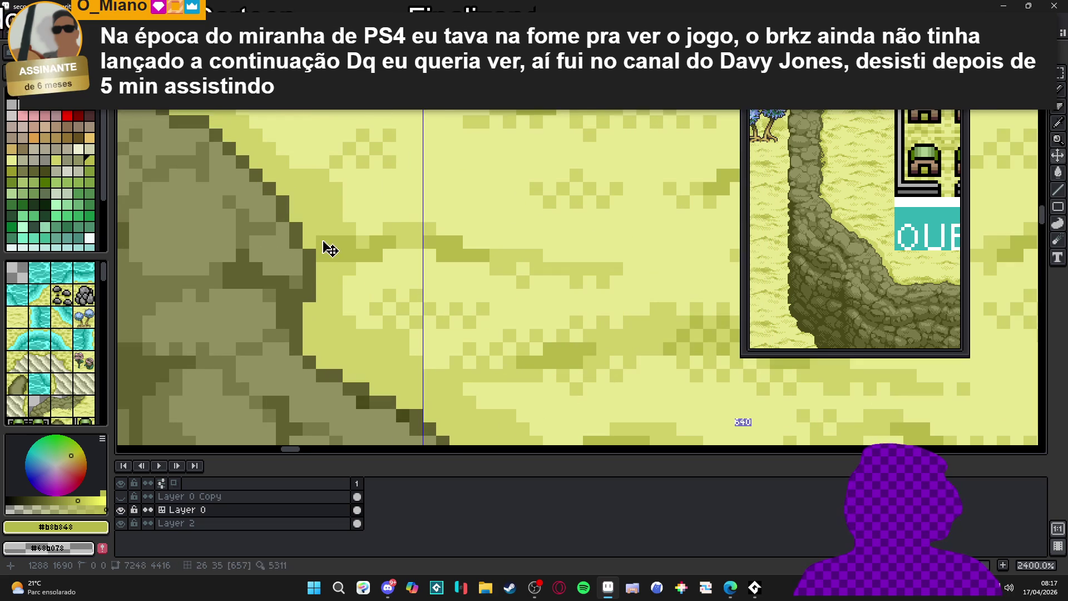
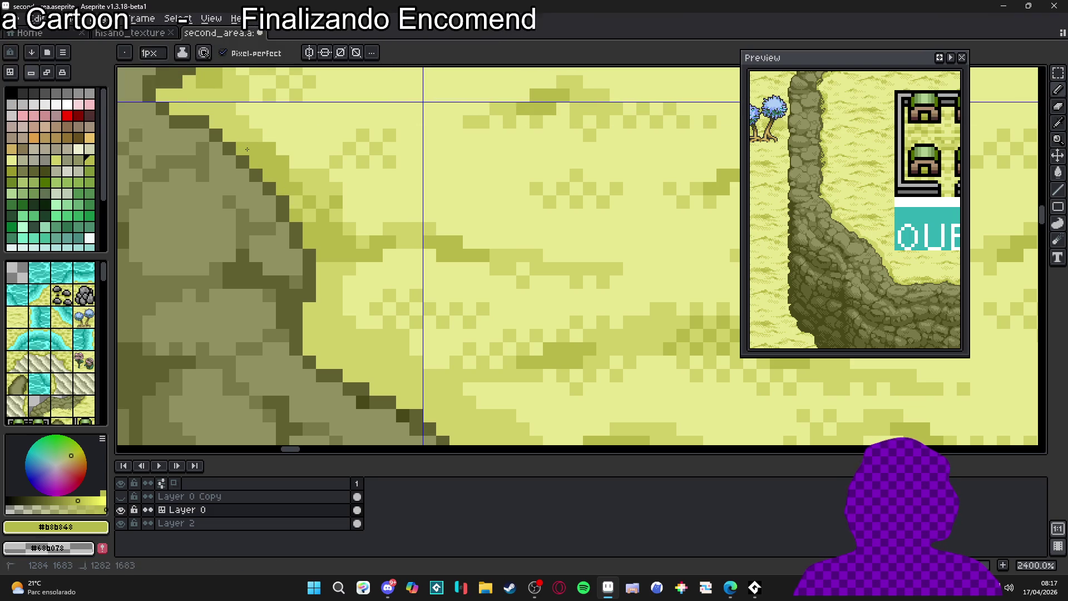
Paint darker olive pixels along the cliff edge with the pixel-perfect pencil.
{"action": "left_click_drag", "start_coordinate": [216, 121], "coordinate": [278, 250]}
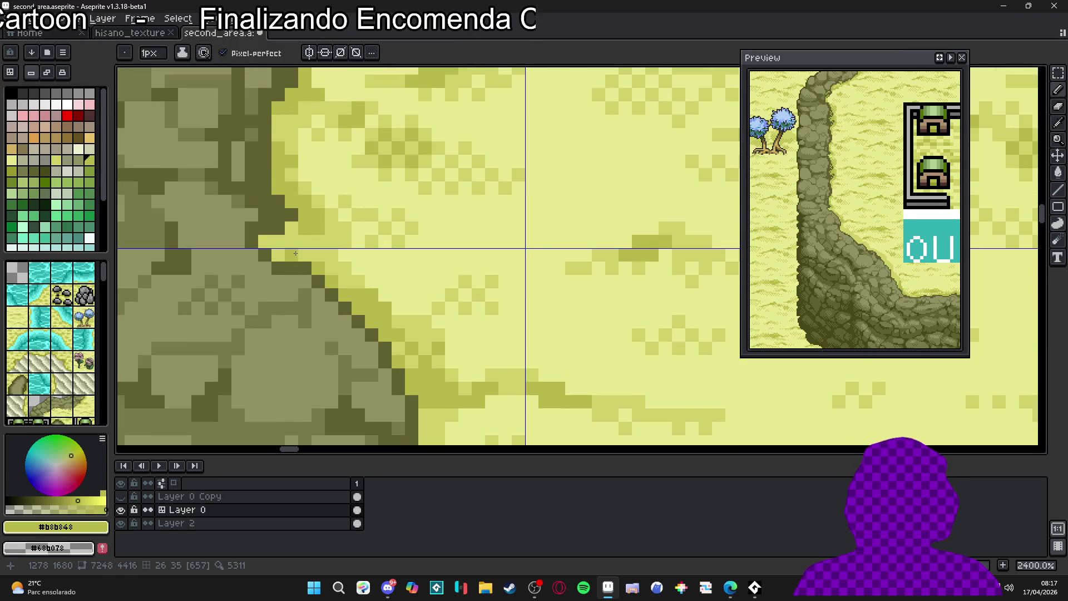
{"action": "key", "text": "v"}
{"action": "scroll", "coordinate": [311, 278], "scroll_direction": "down", "scroll_amount": 4}
{"action": "scroll", "coordinate": [334, 300], "scroll_direction": "up", "scroll_amount": 3}
{"action": "key", "text": "b"}
{"action": "mouse_move", "coordinate": [381, 370]}
{"action": "left_mouse_down"}
{"action": "mouse_move", "coordinate": [408, 353]}
{"action": "mouse_move", "coordinate": [361, 356]}
{"action": "mouse_move", "coordinate": [326, 339]}
{"action": "mouse_move", "coordinate": [319, 310]}
{"action": "left_mouse_up"}
Reduce the pencil to a 1px brush, with the houses and OUBOR sign in view.
{"action": "key", "text": "minus"}
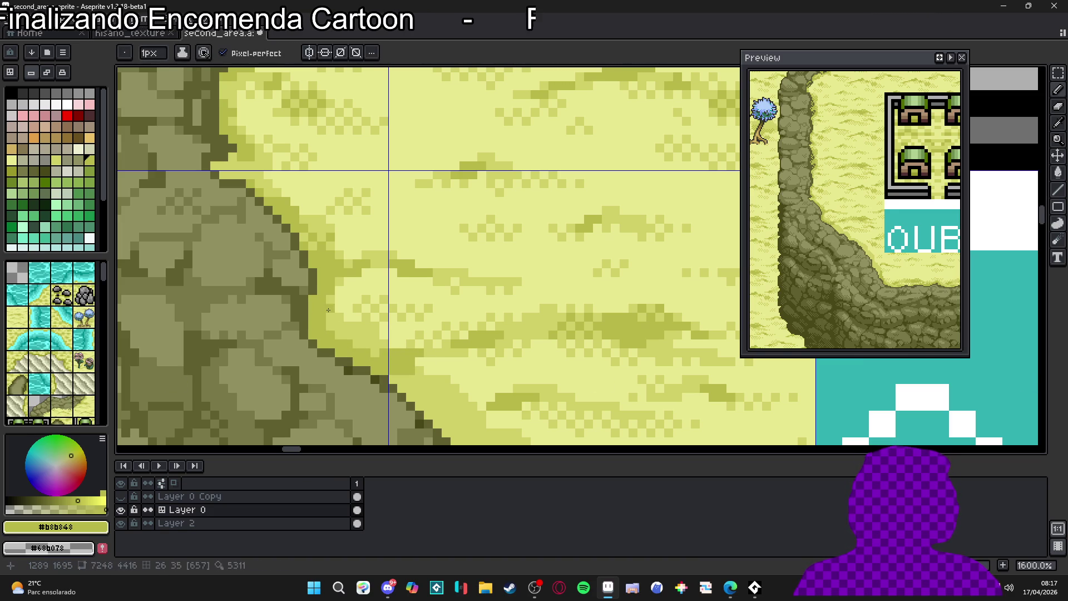
{"action": "scroll", "coordinate": [326, 309], "scroll_direction": "down", "scroll_amount": 5}
{"action": "left_click_drag", "start_coordinate": [423, 359], "coordinate": [353, 342]}
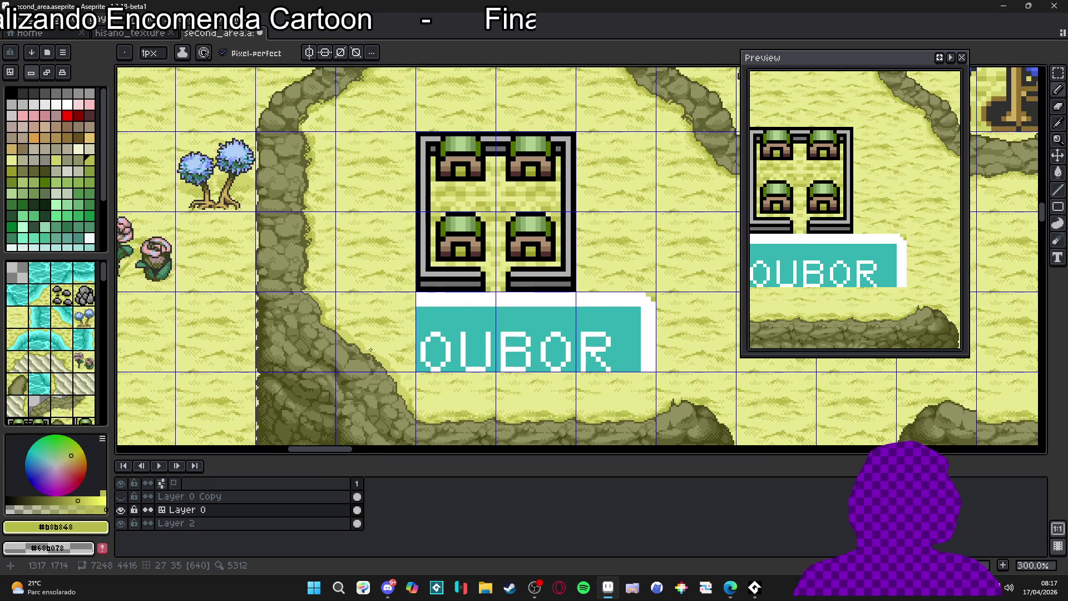
{"action": "scroll", "coordinate": [352, 342], "scroll_direction": "down", "scroll_amount": 5}
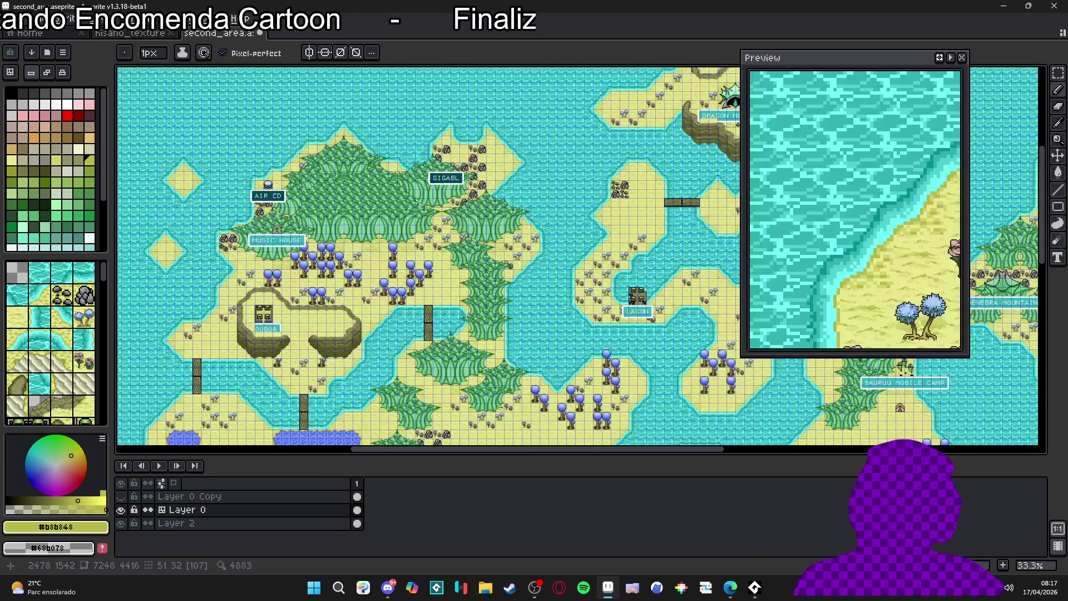
{"action": "left_click_drag", "start_coordinate": [583, 256], "coordinate": [332, 323]}
{"action": "scroll", "coordinate": [438, 190], "scroll_direction": "up", "scroll_amount": 2}
{"action": "scroll", "coordinate": [445, 194], "scroll_direction": "down", "scroll_amount": 1}
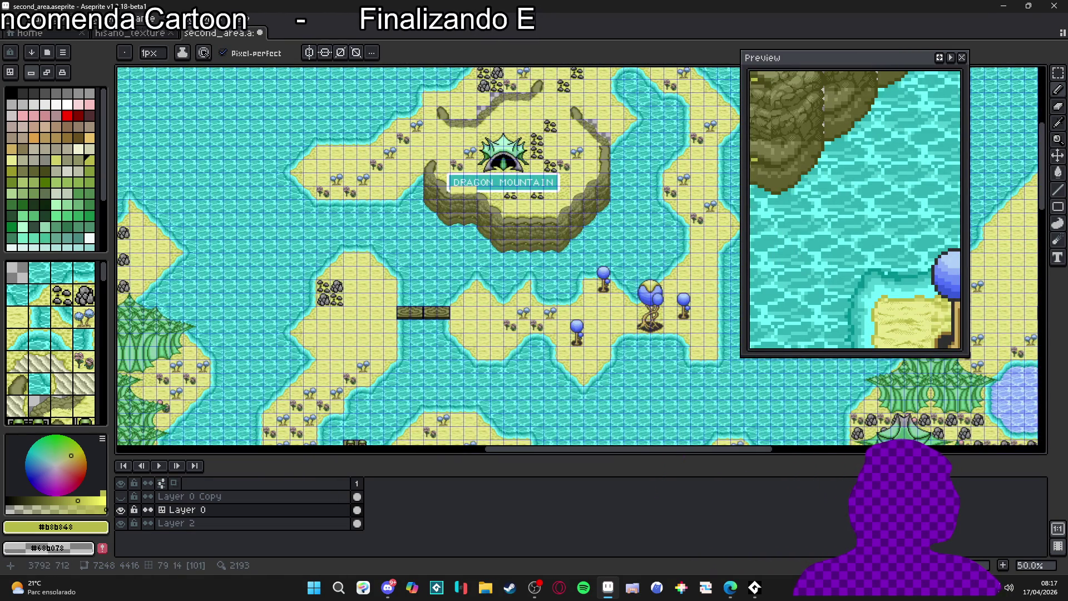
{"action": "scroll", "coordinate": [388, 368], "scroll_direction": "down", "scroll_amount": 2}
{"action": "scroll", "coordinate": [388, 369], "scroll_direction": "up", "scroll_amount": 4}
{"action": "scroll", "coordinate": [388, 368], "scroll_direction": "down", "scroll_amount": 1}
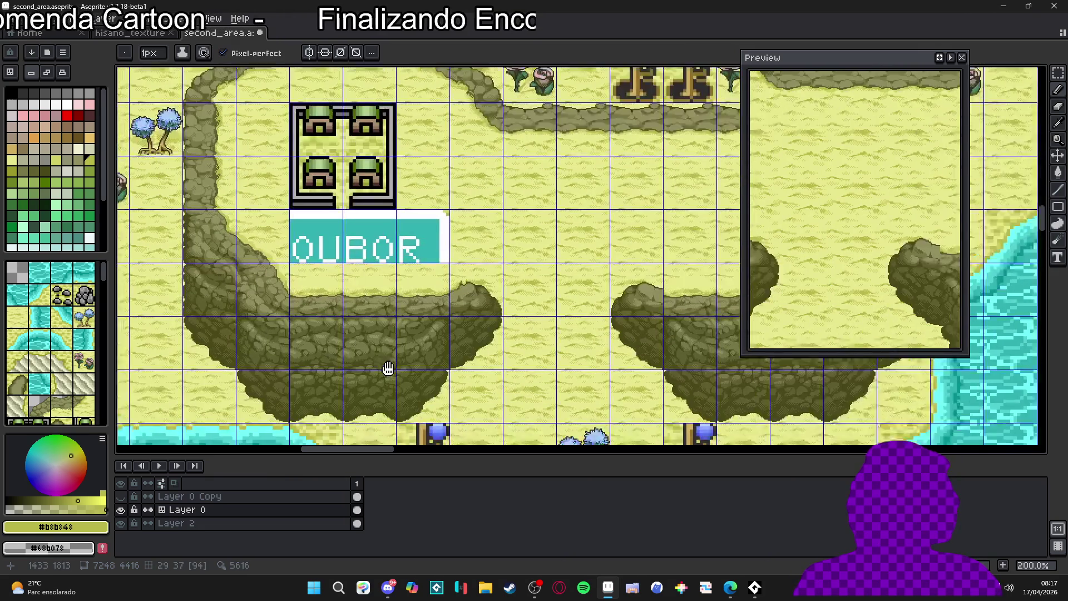
{"action": "scroll", "coordinate": [388, 368], "scroll_direction": "up", "scroll_amount": 1}
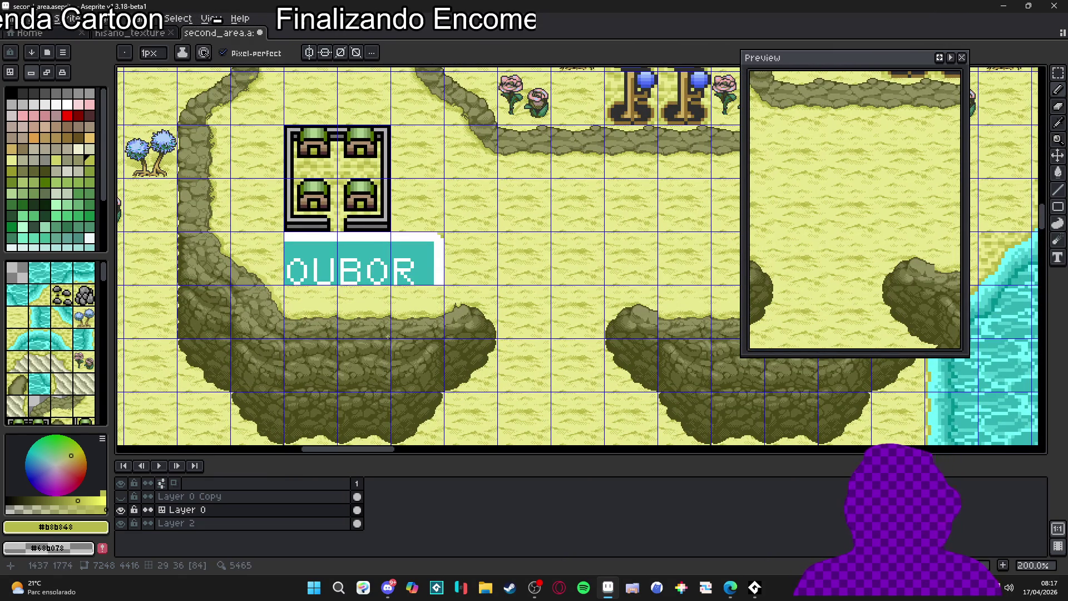
{"action": "scroll", "coordinate": [382, 332], "scroll_direction": "down", "scroll_amount": 1}
{"action": "scroll", "coordinate": [367, 306], "scroll_direction": "up", "scroll_amount": 1}
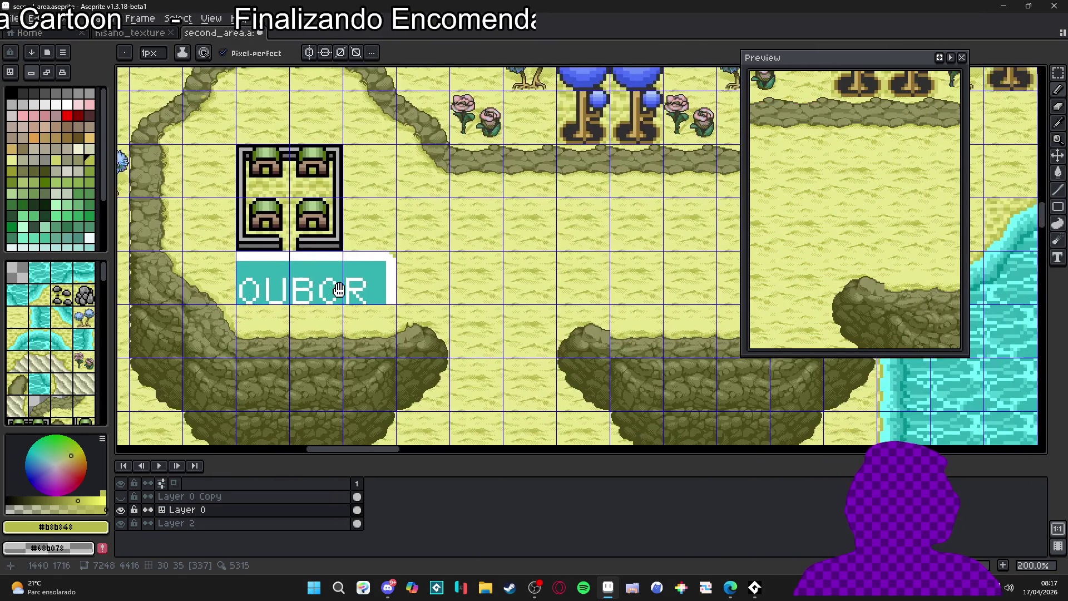
{"action": "scroll", "coordinate": [358, 287], "scroll_direction": "down", "scroll_amount": 1}
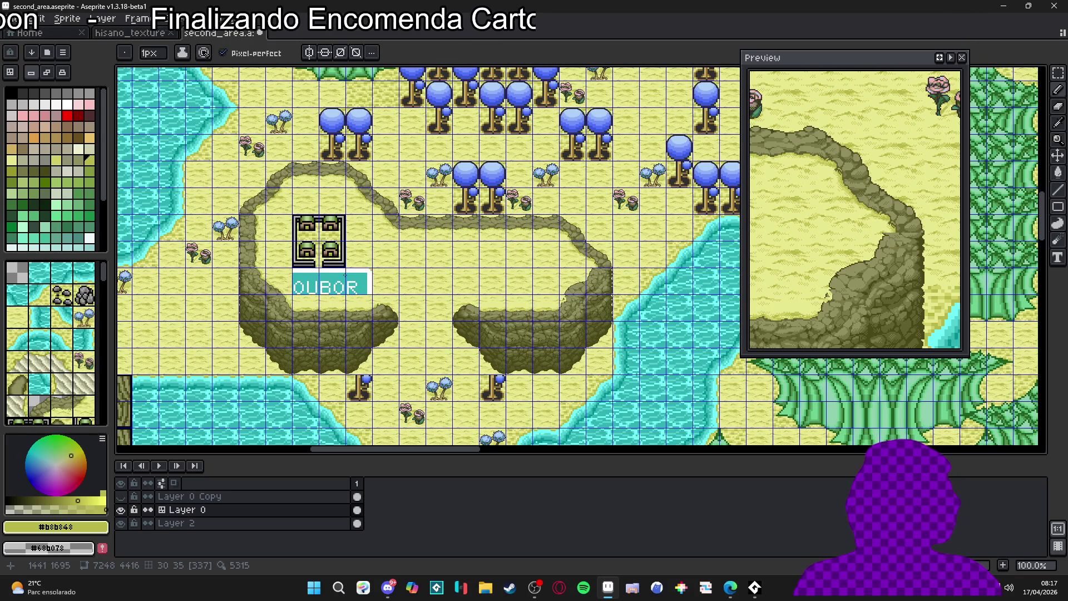
{"action": "scroll", "coordinate": [345, 274], "scroll_direction": "up", "scroll_amount": 3}
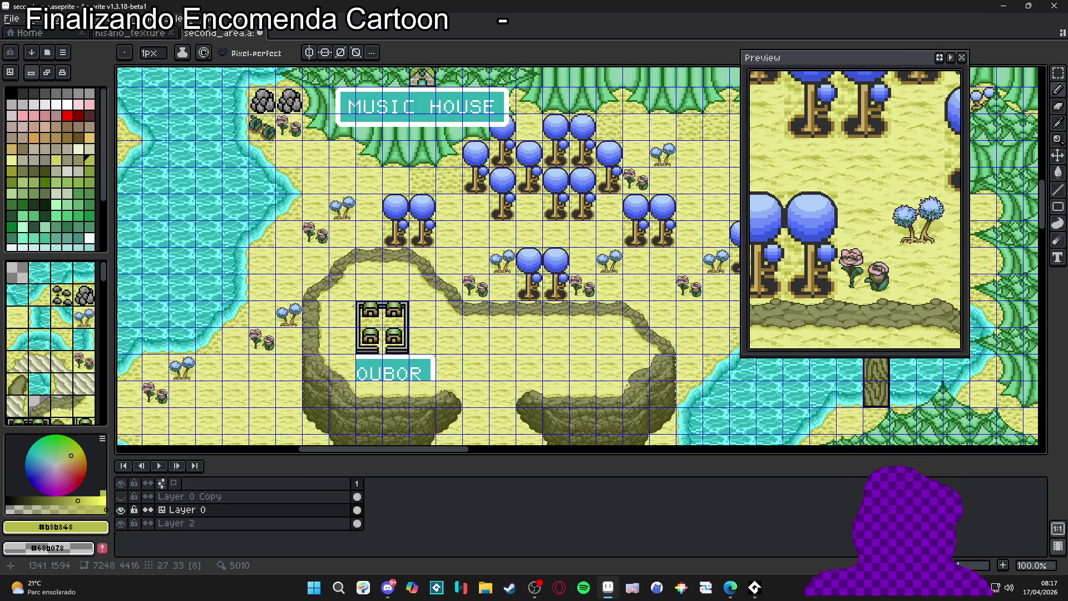
{"action": "scroll", "coordinate": [342, 283], "scroll_direction": "down", "scroll_amount": 1}
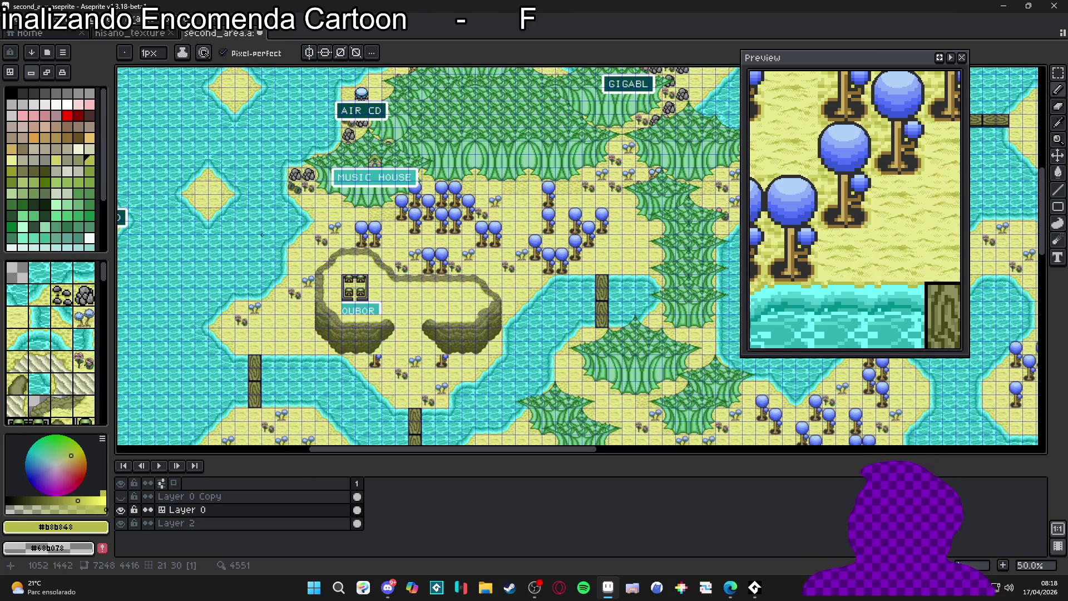
{"action": "scroll", "coordinate": [328, 262], "scroll_direction": "up", "scroll_amount": 1}
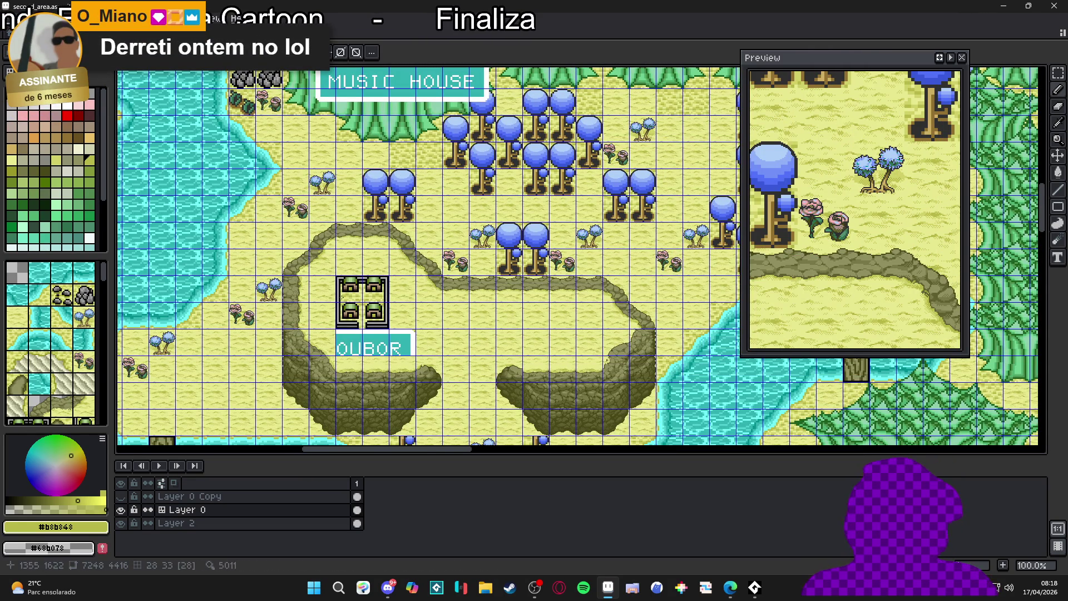
{"action": "scroll", "coordinate": [321, 296], "scroll_direction": "up", "scroll_amount": 5}
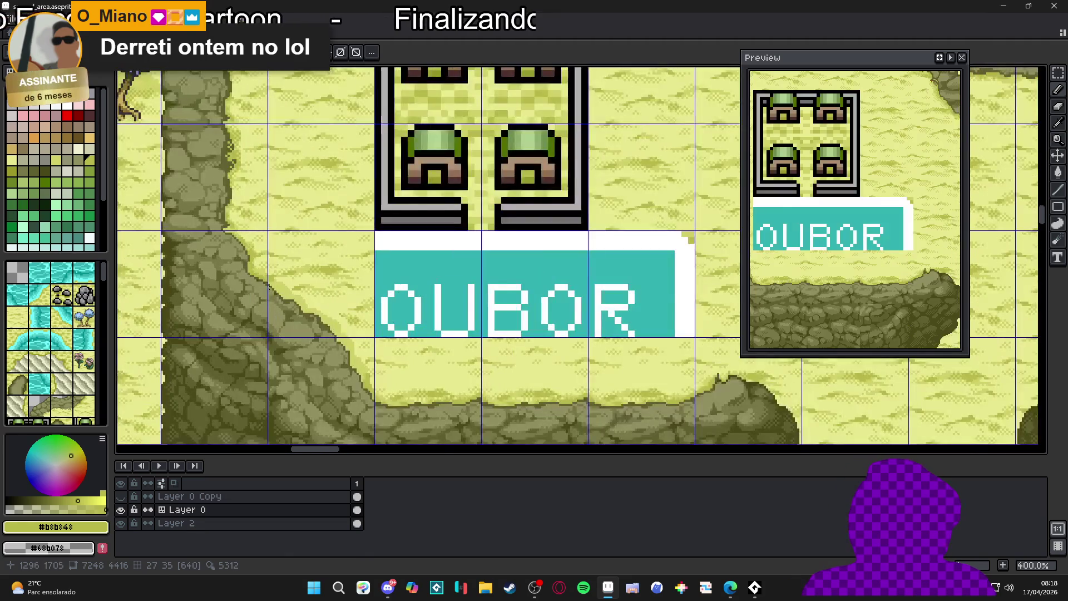
{"action": "scroll", "coordinate": [259, 276], "scroll_direction": "up", "scroll_amount": 4}
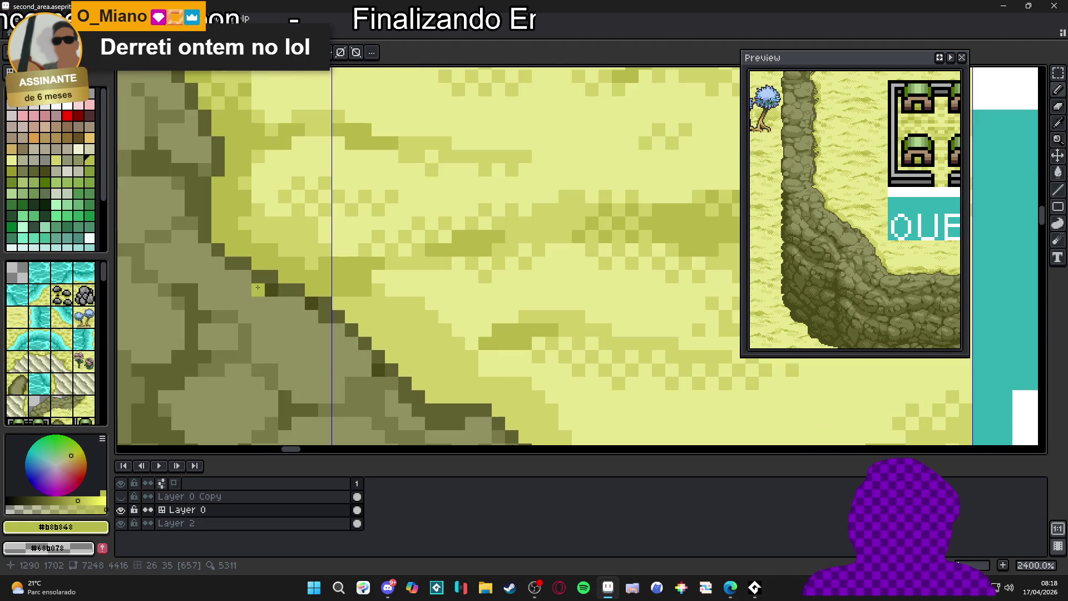
Sample the dark olive #606030, light sand #d0d068 and olive #b8b848 from the cliff.
{"action": "key", "text": "i"}
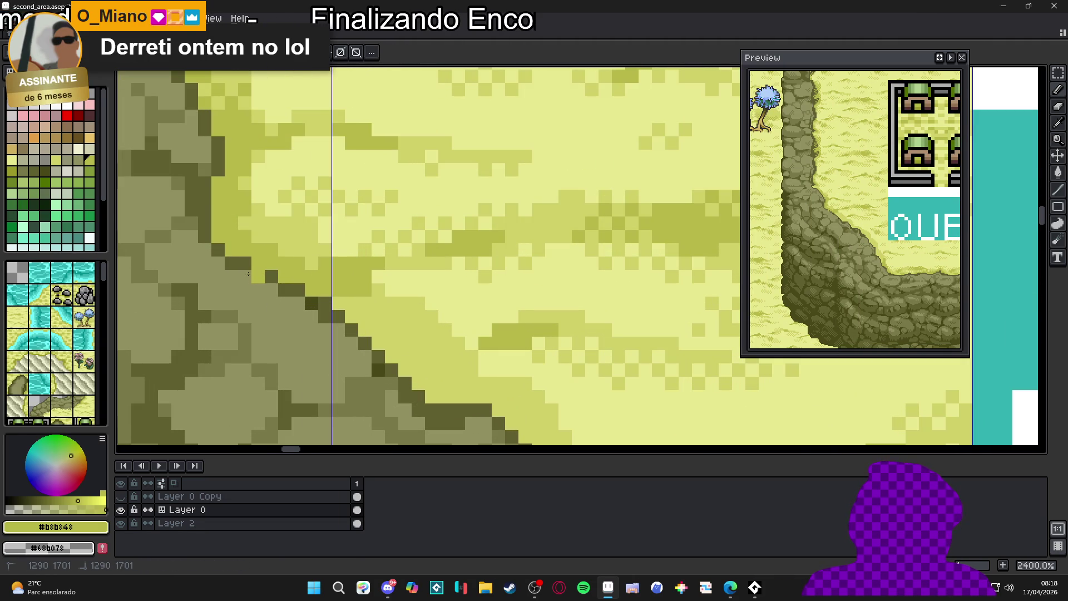
{"action": "left_click", "coordinate": [229, 289]}
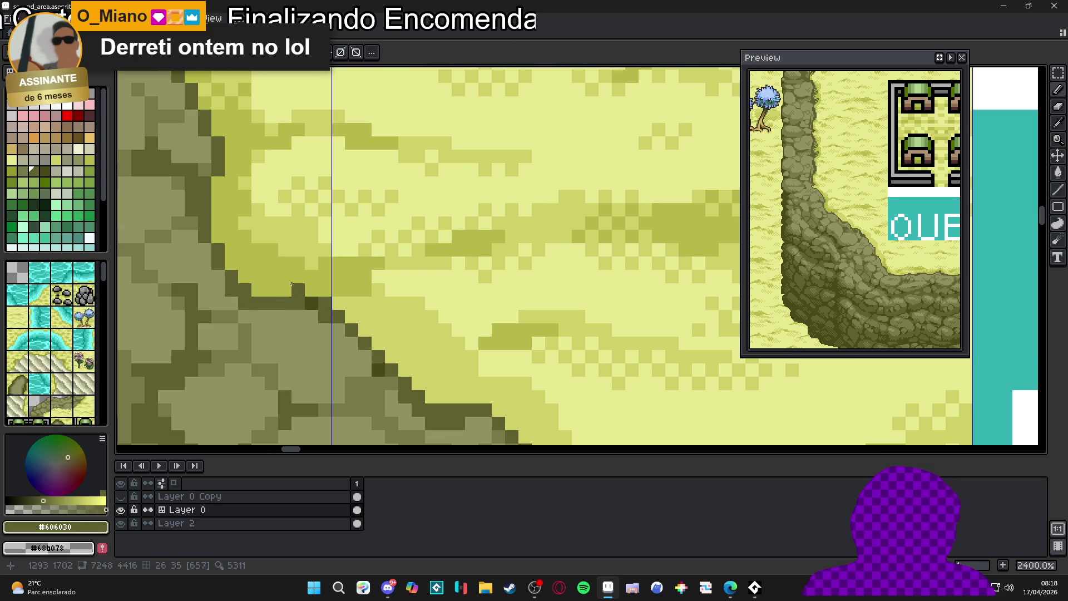
{"action": "scroll", "coordinate": [292, 284], "scroll_direction": "down", "scroll_amount": 2}
{"action": "left_click", "coordinate": [280, 268]}
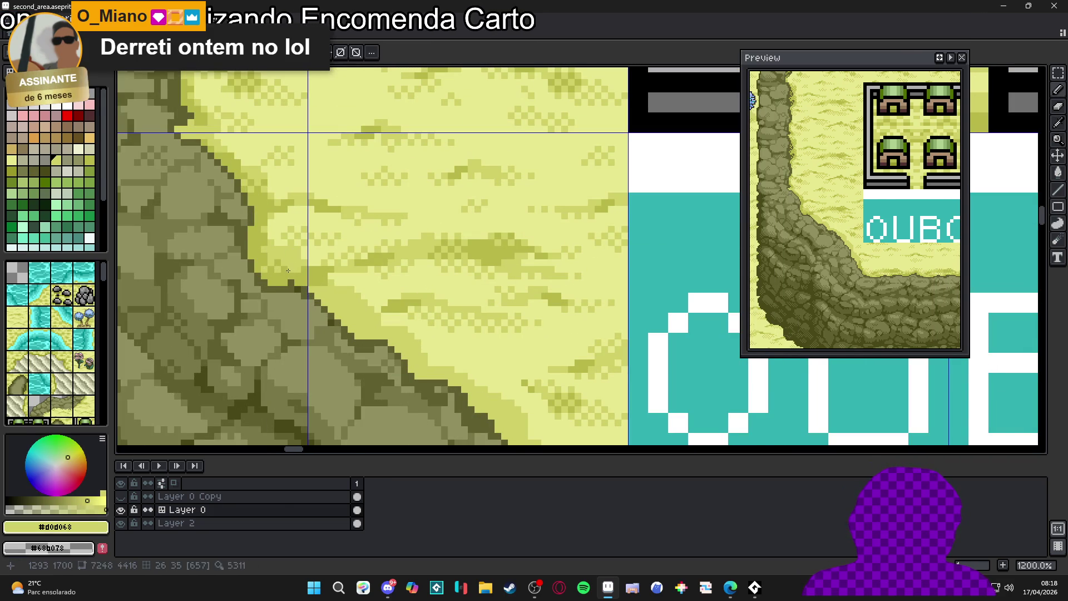
{"action": "scroll", "coordinate": [265, 258], "scroll_direction": "down", "scroll_amount": 3}
{"action": "scroll", "coordinate": [254, 276], "scroll_direction": "up", "scroll_amount": 5}
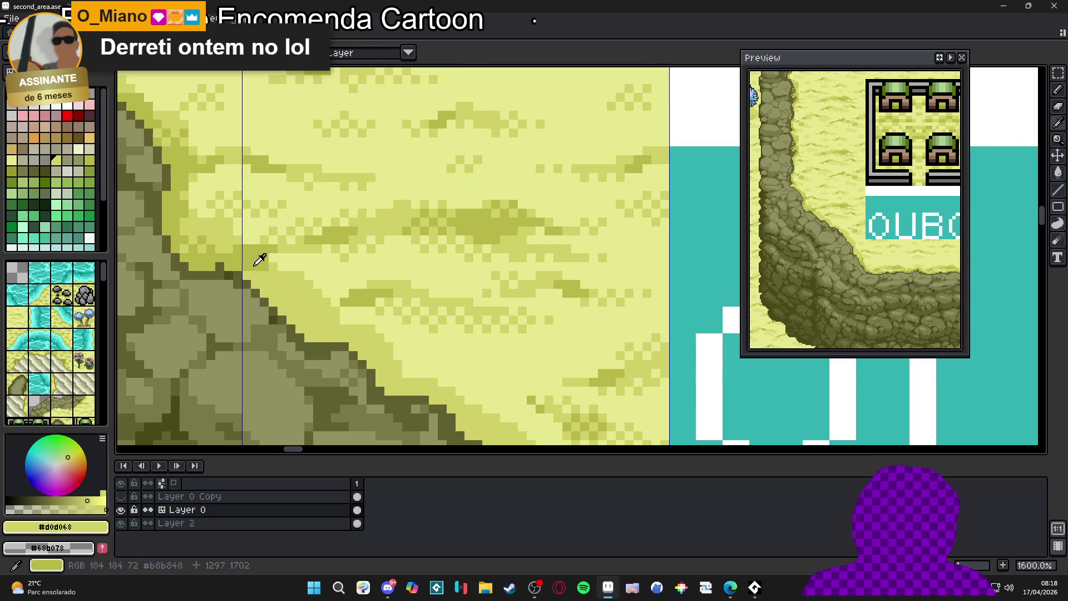
{"action": "left_click", "coordinate": [249, 274], "text": "alt"}
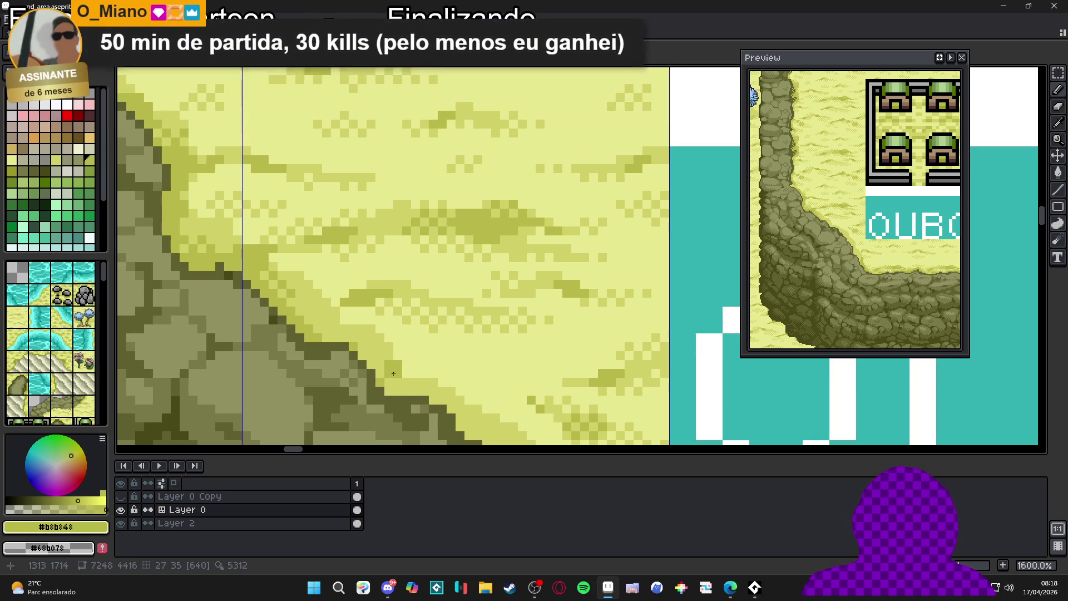
Repaint and darken cliff-rim pixels in olive, including a 2×2 olive block.
{"action": "scroll", "coordinate": [392, 374], "scroll_direction": "left", "scroll_amount": 1}
{"action": "left_click_drag", "start_coordinate": [391, 373], "coordinate": [361, 362]}
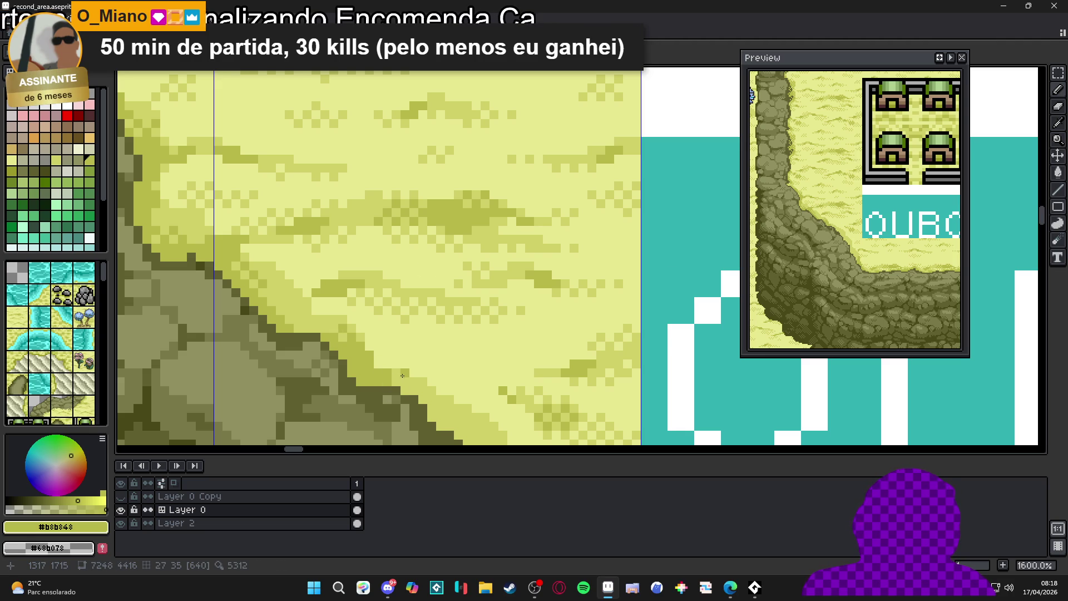
{"action": "scroll", "coordinate": [410, 385], "scroll_direction": "down", "scroll_amount": 4}
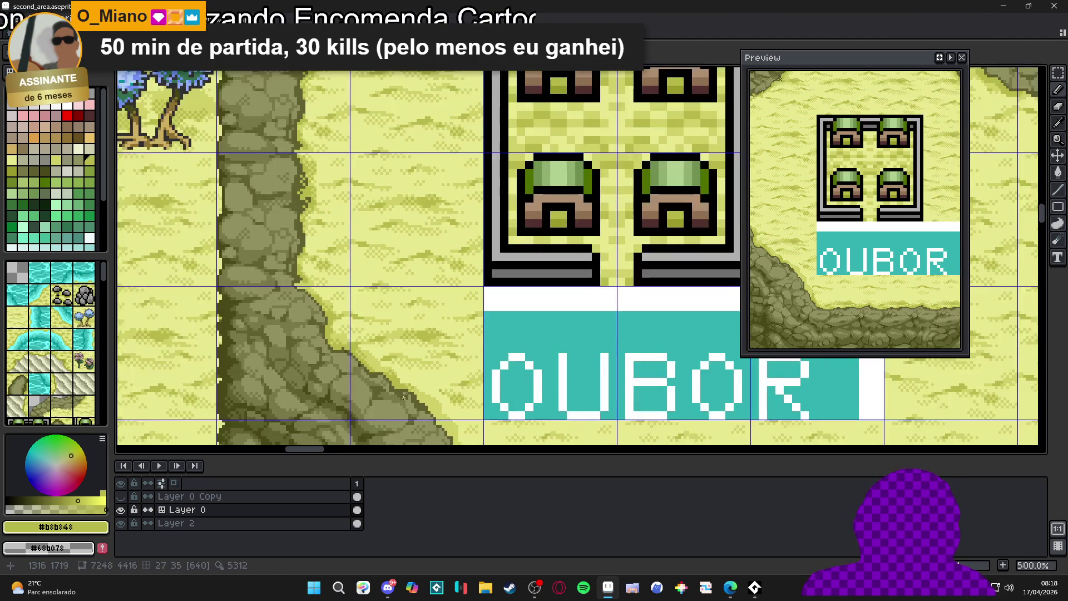
{"action": "scroll", "coordinate": [397, 348], "scroll_direction": "up", "scroll_amount": 6}
{"action": "left_click", "coordinate": [404, 346]}
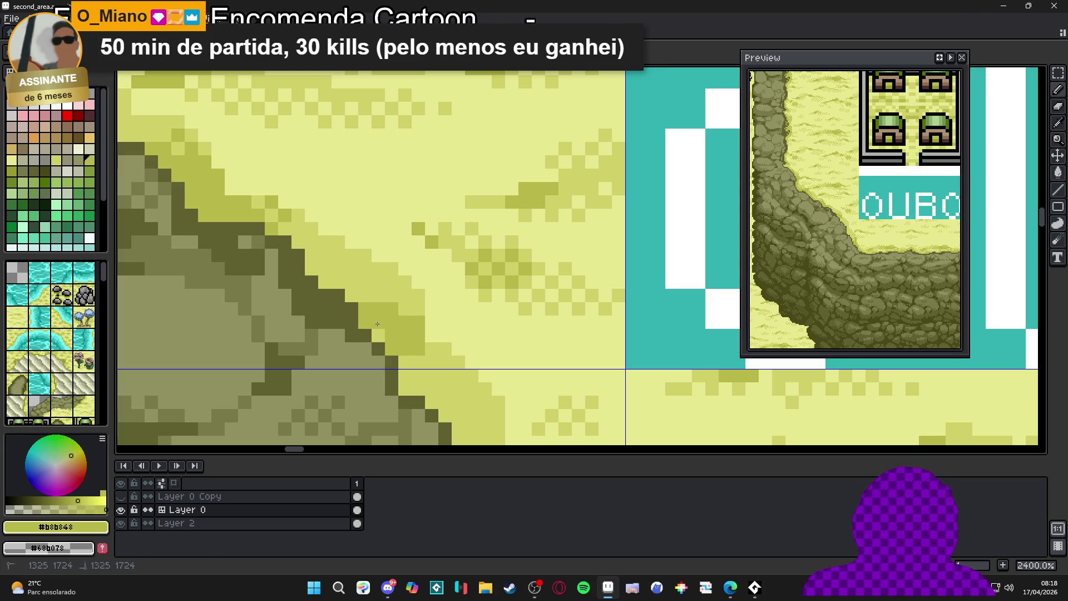
{"action": "left_click_drag", "start_coordinate": [406, 309], "coordinate": [398, 297]}
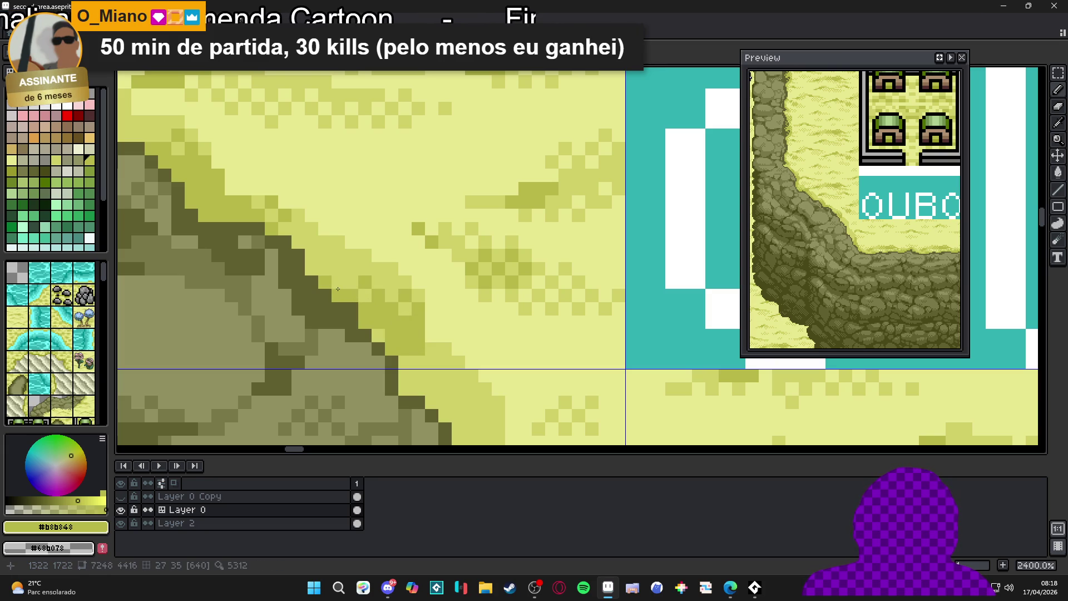
{"action": "left_click", "coordinate": [325, 263]}
Move to a lower stretch of the cliff edge, ready to sample more colours.
{"action": "scroll", "coordinate": [325, 264], "scroll_direction": "down", "scroll_amount": 7}
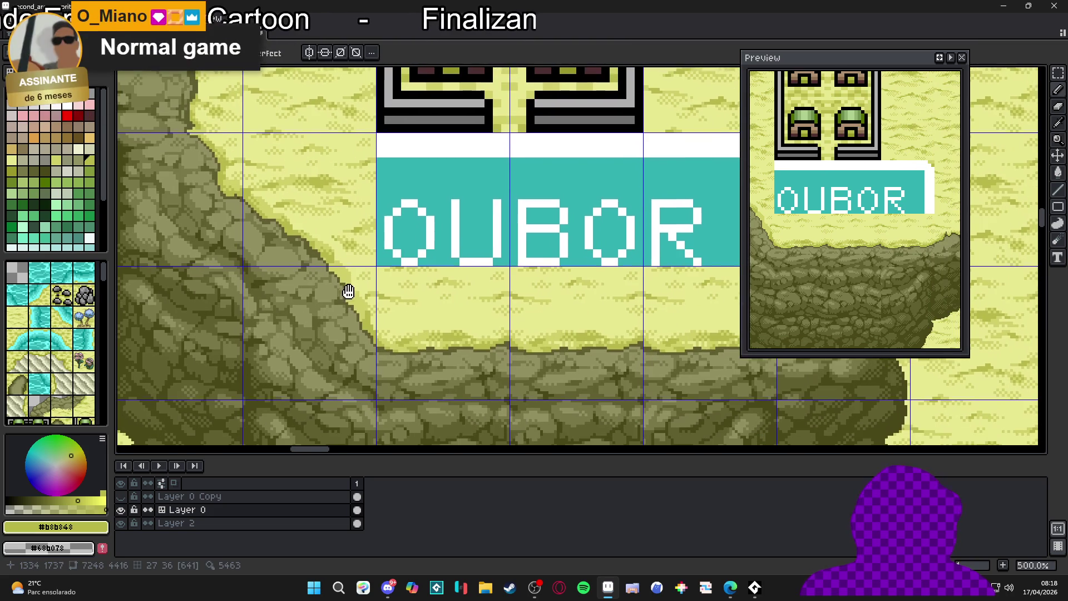
{"action": "scroll", "coordinate": [362, 306], "scroll_direction": "up", "scroll_amount": 4}
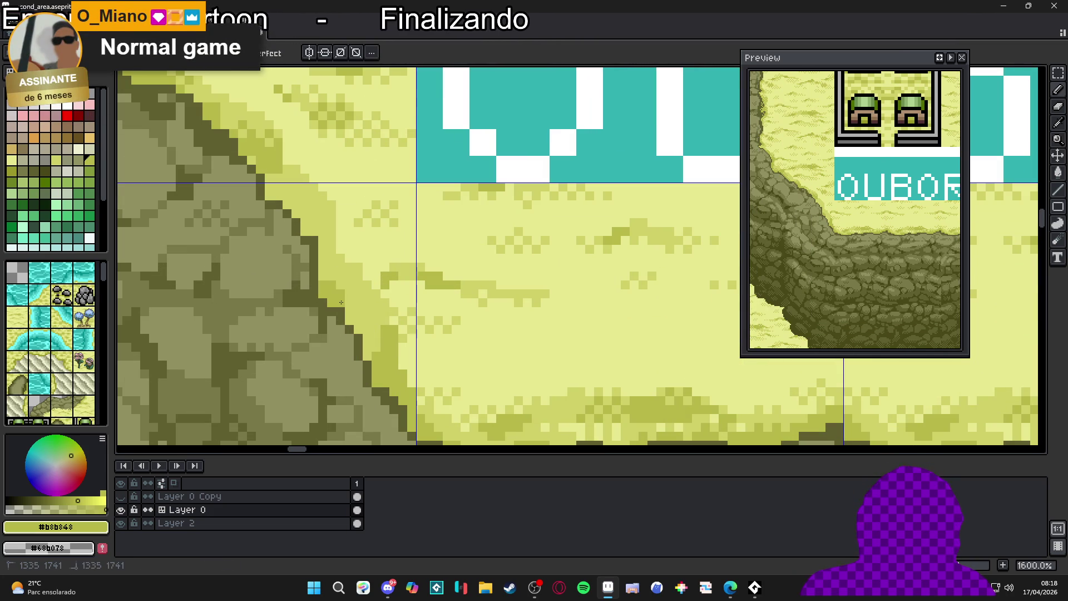
{"action": "mouse_move", "coordinate": [341, 279]}
{"action": "left_mouse_down"}
{"action": "mouse_move", "coordinate": [348, 305]}
{"action": "mouse_move", "coordinate": [360, 305]}
{"action": "left_mouse_up"}
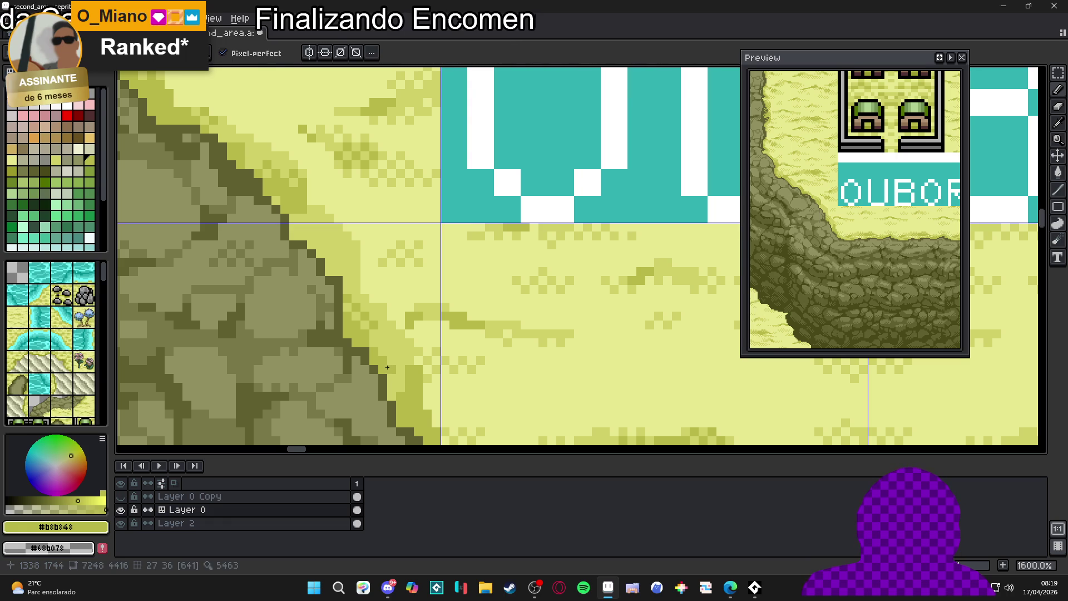
{"action": "scroll", "coordinate": [387, 368], "scroll_direction": "down", "scroll_amount": 6}
{"action": "scroll", "coordinate": [389, 373], "scroll_direction": "up", "scroll_amount": 3}
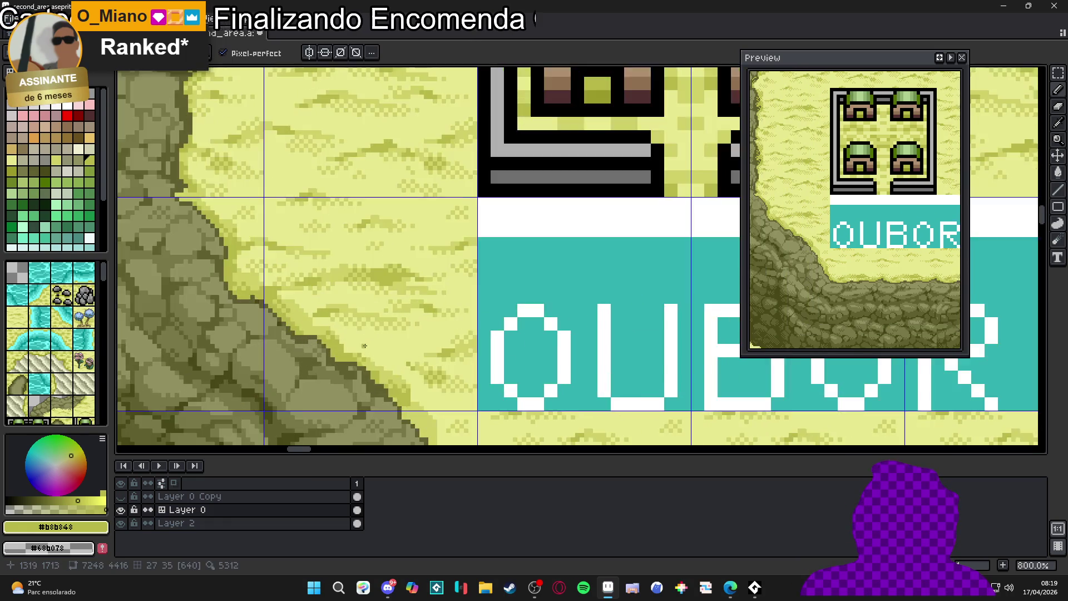
{"action": "scroll", "coordinate": [356, 334], "scroll_direction": "up", "scroll_amount": 1}
{"action": "scroll", "coordinate": [345, 328], "scroll_direction": "down", "scroll_amount": 1}
{"action": "scroll", "coordinate": [328, 314], "scroll_direction": "up", "scroll_amount": 2}
{"action": "key", "text": "alt"}
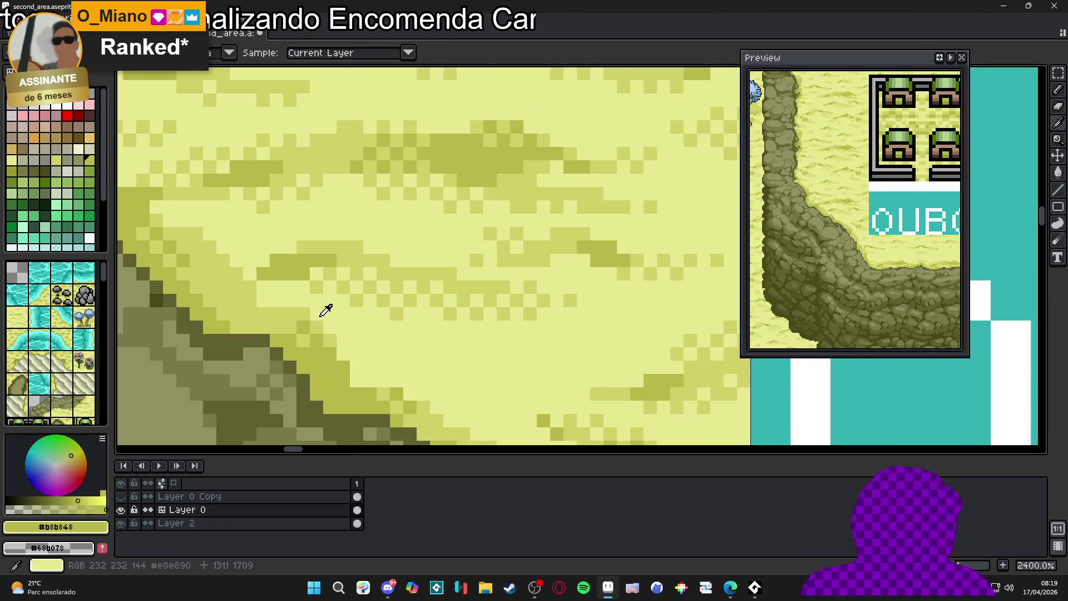
Sample the pale sand #e8e890, then the darker sand shade #b8b848 from the map.
{"action": "left_click", "coordinate": [325, 310], "text": "alt"}
{"action": "scroll", "coordinate": [312, 314], "scroll_direction": "down", "scroll_amount": 2}
{"action": "scroll", "coordinate": [298, 317], "scroll_direction": "up", "scroll_amount": 2}
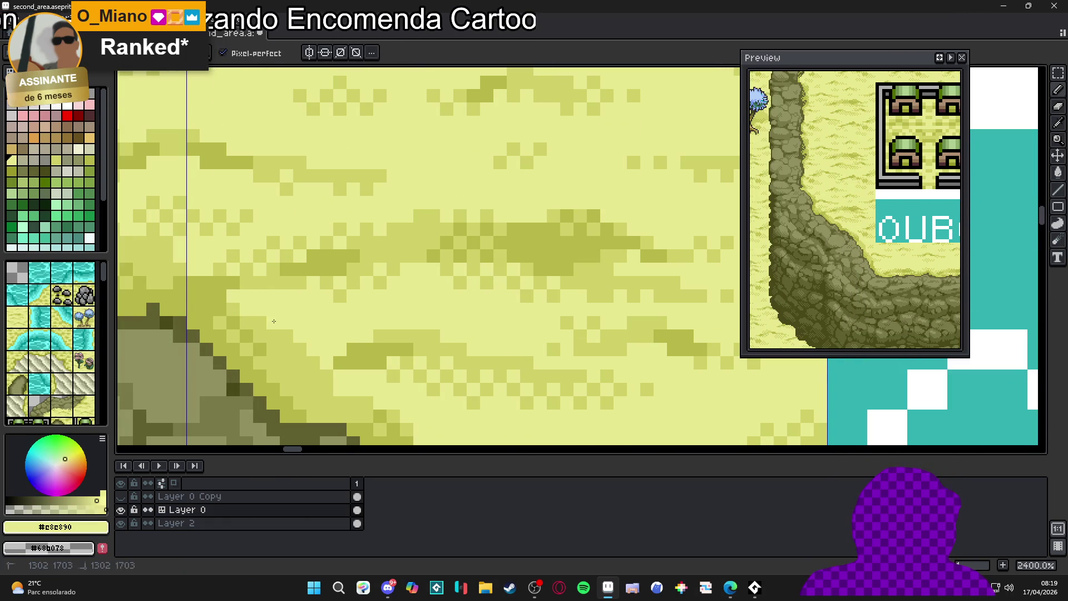
{"action": "scroll", "coordinate": [274, 320], "scroll_direction": "down", "scroll_amount": 8}
{"action": "scroll", "coordinate": [367, 342], "scroll_direction": "up", "scroll_amount": 7}
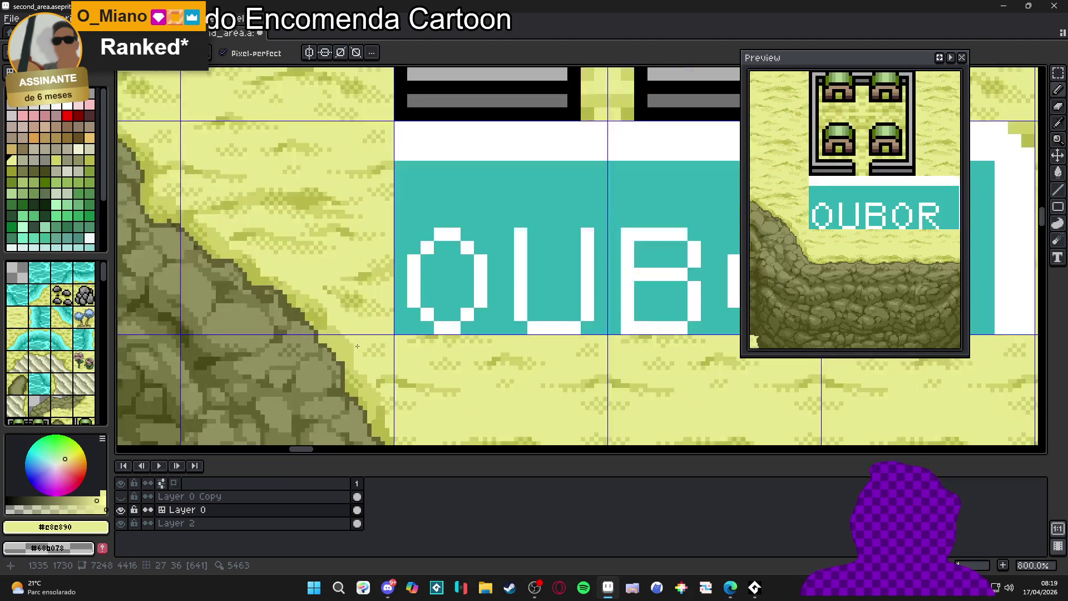
{"action": "key", "text": "alt"}
{"action": "left_click", "coordinate": [344, 426], "text": "alt"}
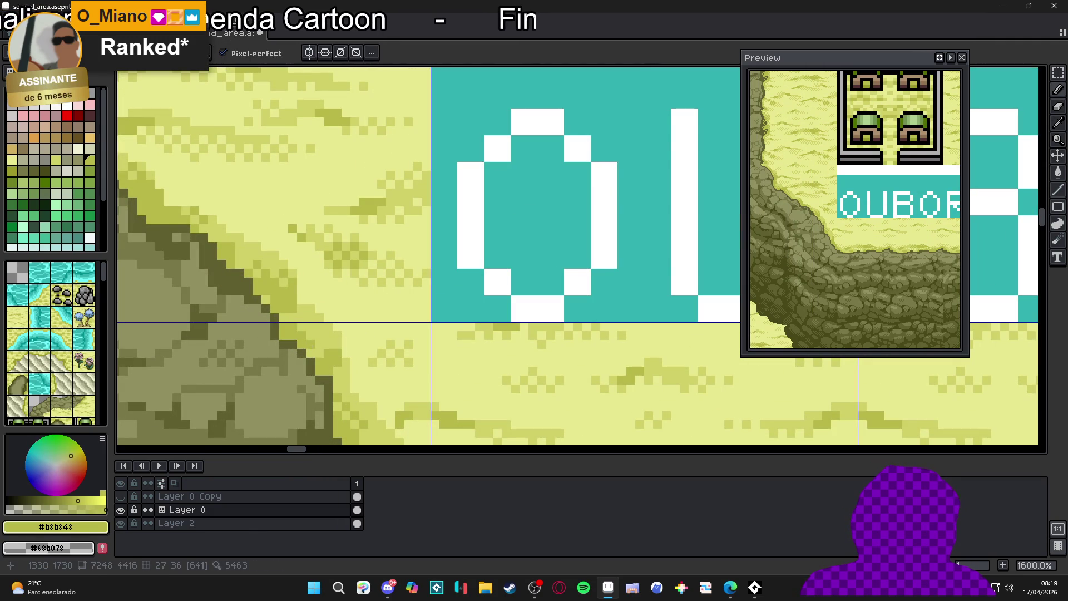
{"action": "scroll", "coordinate": [328, 344], "scroll_direction": "down", "scroll_amount": 4}
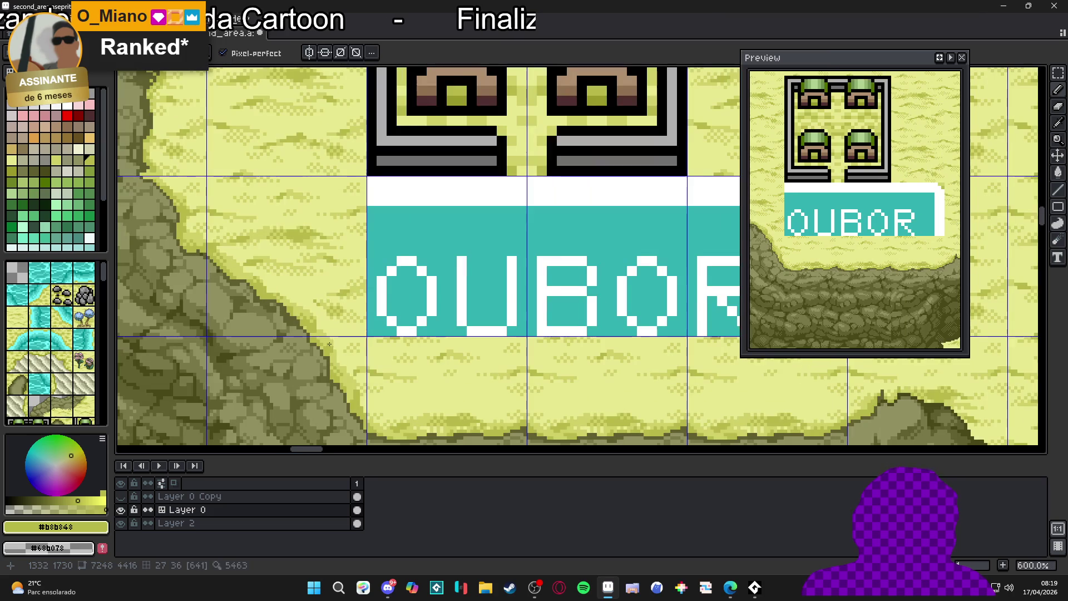
{"action": "scroll", "coordinate": [356, 378], "scroll_direction": "up", "scroll_amount": 4}
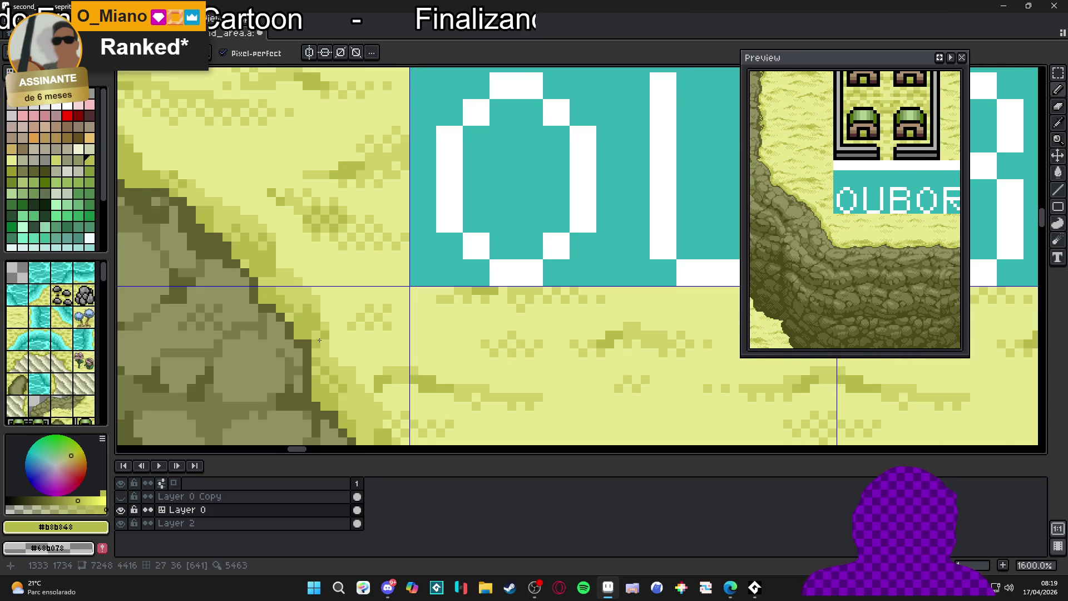
{"action": "scroll", "coordinate": [319, 340], "scroll_direction": "down", "scroll_amount": 2}
{"action": "scroll", "coordinate": [334, 378], "scroll_direction": "up", "scroll_amount": 5}
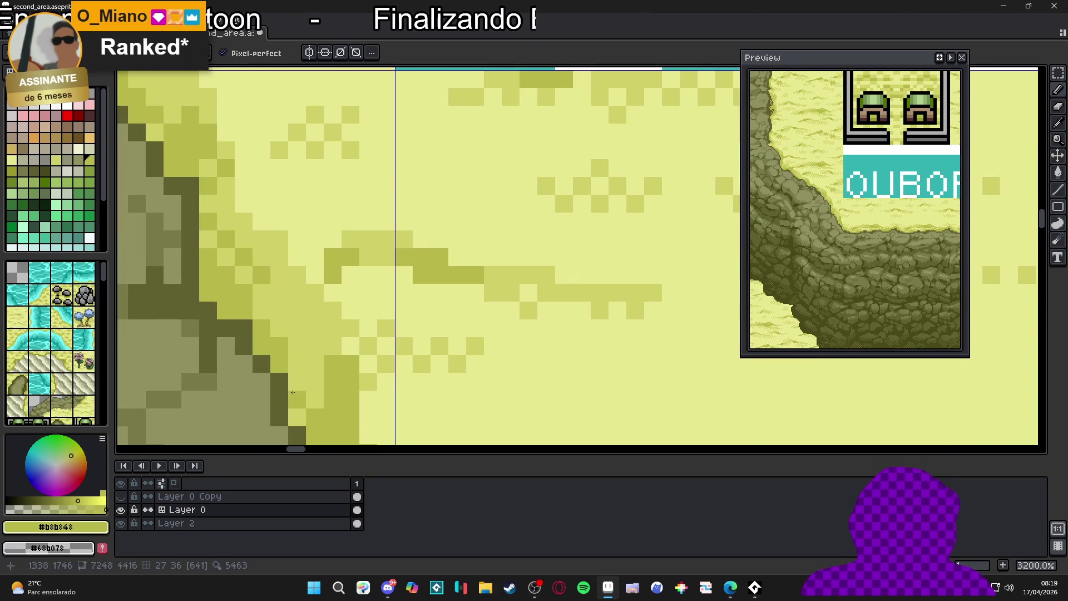
{"action": "scroll", "coordinate": [312, 381], "scroll_direction": "down", "scroll_amount": 8}
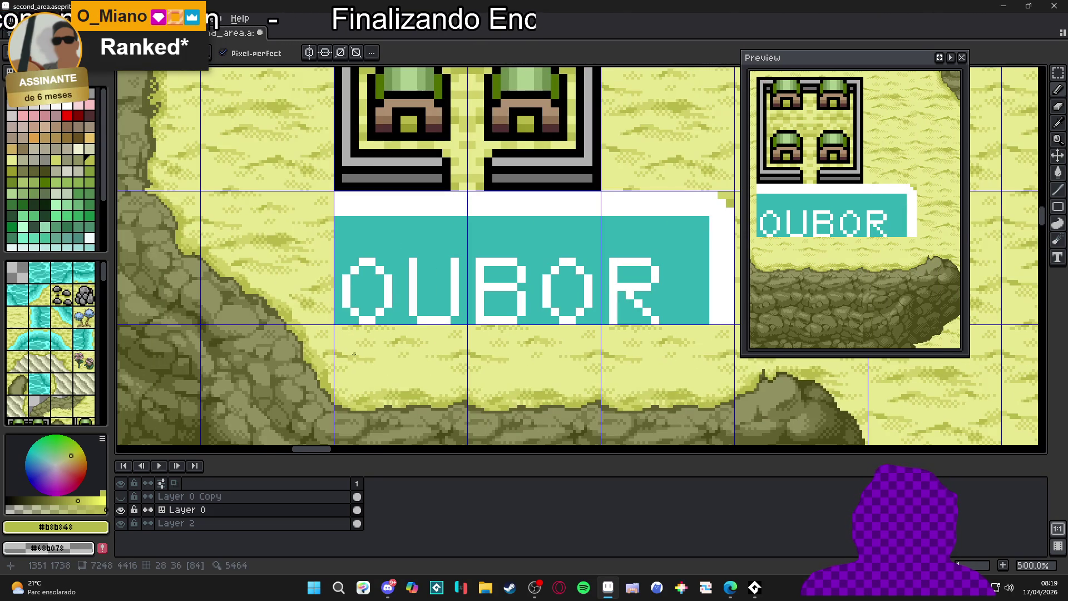
{"action": "scroll", "coordinate": [354, 354], "scroll_direction": "up", "scroll_amount": 5}
Make the lighter sand colour #d0d068 the drawing colour.
{"action": "left_click", "coordinate": [295, 311], "text": "alt"}
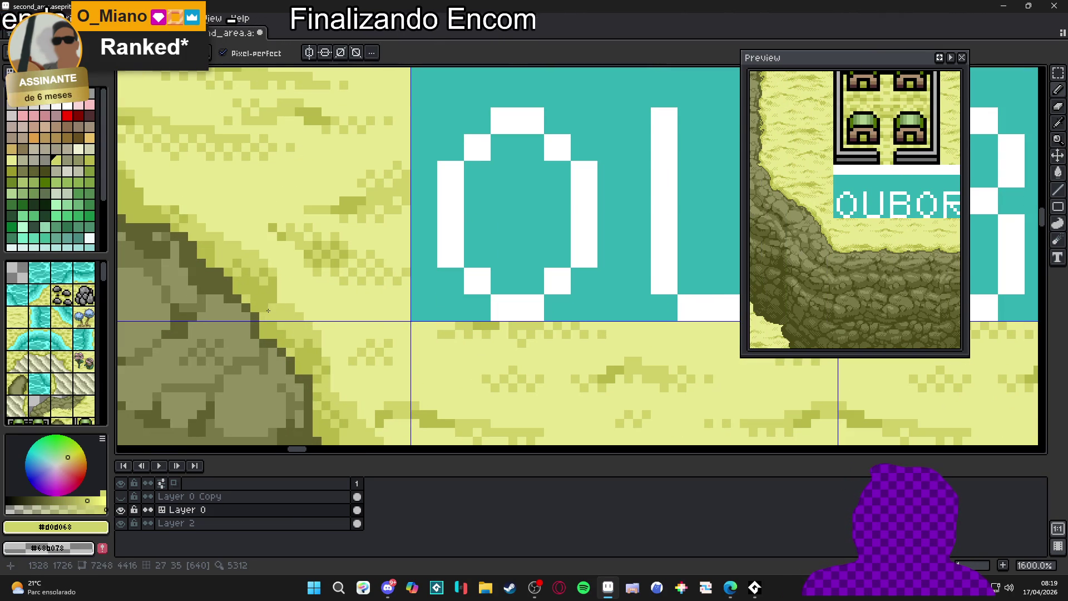
{"action": "scroll", "coordinate": [268, 310], "scroll_direction": "down", "scroll_amount": 7}
{"action": "scroll", "coordinate": [304, 340], "scroll_direction": "up", "scroll_amount": 12}
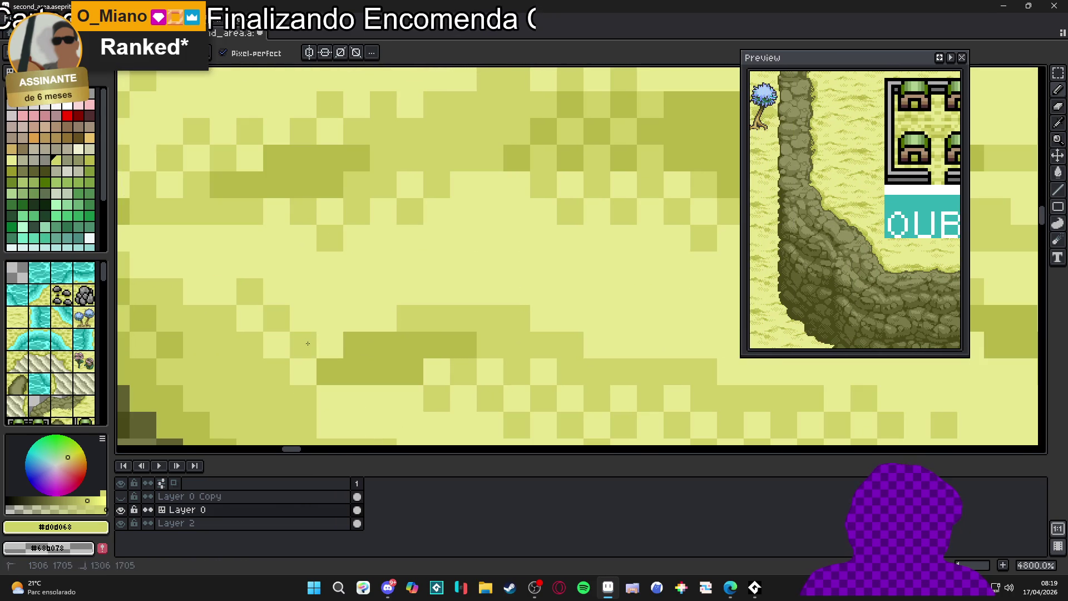
{"action": "scroll", "coordinate": [304, 302], "scroll_direction": "down", "scroll_amount": 5}
{"action": "scroll", "coordinate": [278, 295], "scroll_direction": "up", "scroll_amount": 4}
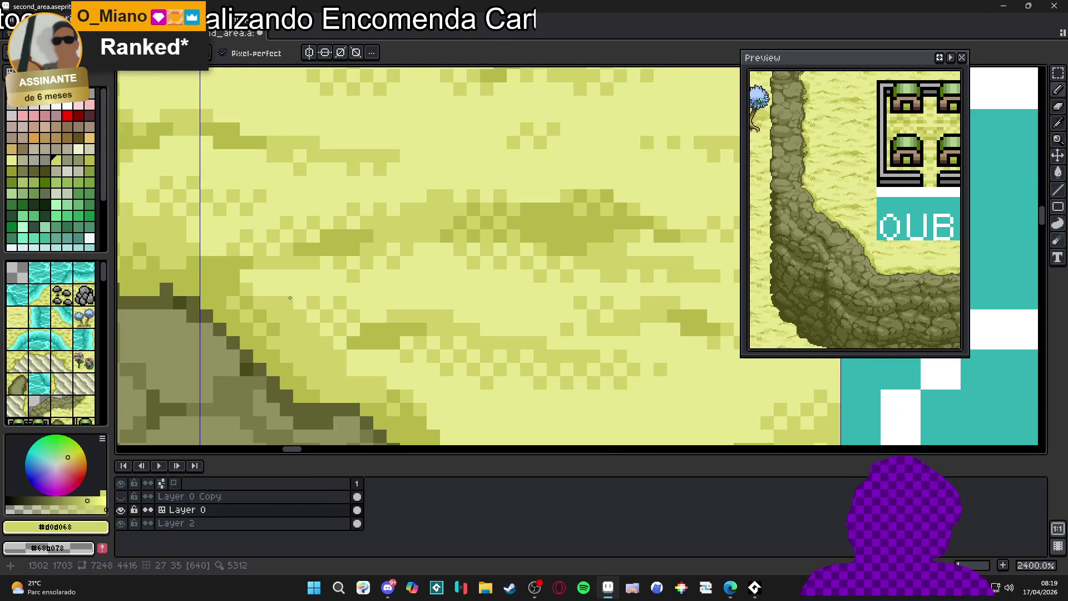
{"action": "scroll", "coordinate": [259, 290], "scroll_direction": "down", "scroll_amount": 4}
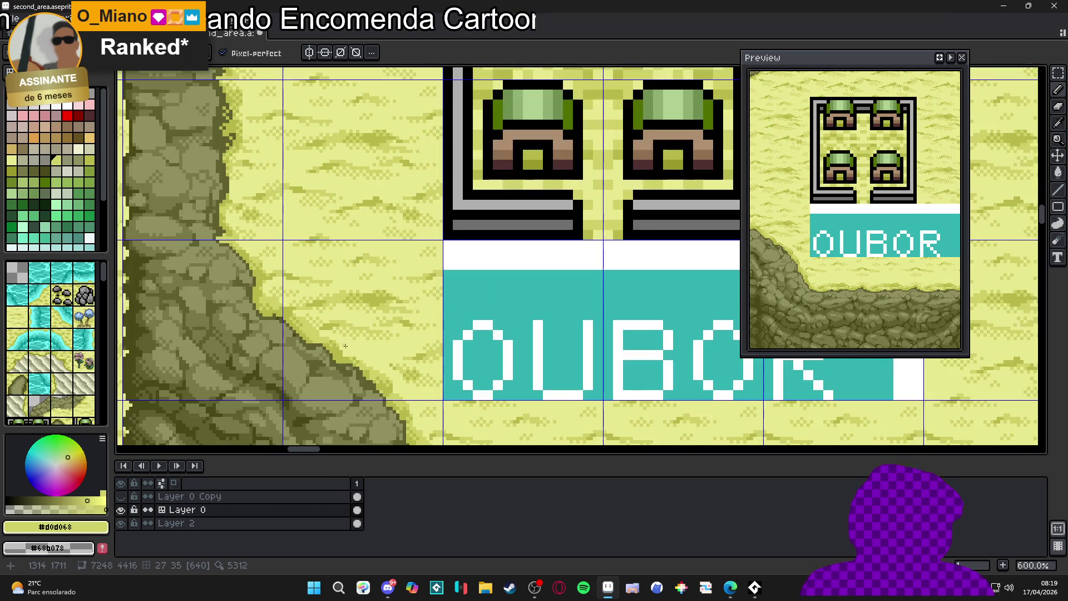
{"action": "scroll", "coordinate": [302, 252], "scroll_direction": "up", "scroll_amount": 4}
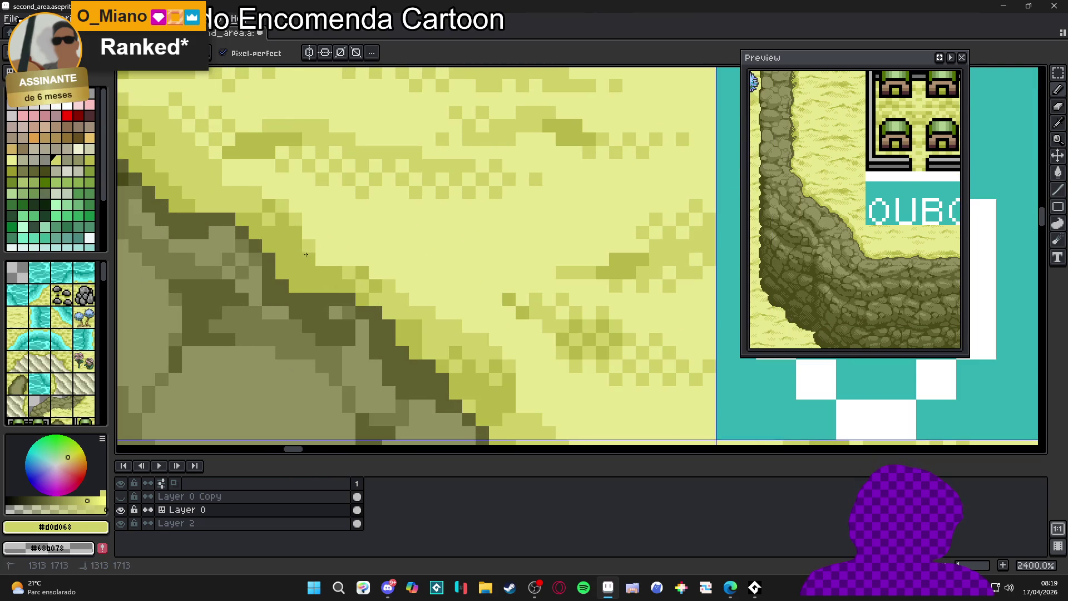
{"action": "scroll", "coordinate": [305, 254], "scroll_direction": "down", "scroll_amount": 5}
Save second_area.aseprite and zoom around the touched-up cliff rim.
{"action": "key", "text": "ctrl+s"}
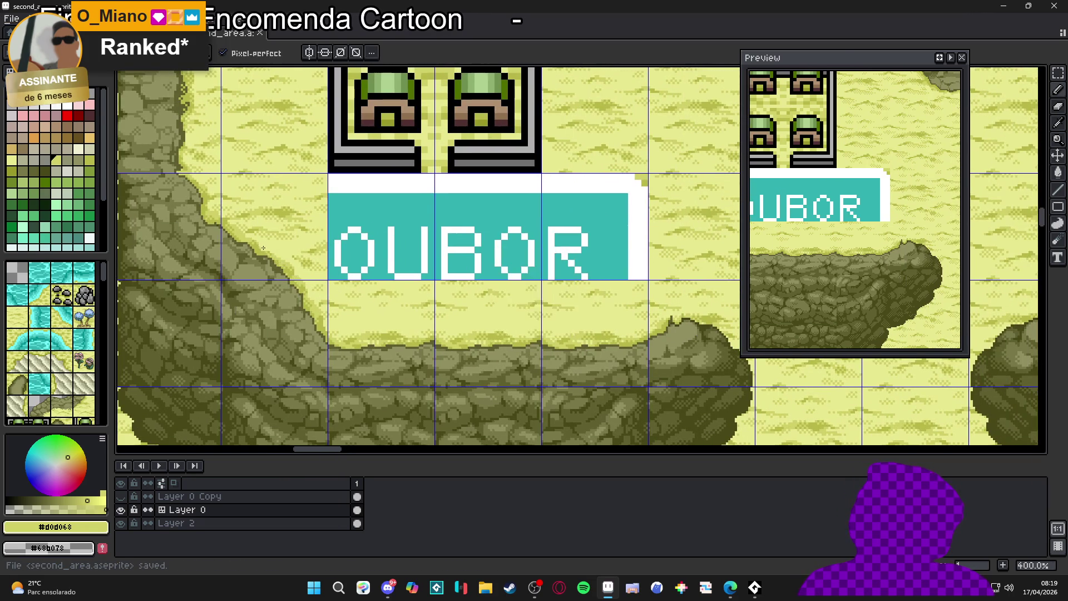
{"action": "scroll", "coordinate": [263, 248], "scroll_direction": "up", "scroll_amount": 5}
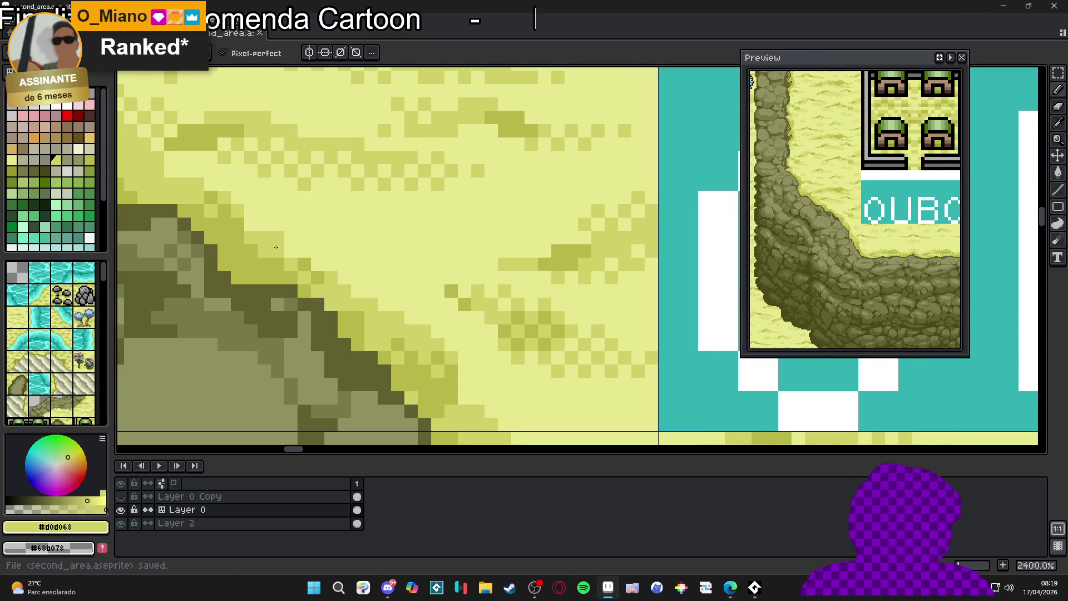
{"action": "scroll", "coordinate": [310, 279], "scroll_direction": "down", "scroll_amount": 4}
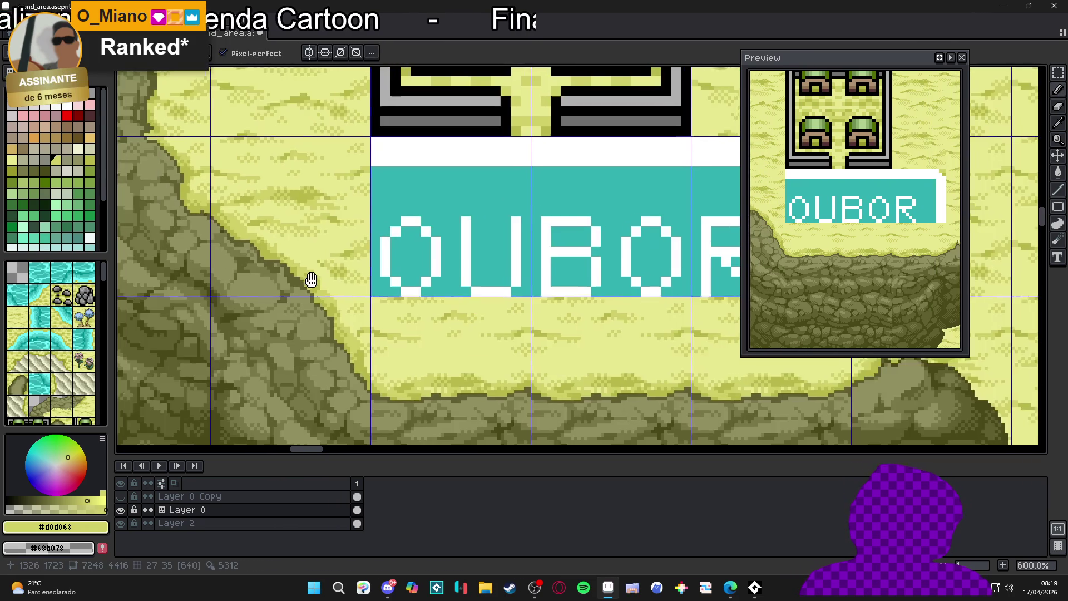
{"action": "scroll", "coordinate": [311, 280], "scroll_direction": "down", "scroll_amount": 4}
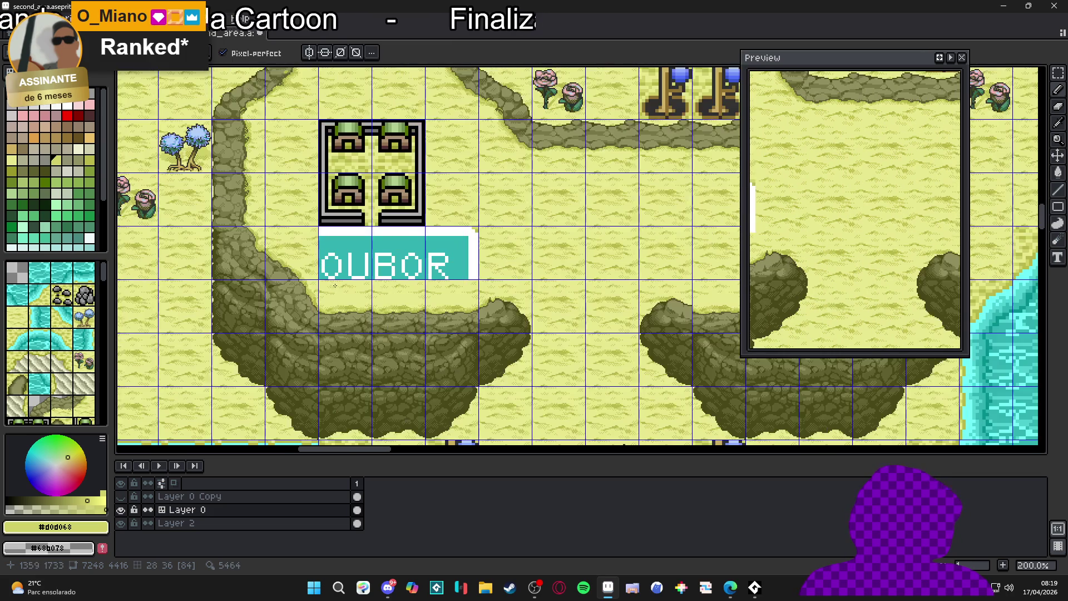
{"action": "scroll", "coordinate": [284, 262], "scroll_direction": "up", "scroll_amount": 6}
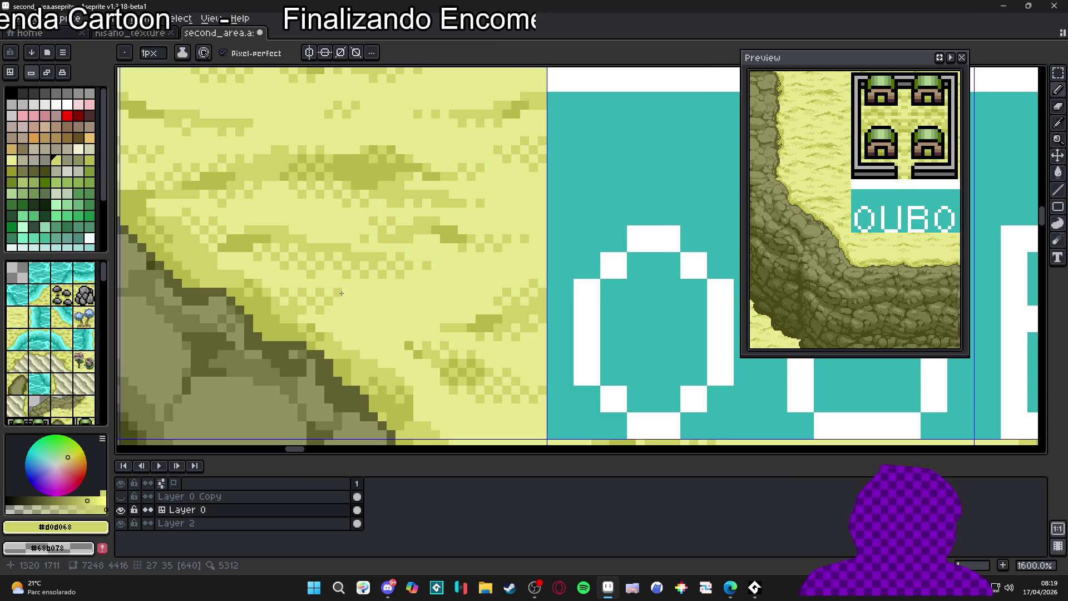
{"action": "scroll", "coordinate": [342, 293], "scroll_direction": "down", "scroll_amount": 6}
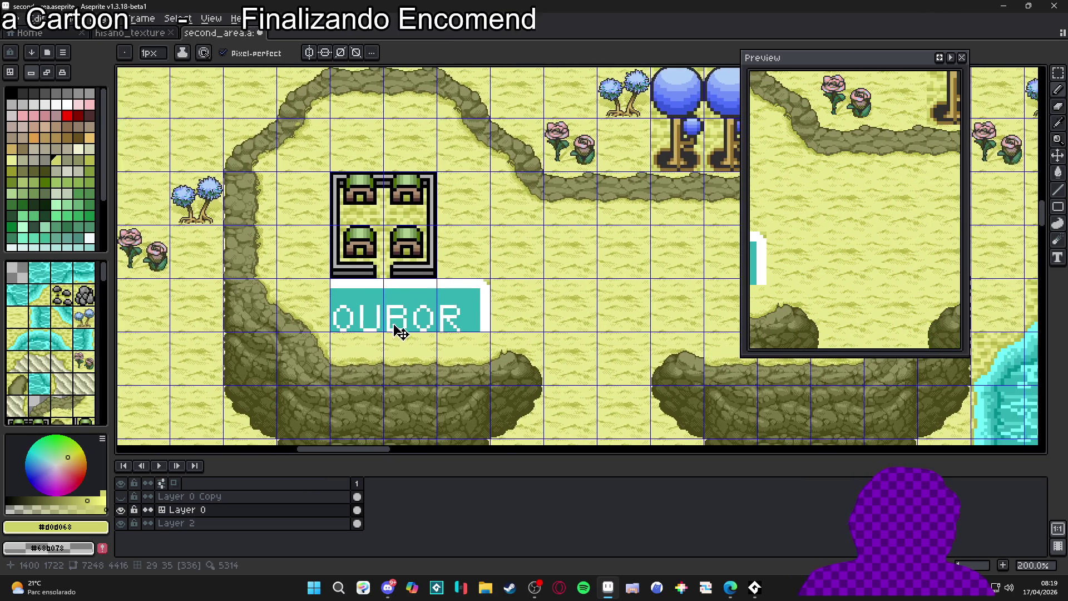
{"action": "scroll", "coordinate": [400, 332], "scroll_direction": "down", "scroll_amount": 2}
{"action": "scroll", "coordinate": [378, 324], "scroll_direction": "up", "scroll_amount": 2}
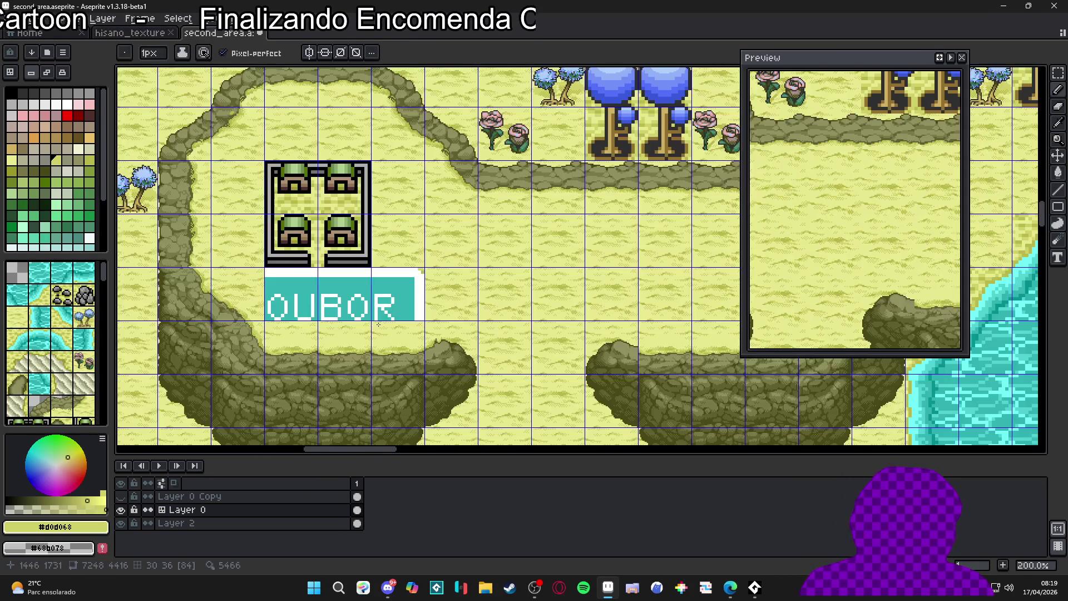
{"action": "left_click_drag", "start_coordinate": [378, 324], "coordinate": [365, 324]}
{"action": "scroll", "coordinate": [286, 293], "scroll_direction": "up", "scroll_amount": 7}
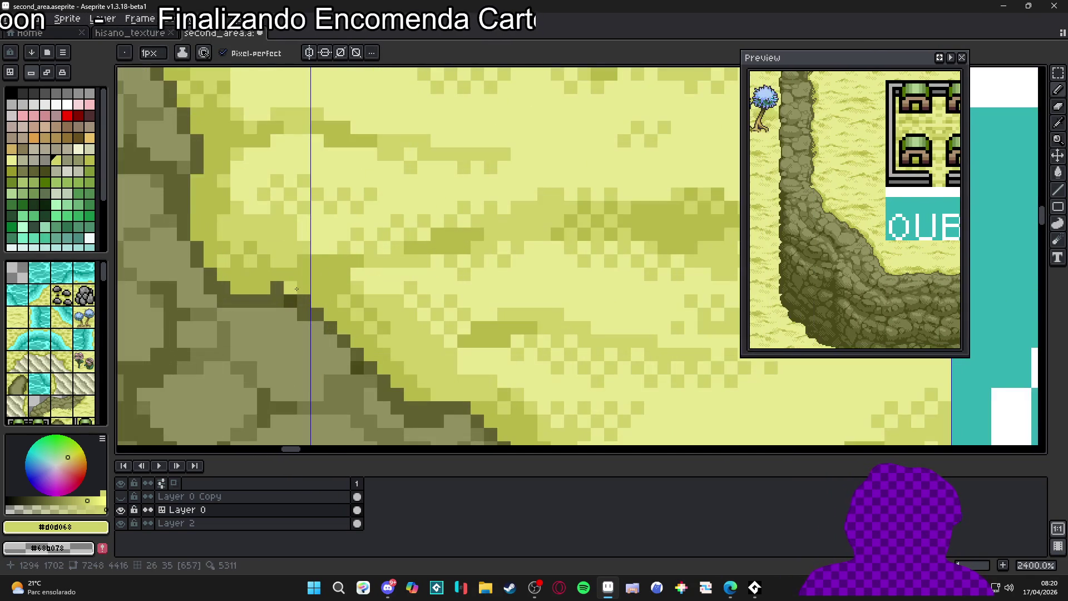
{"action": "scroll", "coordinate": [287, 293], "scroll_direction": "up", "scroll_amount": 3}
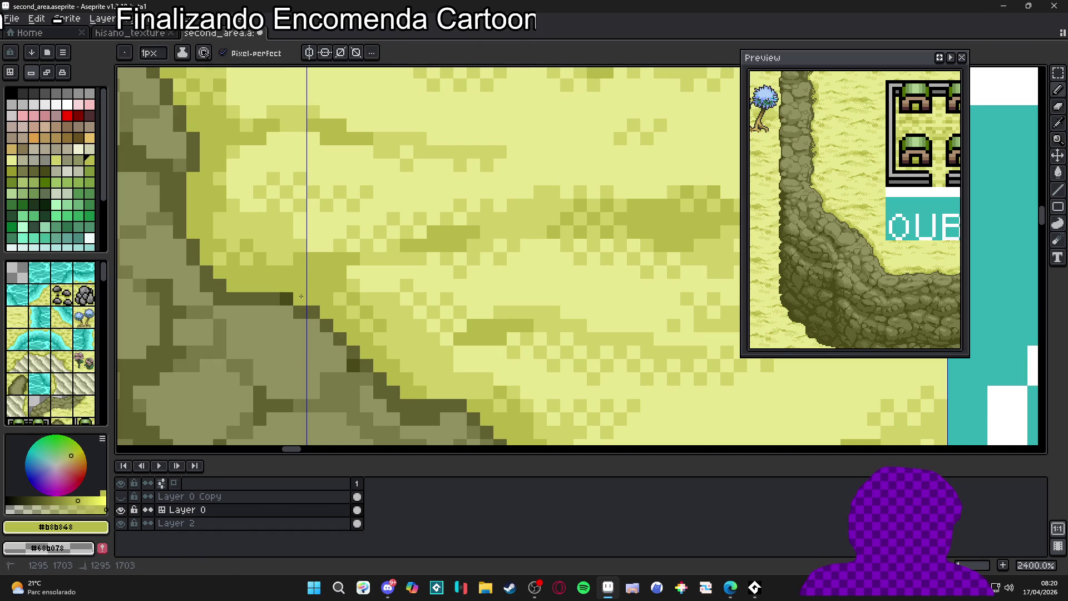
{"action": "scroll", "coordinate": [306, 303], "scroll_direction": "down", "scroll_amount": 10}
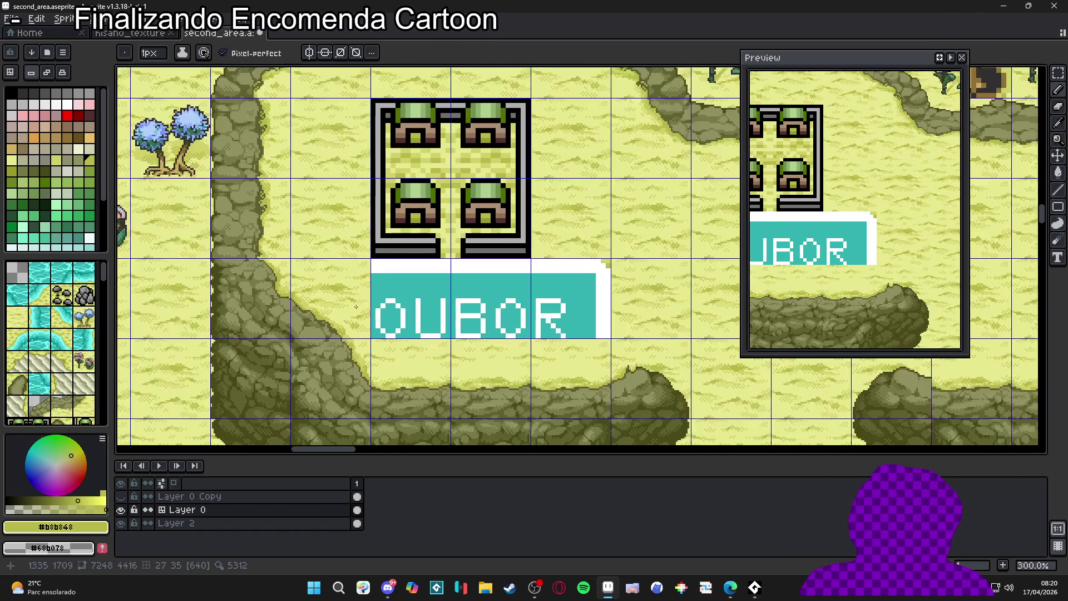
{"action": "scroll", "coordinate": [343, 309], "scroll_direction": "down", "scroll_amount": 1}
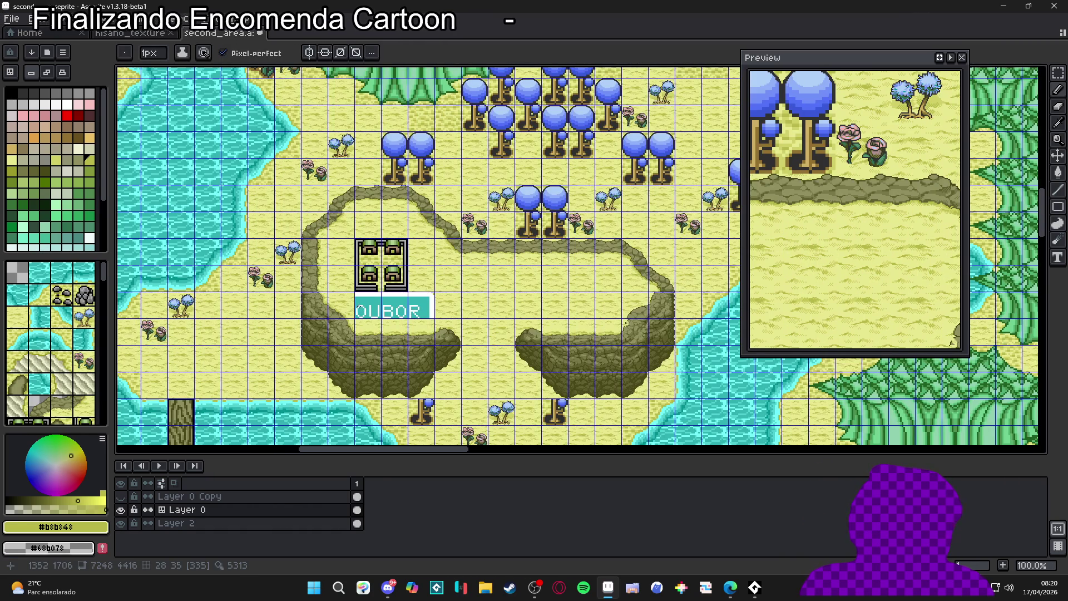
{"action": "scroll", "coordinate": [333, 301], "scroll_direction": "up", "scroll_amount": 1}
{"action": "key", "text": "ctrl+apostrophe"}
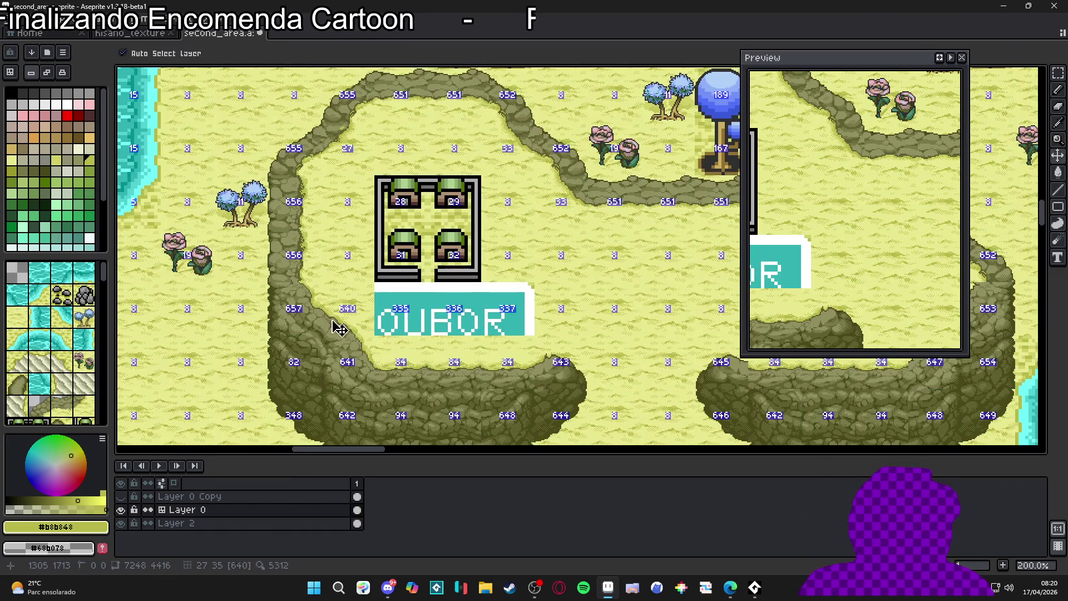
{"action": "scroll", "coordinate": [330, 345], "scroll_direction": "down", "scroll_amount": 1}
{"action": "left_click_drag", "start_coordinate": [514, 329], "coordinate": [274, 293]}
{"action": "scroll", "coordinate": [358, 303], "scroll_direction": "down", "scroll_amount": 1}
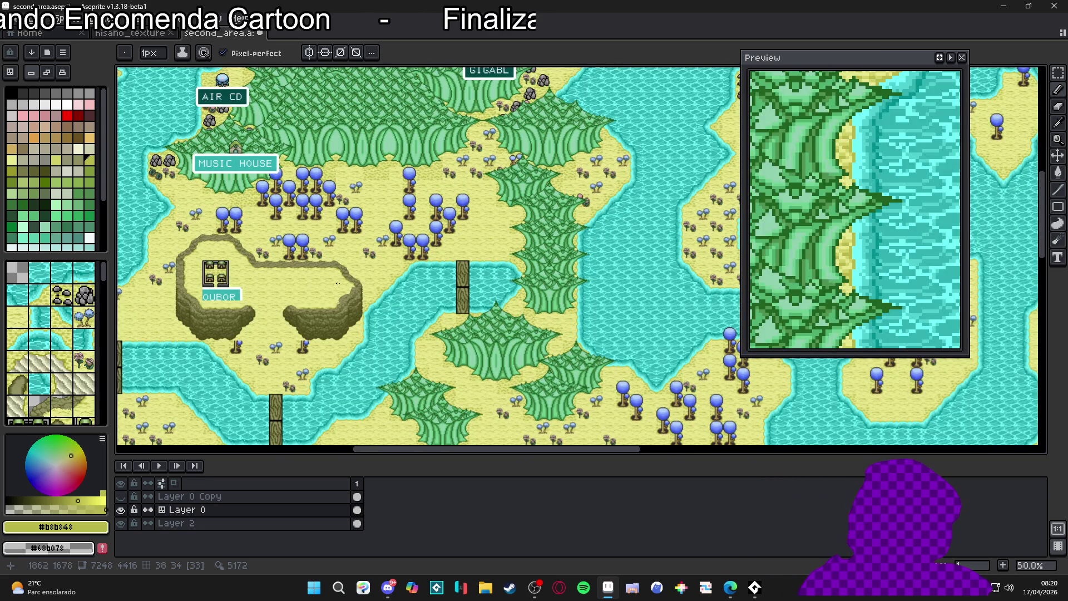
{"action": "scroll", "coordinate": [334, 292], "scroll_direction": "up", "scroll_amount": 4}
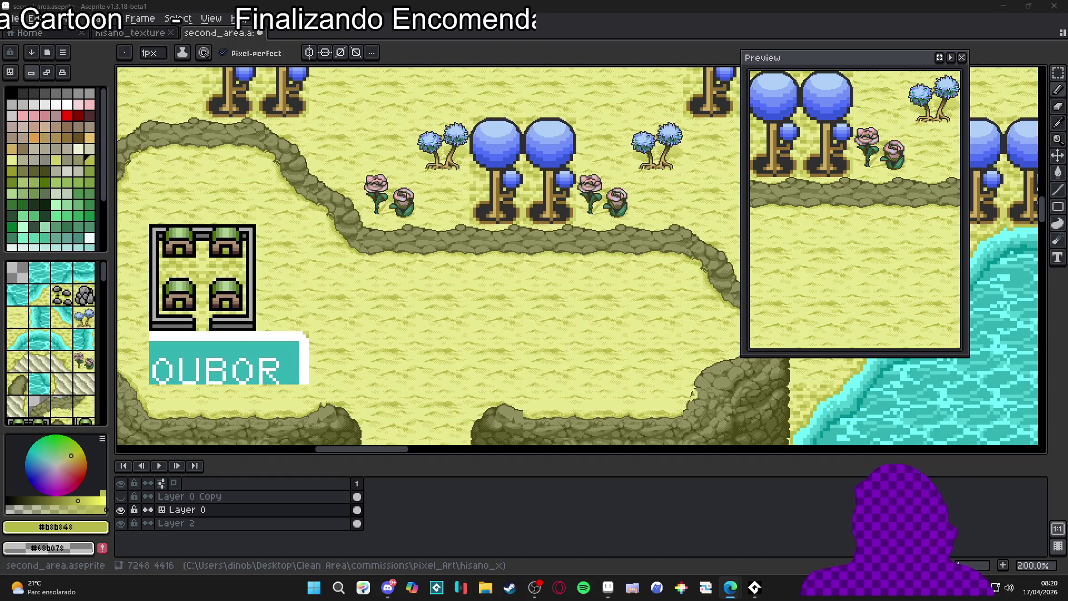
{"action": "mouse_move", "coordinate": [364, 331]}
{"action": "left_mouse_down"}
{"action": "mouse_move", "coordinate": [389, 286]}
{"action": "mouse_move", "coordinate": [428, 267]}
{"action": "left_mouse_up"}
{"action": "scroll", "coordinate": [286, 344], "scroll_direction": "up", "scroll_amount": 2}
{"action": "scroll", "coordinate": [287, 342], "scroll_direction": "up", "scroll_amount": 4}
{"action": "scroll", "coordinate": [287, 342], "scroll_direction": "down", "scroll_amount": 4}
{"action": "scroll", "coordinate": [326, 352], "scroll_direction": "down", "scroll_amount": 2}
Near the OUBOR sign, add a pixel of the dark cliff outline colour to the rim.
{"action": "left_click_drag", "start_coordinate": [259, 324], "coordinate": [326, 351]}
{"action": "scroll", "coordinate": [326, 351], "scroll_direction": "up", "scroll_amount": 3}
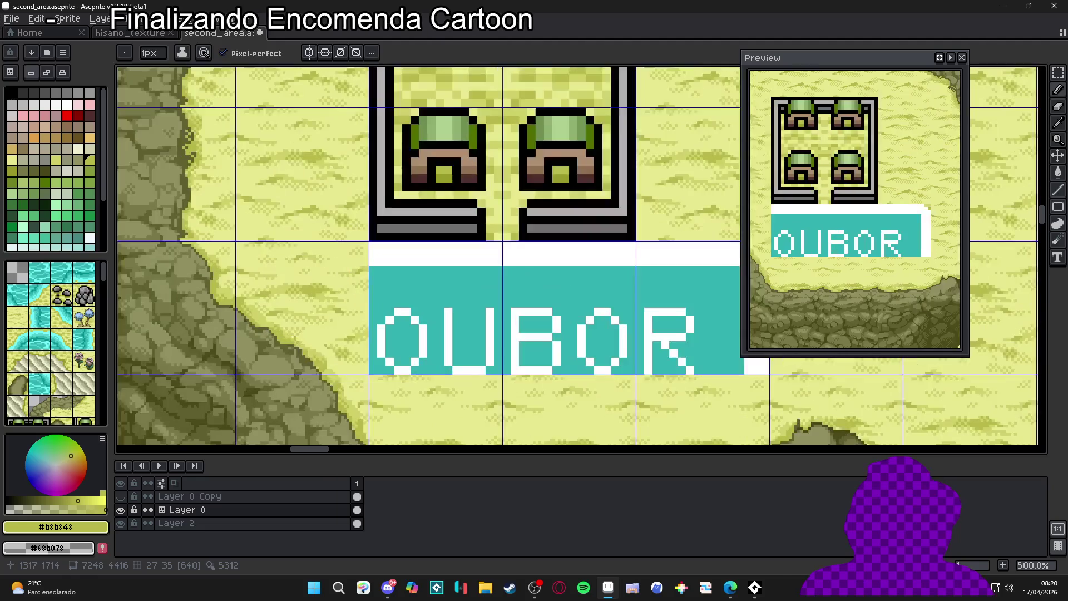
{"action": "scroll", "coordinate": [294, 337], "scroll_direction": "down", "scroll_amount": 2}
{"action": "scroll", "coordinate": [263, 288], "scroll_direction": "up", "scroll_amount": 6}
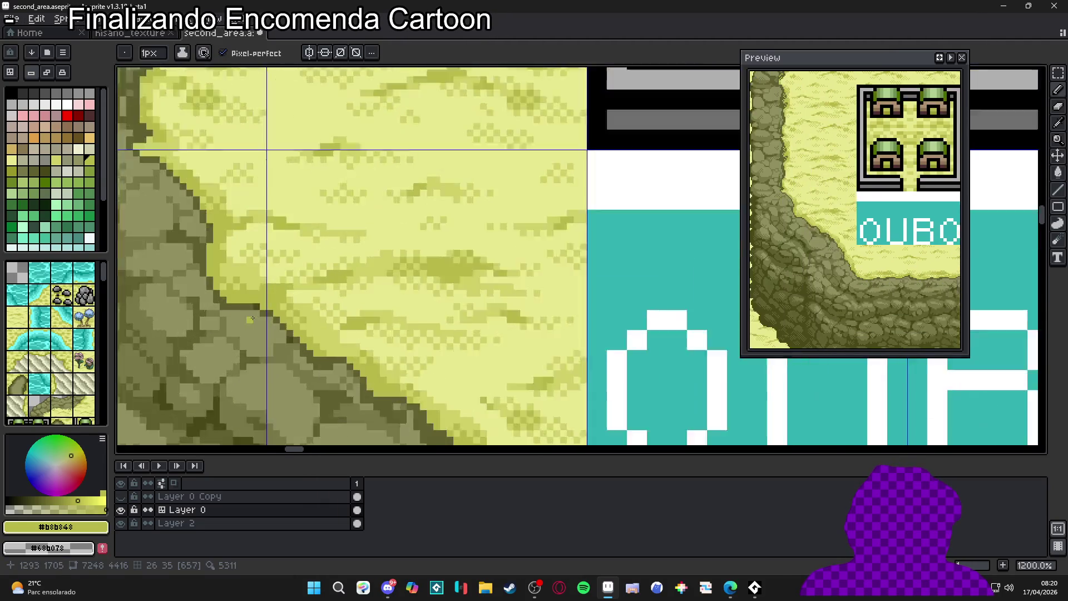
{"action": "left_click", "coordinate": [263, 288], "text": "alt"}
{"action": "scroll", "coordinate": [263, 288], "scroll_direction": "down", "scroll_amount": 3}
{"action": "scroll", "coordinate": [263, 288], "scroll_direction": "up", "scroll_amount": 3}
{"action": "left_click", "coordinate": [250, 301]}
Sample the mid sand #b8b848, the dark cliff outline and the light sand colour.
{"action": "left_click", "coordinate": [286, 293], "text": "alt"}
{"action": "scroll", "coordinate": [286, 293], "scroll_direction": "down", "scroll_amount": 6}
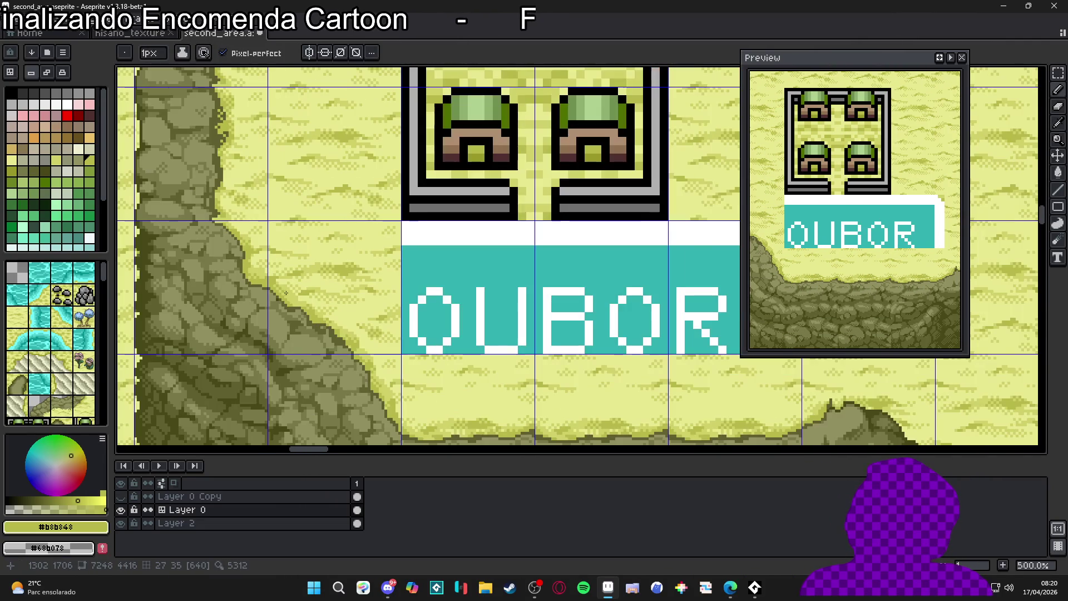
{"action": "scroll", "coordinate": [258, 278], "scroll_direction": "up", "scroll_amount": 7}
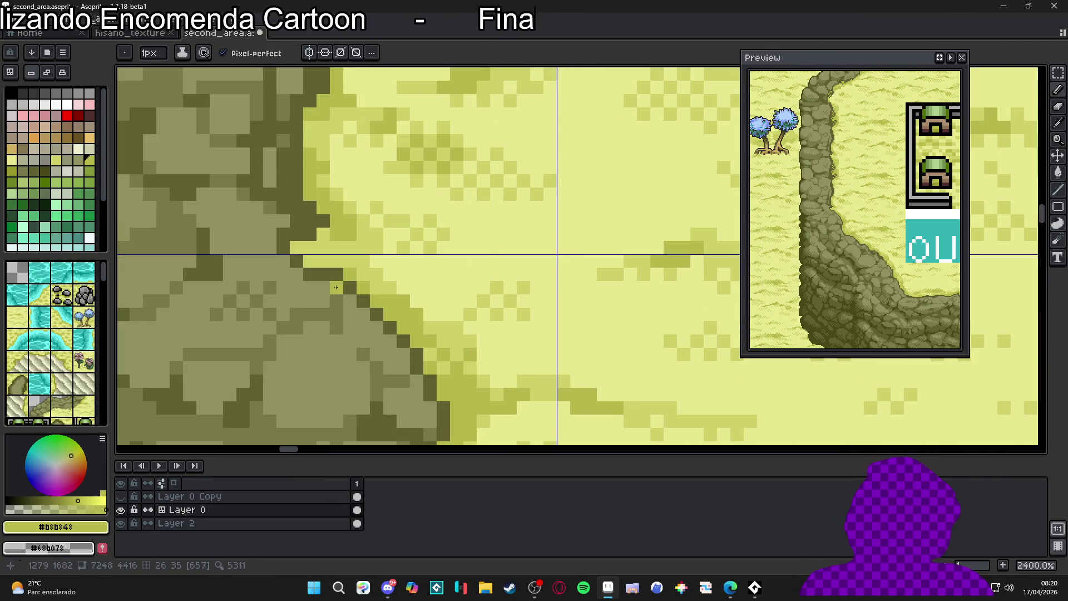
{"action": "left_click", "coordinate": [328, 279], "text": "alt"}
{"action": "left_click", "coordinate": [345, 275], "text": "alt"}
{"action": "left_click", "coordinate": [370, 269], "text": "alt"}
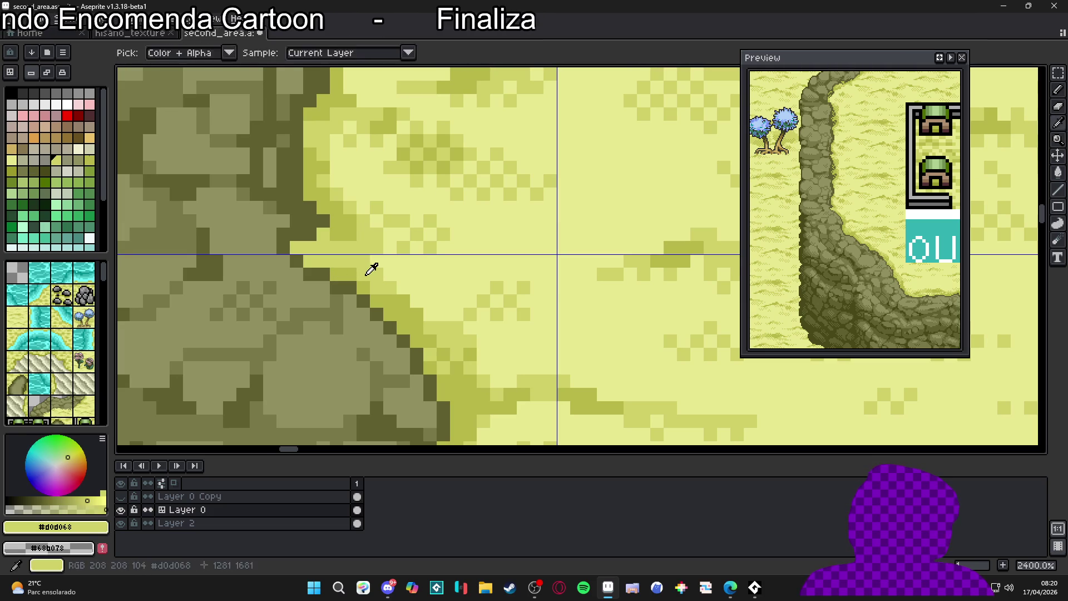
{"action": "scroll", "coordinate": [360, 286], "scroll_direction": "down", "scroll_amount": 6}
{"action": "scroll", "coordinate": [361, 287], "scroll_direction": "down", "scroll_amount": 2}
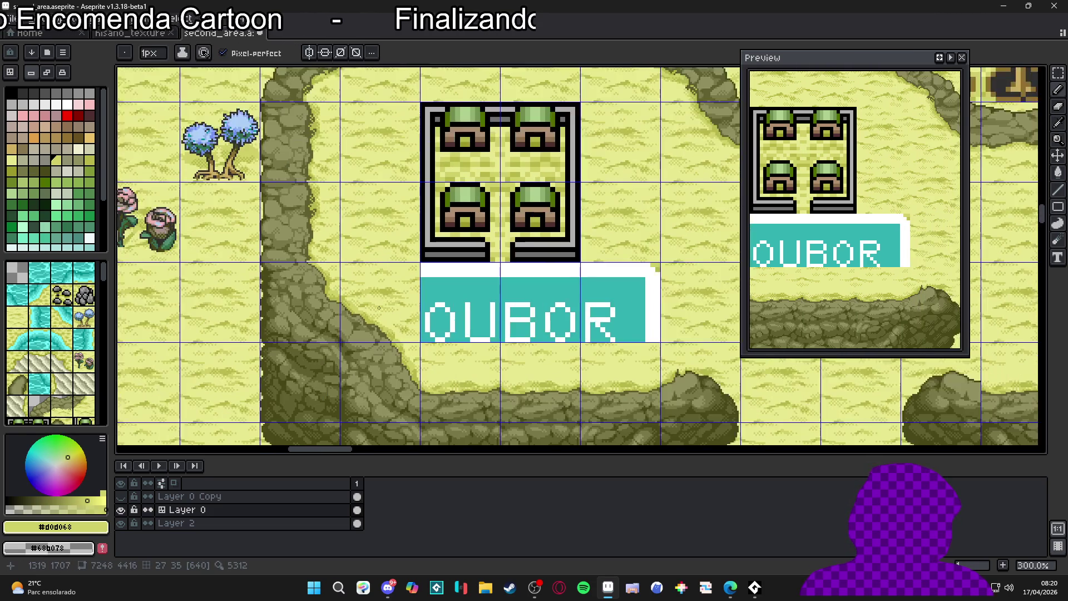
Save the map file and shift the view to show more on the left.
{"action": "key", "text": "ctrl+s"}
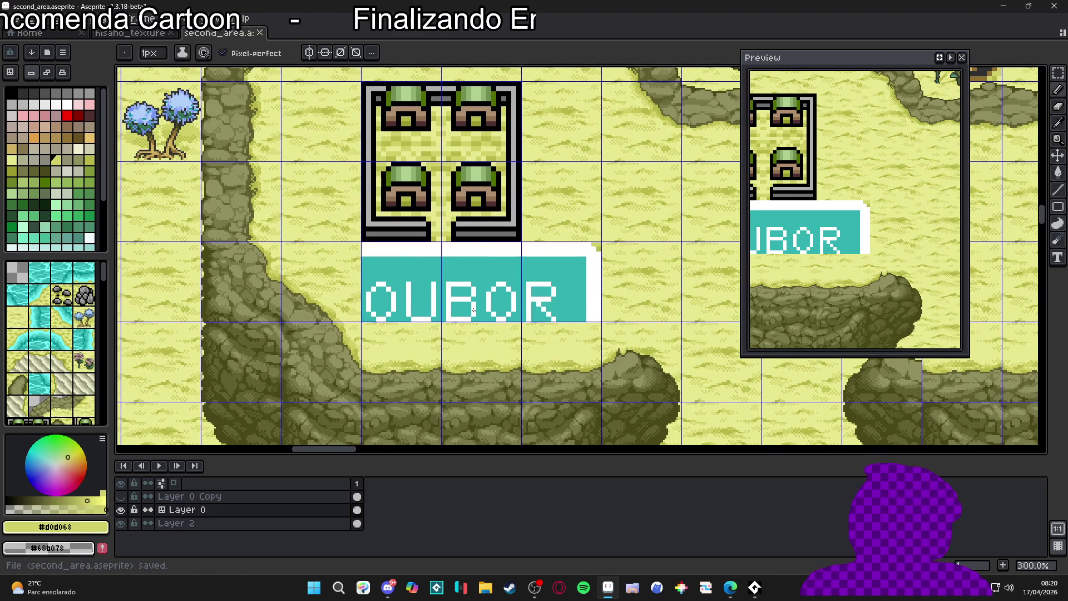
{"action": "scroll", "coordinate": [523, 372], "scroll_direction": "down", "scroll_amount": 1}
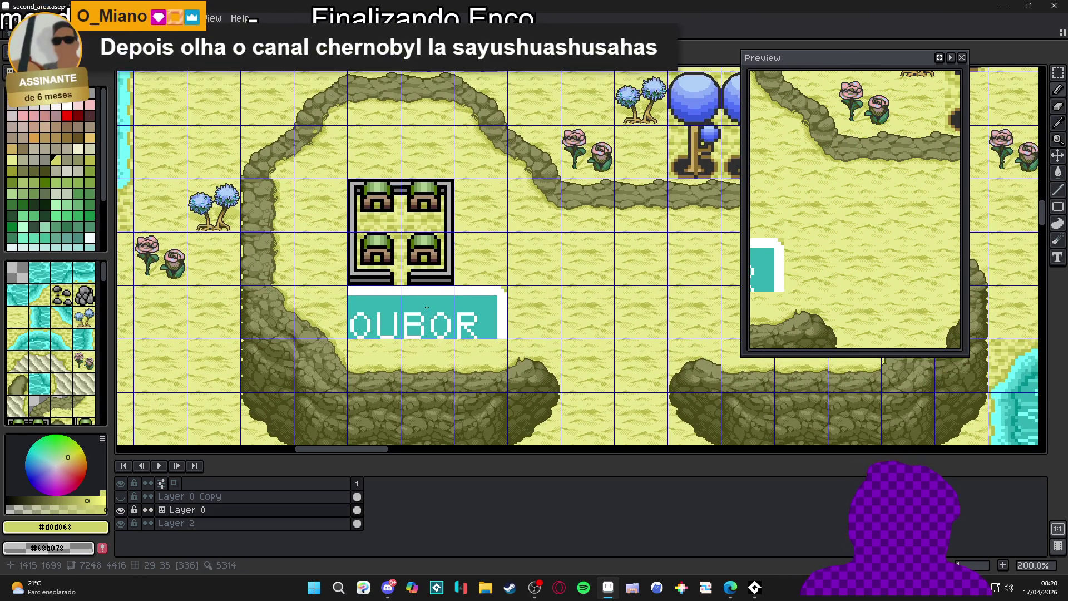
{"action": "scroll", "coordinate": [428, 305], "scroll_direction": "down", "scroll_amount": 1}
{"action": "scroll", "coordinate": [439, 317], "scroll_direction": "up", "scroll_amount": 1}
{"action": "mouse_move", "coordinate": [427, 280]}
{"action": "left_mouse_down"}
{"action": "mouse_move", "coordinate": [172, 273]}
{"action": "mouse_move", "coordinate": [298, 324]}
{"action": "left_mouse_up"}
{"action": "scroll", "coordinate": [239, 323], "scroll_direction": "up", "scroll_amount": 1}
{"action": "scroll", "coordinate": [261, 326], "scroll_direction": "up", "scroll_amount": 1}
{"action": "scroll", "coordinate": [280, 330], "scroll_direction": "down", "scroll_amount": 1}
{"action": "scroll", "coordinate": [277, 331], "scroll_direction": "up", "scroll_amount": 1}
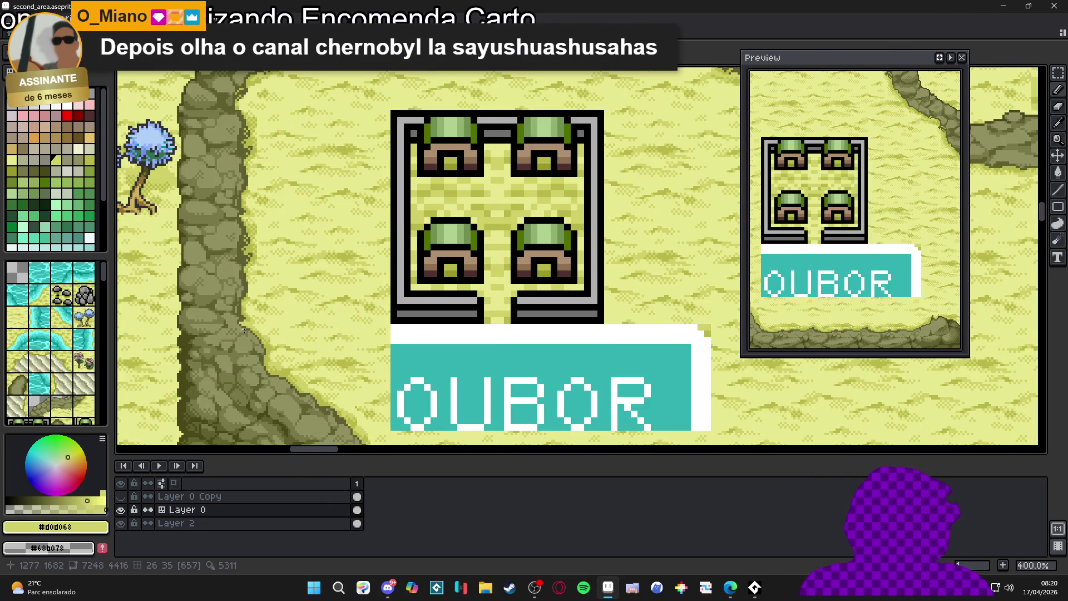
{"action": "scroll", "coordinate": [280, 347], "scroll_direction": "up", "scroll_amount": 7}
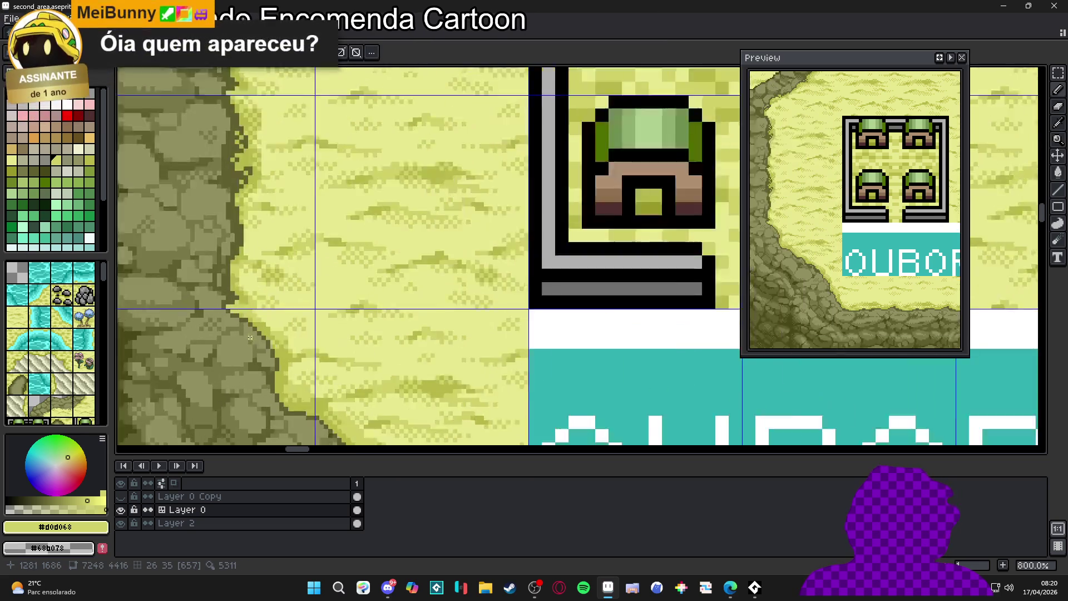
Darken two pixels on the cliff edge with the dark olive cliff colour.
{"action": "left_click", "coordinate": [251, 309], "text": "alt"}
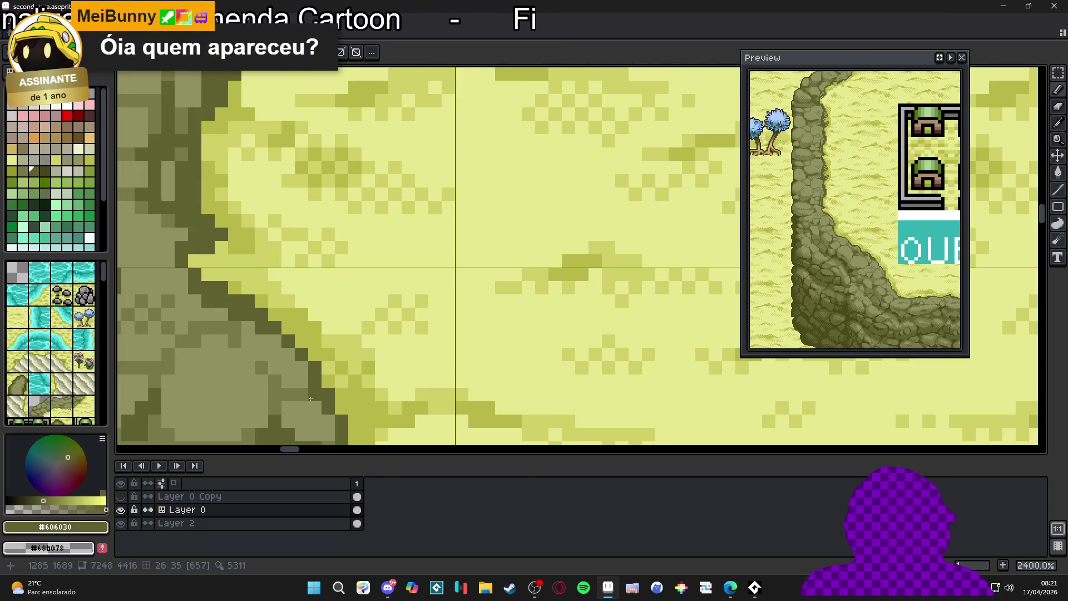
{"action": "left_click_drag", "start_coordinate": [310, 398], "coordinate": [278, 238]}
{"action": "left_click", "coordinate": [297, 281]}
{"action": "left_click", "coordinate": [277, 237]}
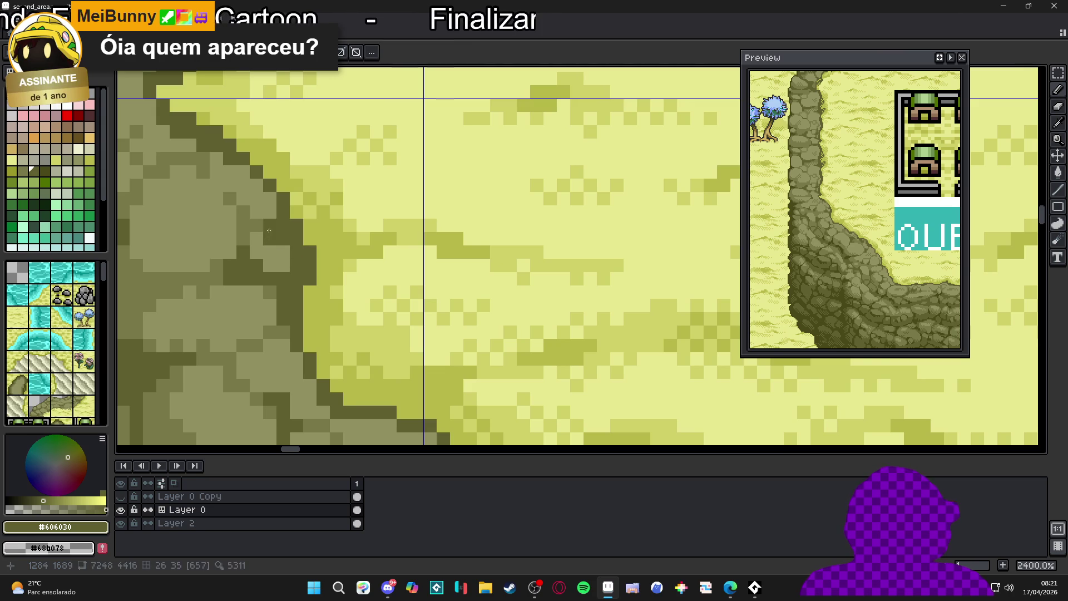
Zoom and pan around the cliff edge to check the darkened pixels.
{"action": "left_click_drag", "start_coordinate": [270, 238], "coordinate": [267, 233]}
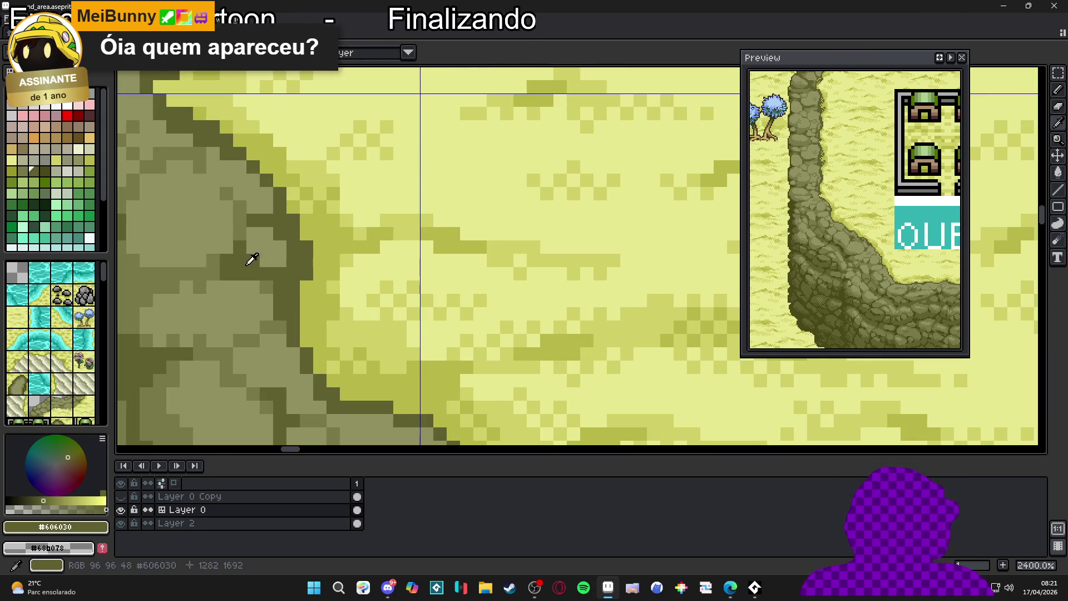
{"action": "scroll", "coordinate": [251, 258], "scroll_direction": "down", "scroll_amount": 9}
{"action": "scroll", "coordinate": [251, 259], "scroll_direction": "down", "scroll_amount": 1}
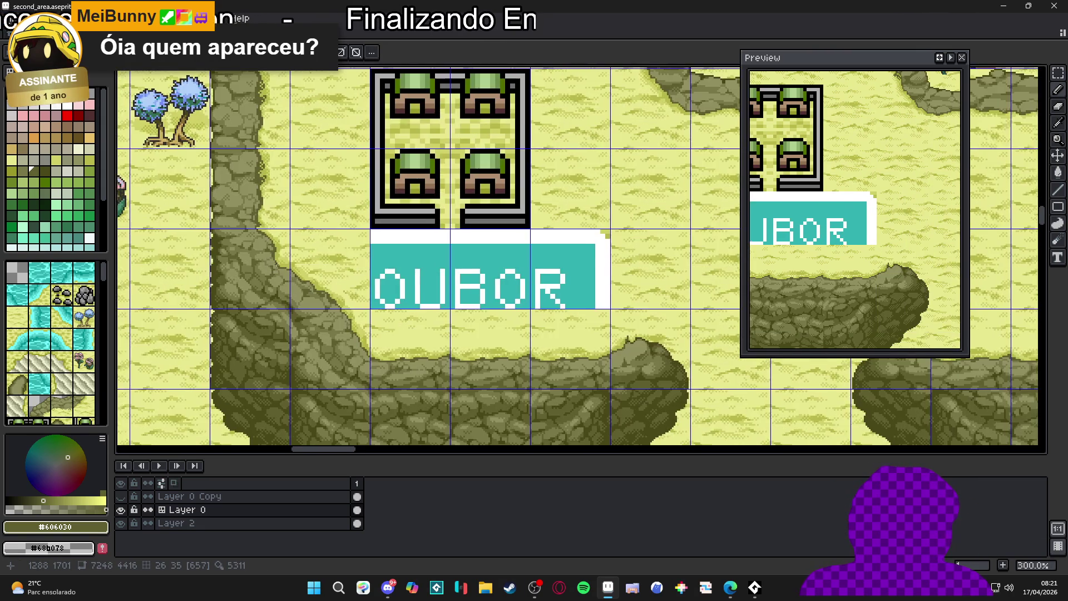
{"action": "scroll", "coordinate": [279, 271], "scroll_direction": "up", "scroll_amount": 7}
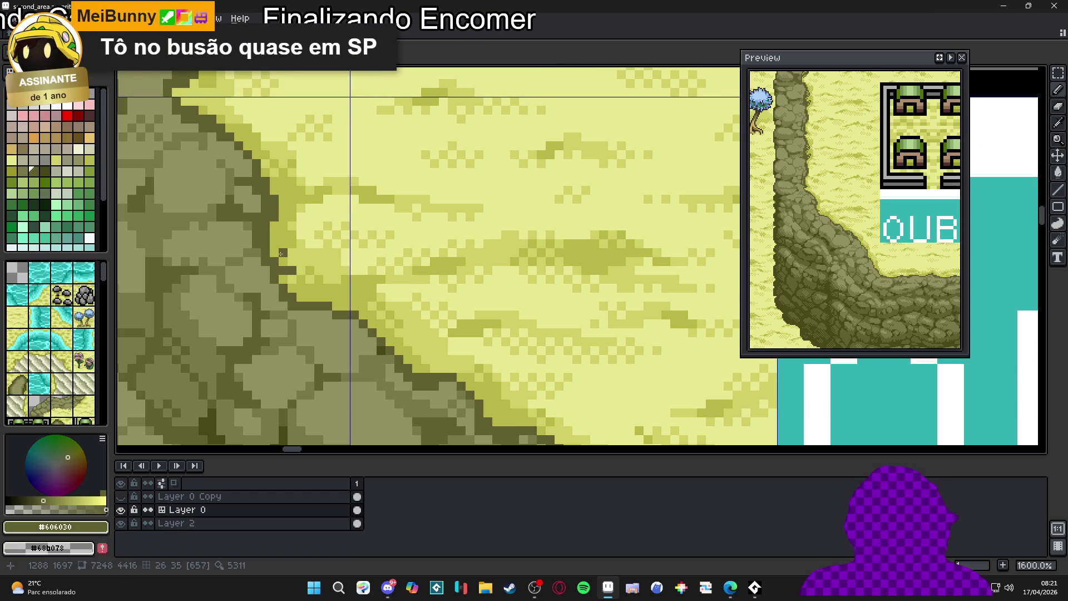
{"action": "scroll", "coordinate": [281, 253], "scroll_direction": "down", "scroll_amount": 6}
{"action": "scroll", "coordinate": [325, 273], "scroll_direction": "up", "scroll_amount": 5}
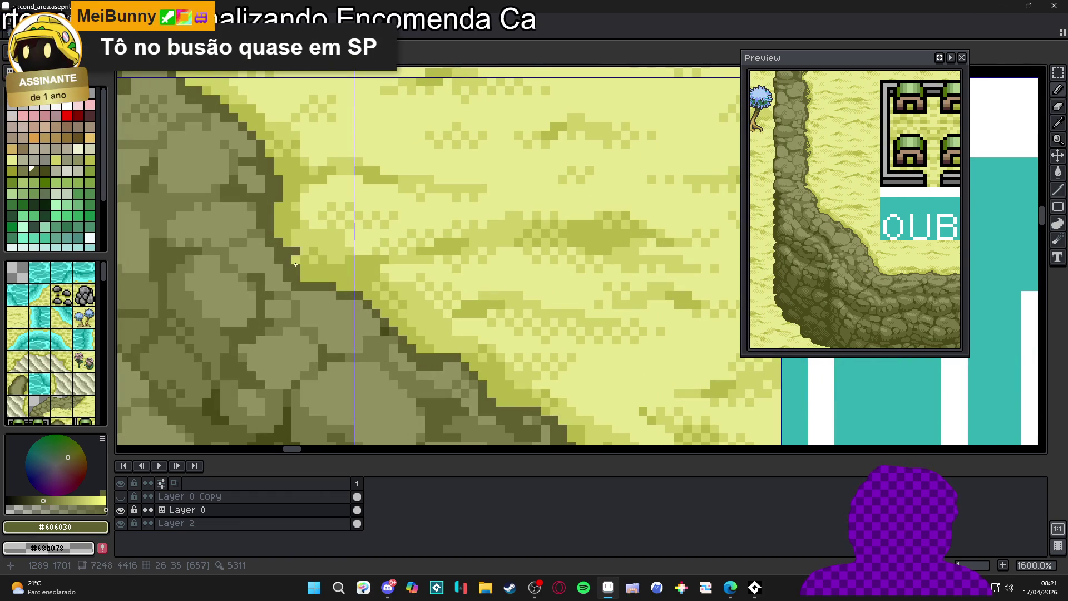
{"action": "scroll", "coordinate": [297, 258], "scroll_direction": "down", "scroll_amount": 6}
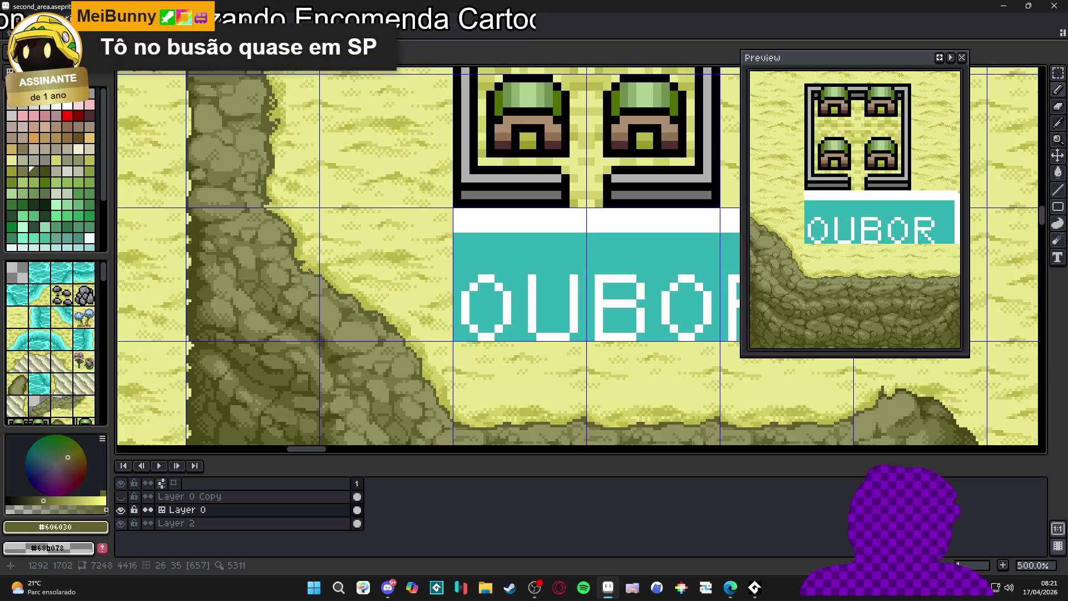
{"action": "scroll", "coordinate": [328, 289], "scroll_direction": "up", "scroll_amount": 7}
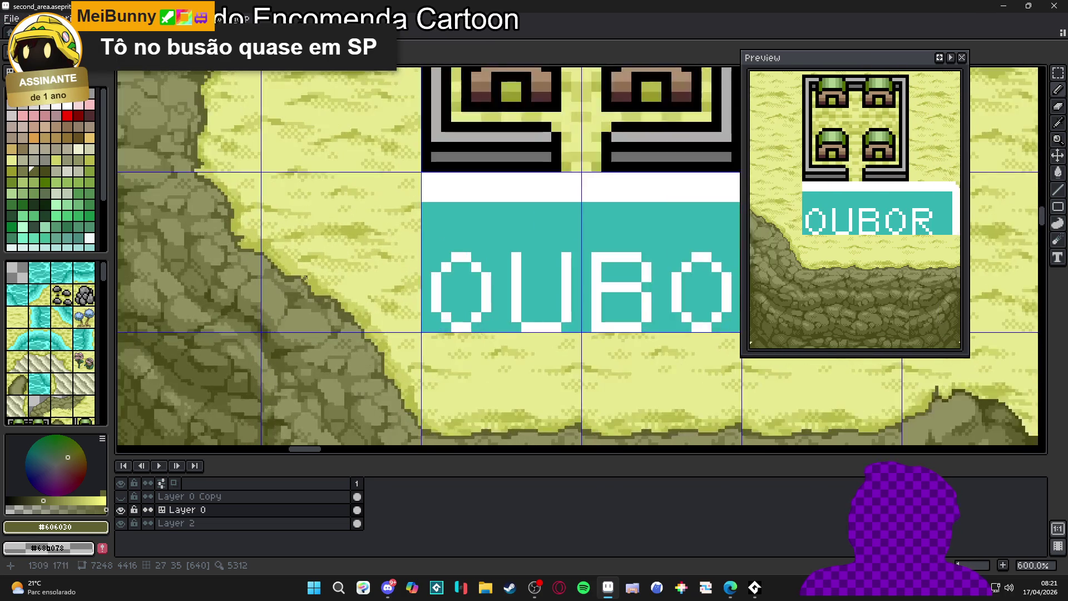
{"action": "scroll", "coordinate": [319, 296], "scroll_direction": "down", "scroll_amount": 5}
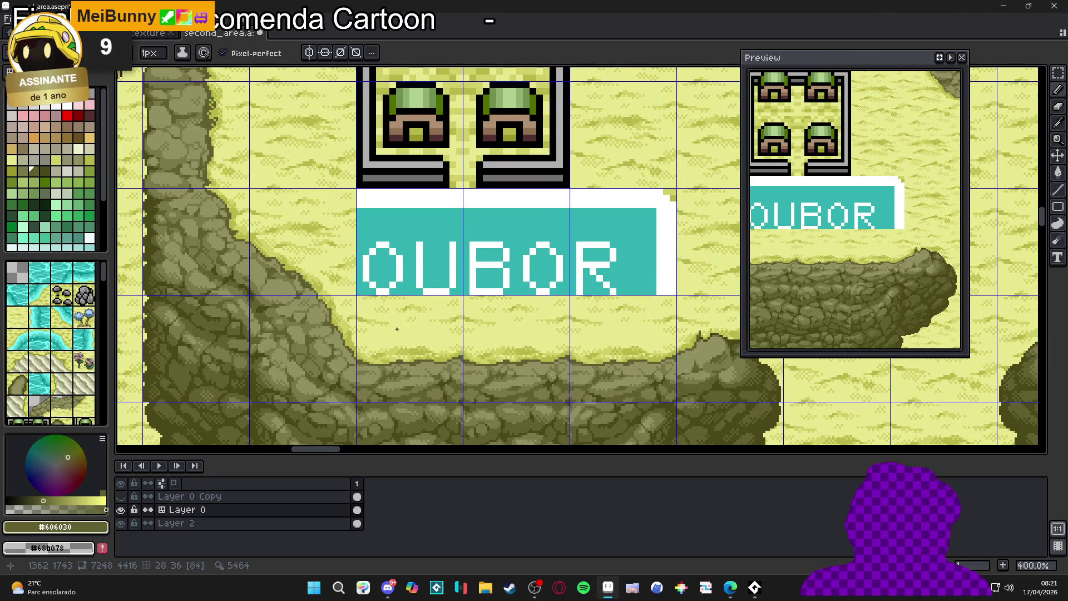
{"action": "scroll", "coordinate": [360, 355], "scroll_direction": "up", "scroll_amount": 7}
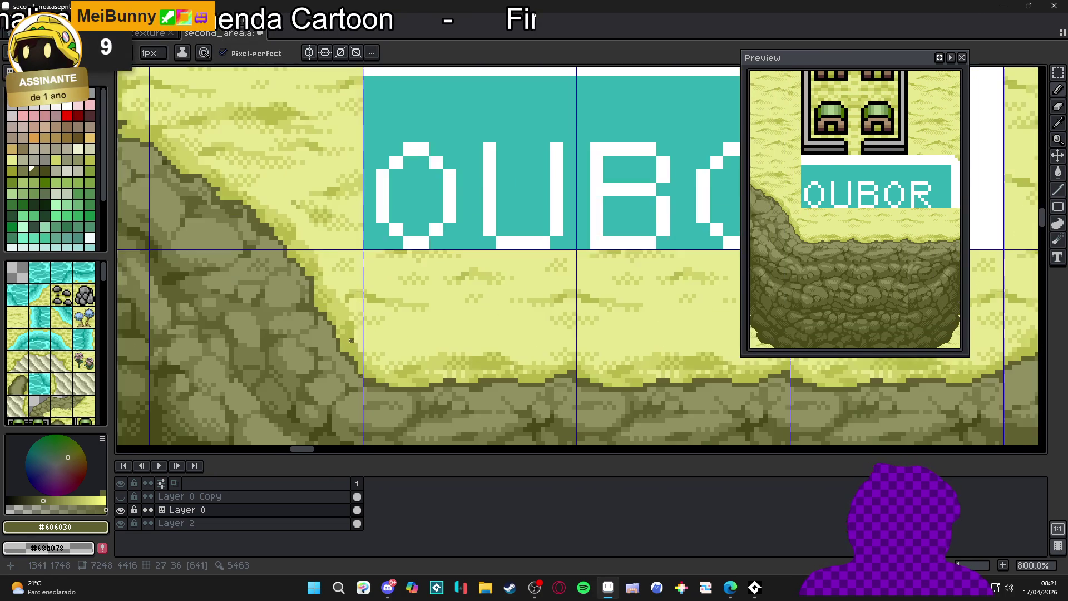
{"action": "scroll", "coordinate": [354, 358], "scroll_direction": "down", "scroll_amount": 7}
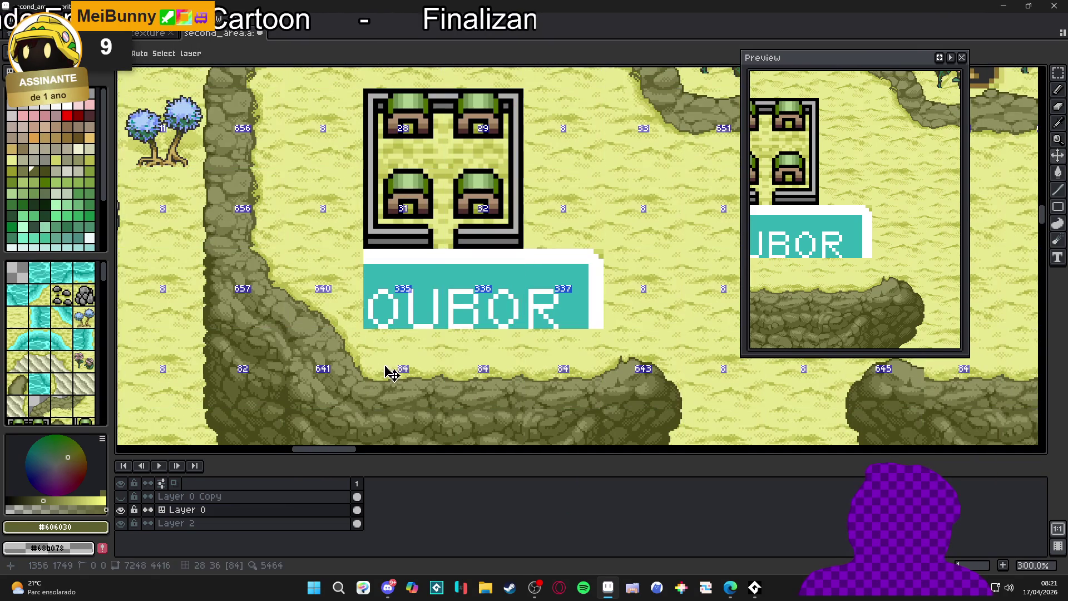
{"action": "scroll", "coordinate": [404, 378], "scroll_direction": "down", "scroll_amount": 1}
{"action": "left_click_drag", "start_coordinate": [413, 379], "coordinate": [382, 386]}
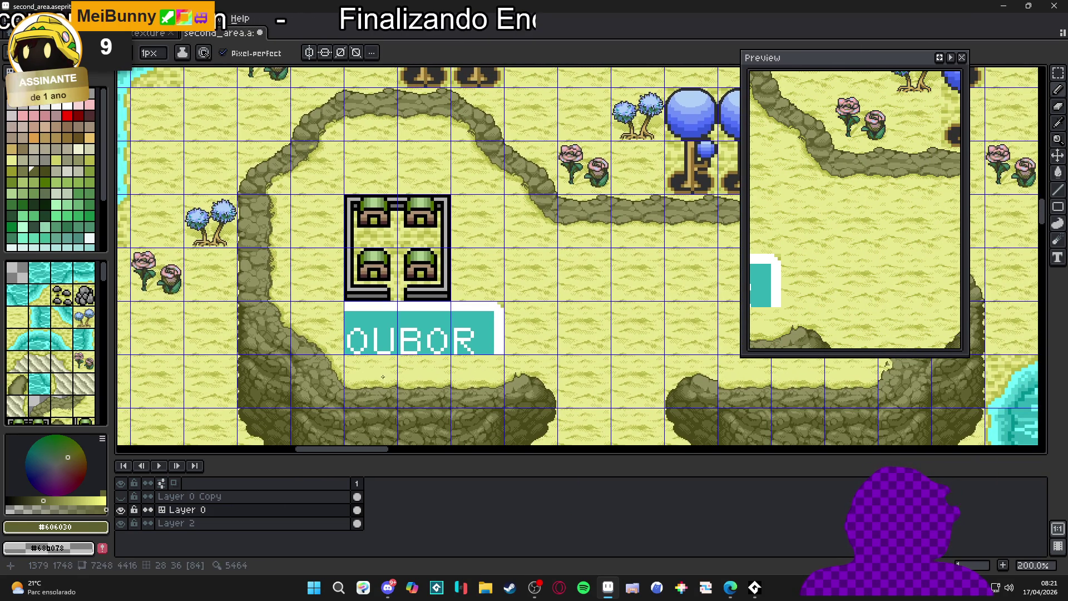
Save second_area.aseprite again.
{"action": "scroll", "coordinate": [455, 346], "scroll_direction": "right", "scroll_amount": 2}
{"action": "key", "text": "ctrl+s"}
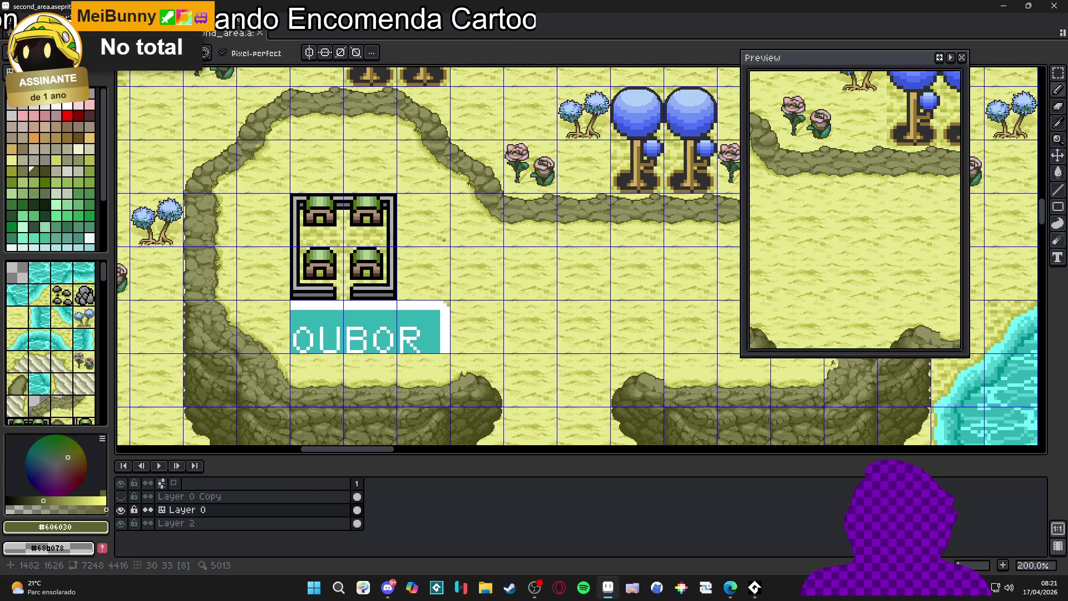
{"action": "scroll", "coordinate": [444, 240], "scroll_direction": "down", "scroll_amount": 2}
{"action": "scroll", "coordinate": [476, 260], "scroll_direction": "up", "scroll_amount": 2}
{"action": "scroll", "coordinate": [470, 287], "scroll_direction": "down", "scroll_amount": 1}
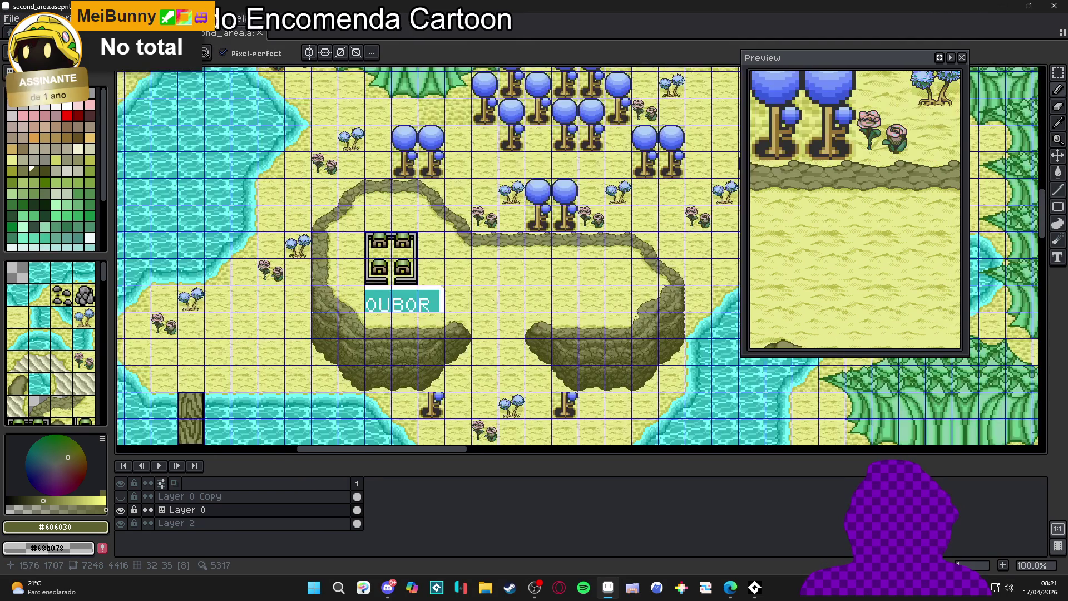
Zoom out and pan across the map to review the cliffs around the OUBOR sign.
{"action": "left_click_drag", "start_coordinate": [470, 287], "coordinate": [389, 243]}
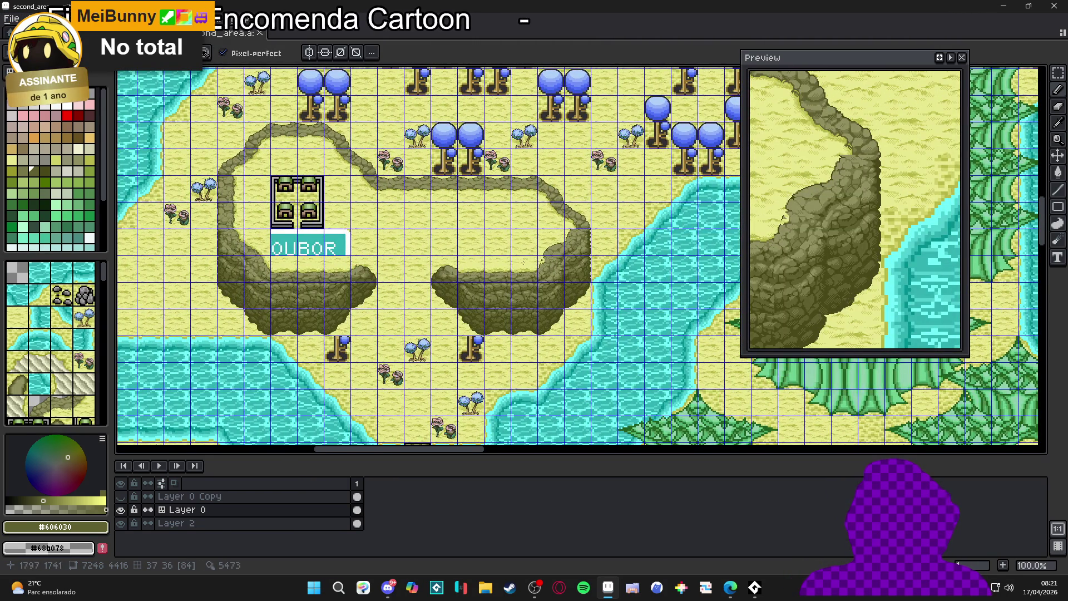
{"action": "scroll", "coordinate": [523, 262], "scroll_direction": "up", "scroll_amount": 1}
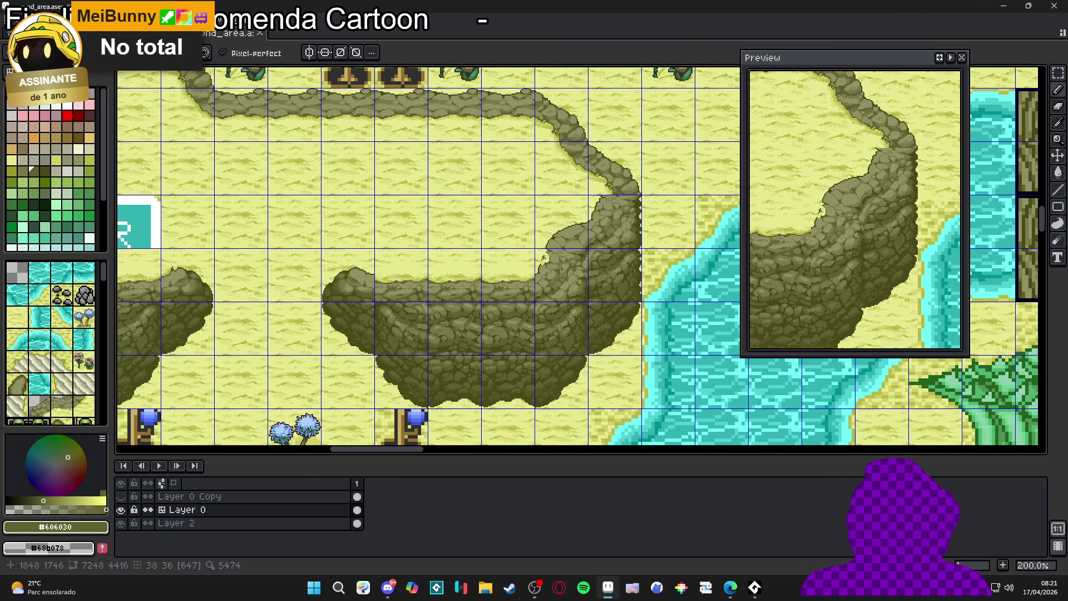
{"action": "scroll", "coordinate": [553, 268], "scroll_direction": "down", "scroll_amount": 1}
{"action": "left_click_drag", "start_coordinate": [267, 267], "coordinate": [289, 278]}
{"action": "scroll", "coordinate": [290, 278], "scroll_direction": "up", "scroll_amount": 1}
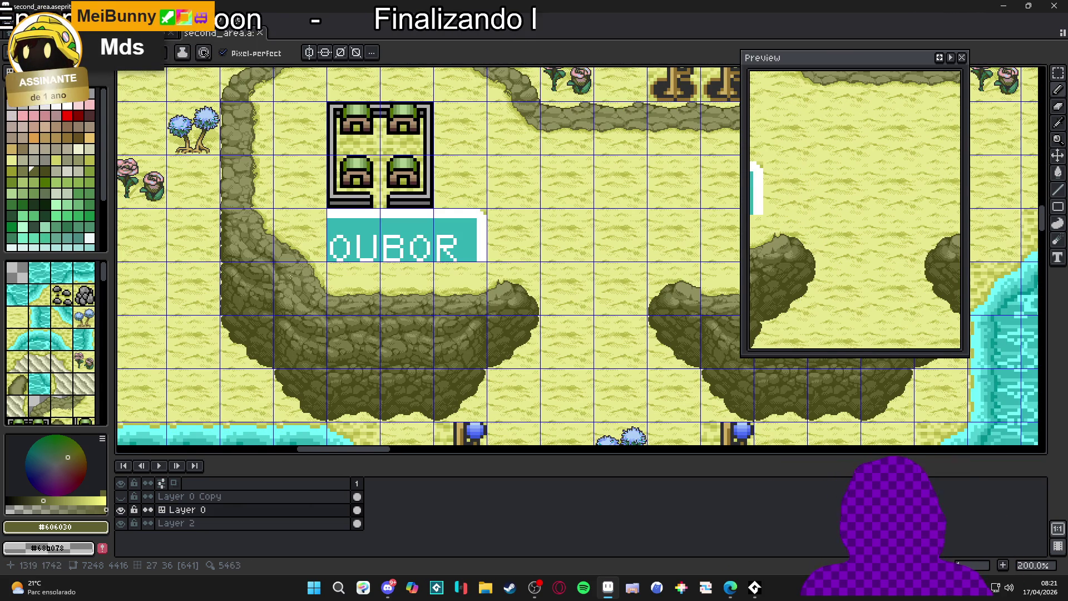
{"action": "scroll", "coordinate": [290, 276], "scroll_direction": "down", "scroll_amount": 1}
{"action": "left_click_drag", "start_coordinate": [356, 257], "coordinate": [326, 259]}
Paint pale #e8e890 sand over the dark bump and stray pixel beside the rock edge.
{"action": "scroll", "coordinate": [512, 265], "scroll_direction": "up", "scroll_amount": 6}
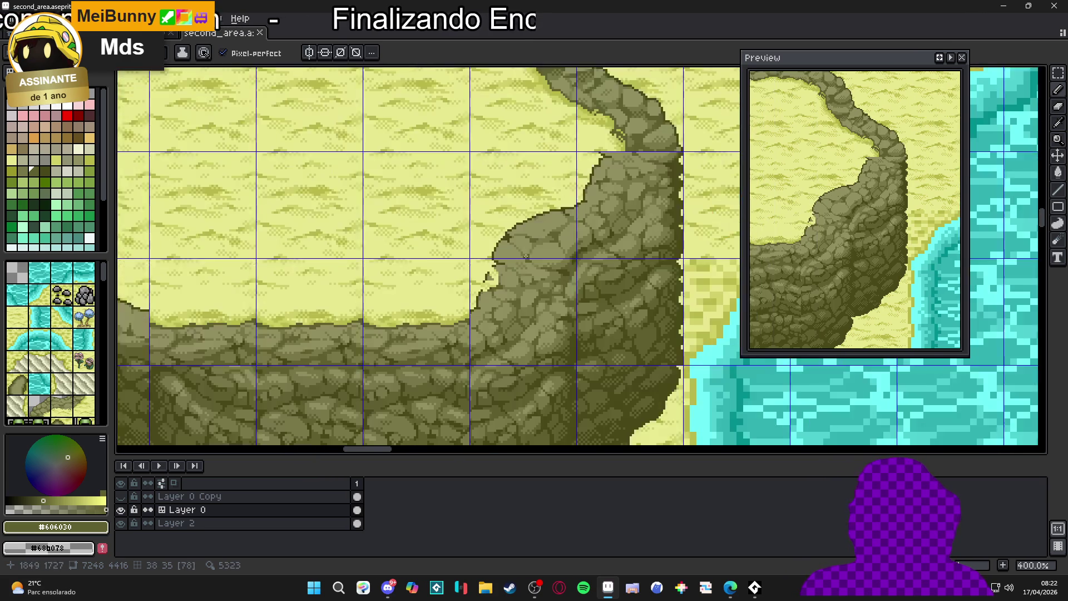
{"action": "left_click", "coordinate": [497, 287], "text": "alt"}
{"action": "left_click_drag", "start_coordinate": [497, 287], "coordinate": [485, 286]}
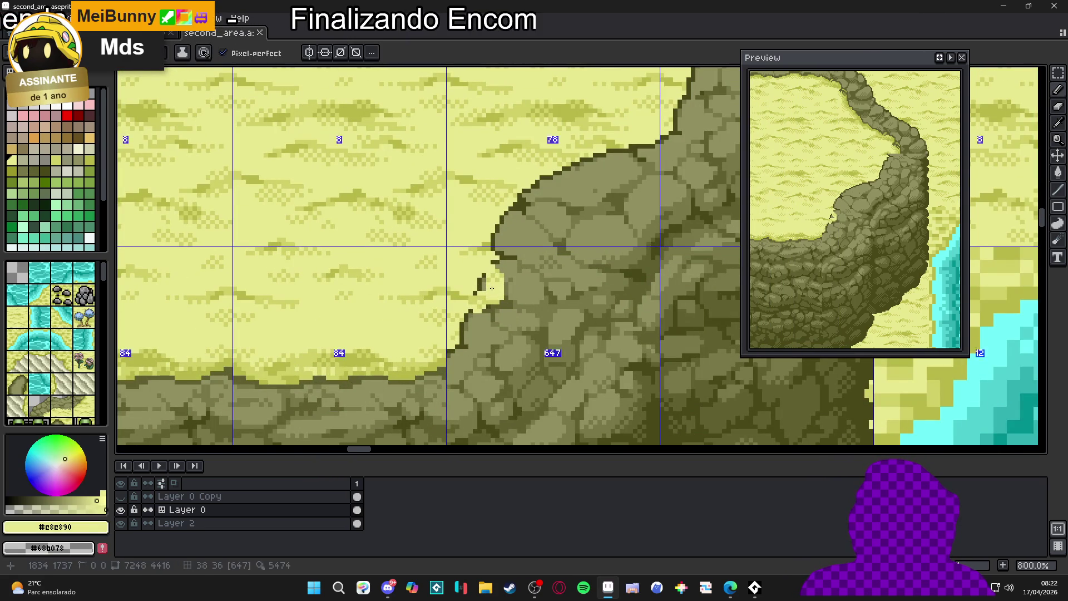
{"action": "left_click", "coordinate": [475, 293]}
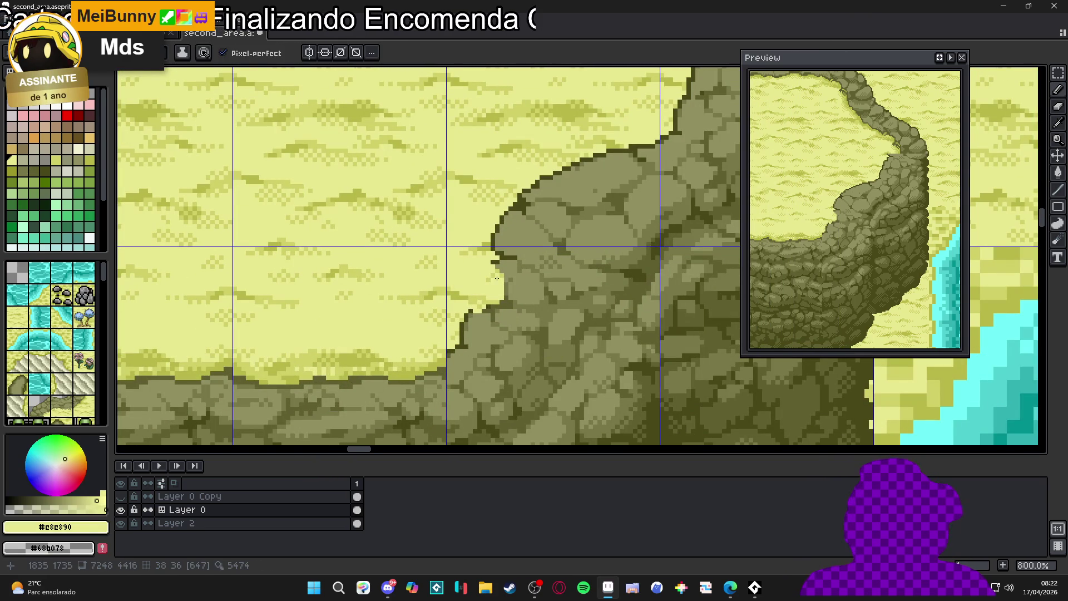
Draw a dark #484818 outline along the rock edge, fixing one pixel back to sand.
{"action": "scroll", "coordinate": [497, 275], "scroll_direction": "up", "scroll_amount": 3}
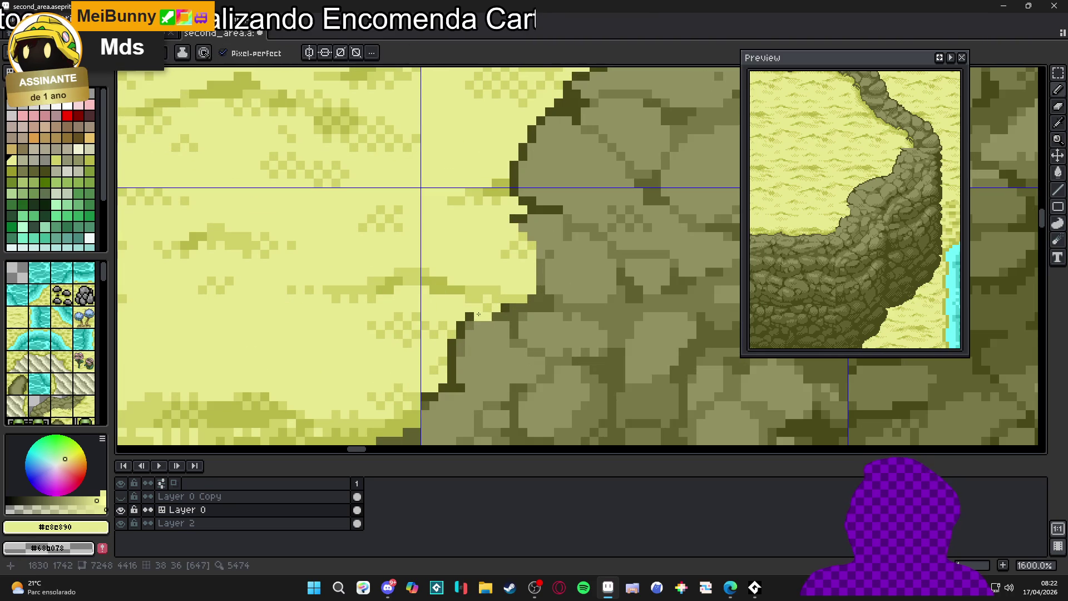
{"action": "left_click", "coordinate": [467, 322], "text": "alt"}
{"action": "left_click_drag", "start_coordinate": [473, 317], "coordinate": [491, 315]}
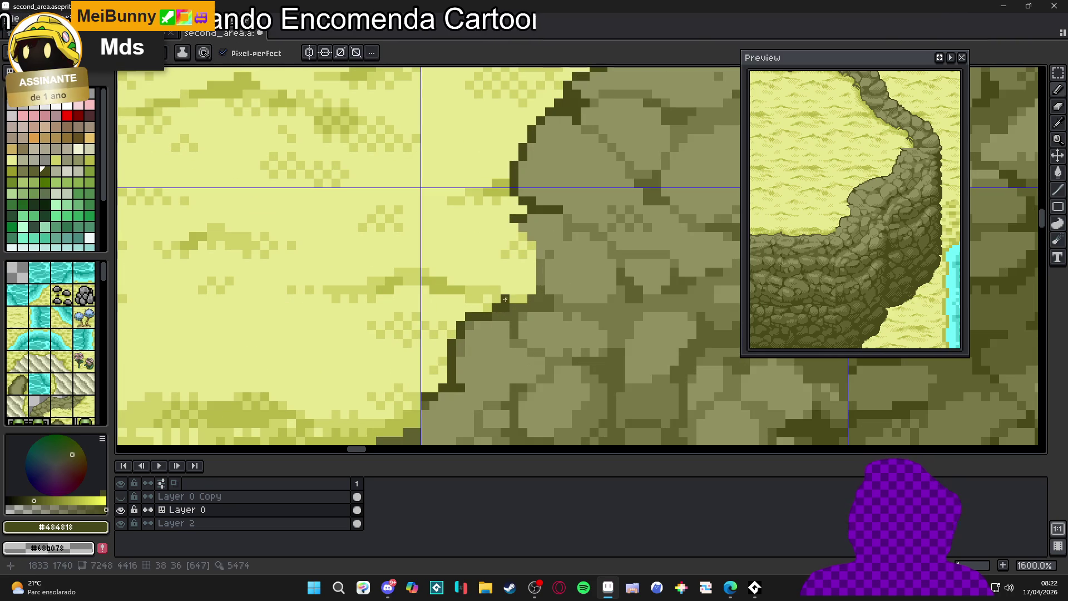
{"action": "right_click", "coordinate": [526, 290]}
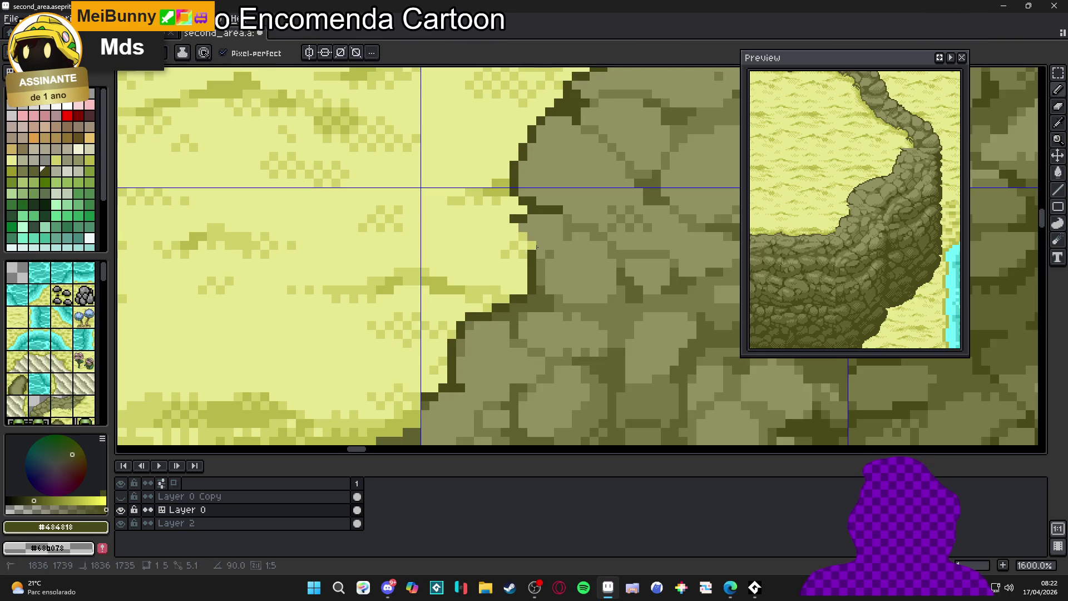
{"action": "left_click", "coordinate": [541, 273]}
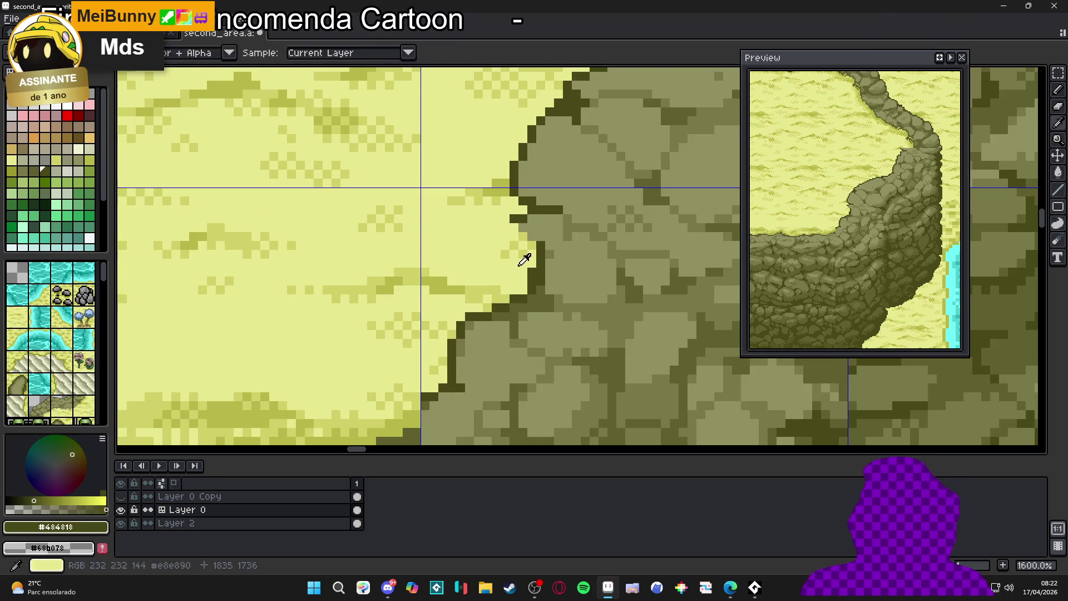
Retouch the rock edge with #909060 rock fill and dark outline pixels.
{"action": "left_click", "coordinate": [530, 277], "text": "alt"}
{"action": "left_click", "coordinate": [539, 250], "text": "alt"}
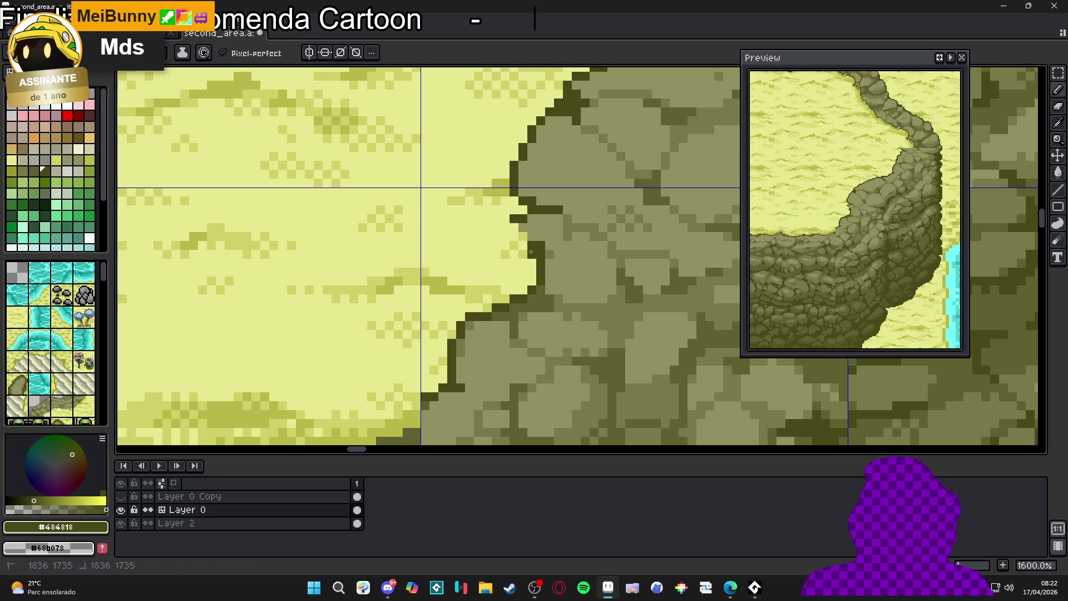
{"action": "left_click", "coordinate": [549, 246], "text": "alt"}
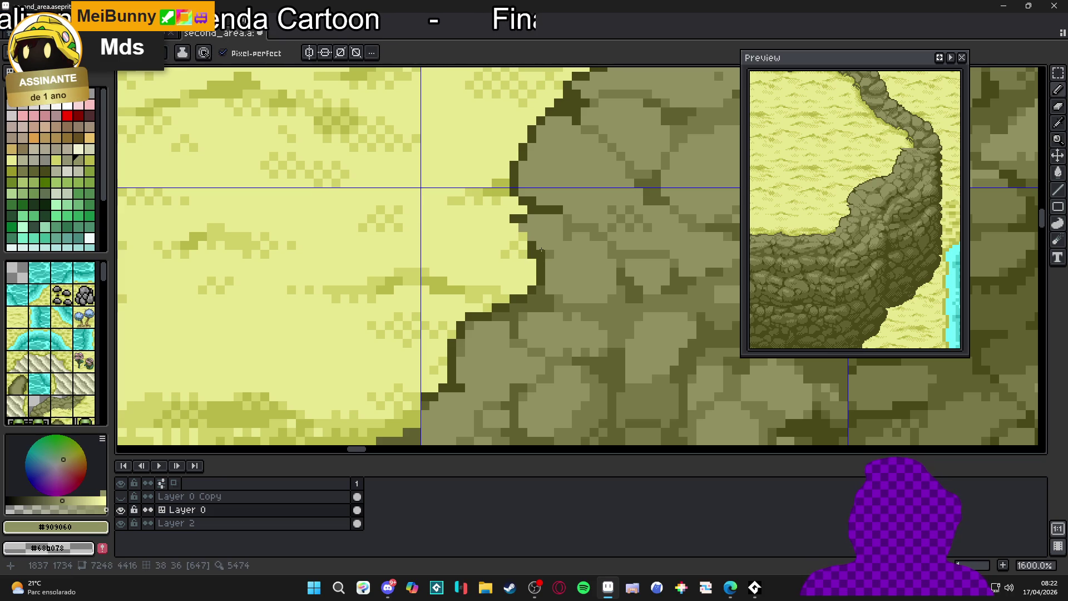
{"action": "left_click", "coordinate": [529, 245]}
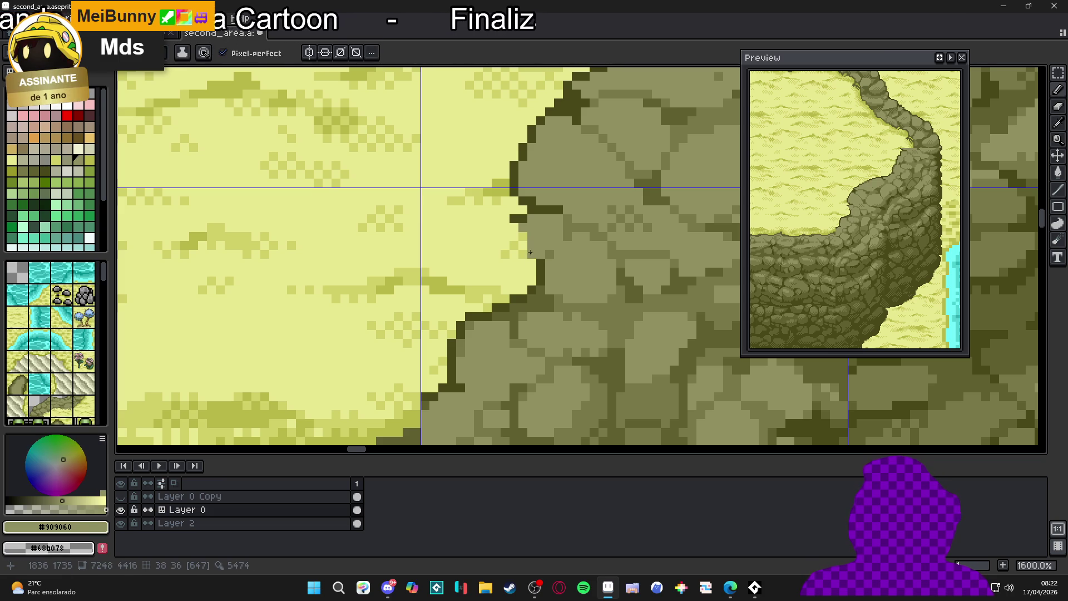
{"action": "left_click", "coordinate": [526, 246], "text": "alt"}
{"action": "left_click", "coordinate": [517, 237]}
{"action": "left_click", "coordinate": [521, 251]}
Undo the misplaced dark pixel and cover an outline pixel with #d0d068 sand.
{"action": "scroll", "coordinate": [522, 251], "scroll_direction": "down", "scroll_amount": 3}
{"action": "scroll", "coordinate": [517, 289], "scroll_direction": "up", "scroll_amount": 1}
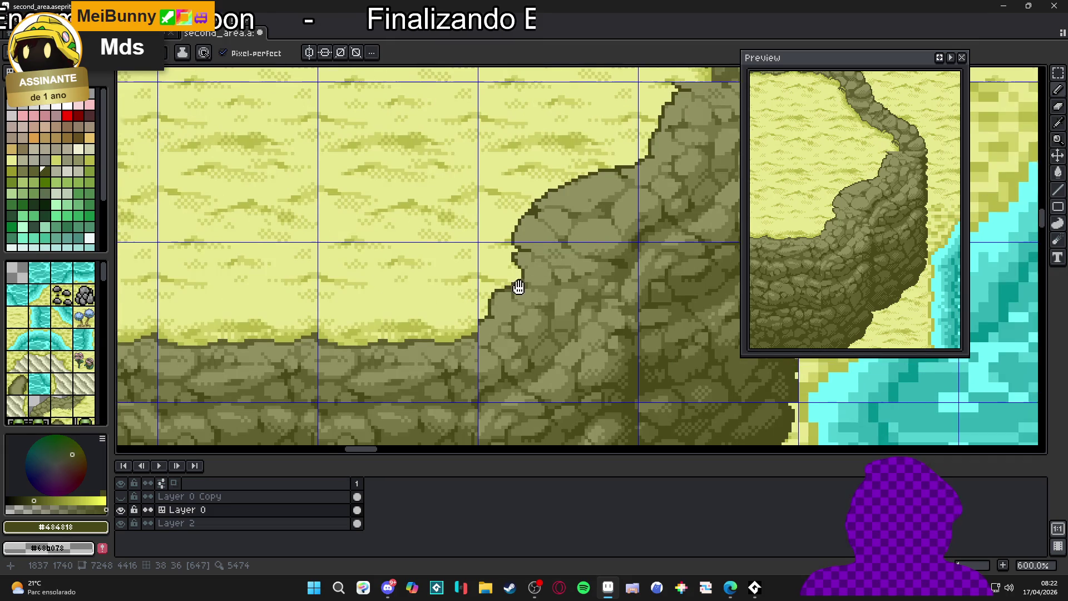
{"action": "scroll", "coordinate": [508, 273], "scroll_direction": "up", "scroll_amount": 2}
{"action": "scroll", "coordinate": [507, 274], "scroll_direction": "up", "scroll_amount": 1}
{"action": "key", "text": "ctrl+z"}
{"action": "left_click", "coordinate": [487, 285], "text": "alt"}
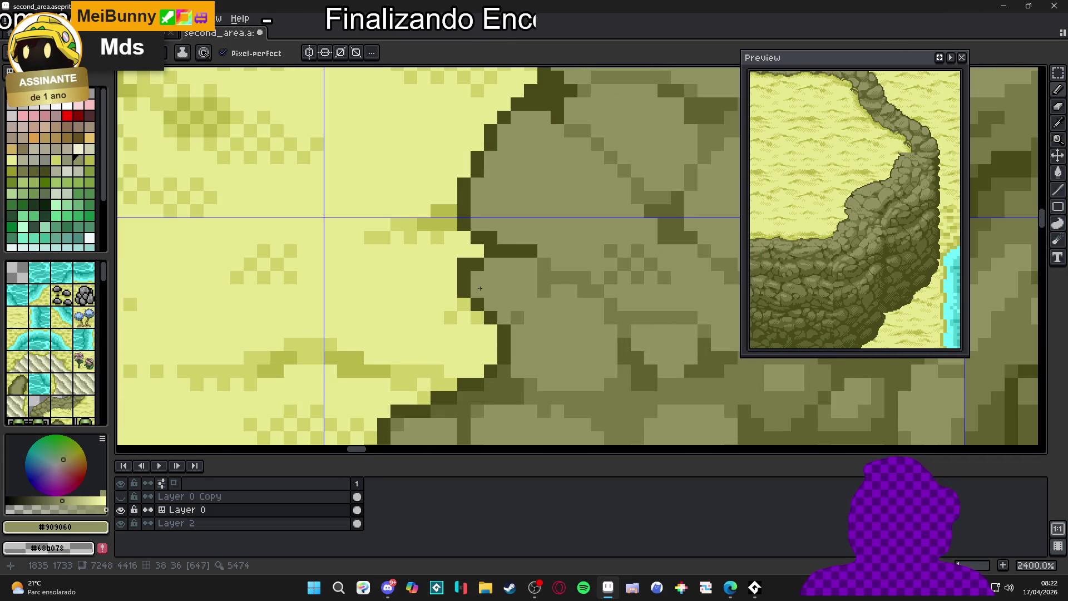
{"action": "left_click", "coordinate": [441, 365], "text": "alt"}
{"action": "left_click", "coordinate": [466, 274]}
Pick the dark #606030 outline colour, then save second_area.aseprite.
{"action": "scroll", "coordinate": [472, 294], "scroll_direction": "down", "scroll_amount": 7}
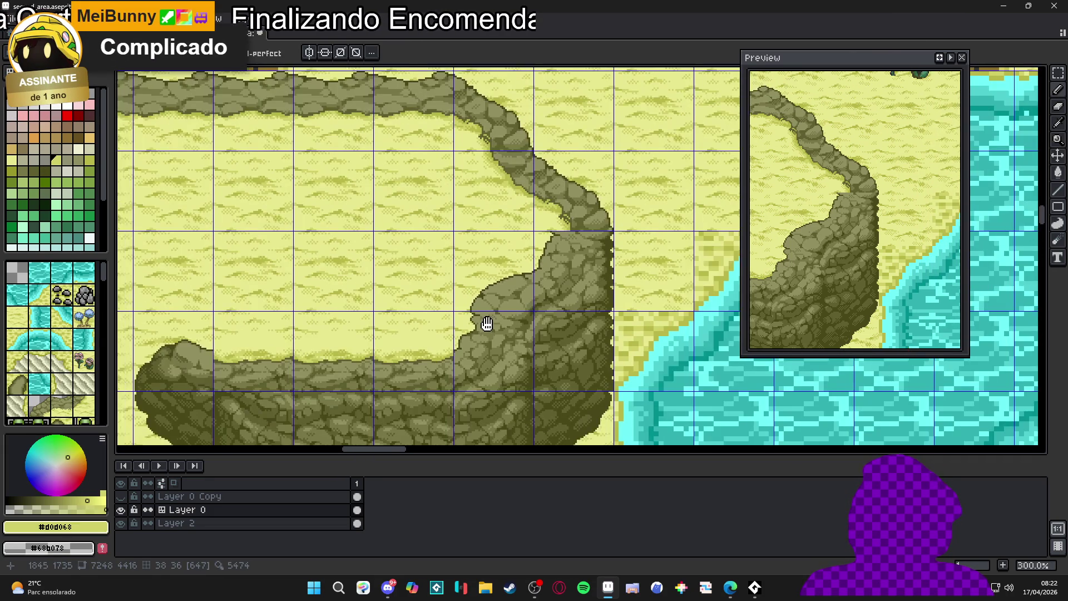
{"action": "left_click_drag", "start_coordinate": [486, 323], "coordinate": [478, 335]}
{"action": "scroll", "coordinate": [477, 326], "scroll_direction": "up", "scroll_amount": 7}
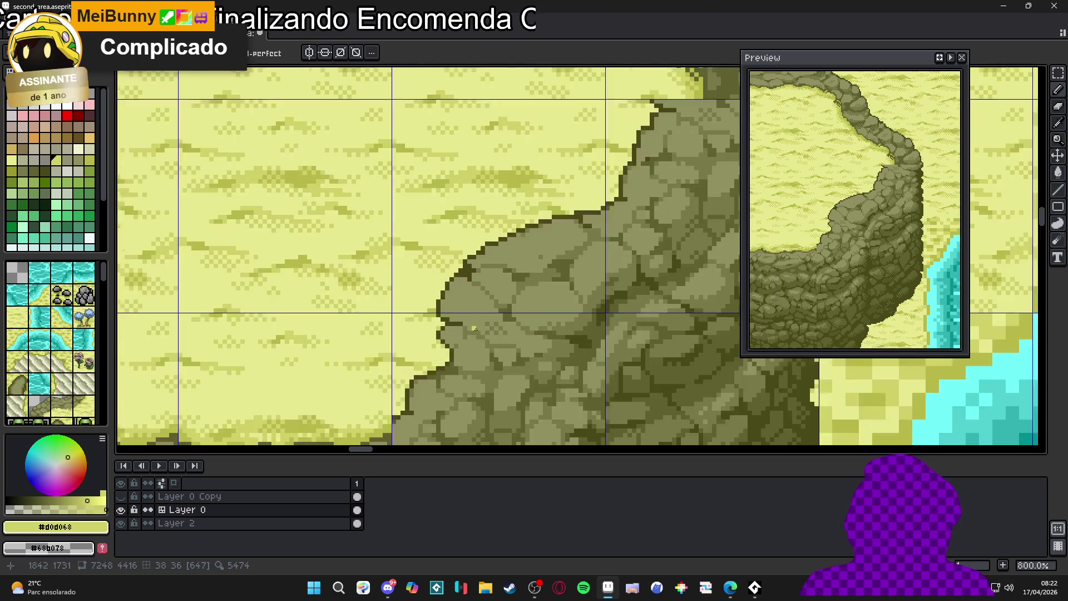
{"action": "left_click", "coordinate": [455, 320], "text": "alt"}
{"action": "scroll", "coordinate": [431, 319], "scroll_direction": "down", "scroll_amount": 5}
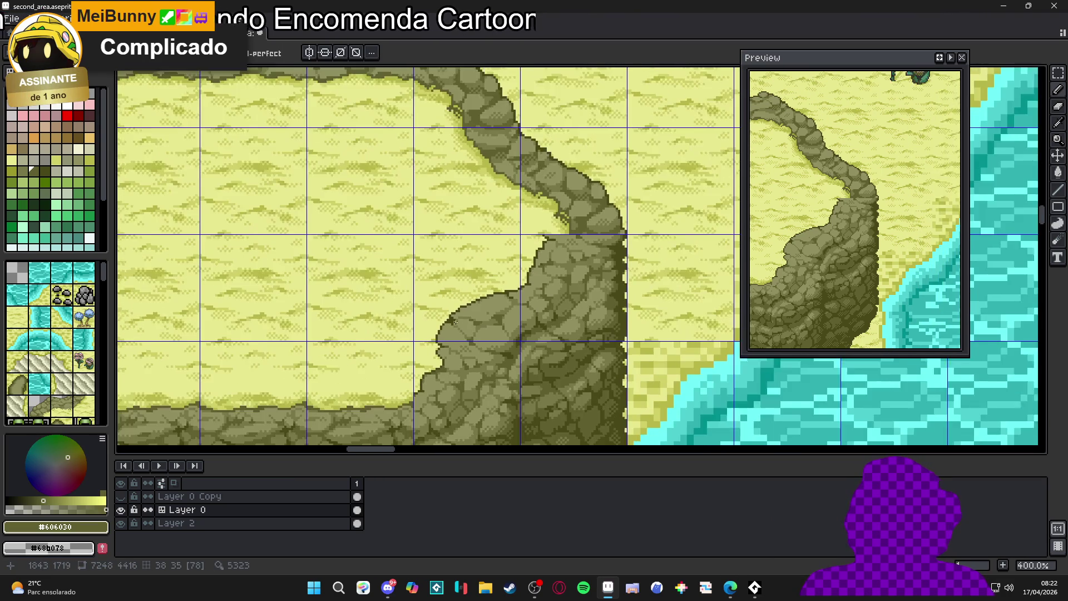
{"action": "left_click_drag", "start_coordinate": [455, 321], "coordinate": [532, 291]}
{"action": "key", "text": "ctrl+s"}
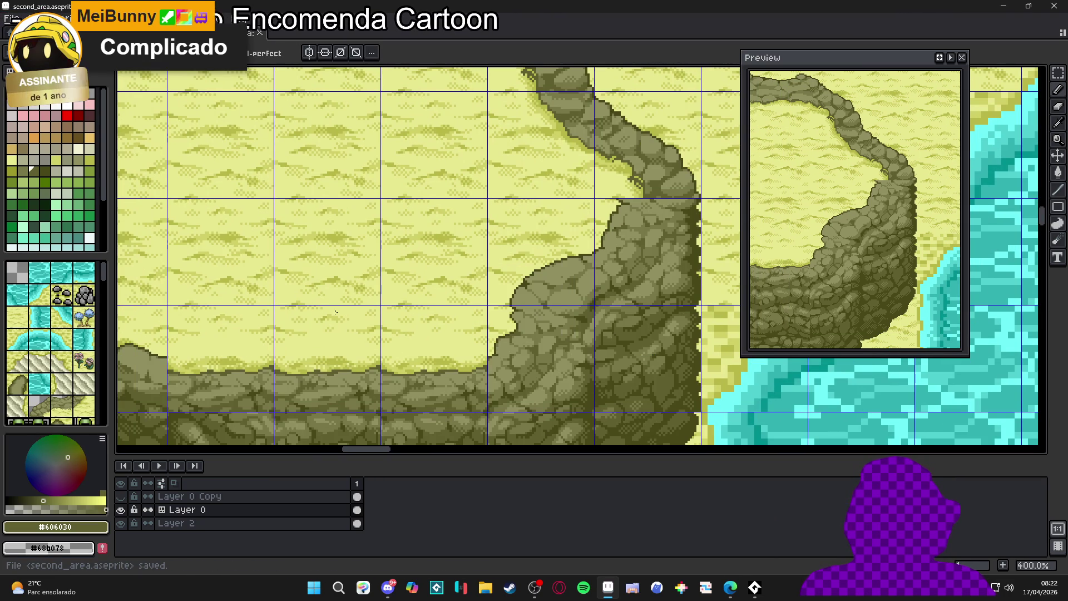
{"action": "scroll", "coordinate": [529, 286], "scroll_direction": "down", "scroll_amount": 2}
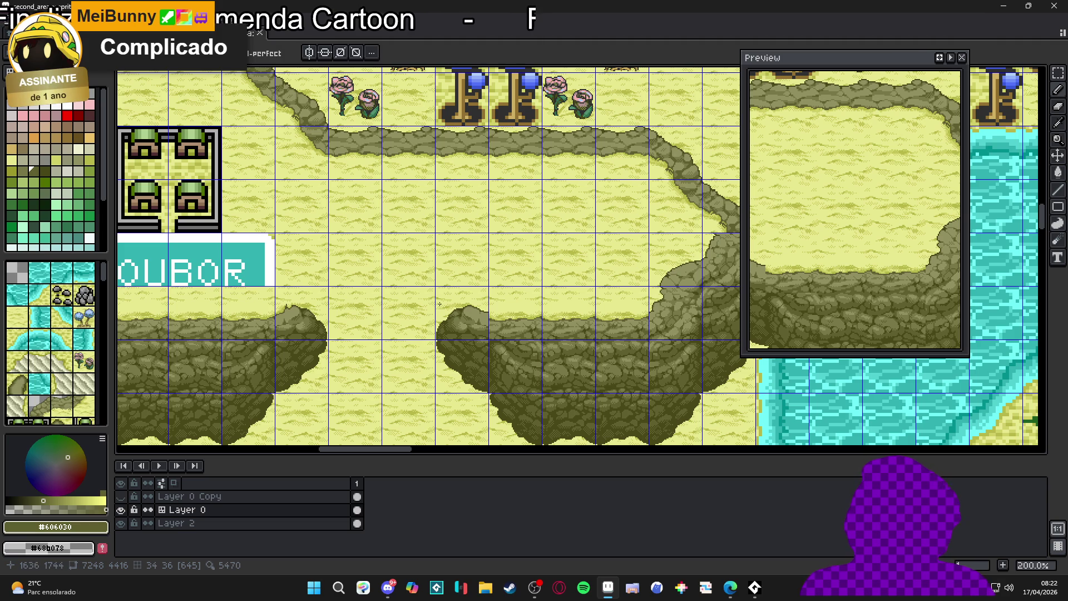
Paint the #b8b848 sand shade along the rock mound's upper-right rim.
{"action": "scroll", "coordinate": [489, 320], "scroll_direction": "up", "scroll_amount": 5}
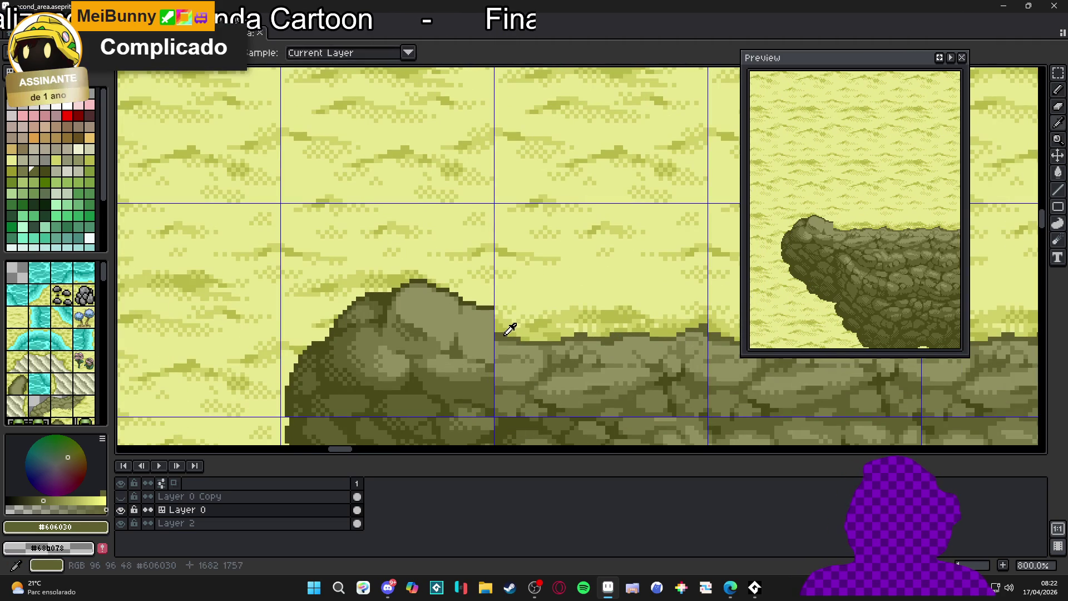
{"action": "left_click", "coordinate": [496, 330], "text": "alt"}
{"action": "scroll", "coordinate": [492, 329], "scroll_direction": "up", "scroll_amount": 2}
{"action": "mouse_move", "coordinate": [493, 332]}
{"action": "left_mouse_down"}
{"action": "mouse_move", "coordinate": [455, 295]}
{"action": "mouse_move", "coordinate": [489, 307]}
{"action": "mouse_move", "coordinate": [435, 285]}
{"action": "left_mouse_up"}
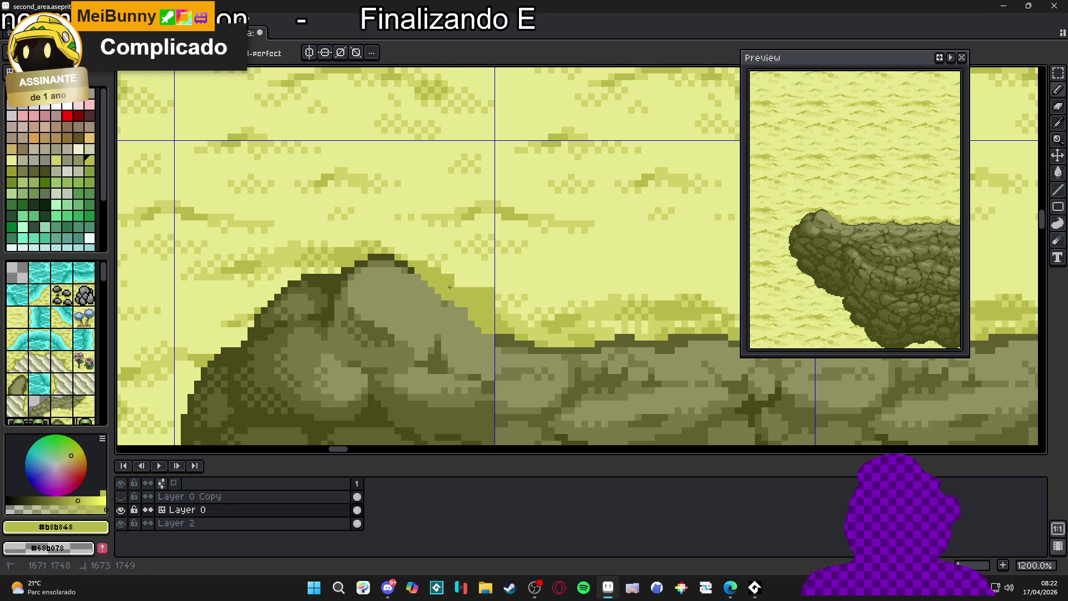
Alternate between the #d0d068 and #b8b848 sand shades, then hide the grid with Ctrl+'.
{"action": "left_click", "coordinate": [486, 304], "text": "alt"}
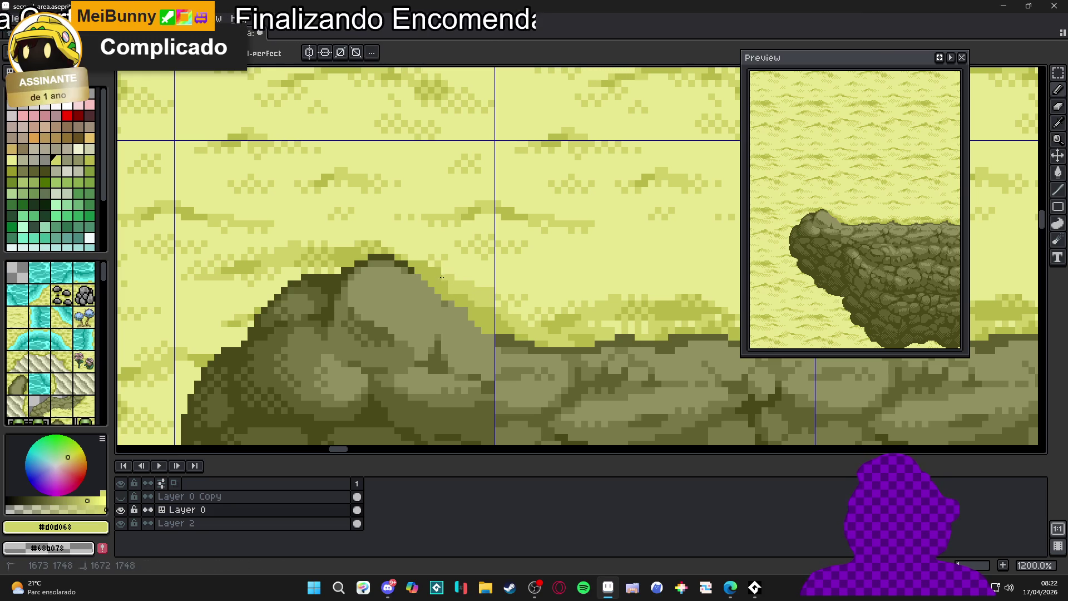
{"action": "key", "text": "alt"}
{"action": "left_click", "coordinate": [457, 295], "text": "alt"}
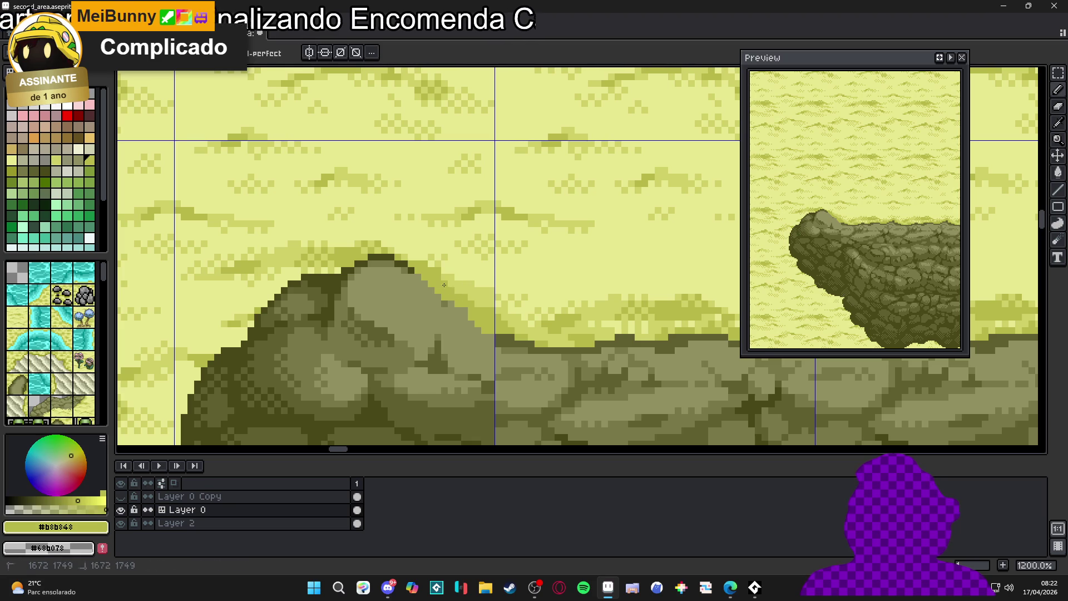
{"action": "left_click", "coordinate": [450, 279], "text": "alt"}
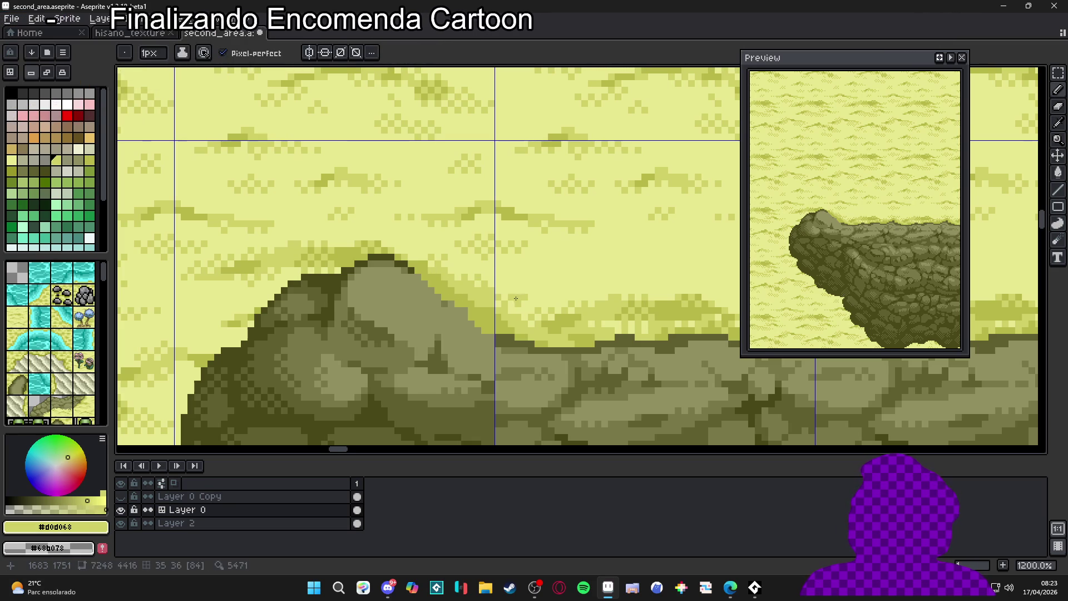
{"action": "key", "text": "ctrl+apostrophe"}
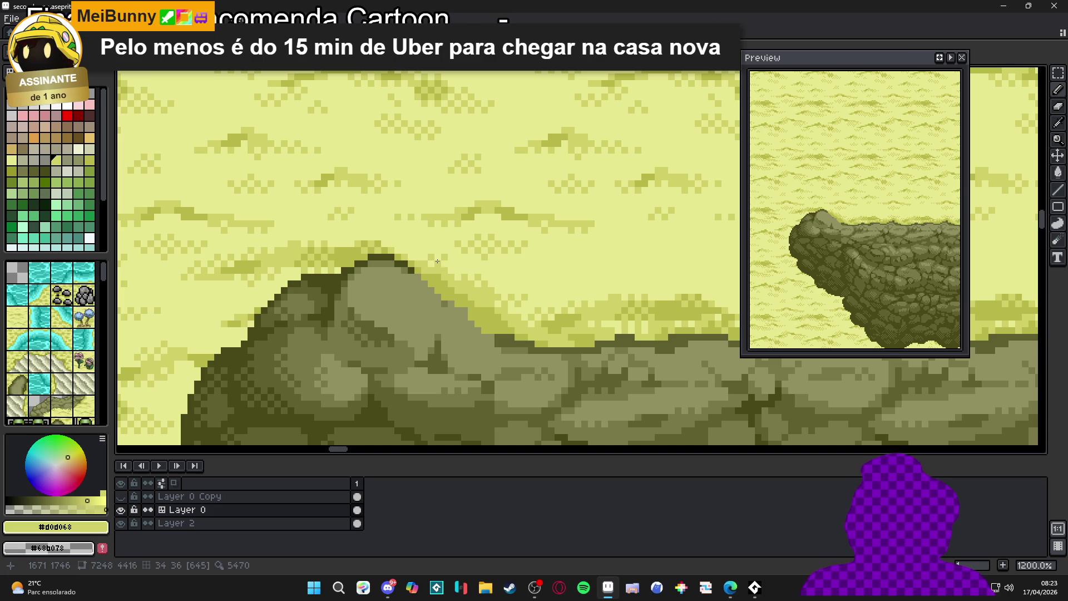
Add a dark #606030 outline pixel on the mound's edge.
{"action": "scroll", "coordinate": [437, 261], "scroll_direction": "down", "scroll_amount": 1}
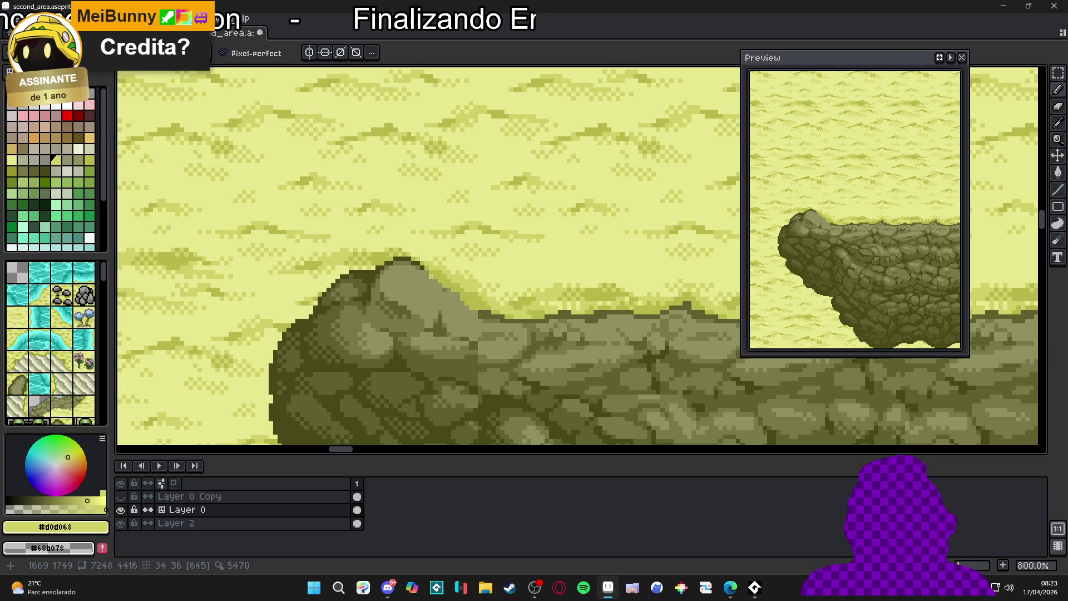
{"action": "scroll", "coordinate": [462, 297], "scroll_direction": "up", "scroll_amount": 3}
{"action": "left_click", "coordinate": [478, 327], "text": "alt"}
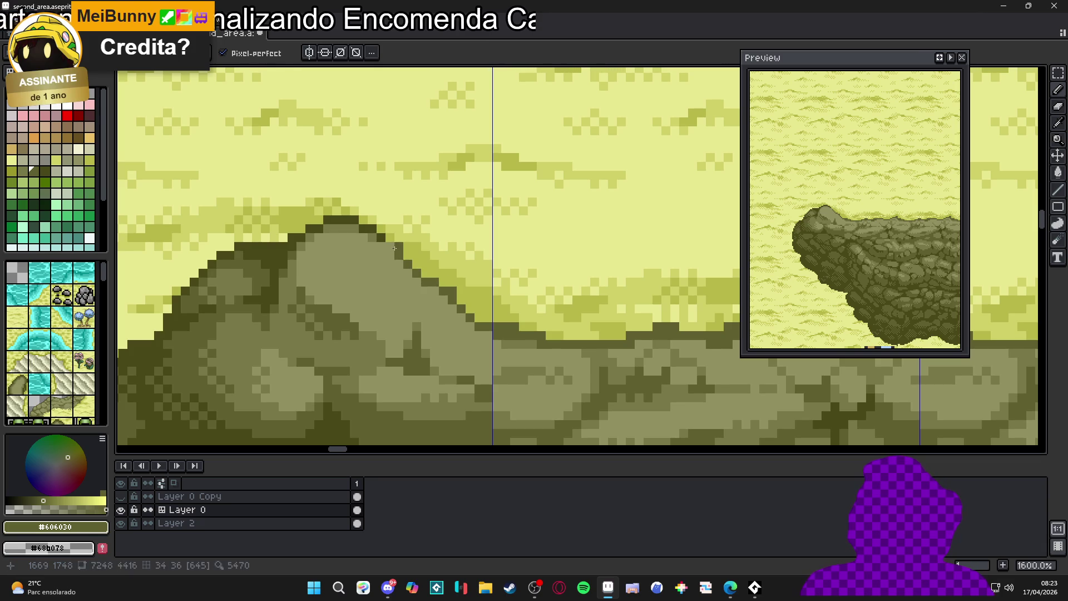
{"action": "left_click", "coordinate": [392, 230]}
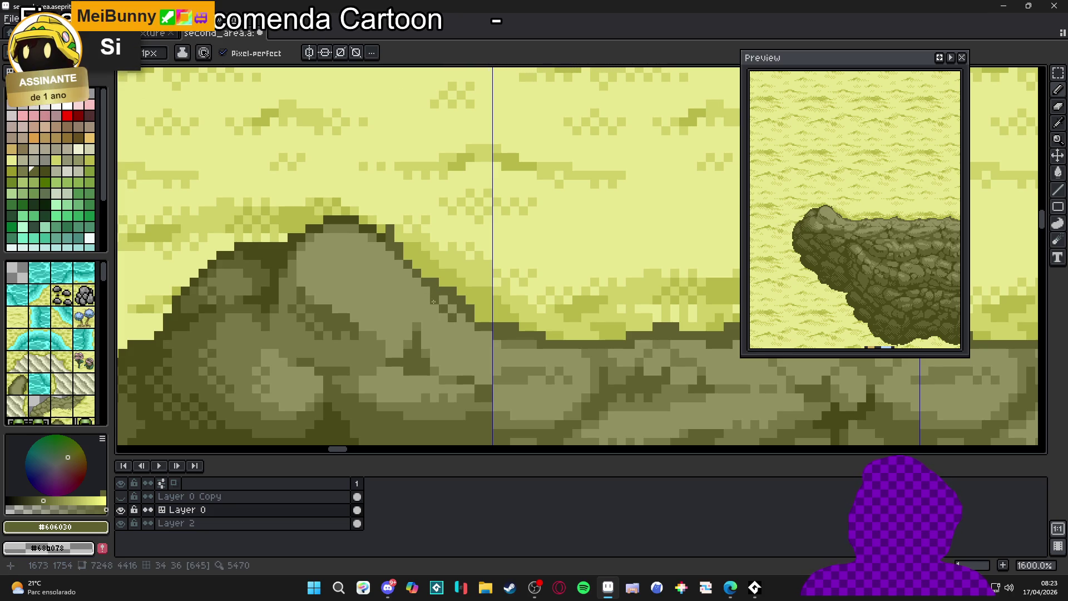
Sample the #b8b848 sand shade and the dark #606030 outline colour from the mound.
{"action": "scroll", "coordinate": [448, 318], "scroll_direction": "down", "scroll_amount": 3}
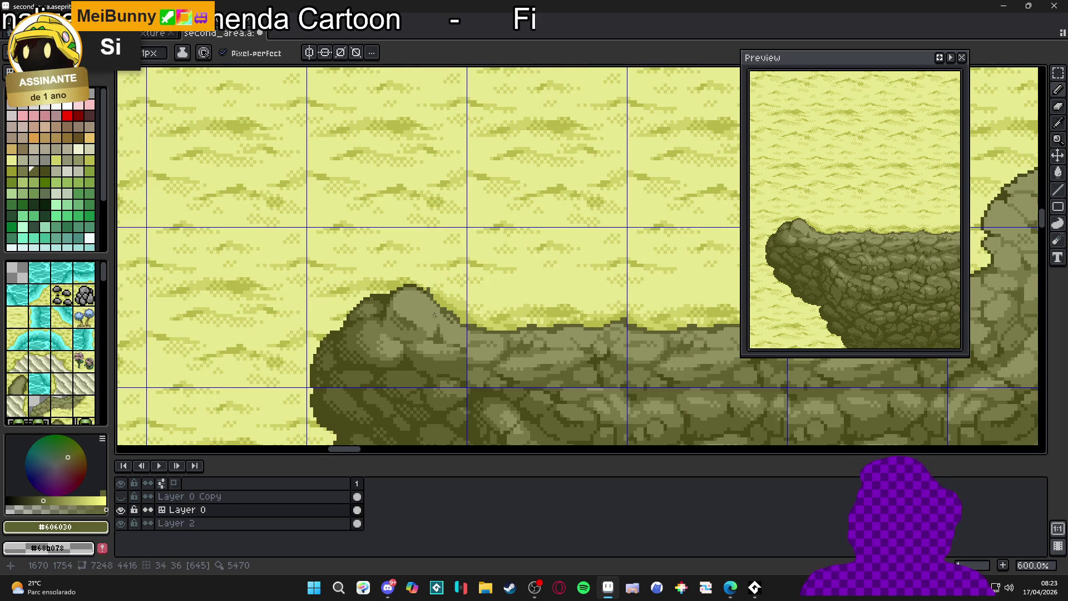
{"action": "scroll", "coordinate": [435, 314], "scroll_direction": "up", "scroll_amount": 3}
{"action": "scroll", "coordinate": [435, 311], "scroll_direction": "down", "scroll_amount": 3}
{"action": "scroll", "coordinate": [434, 301], "scroll_direction": "up", "scroll_amount": 3}
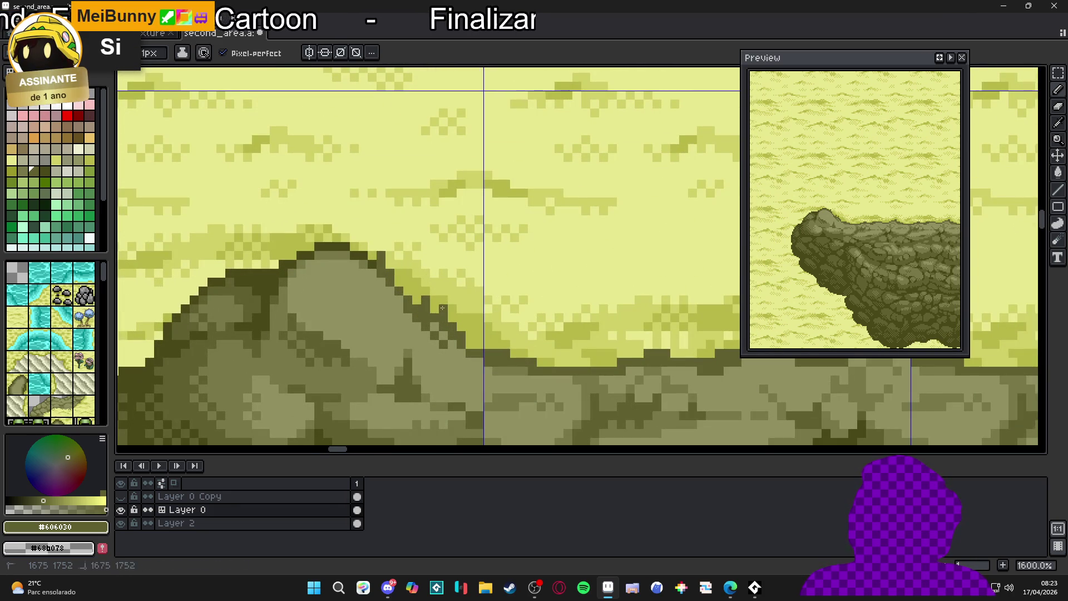
{"action": "scroll", "coordinate": [422, 300], "scroll_direction": "down", "scroll_amount": 4}
{"action": "scroll", "coordinate": [467, 332], "scroll_direction": "up", "scroll_amount": 1}
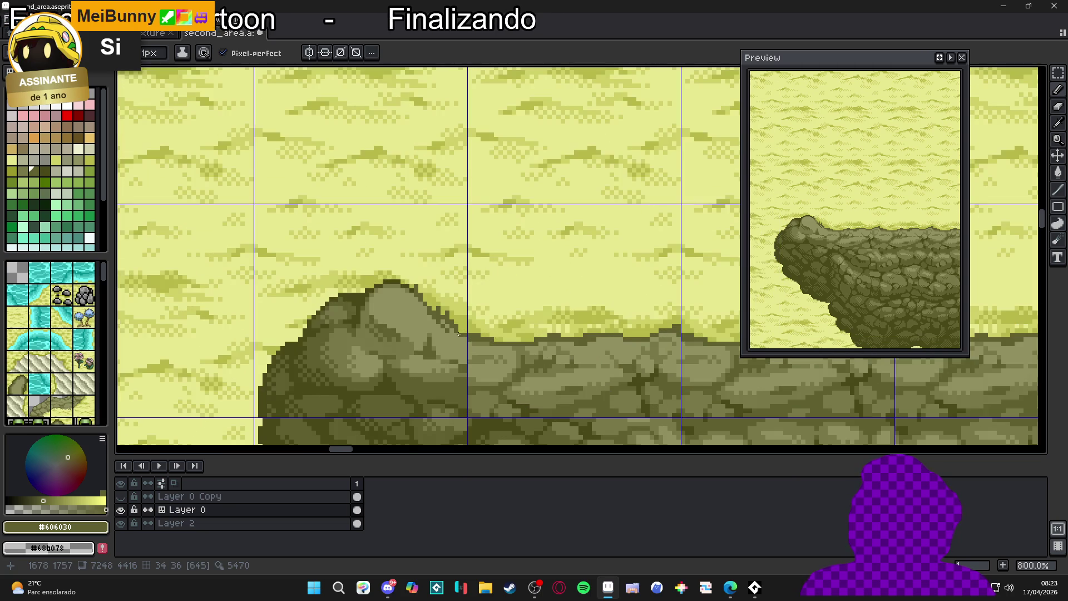
{"action": "scroll", "coordinate": [463, 329], "scroll_direction": "up", "scroll_amount": 1}
{"action": "scroll", "coordinate": [460, 327], "scroll_direction": "up", "scroll_amount": 5}
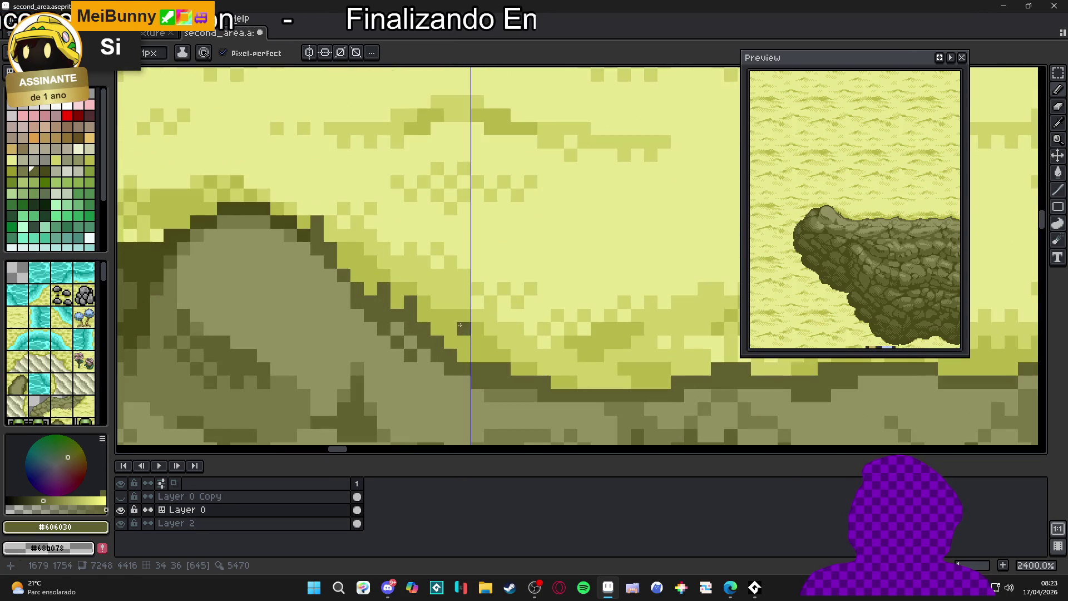
{"action": "left_click", "coordinate": [448, 301], "text": "alt"}
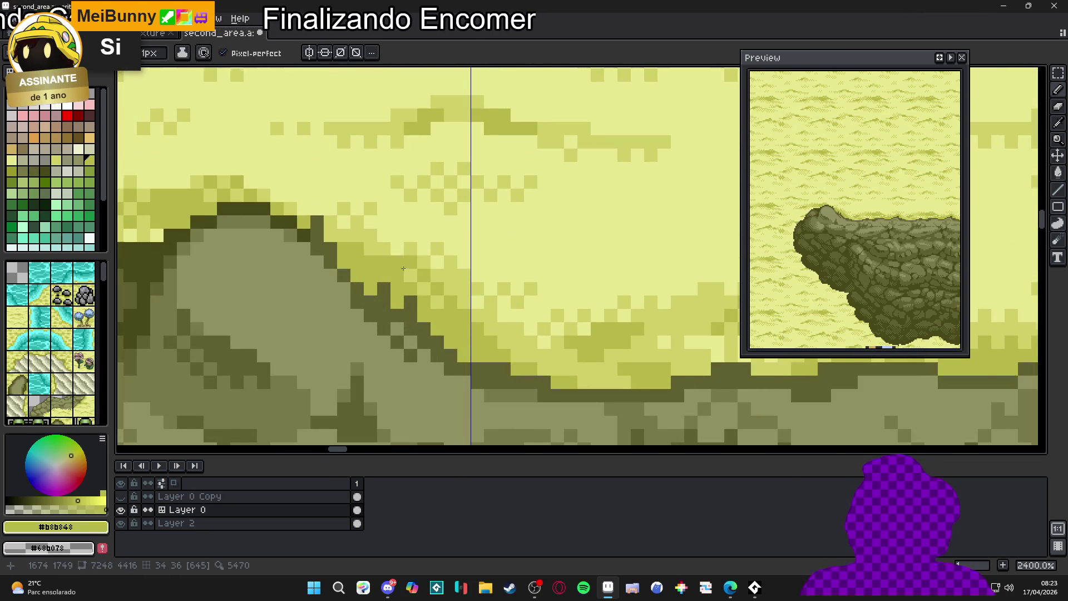
{"action": "scroll", "coordinate": [403, 268], "scroll_direction": "down", "scroll_amount": 7}
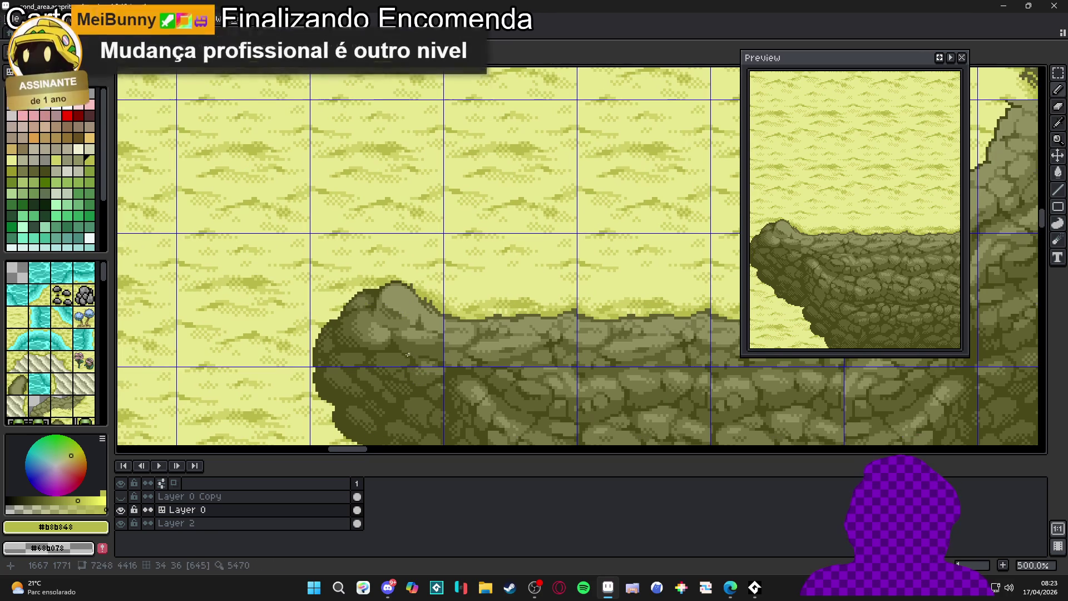
{"action": "scroll", "coordinate": [425, 320], "scroll_direction": "up", "scroll_amount": 7}
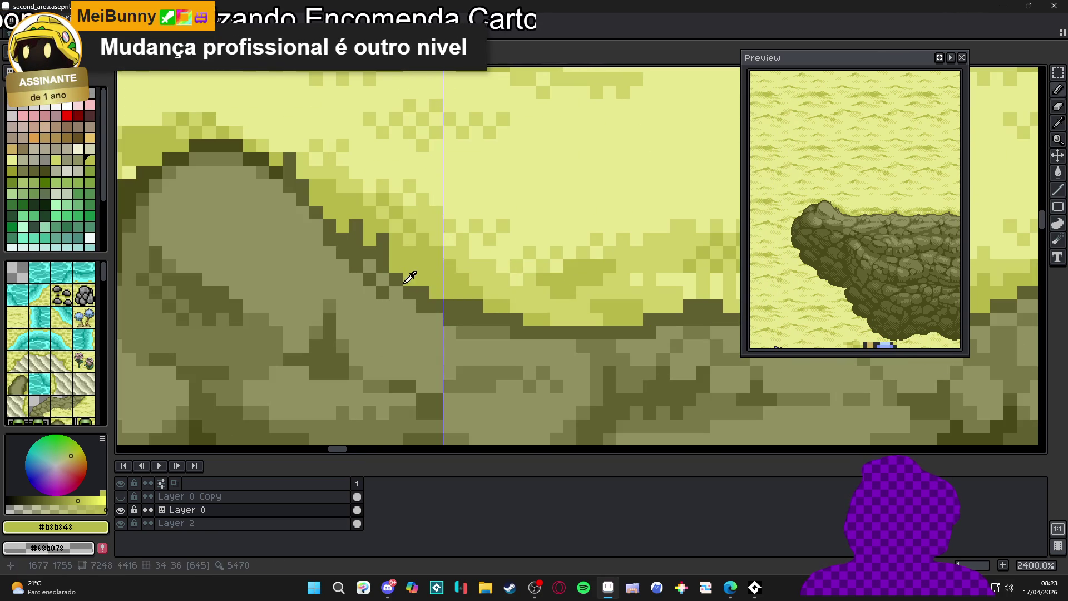
{"action": "left_click", "coordinate": [411, 276], "text": "alt"}
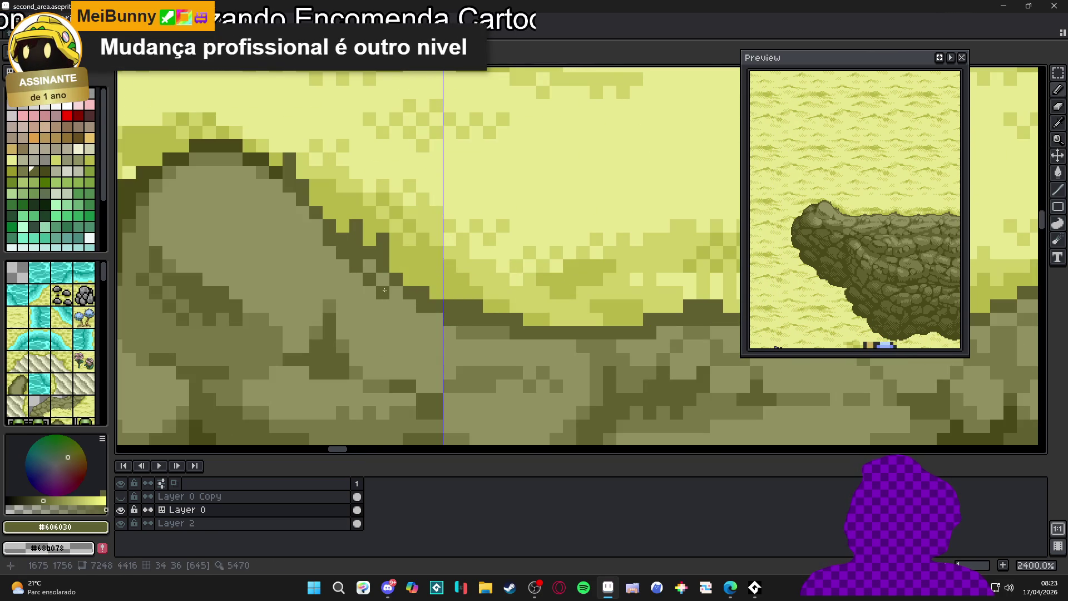
{"action": "scroll", "coordinate": [338, 324], "scroll_direction": "down", "scroll_amount": 6}
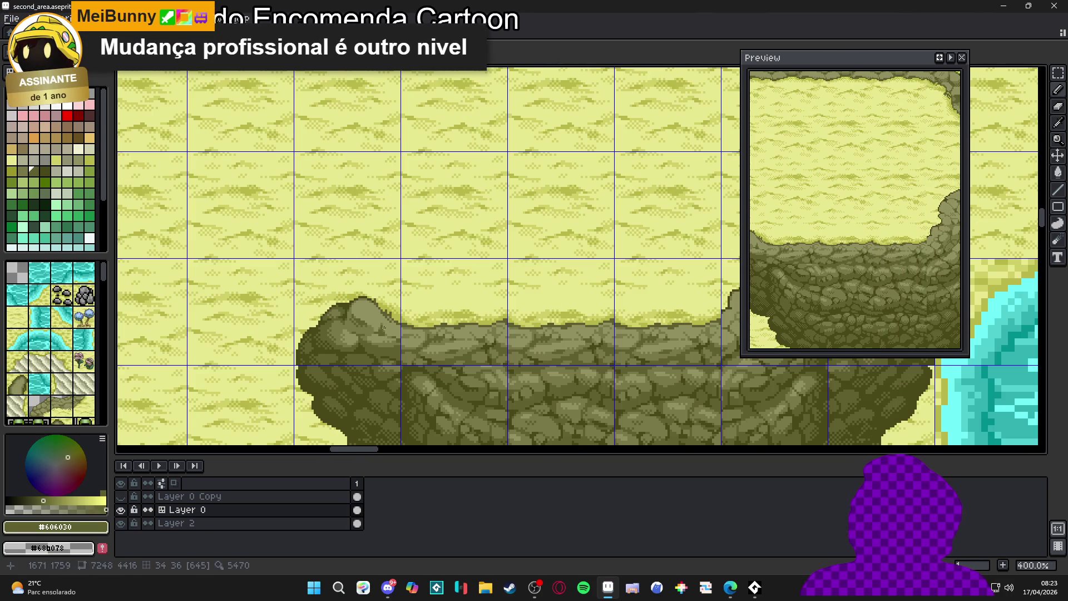
{"action": "scroll", "coordinate": [423, 316], "scroll_direction": "up", "scroll_amount": 3}
Paint mid-yellow pixels on the mound top, extending the patch downward.
{"action": "left_click", "coordinate": [563, 296], "text": "alt"}
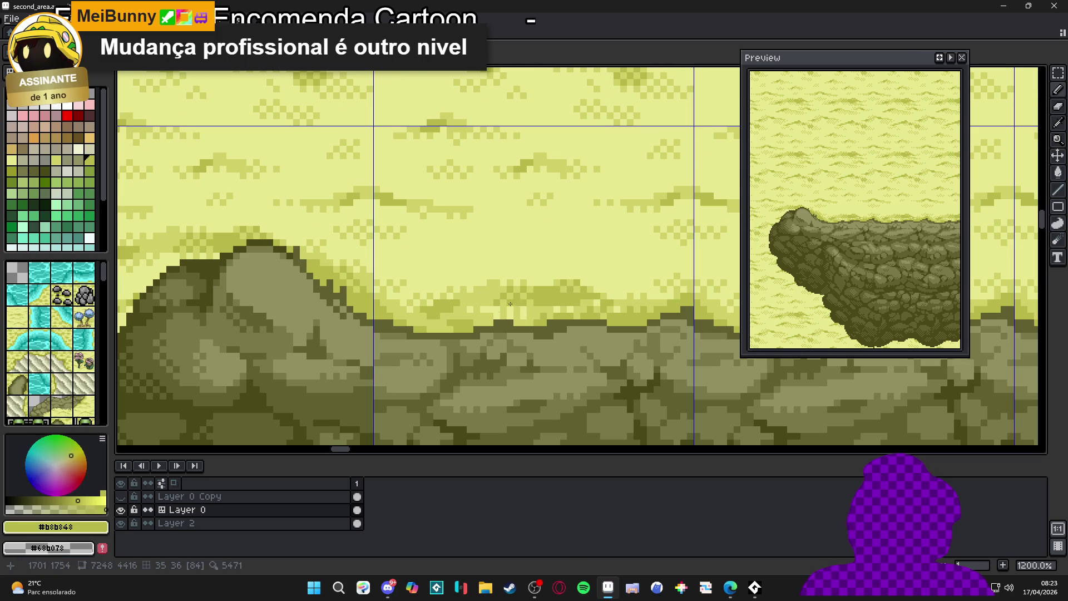
{"action": "scroll", "coordinate": [386, 326], "scroll_direction": "down", "scroll_amount": 3}
{"action": "scroll", "coordinate": [515, 372], "scroll_direction": "up", "scroll_amount": 9}
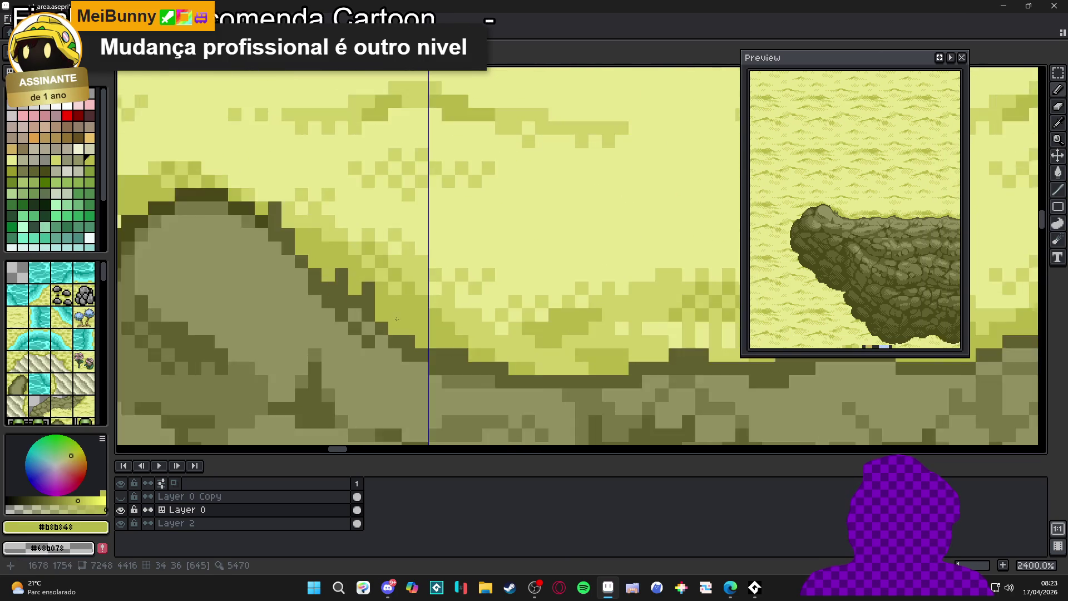
{"action": "left_click", "coordinate": [343, 297]}
{"action": "mouse_move", "coordinate": [366, 268]}
{"action": "left_mouse_down"}
{"action": "mouse_move", "coordinate": [366, 297]}
{"action": "mouse_move", "coordinate": [339, 322]}
{"action": "left_mouse_up"}
{"action": "left_click", "coordinate": [382, 326]}
{"action": "scroll", "coordinate": [380, 328], "scroll_direction": "down", "scroll_amount": 8}
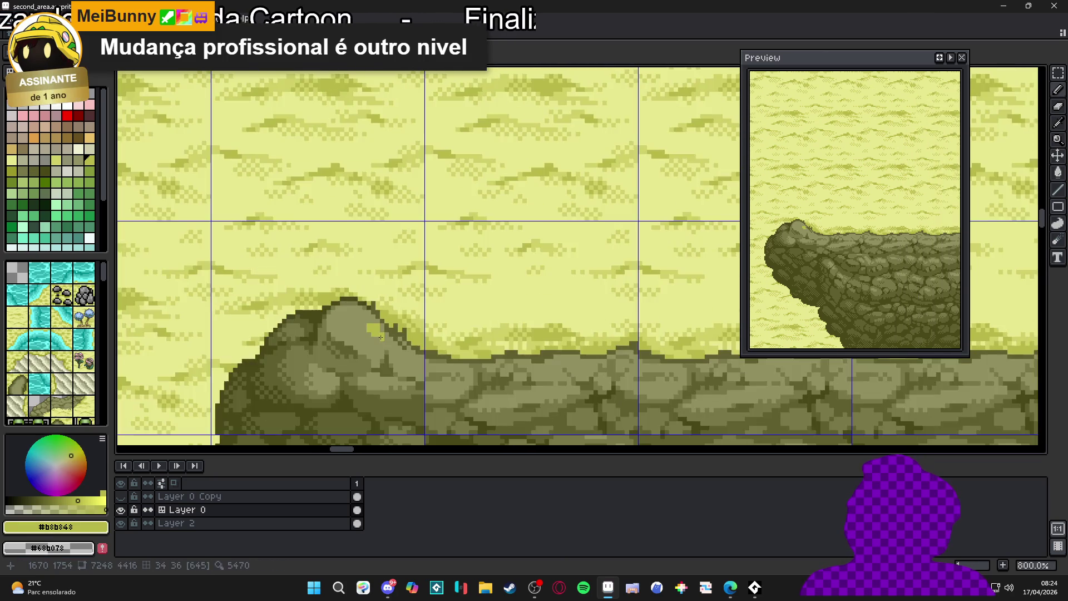
{"action": "scroll", "coordinate": [383, 341], "scroll_direction": "up", "scroll_amount": 3}
{"action": "left_click", "coordinate": [379, 342]}
Add yellow pixels left of and below the patch to blend it into the rock.
{"action": "mouse_move", "coordinate": [380, 341]}
{"action": "left_mouse_down"}
{"action": "mouse_move", "coordinate": [356, 299]}
{"action": "mouse_move", "coordinate": [345, 351]}
{"action": "mouse_move", "coordinate": [369, 375]}
{"action": "mouse_move", "coordinate": [431, 345]}
{"action": "left_mouse_up"}
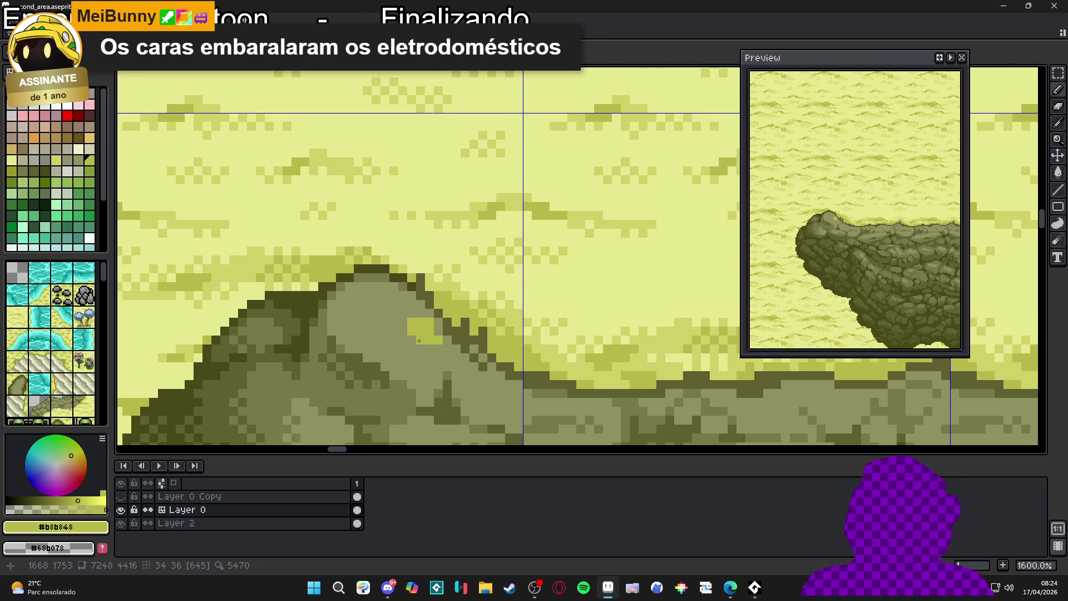
{"action": "left_click", "coordinate": [411, 348]}
{"action": "left_click", "coordinate": [404, 339]}
{"action": "left_click", "coordinate": [404, 314]}
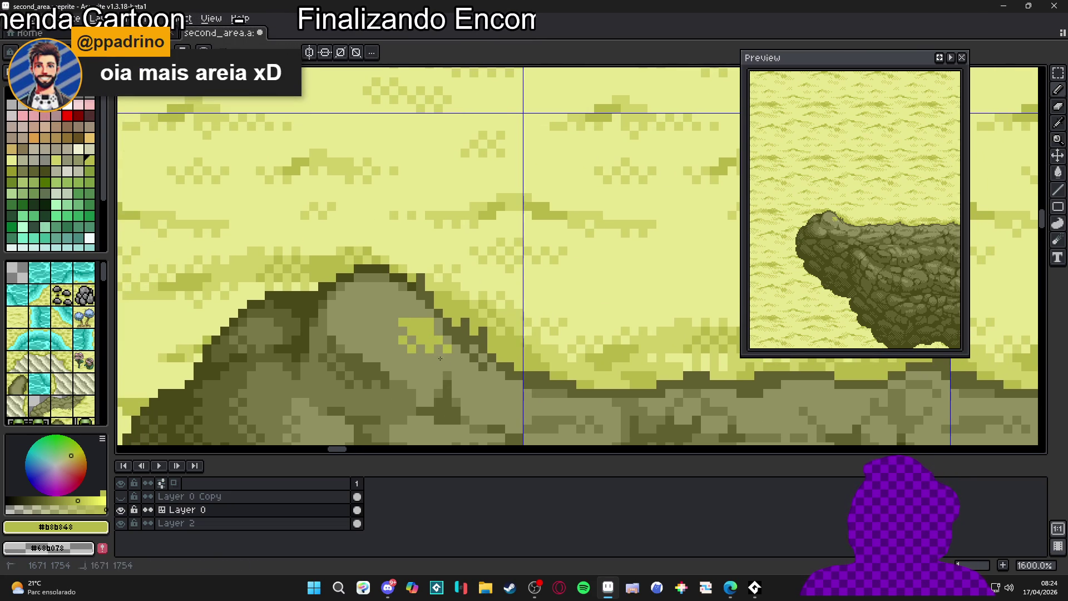
Save second_area.aseprite with the new highlight patch.
{"action": "scroll", "coordinate": [436, 359], "scroll_direction": "down", "scroll_amount": 6}
{"action": "scroll", "coordinate": [433, 350], "scroll_direction": "up", "scroll_amount": 3}
{"action": "scroll", "coordinate": [431, 334], "scroll_direction": "down", "scroll_amount": 2}
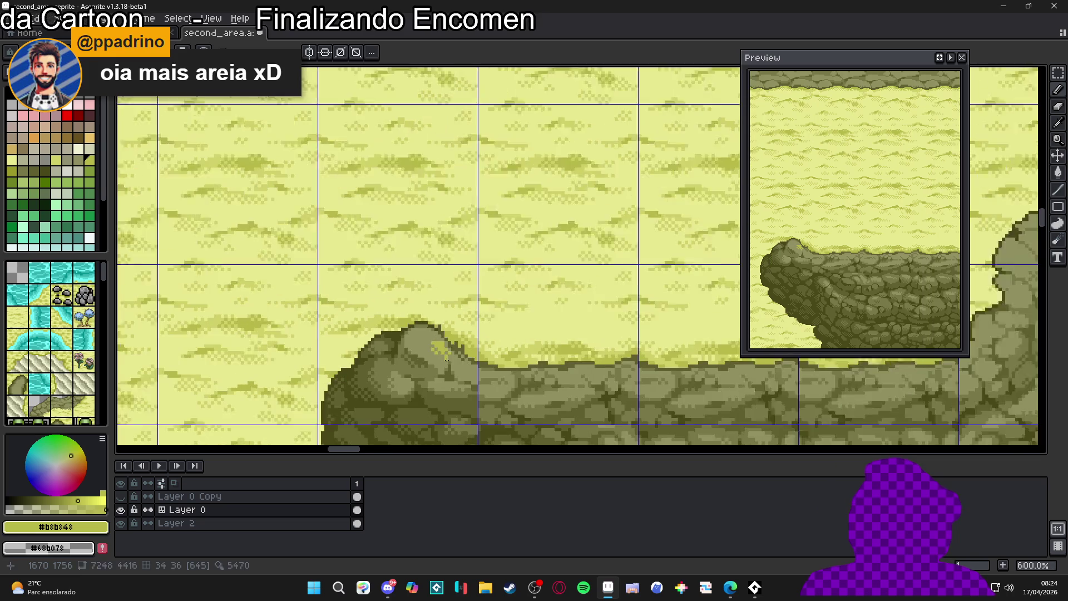
{"action": "scroll", "coordinate": [429, 322], "scroll_direction": "up", "scroll_amount": 4}
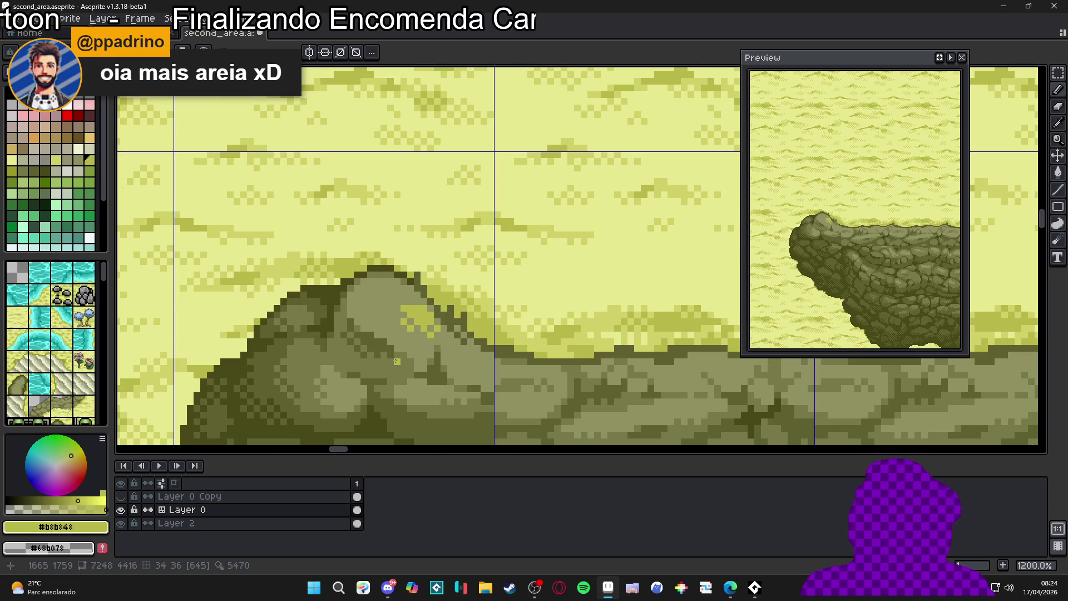
{"action": "key", "text": "ctrl+s"}
{"action": "scroll", "coordinate": [402, 368], "scroll_direction": "down", "scroll_amount": 4}
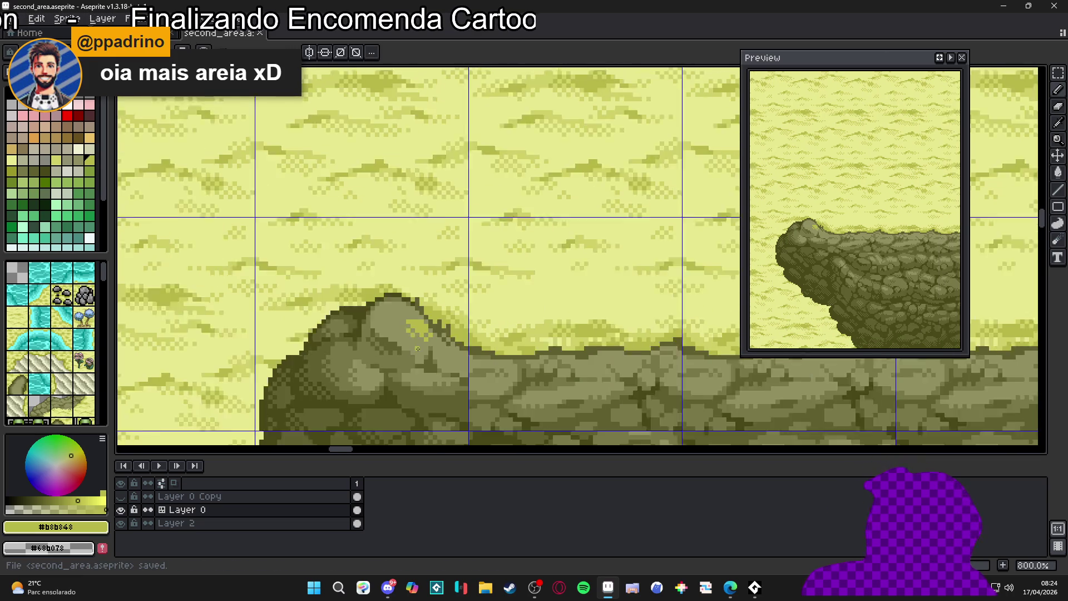
Pan and zoom across the map to inspect the cliffs around the OUBOR sign.
{"action": "left_click_drag", "start_coordinate": [381, 375], "coordinate": [380, 321]}
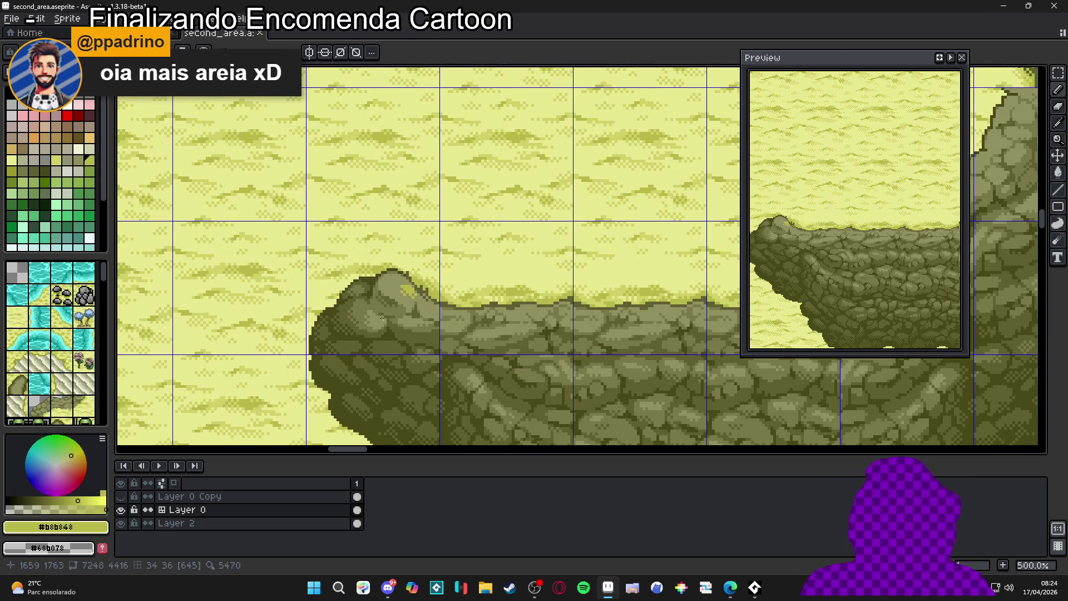
{"action": "scroll", "coordinate": [382, 317], "scroll_direction": "down", "scroll_amount": 3}
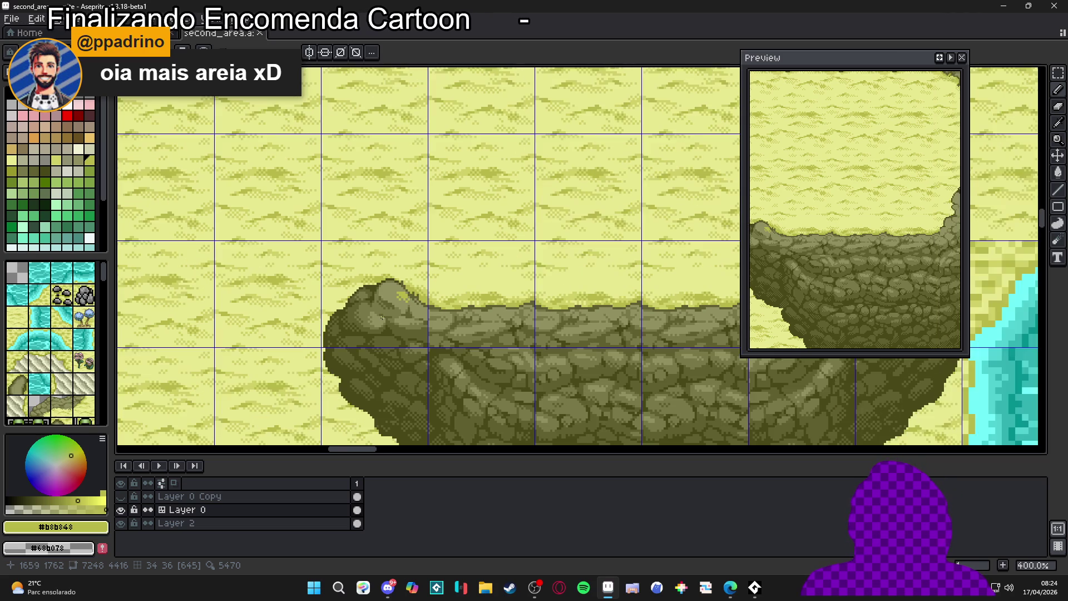
{"action": "left_click_drag", "start_coordinate": [378, 313], "coordinate": [414, 322]}
{"action": "scroll", "coordinate": [414, 322], "scroll_direction": "up", "scroll_amount": 2}
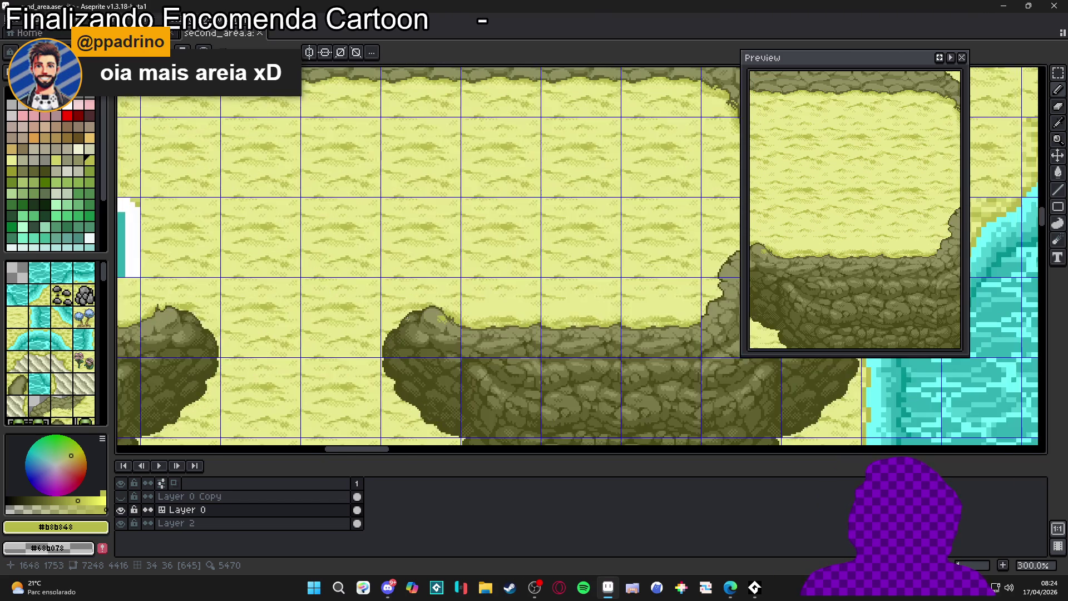
{"action": "scroll", "coordinate": [428, 334], "scroll_direction": "down", "scroll_amount": 2}
{"action": "scroll", "coordinate": [433, 340], "scroll_direction": "down", "scroll_amount": 1}
{"action": "scroll", "coordinate": [336, 336], "scroll_direction": "up", "scroll_amount": 1}
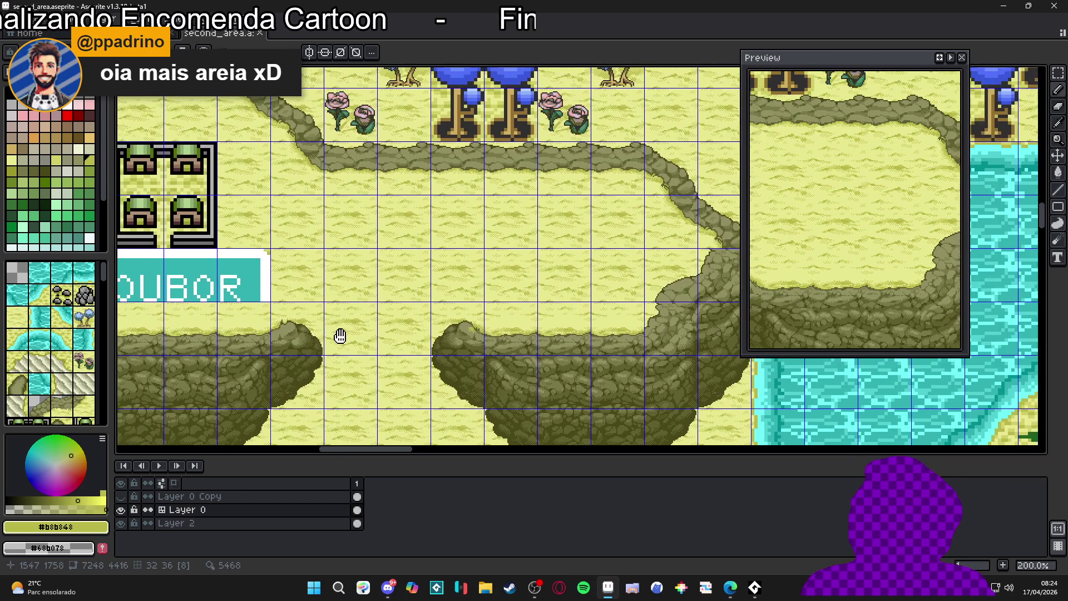
{"action": "scroll", "coordinate": [336, 336], "scroll_direction": "down", "scroll_amount": 1}
{"action": "scroll", "coordinate": [334, 323], "scroll_direction": "up", "scroll_amount": 1}
{"action": "scroll", "coordinate": [333, 312], "scroll_direction": "down", "scroll_amount": 1}
{"action": "scroll", "coordinate": [358, 331], "scroll_direction": "up", "scroll_amount": 1}
{"action": "scroll", "coordinate": [358, 331], "scroll_direction": "down", "scroll_amount": 1}
{"action": "scroll", "coordinate": [345, 311], "scroll_direction": "up", "scroll_amount": 1}
{"action": "scroll", "coordinate": [333, 289], "scroll_direction": "down", "scroll_amount": 1}
{"action": "left_click_drag", "start_coordinate": [328, 275], "coordinate": [350, 279]}
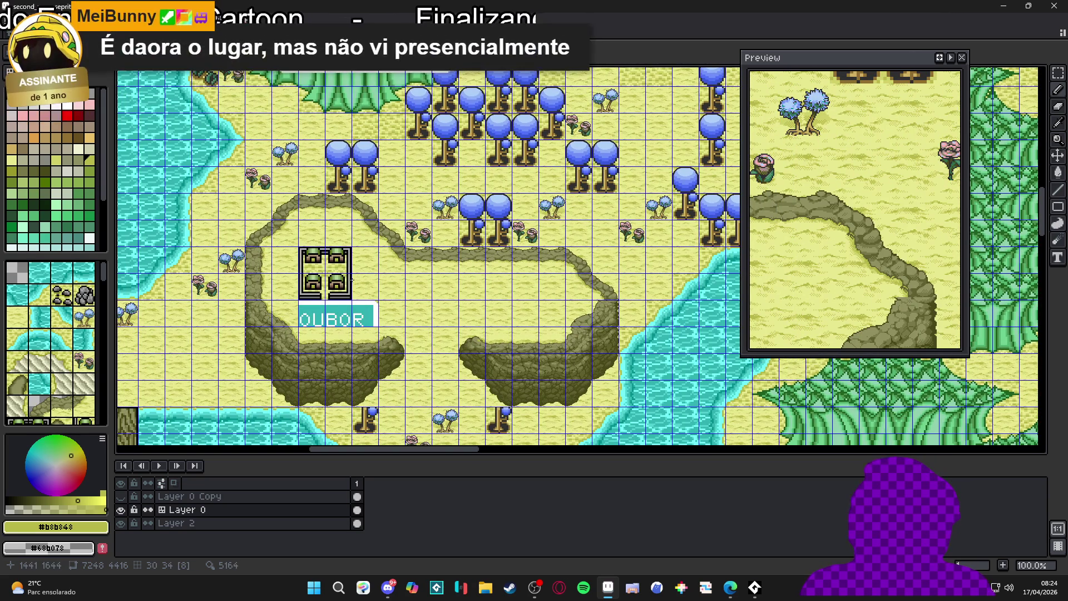
{"action": "scroll", "coordinate": [392, 277], "scroll_direction": "up", "scroll_amount": 1}
{"action": "scroll", "coordinate": [393, 279], "scroll_direction": "down", "scroll_amount": 1}
Save second_area.aseprite again and keep reviewing the map at different zoom levels.
{"action": "key", "text": "ctrl+s"}
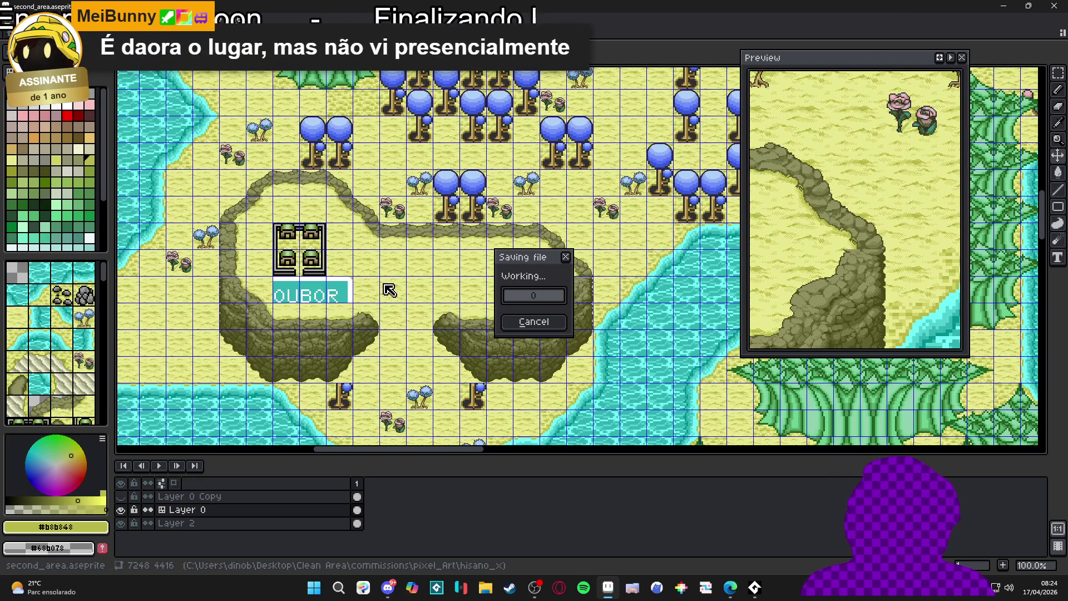
{"action": "scroll", "coordinate": [397, 282], "scroll_direction": "up", "scroll_amount": 1}
{"action": "scroll", "coordinate": [438, 323], "scroll_direction": "down", "scroll_amount": 1}
{"action": "scroll", "coordinate": [438, 323], "scroll_direction": "up", "scroll_amount": 1}
{"action": "scroll", "coordinate": [422, 300], "scroll_direction": "down", "scroll_amount": 1}
{"action": "scroll", "coordinate": [400, 278], "scroll_direction": "up", "scroll_amount": 1}
{"action": "scroll", "coordinate": [393, 265], "scroll_direction": "down", "scroll_amount": 1}
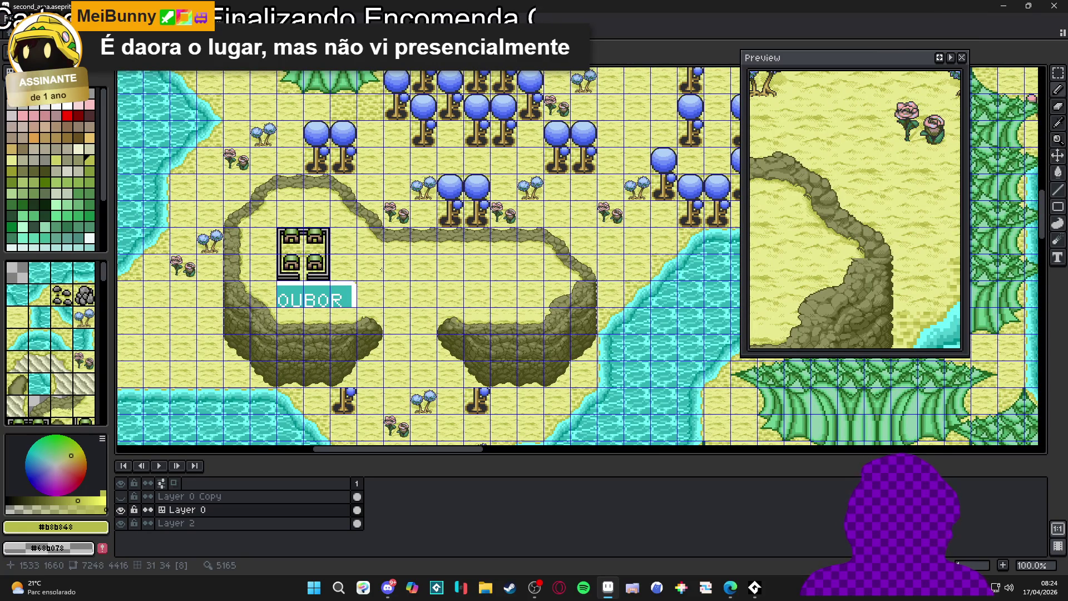
{"action": "scroll", "coordinate": [375, 258], "scroll_direction": "up", "scroll_amount": 1}
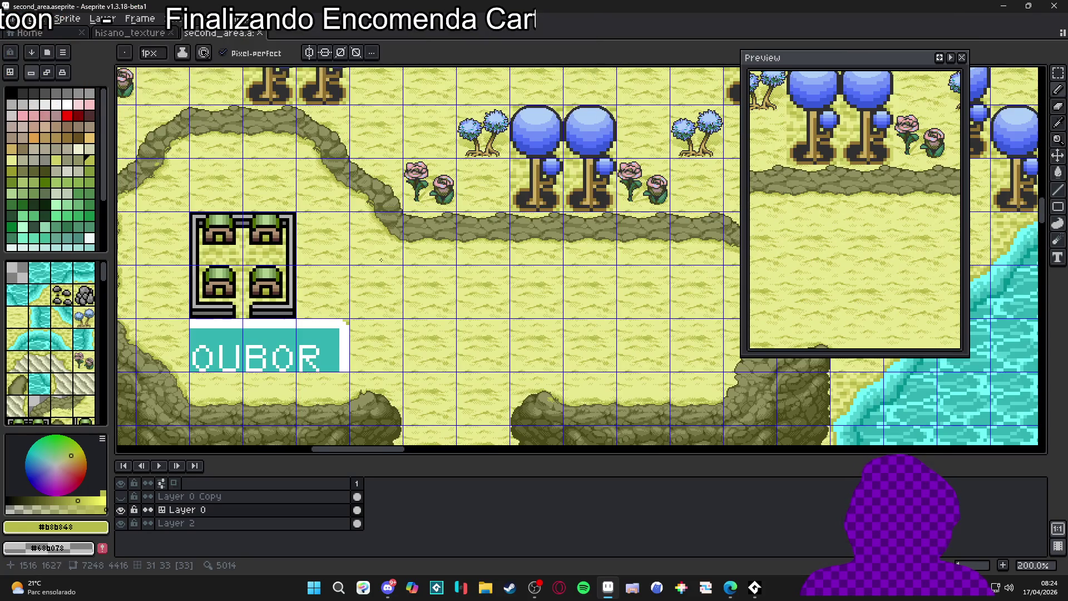
{"action": "scroll", "coordinate": [384, 260], "scroll_direction": "down", "scroll_amount": 1}
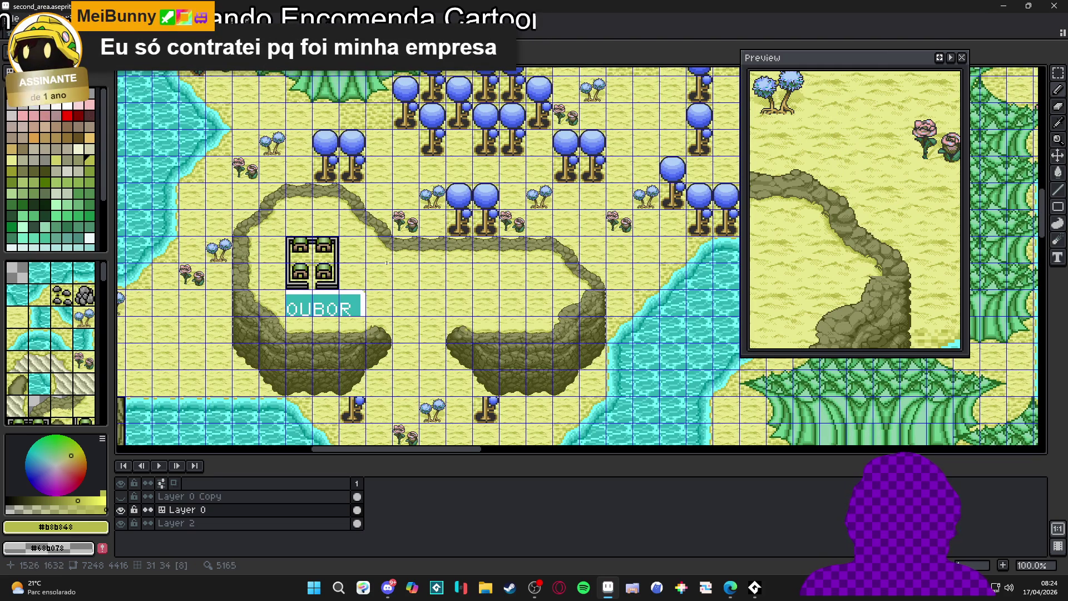
{"action": "scroll", "coordinate": [387, 262], "scroll_direction": "down", "scroll_amount": 1}
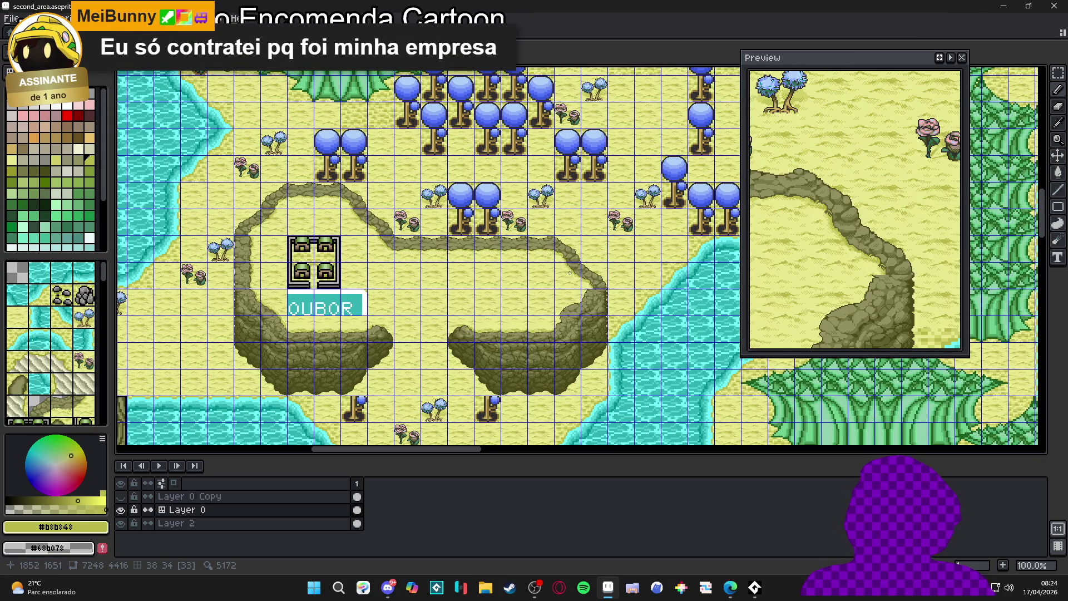
{"action": "scroll", "coordinate": [569, 272], "scroll_direction": "down", "scroll_amount": 2}
{"action": "scroll", "coordinate": [357, 346], "scroll_direction": "up", "scroll_amount": 3}
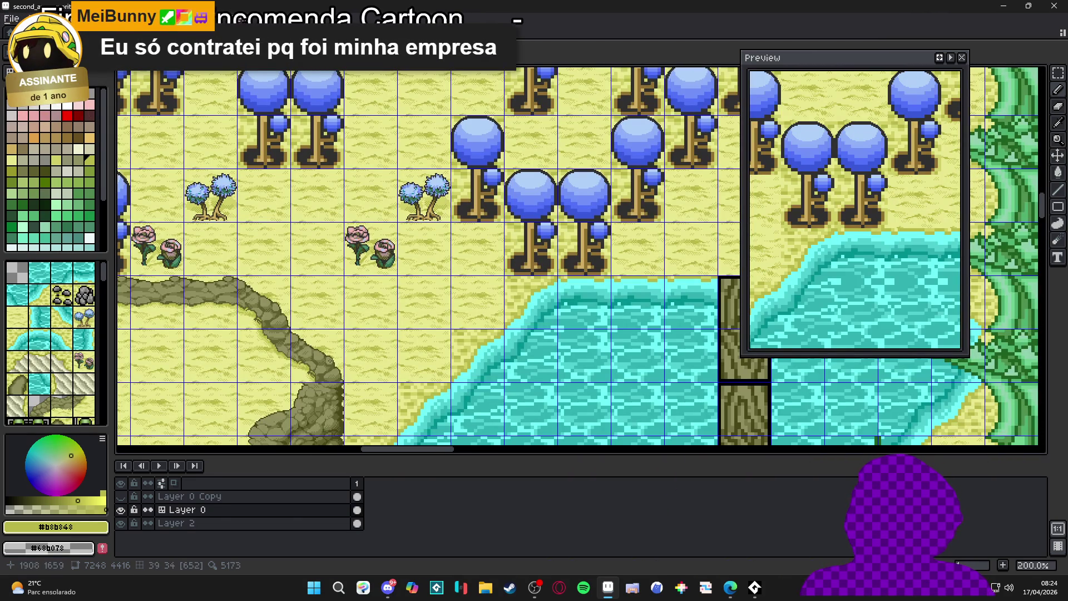
{"action": "scroll", "coordinate": [328, 351], "scroll_direction": "down", "scroll_amount": 3}
{"action": "scroll", "coordinate": [328, 350], "scroll_direction": "left", "scroll_amount": 3}
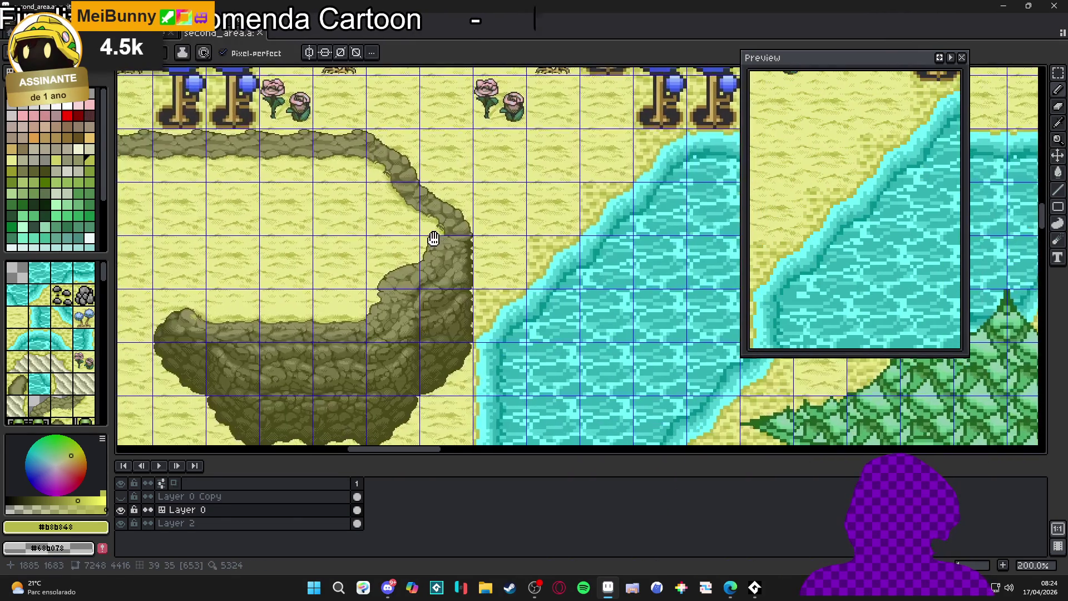
{"action": "scroll", "coordinate": [341, 329], "scroll_direction": "up", "scroll_amount": 2}
{"action": "scroll", "coordinate": [410, 341], "scroll_direction": "up", "scroll_amount": 3}
{"action": "scroll", "coordinate": [410, 341], "scroll_direction": "left", "scroll_amount": 3}
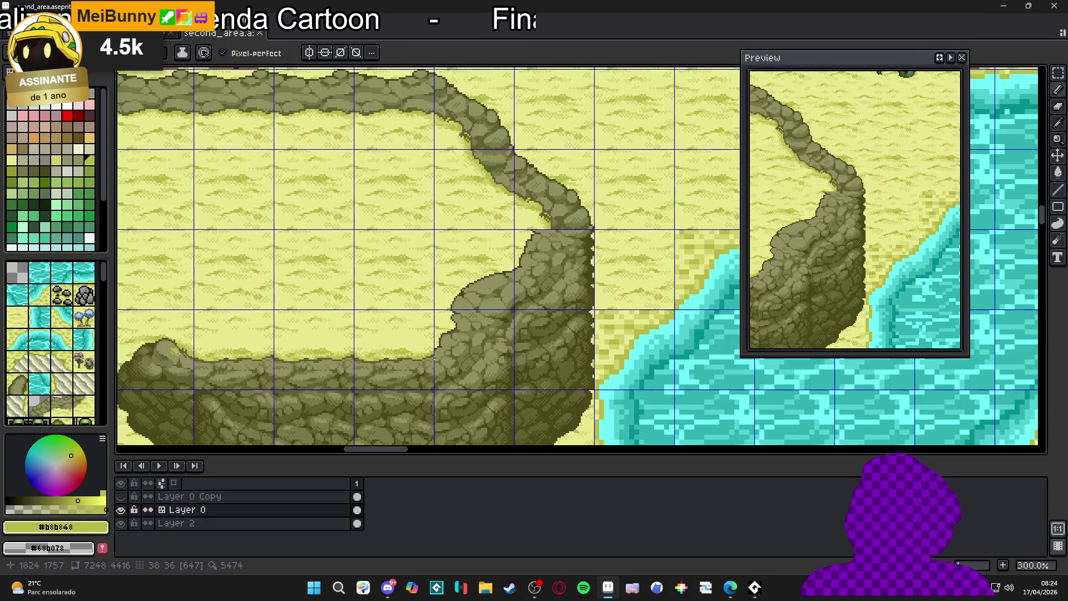
{"action": "scroll", "coordinate": [435, 348], "scroll_direction": "up", "scroll_amount": 1}
{"action": "scroll", "coordinate": [297, 363], "scroll_direction": "down", "scroll_amount": 2}
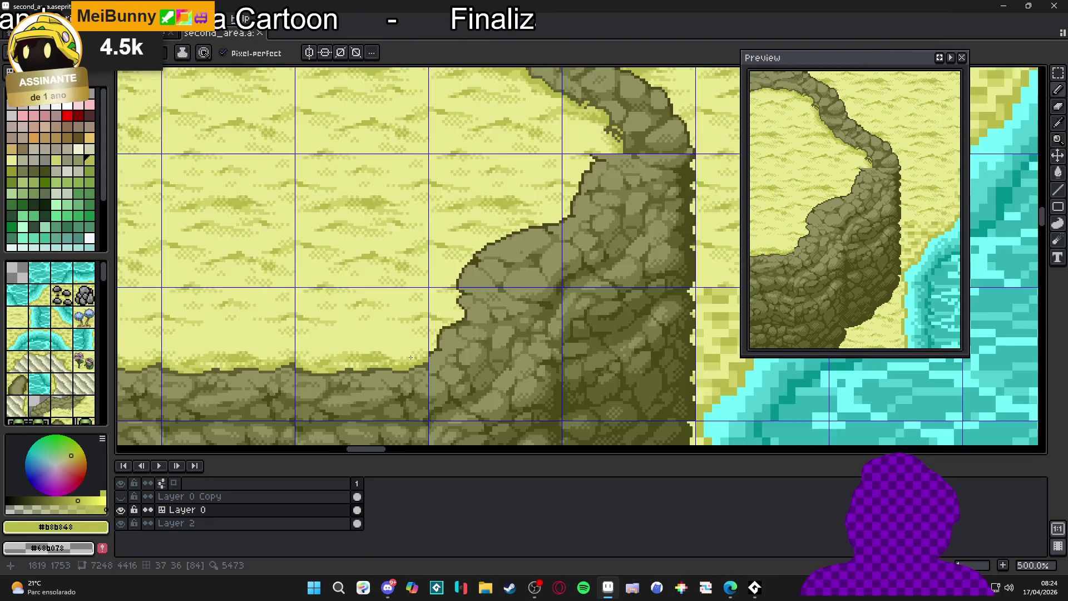
{"action": "scroll", "coordinate": [297, 363], "scroll_direction": "left", "scroll_amount": 10}
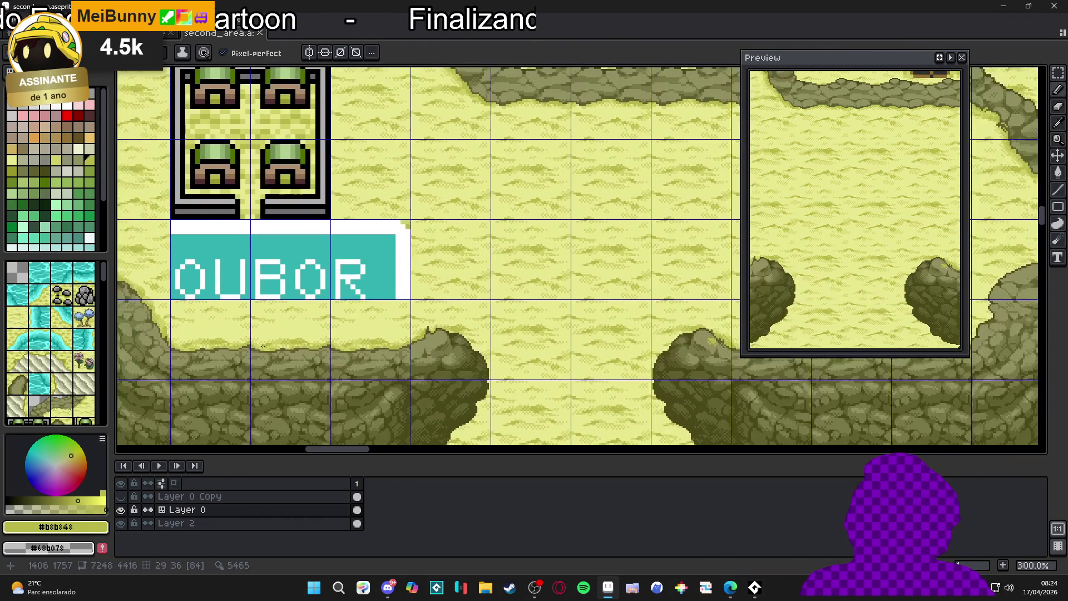
{"action": "scroll", "coordinate": [420, 352], "scroll_direction": "down", "scroll_amount": 1}
{"action": "scroll", "coordinate": [270, 330], "scroll_direction": "right", "scroll_amount": 5}
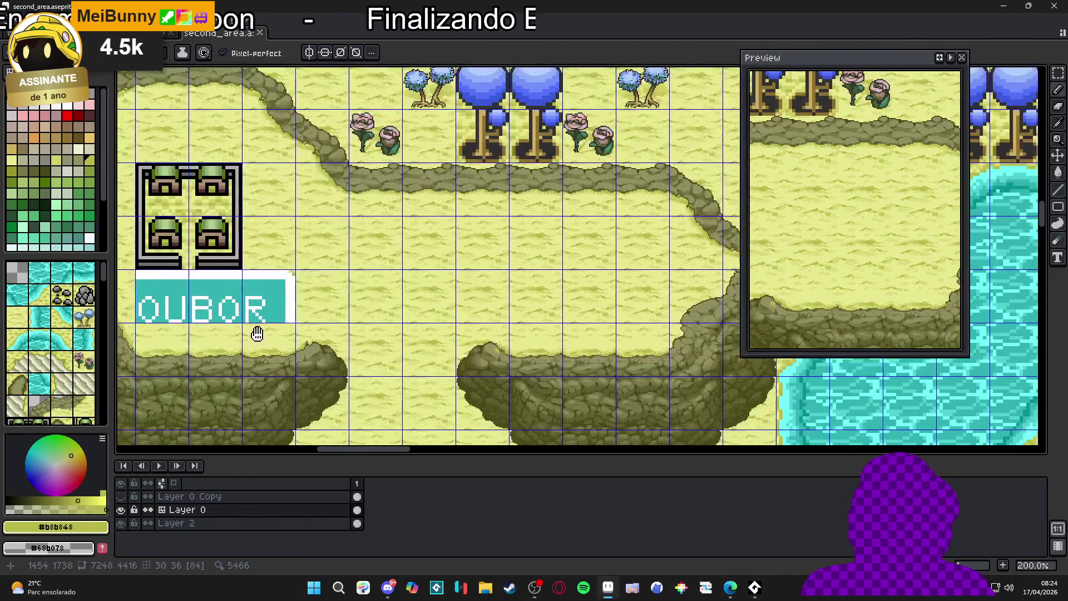
{"action": "scroll", "coordinate": [270, 330], "scroll_direction": "right", "scroll_amount": 4}
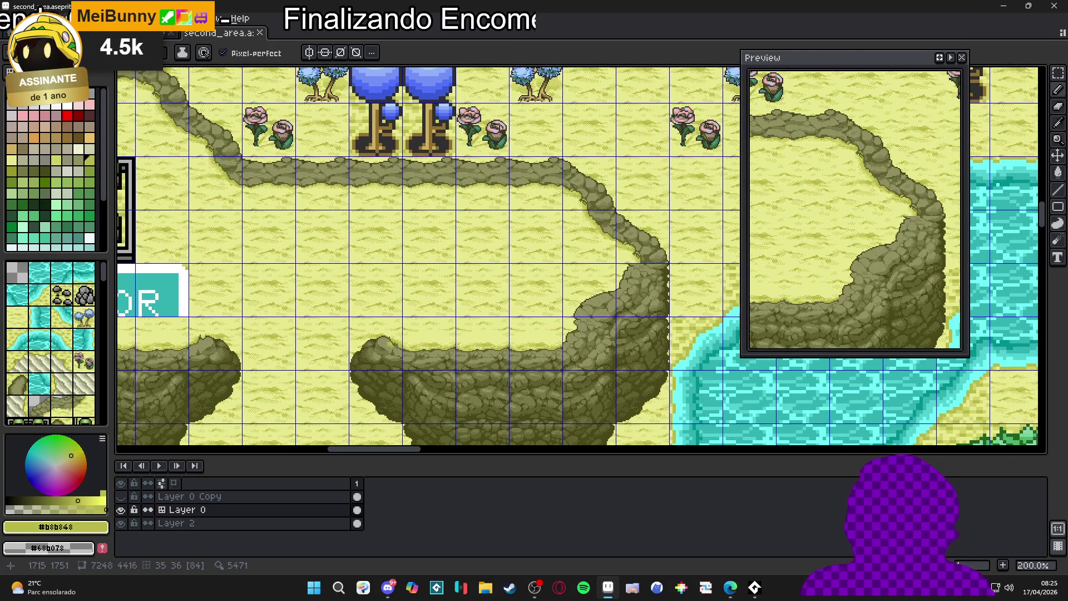
{"action": "scroll", "coordinate": [712, 334], "scroll_direction": "up", "scroll_amount": 5}
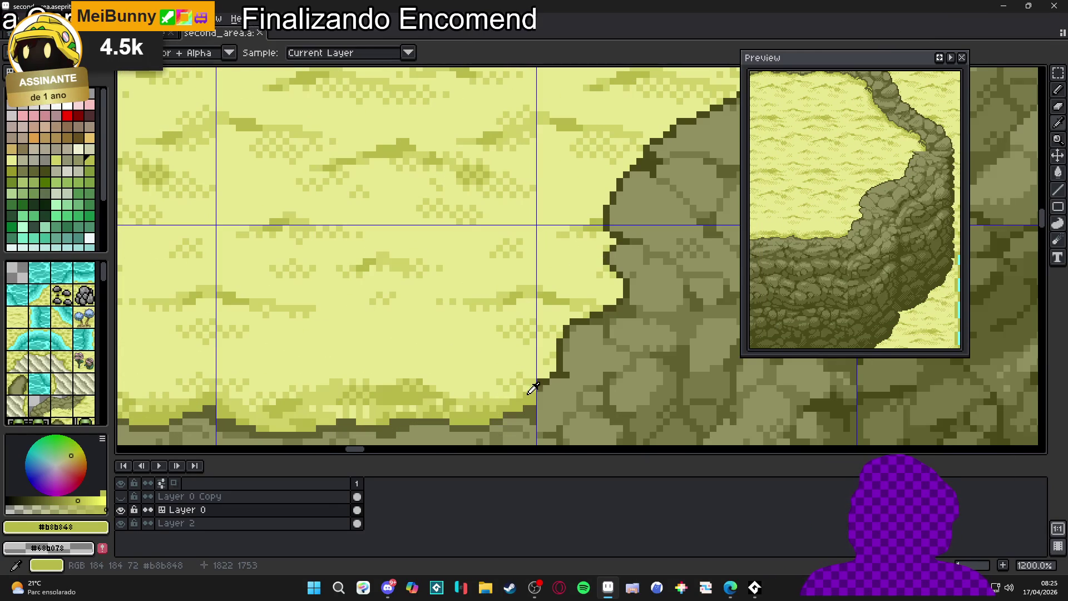
Lighten the dark rim pixels and dark column along the cliff's rock edge.
{"action": "mouse_move", "coordinate": [546, 393]}
{"action": "left_mouse_down"}
{"action": "mouse_move", "coordinate": [571, 379]}
{"action": "mouse_move", "coordinate": [581, 337]}
{"action": "mouse_move", "coordinate": [630, 290]}
{"action": "left_mouse_up"}
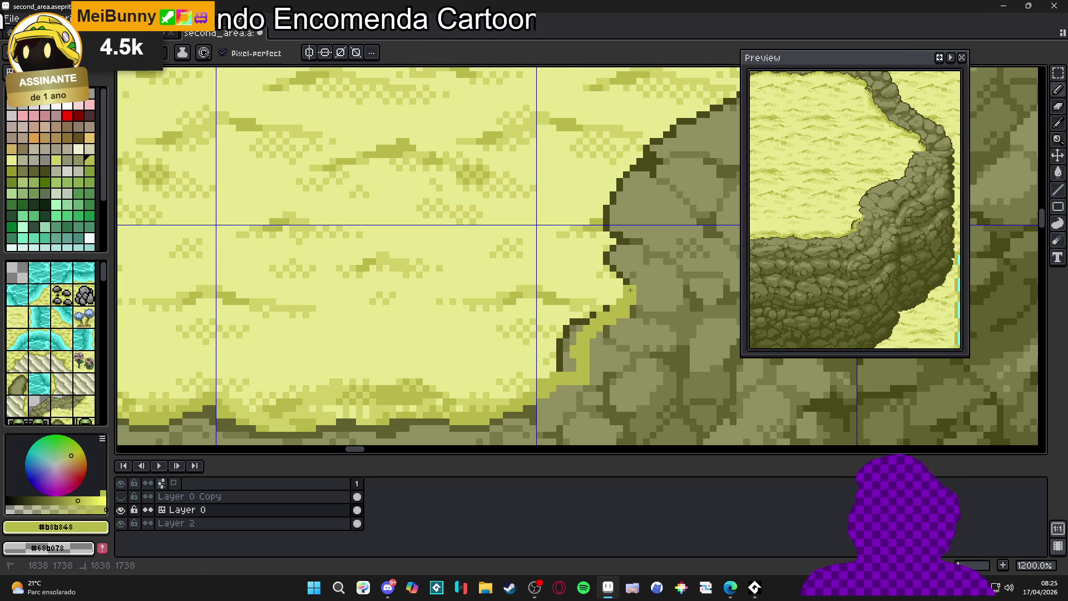
{"action": "left_click", "coordinate": [613, 261]}
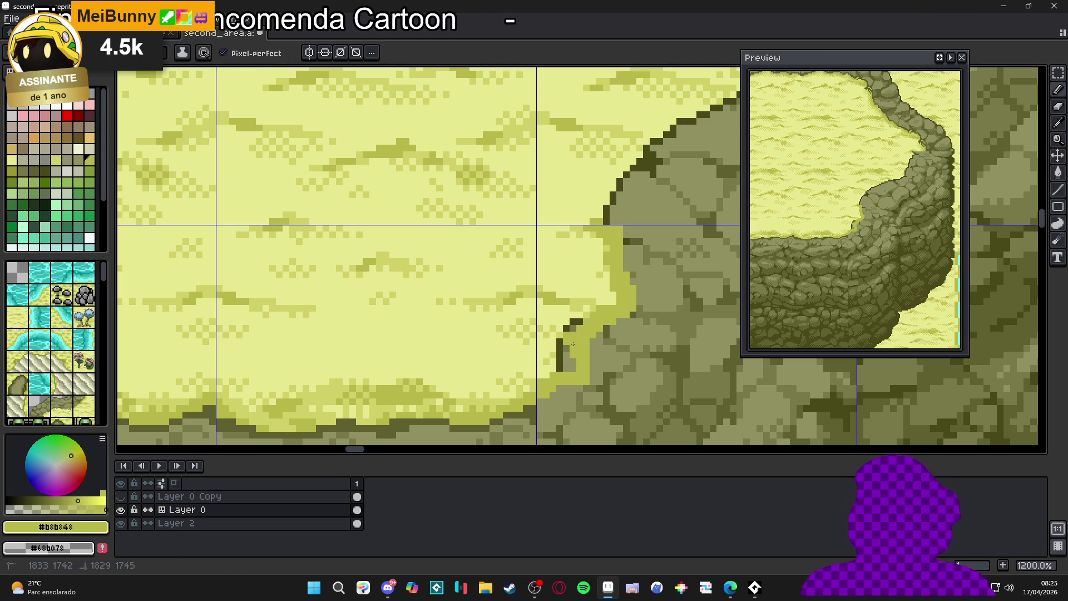
{"action": "left_click", "coordinate": [566, 328]}
{"action": "left_click_drag", "start_coordinate": [565, 340], "coordinate": [567, 358]}
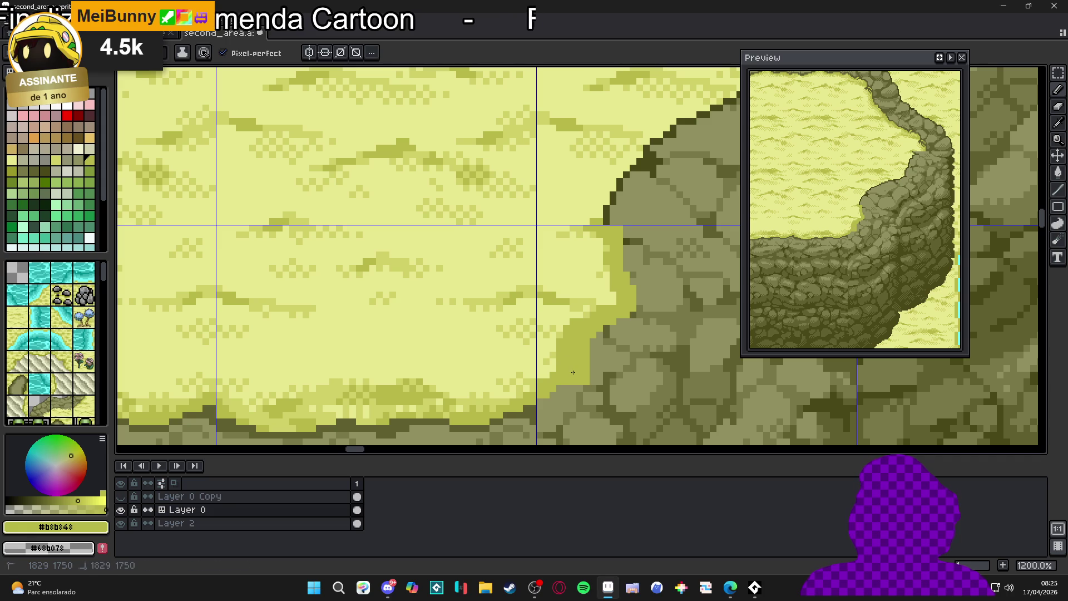
Pick #909060 from the rock and place yellow-green pixels along the cliff edge.
{"action": "left_click", "coordinate": [581, 378], "text": "alt"}
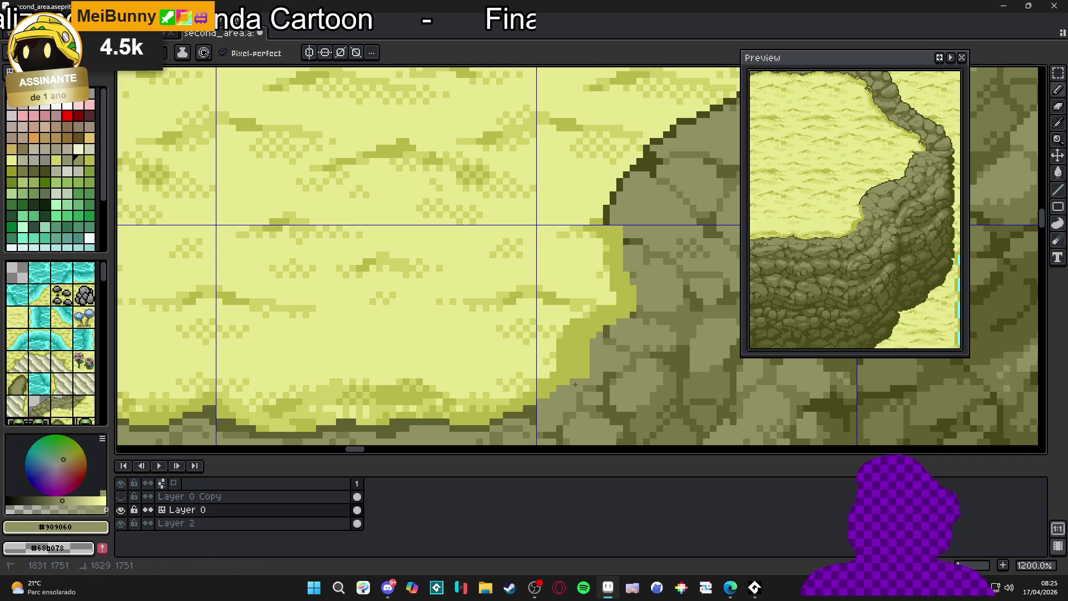
{"action": "scroll", "coordinate": [591, 364], "scroll_direction": "up", "scroll_amount": 1}
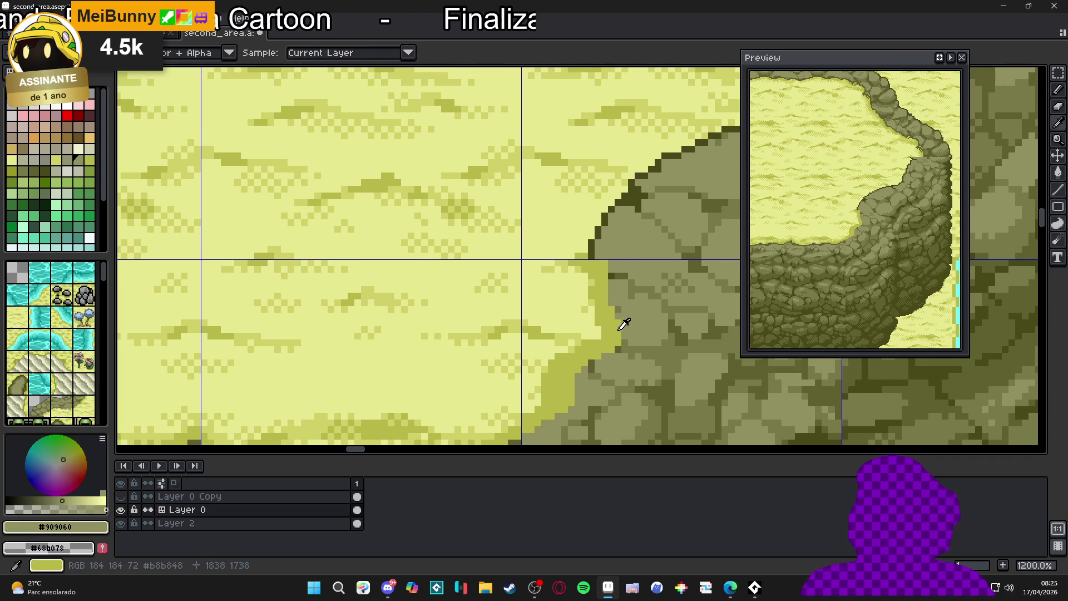
{"action": "scroll", "coordinate": [593, 348], "scroll_direction": "down", "scroll_amount": 3}
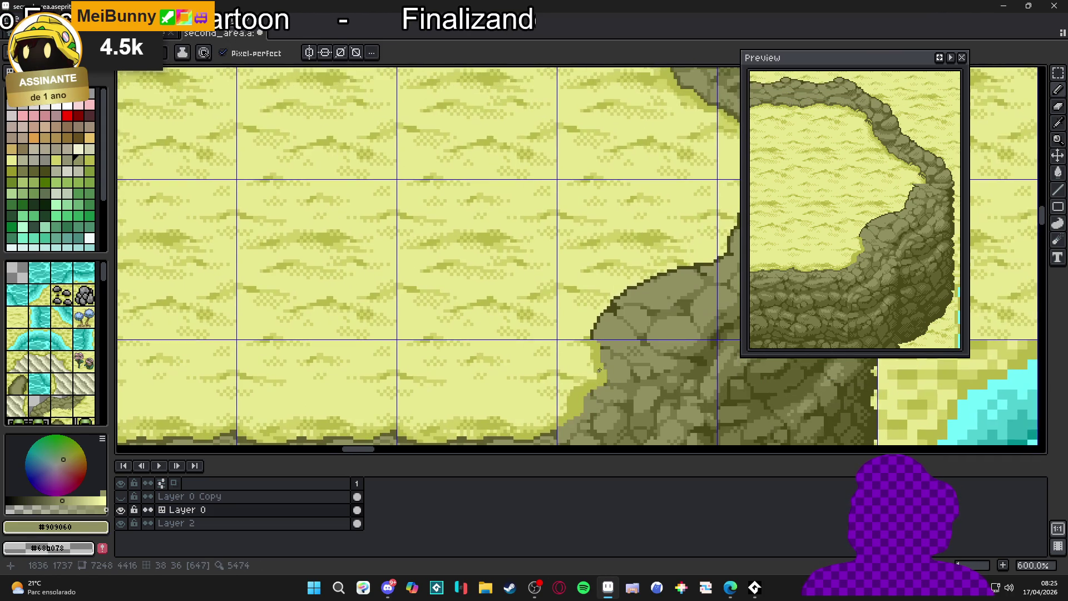
{"action": "scroll", "coordinate": [593, 349], "scroll_direction": "up", "scroll_amount": 3}
{"action": "left_click", "coordinate": [593, 348], "text": "alt"}
{"action": "left_click", "coordinate": [593, 321]}
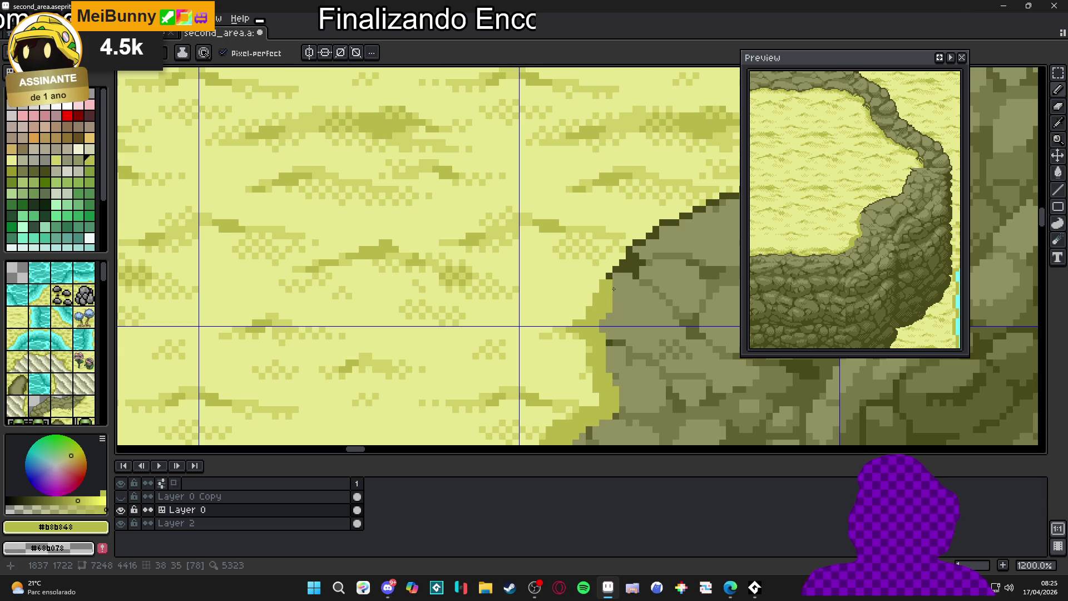
{"action": "left_click", "coordinate": [638, 285]}
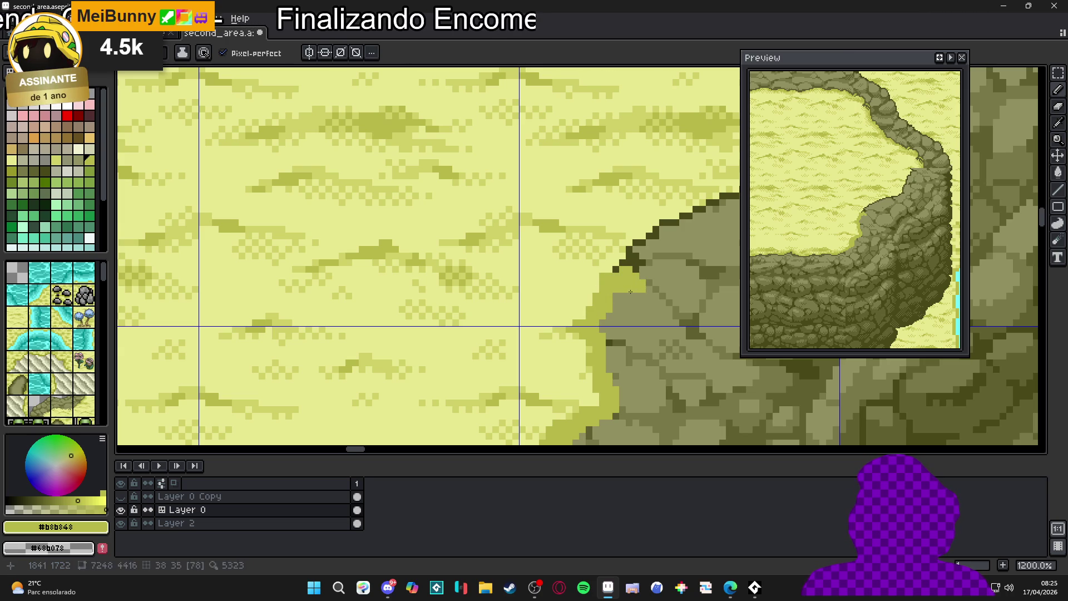
Extend the light-green rim further up the rock outline, following the edge across the canvas.
{"action": "left_click_drag", "start_coordinate": [618, 297], "coordinate": [599, 379]}
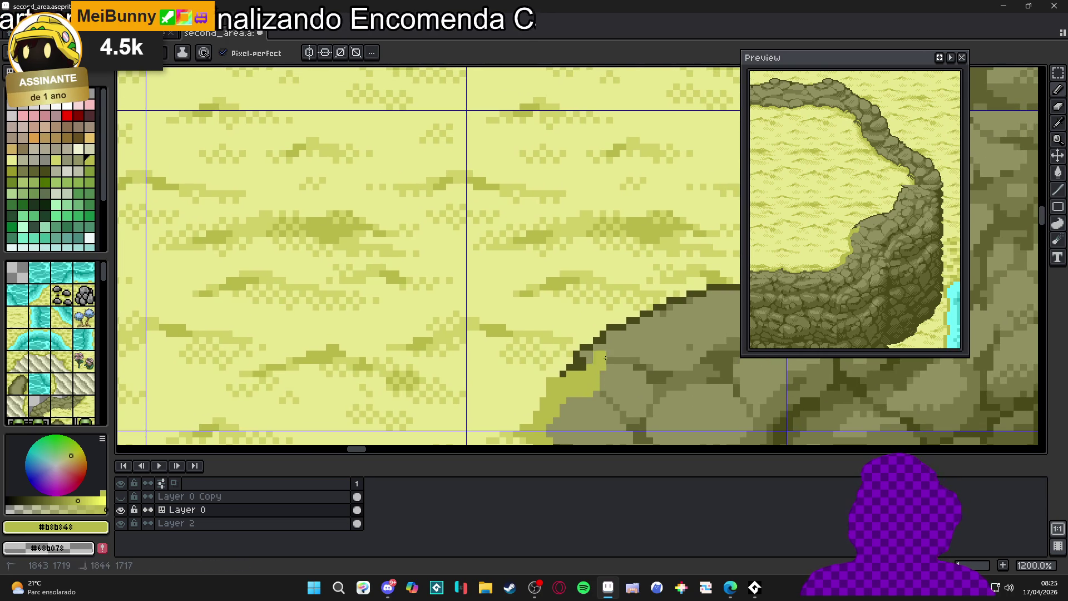
{"action": "left_click", "coordinate": [620, 338]}
{"action": "mouse_move", "coordinate": [628, 333]}
{"action": "left_mouse_down"}
{"action": "mouse_move", "coordinate": [553, 386]}
{"action": "mouse_move", "coordinate": [535, 384]}
{"action": "mouse_move", "coordinate": [539, 369]}
{"action": "mouse_move", "coordinate": [567, 373]}
{"action": "left_mouse_up"}
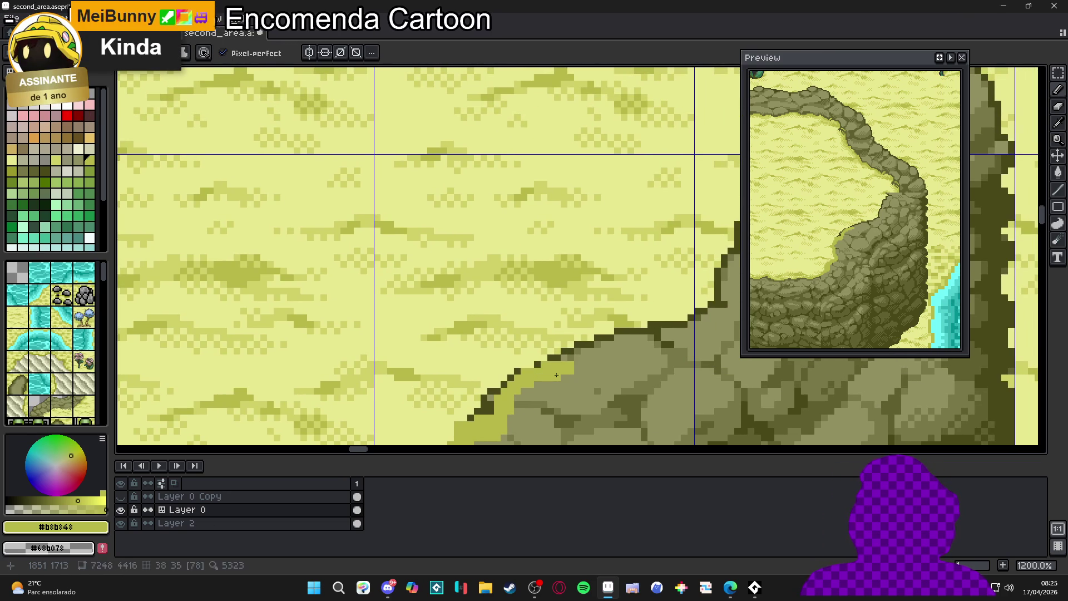
{"action": "scroll", "coordinate": [605, 352], "scroll_direction": "up", "scroll_amount": 2}
{"action": "scroll", "coordinate": [606, 352], "scroll_direction": "right", "scroll_amount": 2}
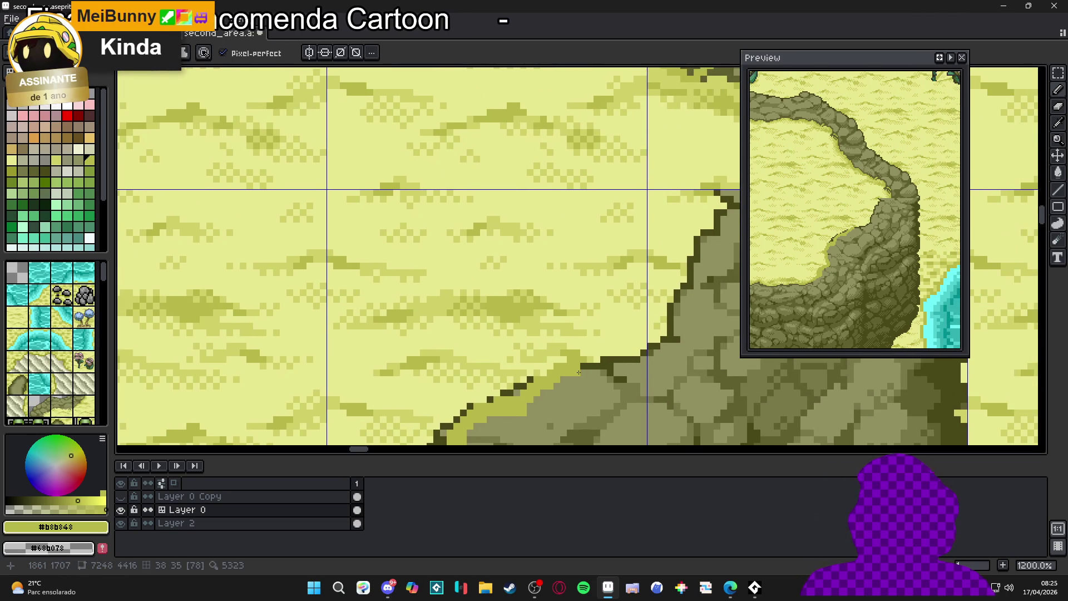
{"action": "mouse_move", "coordinate": [640, 364]}
{"action": "left_mouse_down"}
{"action": "mouse_move", "coordinate": [575, 387]}
{"action": "mouse_move", "coordinate": [626, 329]}
{"action": "mouse_move", "coordinate": [652, 270]}
{"action": "mouse_move", "coordinate": [681, 249]}
{"action": "mouse_move", "coordinate": [684, 229]}
{"action": "left_mouse_up"}
{"action": "mouse_move", "coordinate": [684, 230]}
{"action": "left_mouse_down"}
{"action": "mouse_move", "coordinate": [619, 287]}
{"action": "mouse_move", "coordinate": [644, 288]}
{"action": "left_mouse_up"}
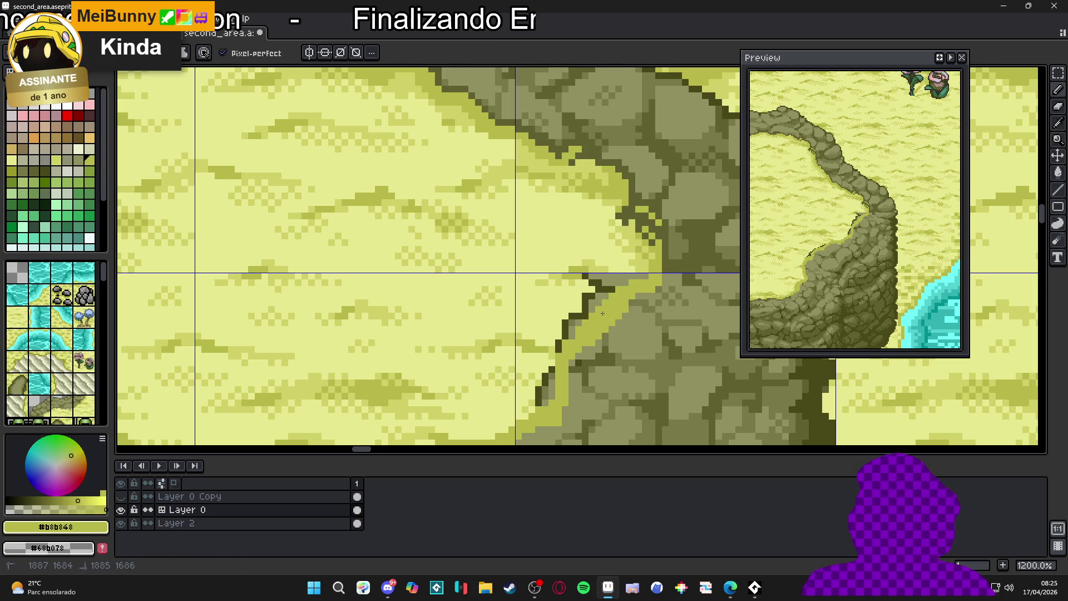
{"action": "scroll", "coordinate": [602, 313], "scroll_direction": "down", "scroll_amount": 6}
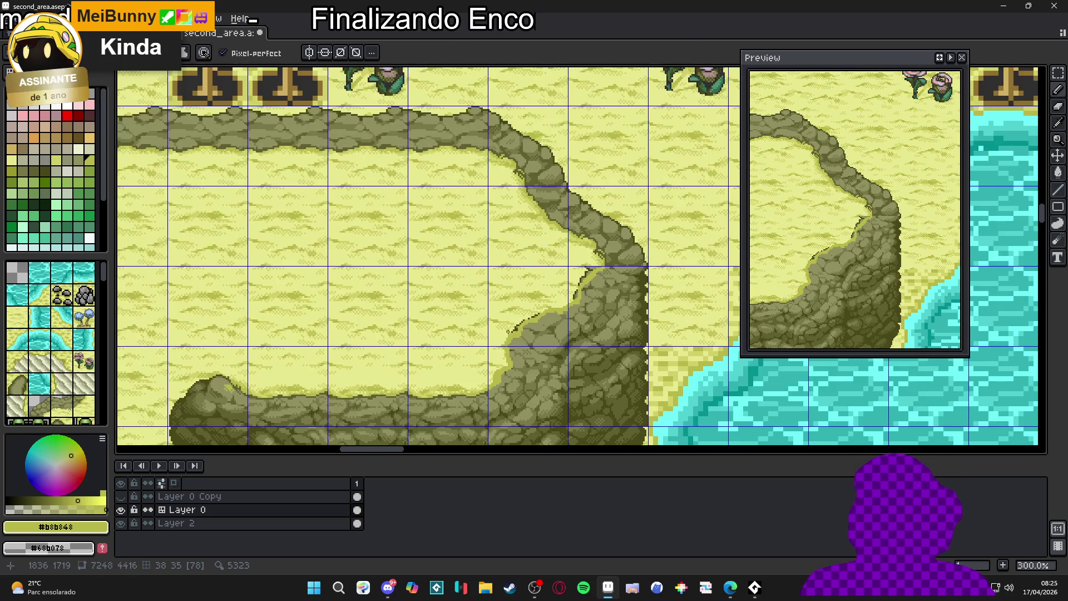
Sample the #e8e890 sand colour and cover a dark outline pixel at the cliff edge.
{"action": "left_click_drag", "start_coordinate": [507, 330], "coordinate": [520, 308]}
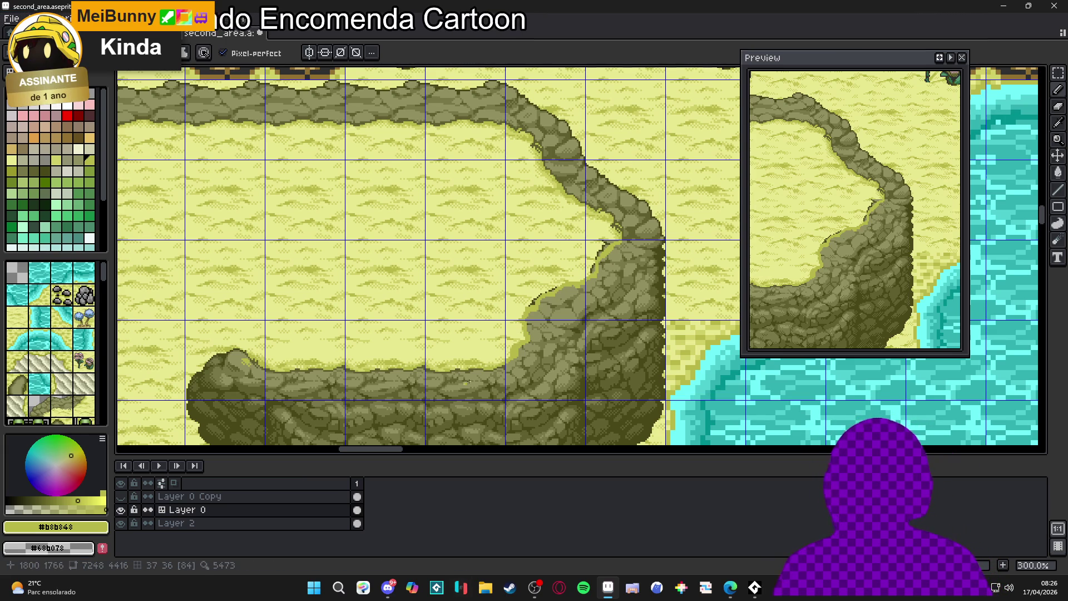
{"action": "scroll", "coordinate": [538, 313], "scroll_direction": "up", "scroll_amount": 5}
{"action": "left_click", "coordinate": [475, 307], "text": "alt"}
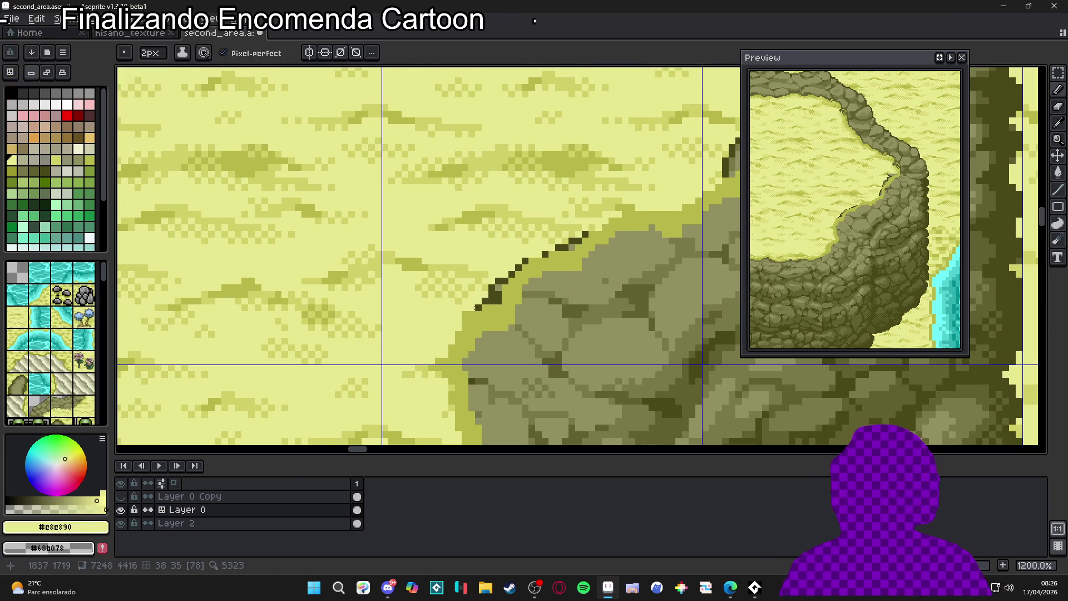
{"action": "mouse_move", "coordinate": [475, 307]}
{"action": "left_mouse_down"}
{"action": "mouse_move", "coordinate": [449, 326]}
{"action": "mouse_move", "coordinate": [475, 315]}
{"action": "mouse_move", "coordinate": [504, 276]}
{"action": "mouse_move", "coordinate": [505, 314]}
{"action": "left_mouse_up"}
{"action": "left_click", "coordinate": [484, 297]}
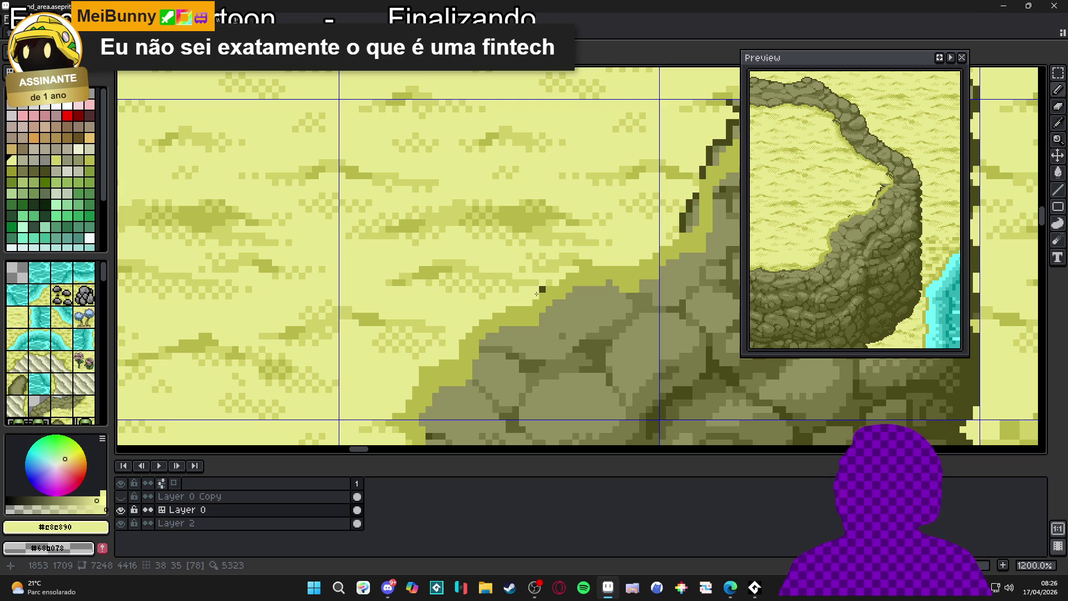
Paint sand over the remaining dark outline pixels along the cliff rim.
{"action": "mouse_move", "coordinate": [608, 273]}
{"action": "left_mouse_down"}
{"action": "mouse_move", "coordinate": [586, 318]}
{"action": "mouse_move", "coordinate": [552, 311]}
{"action": "left_mouse_up"}
{"action": "scroll", "coordinate": [609, 300], "scroll_direction": "up", "scroll_amount": 1}
{"action": "mouse_move", "coordinate": [645, 294]}
{"action": "left_mouse_down"}
{"action": "mouse_move", "coordinate": [653, 288]}
{"action": "mouse_move", "coordinate": [580, 345]}
{"action": "left_mouse_up"}
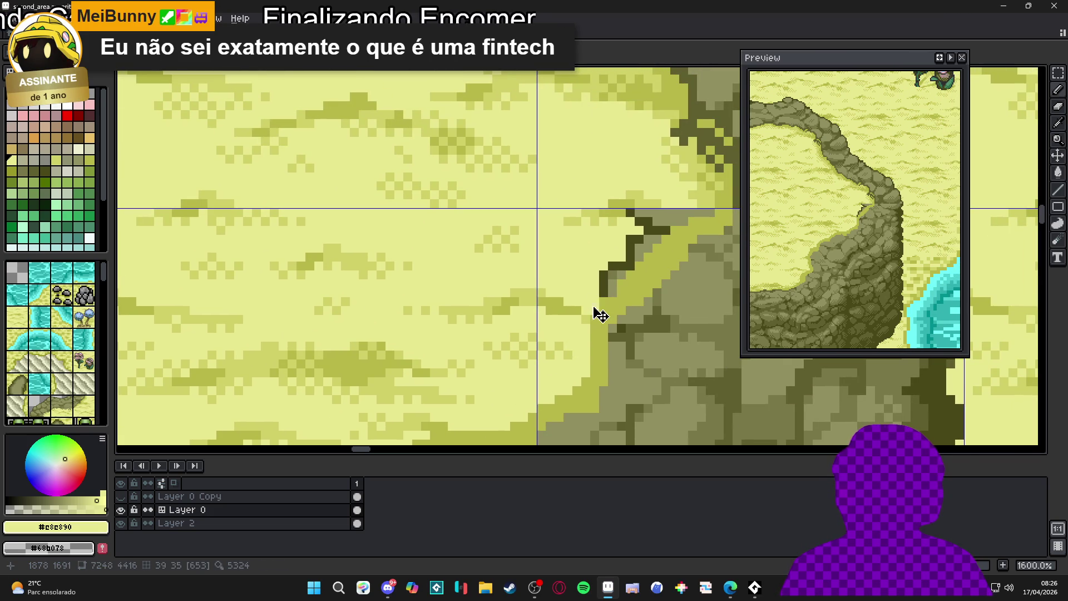
{"action": "mouse_move", "coordinate": [603, 295]}
{"action": "left_mouse_down"}
{"action": "mouse_move", "coordinate": [665, 235]}
{"action": "mouse_move", "coordinate": [656, 278]}
{"action": "mouse_move", "coordinate": [558, 306]}
{"action": "left_mouse_up"}
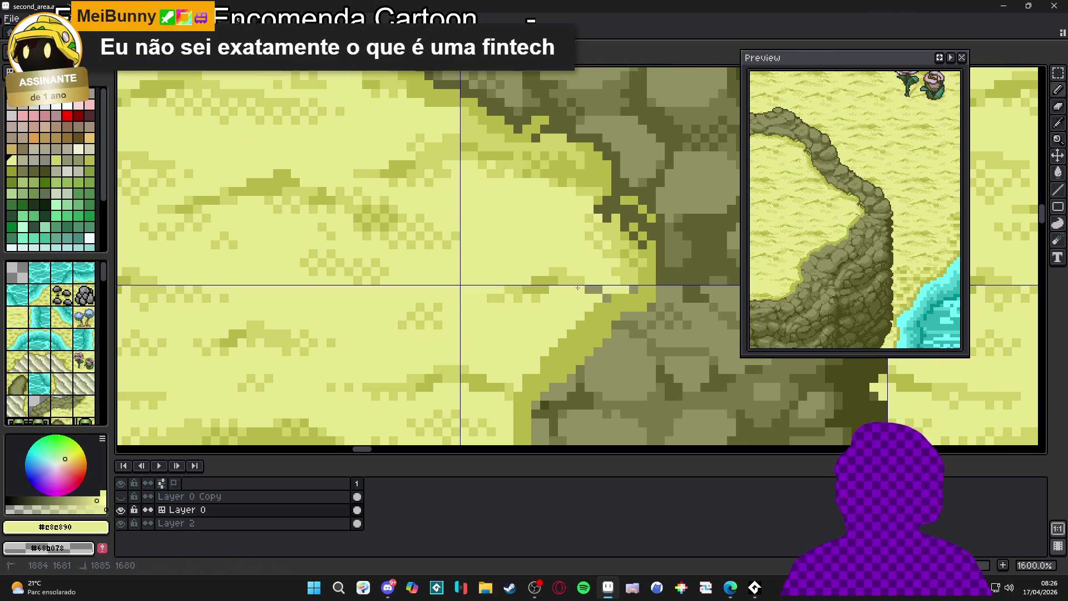
{"action": "scroll", "coordinate": [567, 287], "scroll_direction": "down", "scroll_amount": 1}
{"action": "mouse_move", "coordinate": [568, 288]}
{"action": "left_mouse_down"}
{"action": "mouse_move", "coordinate": [567, 312]}
{"action": "mouse_move", "coordinate": [596, 313]}
{"action": "left_mouse_up"}
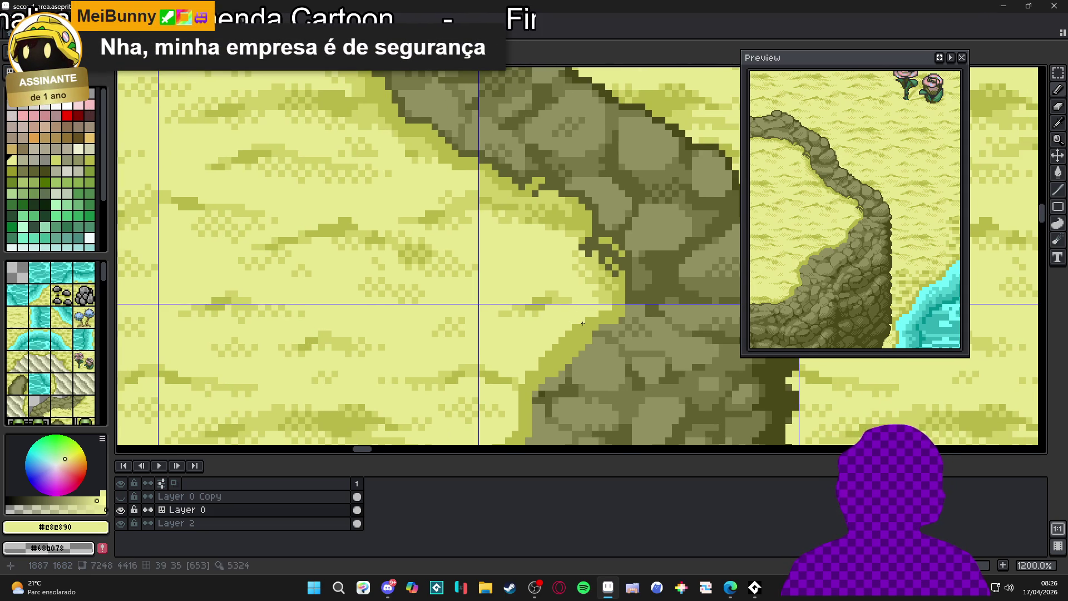
{"action": "scroll", "coordinate": [582, 323], "scroll_direction": "down", "scroll_amount": 5}
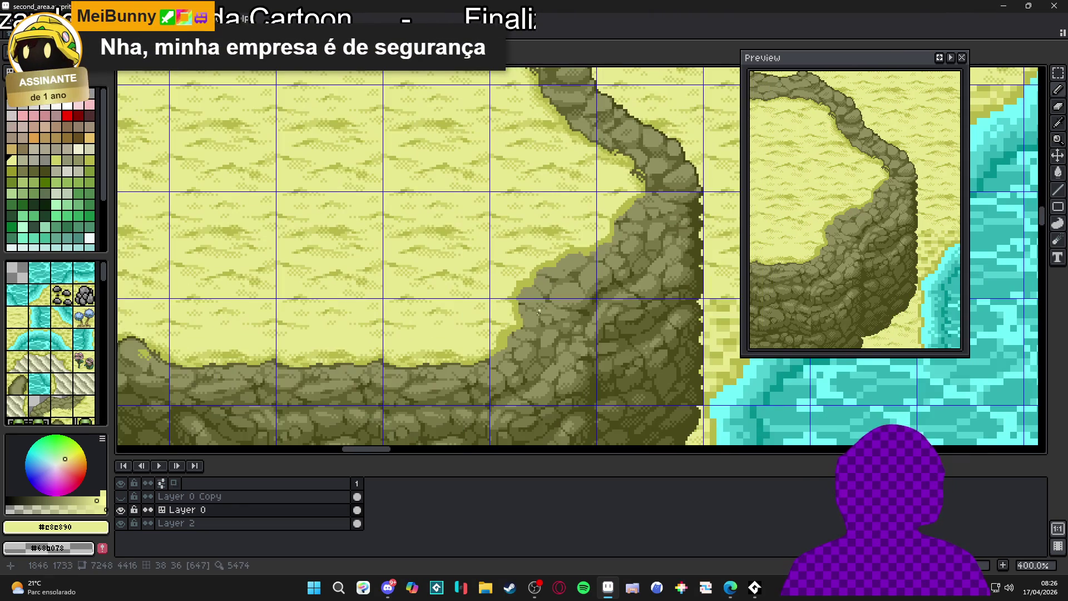
Eyedrop dark olive #606030 and draw a pencil outline up the sand edge of the cliff rim.
{"action": "scroll", "coordinate": [496, 354], "scroll_direction": "up", "scroll_amount": 6}
{"action": "left_click", "coordinate": [484, 348], "text": "alt"}
{"action": "mouse_move", "coordinate": [498, 328]}
{"action": "left_mouse_down"}
{"action": "mouse_move", "coordinate": [555, 301]}
{"action": "mouse_move", "coordinate": [572, 246]}
{"action": "mouse_move", "coordinate": [600, 227]}
{"action": "left_mouse_up"}
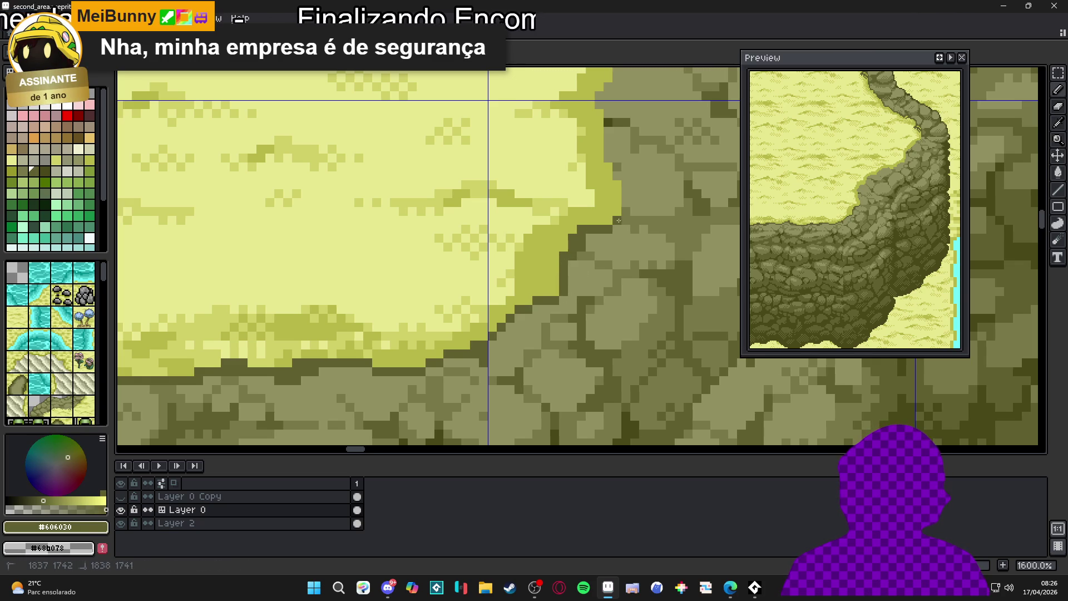
{"action": "scroll", "coordinate": [626, 253], "scroll_direction": "up", "scroll_amount": 3}
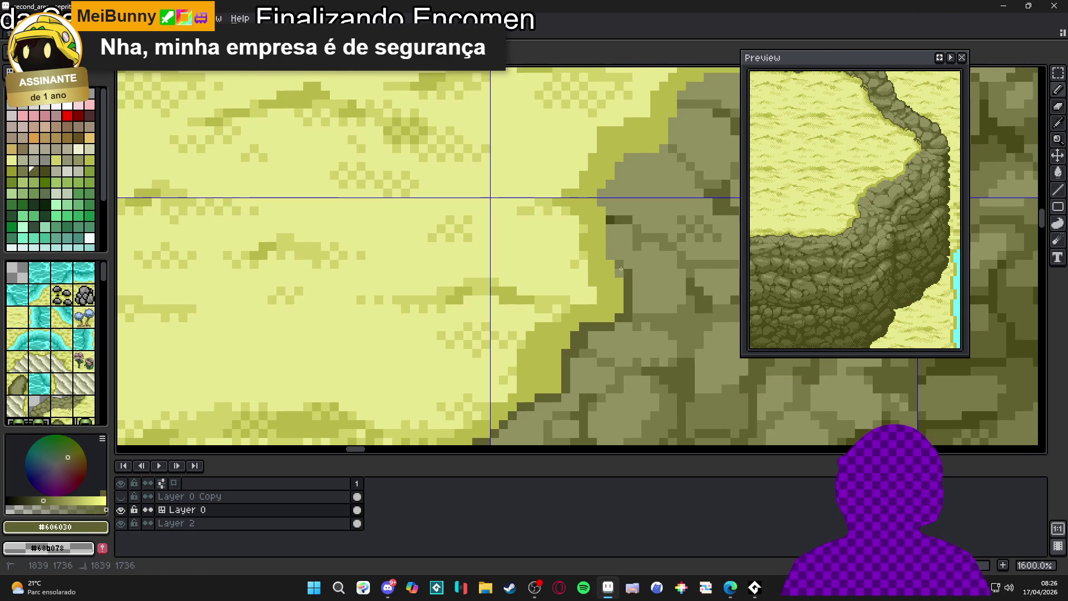
{"action": "mouse_move", "coordinate": [611, 256]}
{"action": "left_mouse_down"}
{"action": "mouse_move", "coordinate": [601, 190]}
{"action": "mouse_move", "coordinate": [623, 163]}
{"action": "mouse_move", "coordinate": [662, 154]}
{"action": "left_mouse_up"}
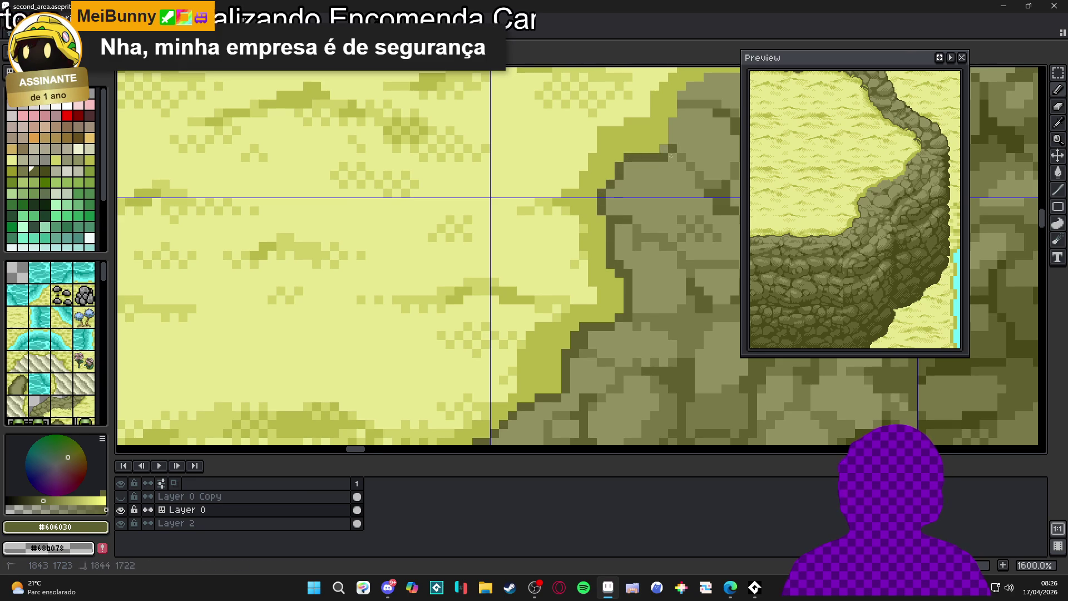
Zoom out to 100% to check the map, then return to 300%.
{"action": "scroll", "coordinate": [671, 156], "scroll_direction": "down", "scroll_amount": 7}
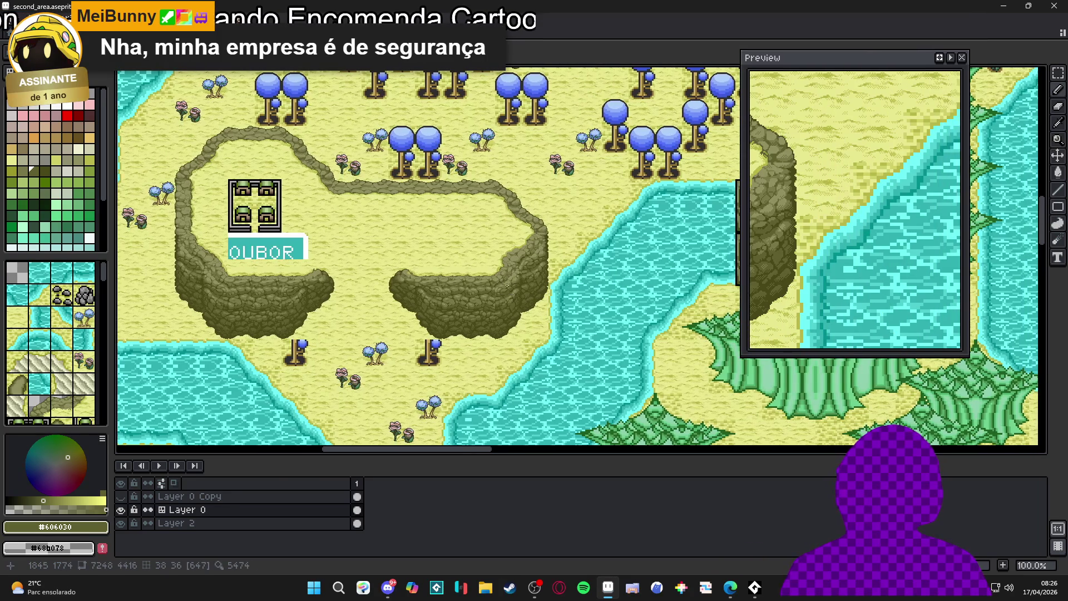
{"action": "scroll", "coordinate": [512, 285], "scroll_direction": "up", "scroll_amount": 1}
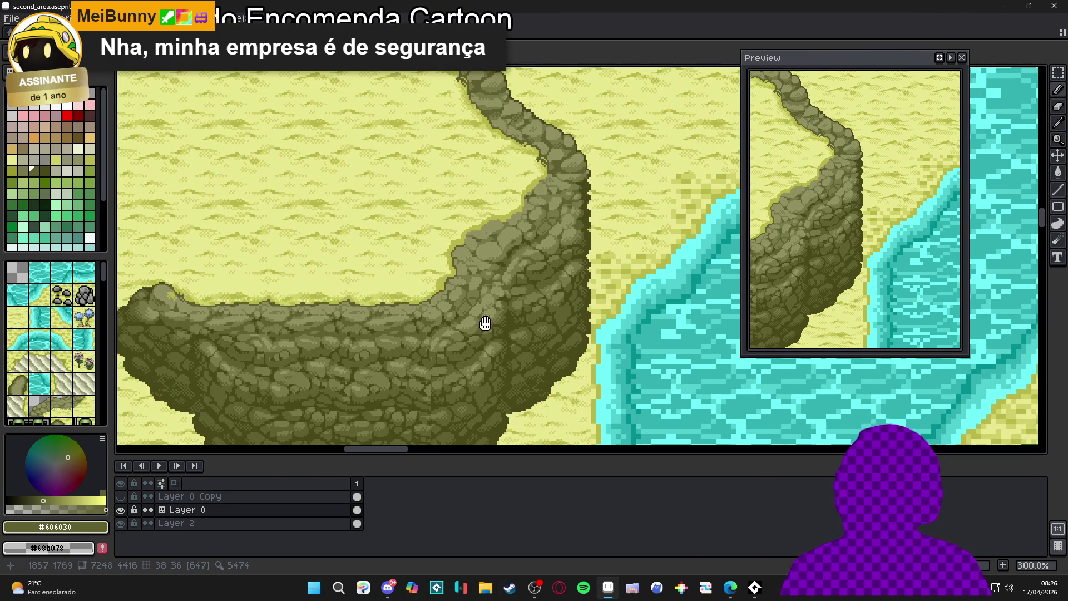
{"action": "scroll", "coordinate": [481, 325], "scroll_direction": "up", "scroll_amount": 1}
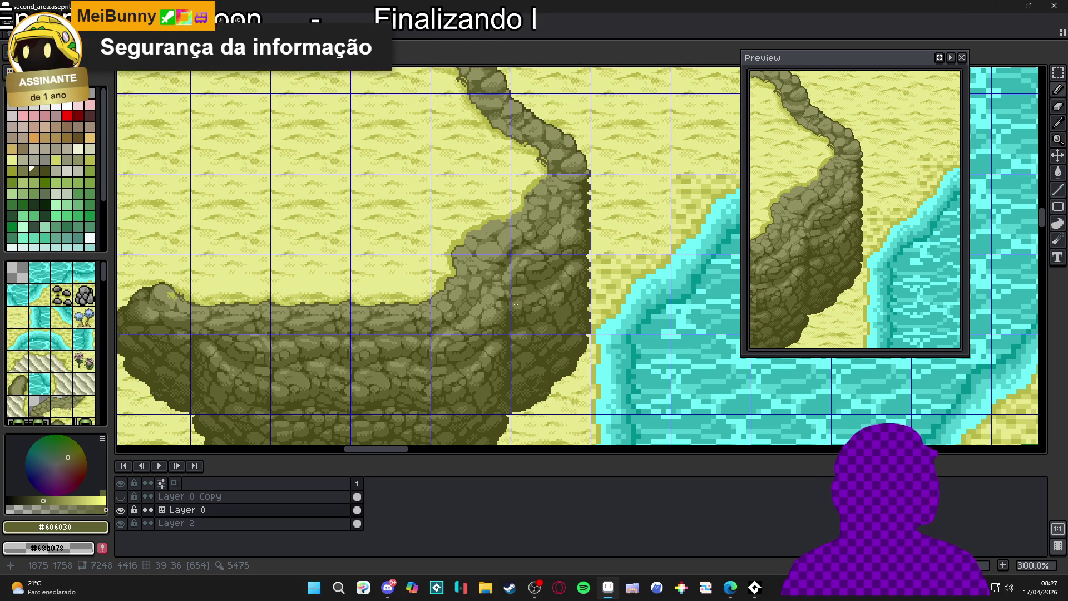
{"action": "scroll", "coordinate": [479, 273], "scroll_direction": "up", "scroll_amount": 7}
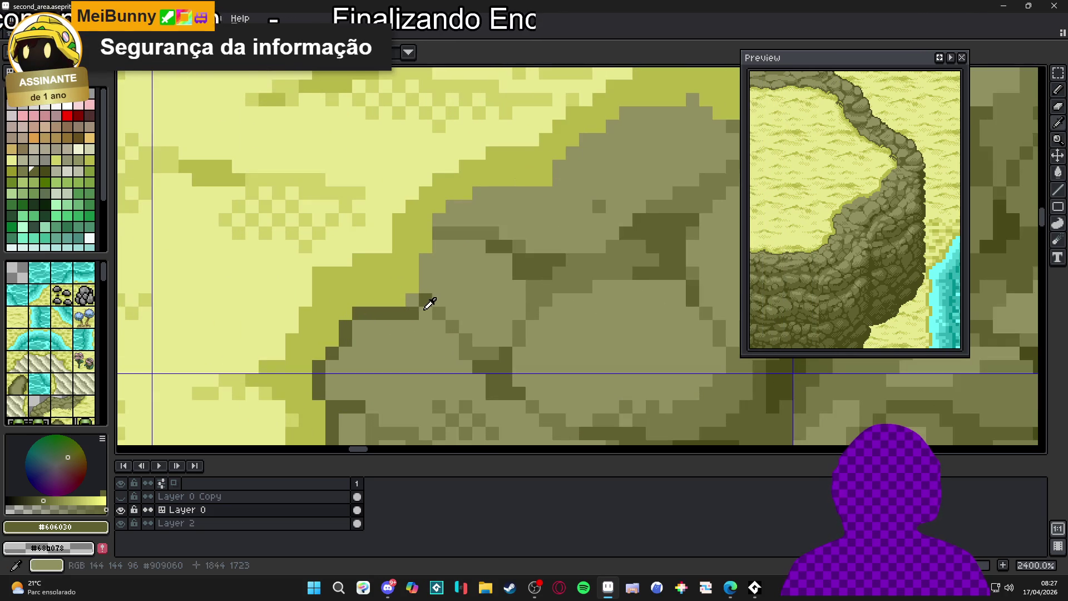
Sample #606030 from the cliff and draw a diagonal dark line up and along the rim.
{"action": "left_click", "coordinate": [417, 304], "text": "alt"}
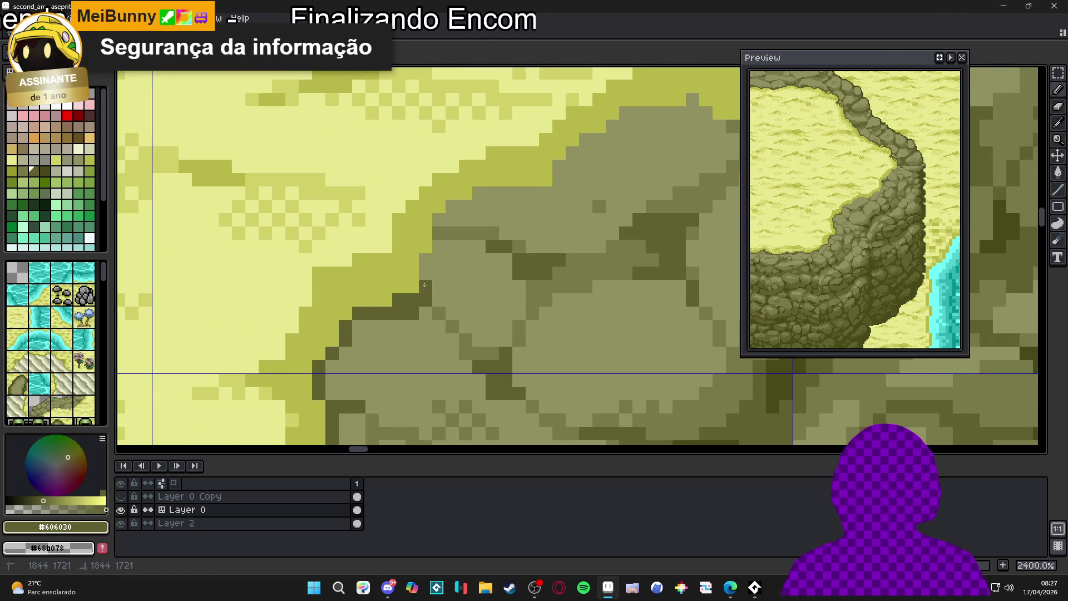
{"action": "left_click_drag", "start_coordinate": [425, 286], "coordinate": [422, 304]}
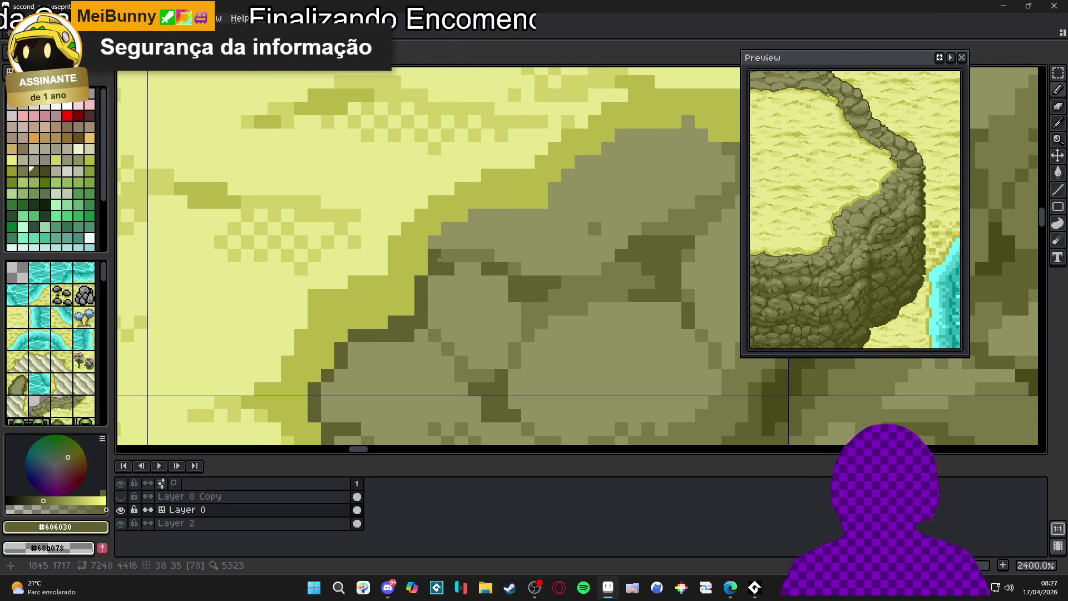
{"action": "mouse_move", "coordinate": [469, 258]}
{"action": "left_mouse_down"}
{"action": "mouse_move", "coordinate": [456, 289]}
{"action": "mouse_move", "coordinate": [435, 267]}
{"action": "mouse_move", "coordinate": [531, 246]}
{"action": "mouse_move", "coordinate": [548, 216]}
{"action": "left_mouse_up"}
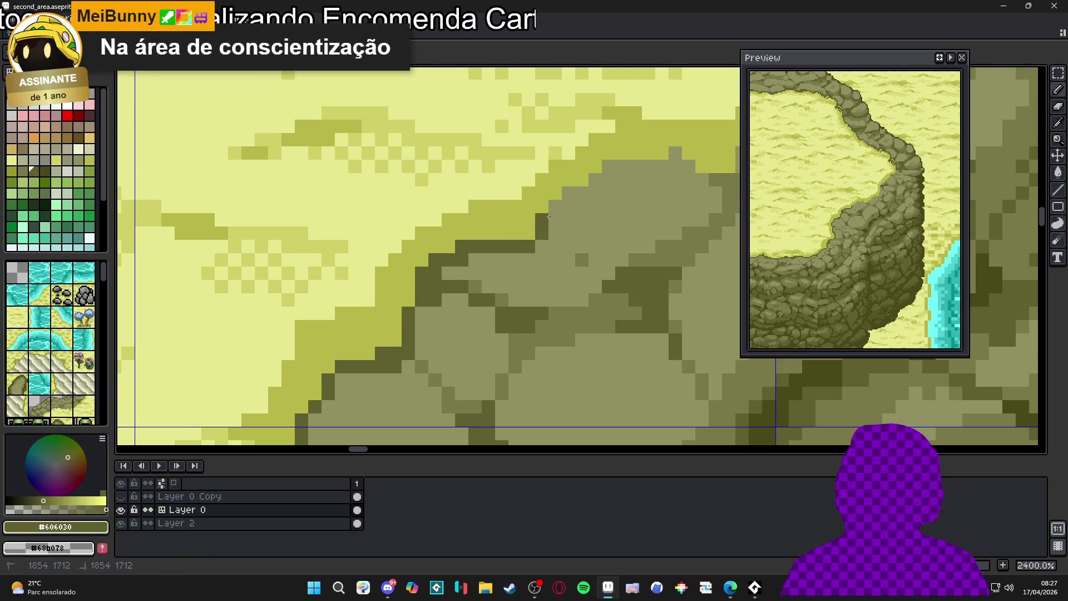
{"action": "mouse_move", "coordinate": [615, 165]}
{"action": "left_mouse_down"}
{"action": "mouse_move", "coordinate": [690, 166]}
{"action": "mouse_move", "coordinate": [622, 188]}
{"action": "mouse_move", "coordinate": [645, 197]}
{"action": "mouse_move", "coordinate": [605, 238]}
{"action": "mouse_move", "coordinate": [526, 276]}
{"action": "left_mouse_up"}
Fill the gap in the rim with yellow-green and extend the dark outline along the cliff edge.
{"action": "left_click", "coordinate": [675, 167], "text": "alt"}
{"action": "left_click", "coordinate": [628, 192], "text": "alt"}
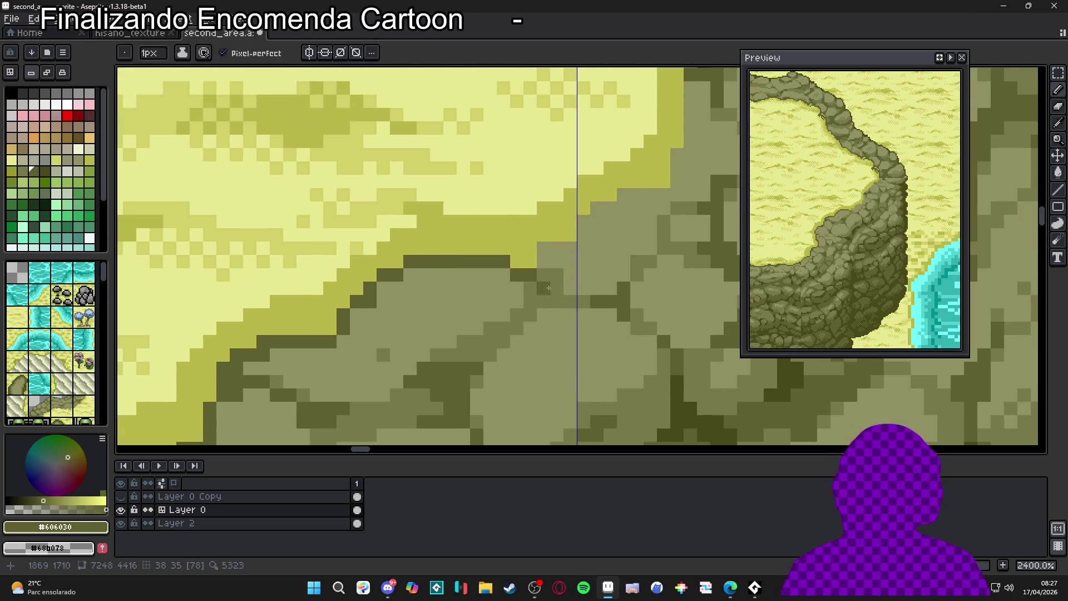
{"action": "scroll", "coordinate": [551, 287], "scroll_direction": "down", "scroll_amount": 3}
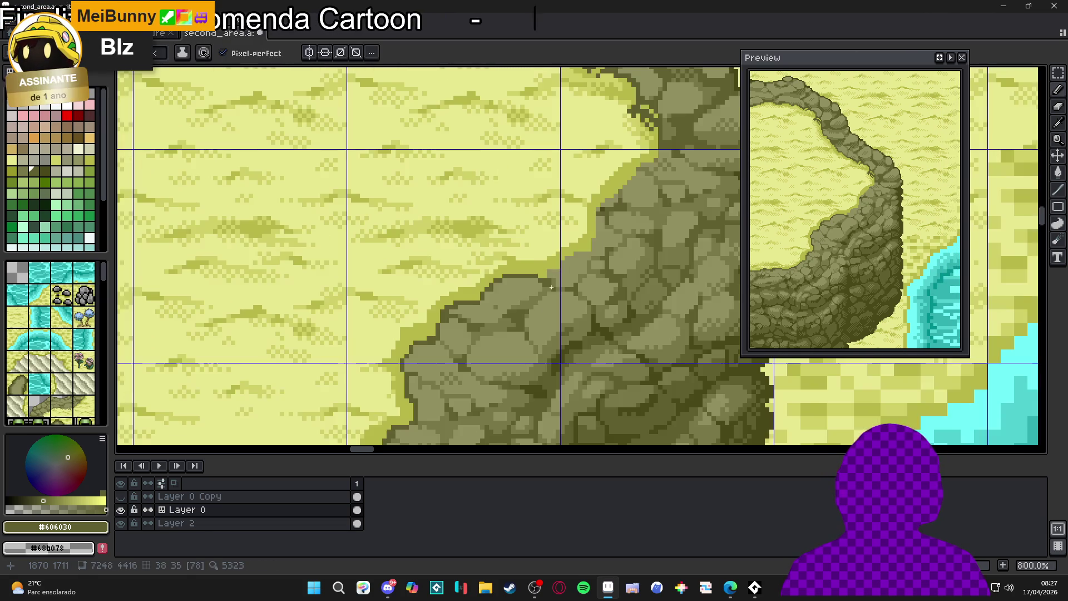
{"action": "scroll", "coordinate": [551, 287], "scroll_direction": "up", "scroll_amount": 2}
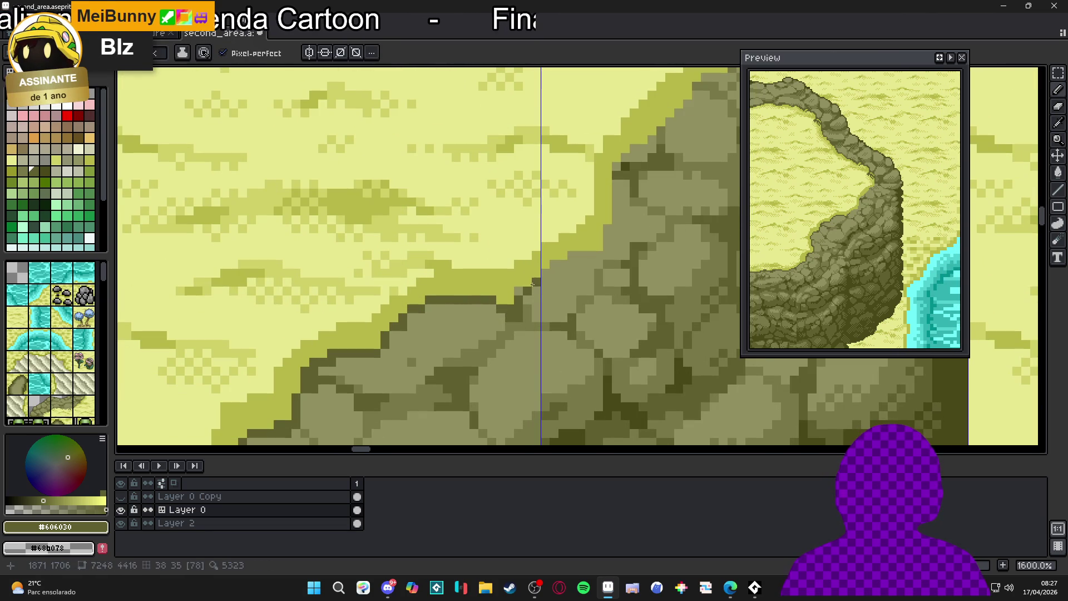
{"action": "mouse_move", "coordinate": [544, 273]}
{"action": "left_mouse_down"}
{"action": "mouse_move", "coordinate": [597, 250]}
{"action": "mouse_move", "coordinate": [579, 272]}
{"action": "left_mouse_up"}
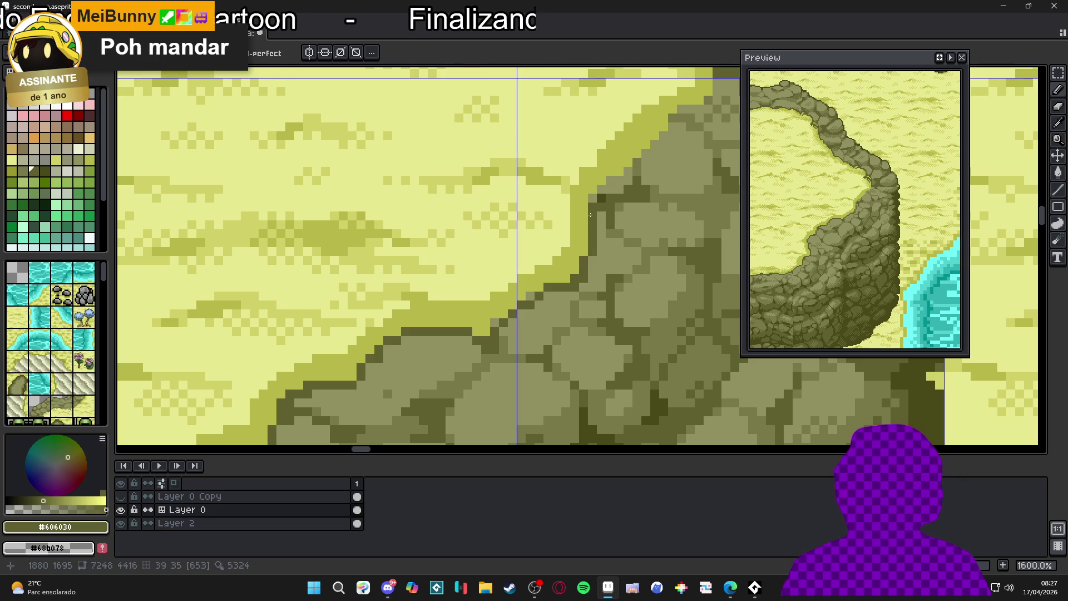
{"action": "scroll", "coordinate": [599, 213], "scroll_direction": "down", "scroll_amount": 2}
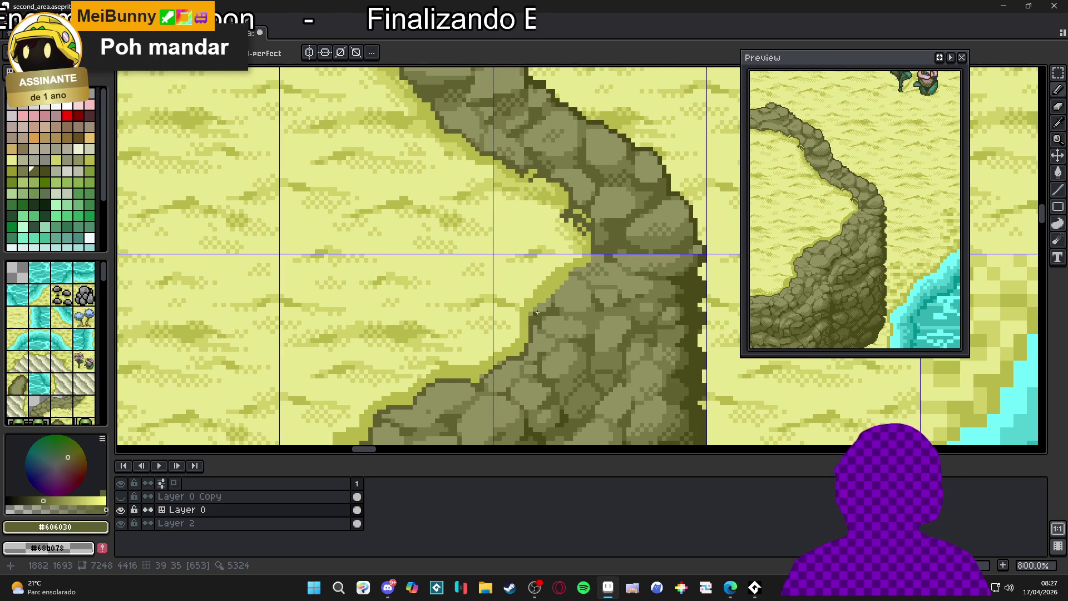
{"action": "scroll", "coordinate": [534, 314], "scroll_direction": "up", "scroll_amount": 1}
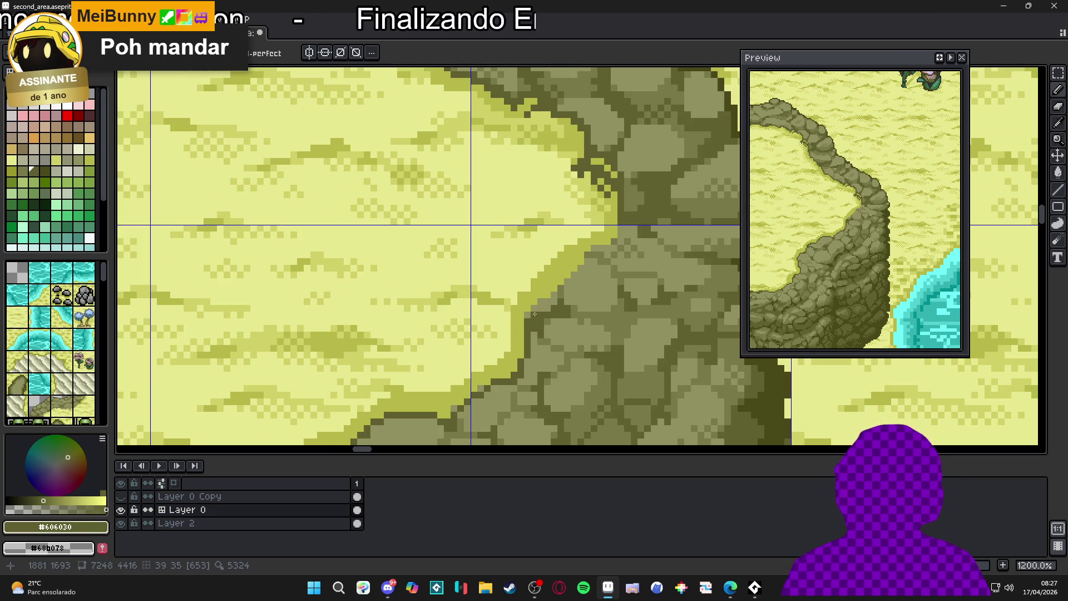
Touch up the cliff edge with sampled light rim #b8b848, mid stone and dark outline colours.
{"action": "left_click", "coordinate": [561, 288], "text": "alt"}
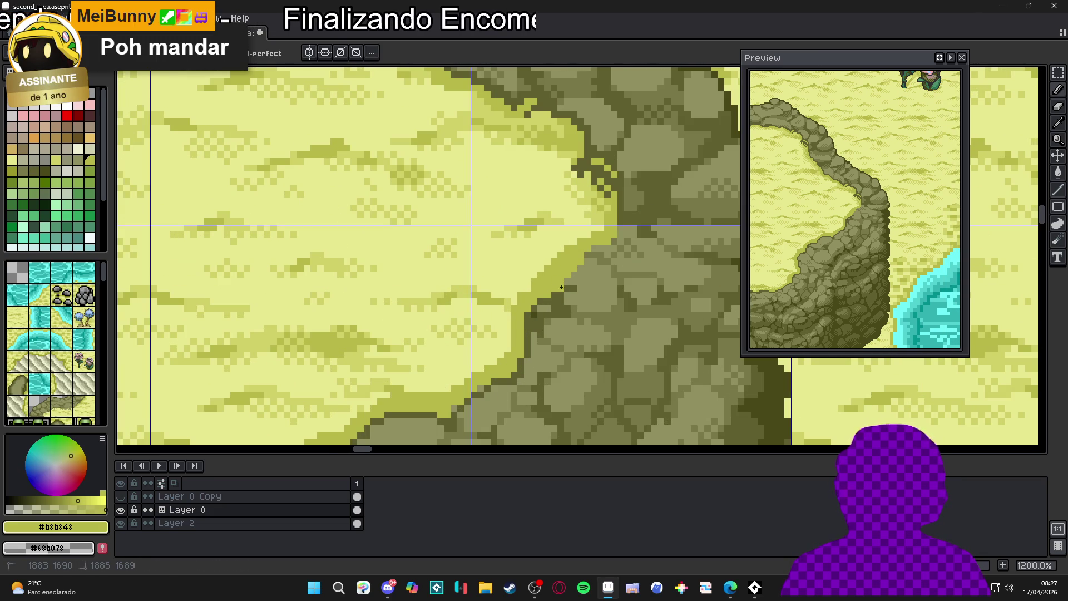
{"action": "left_click", "coordinate": [570, 283], "text": "alt"}
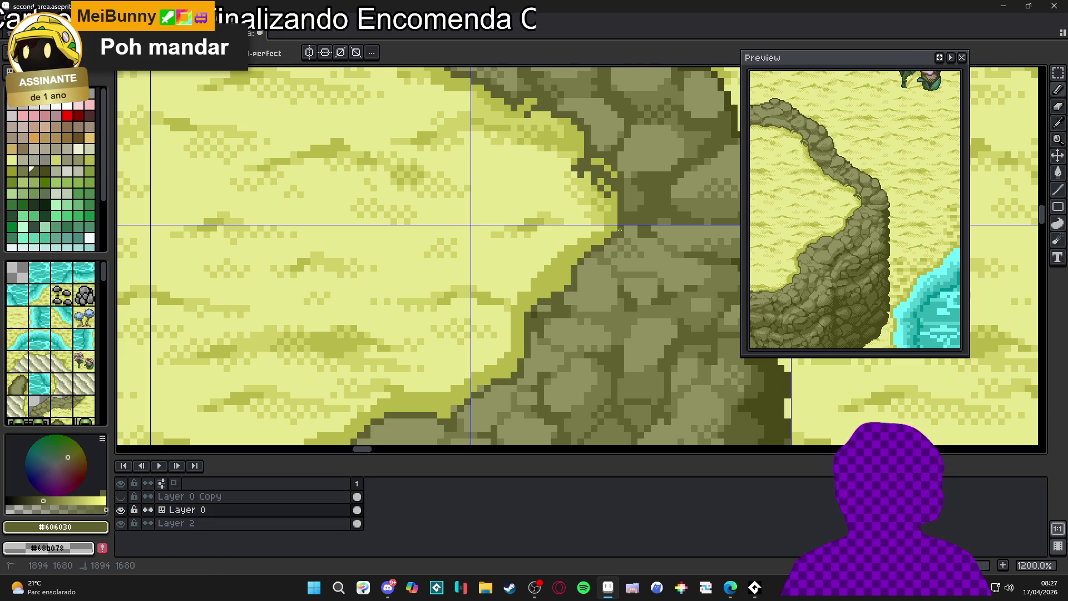
{"action": "left_click_drag", "start_coordinate": [553, 282], "coordinate": [560, 283]}
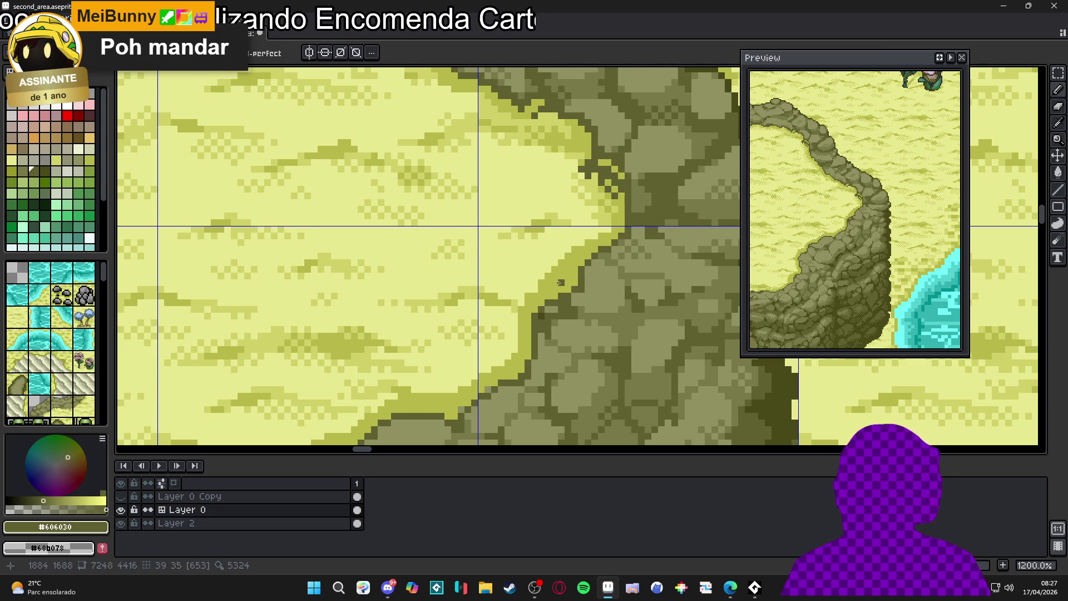
{"action": "scroll", "coordinate": [578, 286], "scroll_direction": "up", "scroll_amount": 1}
{"action": "left_click", "coordinate": [578, 298], "text": "alt"}
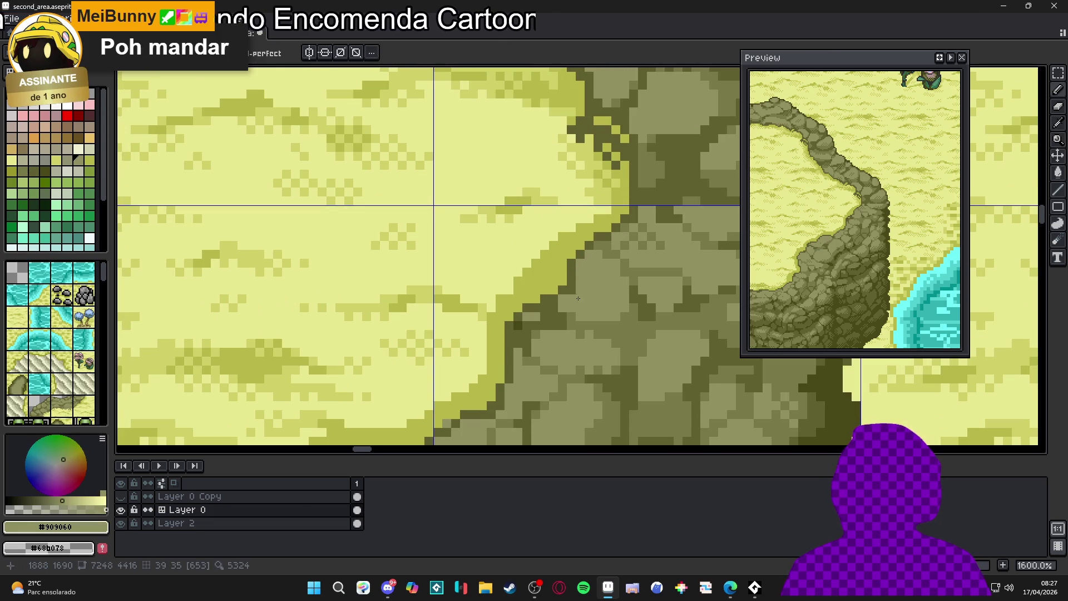
{"action": "left_click", "coordinate": [512, 321], "text": "alt"}
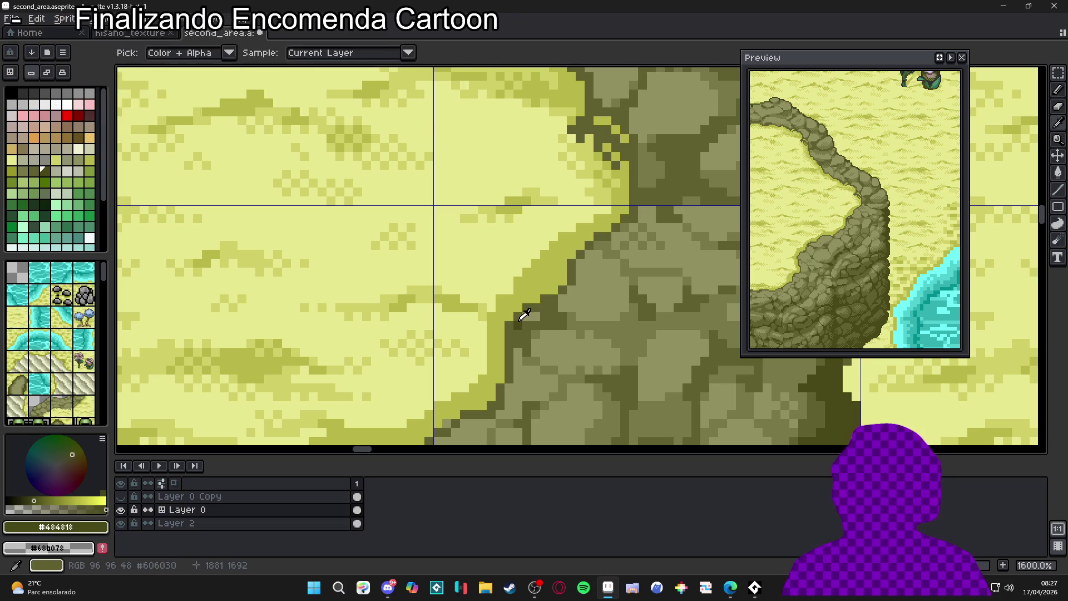
{"action": "left_click_drag", "start_coordinate": [508, 329], "coordinate": [508, 318]}
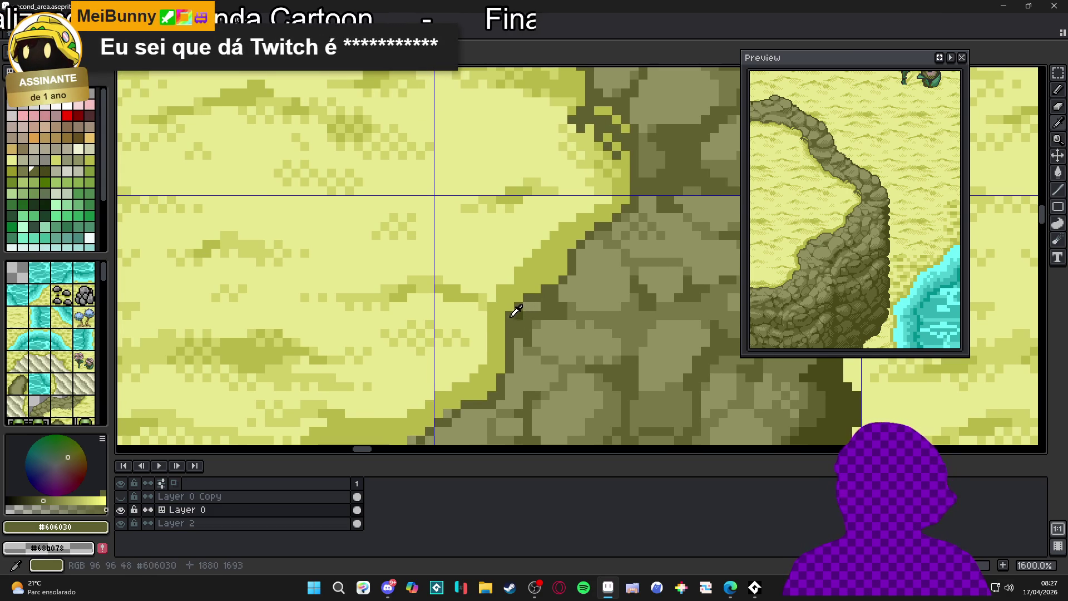
{"action": "left_click", "coordinate": [521, 312], "text": "alt"}
{"action": "left_click", "coordinate": [521, 313], "text": "alt"}
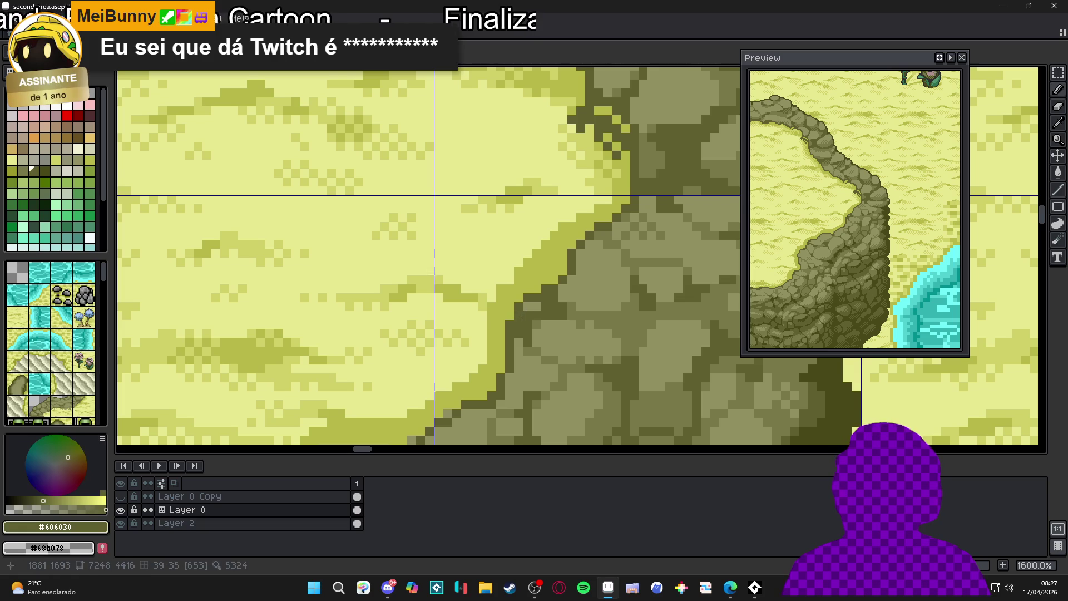
{"action": "scroll", "coordinate": [518, 319], "scroll_direction": "down", "scroll_amount": 4}
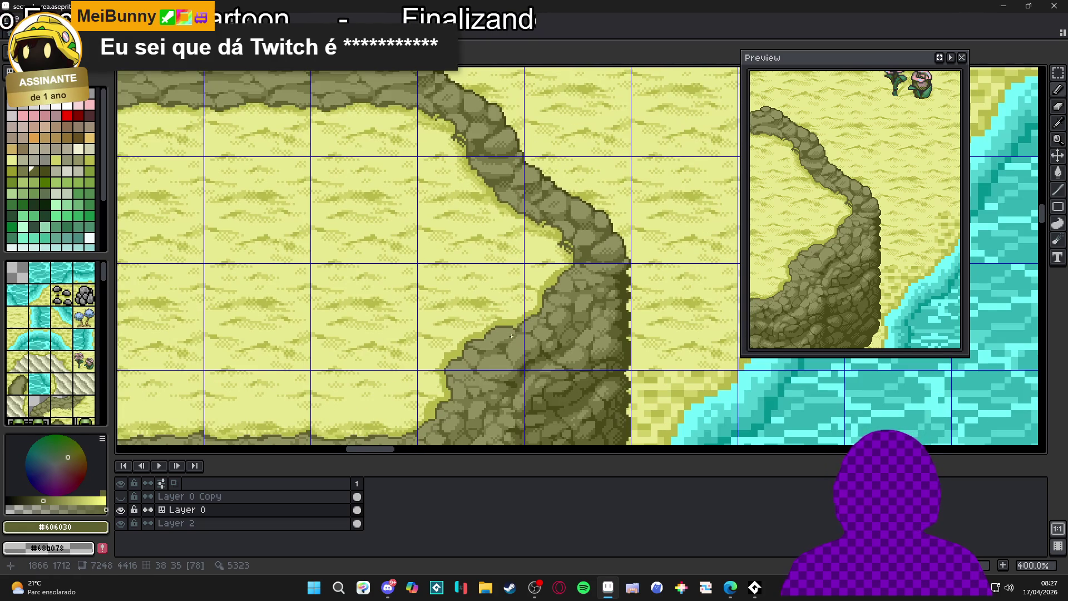
{"action": "scroll", "coordinate": [511, 336], "scroll_direction": "up", "scroll_amount": 3}
Retouch the rim using stone shade #787848 and the dark outline colour #606030.
{"action": "left_click", "coordinate": [499, 333], "text": "alt"}
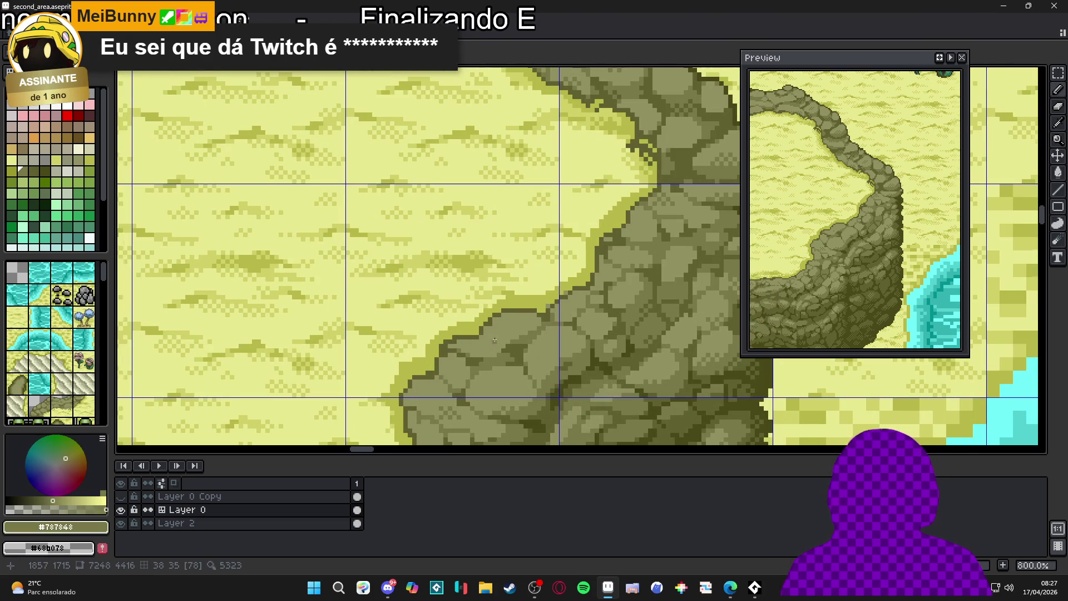
{"action": "scroll", "coordinate": [499, 335], "scroll_direction": "up", "scroll_amount": 3}
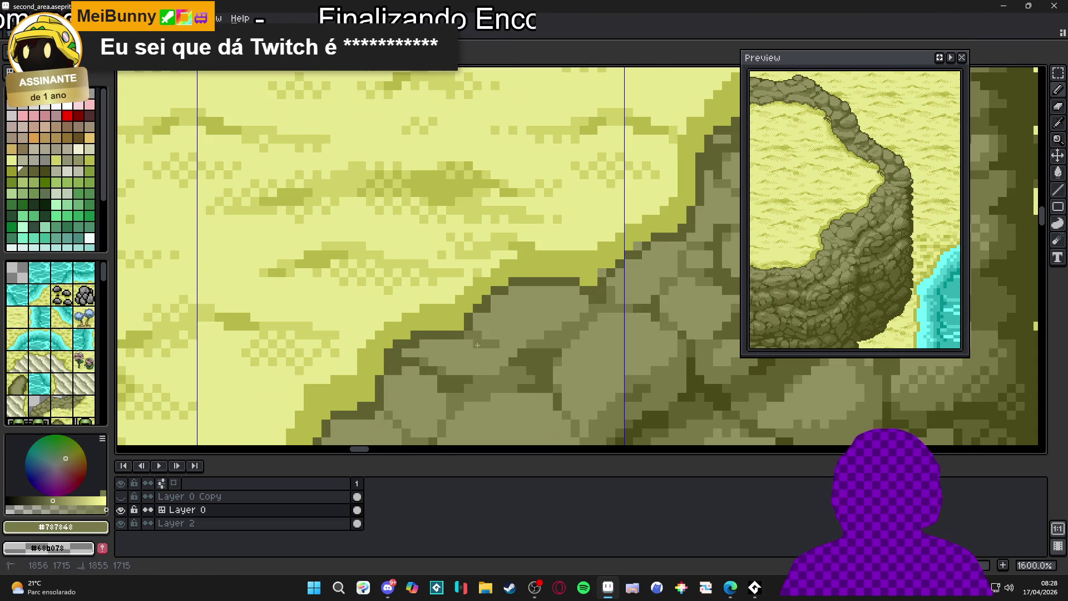
{"action": "scroll", "coordinate": [501, 329], "scroll_direction": "down", "scroll_amount": 5}
{"action": "scroll", "coordinate": [502, 328], "scroll_direction": "up", "scroll_amount": 4}
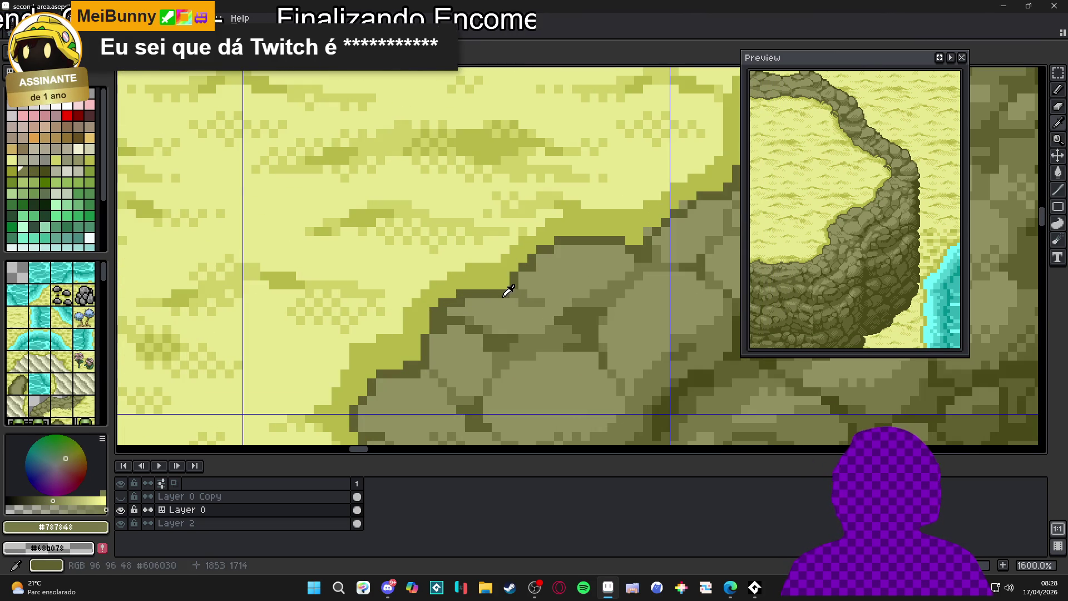
{"action": "left_click", "coordinate": [512, 292], "text": "alt"}
{"action": "scroll", "coordinate": [533, 304], "scroll_direction": "down", "scroll_amount": 5}
{"action": "scroll", "coordinate": [545, 306], "scroll_direction": "up", "scroll_amount": 4}
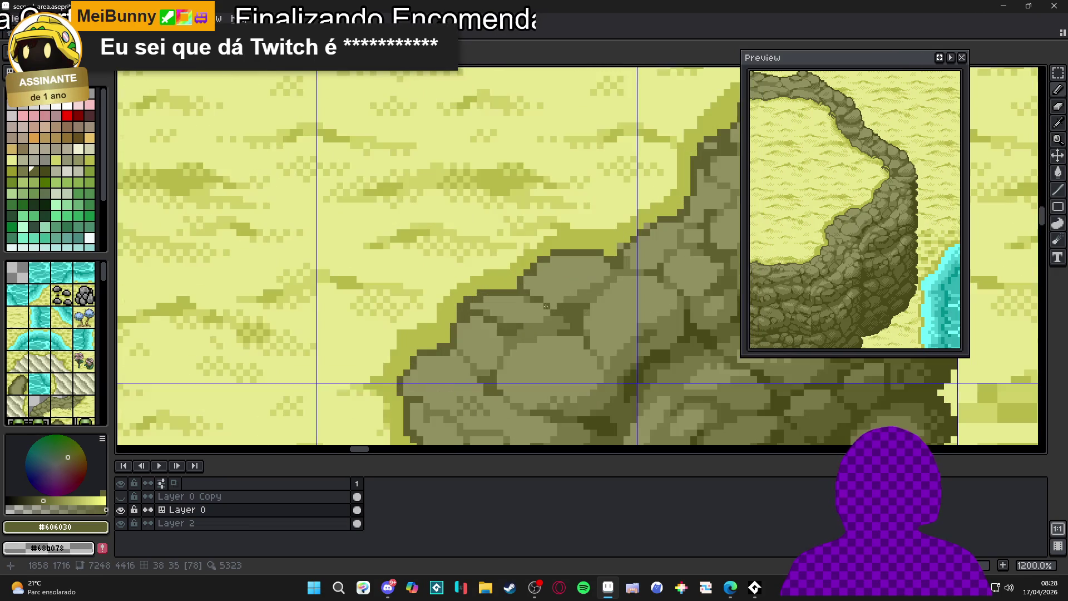
{"action": "scroll", "coordinate": [544, 319], "scroll_direction": "down", "scroll_amount": 4}
{"action": "scroll", "coordinate": [545, 317], "scroll_direction": "up", "scroll_amount": 2}
{"action": "left_click", "coordinate": [545, 317], "text": "alt"}
{"action": "scroll", "coordinate": [539, 336], "scroll_direction": "down", "scroll_amount": 3}
{"action": "scroll", "coordinate": [539, 335], "scroll_direction": "up", "scroll_amount": 5}
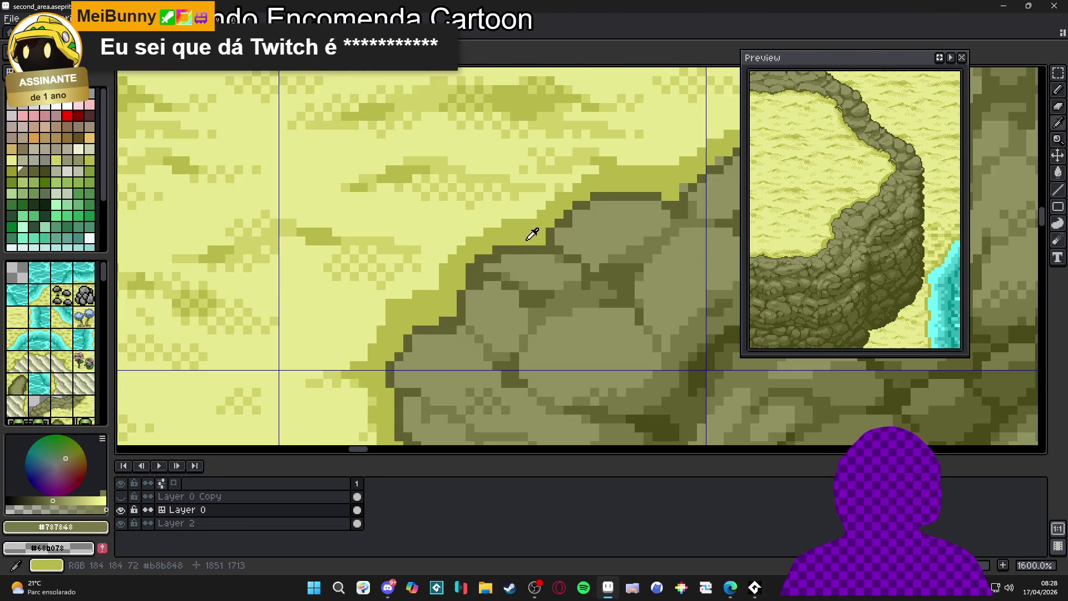
Refine the path-edge rim with light and dark rock colours, sample sand #d0d068, then save.
{"action": "left_click", "coordinate": [539, 249], "text": "alt"}
{"action": "left_click", "coordinate": [554, 237], "text": "alt"}
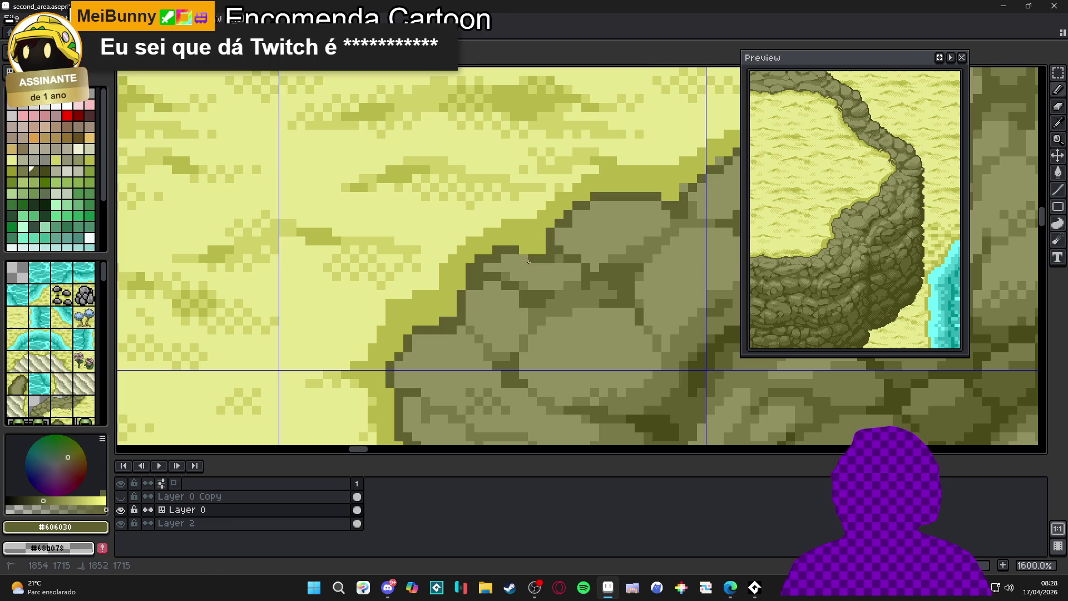
{"action": "scroll", "coordinate": [463, 341], "scroll_direction": "down", "scroll_amount": 4}
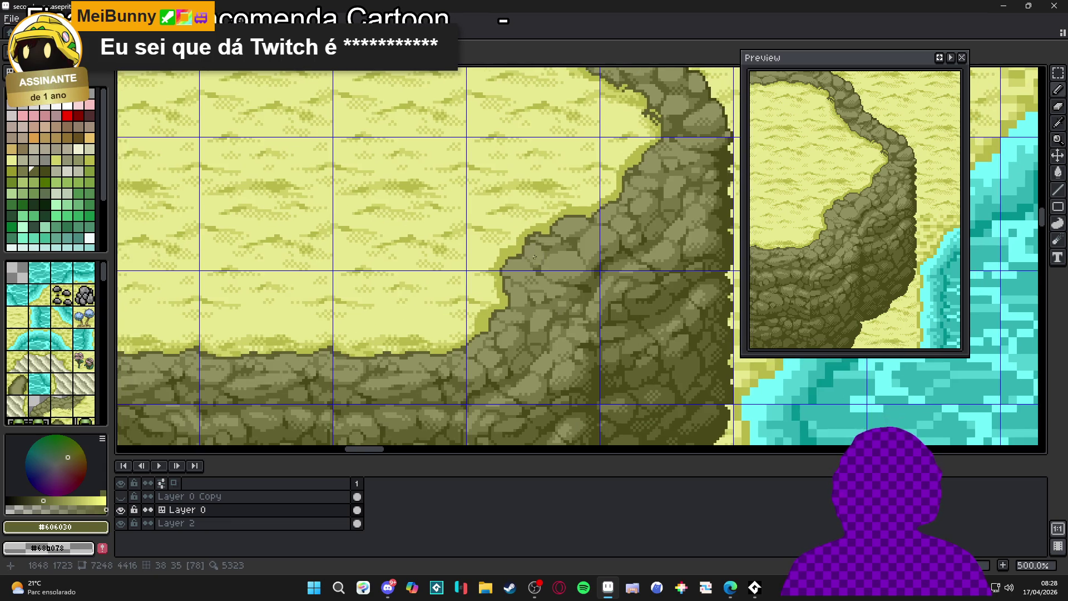
{"action": "scroll", "coordinate": [462, 341], "scroll_direction": "up", "scroll_amount": 4}
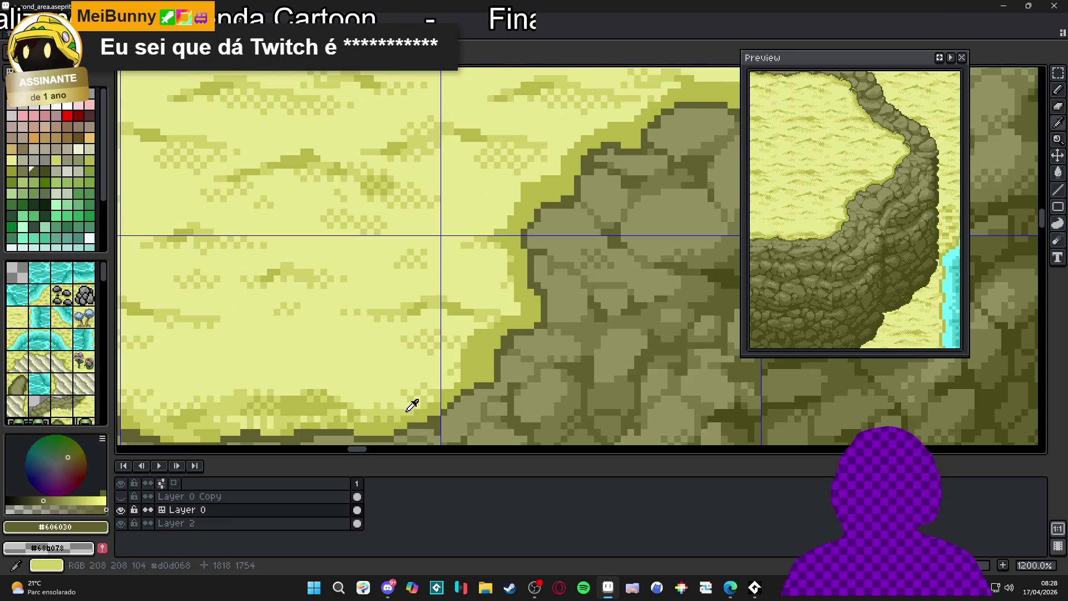
{"action": "left_click", "coordinate": [411, 405], "text": "alt"}
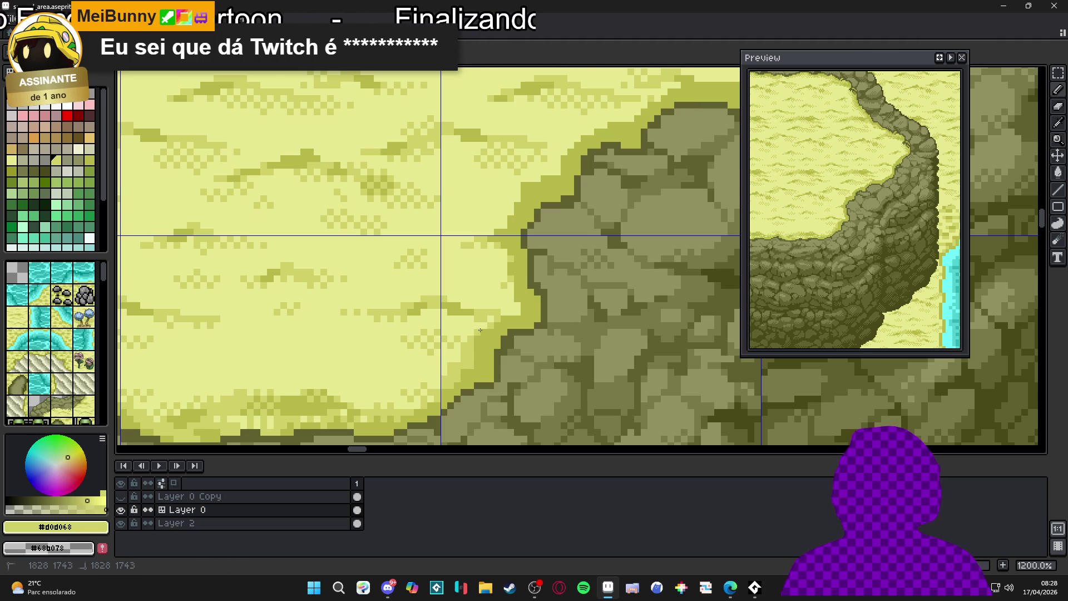
{"action": "scroll", "coordinate": [478, 329], "scroll_direction": "up", "scroll_amount": 2}
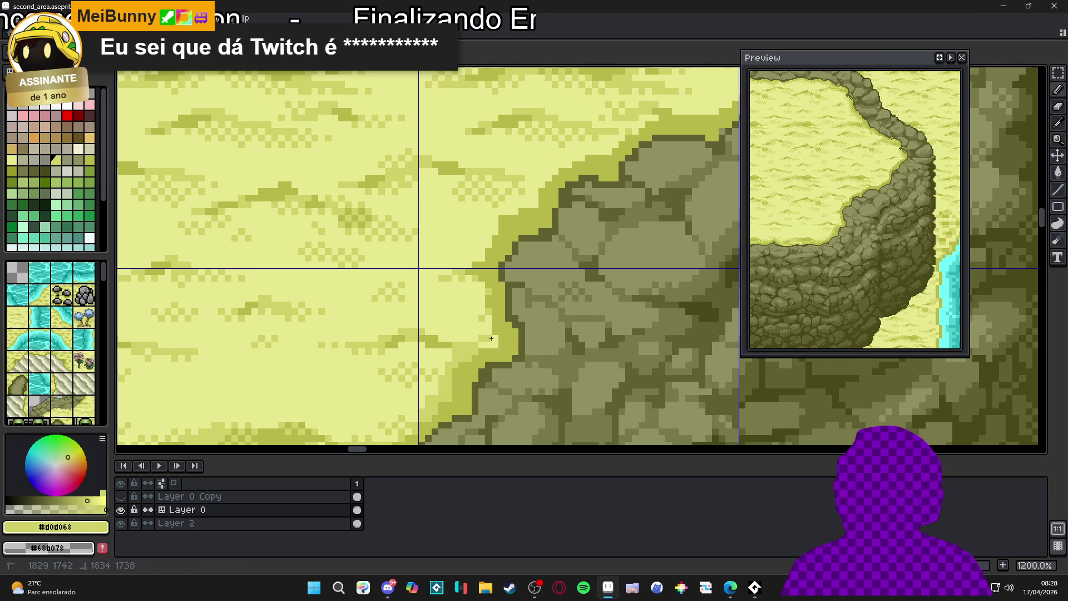
{"action": "scroll", "coordinate": [496, 341], "scroll_direction": "down", "scroll_amount": 10}
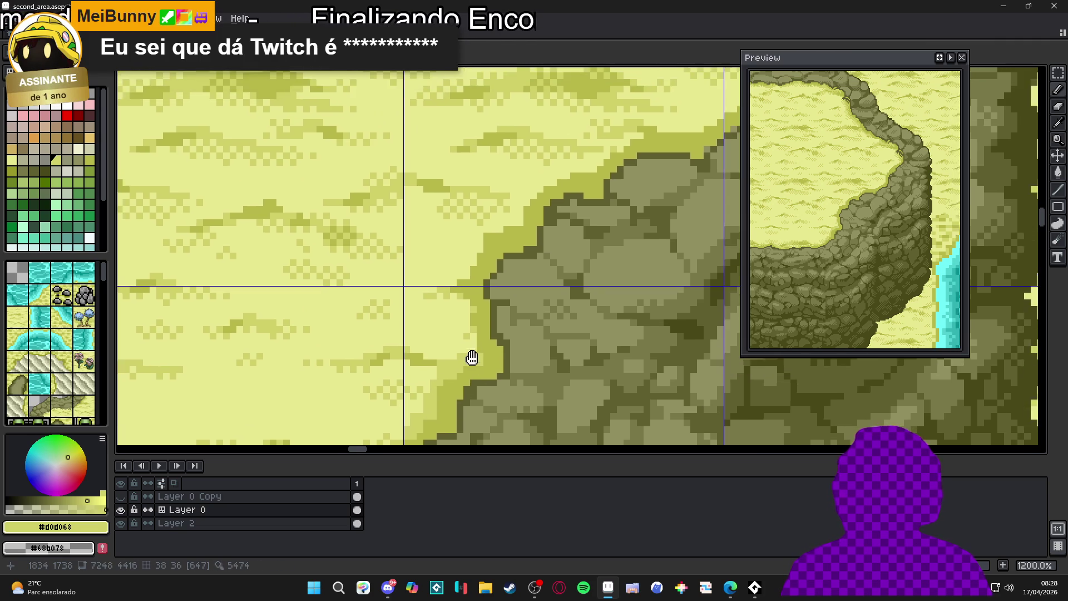
{"action": "key", "text": "ctrl+s"}
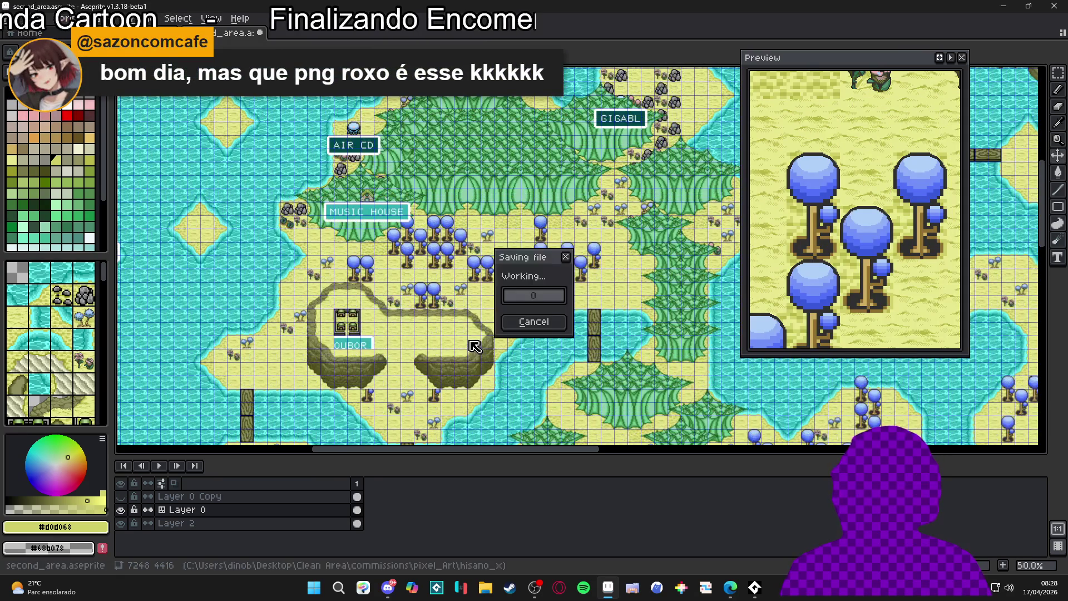
Zoom out to 50% to review the map around the OUBOR sign, then zoom back onto the cliff edge.
{"action": "scroll", "coordinate": [485, 193], "scroll_direction": "up", "scroll_amount": 2}
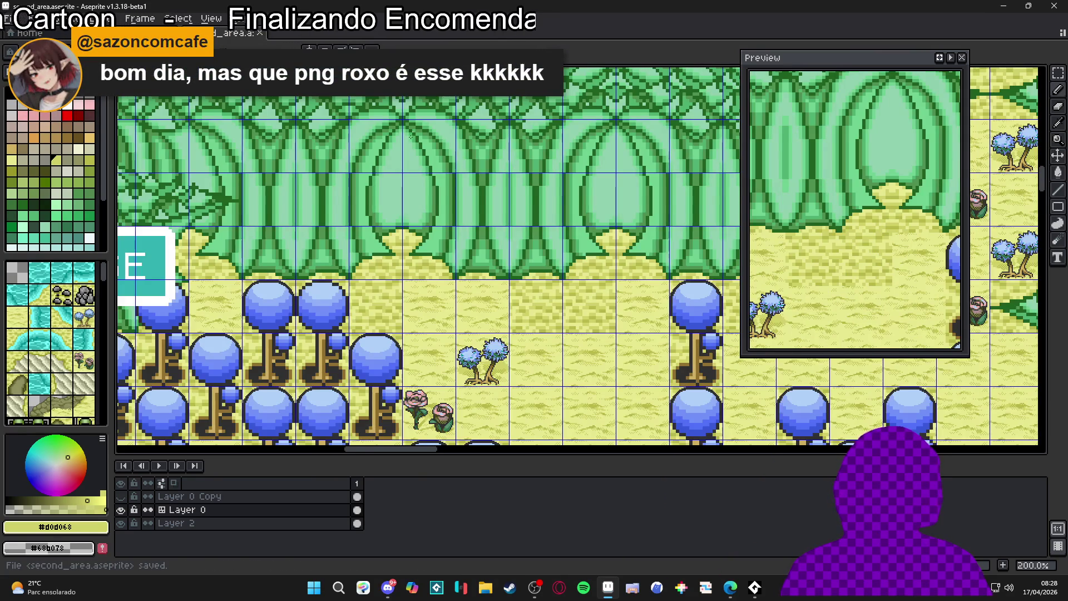
{"action": "scroll", "coordinate": [411, 136], "scroll_direction": "down", "scroll_amount": 2}
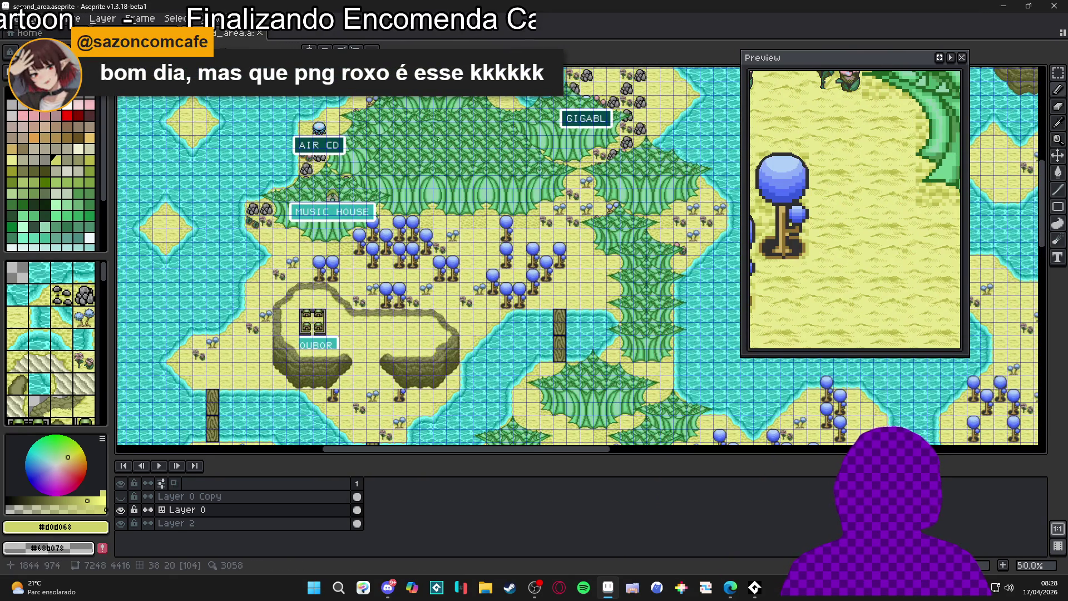
{"action": "scroll", "coordinate": [362, 159], "scroll_direction": "up", "scroll_amount": 2}
{"action": "scroll", "coordinate": [385, 170], "scroll_direction": "down", "scroll_amount": 2}
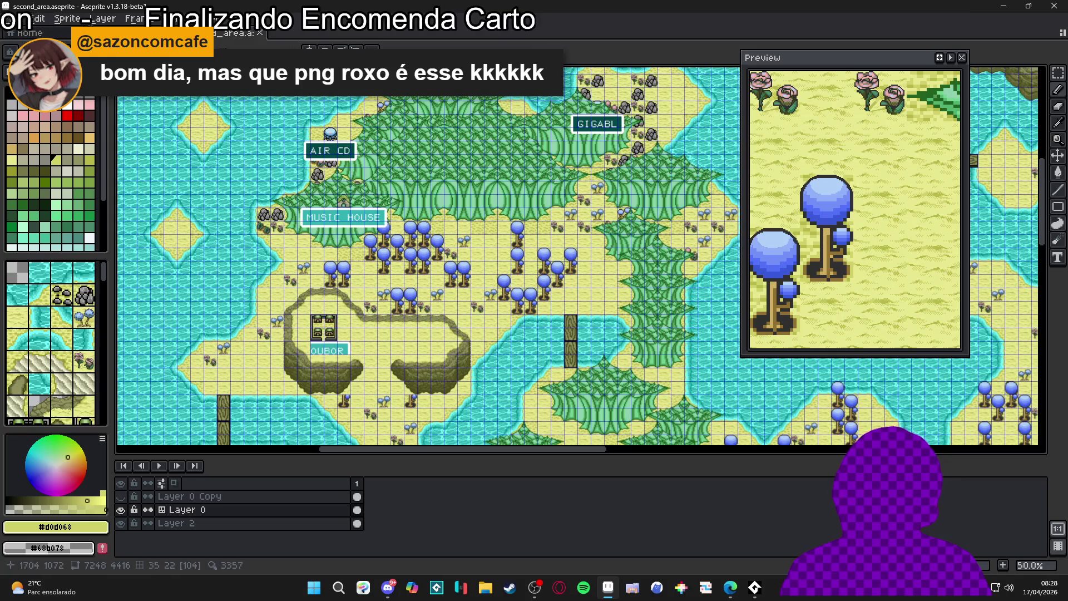
{"action": "scroll", "coordinate": [389, 167], "scroll_direction": "up", "scroll_amount": 2}
{"action": "scroll", "coordinate": [396, 162], "scroll_direction": "down", "scroll_amount": 2}
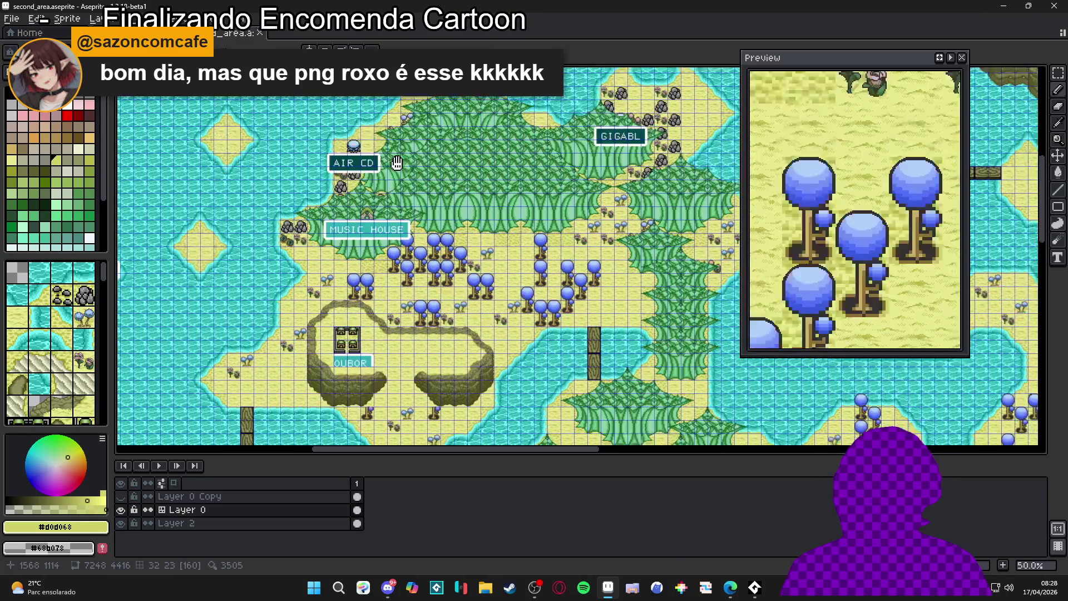
{"action": "scroll", "coordinate": [396, 162], "scroll_direction": "up", "scroll_amount": 4}
{"action": "scroll", "coordinate": [397, 162], "scroll_direction": "down", "scroll_amount": 2}
{"action": "scroll", "coordinate": [514, 299], "scroll_direction": "up", "scroll_amount": 3}
{"action": "scroll", "coordinate": [513, 299], "scroll_direction": "up", "scroll_amount": 2}
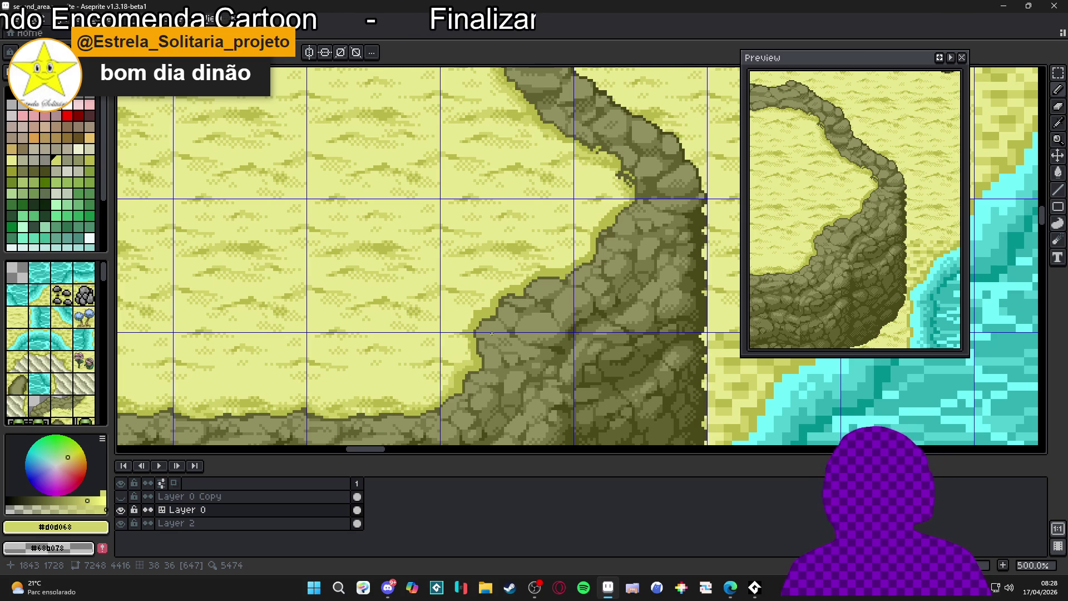
Eyedrop the mid rock olive #787848 from the cliff face as the drawing colour, then zoom out.
{"action": "scroll", "coordinate": [556, 333], "scroll_direction": "up", "scroll_amount": 7}
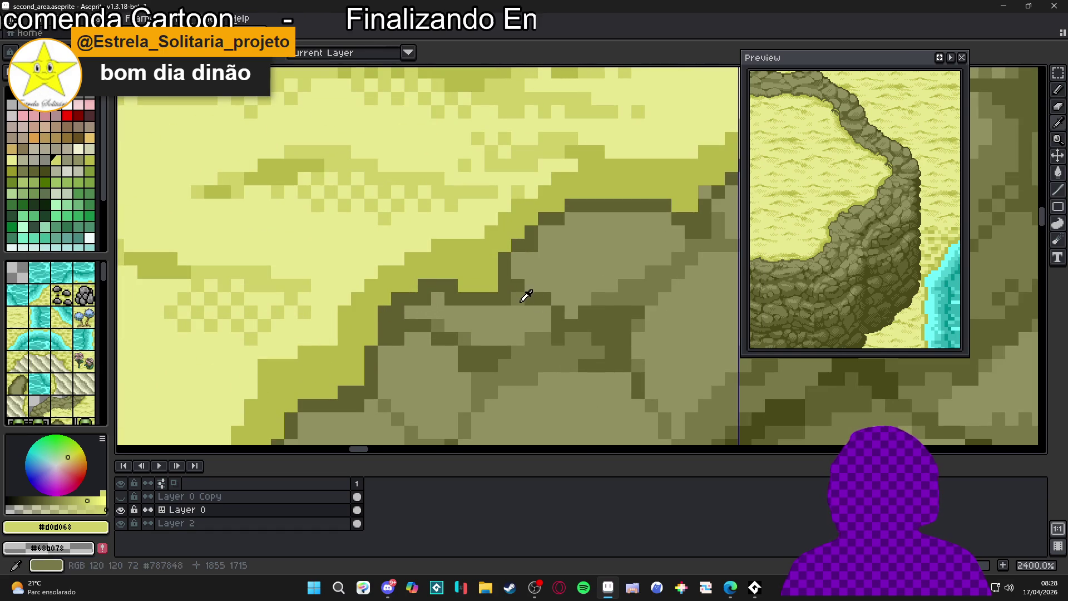
{"action": "left_click", "coordinate": [455, 302], "text": "alt"}
{"action": "scroll", "coordinate": [428, 300], "scroll_direction": "down", "scroll_amount": 3}
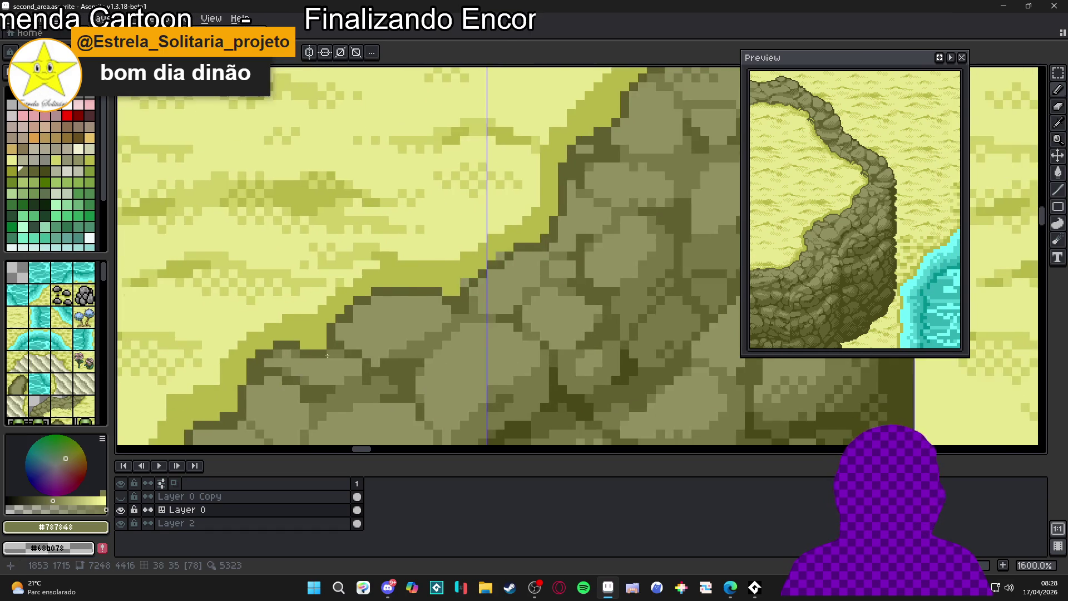
{"action": "scroll", "coordinate": [408, 301], "scroll_direction": "down", "scroll_amount": 4}
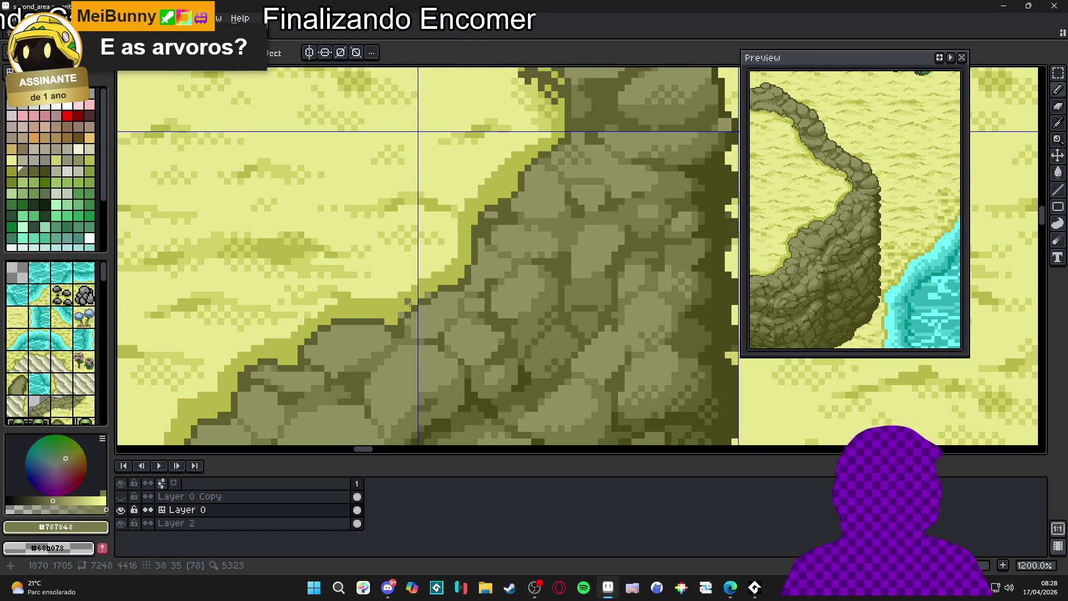
{"action": "scroll", "coordinate": [439, 300], "scroll_direction": "down", "scroll_amount": 3}
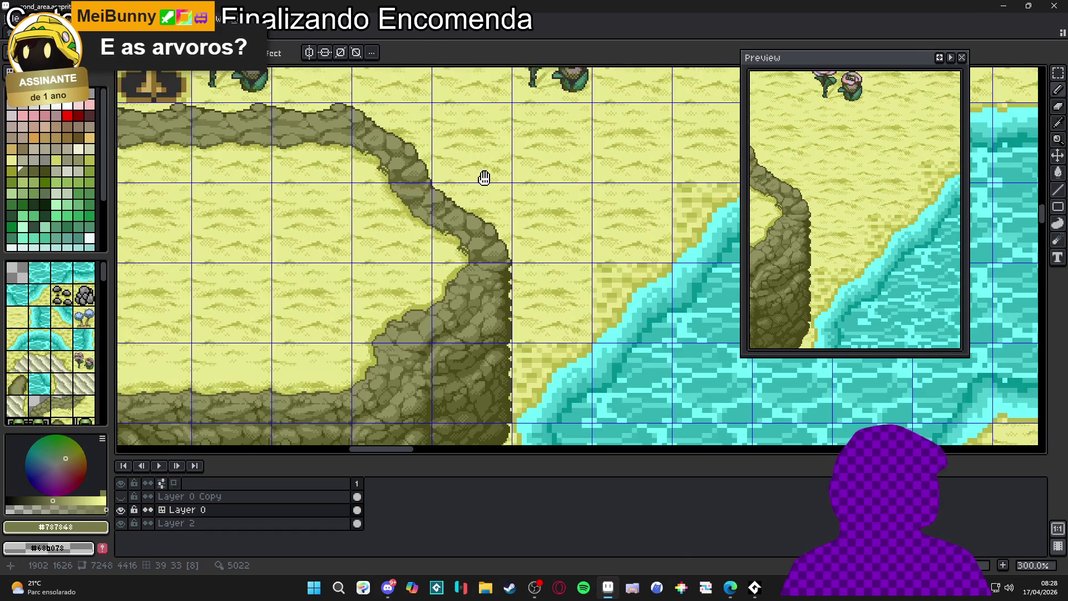
{"action": "left_click_drag", "start_coordinate": [483, 174], "coordinate": [520, 291]}
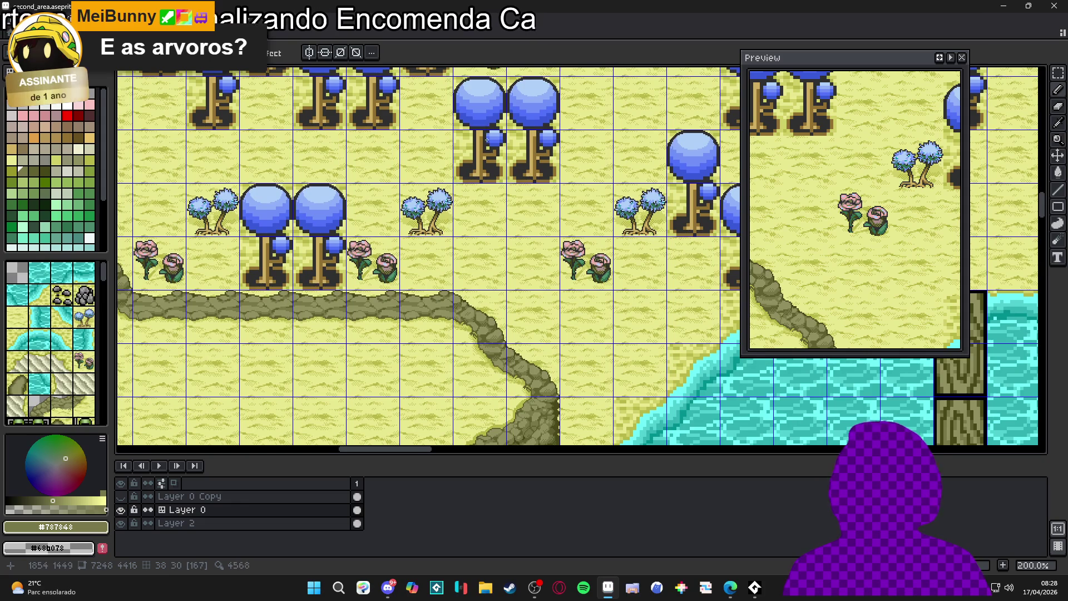
{"action": "scroll", "coordinate": [478, 151], "scroll_direction": "up", "scroll_amount": 2}
{"action": "left_click_drag", "start_coordinate": [407, 185], "coordinate": [445, 254]}
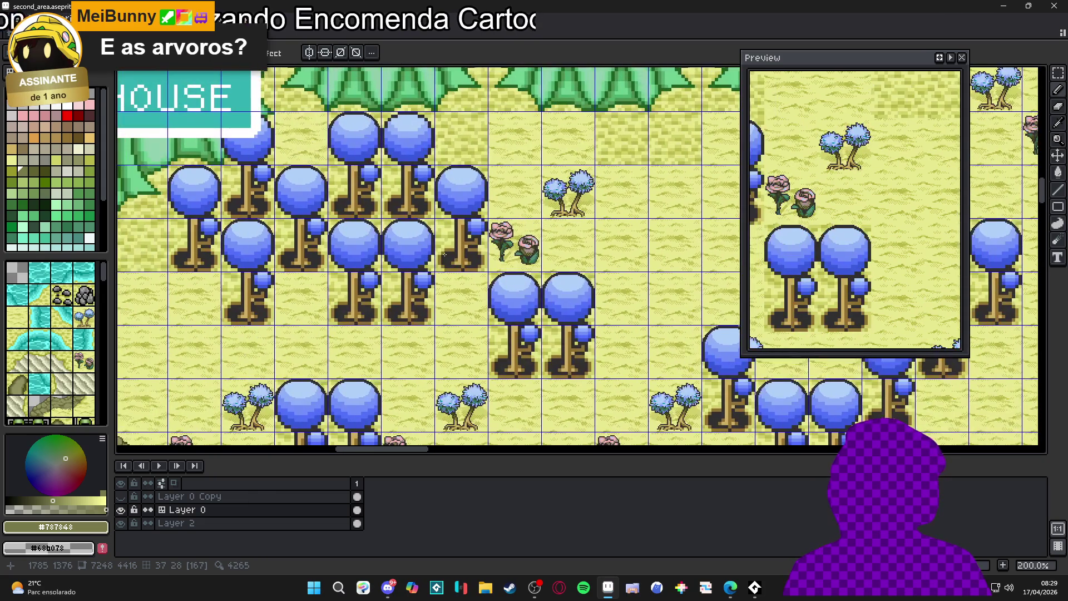
{"action": "scroll", "coordinate": [450, 252], "scroll_direction": "down", "scroll_amount": 1}
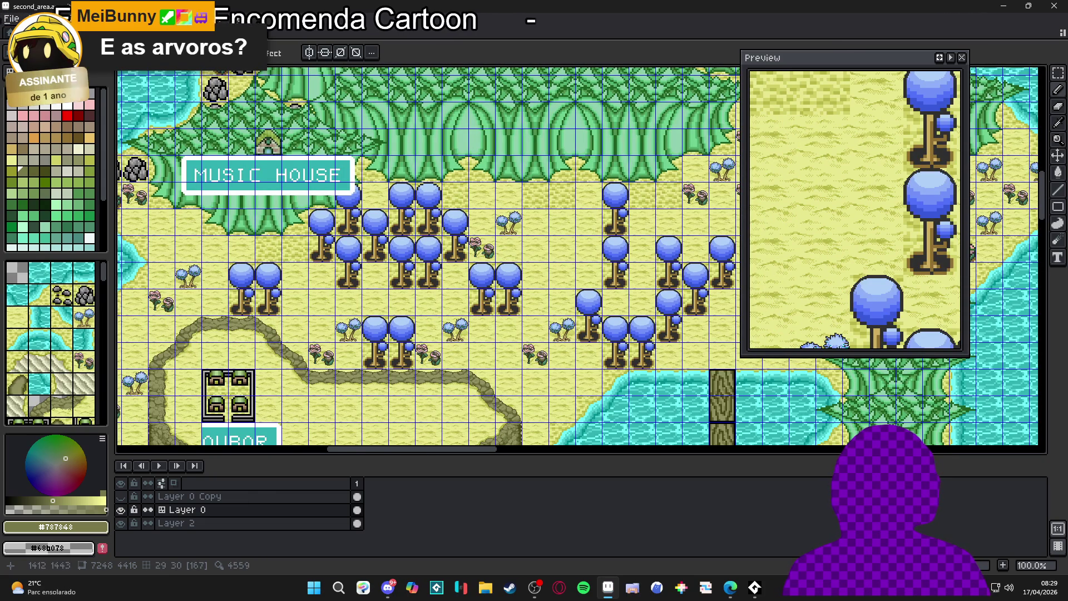
{"action": "scroll", "coordinate": [267, 285], "scroll_direction": "down", "scroll_amount": 1}
{"action": "mouse_move", "coordinate": [541, 300]}
{"action": "left_mouse_down"}
{"action": "mouse_move", "coordinate": [280, 251]}
{"action": "mouse_move", "coordinate": [179, 215]}
{"action": "mouse_move", "coordinate": [443, 226]}
{"action": "mouse_move", "coordinate": [428, 255]}
{"action": "left_mouse_up"}
{"action": "scroll", "coordinate": [443, 225], "scroll_direction": "up", "scroll_amount": 2}
{"action": "scroll", "coordinate": [451, 226], "scroll_direction": "down", "scroll_amount": 1}
{"action": "scroll", "coordinate": [428, 255], "scroll_direction": "up", "scroll_amount": 2}
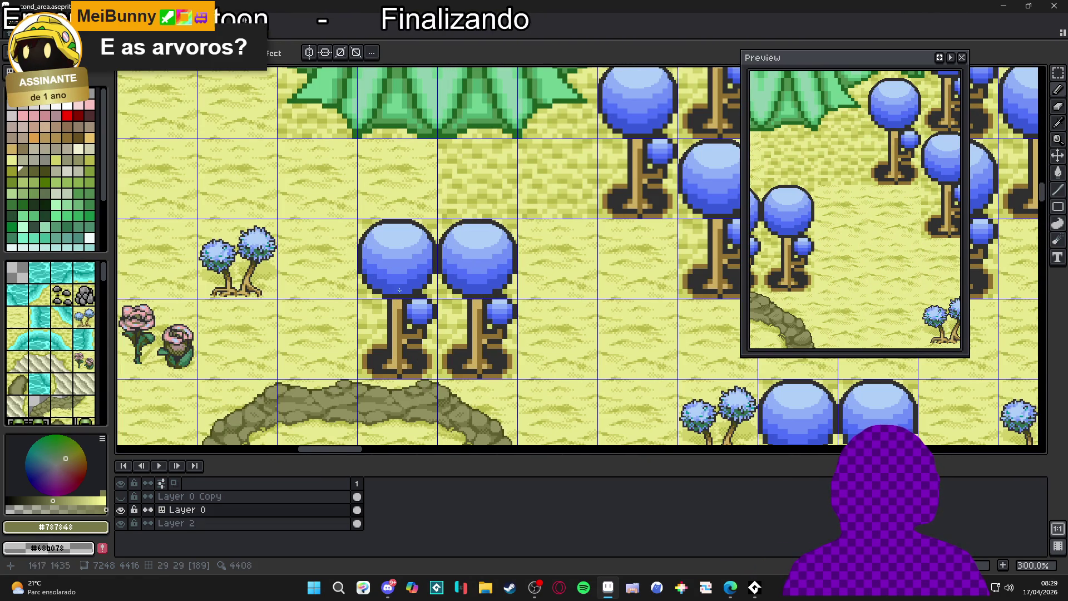
{"action": "scroll", "coordinate": [426, 276], "scroll_direction": "down", "scroll_amount": 1}
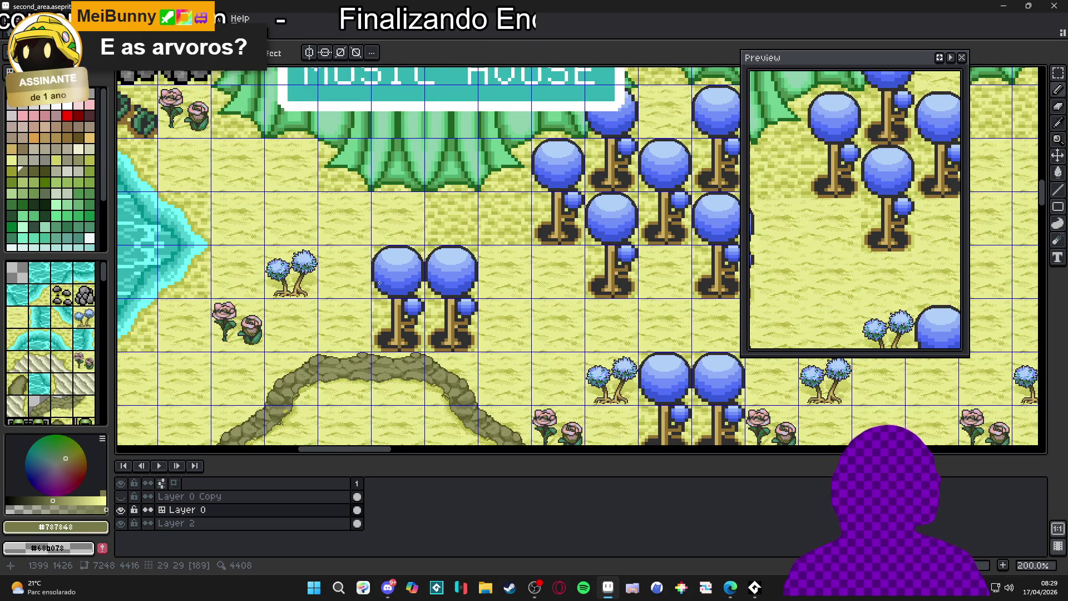
{"action": "scroll", "coordinate": [384, 284], "scroll_direction": "down", "scroll_amount": 1}
{"action": "scroll", "coordinate": [392, 289], "scroll_direction": "up", "scroll_amount": 1}
{"action": "scroll", "coordinate": [401, 295], "scroll_direction": "down", "scroll_amount": 1}
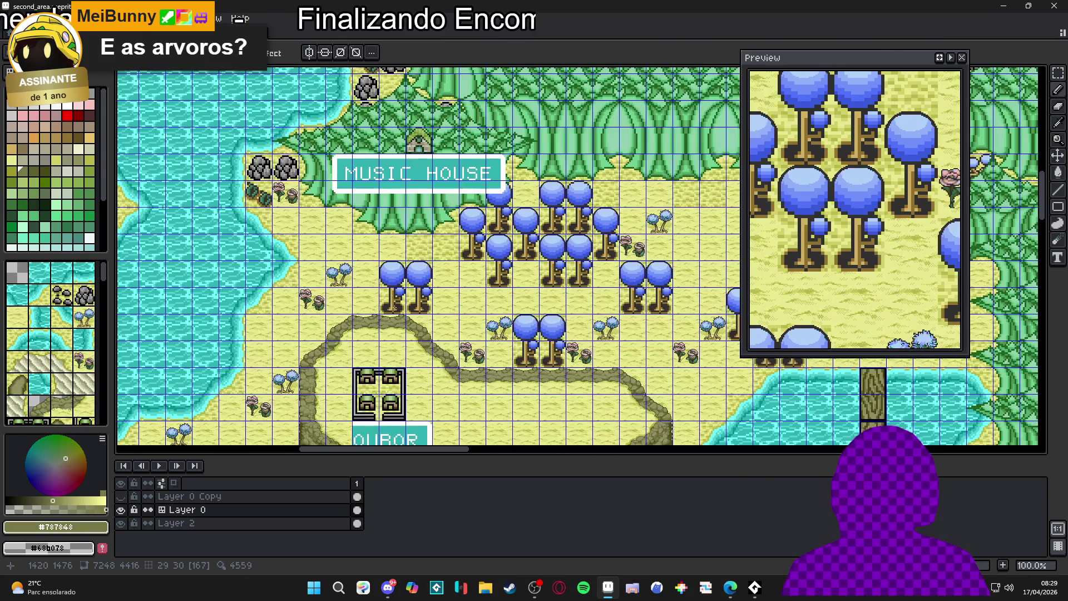
{"action": "scroll", "coordinate": [409, 303], "scroll_direction": "up", "scroll_amount": 1}
{"action": "scroll", "coordinate": [411, 289], "scroll_direction": "down", "scroll_amount": 1}
{"action": "scroll", "coordinate": [414, 284], "scroll_direction": "up", "scroll_amount": 1}
{"action": "scroll", "coordinate": [417, 276], "scroll_direction": "down", "scroll_amount": 3}
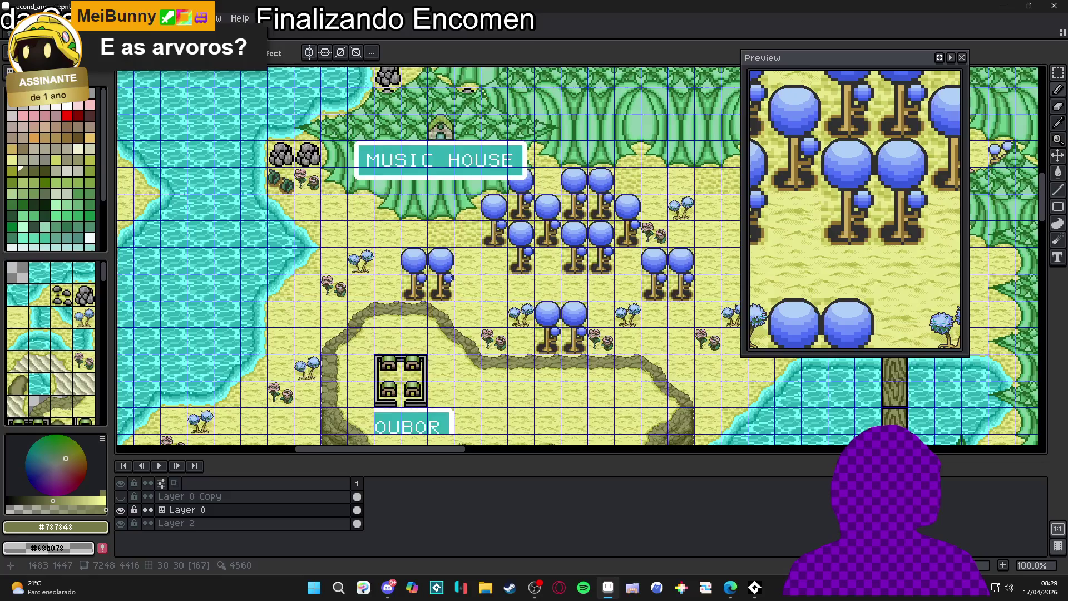
{"action": "scroll", "coordinate": [419, 272], "scroll_direction": "up", "scroll_amount": 1}
{"action": "scroll", "coordinate": [419, 273], "scroll_direction": "up", "scroll_amount": 1}
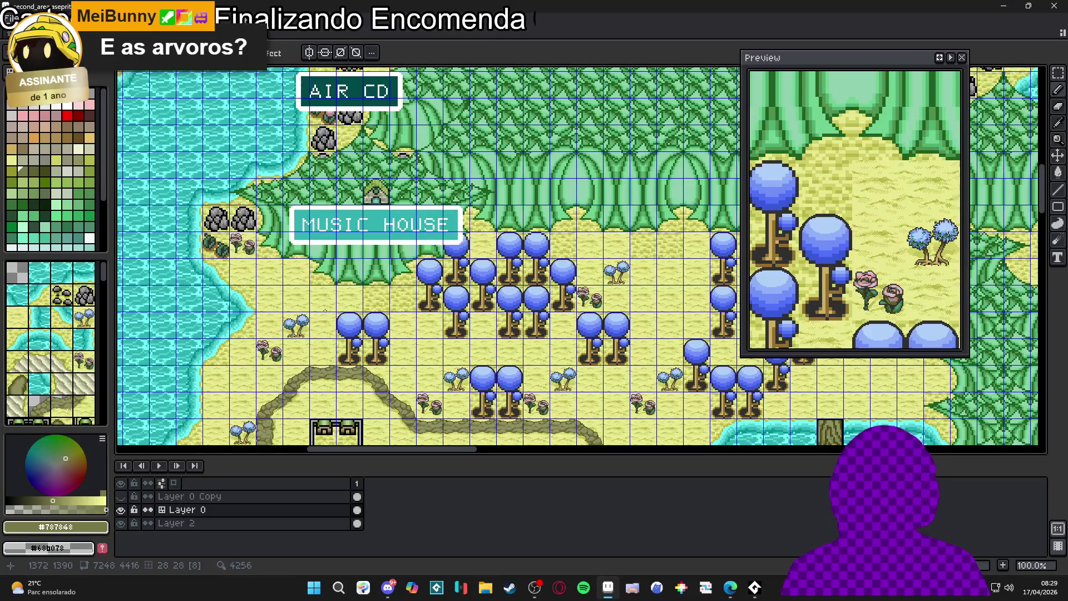
{"action": "scroll", "coordinate": [419, 273], "scroll_direction": "right", "scroll_amount": 3}
{"action": "scroll", "coordinate": [419, 273], "scroll_direction": "up", "scroll_amount": 2}
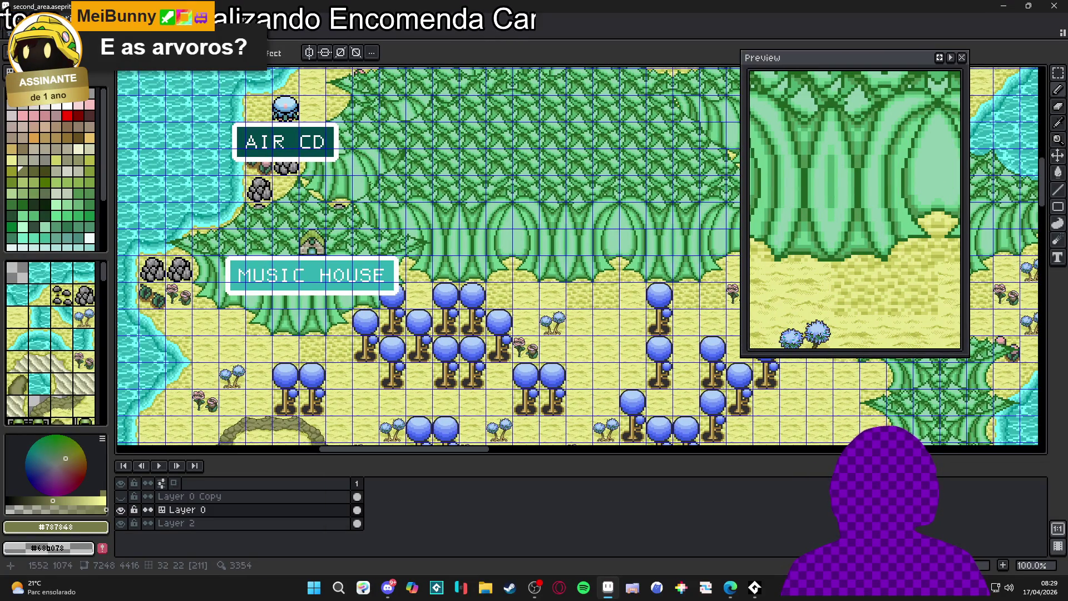
{"action": "scroll", "coordinate": [480, 248], "scroll_direction": "down", "scroll_amount": 1}
{"action": "scroll", "coordinate": [480, 248], "scroll_direction": "down", "scroll_amount": 1}
{"action": "scroll", "coordinate": [480, 248], "scroll_direction": "up", "scroll_amount": 1}
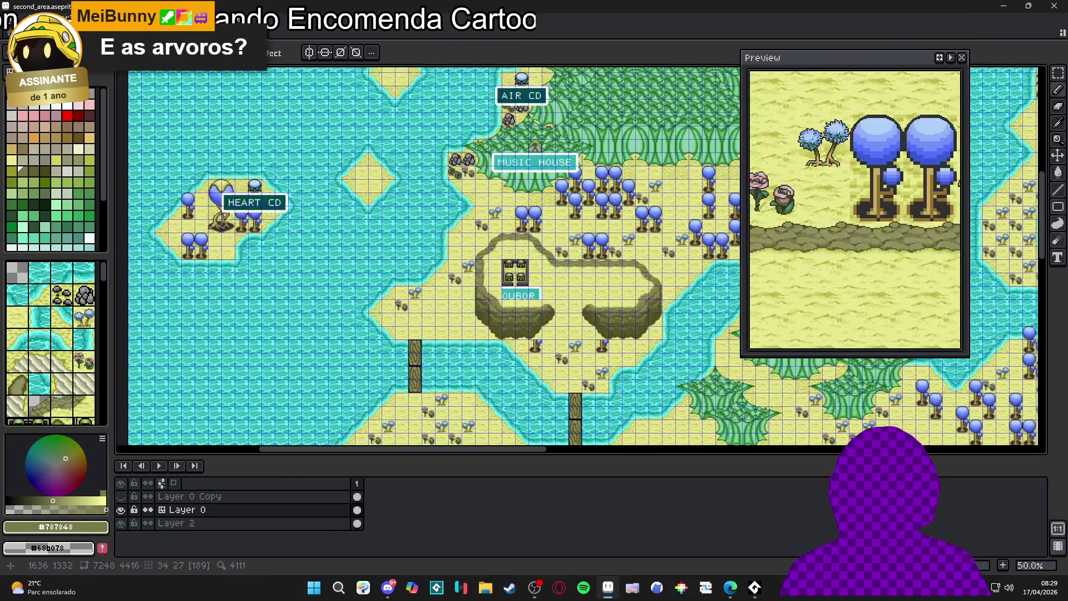
{"action": "scroll", "coordinate": [480, 248], "scroll_direction": "right", "scroll_amount": 3}
{"action": "scroll", "coordinate": [480, 248], "scroll_direction": "down", "scroll_amount": 2}
{"action": "scroll", "coordinate": [337, 228], "scroll_direction": "right", "scroll_amount": 2}
{"action": "scroll", "coordinate": [338, 228], "scroll_direction": "up", "scroll_amount": 2}
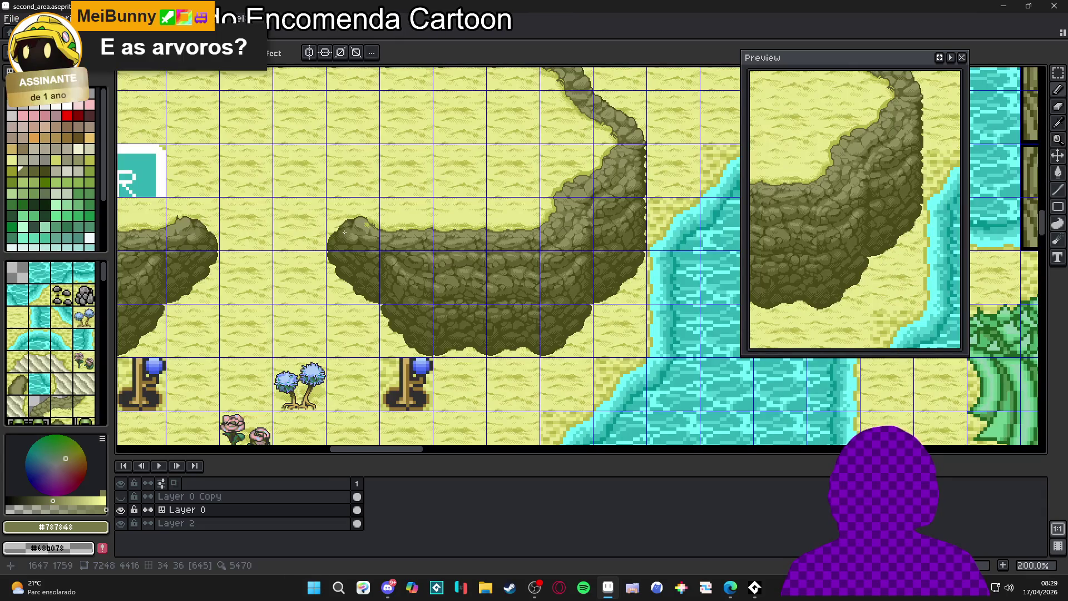
{"action": "scroll", "coordinate": [337, 228], "scroll_direction": "down", "scroll_amount": 1}
{"action": "scroll", "coordinate": [337, 228], "scroll_direction": "up", "scroll_amount": 1}
{"action": "scroll", "coordinate": [281, 236], "scroll_direction": "up", "scroll_amount": 1}
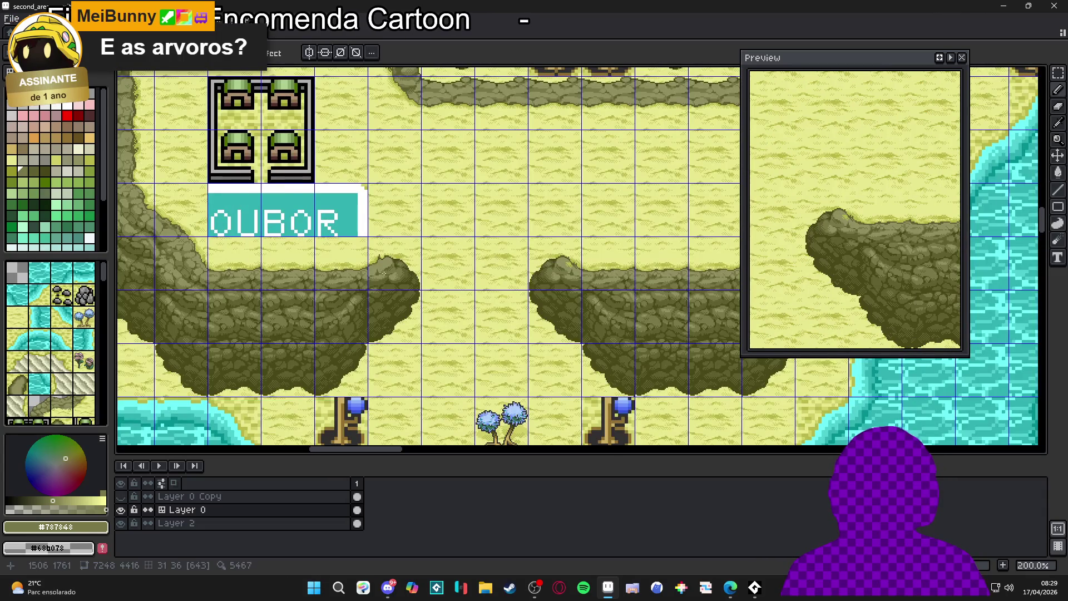
{"action": "scroll", "coordinate": [384, 273], "scroll_direction": "down", "scroll_amount": 1}
{"action": "scroll", "coordinate": [384, 272], "scroll_direction": "down", "scroll_amount": 1}
{"action": "scroll", "coordinate": [419, 257], "scroll_direction": "up", "scroll_amount": 1}
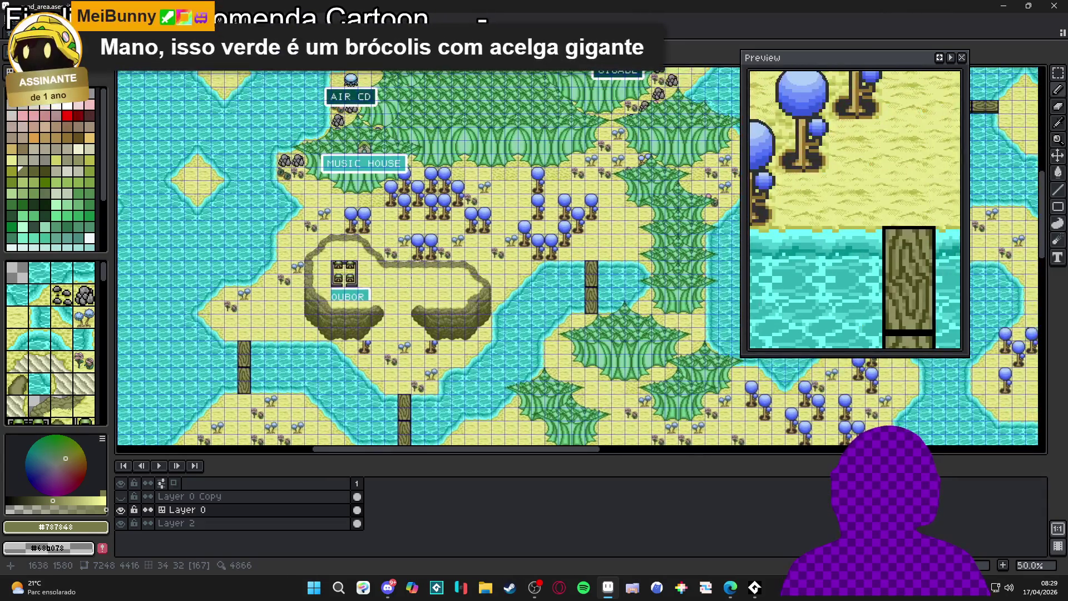
{"action": "scroll", "coordinate": [418, 257], "scroll_direction": "up", "scroll_amount": 1}
{"action": "scroll", "coordinate": [434, 267], "scroll_direction": "up", "scroll_amount": 1}
{"action": "scroll", "coordinate": [446, 275], "scroll_direction": "down", "scroll_amount": 1}
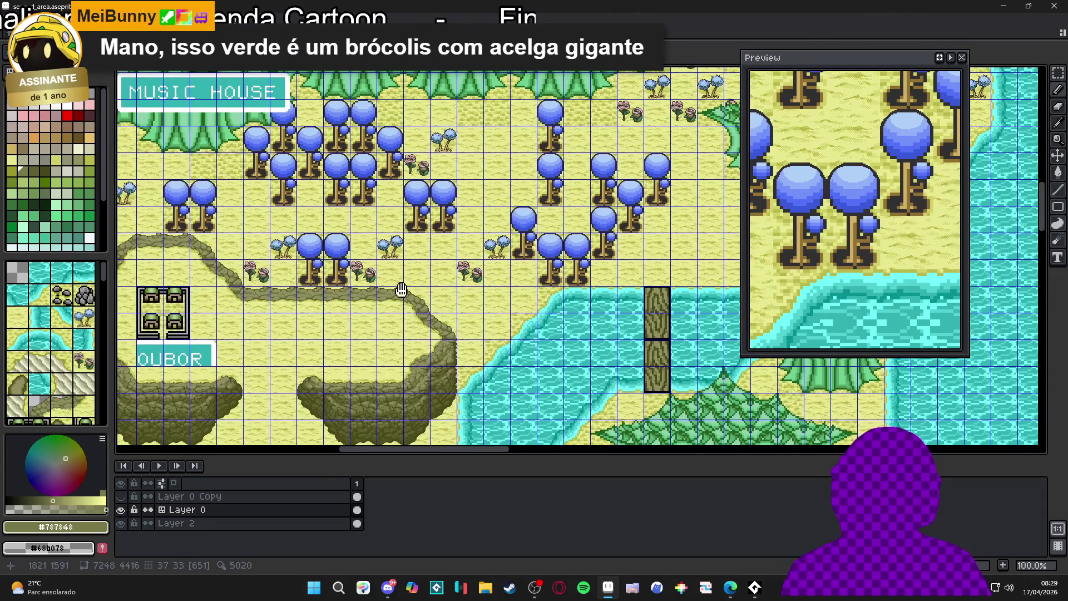
{"action": "left_click_drag", "start_coordinate": [401, 289], "coordinate": [437, 158]}
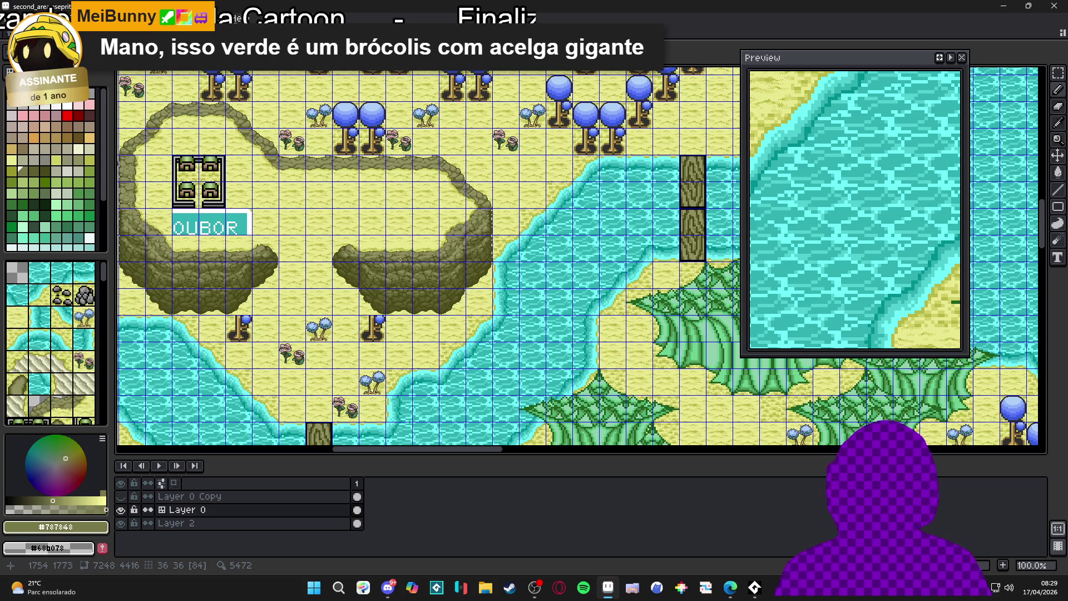
{"action": "key", "text": "ctrl+Tab"}
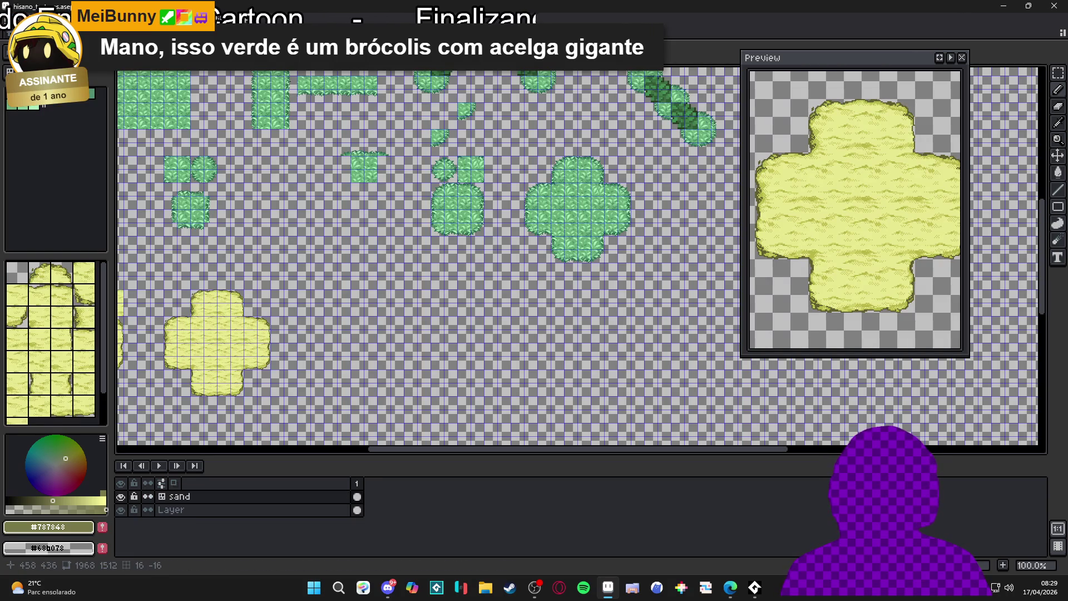
{"action": "scroll", "coordinate": [402, 278], "scroll_direction": "up", "scroll_amount": 4}
{"action": "scroll", "coordinate": [401, 278], "scroll_direction": "down", "scroll_amount": 4}
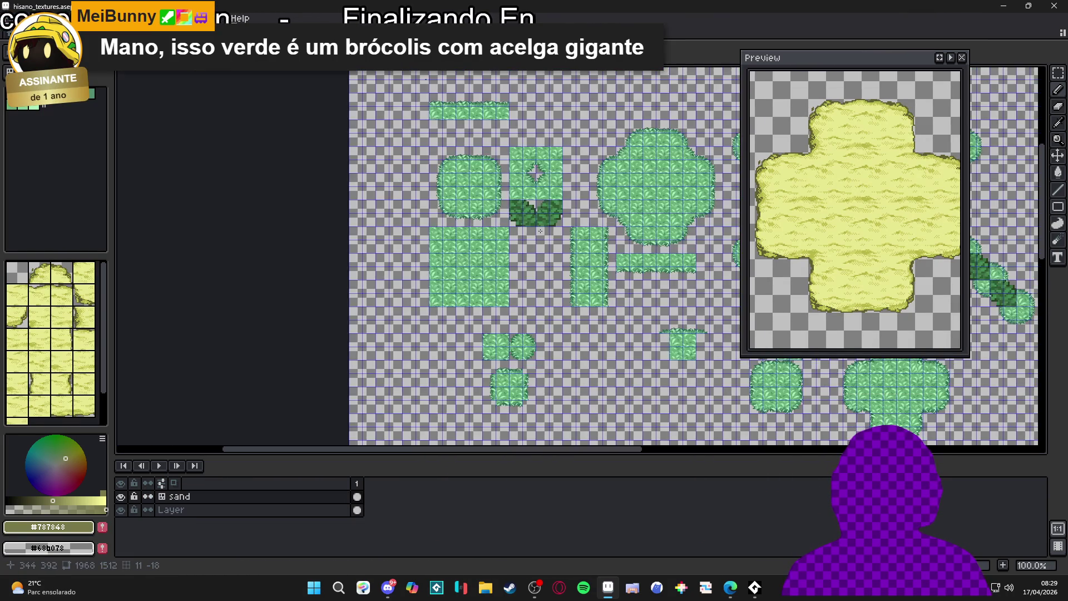
{"action": "mouse_move", "coordinate": [539, 231]}
{"action": "left_mouse_down"}
{"action": "mouse_move", "coordinate": [384, 231]}
{"action": "mouse_move", "coordinate": [123, 200]}
{"action": "mouse_move", "coordinate": [246, 180]}
{"action": "left_mouse_up"}
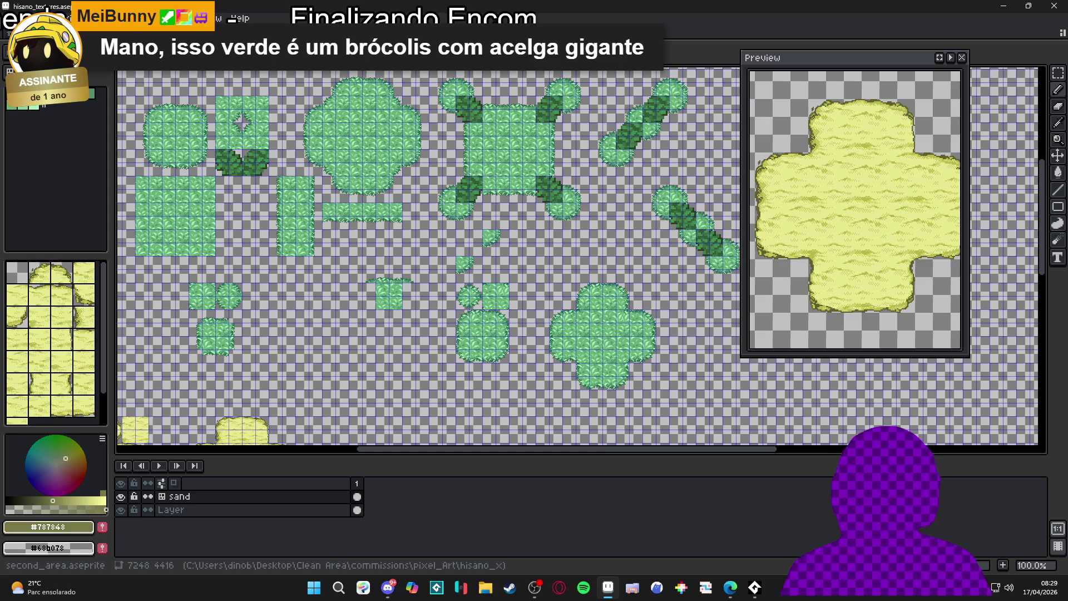
{"action": "key", "text": "ctrl+Tab"}
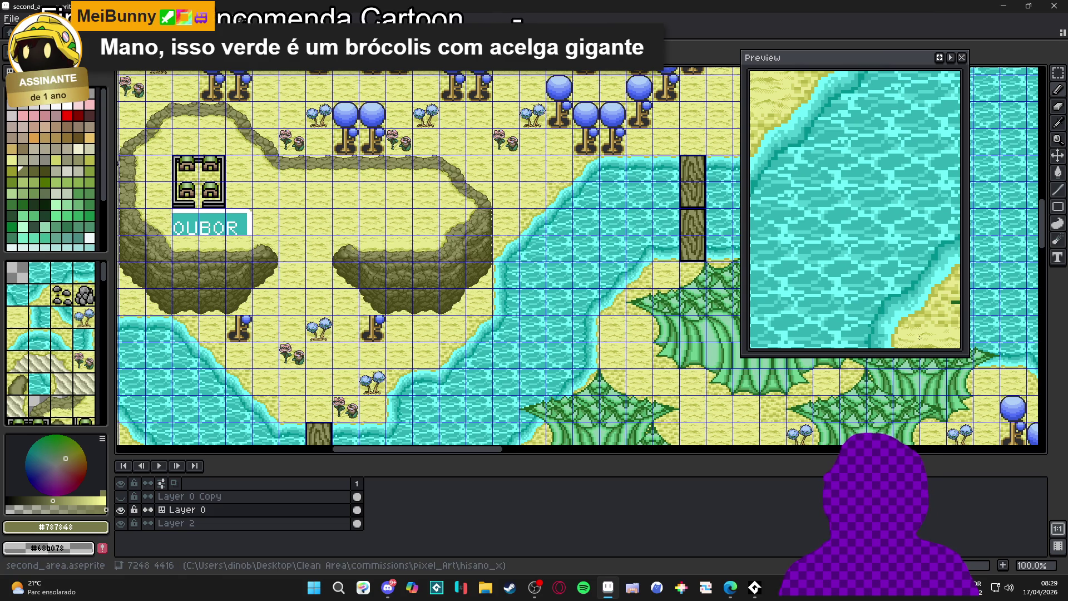
{"action": "mouse_move", "coordinate": [564, 306]}
{"action": "left_mouse_down"}
{"action": "mouse_move", "coordinate": [276, 252]}
{"action": "mouse_move", "coordinate": [407, 299]}
{"action": "left_mouse_up"}
{"action": "left_click_drag", "start_coordinate": [387, 214], "coordinate": [386, 328]}
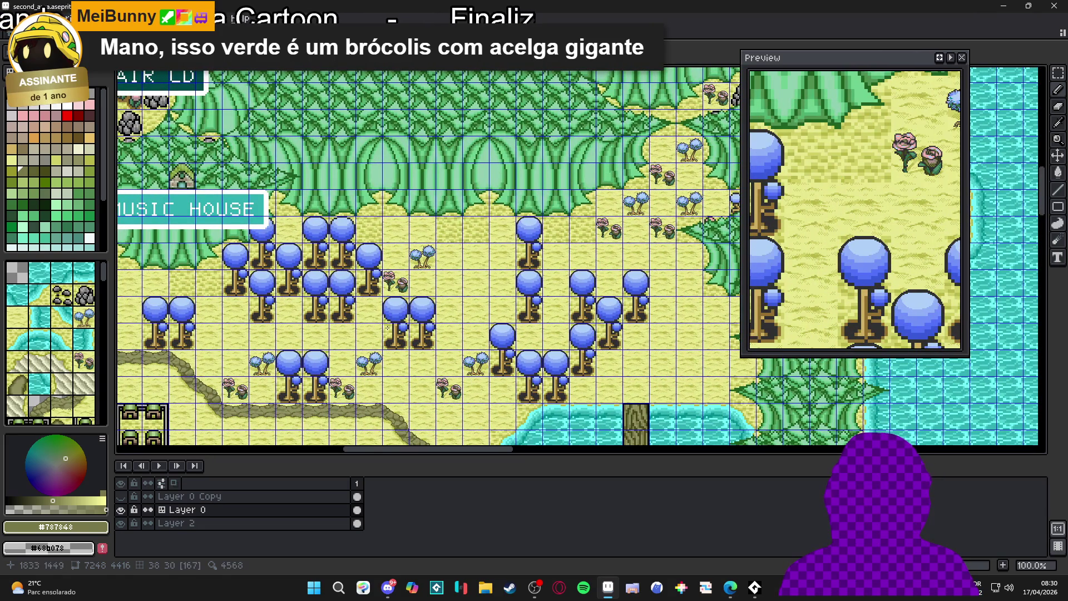
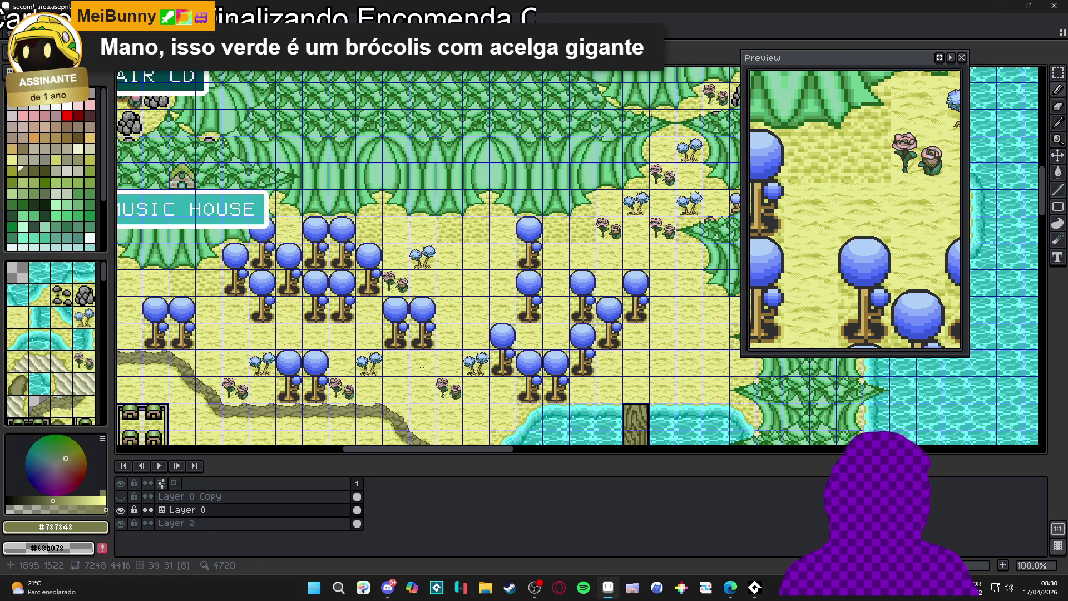
Zoom into the cliff edge and eyedrop the olive #b8b848, then the light sand #d0d068.
{"action": "scroll", "coordinate": [422, 359], "scroll_direction": "down", "scroll_amount": 8}
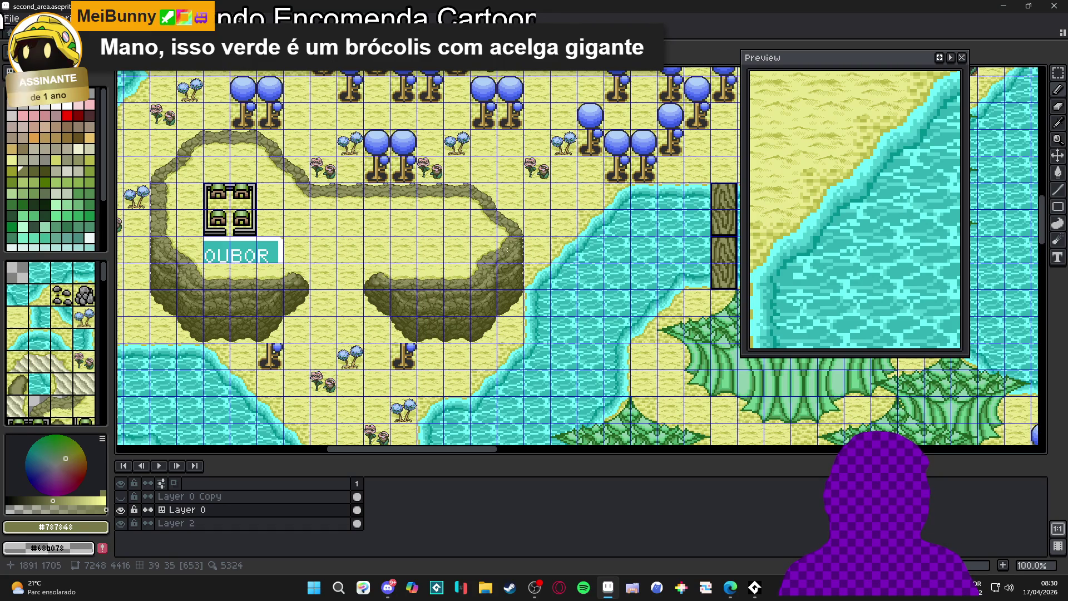
{"action": "scroll", "coordinate": [487, 266], "scroll_direction": "up", "scroll_amount": 5}
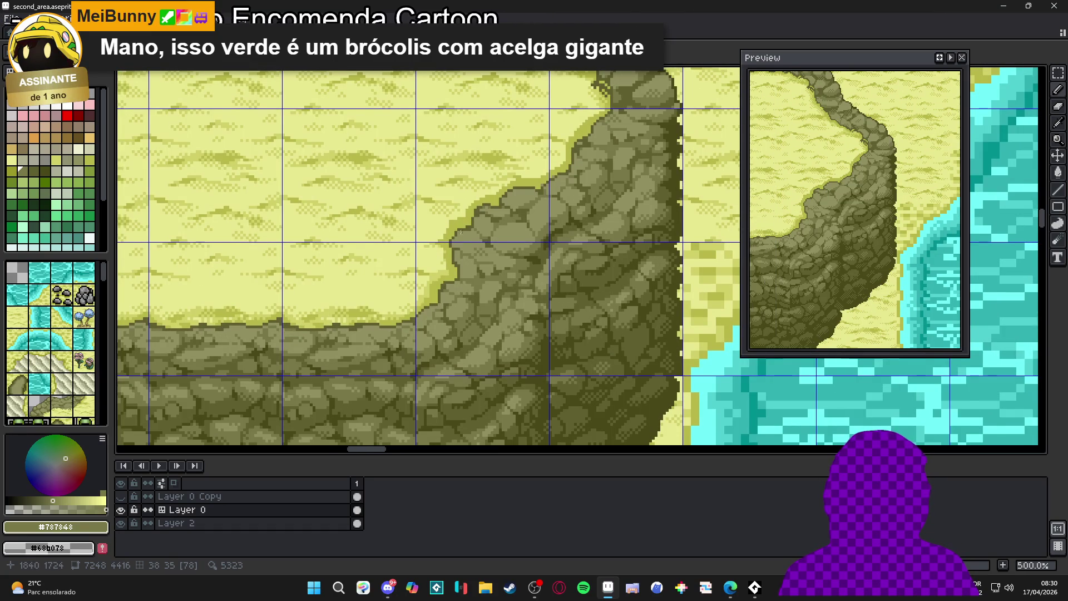
{"action": "scroll", "coordinate": [460, 232], "scroll_direction": "up", "scroll_amount": 4}
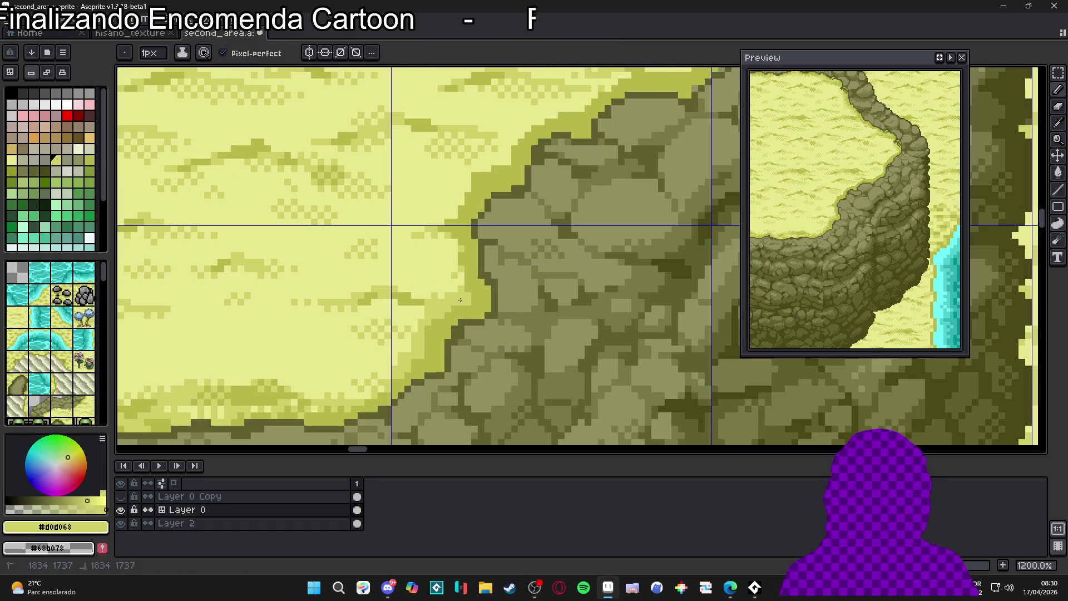
{"action": "left_click", "coordinate": [450, 308], "text": "alt"}
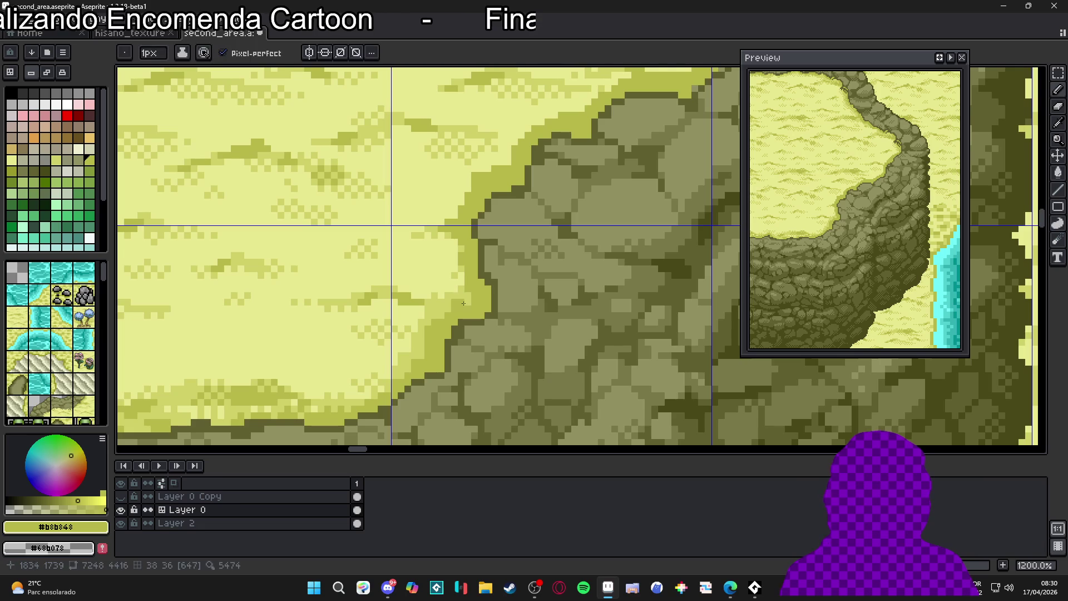
{"action": "left_click", "coordinate": [426, 334], "text": "alt"}
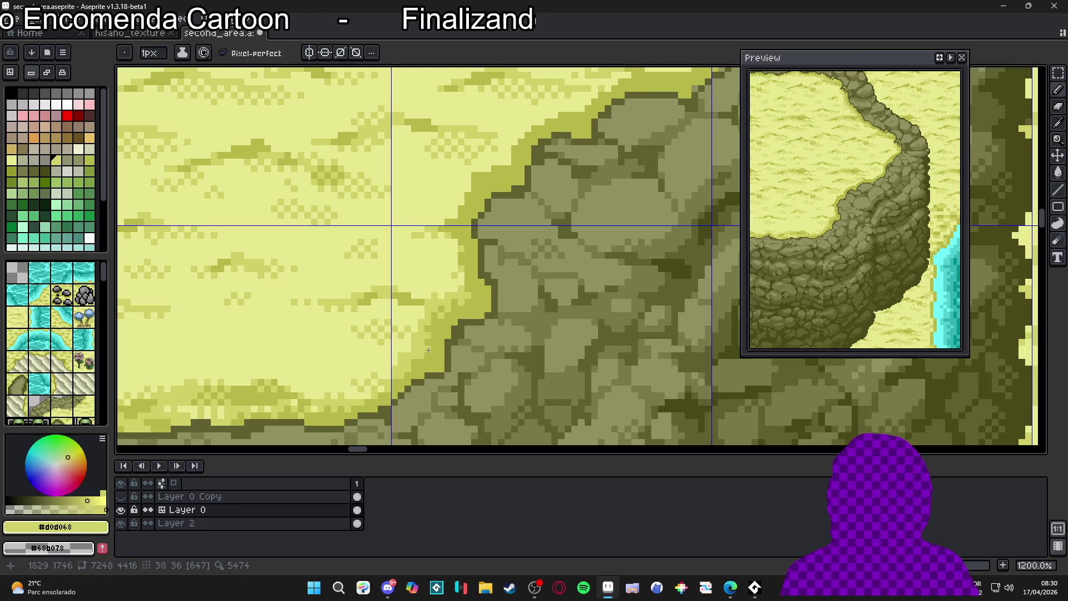
Resample pale sand and olive tones, ending with #d0d068 as the drawing colour.
{"action": "scroll", "coordinate": [428, 350], "scroll_direction": "down", "scroll_amount": 1}
{"action": "scroll", "coordinate": [444, 311], "scroll_direction": "up", "scroll_amount": 3}
{"action": "left_click", "coordinate": [440, 284], "text": "alt"}
{"action": "left_click", "coordinate": [458, 259], "text": "alt"}
{"action": "left_click", "coordinate": [441, 267], "text": "alt"}
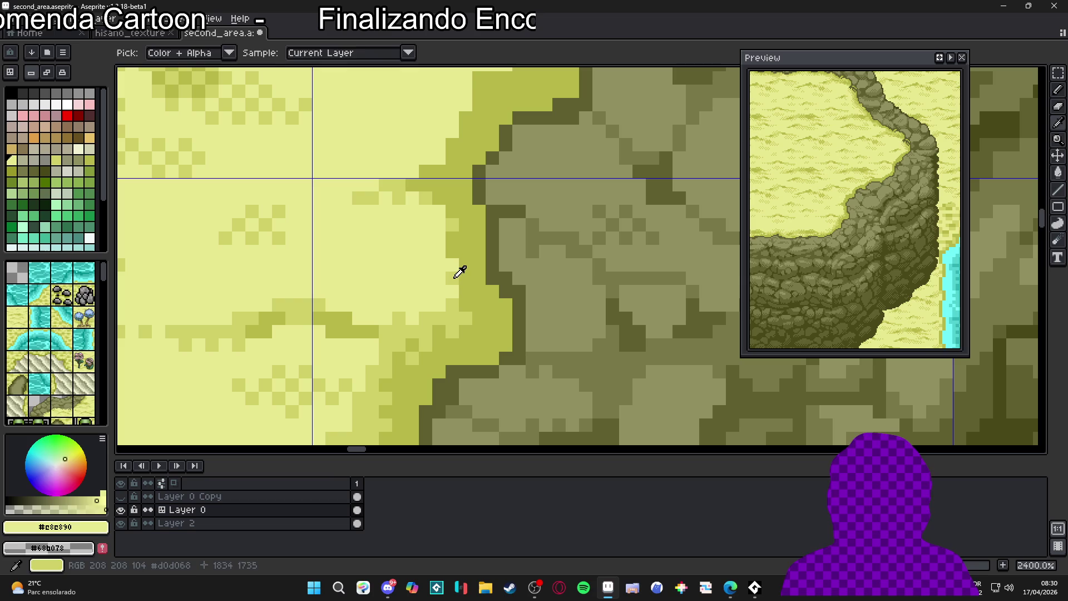
{"action": "left_click", "coordinate": [456, 277], "text": "alt"}
Sample a colour near the cliff edge, return to #d0d068, and zoom around the edge.
{"action": "scroll", "coordinate": [437, 293], "scroll_direction": "down", "scroll_amount": 2}
{"action": "scroll", "coordinate": [421, 311], "scroll_direction": "up", "scroll_amount": 2}
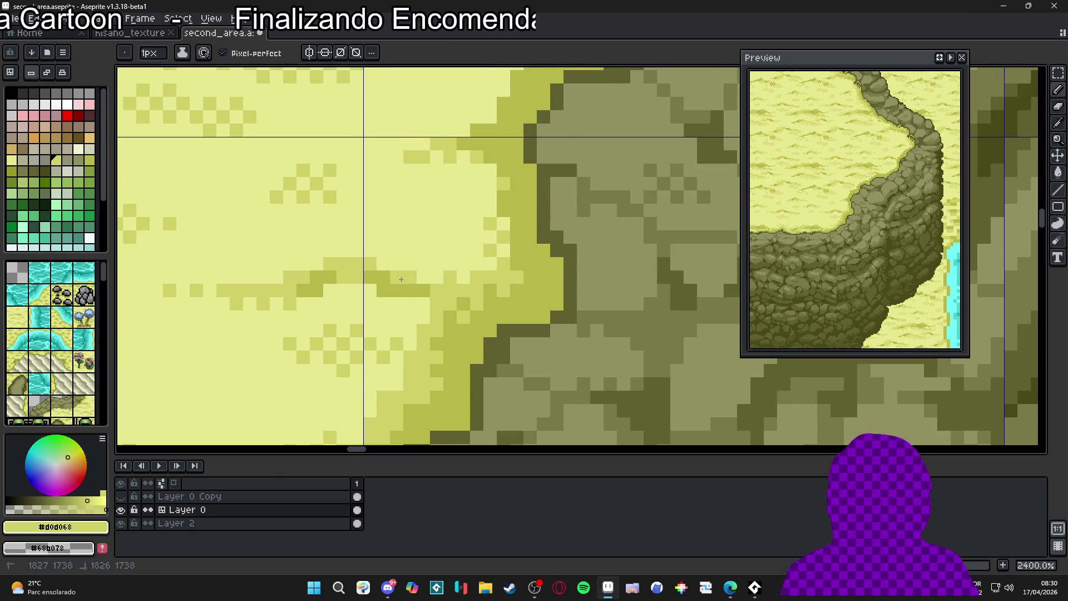
{"action": "scroll", "coordinate": [380, 258], "scroll_direction": "down", "scroll_amount": 2}
{"action": "scroll", "coordinate": [410, 330], "scroll_direction": "up", "scroll_amount": 1}
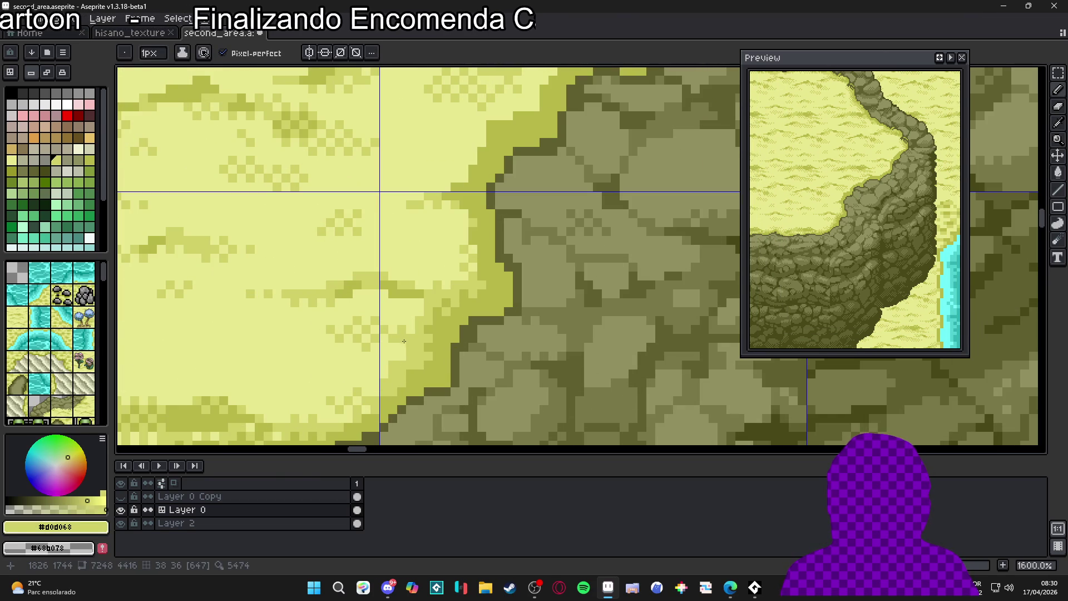
{"action": "left_click", "coordinate": [401, 344], "text": "alt"}
{"action": "left_click", "coordinate": [391, 381], "text": "alt"}
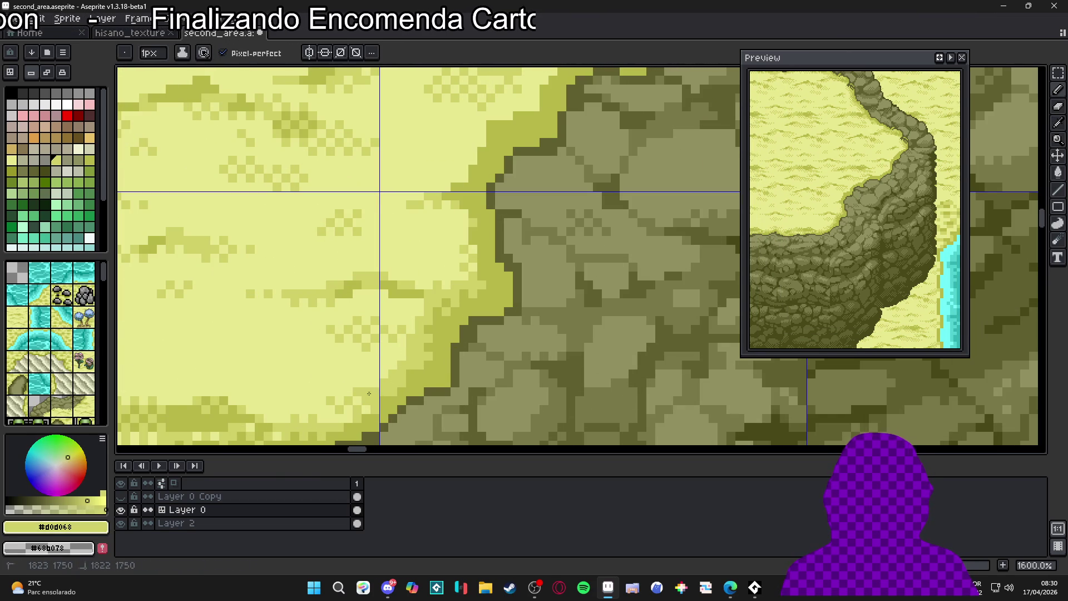
{"action": "scroll", "coordinate": [398, 375], "scroll_direction": "down", "scroll_amount": 2}
{"action": "scroll", "coordinate": [384, 384], "scroll_direction": "up", "scroll_amount": 4}
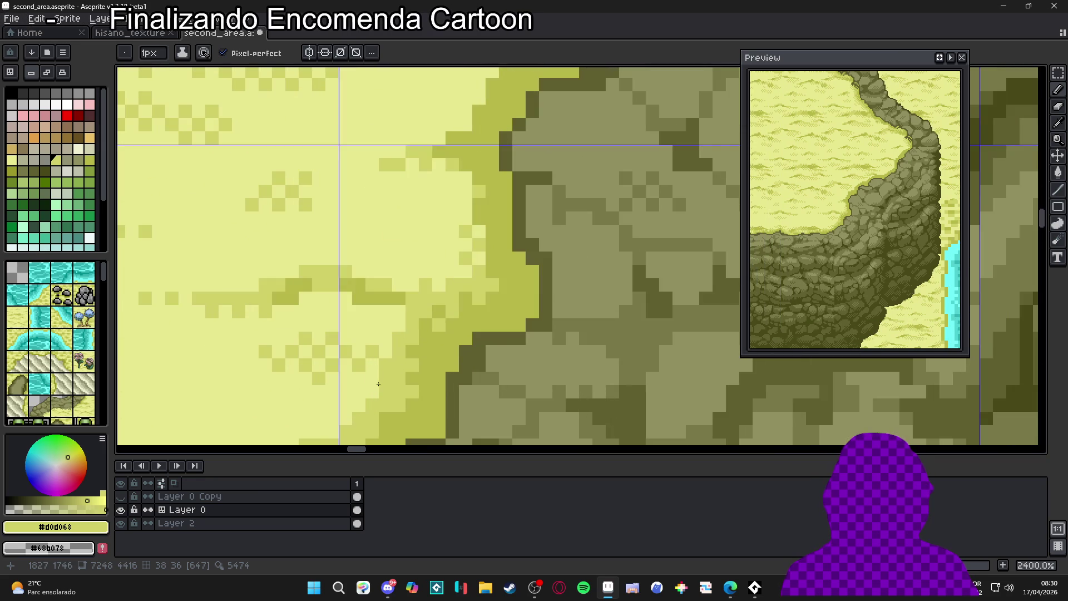
{"action": "scroll", "coordinate": [380, 391], "scroll_direction": "down", "scroll_amount": 1}
{"action": "scroll", "coordinate": [373, 358], "scroll_direction": "up", "scroll_amount": 2}
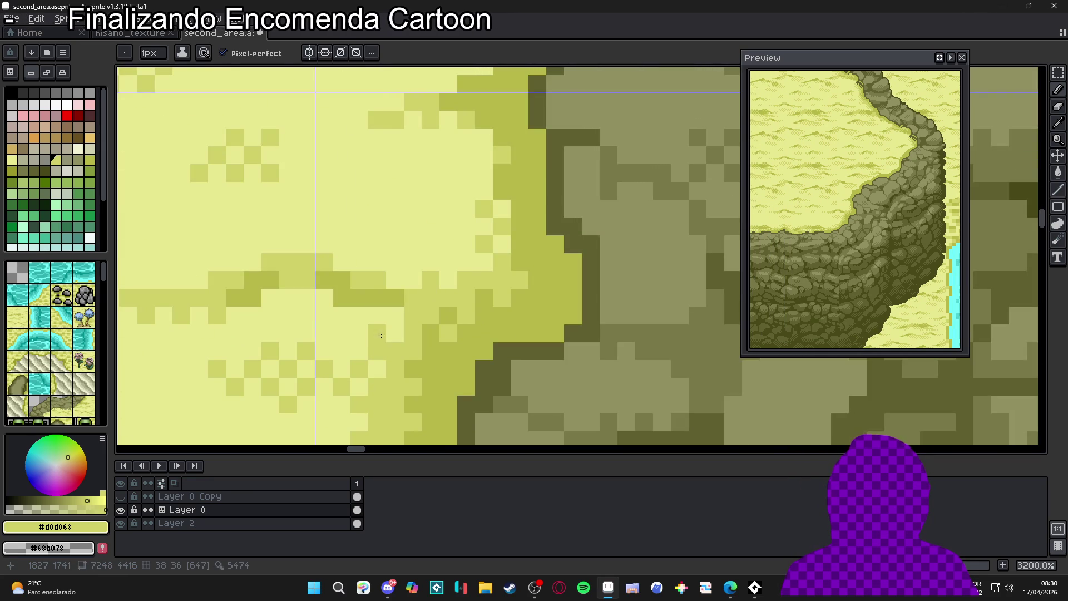
{"action": "scroll", "coordinate": [391, 322], "scroll_direction": "down", "scroll_amount": 4}
{"action": "scroll", "coordinate": [378, 356], "scroll_direction": "up", "scroll_amount": 3}
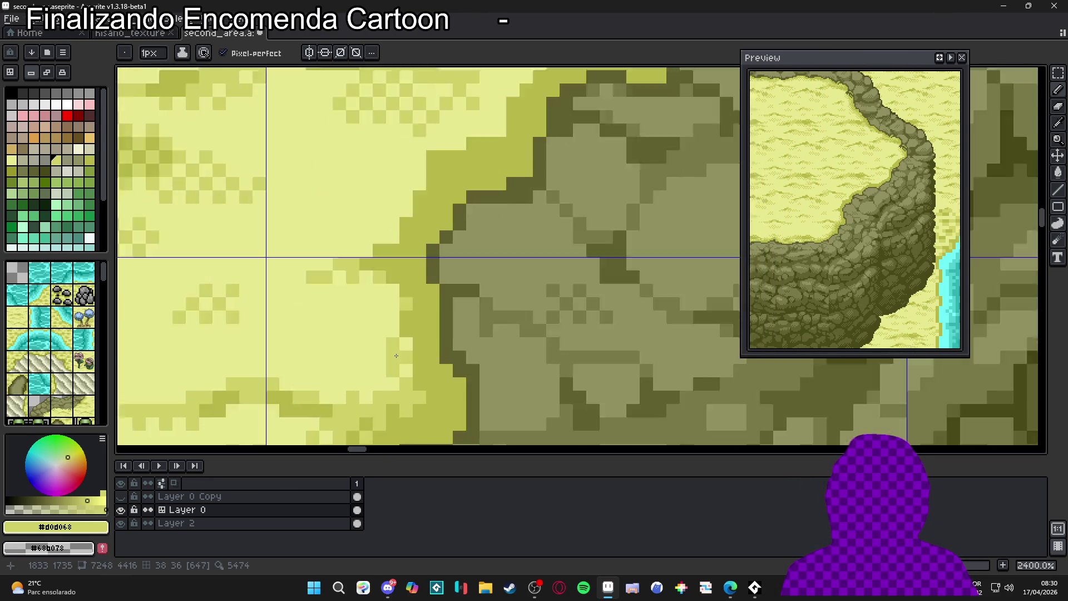
{"action": "scroll", "coordinate": [367, 380], "scroll_direction": "down", "scroll_amount": 1}
{"action": "scroll", "coordinate": [367, 380], "scroll_direction": "up", "scroll_amount": 3}
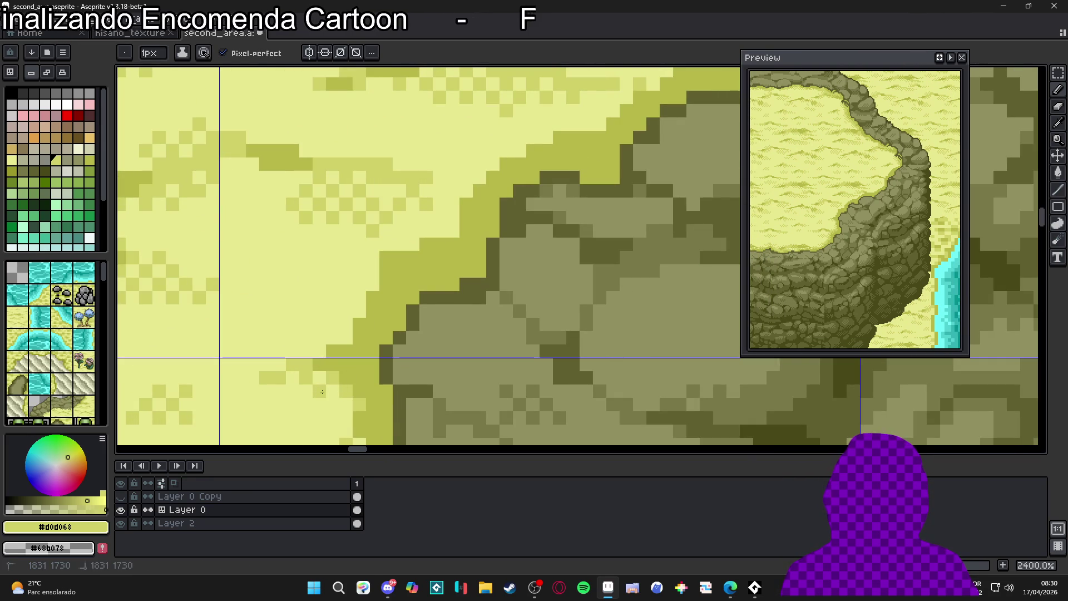
{"action": "scroll", "coordinate": [462, 220], "scroll_direction": "down", "scroll_amount": 3}
{"action": "scroll", "coordinate": [462, 220], "scroll_direction": "down", "scroll_amount": 3}
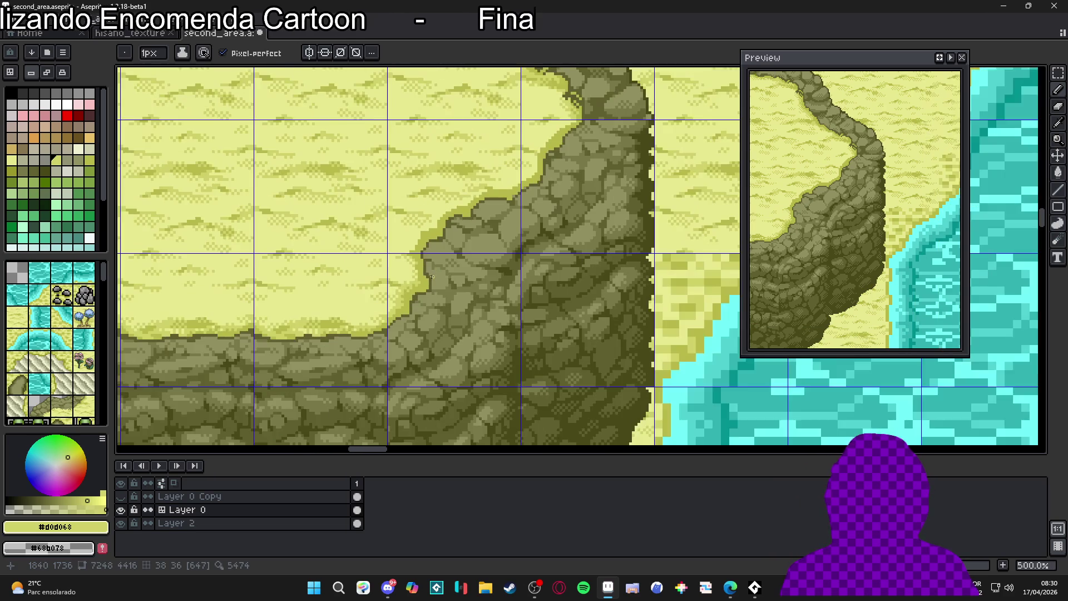
{"action": "scroll", "coordinate": [390, 345], "scroll_direction": "up", "scroll_amount": 5}
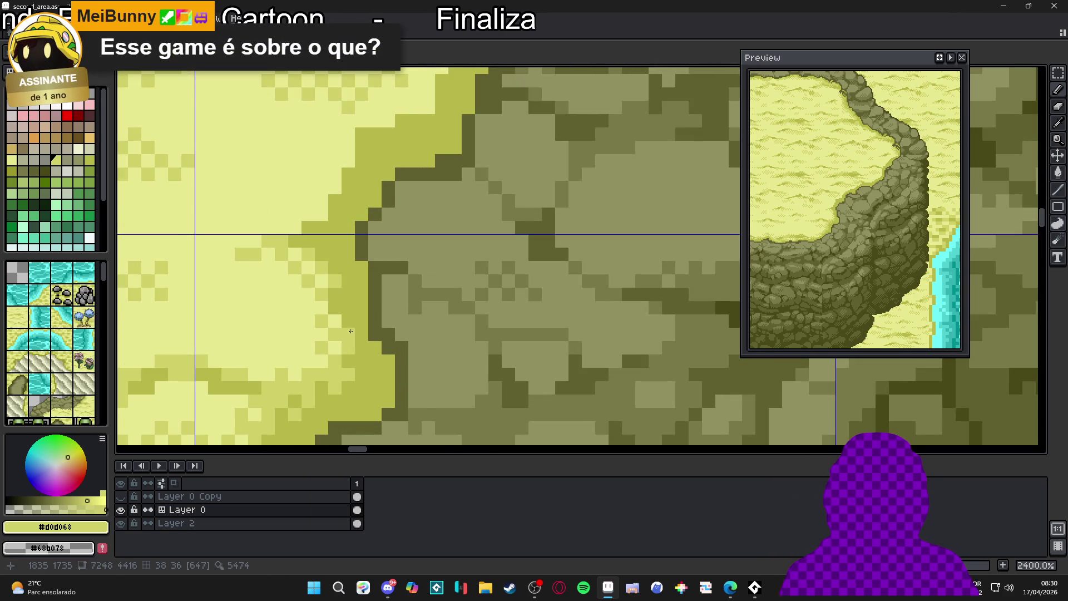
{"action": "scroll", "coordinate": [350, 314], "scroll_direction": "up", "scroll_amount": 2}
{"action": "scroll", "coordinate": [343, 308], "scroll_direction": "down", "scroll_amount": 2}
{"action": "scroll", "coordinate": [343, 308], "scroll_direction": "up", "scroll_amount": 1}
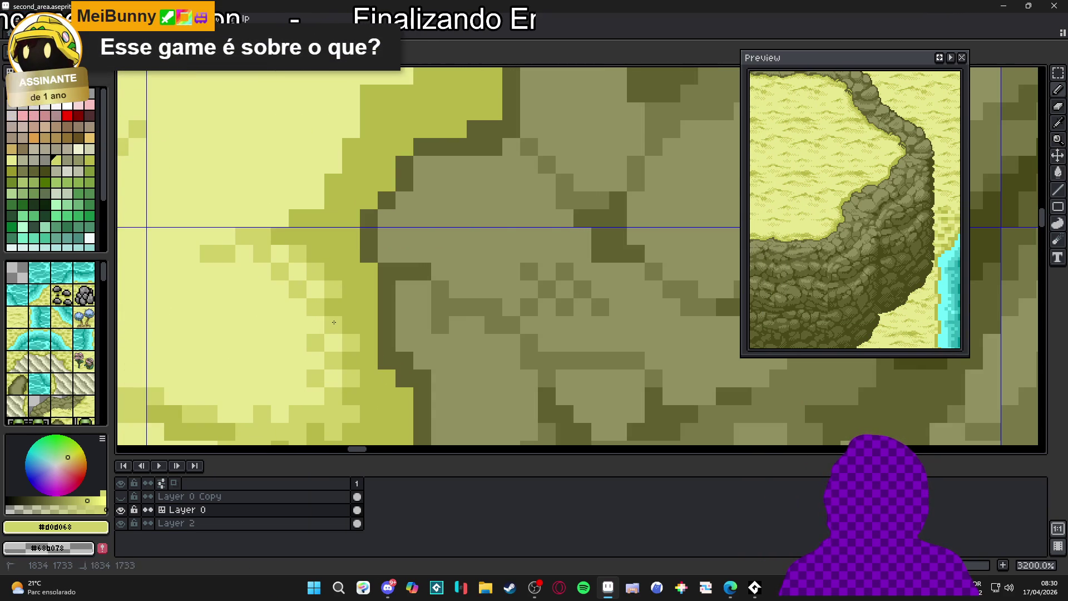
{"action": "scroll", "coordinate": [339, 318], "scroll_direction": "down", "scroll_amount": 5}
{"action": "scroll", "coordinate": [362, 332], "scroll_direction": "up", "scroll_amount": 5}
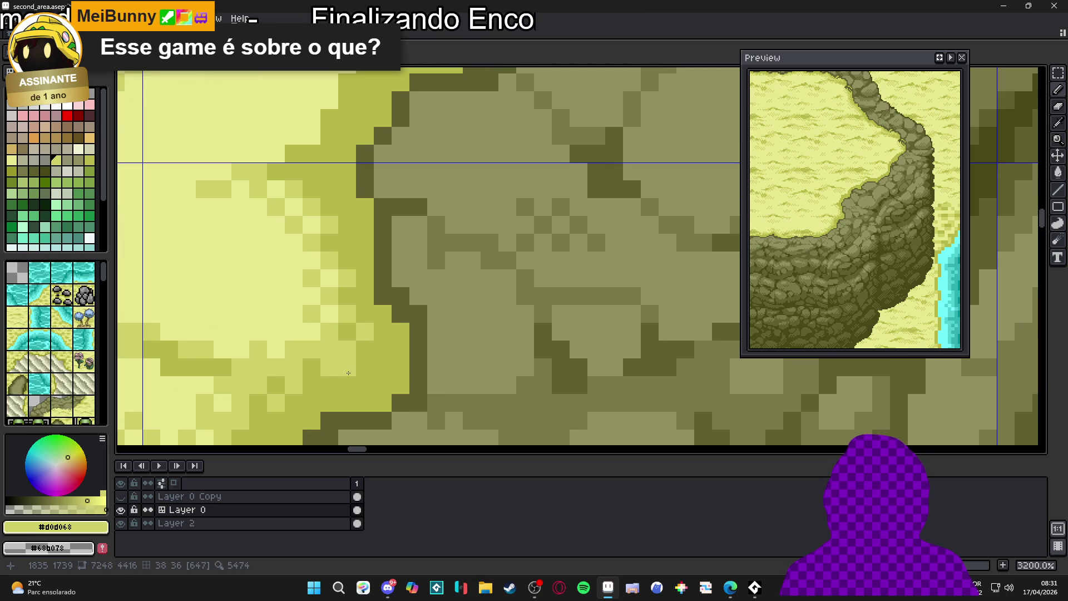
{"action": "scroll", "coordinate": [316, 388], "scroll_direction": "down", "scroll_amount": 5}
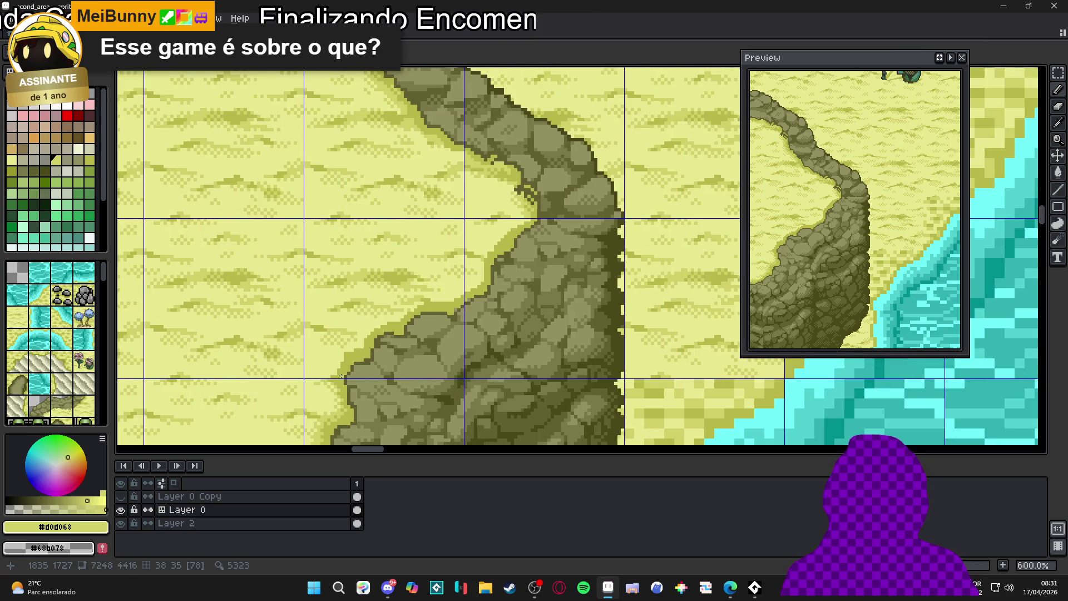
{"action": "scroll", "coordinate": [318, 379], "scroll_direction": "up", "scroll_amount": 6}
Retouch cliff-edge pixels, alternating light #d0d068 and olive #b8b848 beside the rock.
{"action": "left_click", "coordinate": [278, 381]}
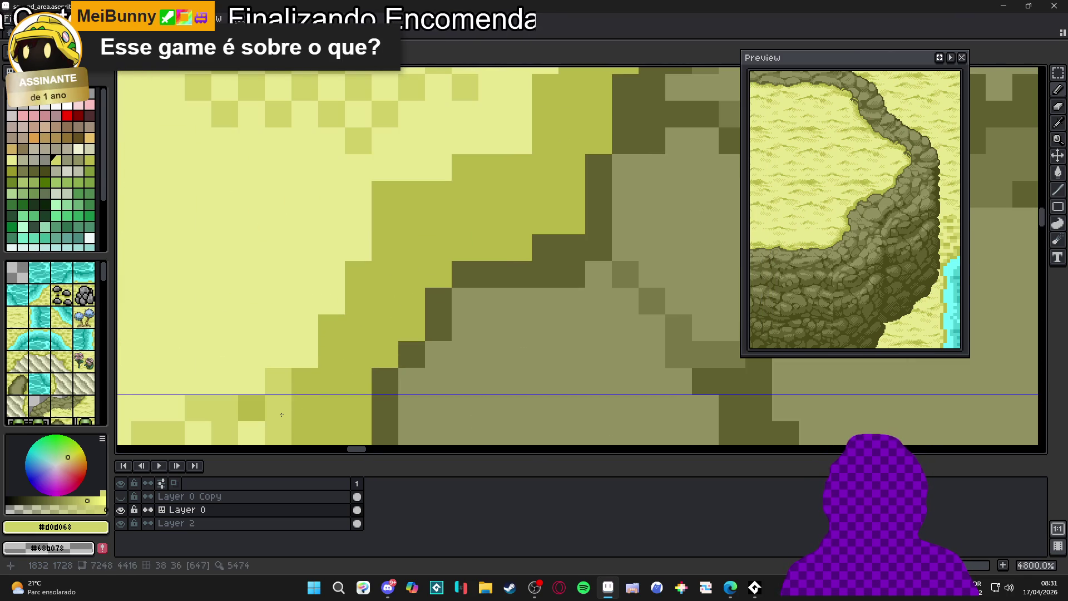
{"action": "left_click", "coordinate": [306, 408]}
{"action": "left_click", "coordinate": [251, 407], "text": "alt"}
{"action": "left_click", "coordinate": [278, 408]}
{"action": "left_click", "coordinate": [225, 407], "text": "alt"}
{"action": "left_click", "coordinate": [252, 407]}
{"action": "left_click", "coordinate": [305, 380]}
{"action": "left_click", "coordinate": [304, 394], "text": "alt"}
{"action": "left_click", "coordinate": [303, 394], "text": "alt"}
{"action": "left_click", "coordinate": [331, 381]}
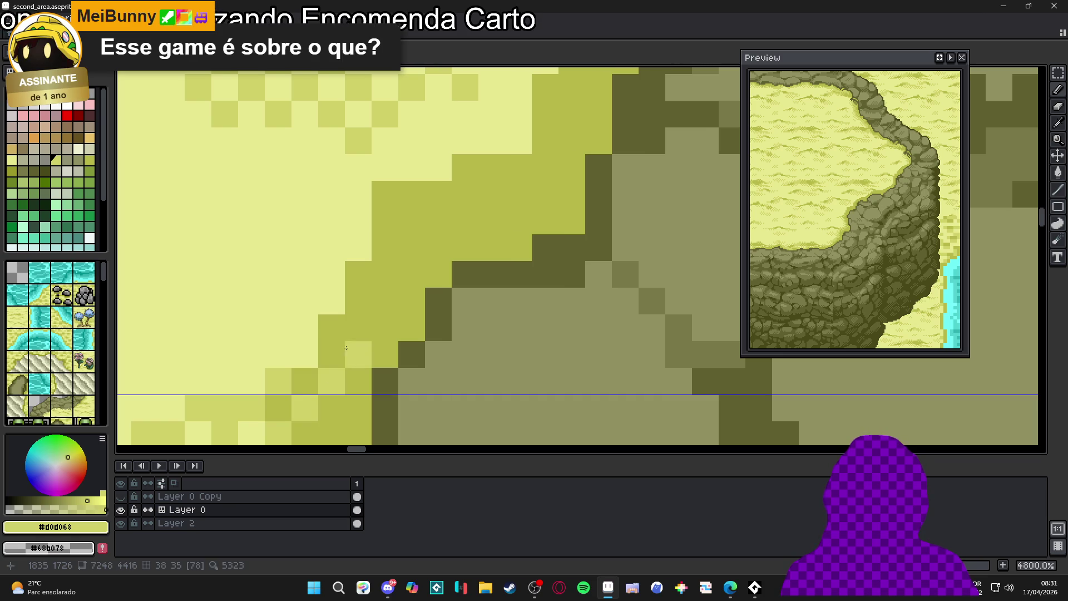
{"action": "left_click", "coordinate": [331, 327]}
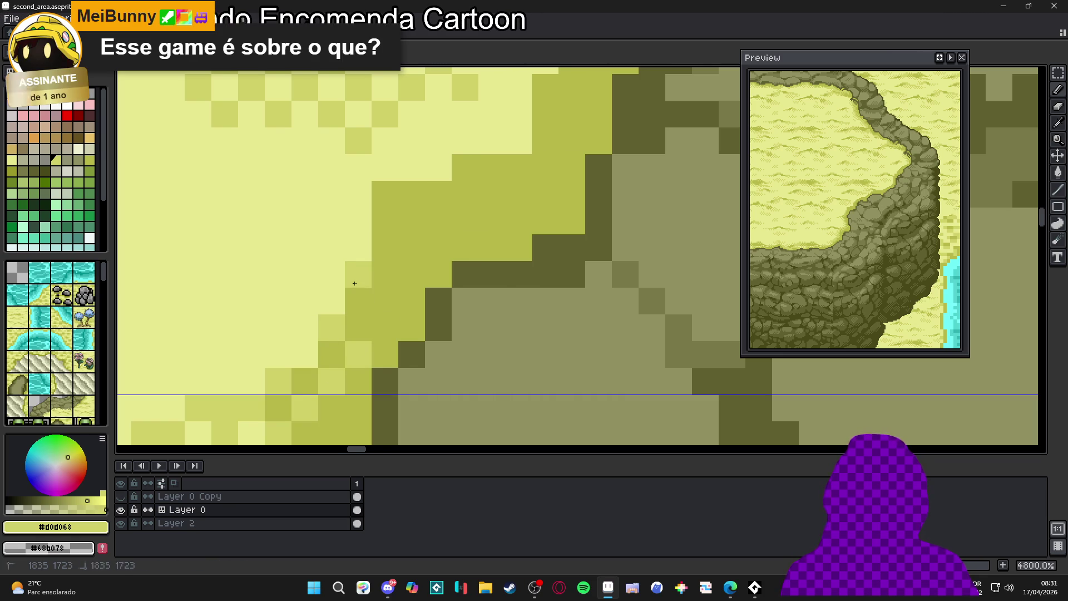
Paint two more edge pixels light yellow #d0d068.
{"action": "scroll", "coordinate": [367, 303], "scroll_direction": "down", "scroll_amount": 6}
{"action": "scroll", "coordinate": [369, 304], "scroll_direction": "up", "scroll_amount": 5}
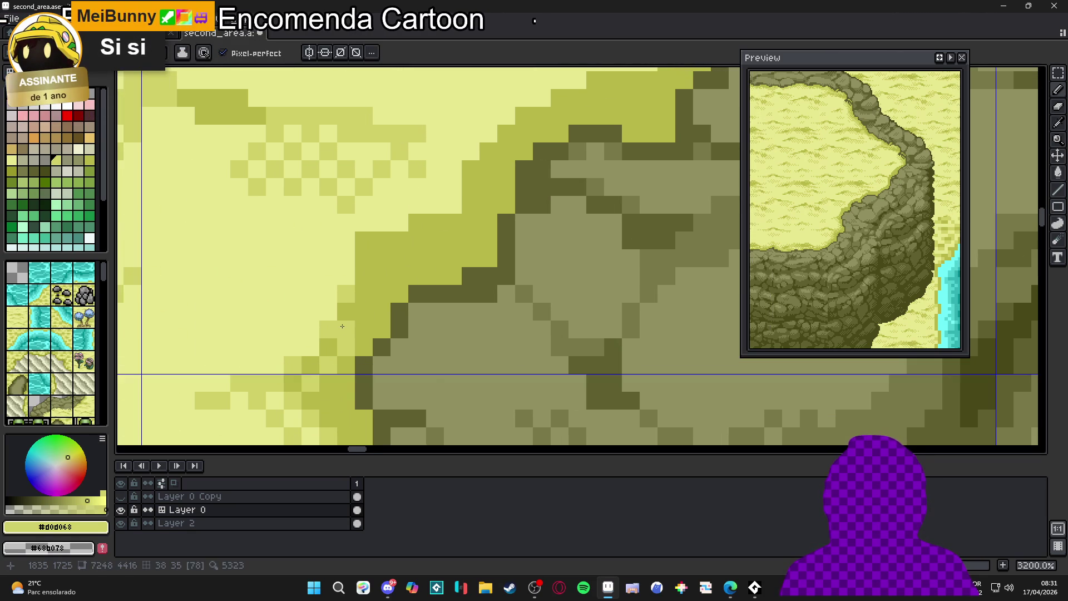
{"action": "left_click", "coordinate": [346, 310], "text": "alt"}
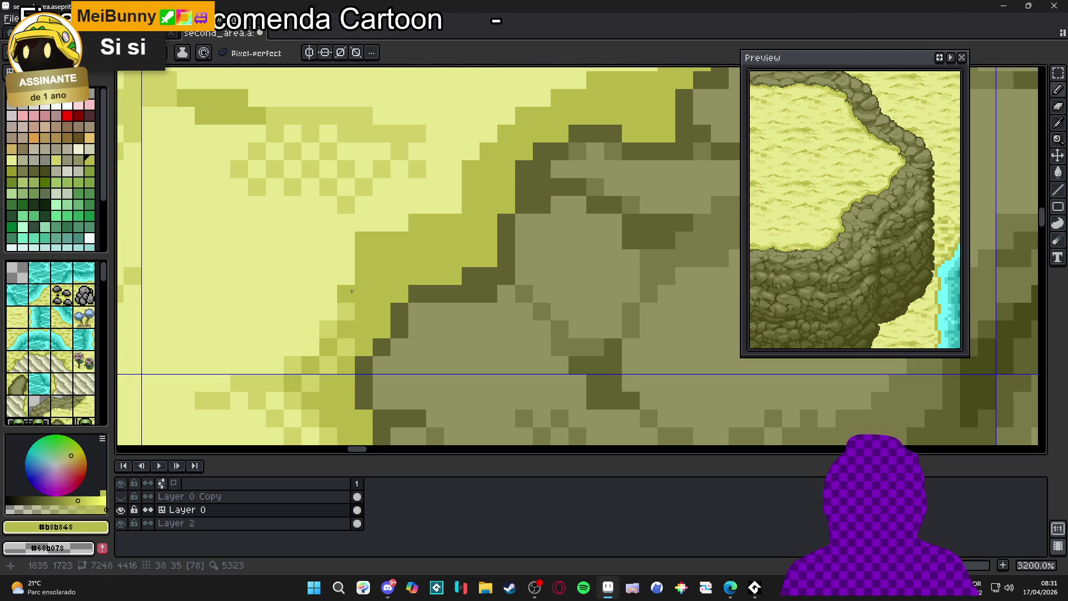
{"action": "left_click", "coordinate": [354, 329], "text": "alt"}
{"action": "left_click", "coordinate": [357, 297]}
{"action": "left_click", "coordinate": [383, 309]}
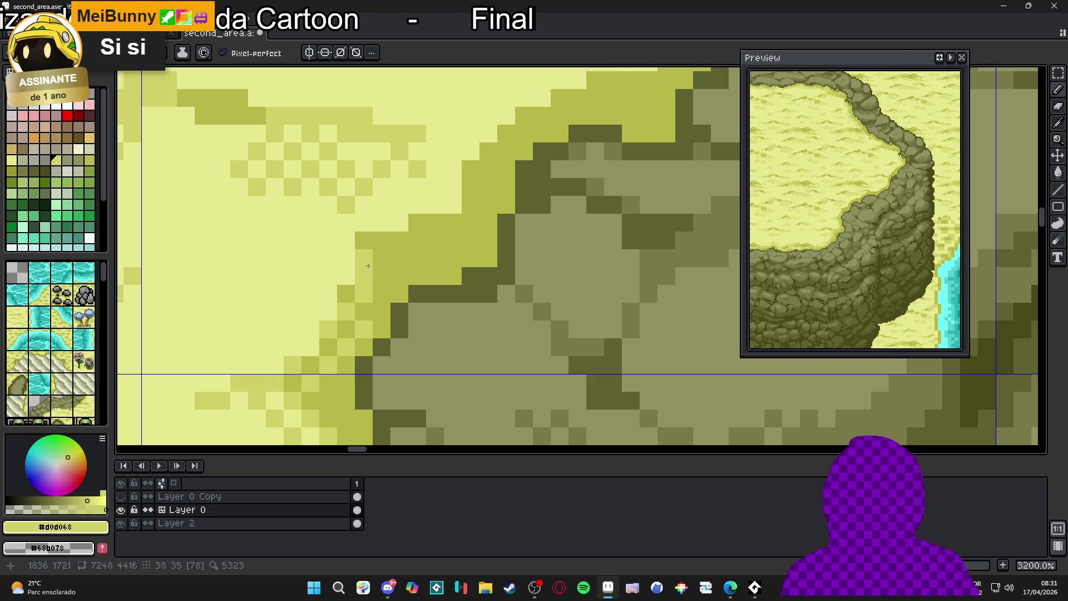
Paint a short run of yellow-green edge pixels and one light yellow pixel.
{"action": "scroll", "coordinate": [389, 286], "scroll_direction": "down", "scroll_amount": 5}
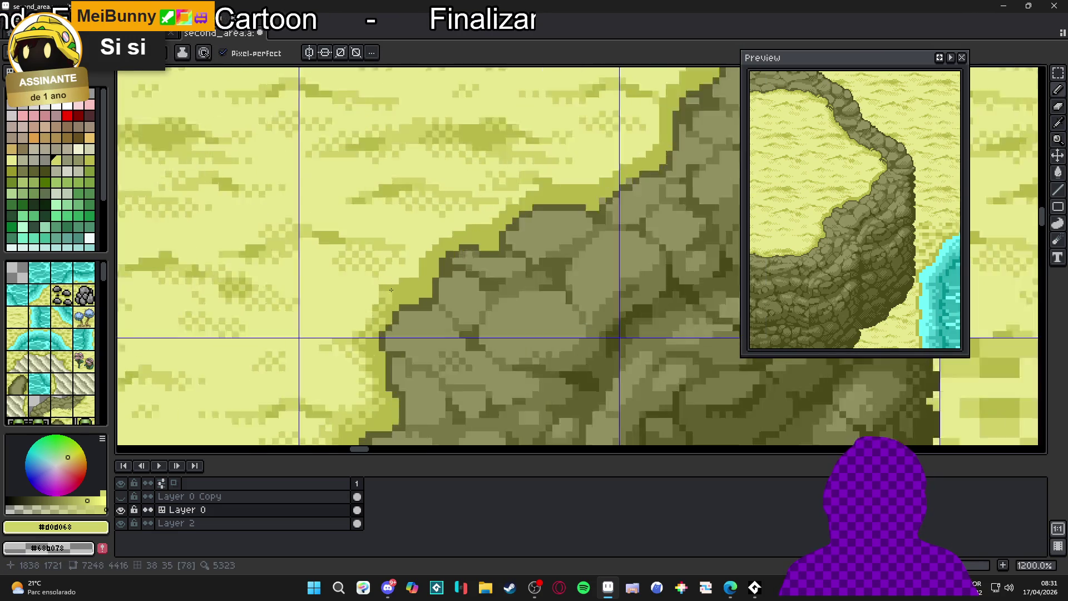
{"action": "scroll", "coordinate": [391, 290], "scroll_direction": "up", "scroll_amount": 5}
{"action": "left_click", "coordinate": [395, 289], "text": "alt"}
{"action": "left_click", "coordinate": [346, 288], "text": "alt"}
{"action": "left_click", "coordinate": [368, 298], "text": "alt"}
{"action": "mouse_move", "coordinate": [386, 286]}
{"action": "left_mouse_down"}
{"action": "mouse_move", "coordinate": [397, 291]}
{"action": "mouse_move", "coordinate": [424, 266]}
{"action": "left_mouse_up"}
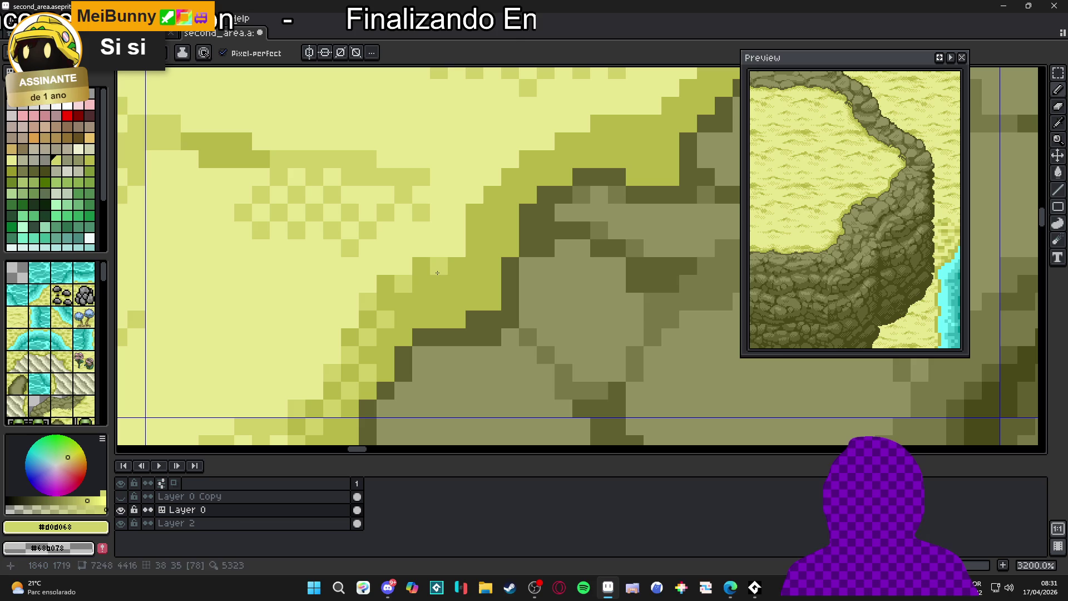
{"action": "left_click", "coordinate": [400, 295], "text": "alt"}
{"action": "left_click", "coordinate": [389, 287]}
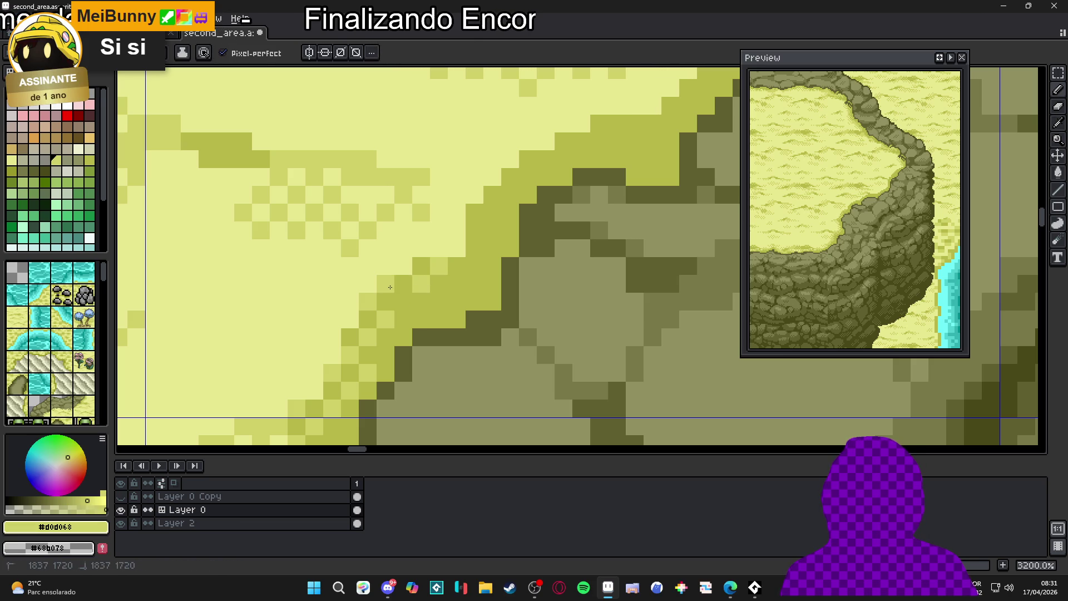
Hide the tile grid with Ctrl+'.
{"action": "scroll", "coordinate": [406, 305], "scroll_direction": "down", "scroll_amount": 4}
{"action": "scroll", "coordinate": [420, 325], "scroll_direction": "up", "scroll_amount": 4}
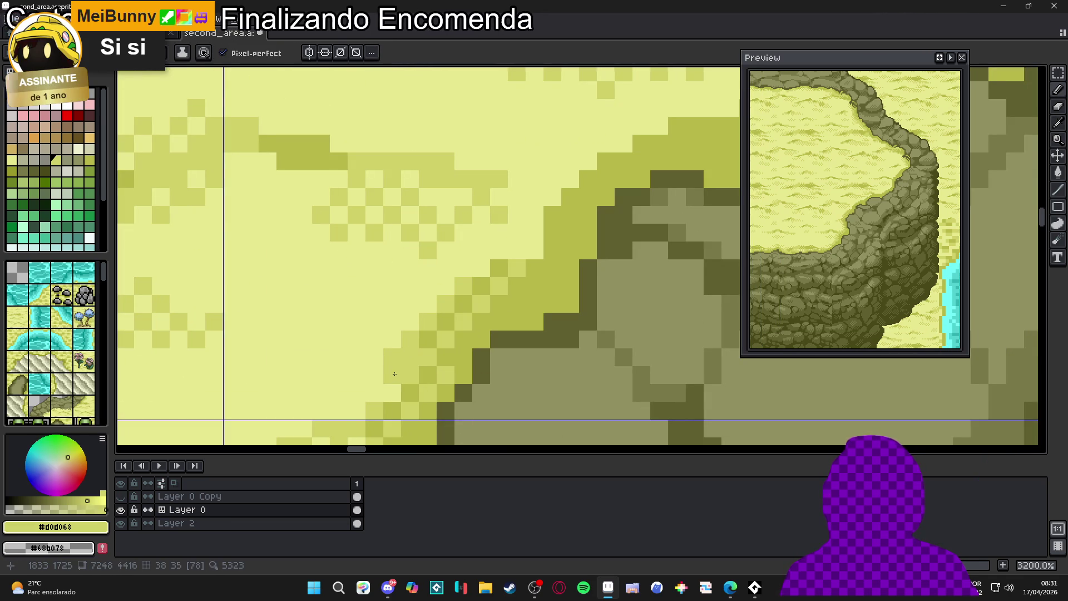
{"action": "scroll", "coordinate": [394, 374], "scroll_direction": "down", "scroll_amount": 5}
{"action": "key", "text": "ctrl+apostrophe"}
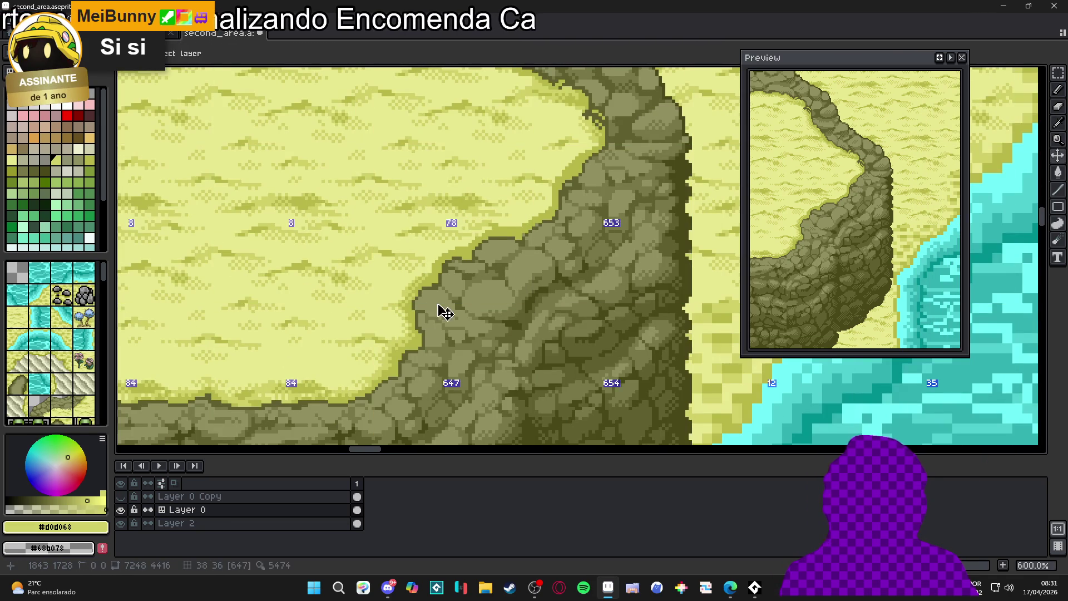
Bring the sand-to-cliff boundary into view and lighten runs of sand-edge pixels.
{"action": "scroll", "coordinate": [430, 328], "scroll_direction": "up", "scroll_amount": 5}
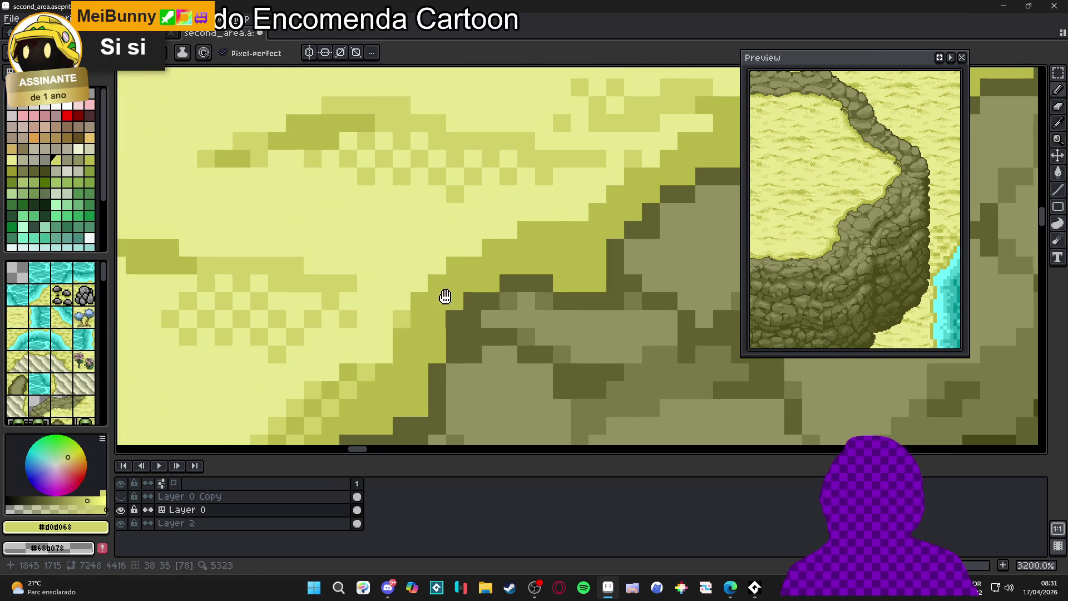
{"action": "left_click_drag", "start_coordinate": [446, 296], "coordinate": [398, 315]}
{"action": "scroll", "coordinate": [427, 198], "scroll_direction": "down", "scroll_amount": 2}
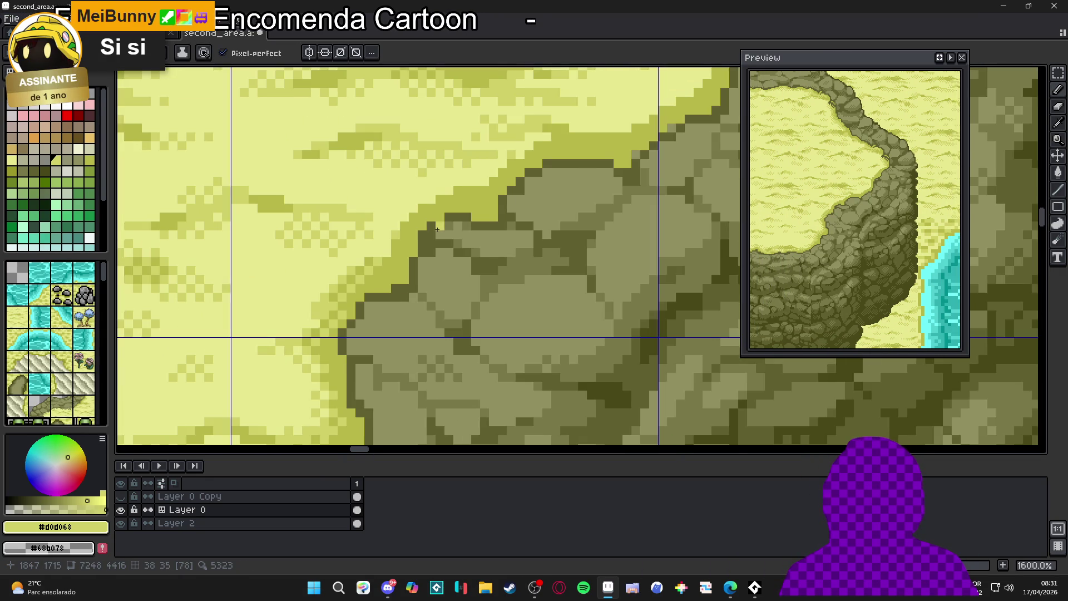
{"action": "scroll", "coordinate": [416, 208], "scroll_direction": "up", "scroll_amount": 2}
{"action": "left_click_drag", "start_coordinate": [491, 165], "coordinate": [376, 271]}
{"action": "left_click_drag", "start_coordinate": [453, 252], "coordinate": [493, 281]}
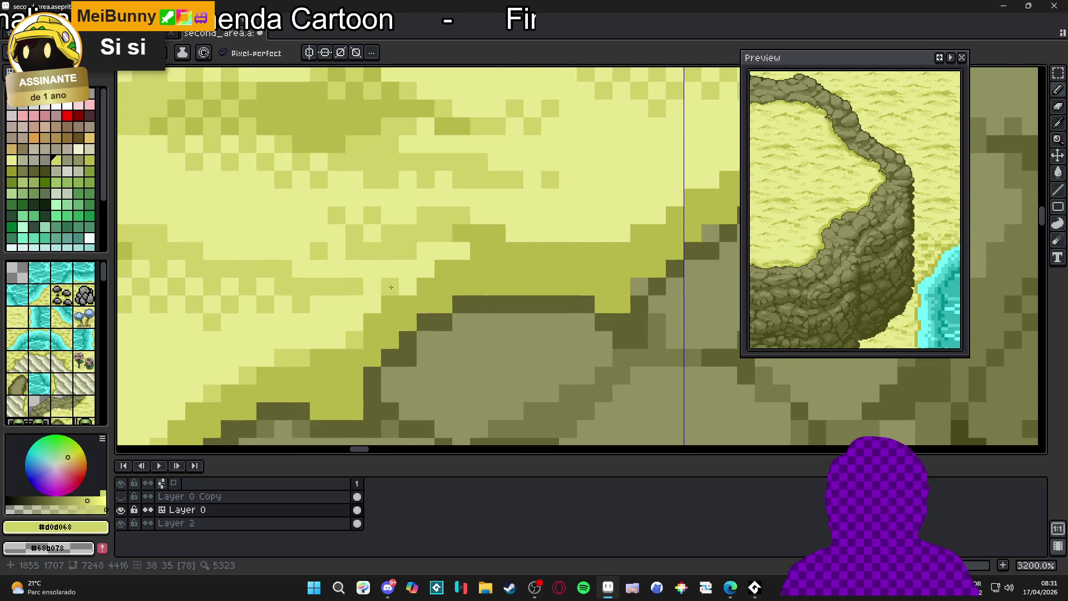
{"action": "scroll", "coordinate": [494, 281], "scroll_direction": "down", "scroll_amount": 1}
{"action": "scroll", "coordinate": [498, 280], "scroll_direction": "up", "scroll_amount": 3}
{"action": "mouse_move", "coordinate": [512, 242]}
{"action": "left_mouse_down"}
{"action": "mouse_move", "coordinate": [441, 240]}
{"action": "mouse_move", "coordinate": [431, 273]}
{"action": "mouse_move", "coordinate": [399, 286]}
{"action": "left_mouse_up"}
{"action": "left_click_drag", "start_coordinate": [623, 251], "coordinate": [672, 243]}
{"action": "scroll", "coordinate": [639, 248], "scroll_direction": "down", "scroll_amount": 2}
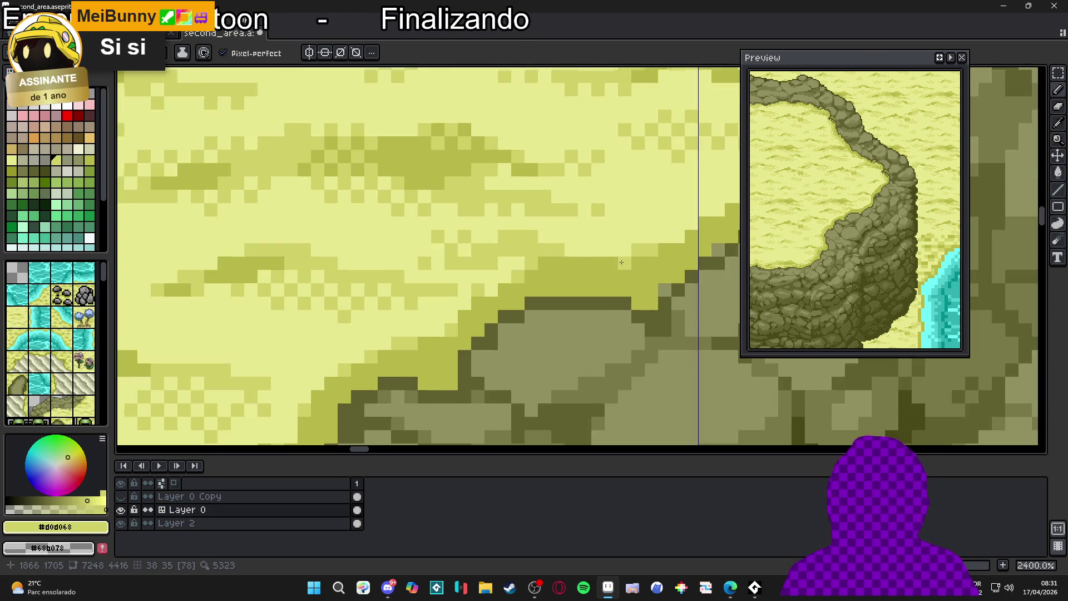
{"action": "scroll", "coordinate": [569, 250], "scroll_direction": "up", "scroll_amount": 2}
Repaint pixels where sand meets cliff, undo a stray light pixel, and darken the shading.
{"action": "left_click_drag", "start_coordinate": [576, 219], "coordinate": [548, 245]}
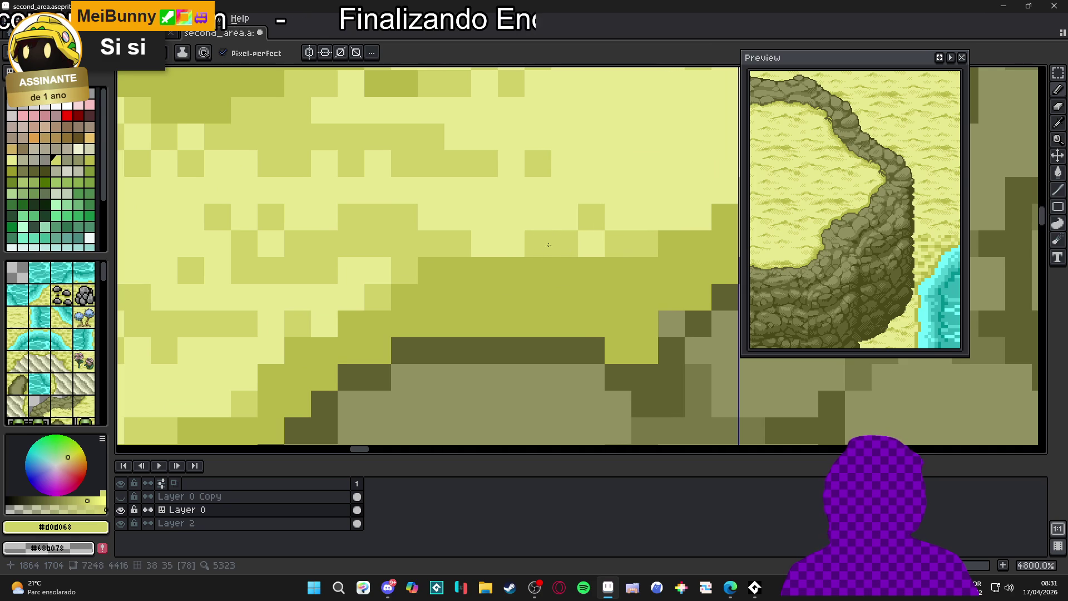
{"action": "scroll", "coordinate": [521, 255], "scroll_direction": "down", "scroll_amount": 3}
{"action": "scroll", "coordinate": [491, 269], "scroll_direction": "up", "scroll_amount": 2}
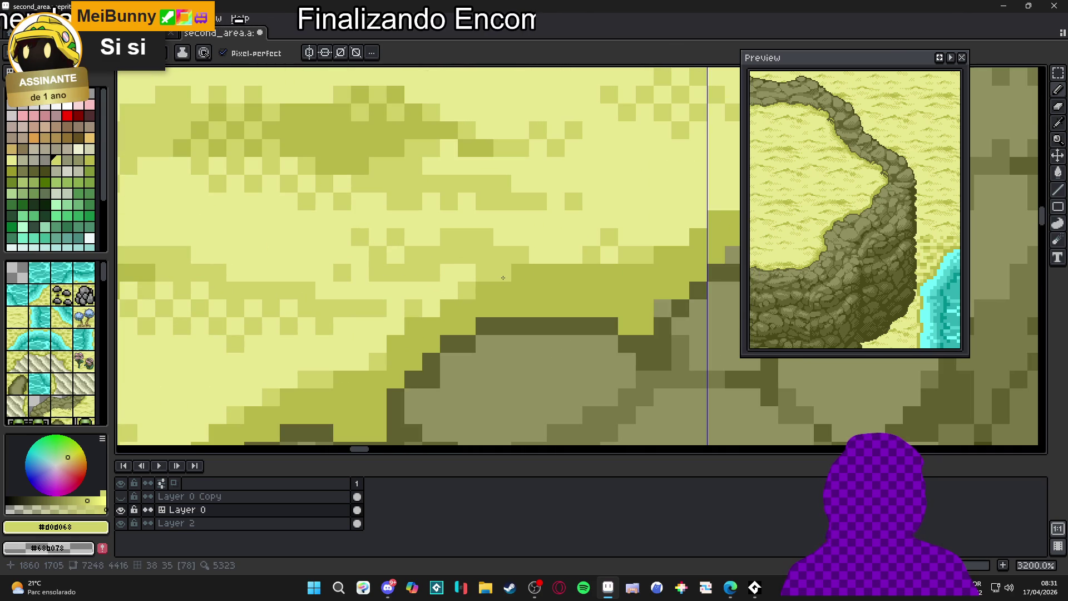
{"action": "left_click", "coordinate": [535, 321]}
{"action": "key", "text": "ctrl+z"}
{"action": "left_click", "coordinate": [555, 273]}
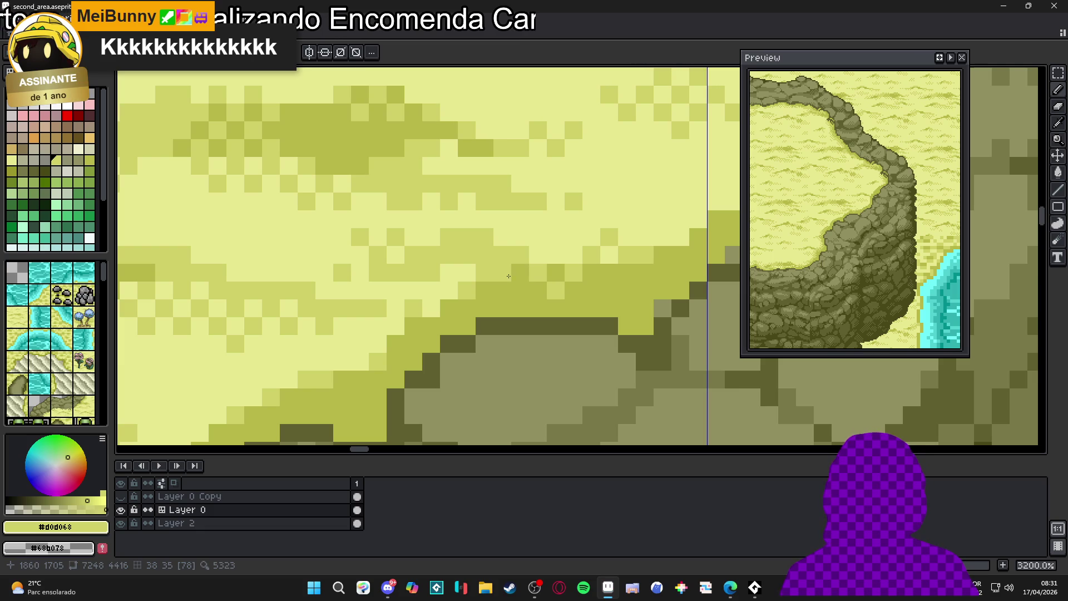
Save the second_area file.
{"action": "scroll", "coordinate": [526, 293], "scroll_direction": "down", "scroll_amount": 3}
{"action": "scroll", "coordinate": [427, 257], "scroll_direction": "up", "scroll_amount": 2}
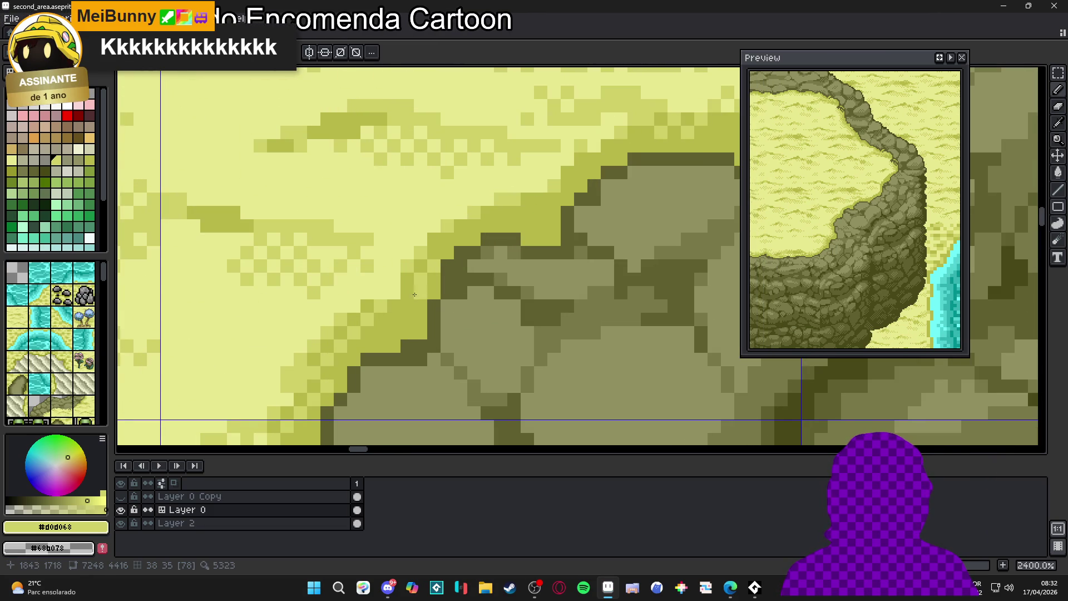
{"action": "scroll", "coordinate": [473, 287], "scroll_direction": "down", "scroll_amount": 4}
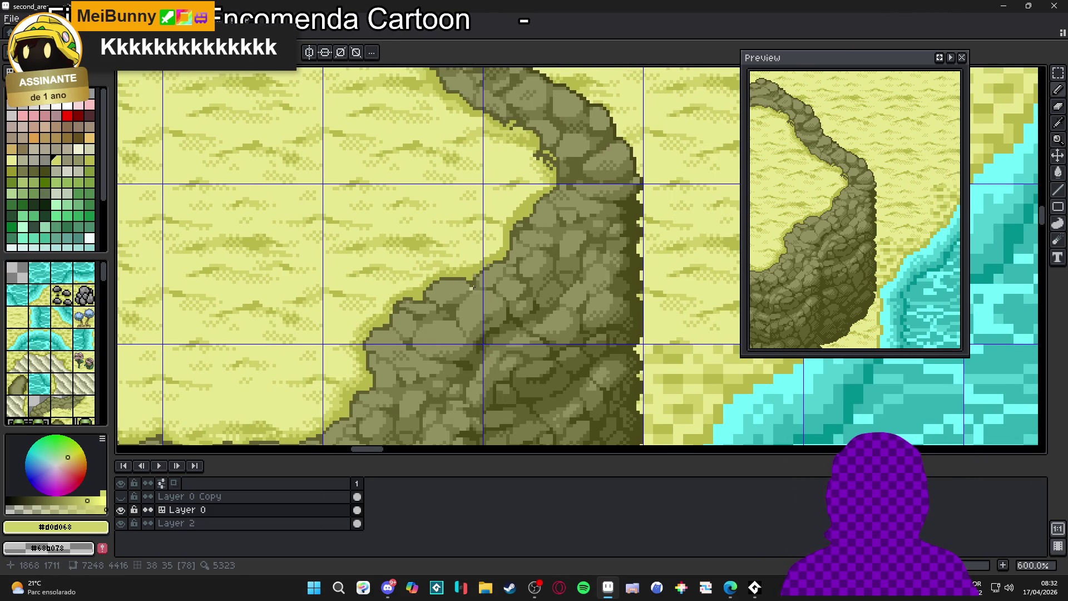
{"action": "left_click_drag", "start_coordinate": [487, 267], "coordinate": [460, 270]}
{"action": "key", "text": "ctrl+s"}
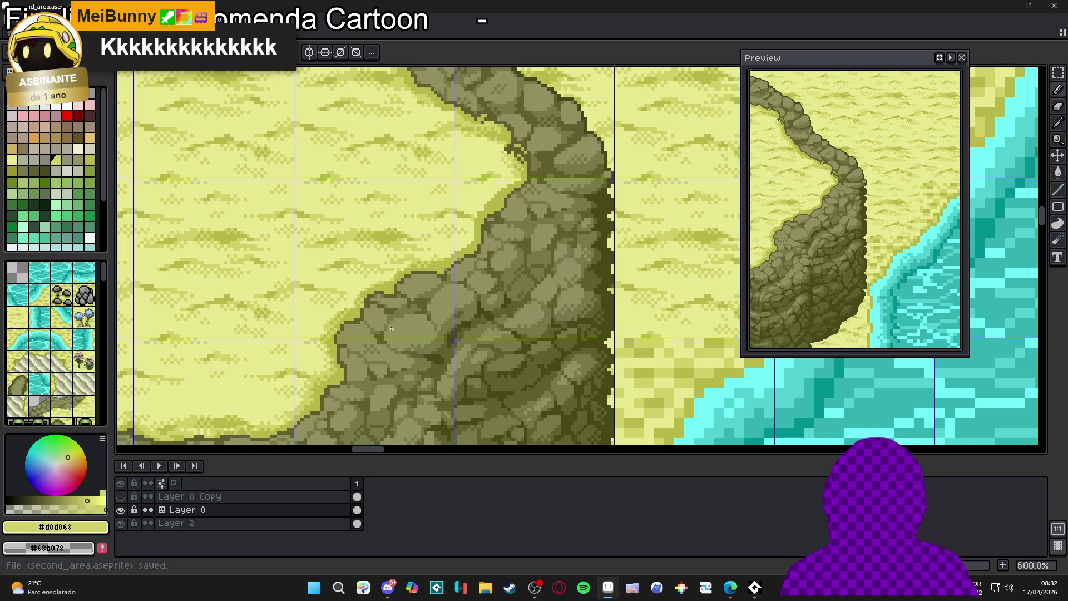
Paint single pixels by the rock outcrop with the light sand yellow and #d0d068.
{"action": "left_click_drag", "start_coordinate": [369, 345], "coordinate": [431, 255]}
{"action": "scroll", "coordinate": [431, 256], "scroll_direction": "up", "scroll_amount": 5}
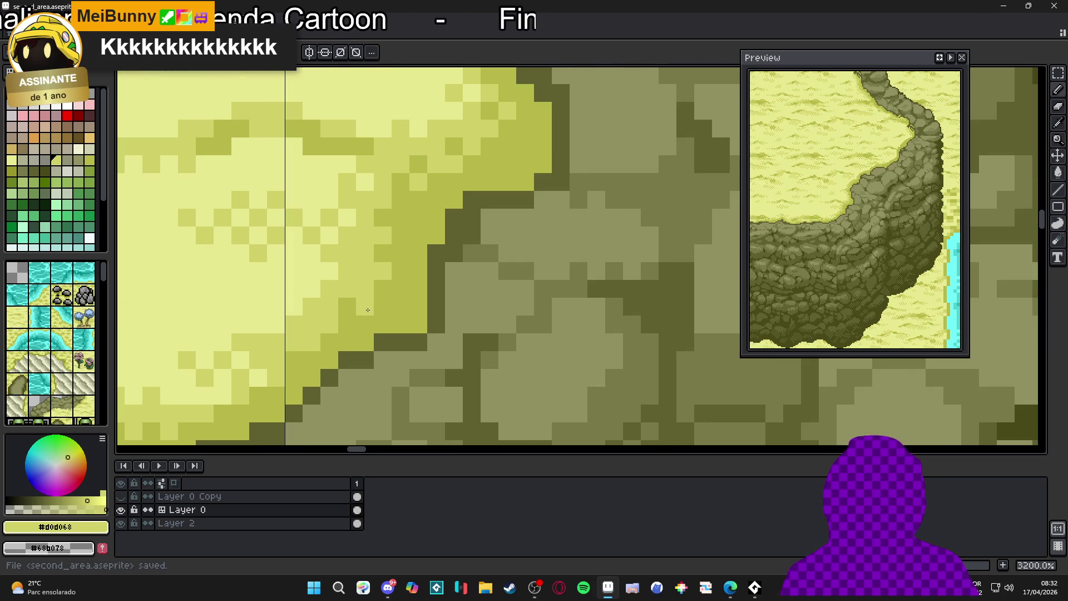
{"action": "scroll", "coordinate": [402, 314], "scroll_direction": "down", "scroll_amount": 5}
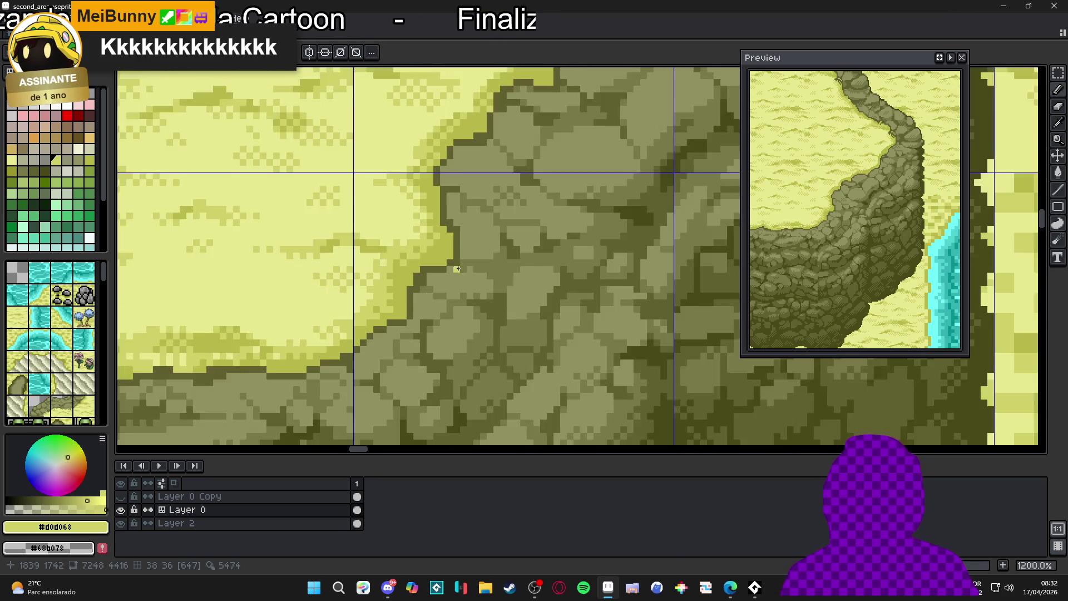
{"action": "scroll", "coordinate": [454, 322], "scroll_direction": "up", "scroll_amount": 4}
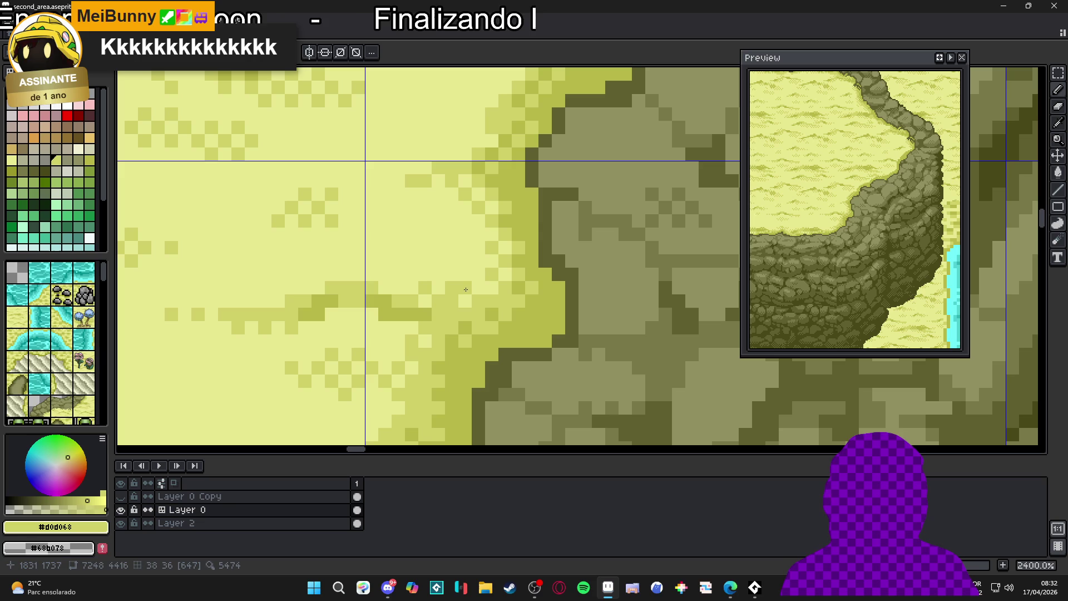
{"action": "scroll", "coordinate": [453, 308], "scroll_direction": "up", "scroll_amount": 1}
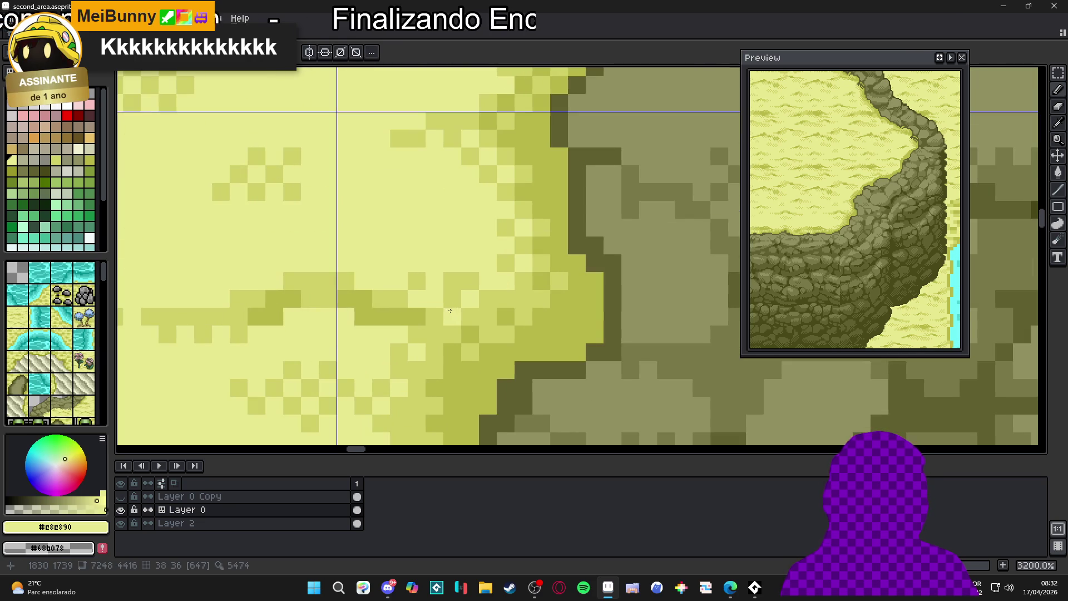
{"action": "left_click", "coordinate": [437, 280], "text": "alt"}
{"action": "left_click", "coordinate": [464, 283]}
{"action": "left_click", "coordinate": [459, 293], "text": "alt"}
{"action": "left_click", "coordinate": [431, 292]}
Darken two sand-edge pixels with the olive #b8b848.
{"action": "scroll", "coordinate": [445, 289], "scroll_direction": "down", "scroll_amount": 6}
{"action": "scroll", "coordinate": [521, 287], "scroll_direction": "down", "scroll_amount": 1}
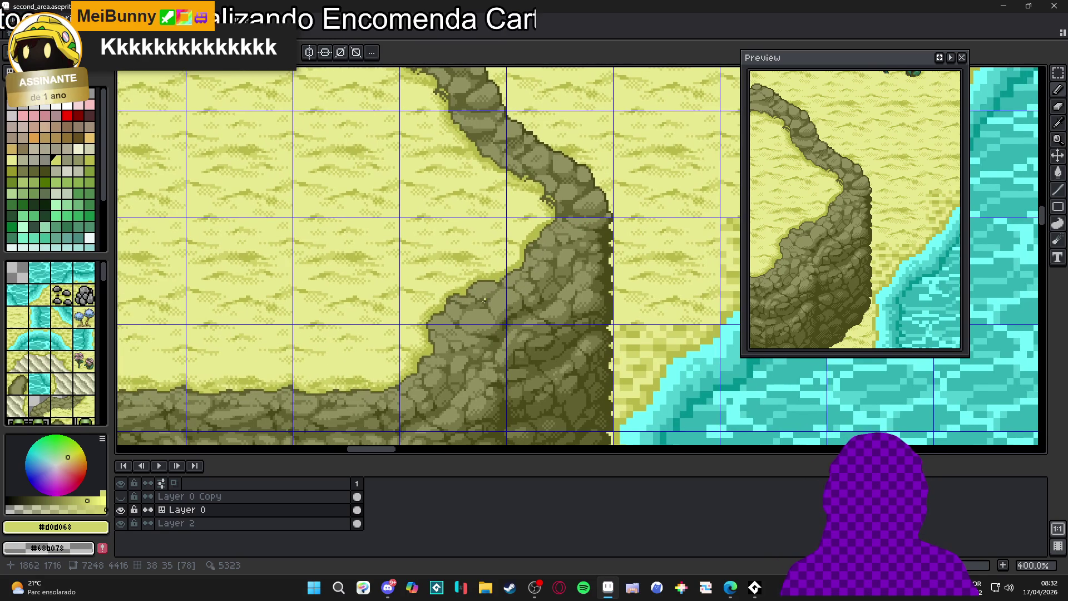
{"action": "scroll", "coordinate": [475, 295], "scroll_direction": "right", "scroll_amount": 1}
{"action": "scroll", "coordinate": [445, 314], "scroll_direction": "down", "scroll_amount": 1}
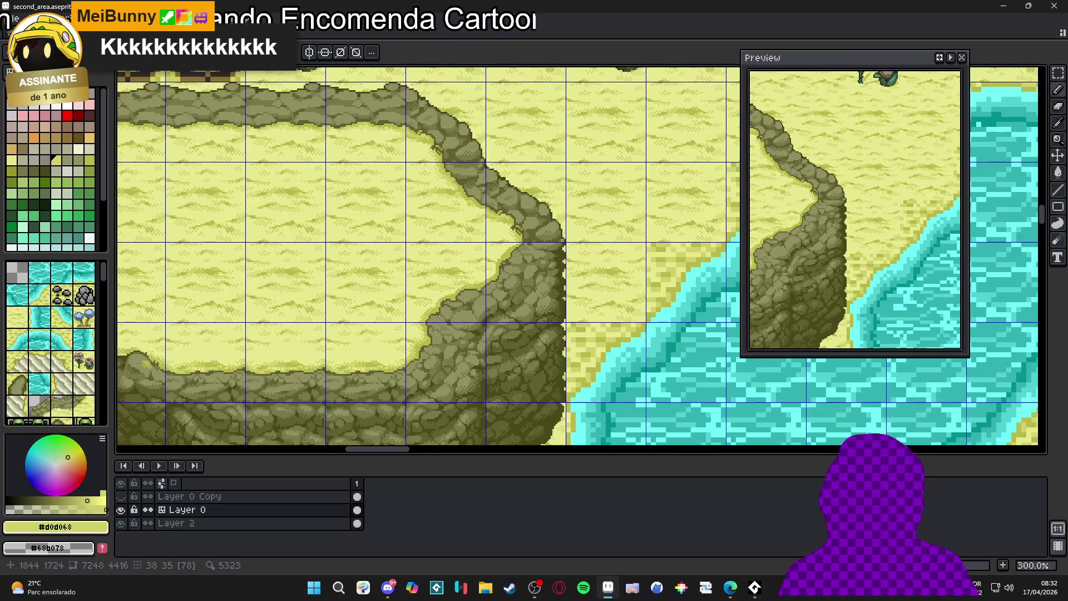
{"action": "scroll", "coordinate": [481, 332], "scroll_direction": "up", "scroll_amount": 1}
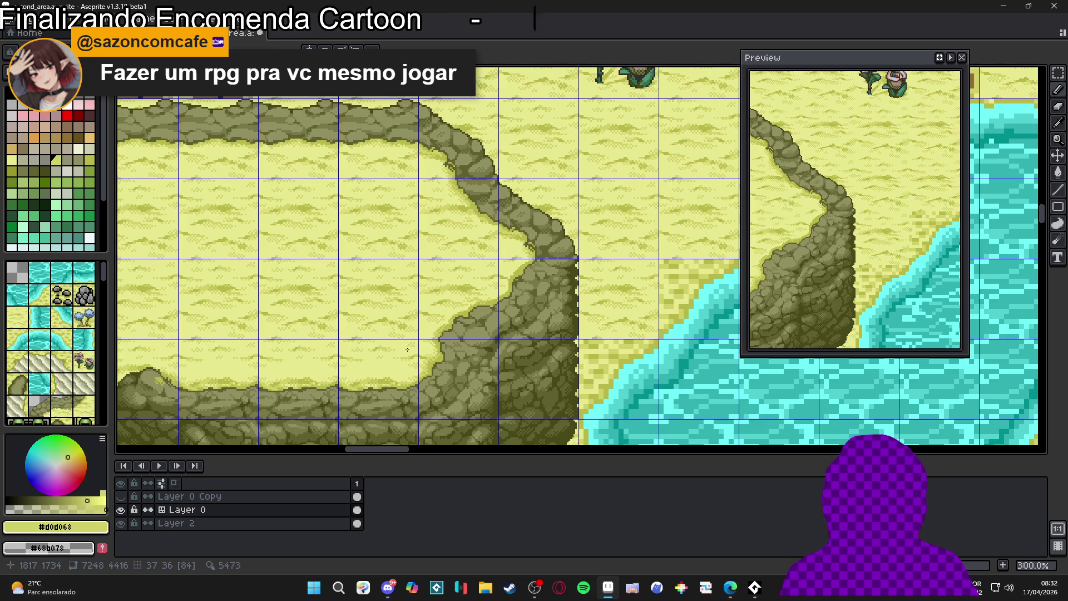
{"action": "scroll", "coordinate": [407, 349], "scroll_direction": "up", "scroll_amount": 9}
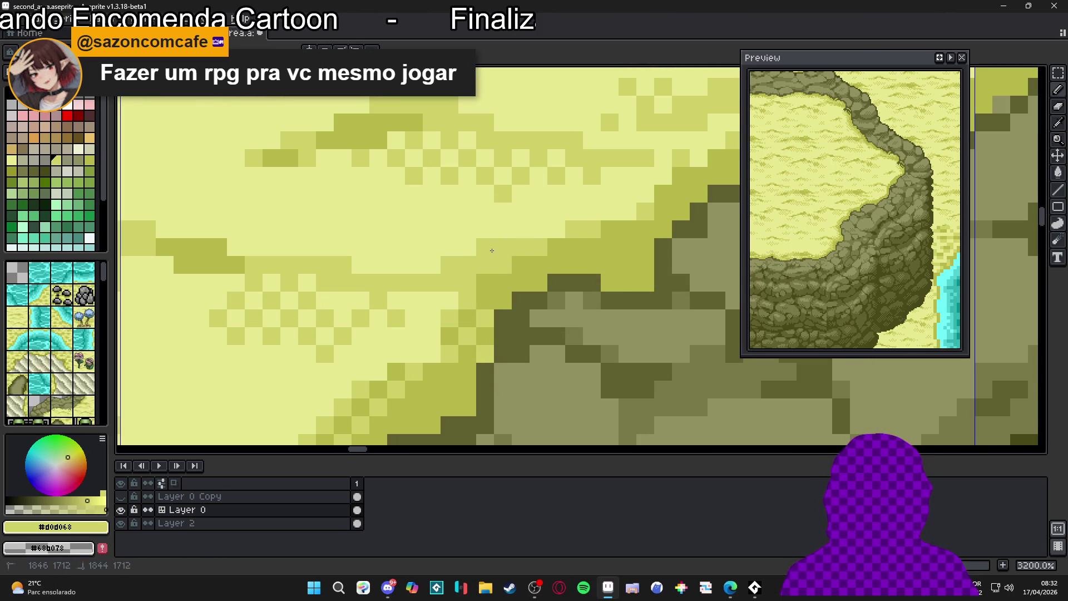
{"action": "scroll", "coordinate": [432, 265], "scroll_direction": "down", "scroll_amount": 3}
{"action": "scroll", "coordinate": [500, 267], "scroll_direction": "up", "scroll_amount": 3}
{"action": "left_click", "coordinate": [520, 270], "text": "alt"}
{"action": "left_click_drag", "start_coordinate": [497, 255], "coordinate": [474, 261]}
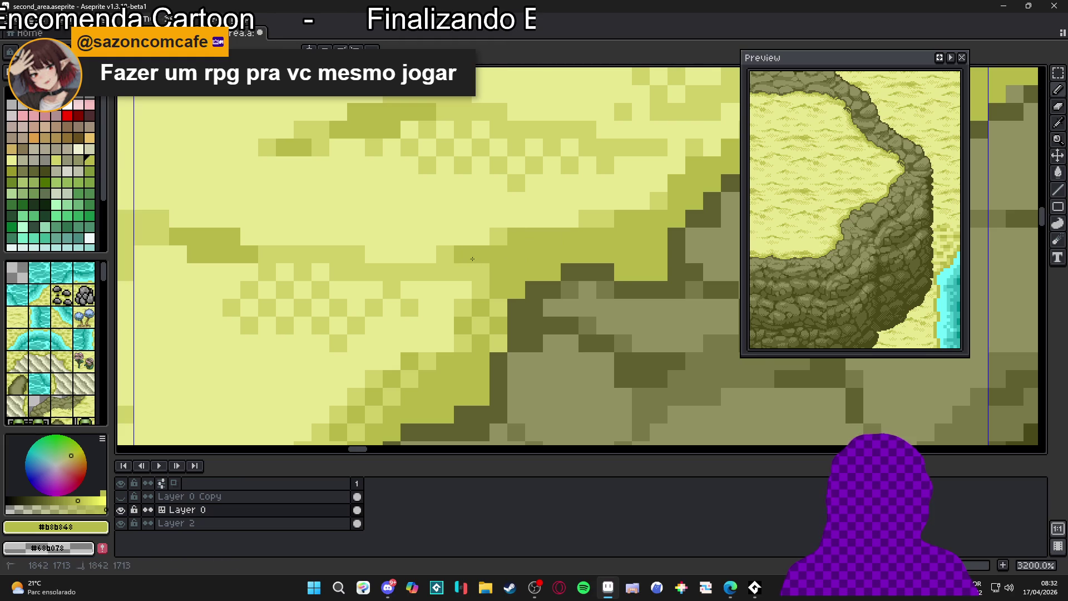
Re-pick the #d0d068 yellow from the canvas while zooming around the edge.
{"action": "scroll", "coordinate": [478, 264], "scroll_direction": "down", "scroll_amount": 4}
{"action": "scroll", "coordinate": [485, 270], "scroll_direction": "down", "scroll_amount": 2}
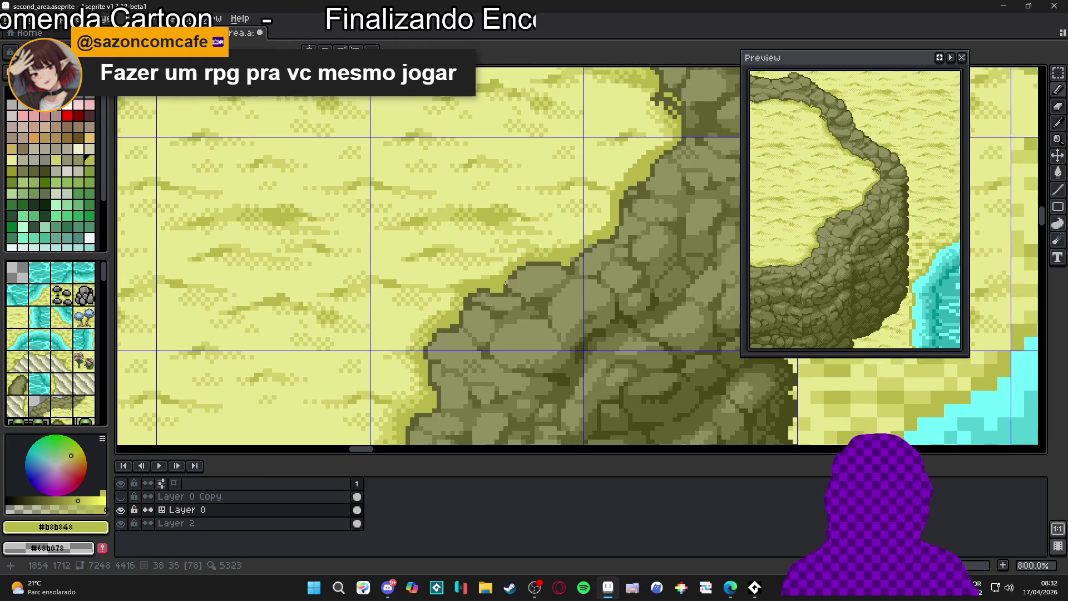
{"action": "scroll", "coordinate": [440, 289], "scroll_direction": "up", "scroll_amount": 3}
{"action": "left_click", "coordinate": [450, 298], "text": "alt"}
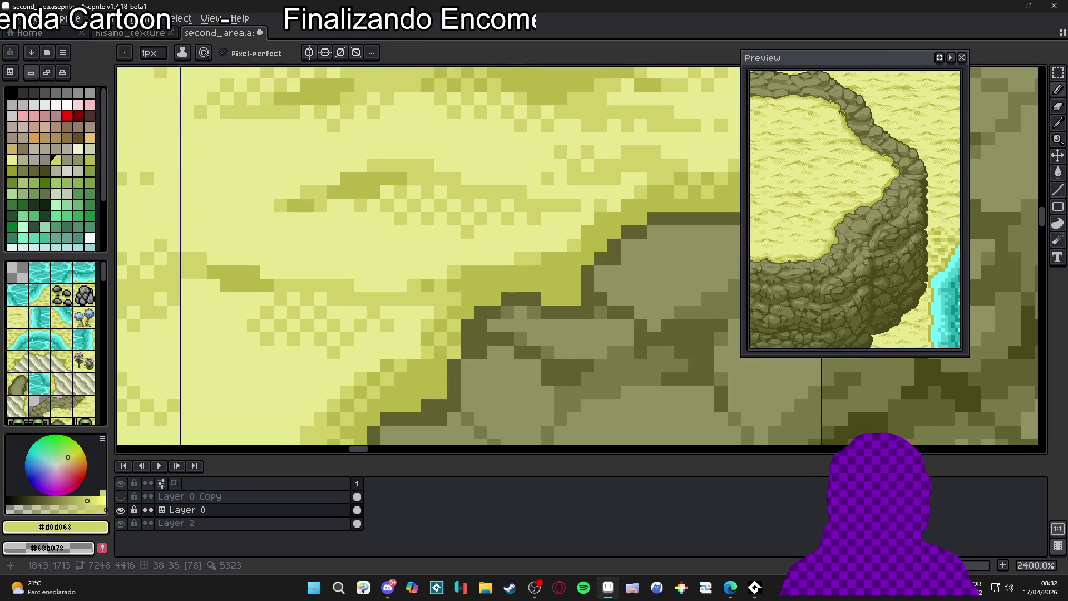
{"action": "scroll", "coordinate": [468, 288], "scroll_direction": "down", "scroll_amount": 1}
{"action": "scroll", "coordinate": [467, 288], "scroll_direction": "up", "scroll_amount": 1}
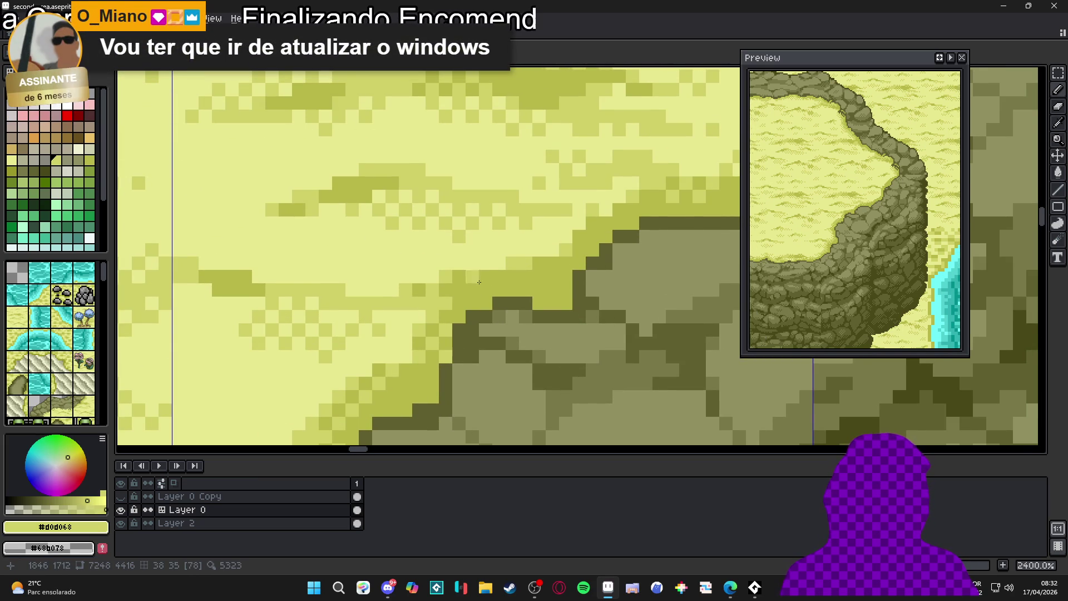
{"action": "scroll", "coordinate": [471, 275], "scroll_direction": "up", "scroll_amount": 1}
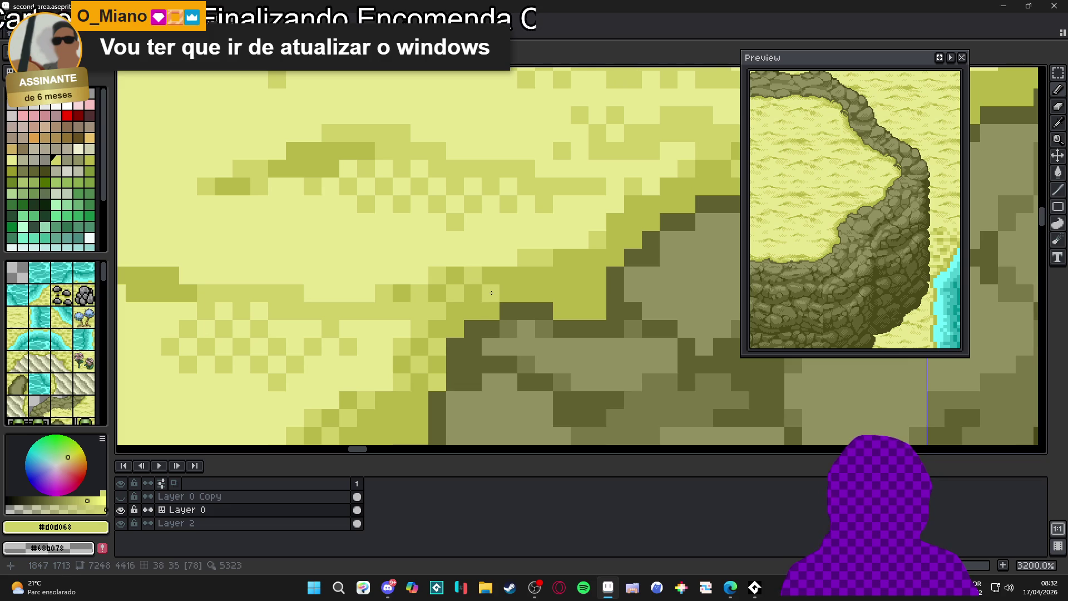
{"action": "scroll", "coordinate": [465, 320], "scroll_direction": "down", "scroll_amount": 3}
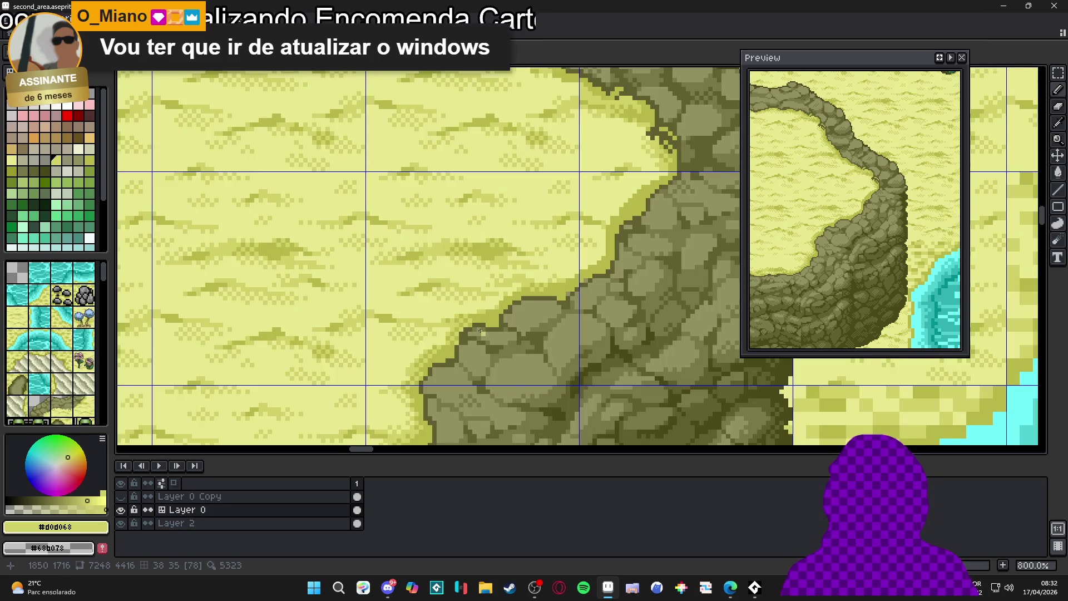
{"action": "scroll", "coordinate": [463, 289], "scroll_direction": "up", "scroll_amount": 2}
{"action": "scroll", "coordinate": [463, 289], "scroll_direction": "down", "scroll_amount": 3}
{"action": "scroll", "coordinate": [351, 325], "scroll_direction": "up", "scroll_amount": 4}
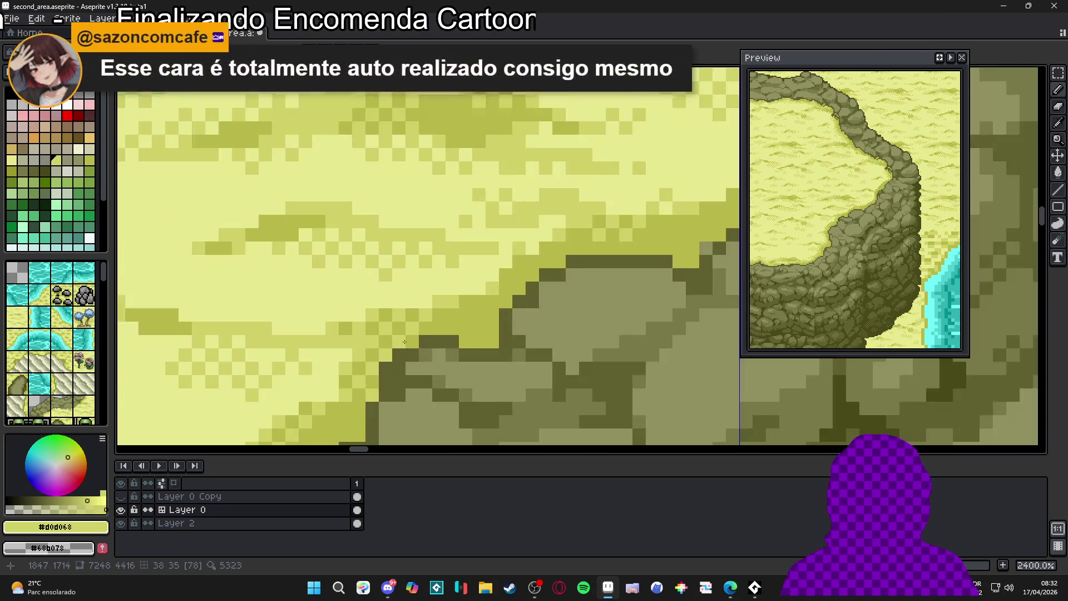
Paint an edge pixel in #d0d068, then pan along the cliff edge.
{"action": "left_click", "coordinate": [346, 330], "text": "alt"}
{"action": "scroll", "coordinate": [303, 337], "scroll_direction": "down", "scroll_amount": 4}
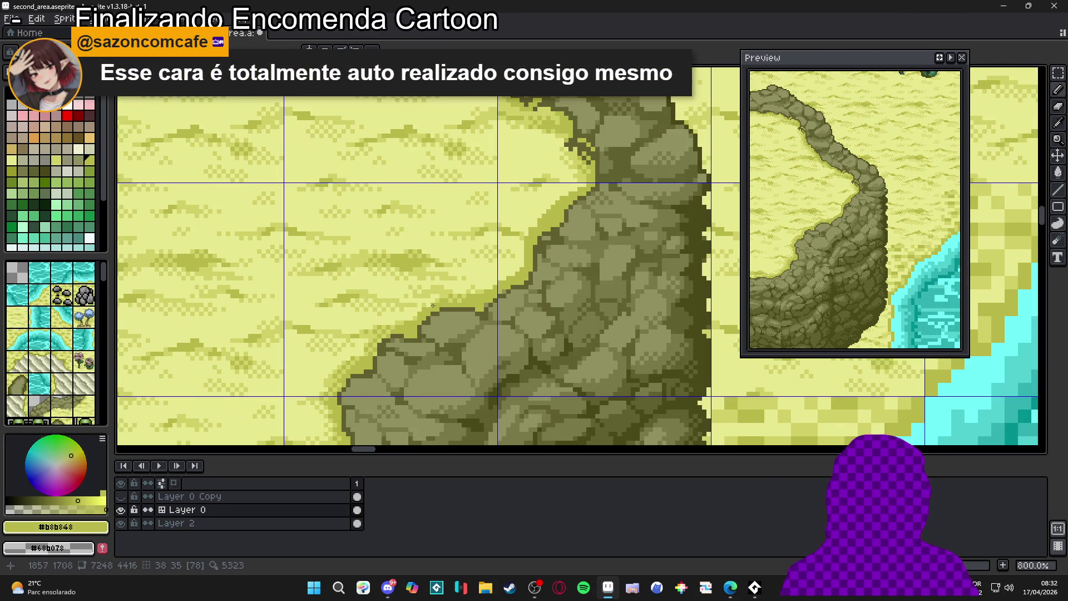
{"action": "scroll", "coordinate": [391, 333], "scroll_direction": "down", "scroll_amount": 1}
{"action": "scroll", "coordinate": [469, 300], "scroll_direction": "up", "scroll_amount": 1}
{"action": "scroll", "coordinate": [628, 317], "scroll_direction": "up", "scroll_amount": 4}
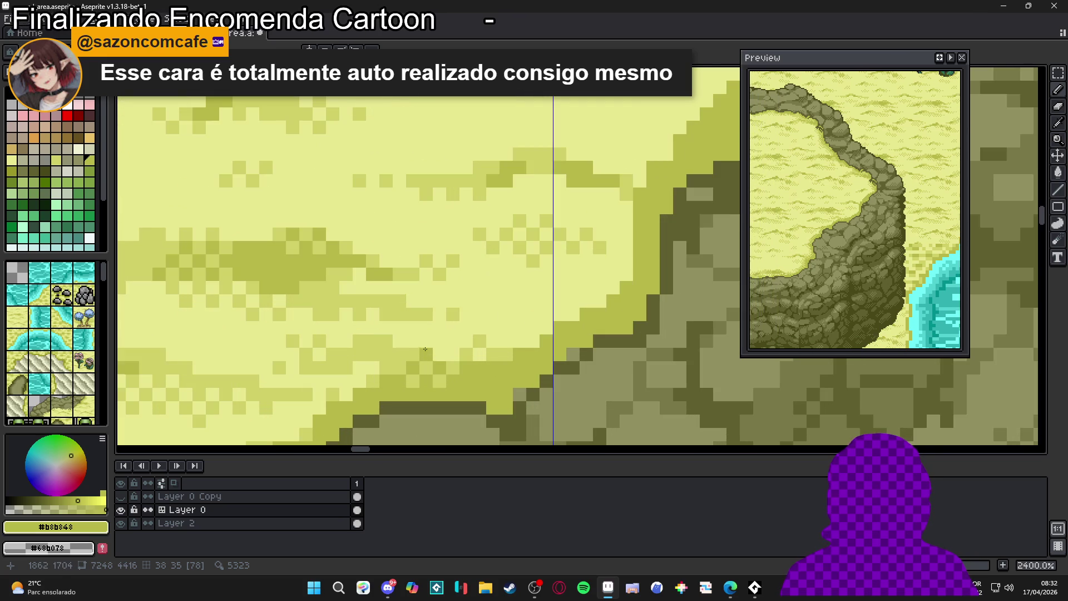
{"action": "left_click", "coordinate": [628, 316], "text": "alt"}
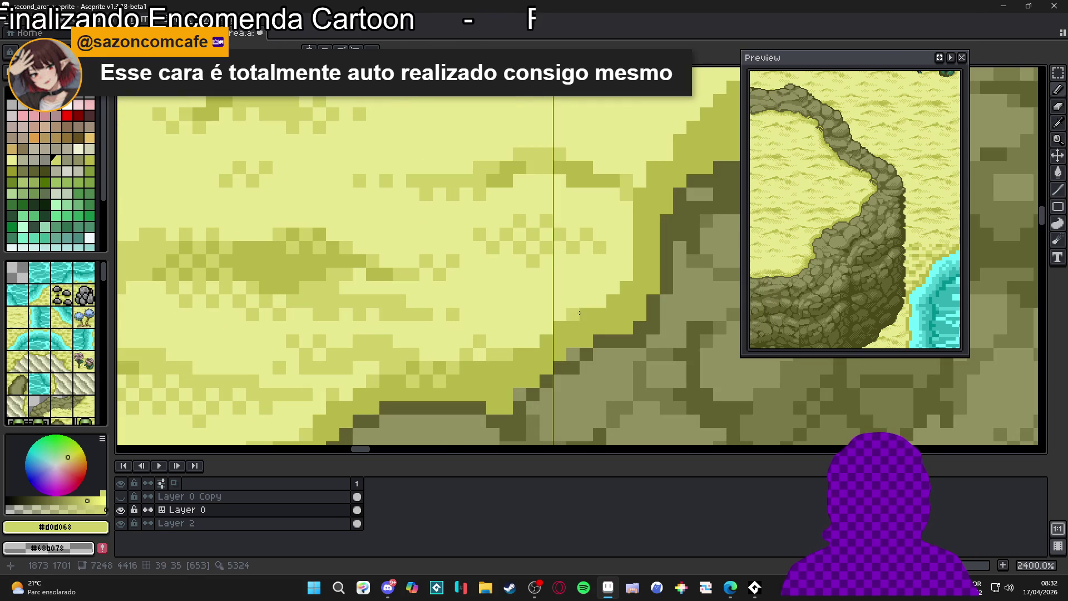
{"action": "left_click", "coordinate": [618, 299]}
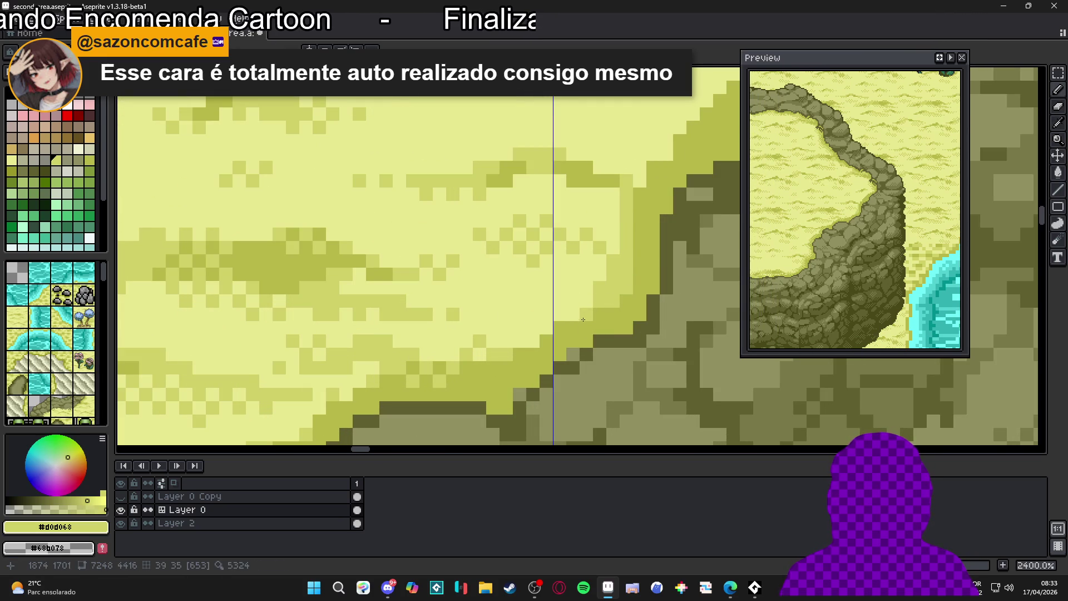
{"action": "left_click_drag", "start_coordinate": [566, 327], "coordinate": [571, 349]}
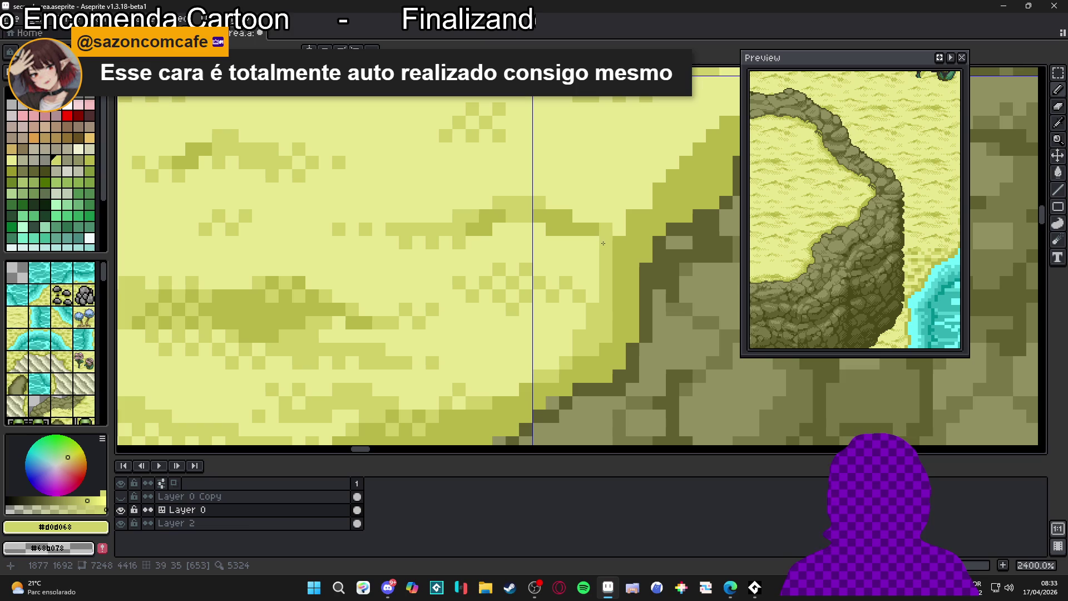
{"action": "left_click_drag", "start_coordinate": [595, 251], "coordinate": [582, 270]}
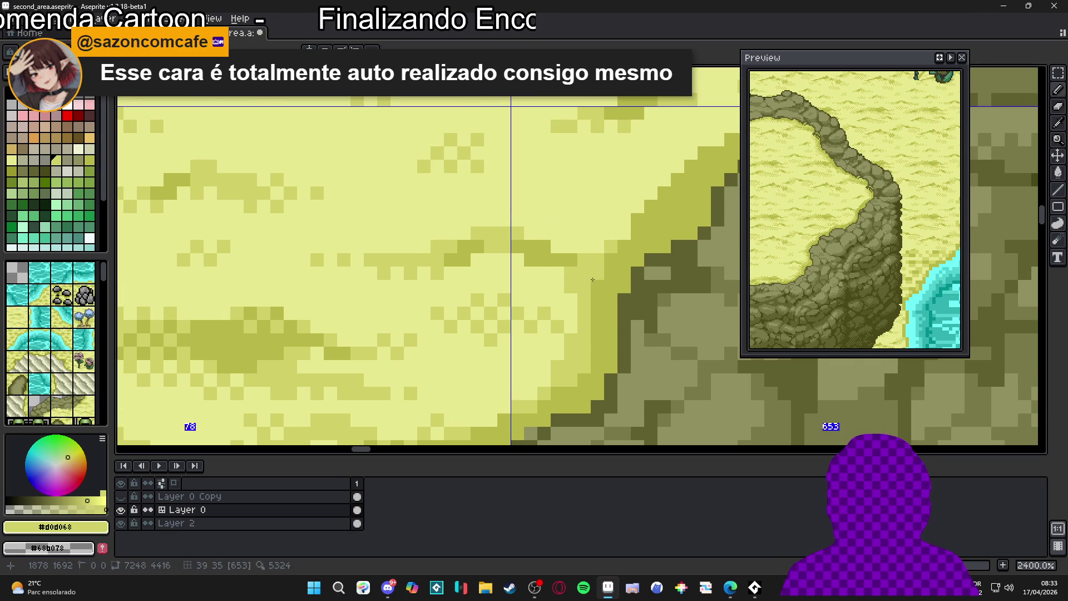
Pan to the sand edge and sample the #b8b848 olive and #d0d068 yellow colours.
{"action": "scroll", "coordinate": [604, 269], "scroll_direction": "down", "scroll_amount": 2}
{"action": "scroll", "coordinate": [611, 255], "scroll_direction": "up", "scroll_amount": 2}
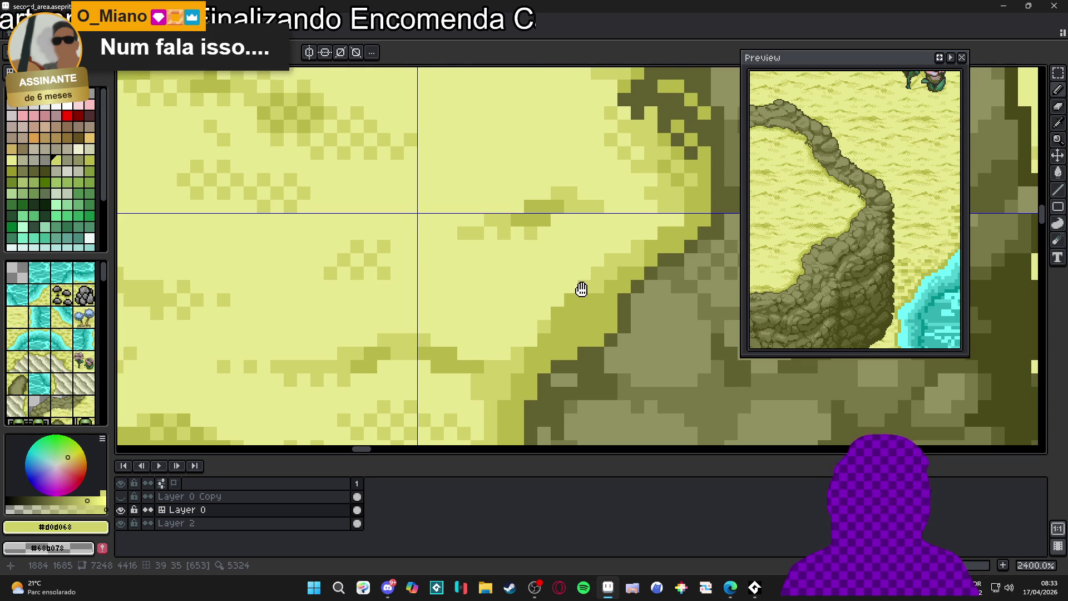
{"action": "left_click_drag", "start_coordinate": [578, 288], "coordinate": [553, 307]}
{"action": "left_click", "coordinate": [574, 323], "text": "alt"}
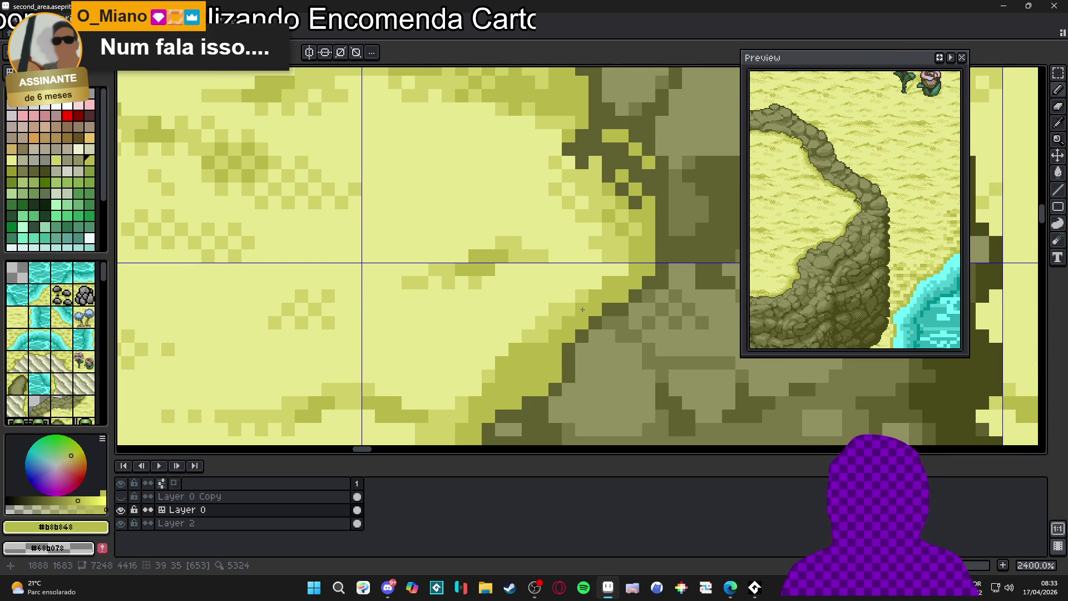
{"action": "left_click", "coordinate": [546, 297], "text": "alt"}
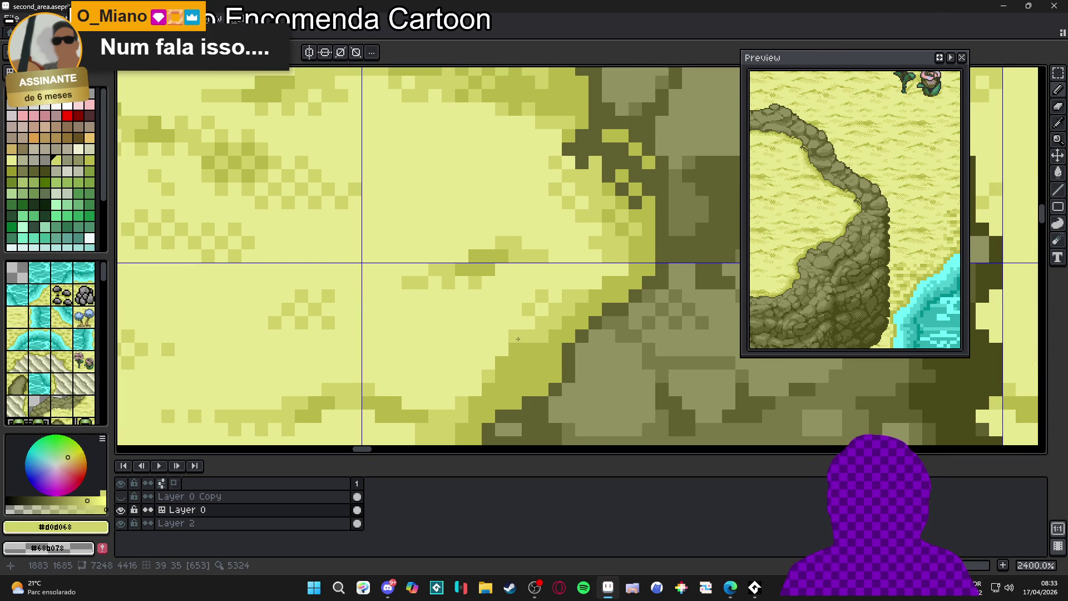
Zoom in on the cliff's sandy edge and recolour one pixel with the Pencil.
{"action": "scroll", "coordinate": [532, 303], "scroll_direction": "up", "scroll_amount": 2}
{"action": "scroll", "coordinate": [532, 303], "scroll_direction": "right", "scroll_amount": 2}
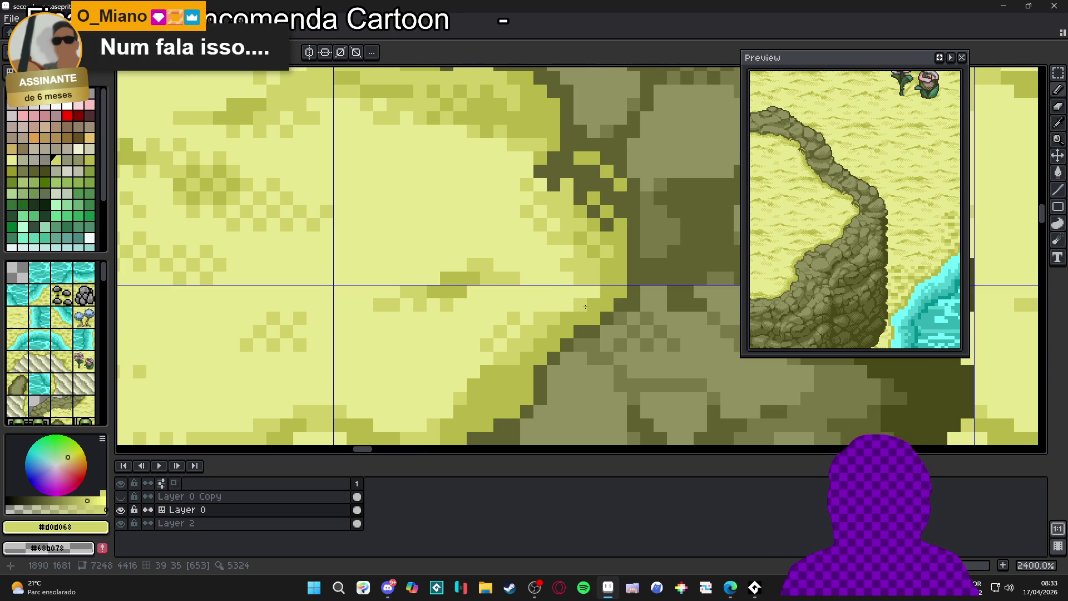
{"action": "scroll", "coordinate": [585, 306], "scroll_direction": "down", "scroll_amount": 3}
{"action": "scroll", "coordinate": [575, 323], "scroll_direction": "up", "scroll_amount": 3}
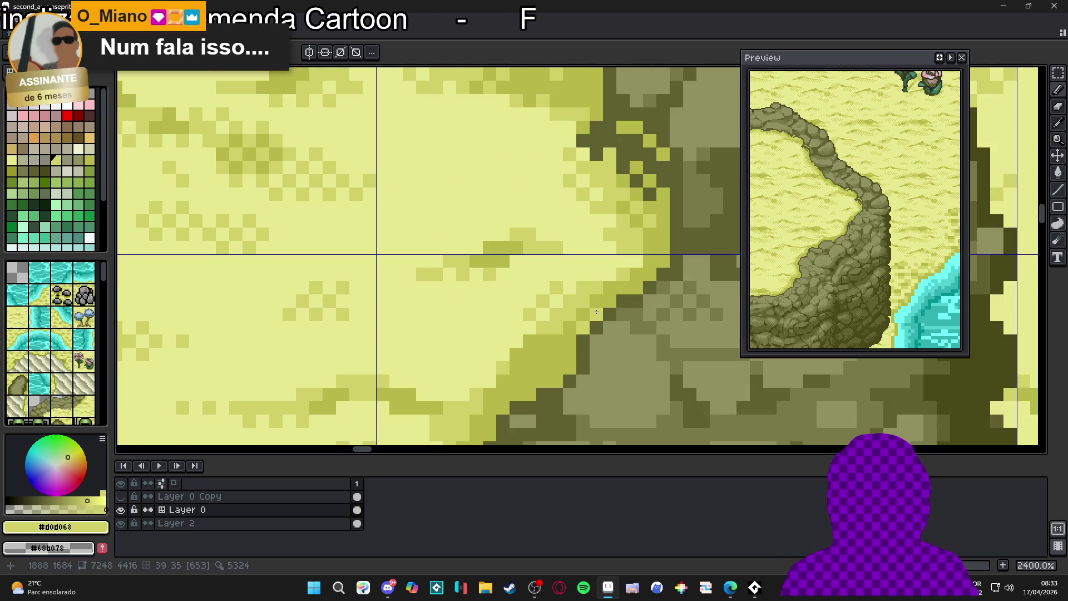
{"action": "scroll", "coordinate": [584, 320], "scroll_direction": "down", "scroll_amount": 4}
{"action": "scroll", "coordinate": [583, 316], "scroll_direction": "up", "scroll_amount": 2}
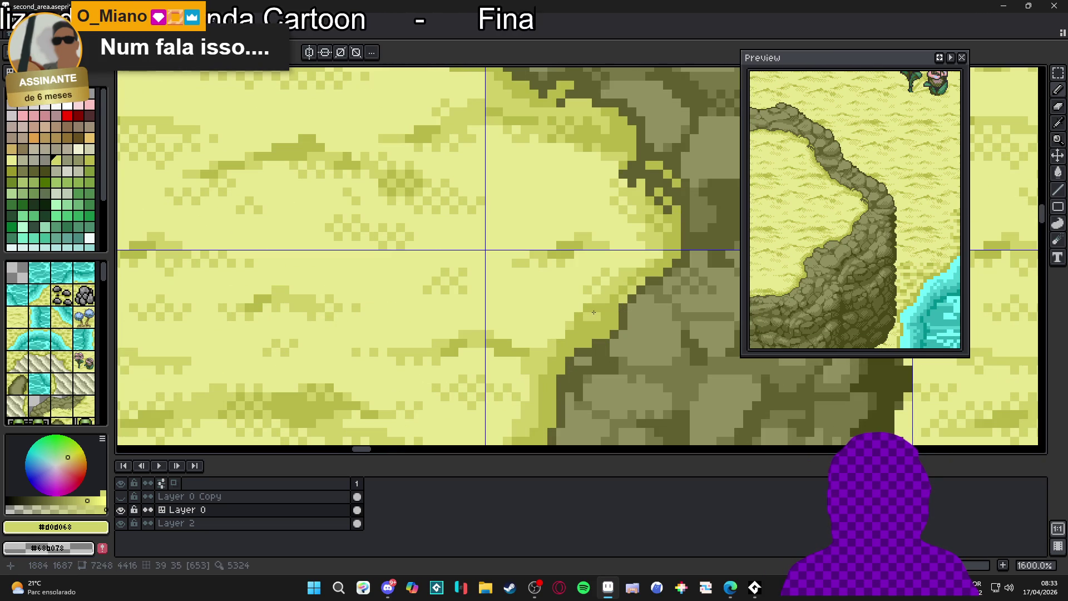
{"action": "scroll", "coordinate": [581, 328], "scroll_direction": "down", "scroll_amount": 1}
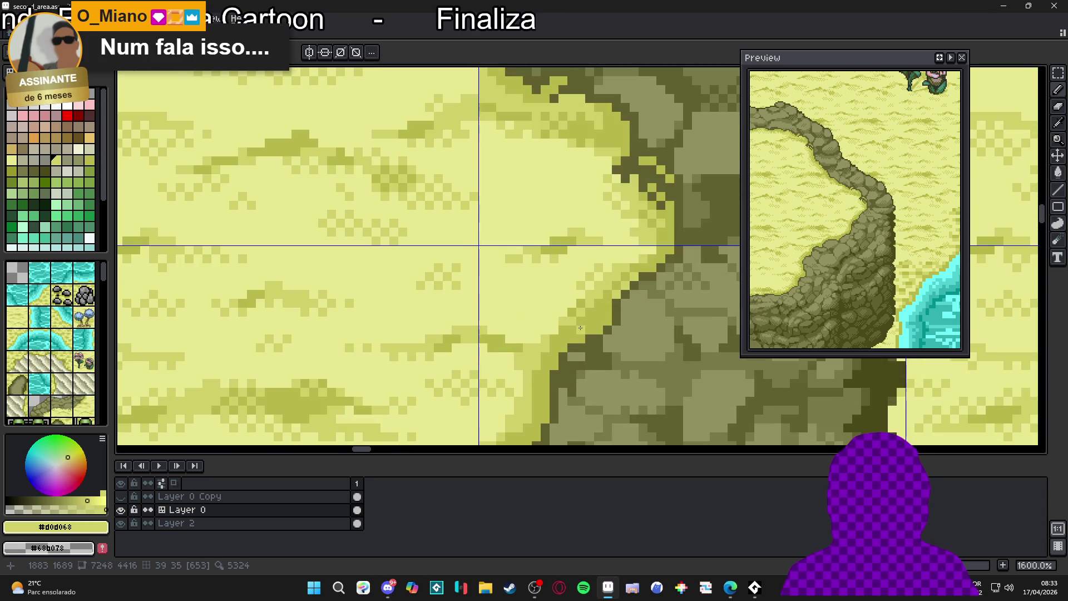
{"action": "scroll", "coordinate": [570, 296], "scroll_direction": "down", "scroll_amount": 5}
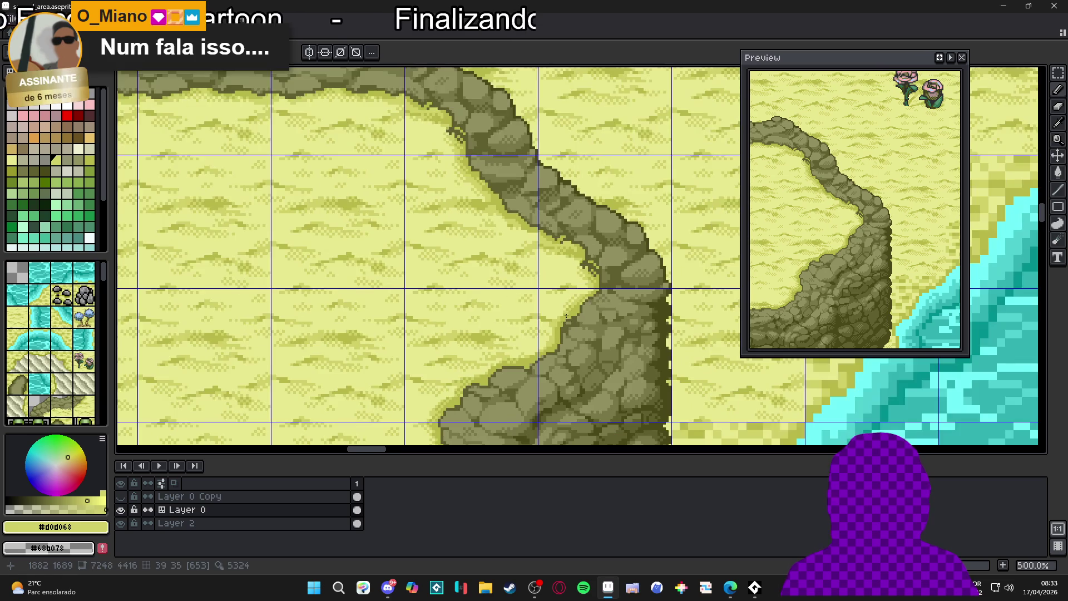
{"action": "scroll", "coordinate": [572, 322], "scroll_direction": "up", "scroll_amount": 2}
{"action": "scroll", "coordinate": [560, 317], "scroll_direction": "up", "scroll_amount": 8}
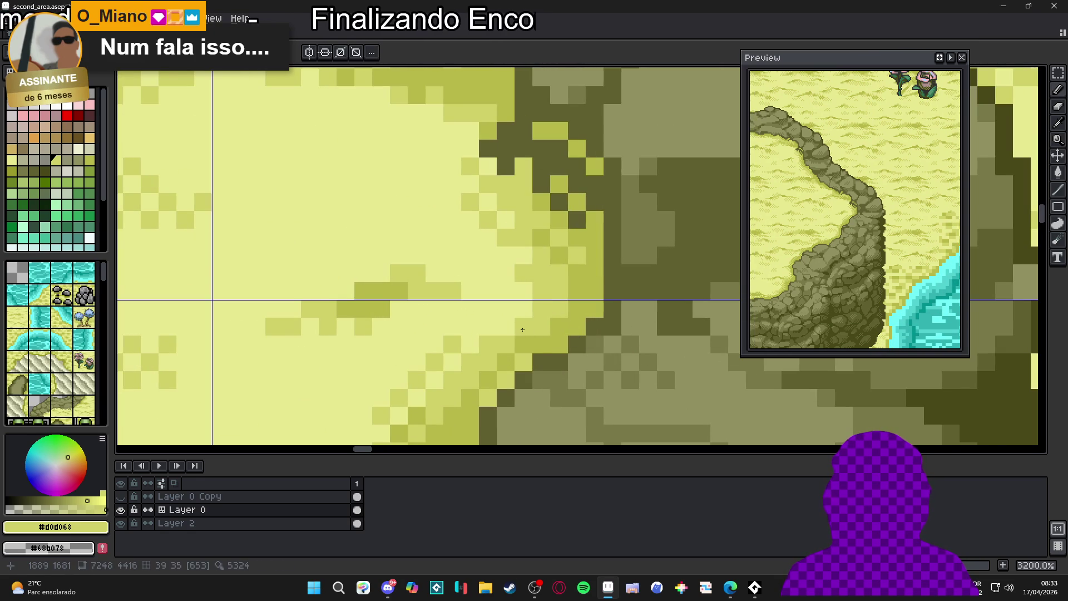
{"action": "scroll", "coordinate": [524, 319], "scroll_direction": "down", "scroll_amount": 6}
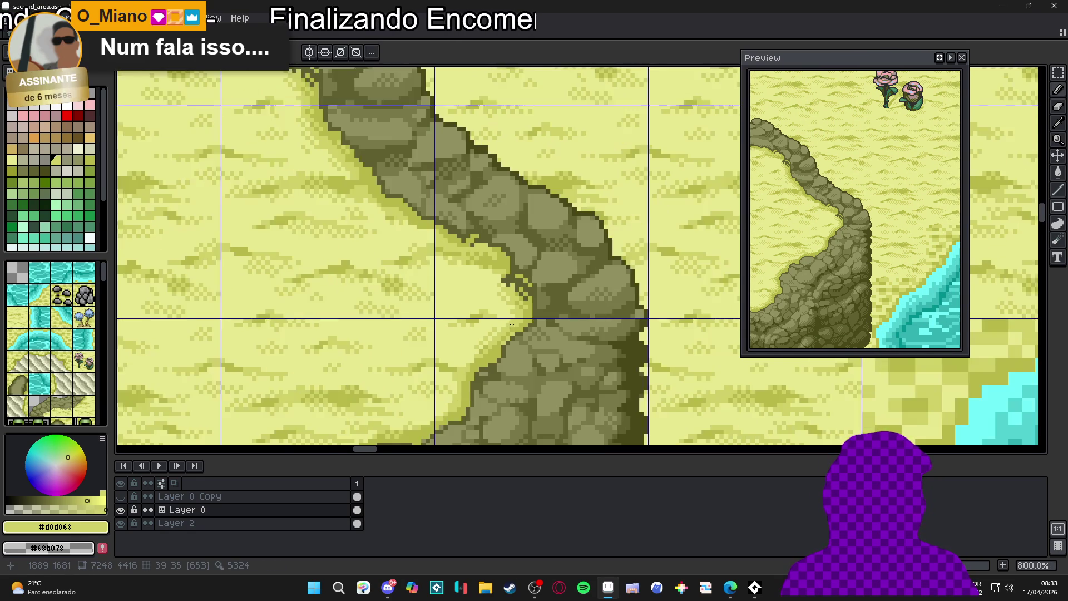
{"action": "scroll", "coordinate": [542, 356], "scroll_direction": "down", "scroll_amount": 1}
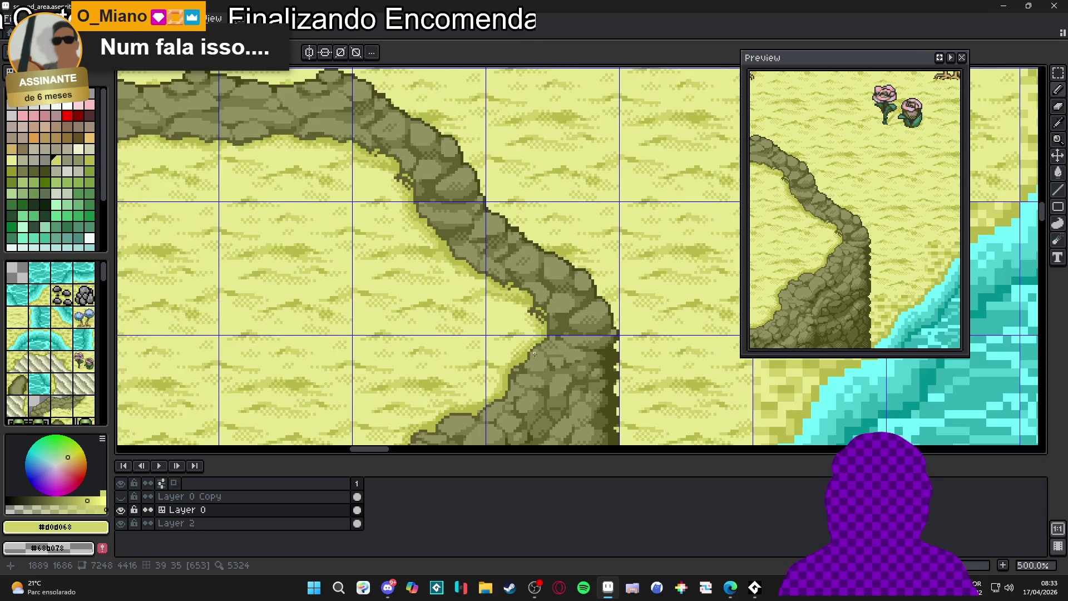
{"action": "scroll", "coordinate": [490, 317], "scroll_direction": "up", "scroll_amount": 3}
{"action": "scroll", "coordinate": [495, 315], "scroll_direction": "up", "scroll_amount": 3}
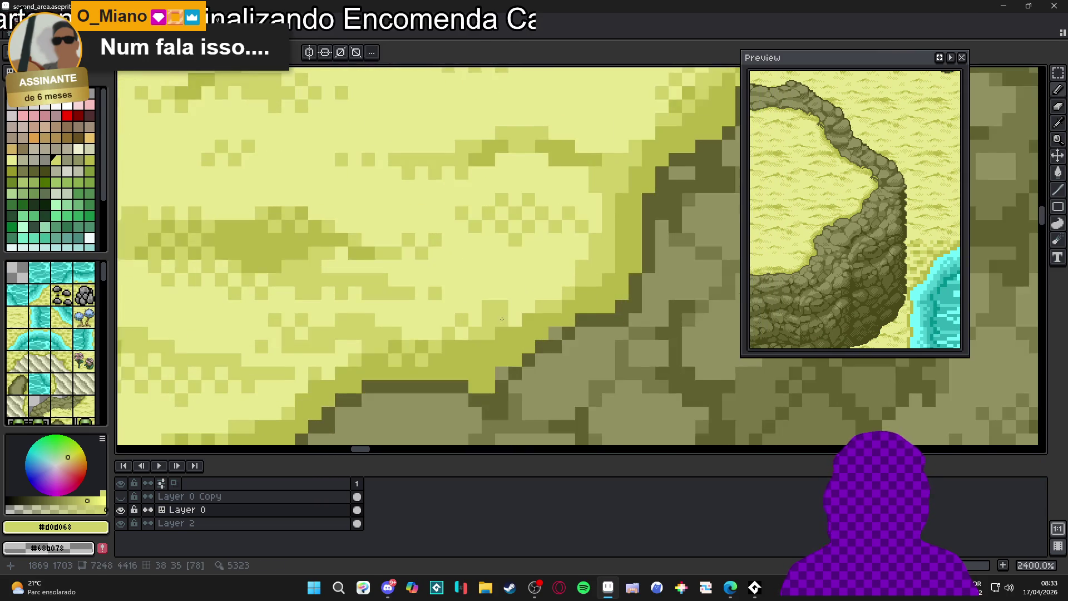
{"action": "left_click", "coordinate": [465, 303]}
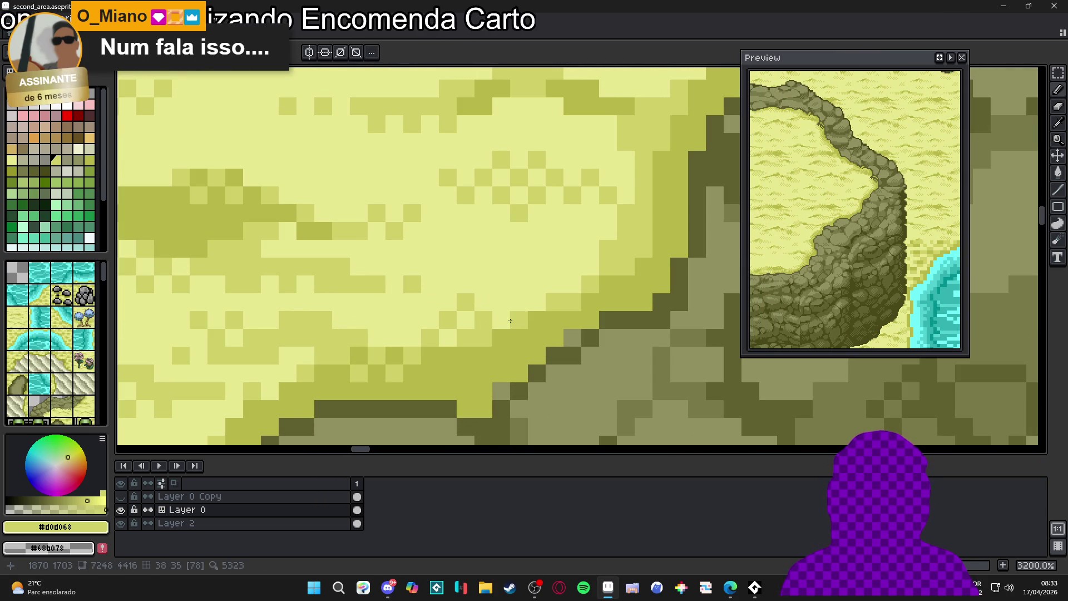
{"action": "scroll", "coordinate": [515, 319], "scroll_direction": "down", "scroll_amount": 3}
{"action": "scroll", "coordinate": [475, 342], "scroll_direction": "up", "scroll_amount": 3}
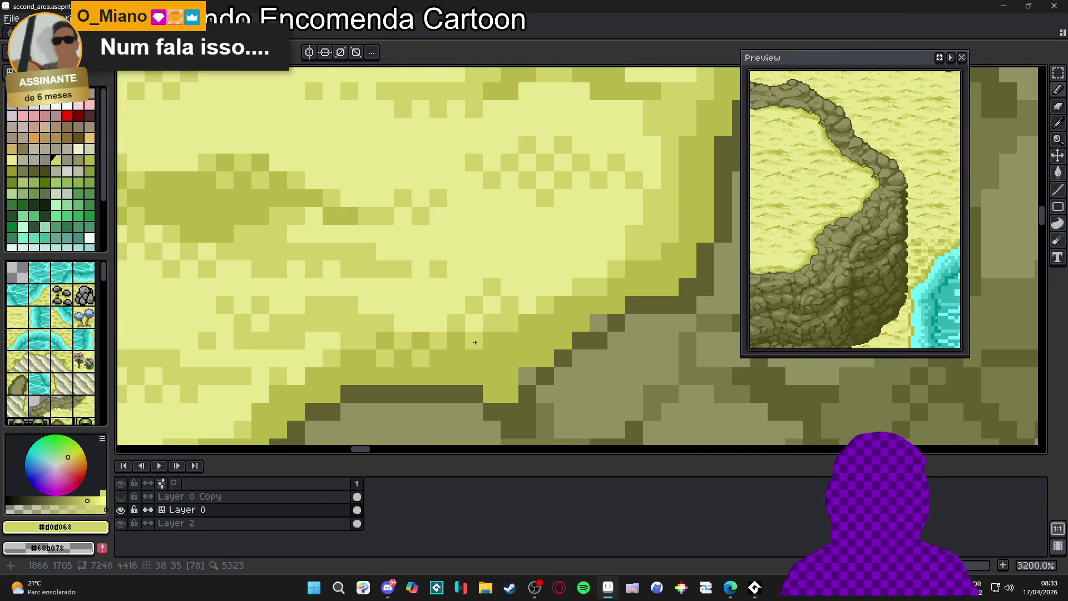
{"action": "scroll", "coordinate": [506, 341], "scroll_direction": "down", "scroll_amount": 4}
{"action": "scroll", "coordinate": [444, 310], "scroll_direction": "up", "scroll_amount": 3}
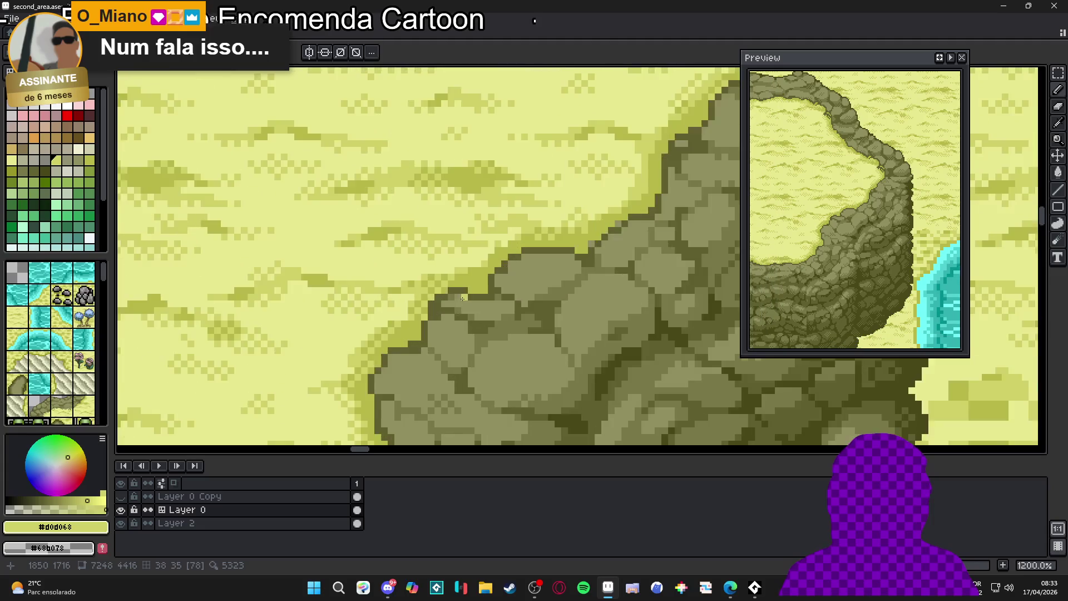
{"action": "scroll", "coordinate": [486, 255], "scroll_direction": "down", "scroll_amount": 4}
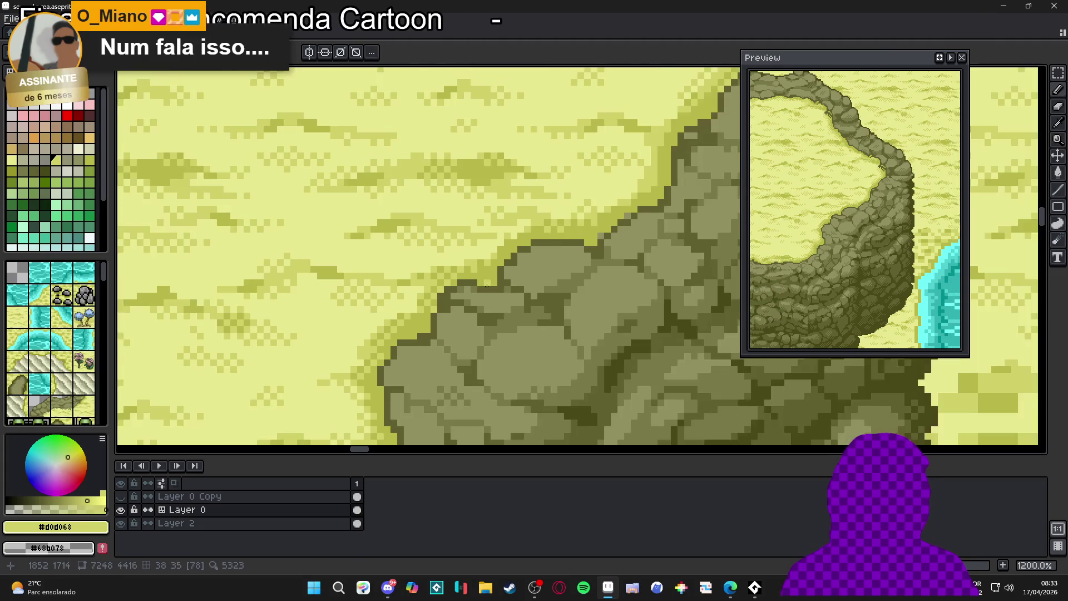
{"action": "scroll", "coordinate": [550, 372], "scroll_direction": "down", "scroll_amount": 3}
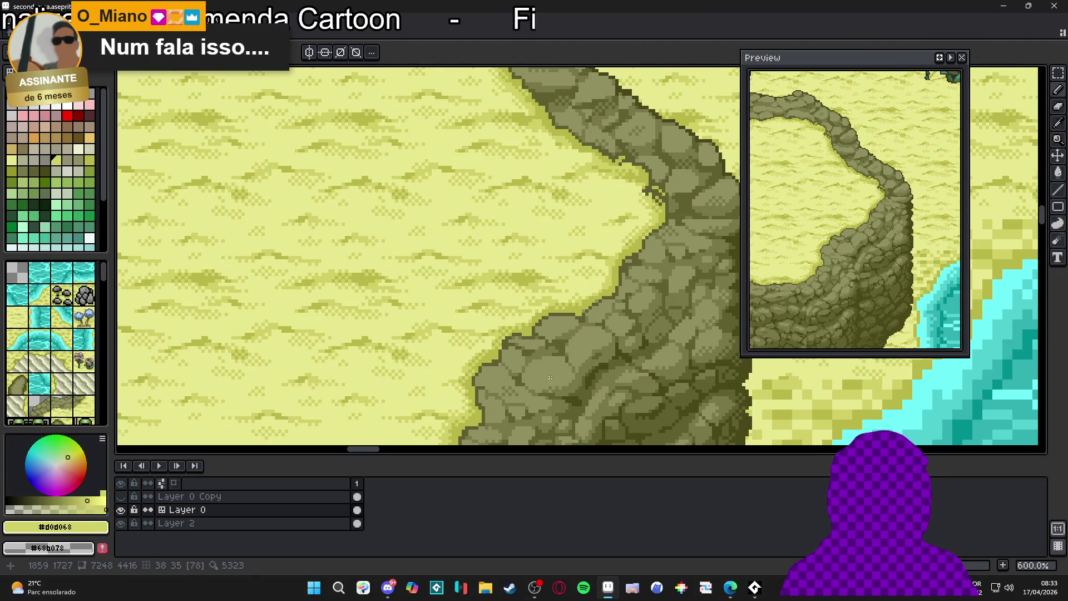
{"action": "scroll", "coordinate": [422, 363], "scroll_direction": "down", "scroll_amount": 1}
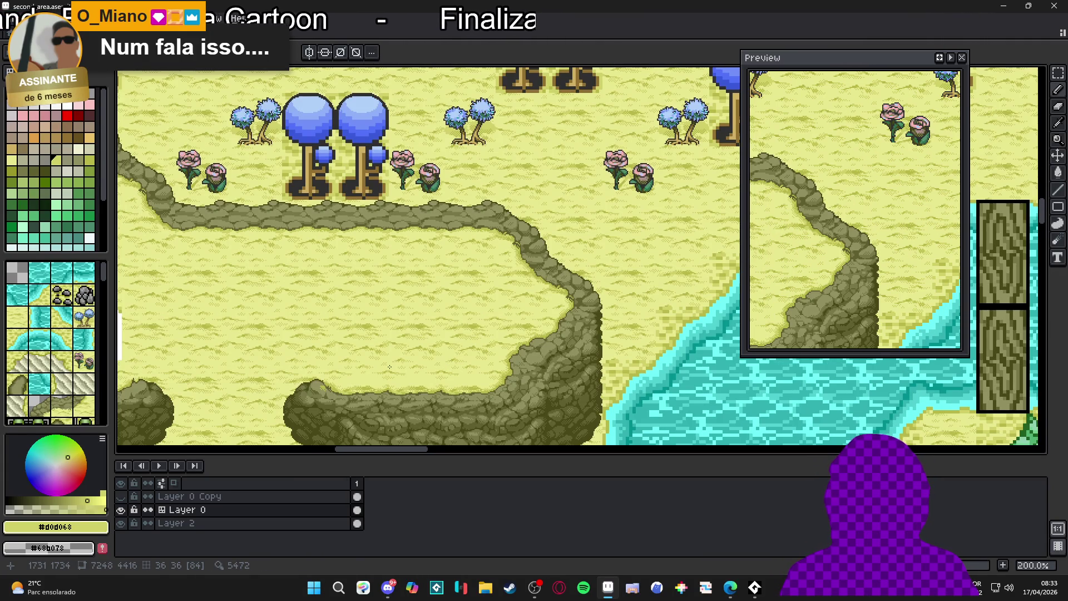
Pan the map left of the cliff and save second_area with Ctrl+S.
{"action": "left_click_drag", "start_coordinate": [390, 367], "coordinate": [434, 336]}
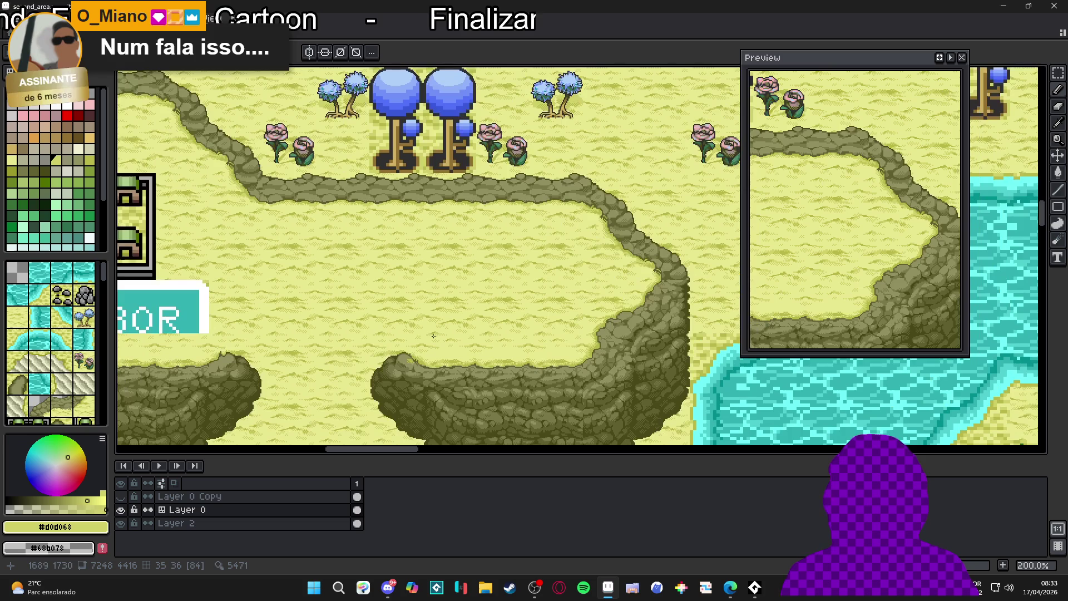
{"action": "left_click_drag", "start_coordinate": [364, 343], "coordinate": [402, 341]}
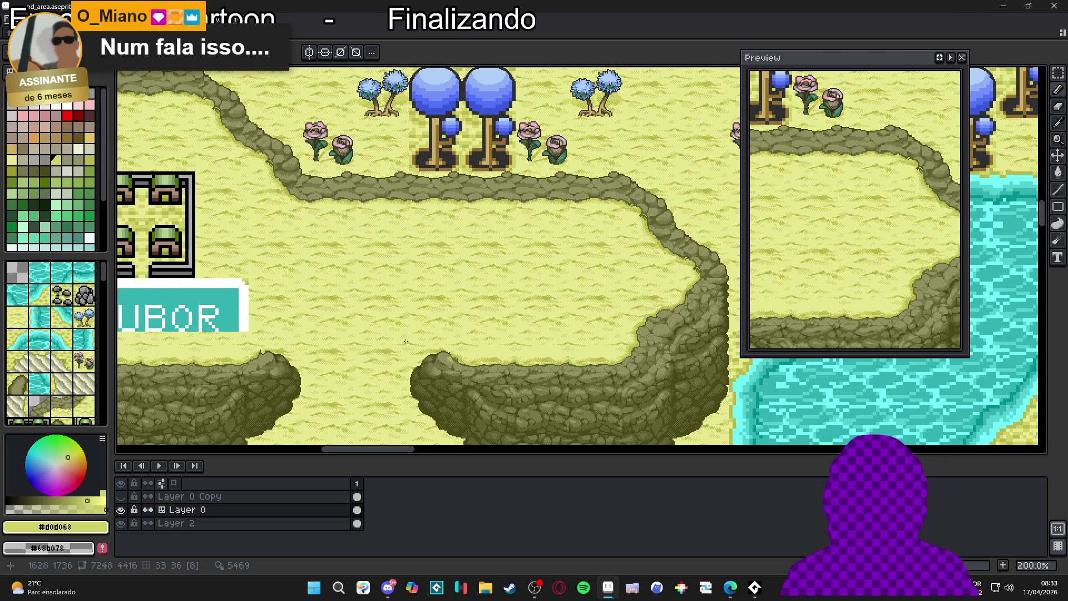
{"action": "scroll", "coordinate": [406, 340], "scroll_direction": "down", "scroll_amount": 1}
{"action": "scroll", "coordinate": [392, 352], "scroll_direction": "up", "scroll_amount": 1}
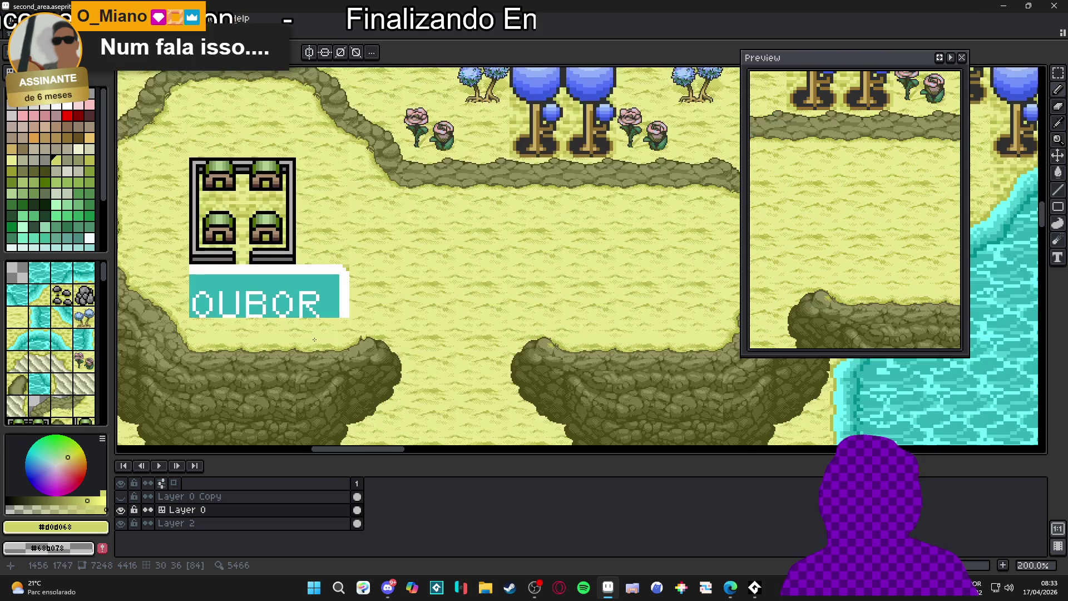
{"action": "scroll", "coordinate": [323, 349], "scroll_direction": "down", "scroll_amount": 1}
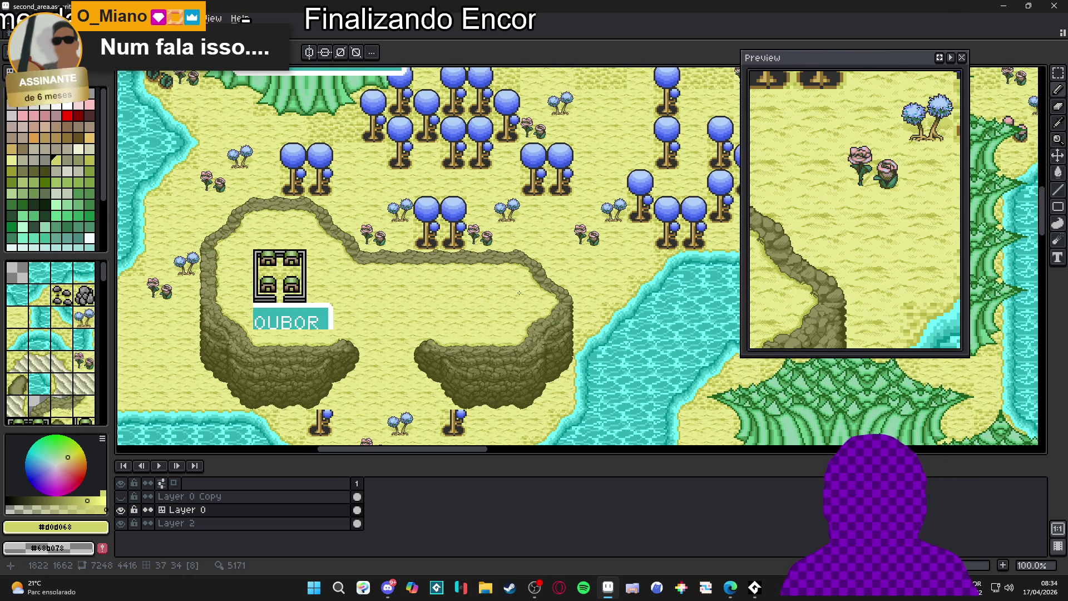
{"action": "scroll", "coordinate": [473, 306], "scroll_direction": "down", "scroll_amount": 2}
{"action": "key", "text": "ctrl+s"}
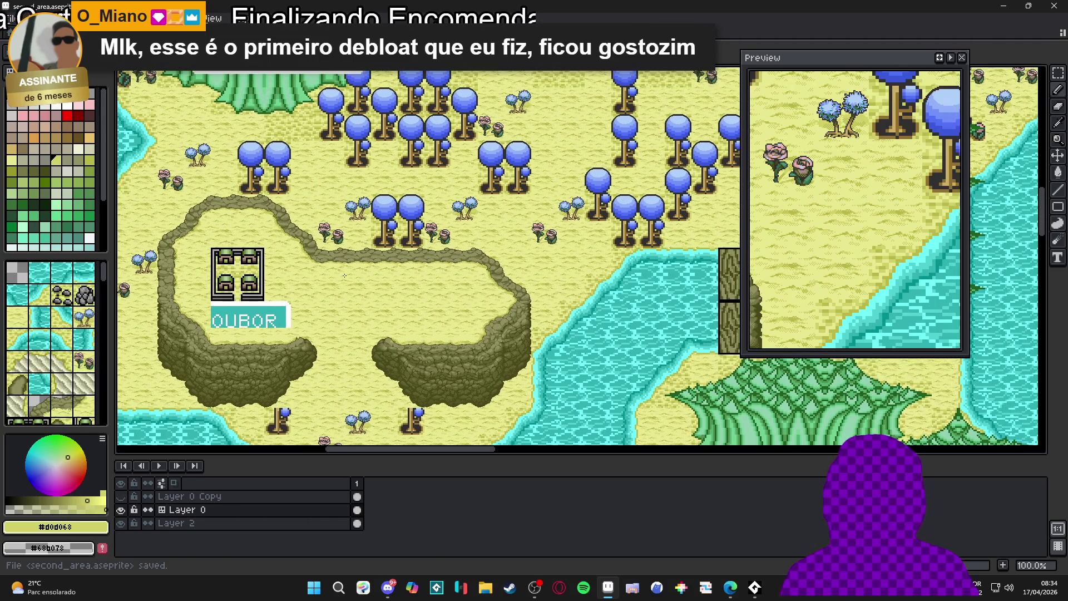
Switch from the second_area map to the hisano_textures tileset sprite.
{"action": "left_click_drag", "start_coordinate": [389, 239], "coordinate": [344, 275]}
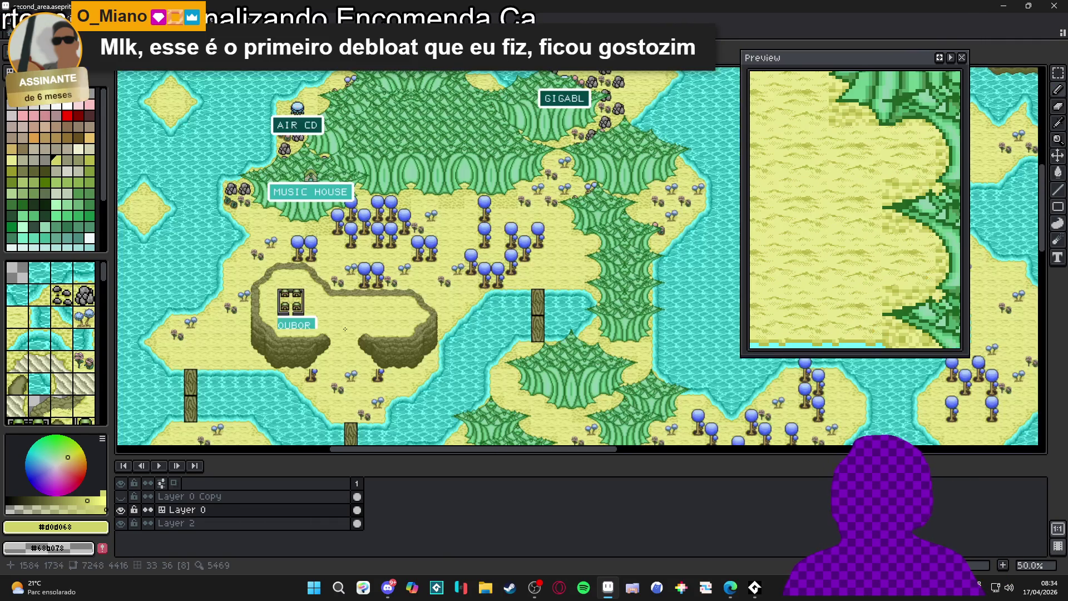
{"action": "scroll", "coordinate": [344, 275], "scroll_direction": "down", "scroll_amount": 2}
{"action": "scroll", "coordinate": [280, 329], "scroll_direction": "up", "scroll_amount": 1}
{"action": "scroll", "coordinate": [280, 330], "scroll_direction": "up", "scroll_amount": 3}
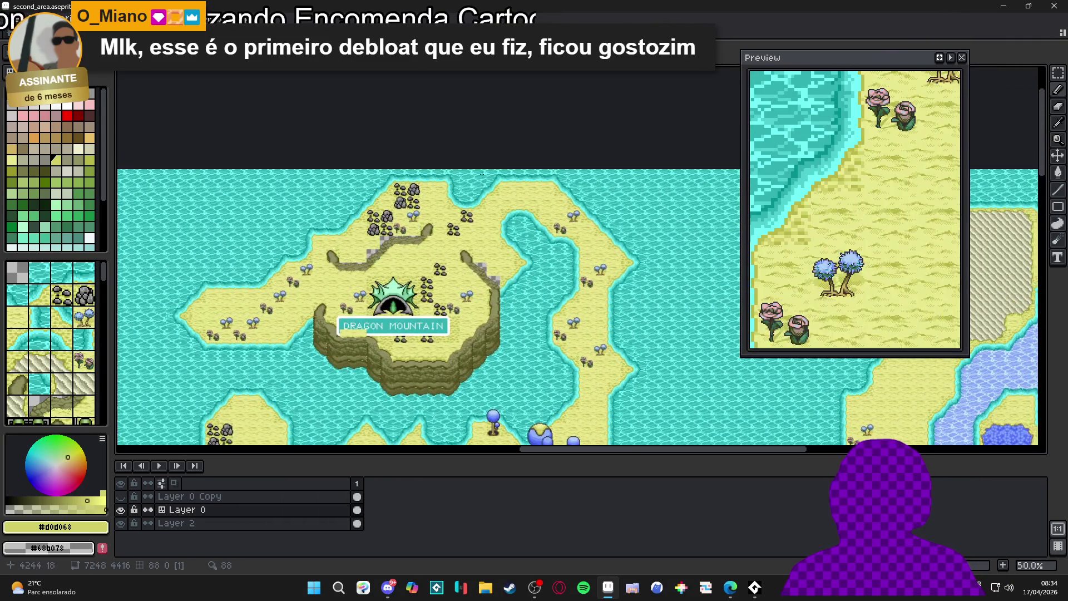
{"action": "scroll", "coordinate": [349, 289], "scroll_direction": "up", "scroll_amount": 1}
{"action": "scroll", "coordinate": [350, 289], "scroll_direction": "down", "scroll_amount": 4}
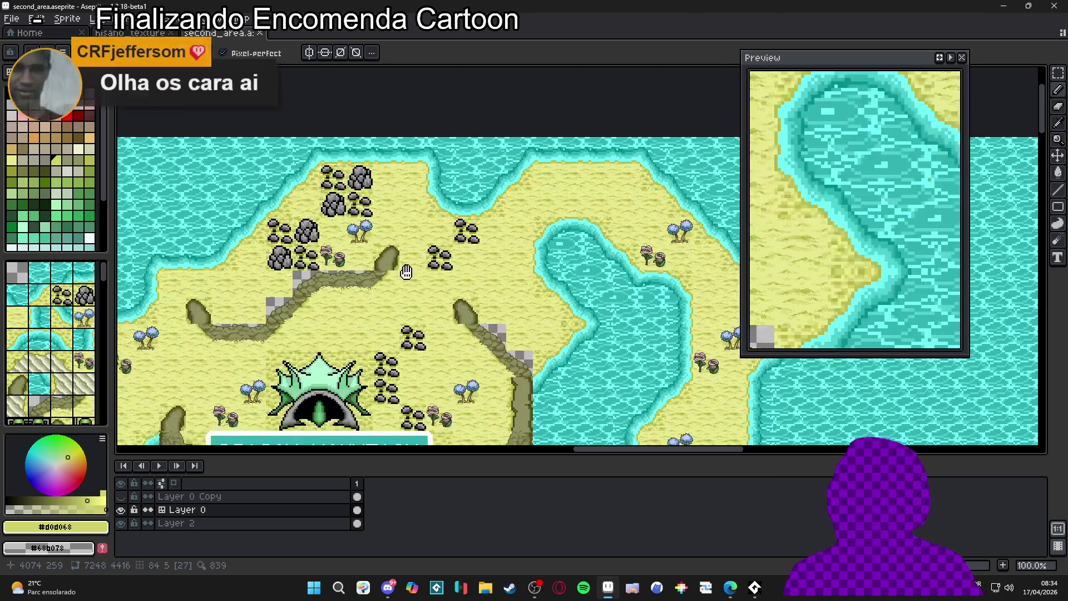
{"action": "scroll", "coordinate": [358, 284], "scroll_direction": "up", "scroll_amount": 2}
{"action": "scroll", "coordinate": [358, 285], "scroll_direction": "down", "scroll_amount": 1}
{"action": "scroll", "coordinate": [345, 267], "scroll_direction": "up", "scroll_amount": 1}
{"action": "scroll", "coordinate": [334, 250], "scroll_direction": "down", "scroll_amount": 1}
{"action": "scroll", "coordinate": [323, 233], "scroll_direction": "up", "scroll_amount": 1}
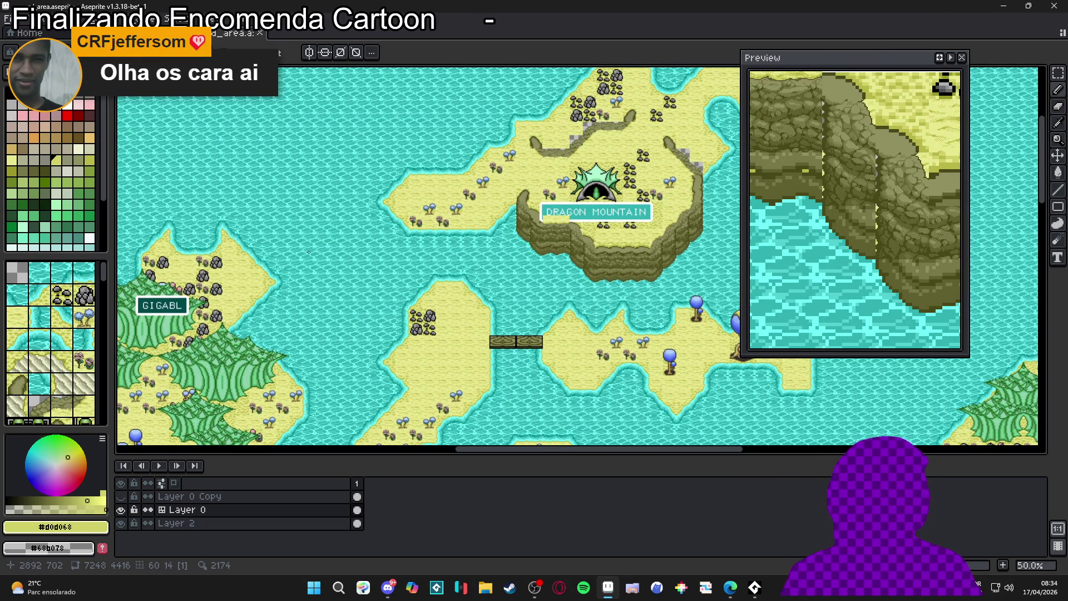
{"action": "left_click", "coordinate": [139, 33]}
{"action": "left_click", "coordinate": [214, 34]}
{"action": "scroll", "coordinate": [367, 271], "scroll_direction": "down", "scroll_amount": 1}
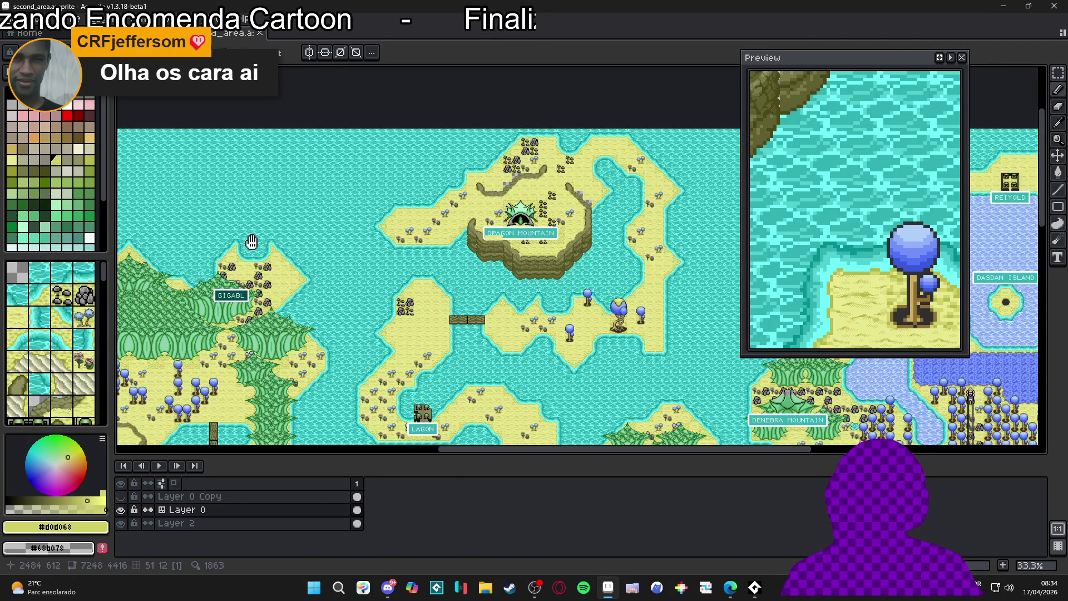
{"action": "left_click_drag", "start_coordinate": [251, 241], "coordinate": [333, 225]}
{"action": "key", "text": "ctrl+Tab"}
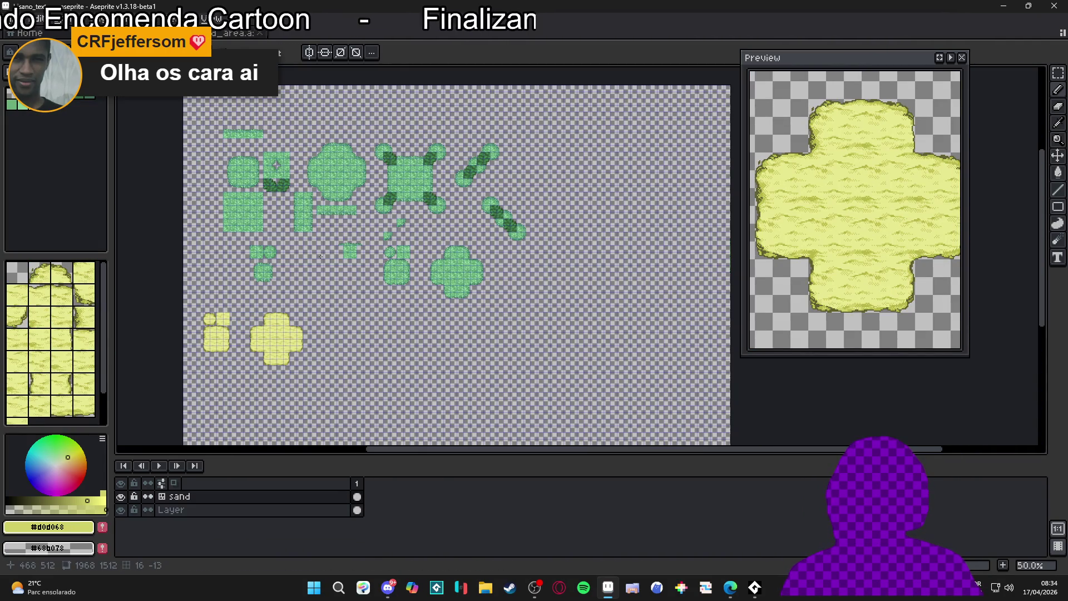
Bring up File Explorer shifted to the right, then open Edge filling the screen.
{"action": "left_click", "coordinate": [484, 589]}
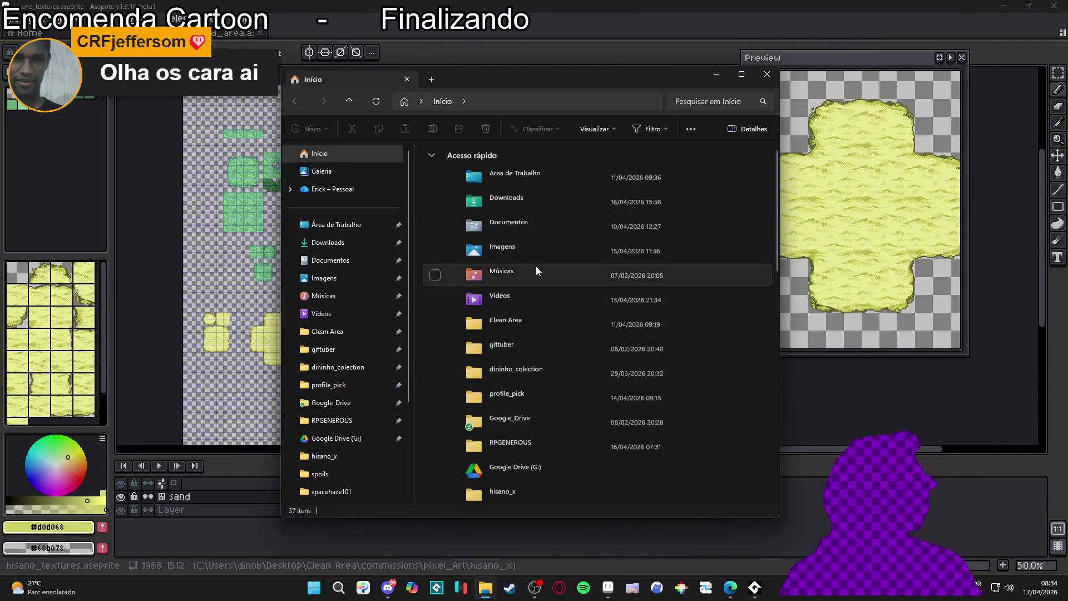
{"action": "left_click", "coordinate": [717, 76]}
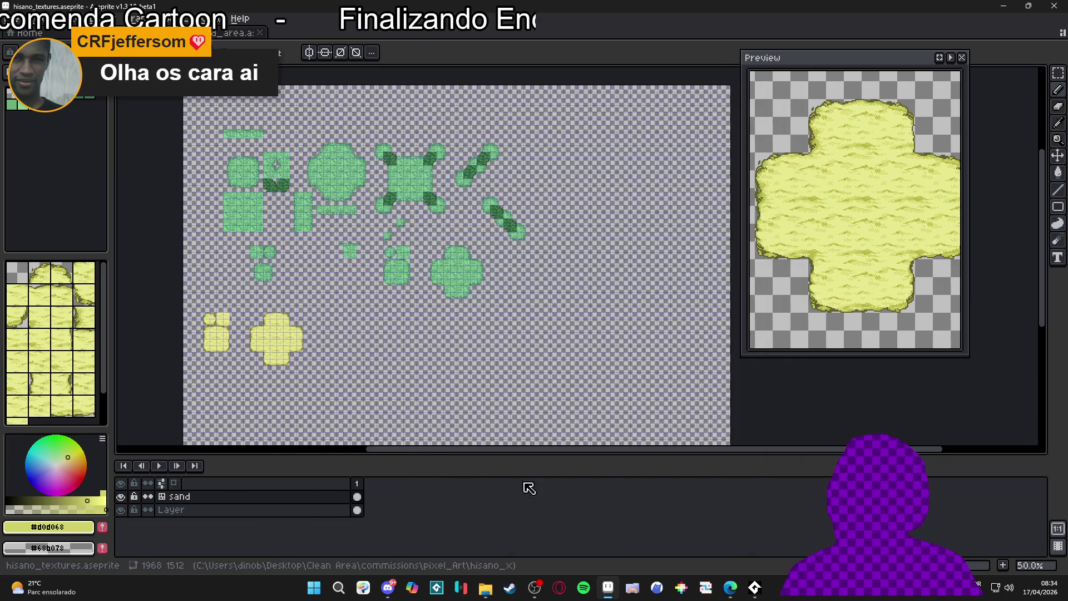
{"action": "mouse_move", "coordinate": [483, 593]}
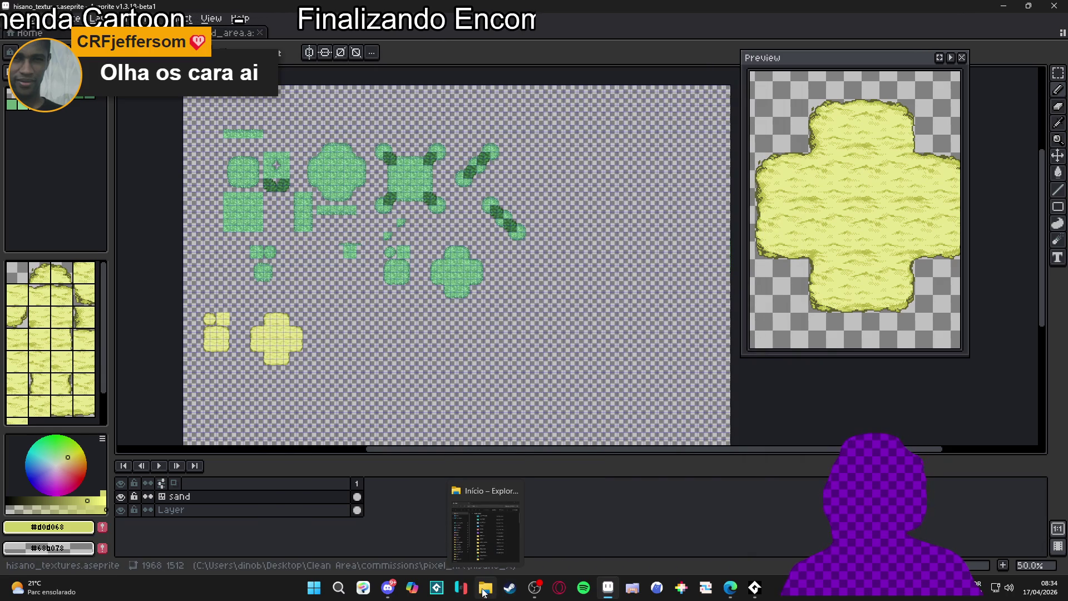
{"action": "left_click", "coordinate": [515, 548]}
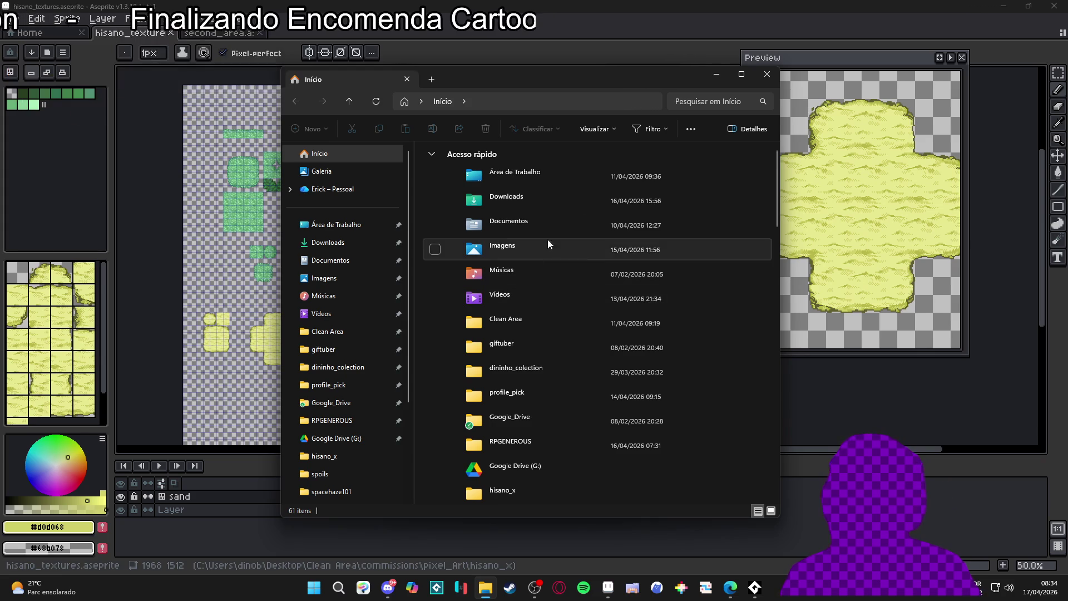
{"action": "left_click_drag", "start_coordinate": [649, 84], "coordinate": [796, 82]}
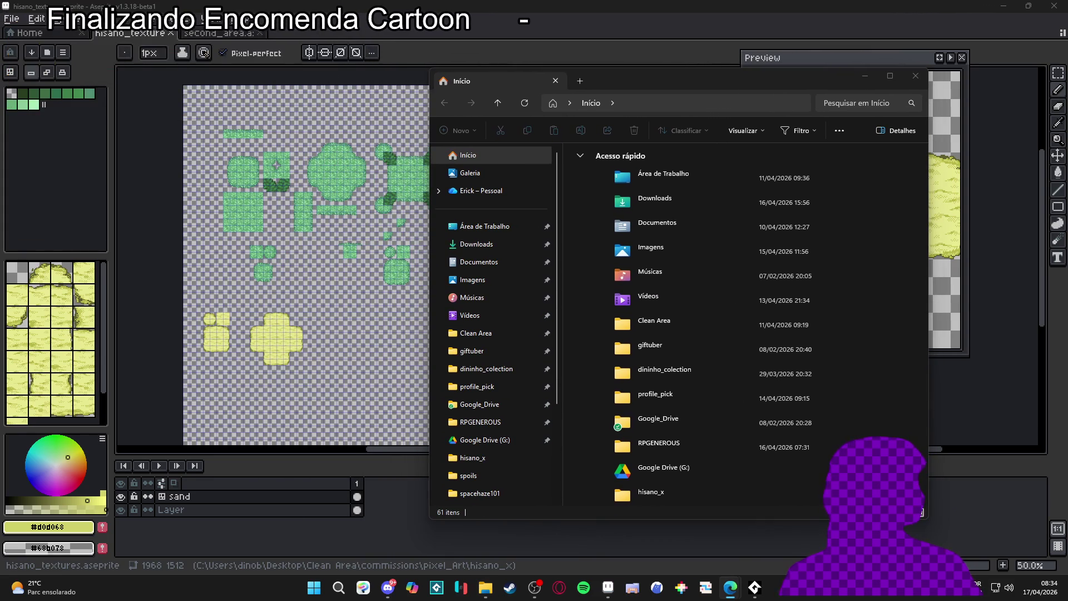
{"action": "left_click", "coordinate": [730, 587]}
{"action": "left_click_drag", "start_coordinate": [667, 50], "coordinate": [532, 5]}
Load instagram.com/generous_studio from the address bar, scroll its post grid, then minimize Edge.
{"action": "type", "text": "ns"}
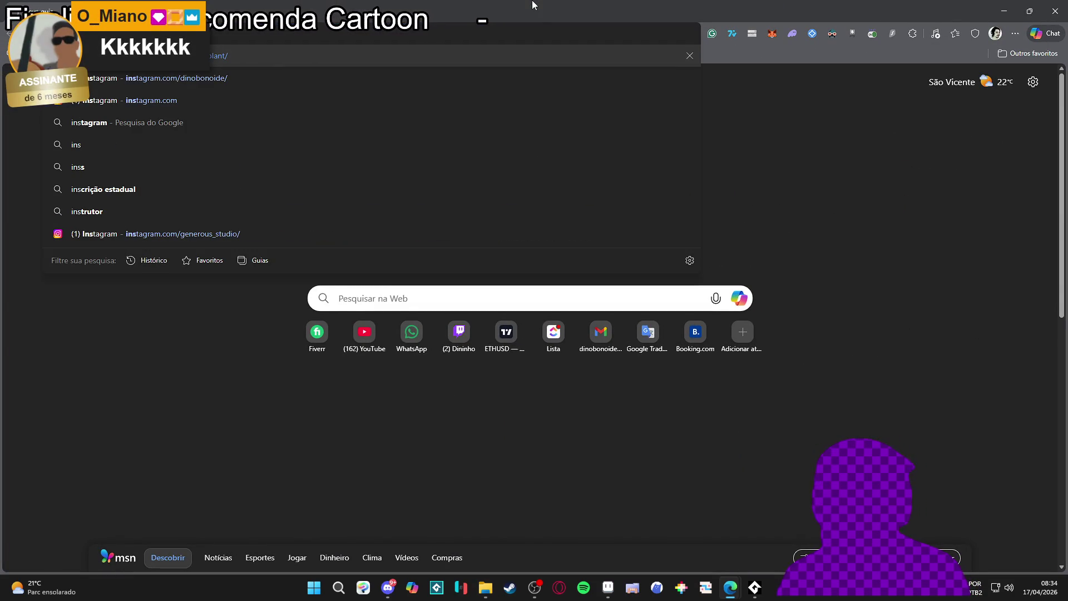
{"action": "key", "text": "Down"}
{"action": "key", "text": "Down"}
{"action": "key", "text": "Down"}
{"action": "key", "text": "Down"}
{"action": "key", "text": "Down"}
{"action": "key", "text": "Down"}
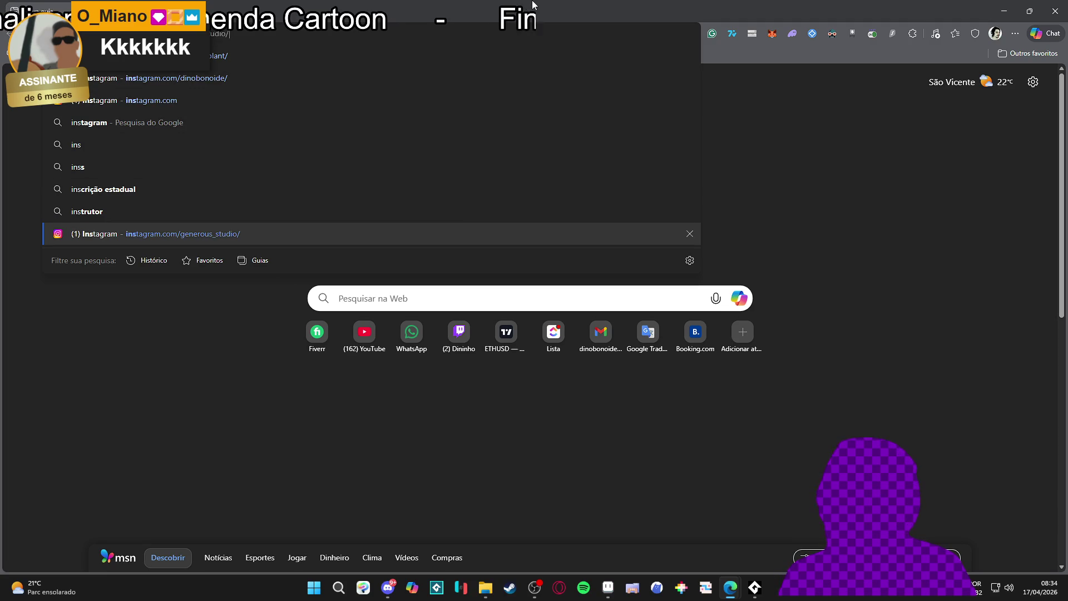
{"action": "key", "text": "Return"}
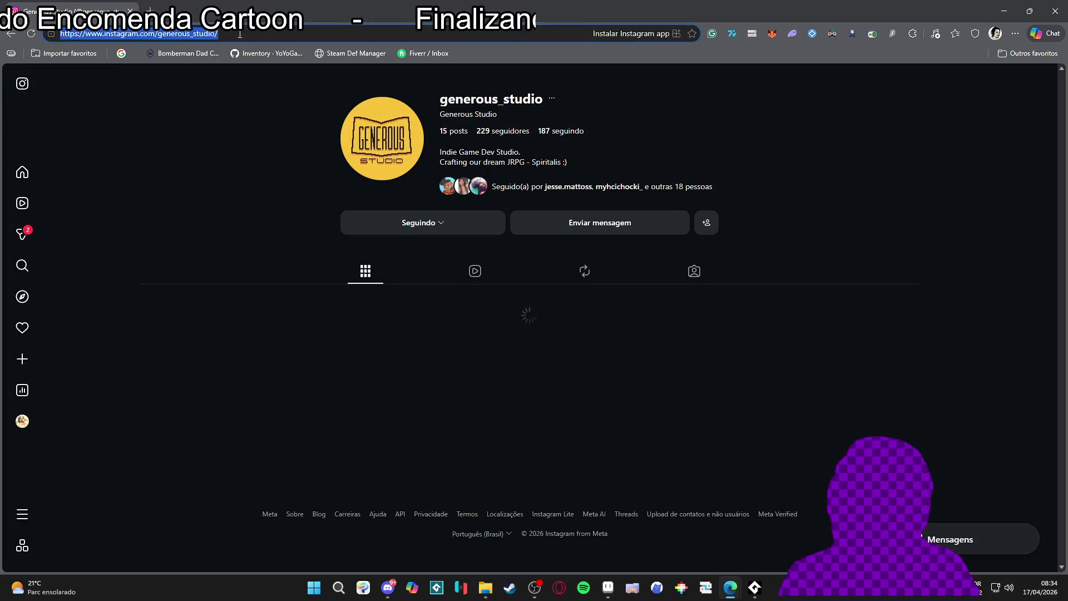
{"action": "scroll", "coordinate": [246, 259], "scroll_direction": "down", "scroll_amount": 2}
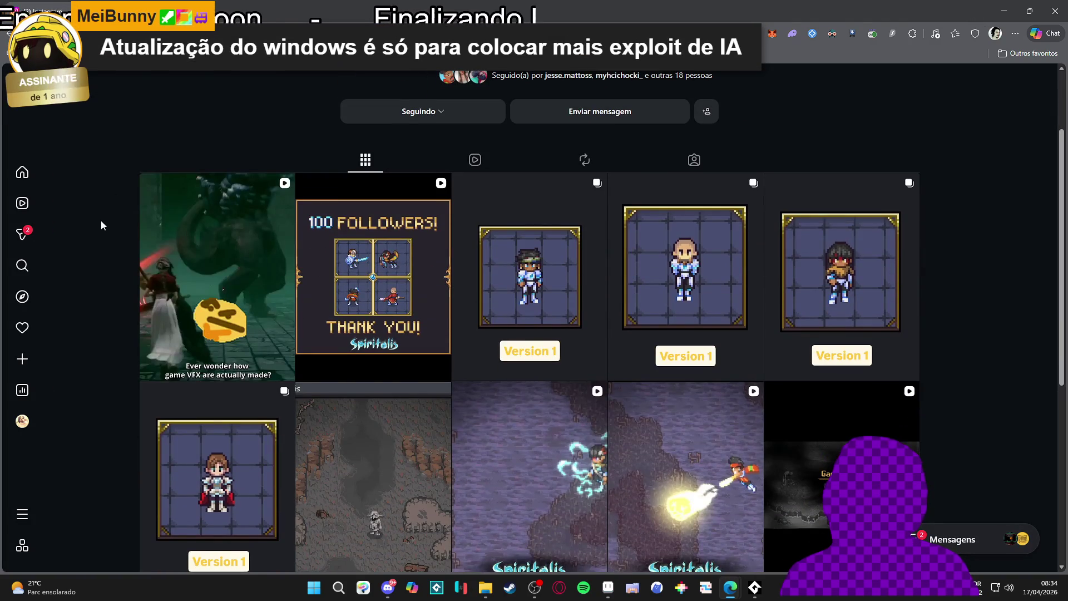
{"action": "scroll", "coordinate": [103, 221], "scroll_direction": "up", "scroll_amount": 2}
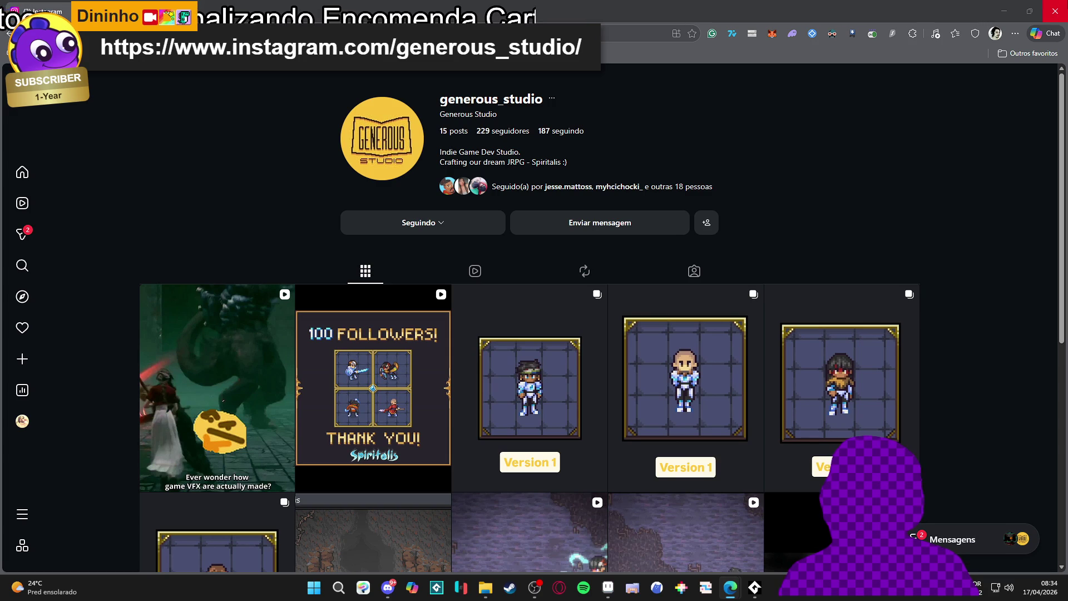
{"action": "left_click", "coordinate": [730, 586]}
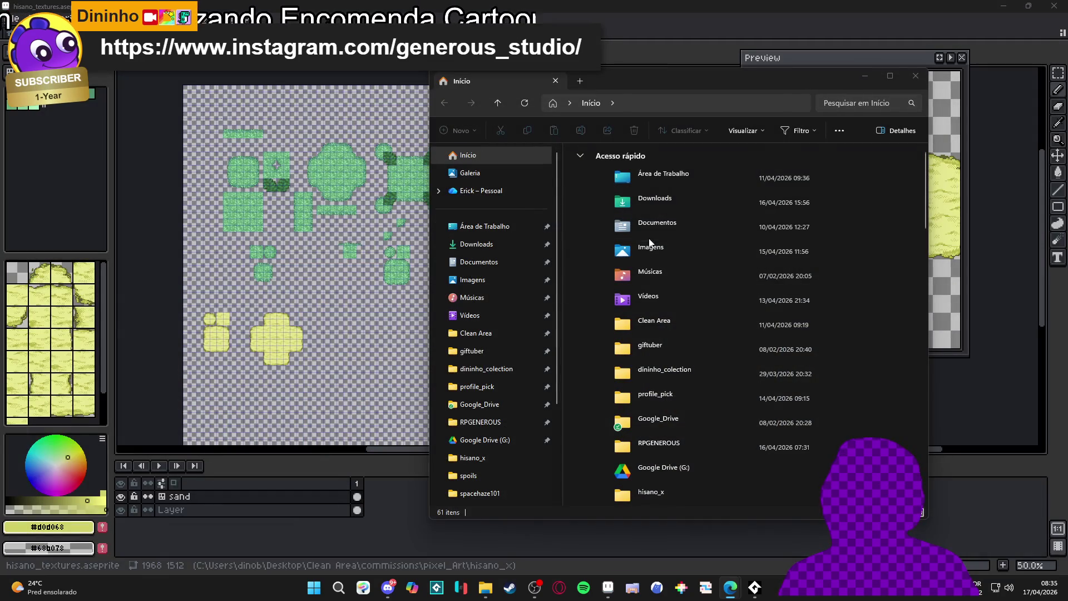
Open RPGENEROUS from Explorer's pinned folders, move it to the top, widen it, enlarge icons.
{"action": "left_click", "coordinate": [864, 76]}
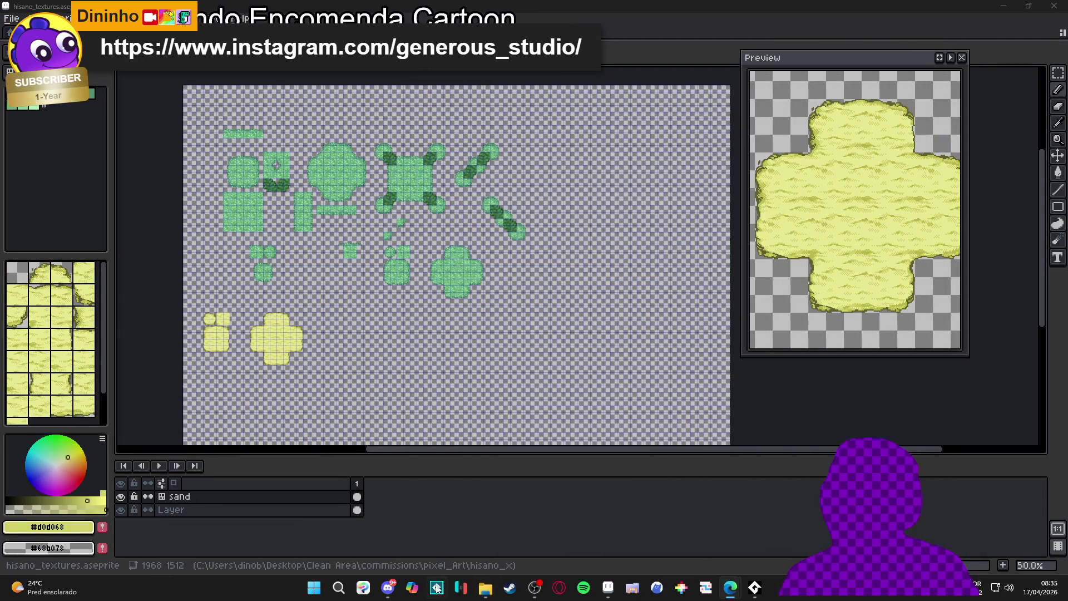
{"action": "right_click", "coordinate": [484, 587]}
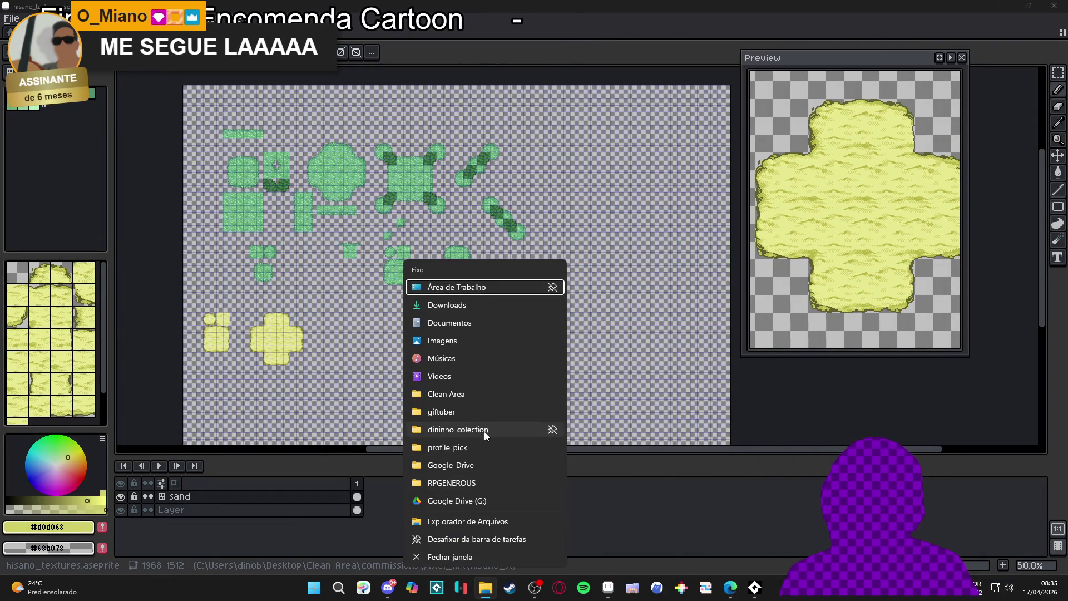
{"action": "left_click", "coordinate": [484, 482]}
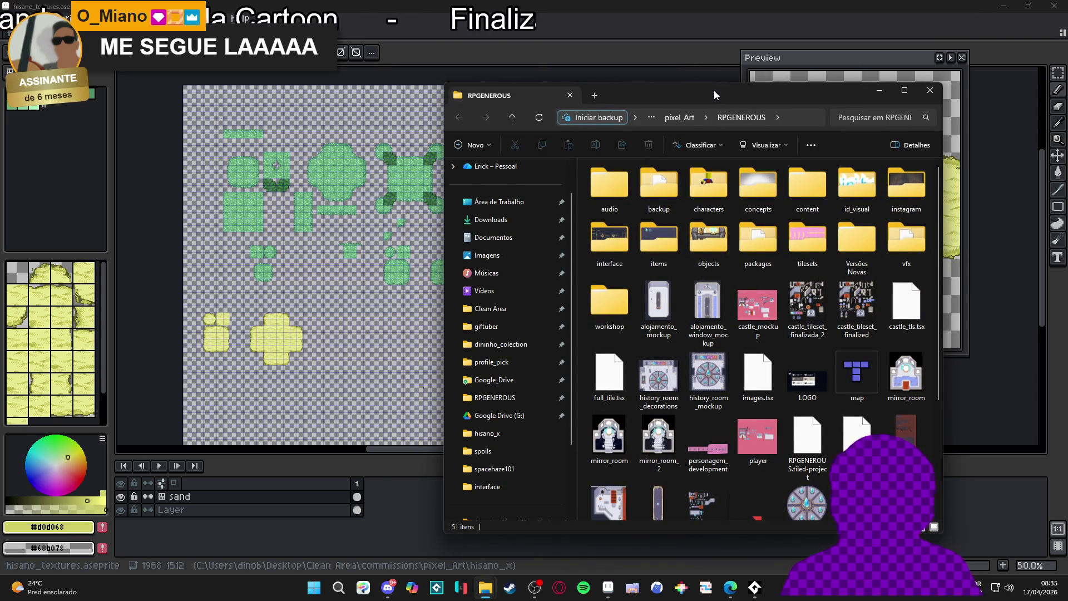
{"action": "left_click_drag", "start_coordinate": [713, 90], "coordinate": [730, 10]}
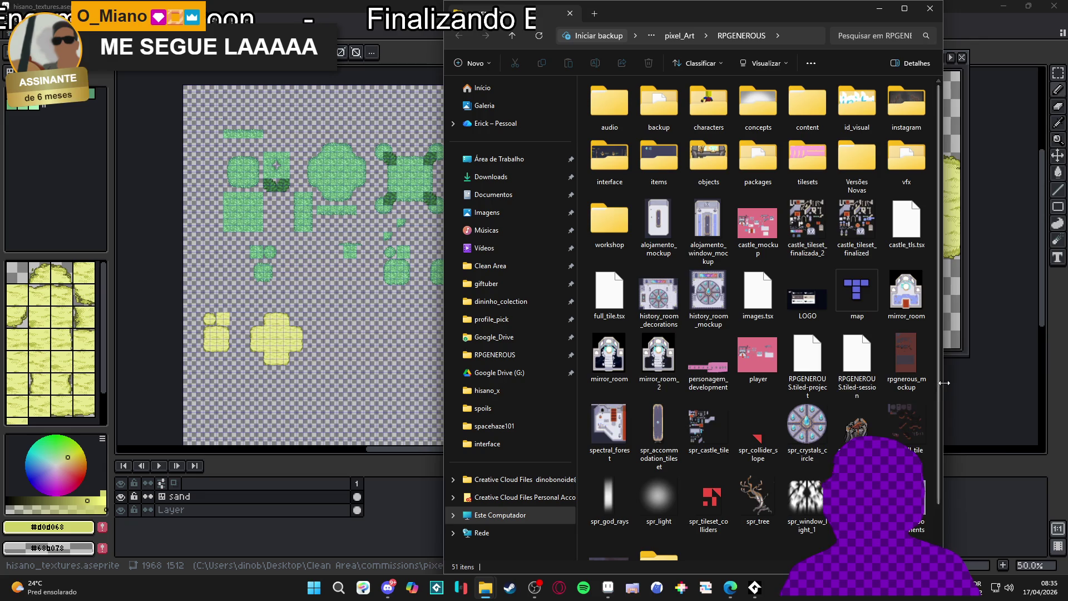
{"action": "left_click_drag", "start_coordinate": [942, 383], "coordinate": [1066, 384]}
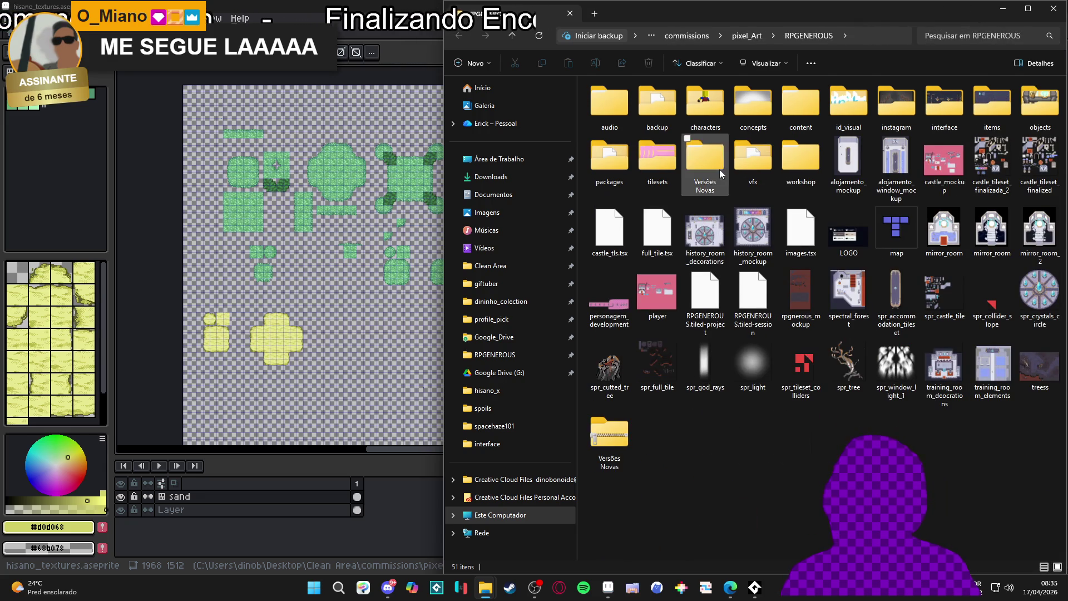
{"action": "scroll", "coordinate": [705, 167], "scroll_direction": "up", "scroll_amount": 3}
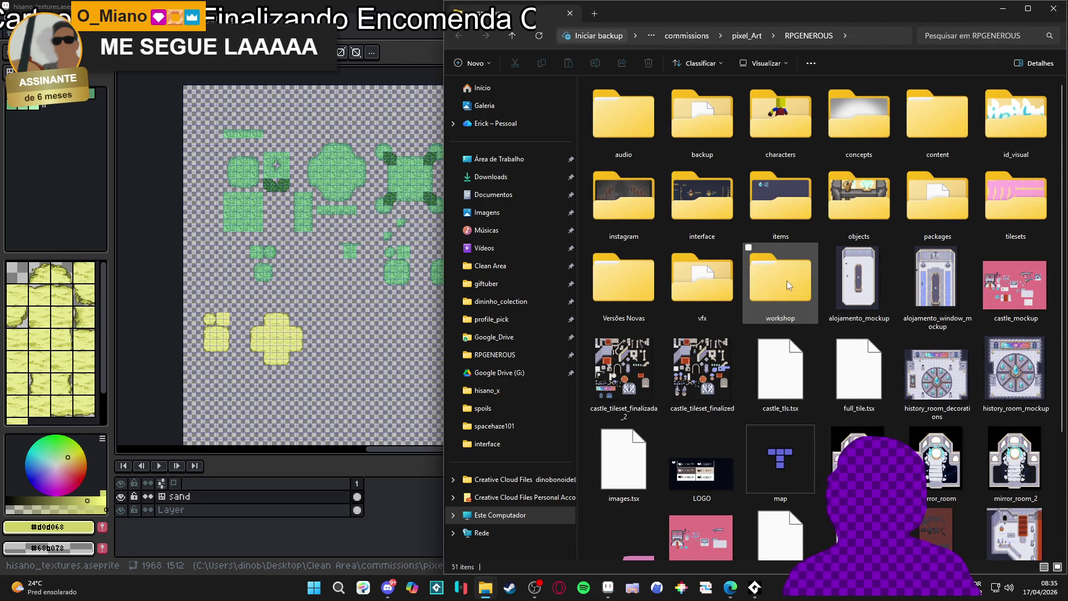
{"action": "mouse_move", "coordinate": [789, 274]}
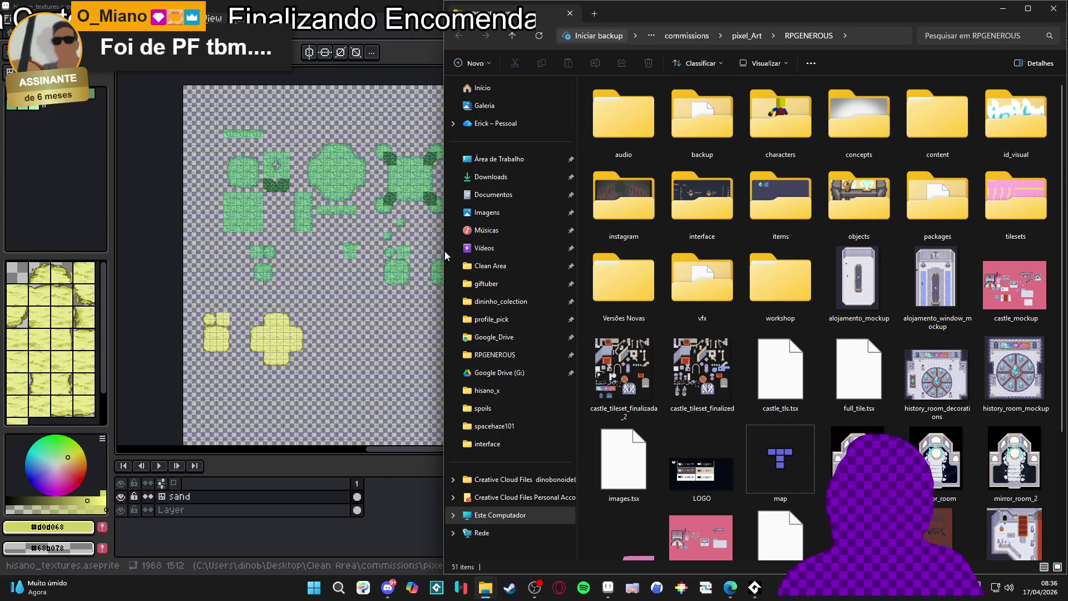
{"action": "left_click_drag", "start_coordinate": [442, 229], "coordinate": [473, 230]}
{"action": "scroll", "coordinate": [755, 209], "scroll_direction": "down", "scroll_amount": 3}
{"action": "scroll", "coordinate": [756, 208], "scroll_direction": "up", "scroll_amount": 3}
{"action": "mouse_move", "coordinate": [473, 337]}
{"action": "left_mouse_down"}
{"action": "mouse_move", "coordinate": [492, 339]}
{"action": "mouse_move", "coordinate": [446, 341]}
{"action": "mouse_move", "coordinate": [462, 342]}
{"action": "left_mouse_up"}
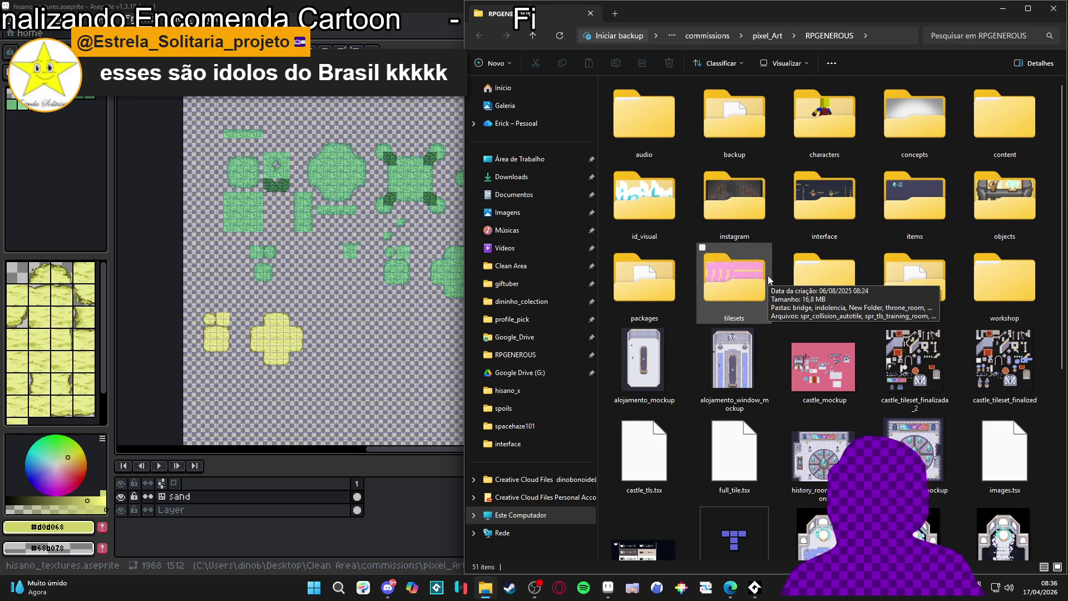
{"action": "mouse_move", "coordinate": [980, 282]}
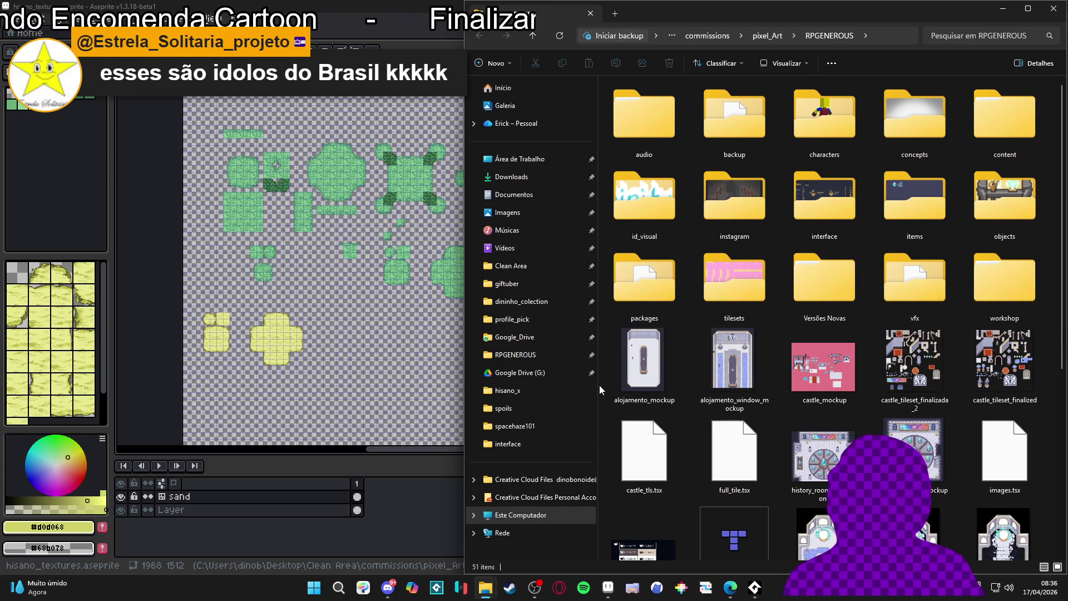
{"action": "mouse_move", "coordinate": [597, 388]}
{"action": "left_mouse_down"}
{"action": "mouse_move", "coordinate": [536, 385]}
{"action": "mouse_move", "coordinate": [676, 382]}
{"action": "mouse_move", "coordinate": [565, 382]}
{"action": "left_mouse_up"}
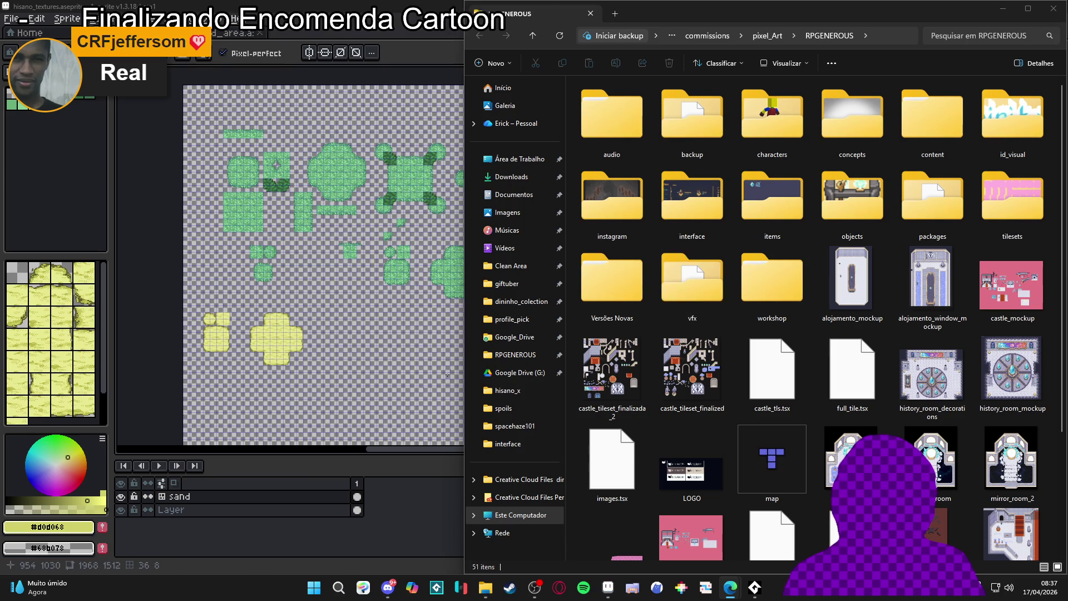
{"action": "mouse_move", "coordinate": [462, 381]}
{"action": "left_mouse_down"}
{"action": "mouse_move", "coordinate": [494, 382]}
{"action": "mouse_move", "coordinate": [467, 382]}
{"action": "left_mouse_up"}
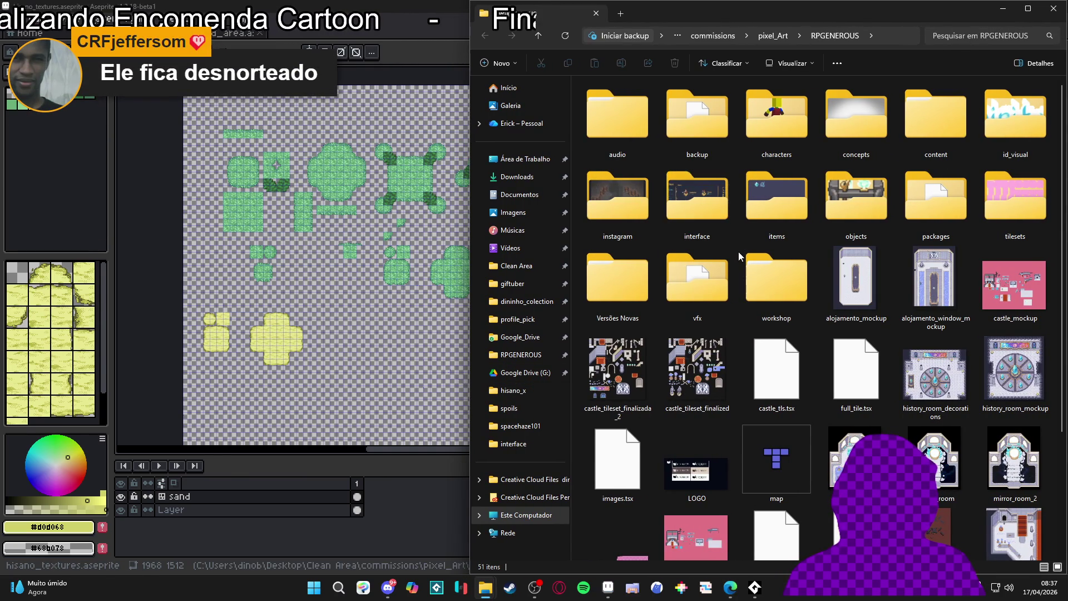
{"action": "mouse_move", "coordinate": [720, 283]}
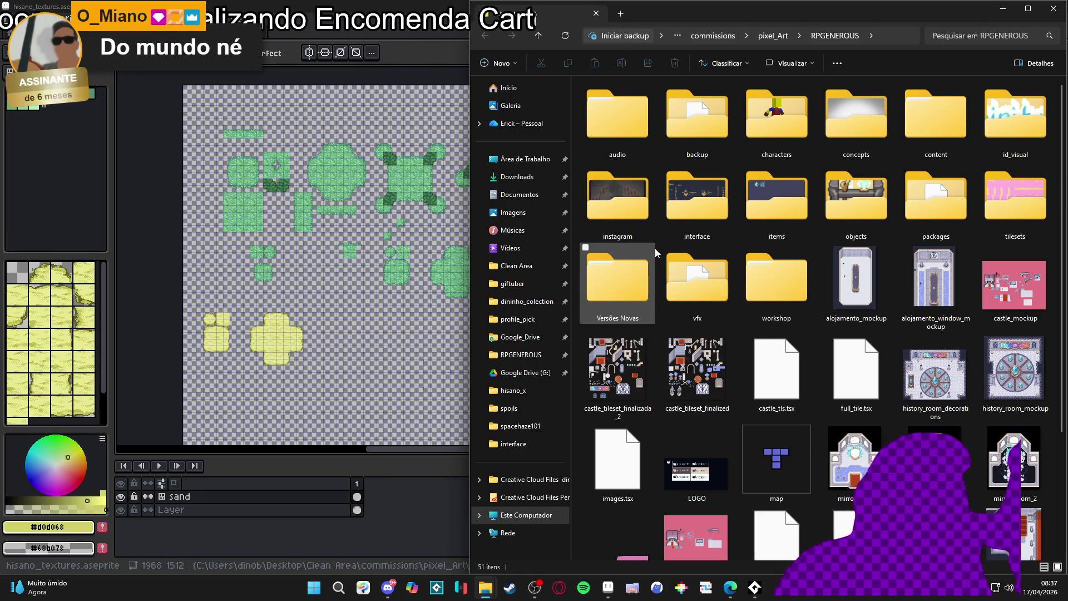
{"action": "mouse_move", "coordinate": [635, 254]}
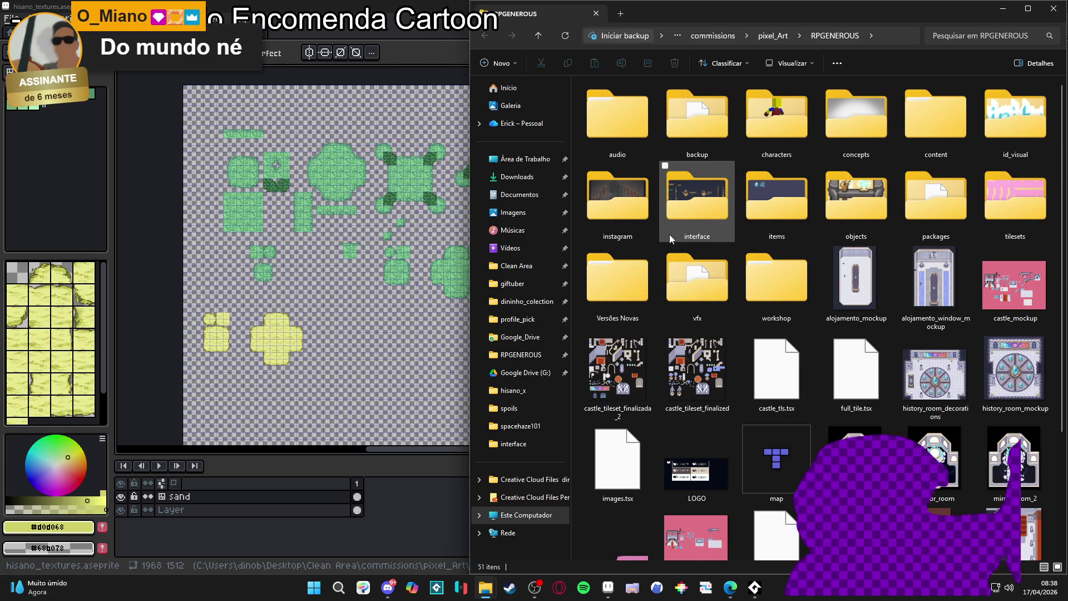
{"action": "mouse_move", "coordinate": [669, 235]}
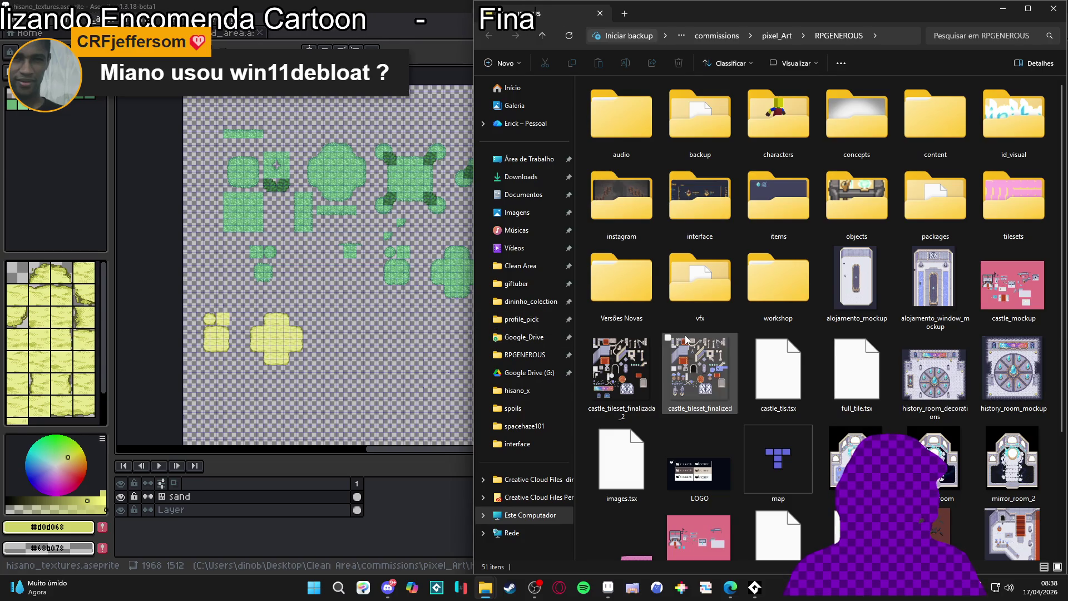
{"action": "mouse_move", "coordinate": [685, 340]}
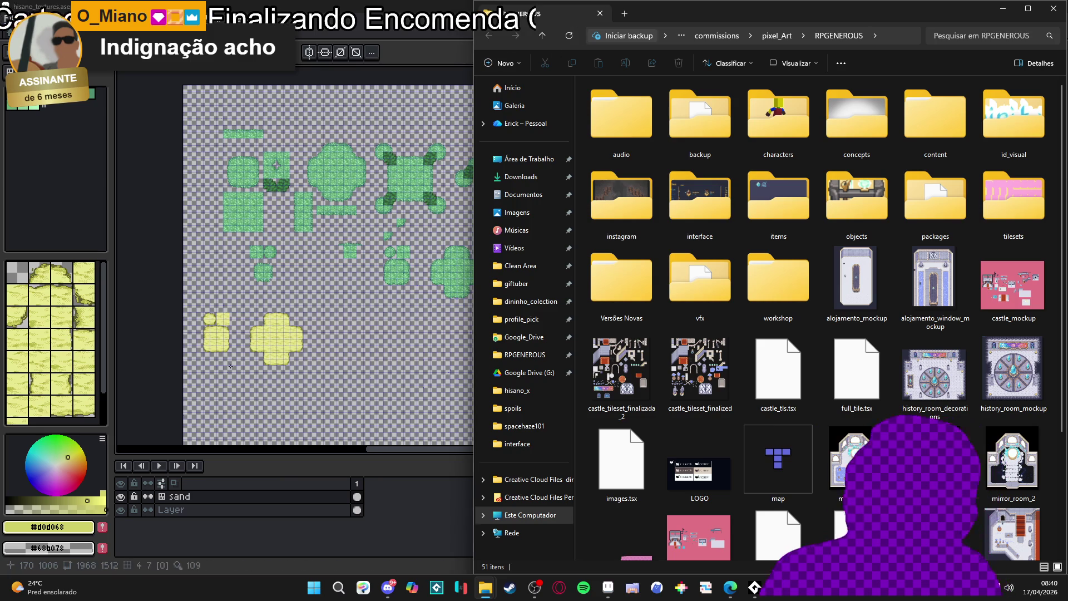
Bring Aseprite to the front and cycle documents back to the sand texture sprite.
{"action": "scroll", "coordinate": [371, 416], "scroll_direction": "up", "scroll_amount": 3}
{"action": "scroll", "coordinate": [371, 416], "scroll_direction": "down", "scroll_amount": 2}
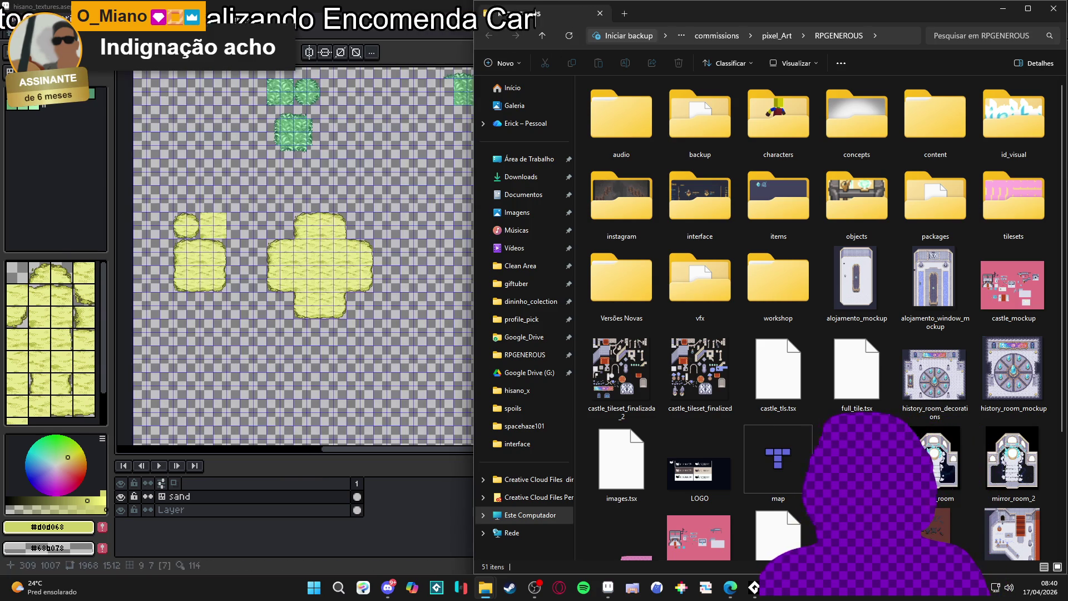
{"action": "left_click", "coordinate": [329, 310]}
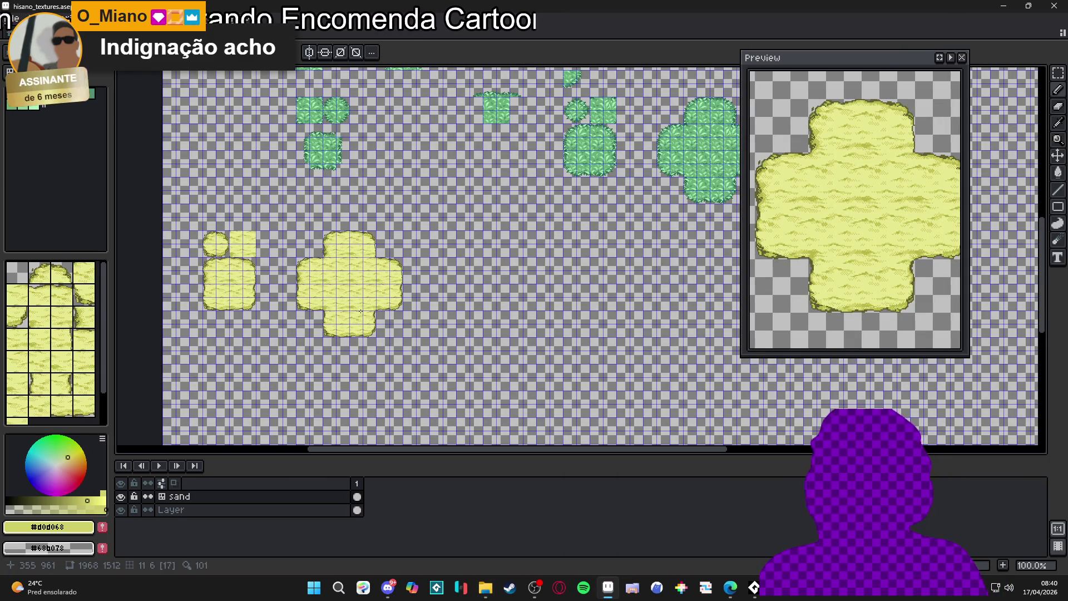
{"action": "scroll", "coordinate": [386, 306], "scroll_direction": "up", "scroll_amount": 2}
{"action": "key", "text": "ctrl+Tab"}
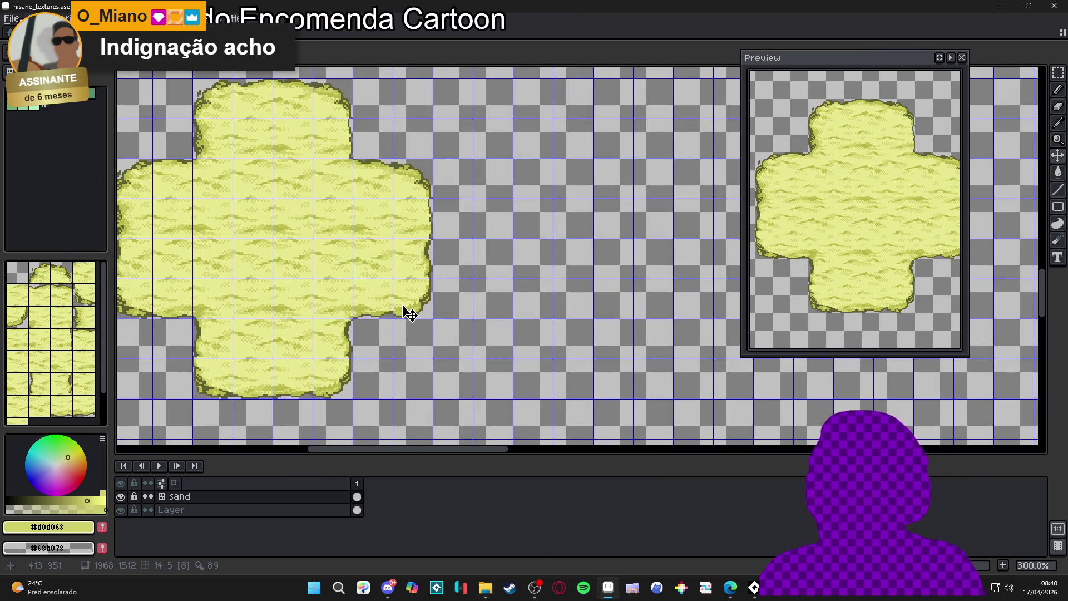
{"action": "key", "text": "ctrl+Tab"}
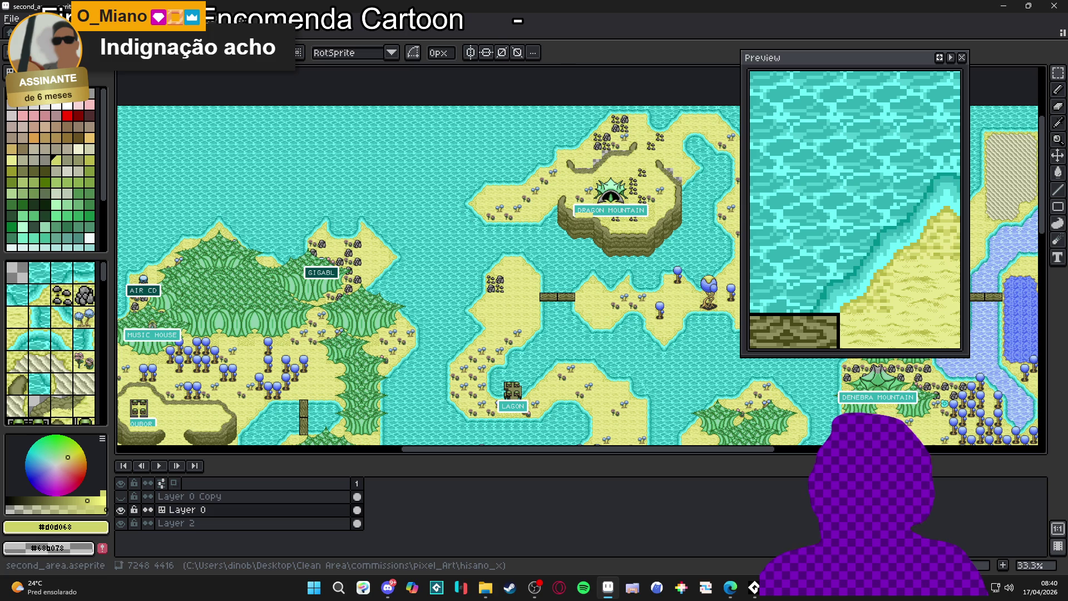
{"action": "key", "text": "ctrl+Tab"}
{"action": "key", "text": "ctrl+Tab"}
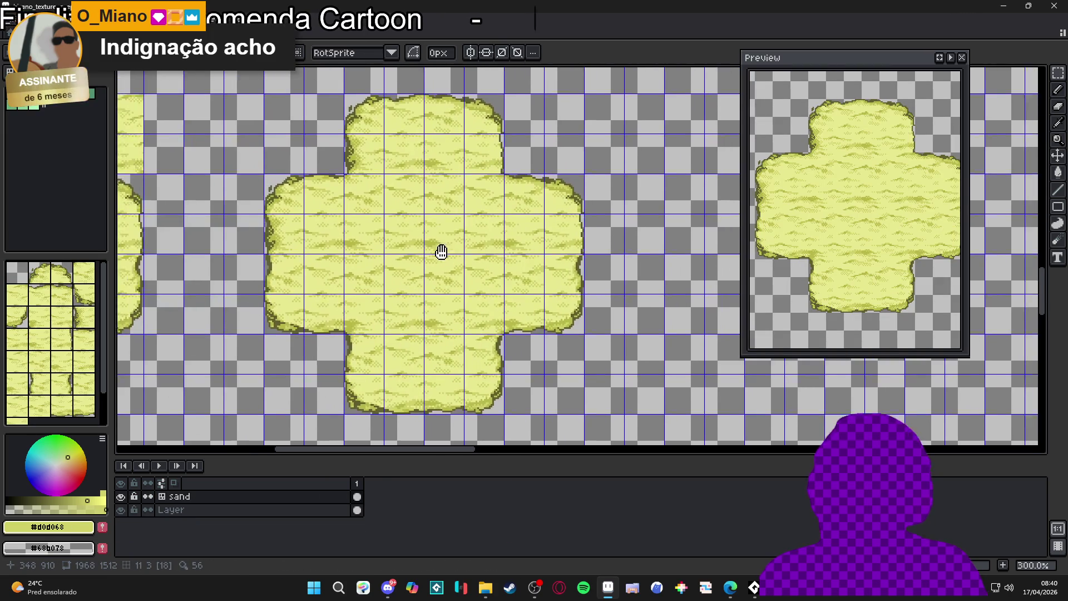
Show the sand tile numbers and resize the preview panel around the sand cross.
{"action": "scroll", "coordinate": [412, 267], "scroll_direction": "down", "scroll_amount": 1}
{"action": "left_click_drag", "start_coordinate": [323, 268], "coordinate": [401, 264]}
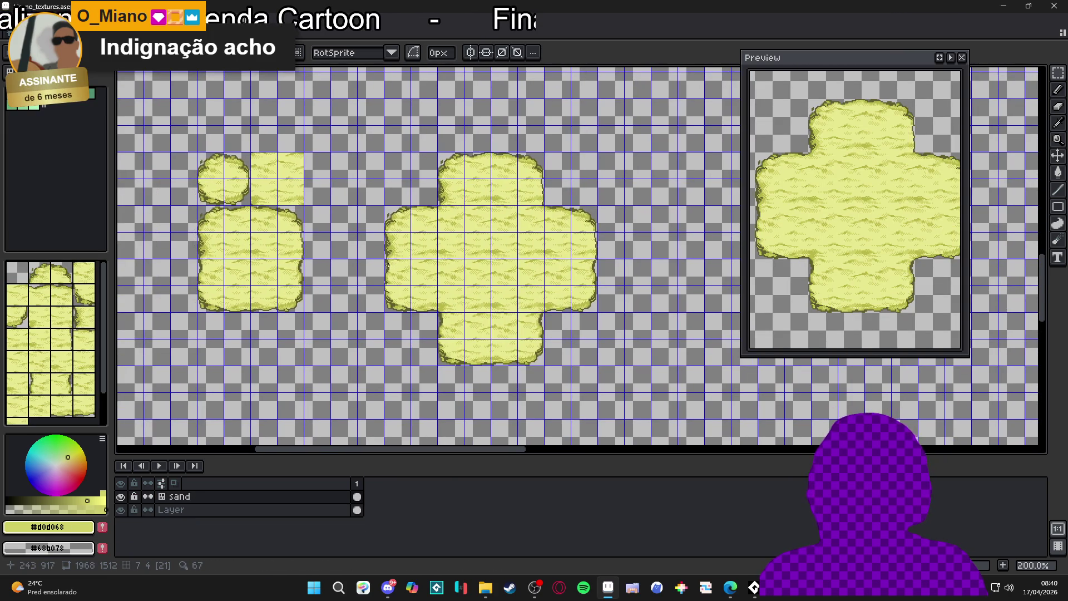
{"action": "key", "text": "ctrl"}
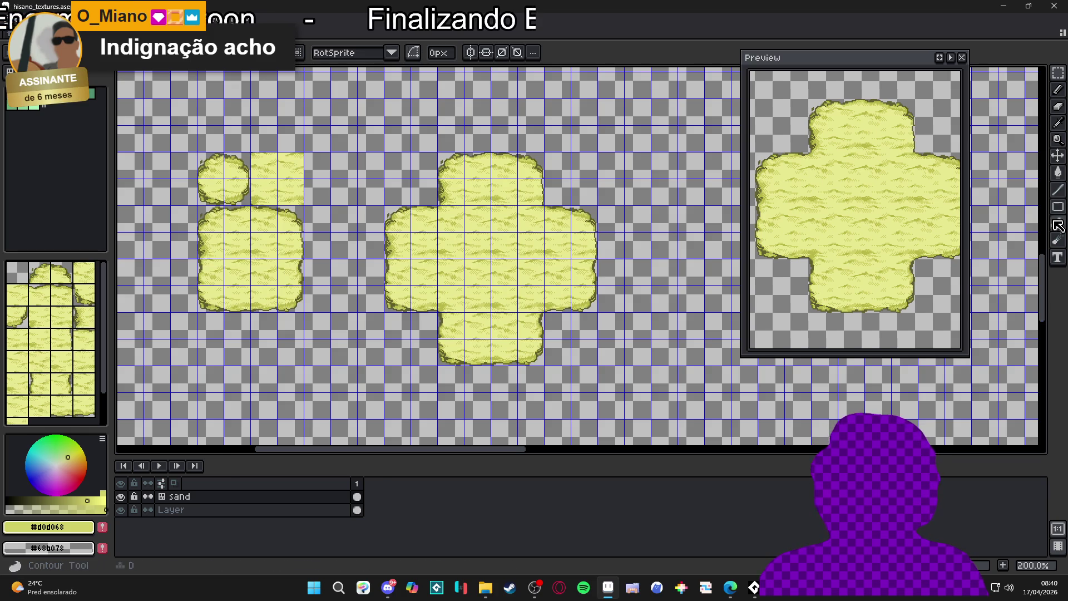
{"action": "mouse_move", "coordinate": [972, 279]}
{"action": "left_mouse_down"}
{"action": "mouse_move", "coordinate": [1005, 281]}
{"action": "mouse_move", "coordinate": [985, 280]}
{"action": "left_mouse_up"}
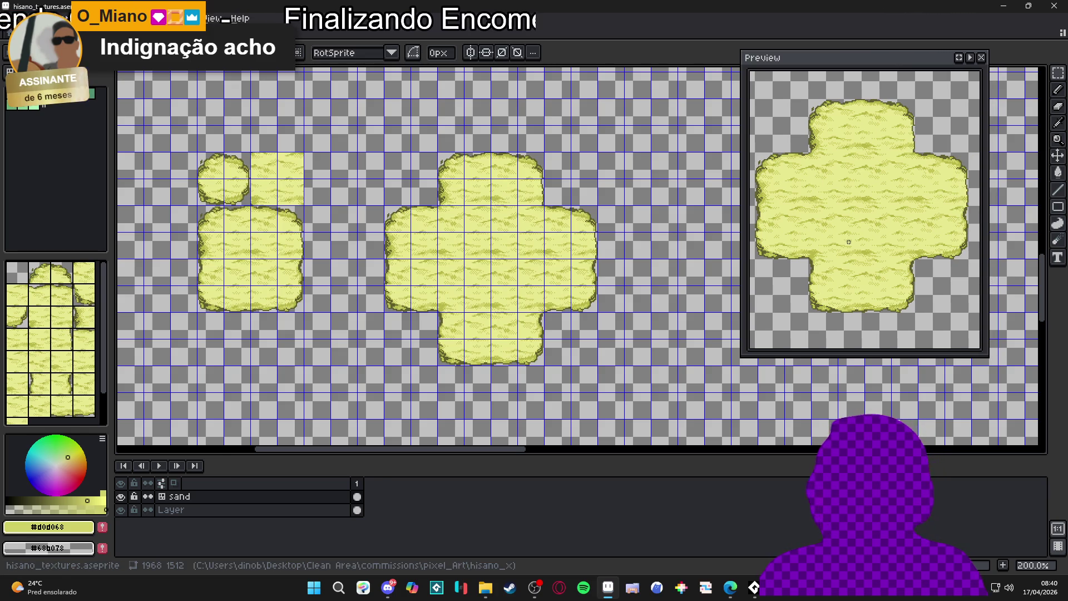
{"action": "scroll", "coordinate": [846, 226], "scroll_direction": "down", "scroll_amount": 3}
{"action": "mouse_move", "coordinate": [870, 358]}
{"action": "left_mouse_down"}
{"action": "mouse_move", "coordinate": [874, 307]}
{"action": "mouse_move", "coordinate": [894, 303]}
{"action": "left_mouse_up"}
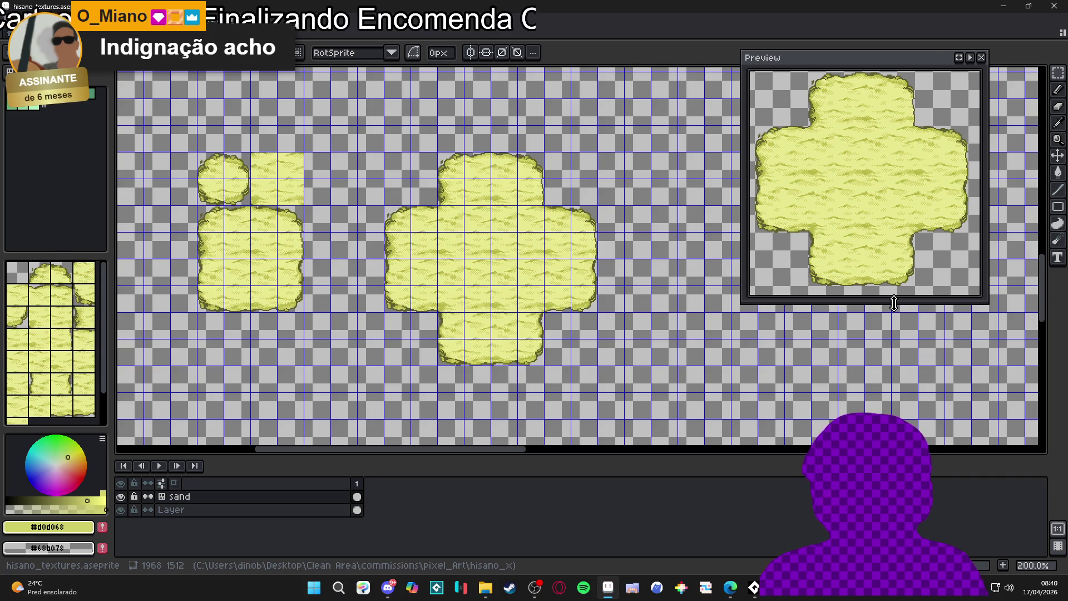
{"action": "left_click_drag", "start_coordinate": [871, 250], "coordinate": [876, 255]}
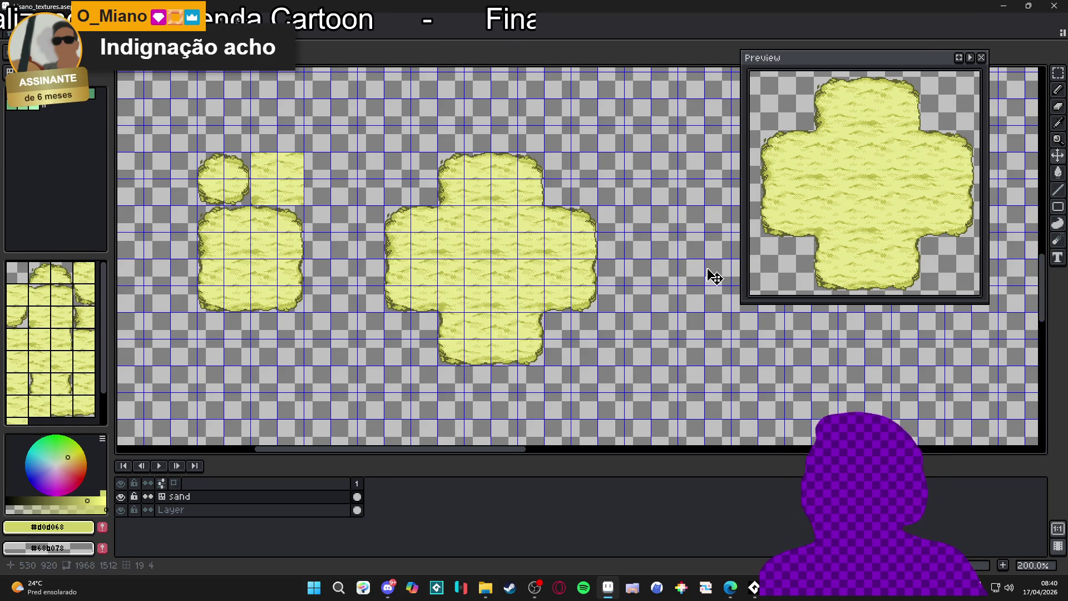
Select tiles on the sand cross's right, left and bottom arms, then switch to second_area.
{"action": "key", "text": "ctrl"}
{"action": "left_click", "coordinate": [585, 309]}
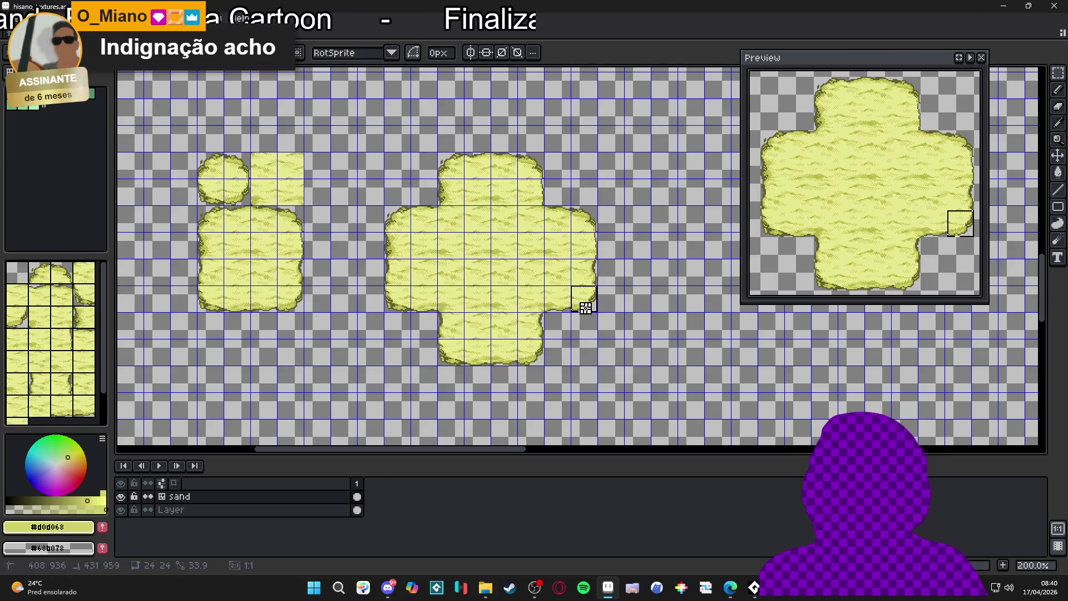
{"action": "left_click_drag", "start_coordinate": [585, 308], "coordinate": [563, 280]}
{"action": "left_click", "coordinate": [567, 310]}
{"action": "mouse_move", "coordinate": [390, 257]}
{"action": "left_mouse_down"}
{"action": "mouse_move", "coordinate": [394, 301]}
{"action": "mouse_move", "coordinate": [429, 282]}
{"action": "left_mouse_up"}
{"action": "left_click", "coordinate": [448, 360]}
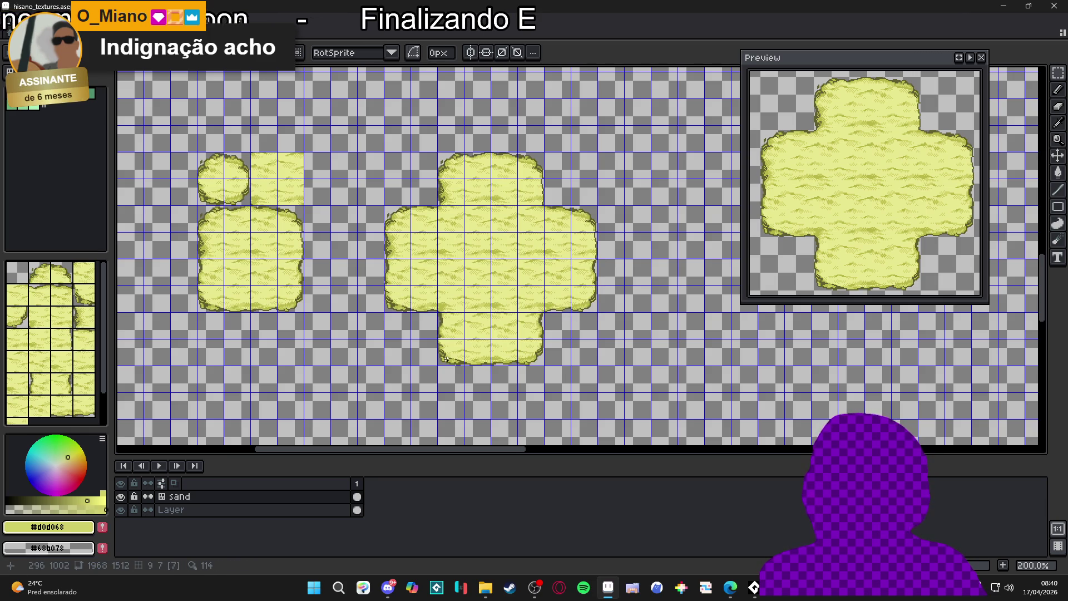
{"action": "left_click", "coordinate": [447, 358]}
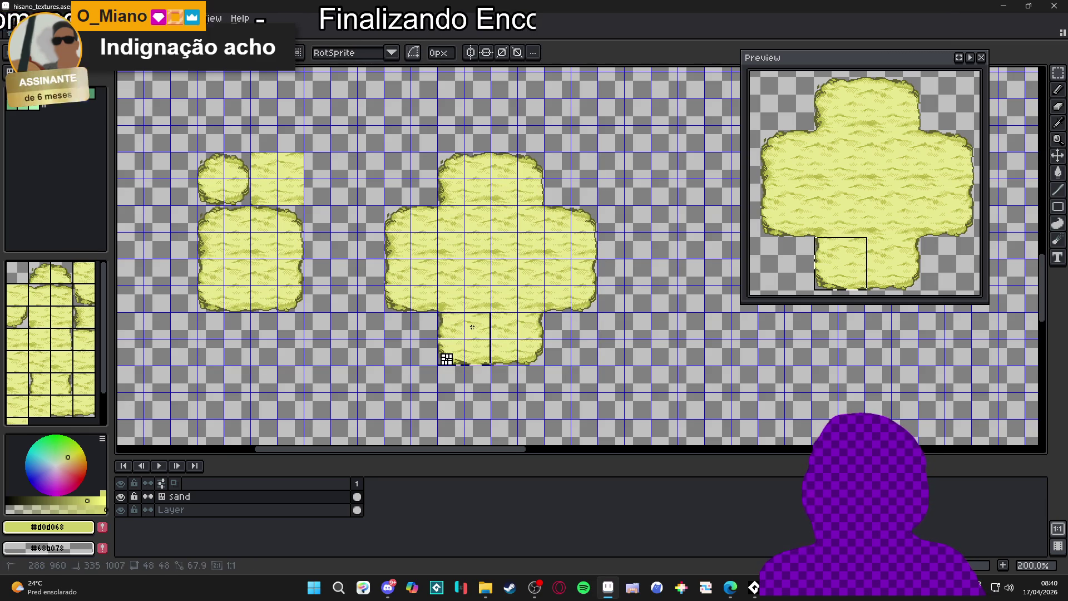
{"action": "left_click", "coordinate": [228, 33]}
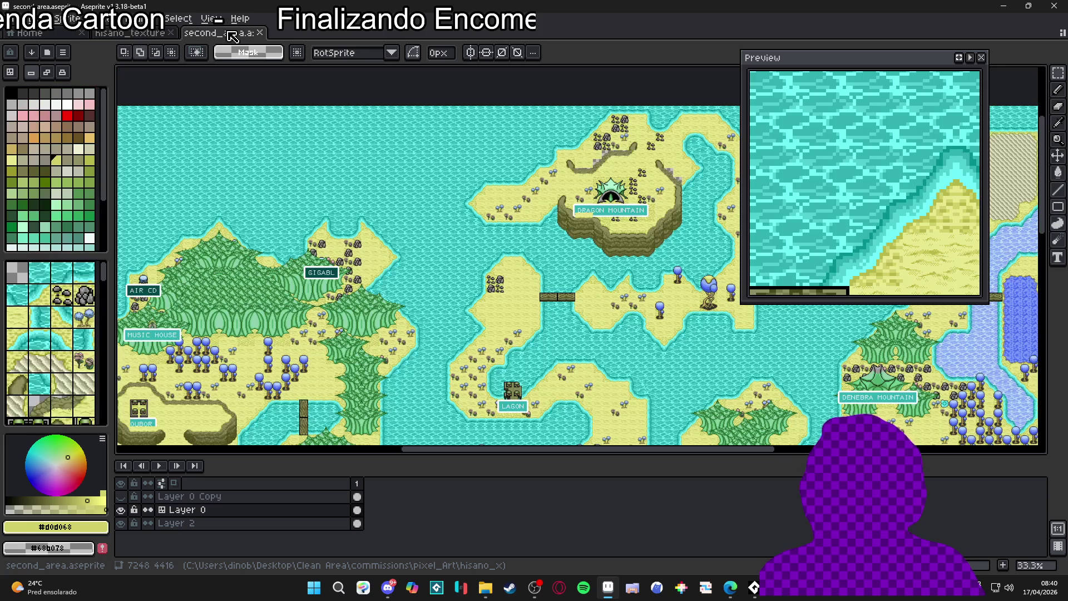
{"action": "left_click", "coordinate": [131, 33]}
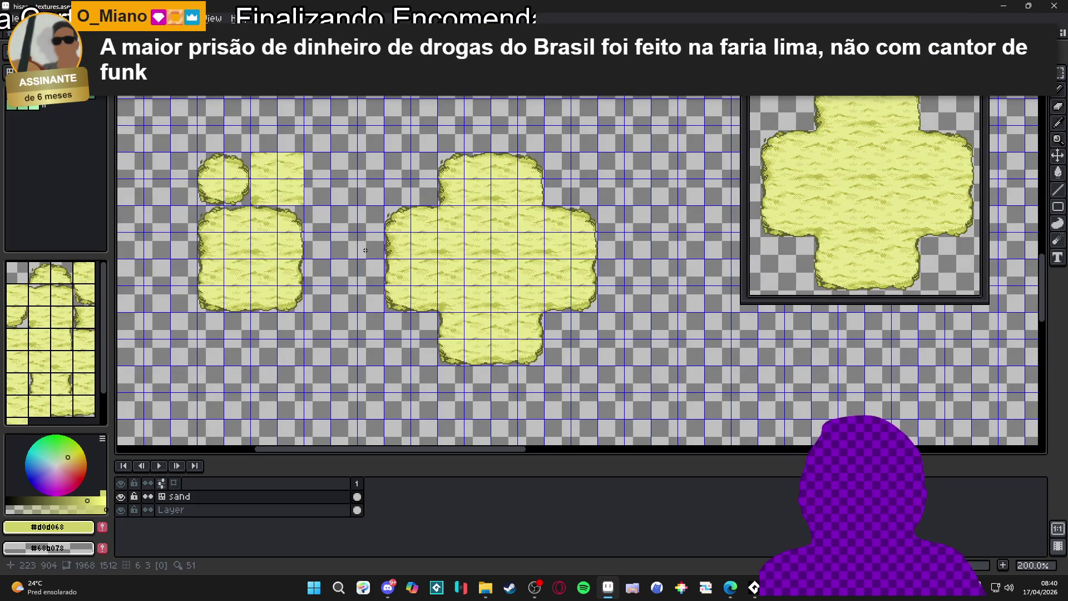
{"action": "scroll", "coordinate": [365, 250], "scroll_direction": "down", "scroll_amount": 1}
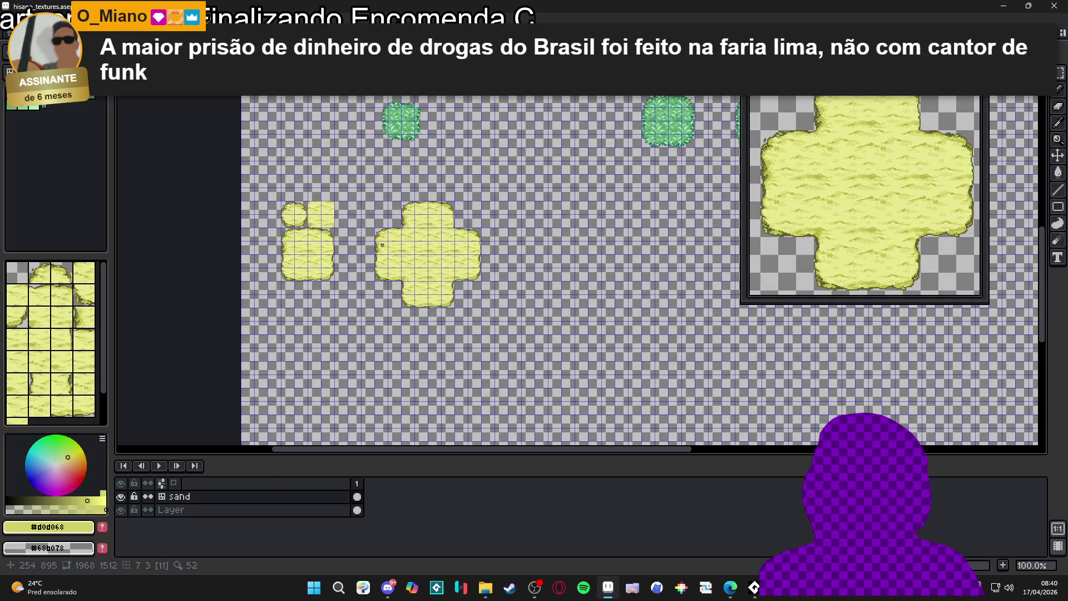
{"action": "scroll", "coordinate": [440, 246], "scroll_direction": "up", "scroll_amount": 1}
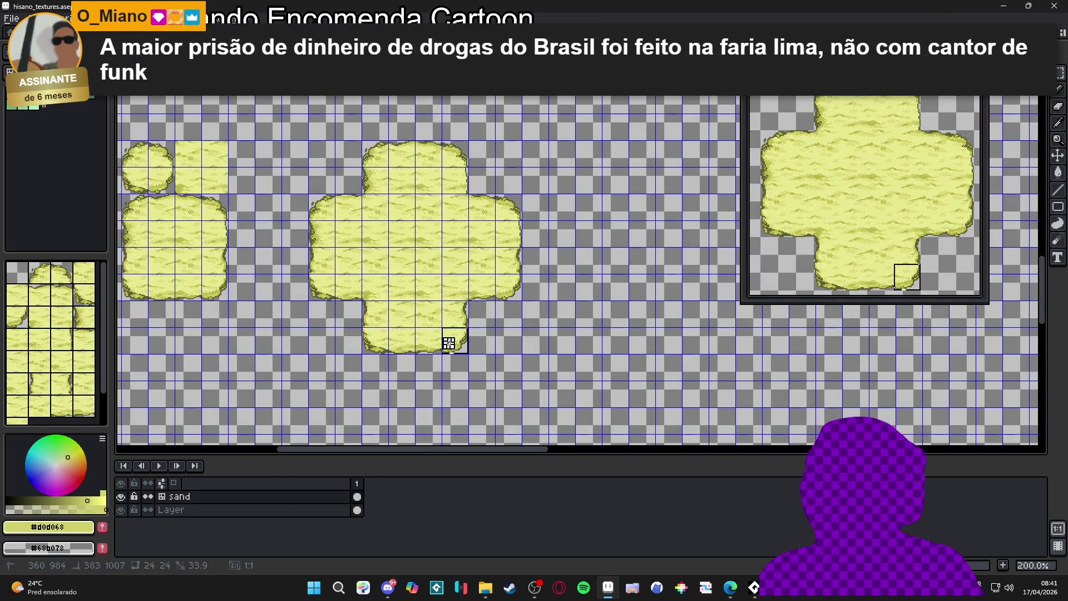
{"action": "left_click_drag", "start_coordinate": [424, 307], "coordinate": [468, 353]}
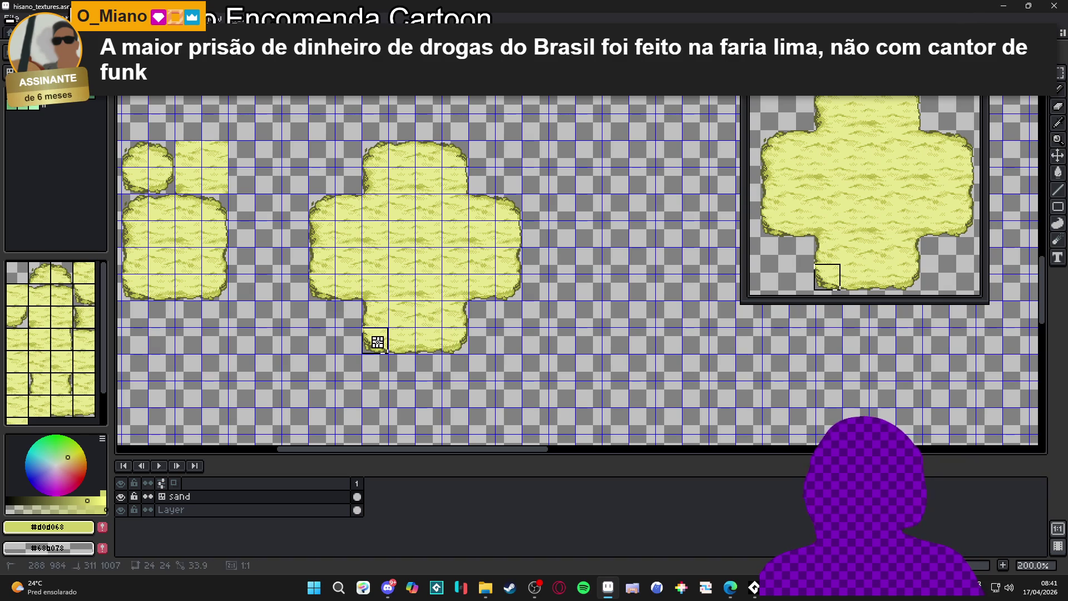
{"action": "key", "text": "ctrl+d"}
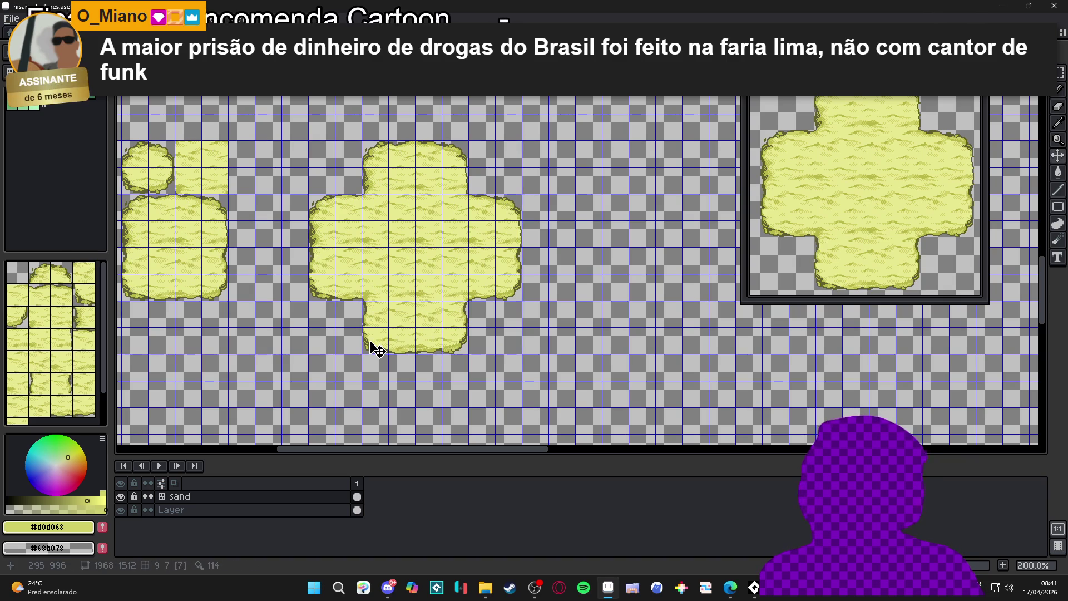
{"action": "key", "text": "ctrl+v"}
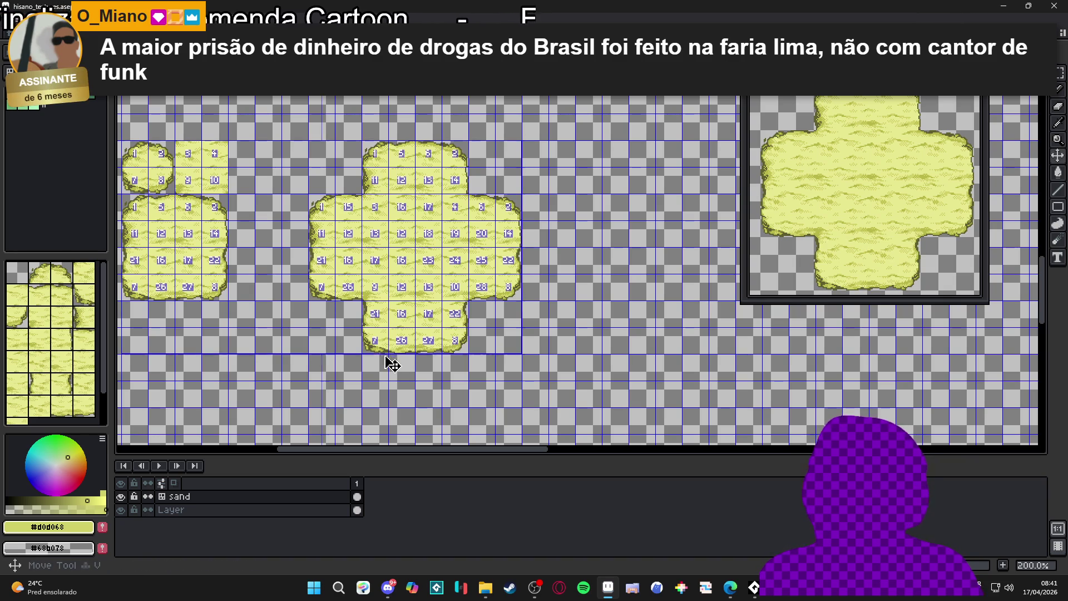
{"action": "mouse_move", "coordinate": [373, 351]}
{"action": "left_mouse_down"}
{"action": "mouse_move", "coordinate": [392, 311]}
{"action": "mouse_move", "coordinate": [408, 333]}
{"action": "left_mouse_up"}
{"action": "key", "text": "ctrl+d"}
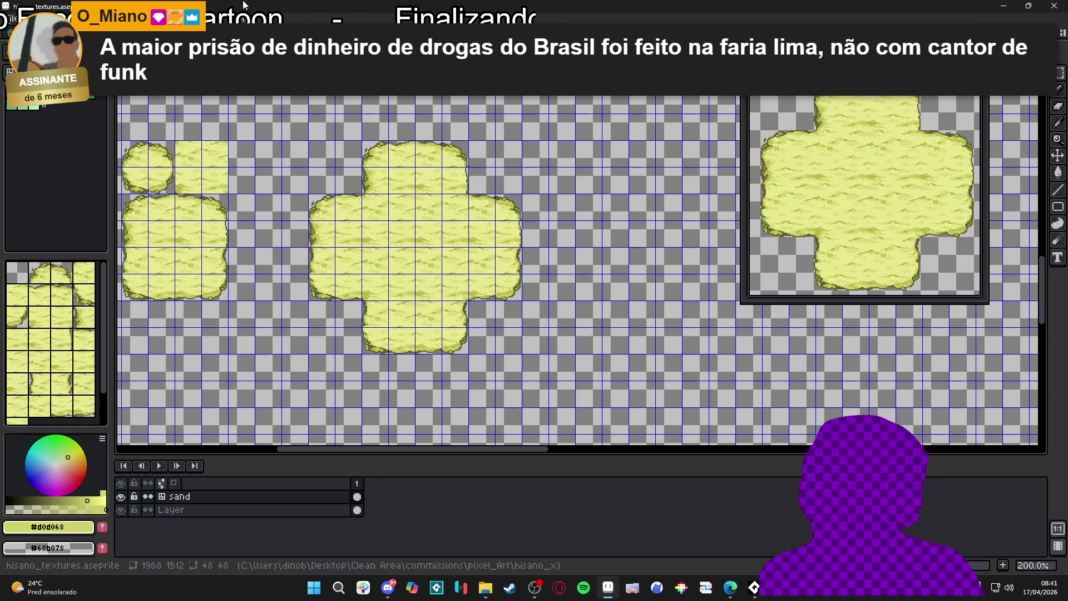
{"action": "key", "text": "ctrl+Tab"}
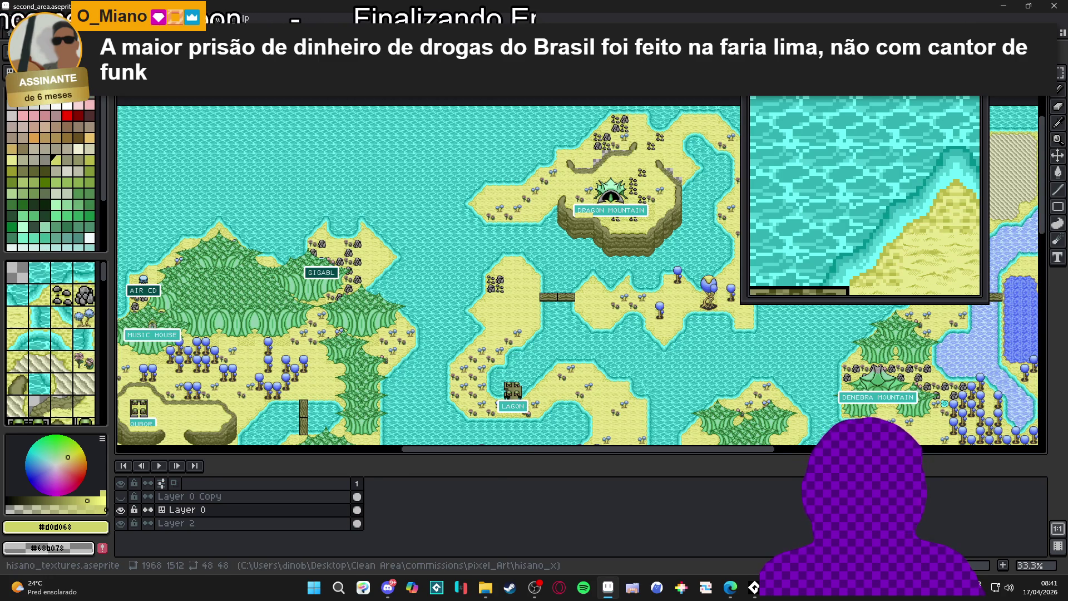
Zoom to 1200% on the cliff below Music House and sample its dark olive #606030.
{"action": "key", "text": "ctrl+Tab"}
{"action": "key", "text": "ctrl+Tab"}
{"action": "scroll", "coordinate": [228, 393], "scroll_direction": "up", "scroll_amount": 2}
{"action": "scroll", "coordinate": [300, 387], "scroll_direction": "down", "scroll_amount": 2}
{"action": "scroll", "coordinate": [334, 384], "scroll_direction": "left", "scroll_amount": 6}
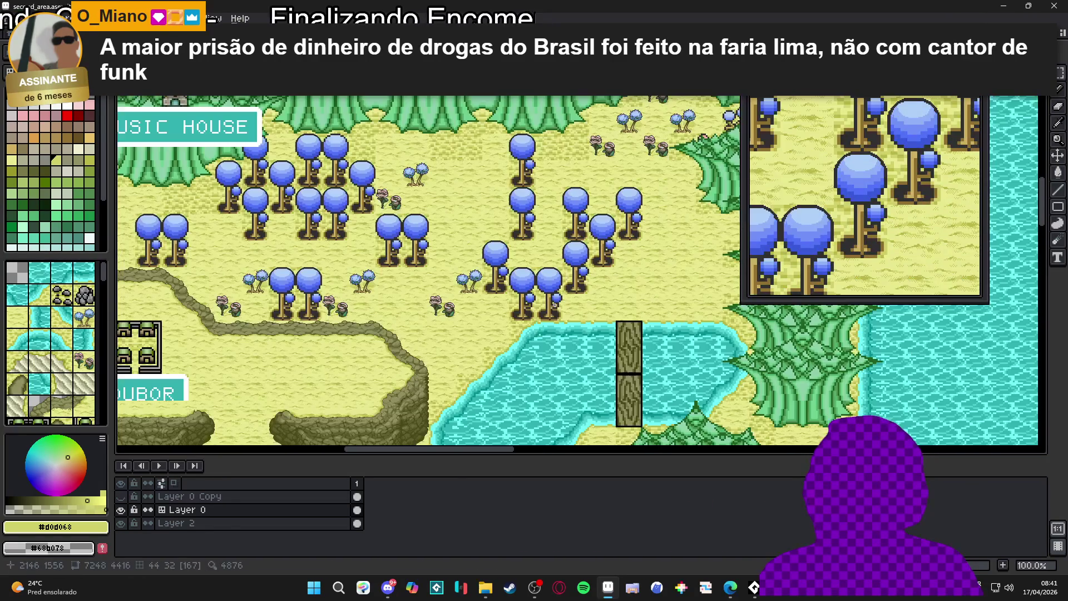
{"action": "left_click_drag", "start_coordinate": [378, 379], "coordinate": [465, 311]}
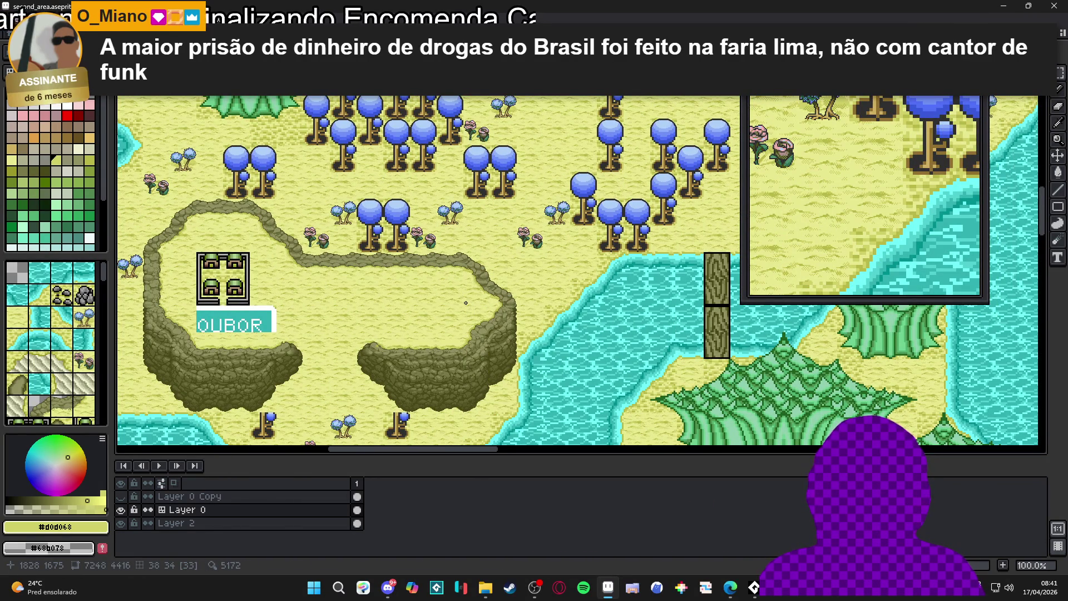
{"action": "scroll", "coordinate": [411, 353], "scroll_direction": "up", "scroll_amount": 1}
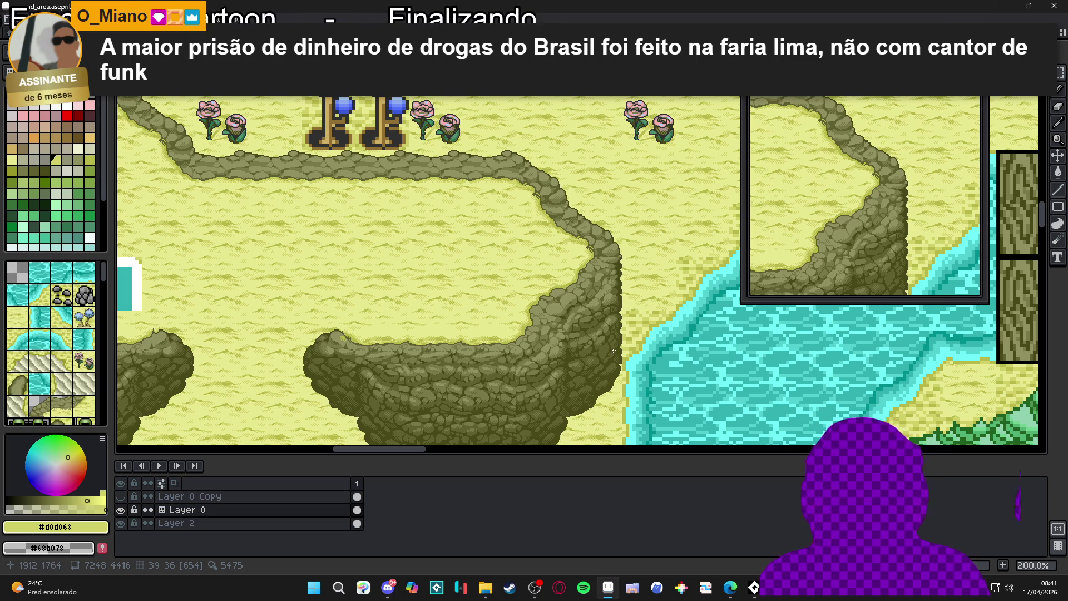
{"action": "scroll", "coordinate": [349, 341], "scroll_direction": "up", "scroll_amount": 7}
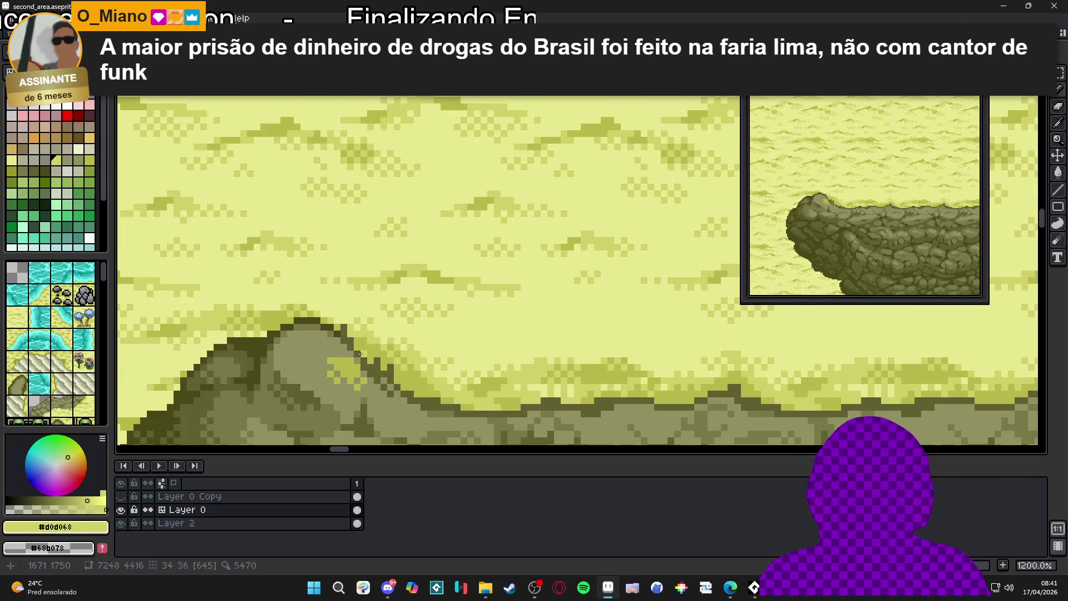
{"action": "left_click", "coordinate": [343, 359], "text": "alt"}
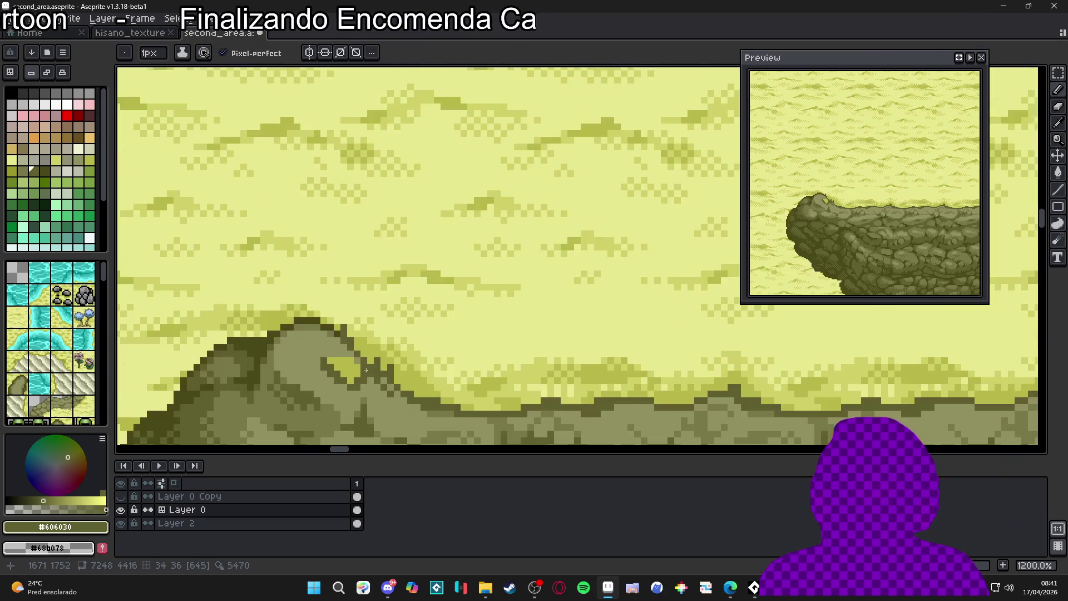
{"action": "scroll", "coordinate": [357, 360], "scroll_direction": "down", "scroll_amount": 5}
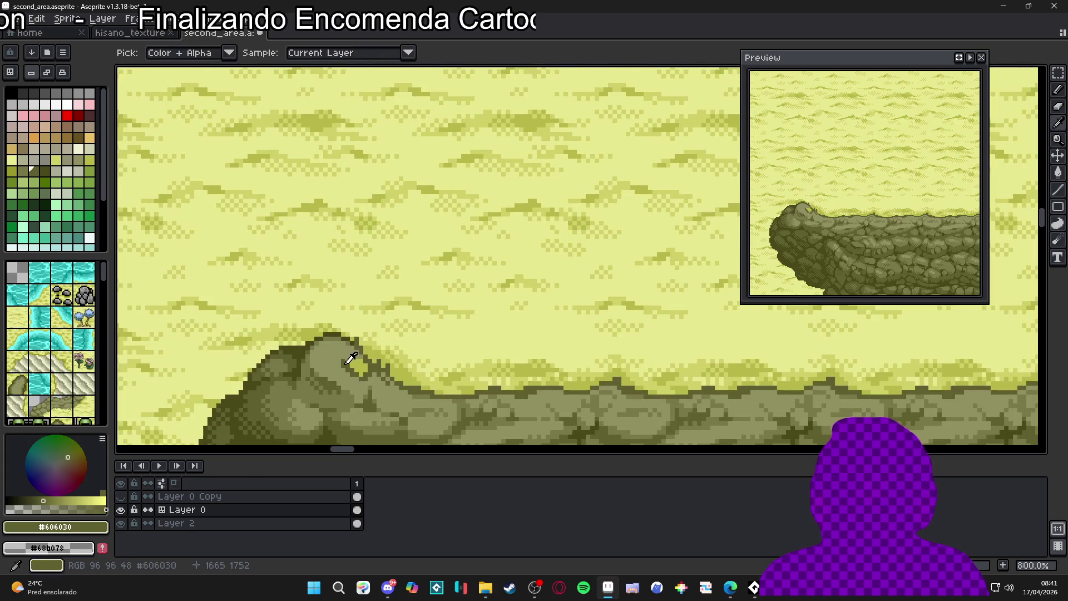
Paint dark pixels beside the light patch at the cliff top, undoing one stray pixel.
{"action": "scroll", "coordinate": [350, 356], "scroll_direction": "up", "scroll_amount": 8}
{"action": "left_click", "coordinate": [350, 343]}
{"action": "left_click", "coordinate": [363, 342]}
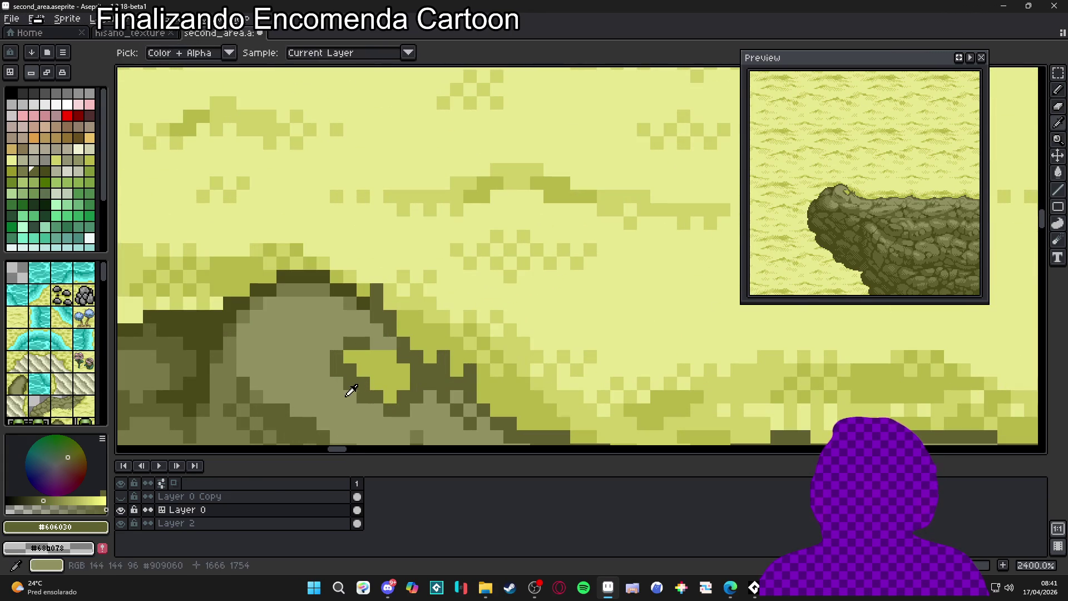
{"action": "left_click", "coordinate": [342, 384], "text": "alt"}
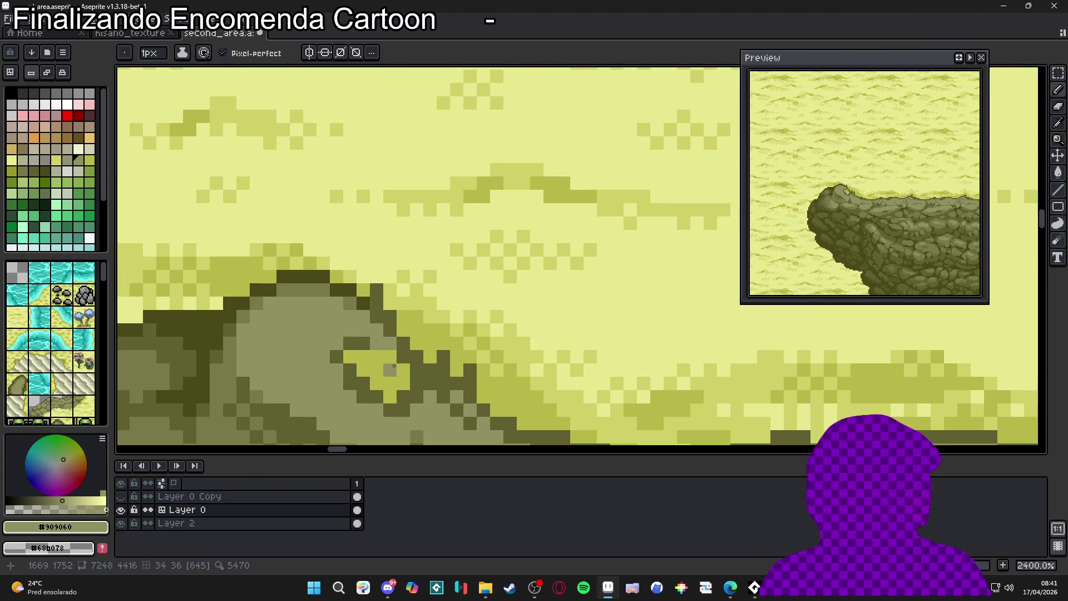
{"action": "scroll", "coordinate": [394, 366], "scroll_direction": "down", "scroll_amount": 2}
{"action": "scroll", "coordinate": [368, 380], "scroll_direction": "up", "scroll_amount": 2}
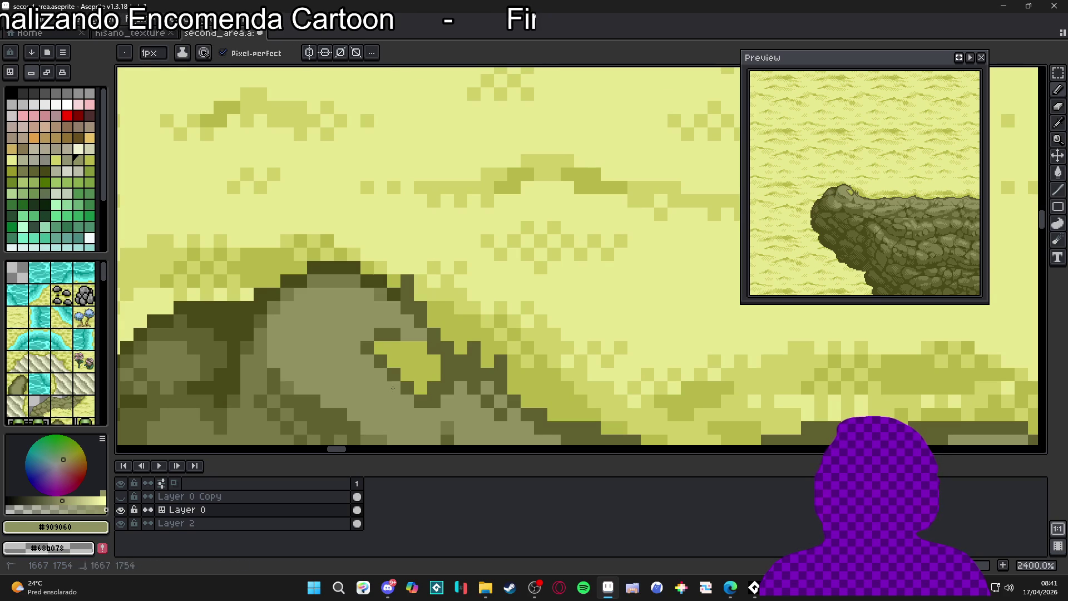
{"action": "left_click", "coordinate": [383, 362], "text": "alt"}
{"action": "left_click", "coordinate": [370, 337], "text": "alt"}
{"action": "left_click", "coordinate": [379, 346]}
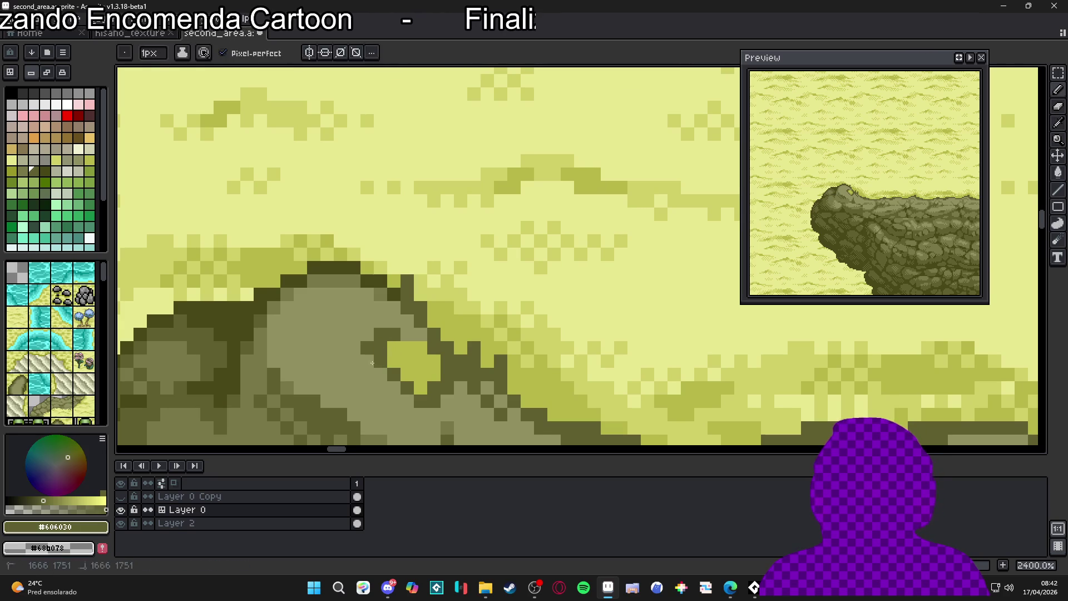
{"action": "key", "text": "ctrl+z"}
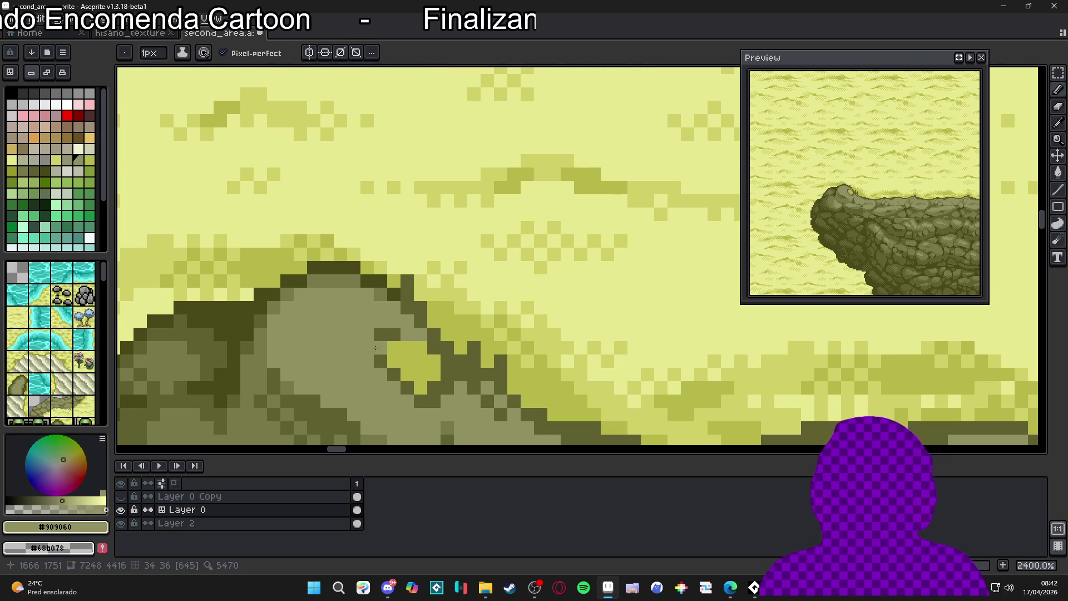
{"action": "scroll", "coordinate": [411, 373], "scroll_direction": "down", "scroll_amount": 3}
{"action": "scroll", "coordinate": [418, 384], "scroll_direction": "up", "scroll_amount": 1}
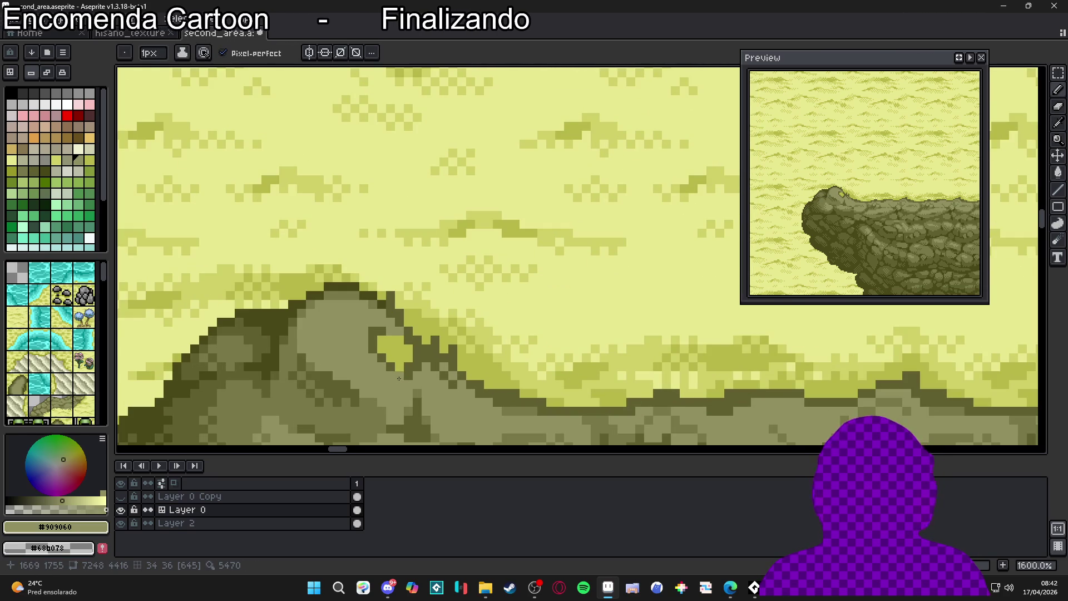
{"action": "scroll", "coordinate": [399, 378], "scroll_direction": "down", "scroll_amount": 6}
{"action": "scroll", "coordinate": [442, 388], "scroll_direction": "down", "scroll_amount": 2}
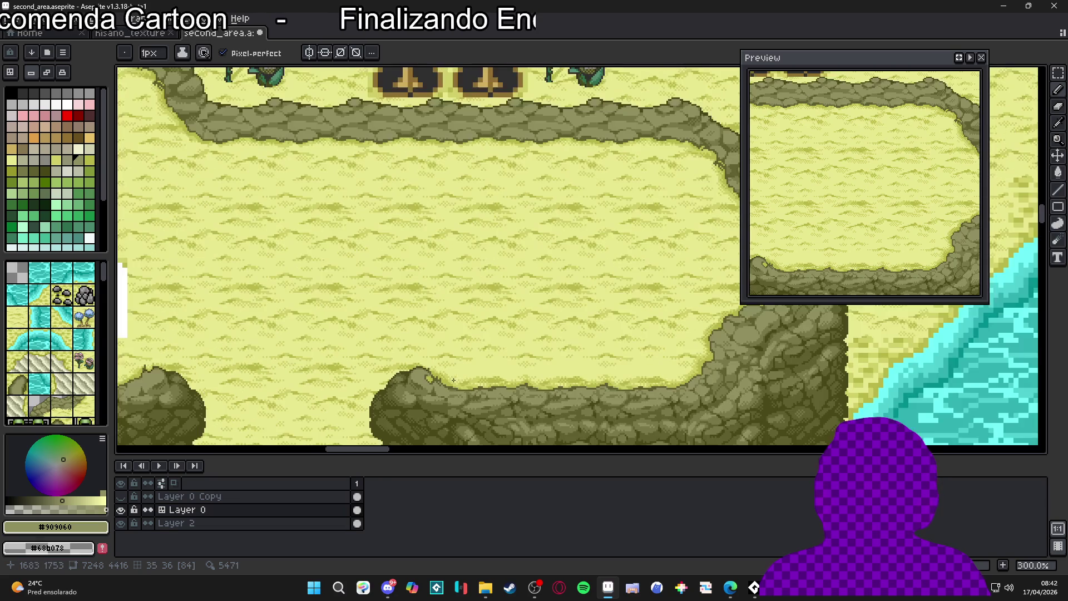
{"action": "scroll", "coordinate": [443, 357], "scroll_direction": "up", "scroll_amount": 3}
Add light yellow highlight dabs and a dark outline pixel on the rock top.
{"action": "left_click", "coordinate": [416, 350], "text": "alt"}
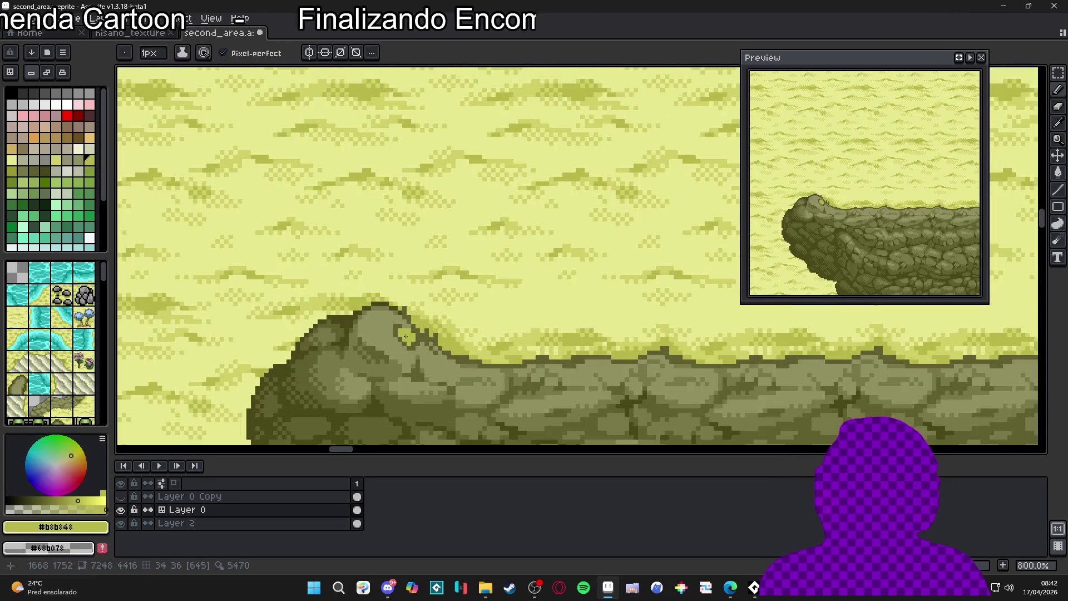
{"action": "scroll", "coordinate": [422, 351], "scroll_direction": "up", "scroll_amount": 3}
{"action": "left_click", "coordinate": [440, 353]}
{"action": "left_click", "coordinate": [454, 339]}
{"action": "key", "text": "minus"}
{"action": "left_click", "coordinate": [469, 326], "text": "alt"}
{"action": "left_click", "coordinate": [445, 362]}
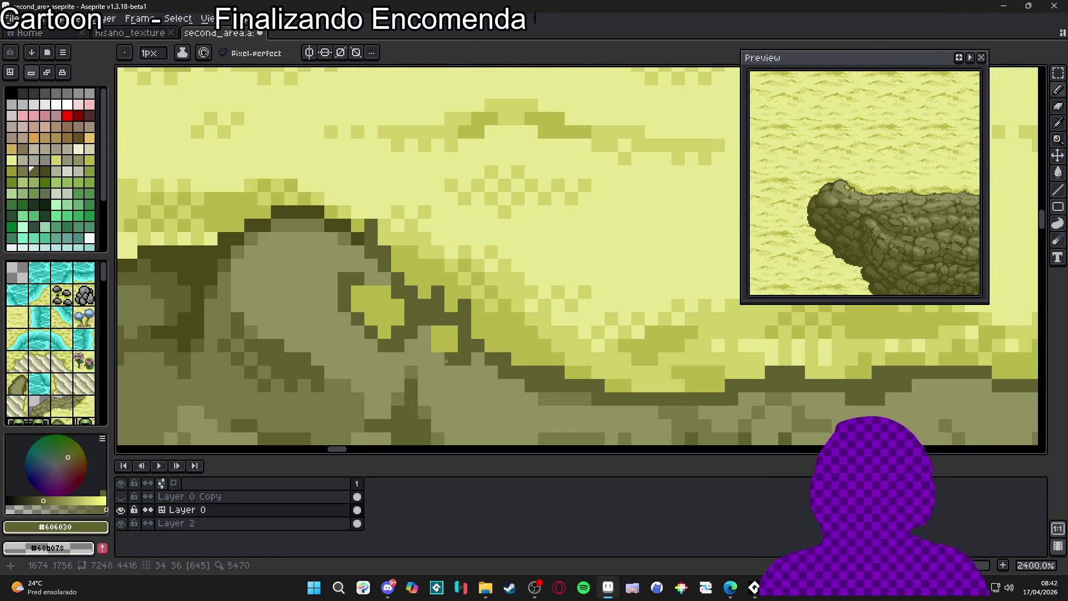
{"action": "scroll", "coordinate": [453, 365], "scroll_direction": "down", "scroll_amount": 6}
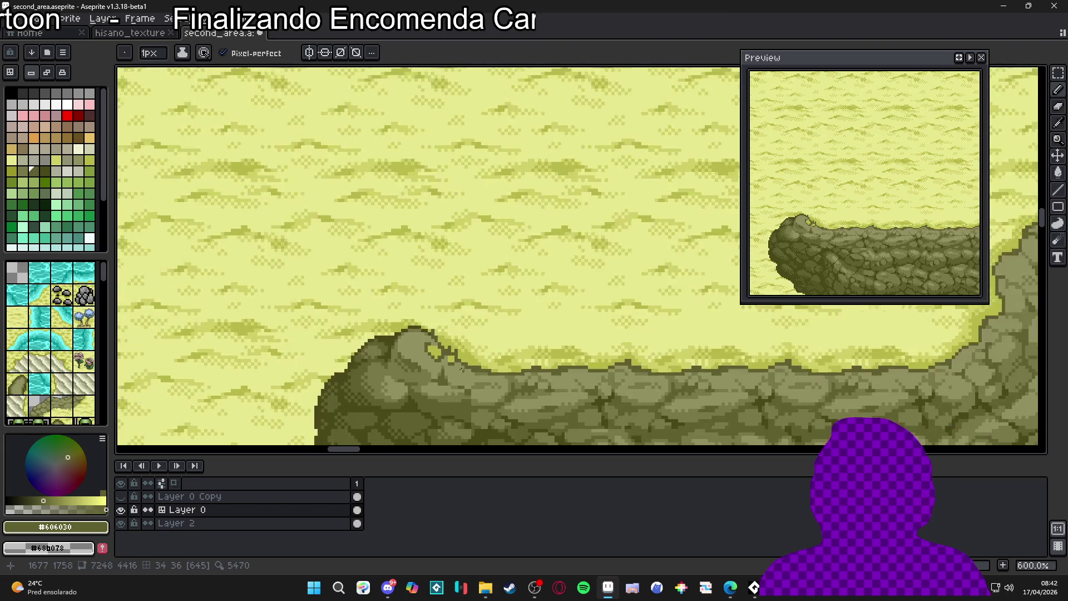
{"action": "scroll", "coordinate": [456, 367], "scroll_direction": "up", "scroll_amount": 2}
Lighten a pixel beside the notch and paint dark outline pixels below it.
{"action": "left_click", "coordinate": [439, 339], "text": "alt"}
{"action": "scroll", "coordinate": [423, 323], "scroll_direction": "up", "scroll_amount": 4}
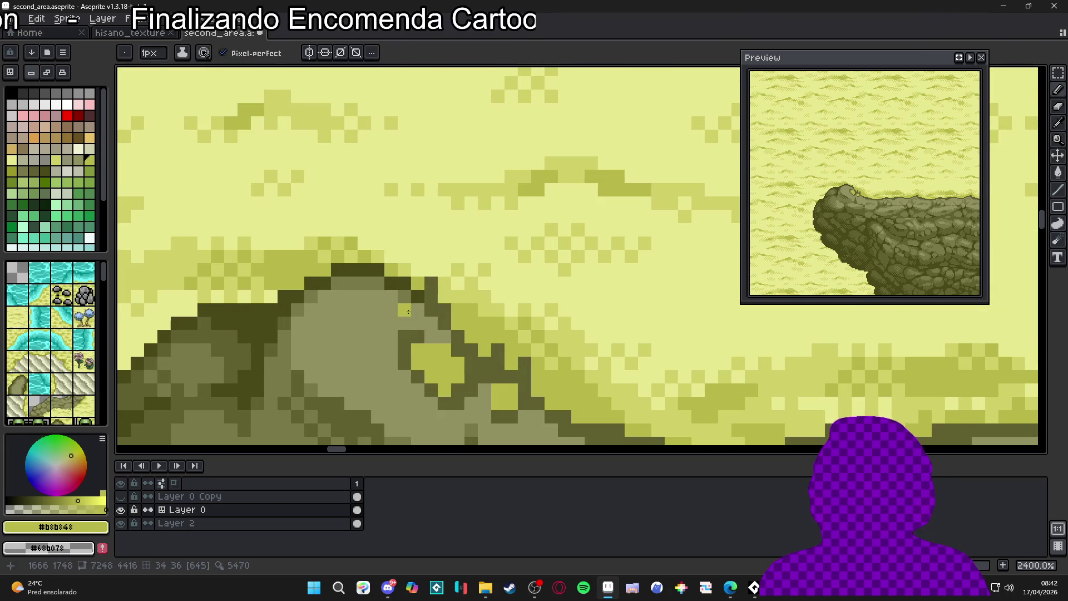
{"action": "left_click", "coordinate": [416, 311], "text": "alt"}
{"action": "left_click", "coordinate": [417, 309]}
{"action": "left_click", "coordinate": [404, 323]}
{"action": "left_click", "coordinate": [418, 323]}
{"action": "scroll", "coordinate": [458, 332], "scroll_direction": "down", "scroll_amount": 3}
{"action": "scroll", "coordinate": [450, 332], "scroll_direction": "up", "scroll_amount": 2}
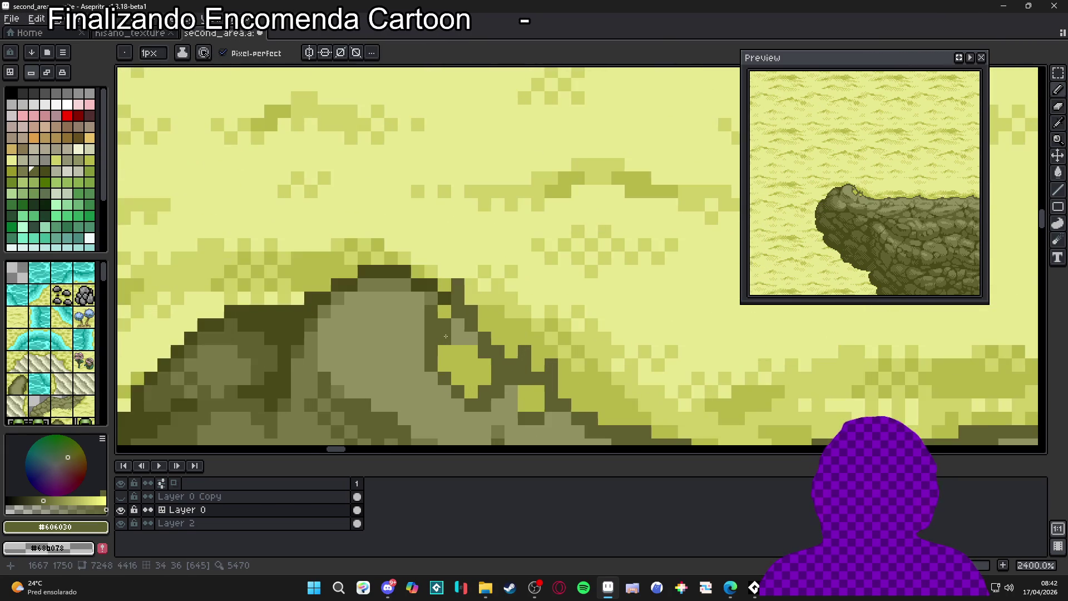
{"action": "scroll", "coordinate": [443, 332], "scroll_direction": "down", "scroll_amount": 3}
{"action": "scroll", "coordinate": [433, 333], "scroll_direction": "up", "scroll_amount": 2}
{"action": "scroll", "coordinate": [437, 331], "scroll_direction": "up", "scroll_amount": 1}
Sample the mid olive and light yellow rock colours, then save second_area.
{"action": "left_click", "coordinate": [445, 329], "text": "alt"}
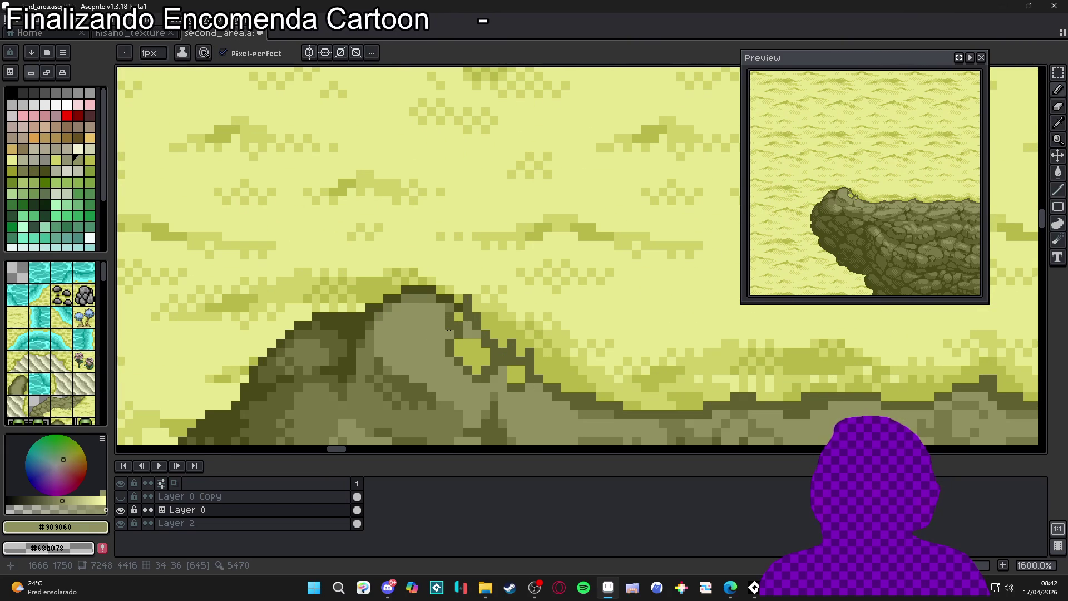
{"action": "scroll", "coordinate": [449, 330], "scroll_direction": "down", "scroll_amount": 2}
{"action": "scroll", "coordinate": [474, 359], "scroll_direction": "down", "scroll_amount": 1}
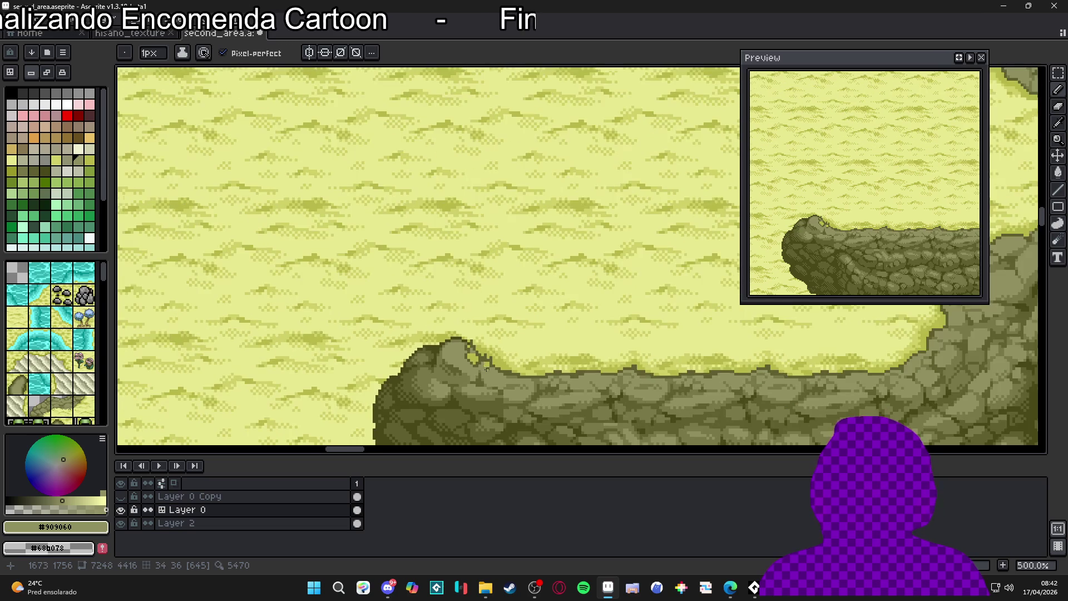
{"action": "scroll", "coordinate": [473, 345], "scroll_direction": "up", "scroll_amount": 2}
{"action": "scroll", "coordinate": [473, 331], "scroll_direction": "up", "scroll_amount": 1}
{"action": "left_click", "coordinate": [471, 321], "text": "alt"}
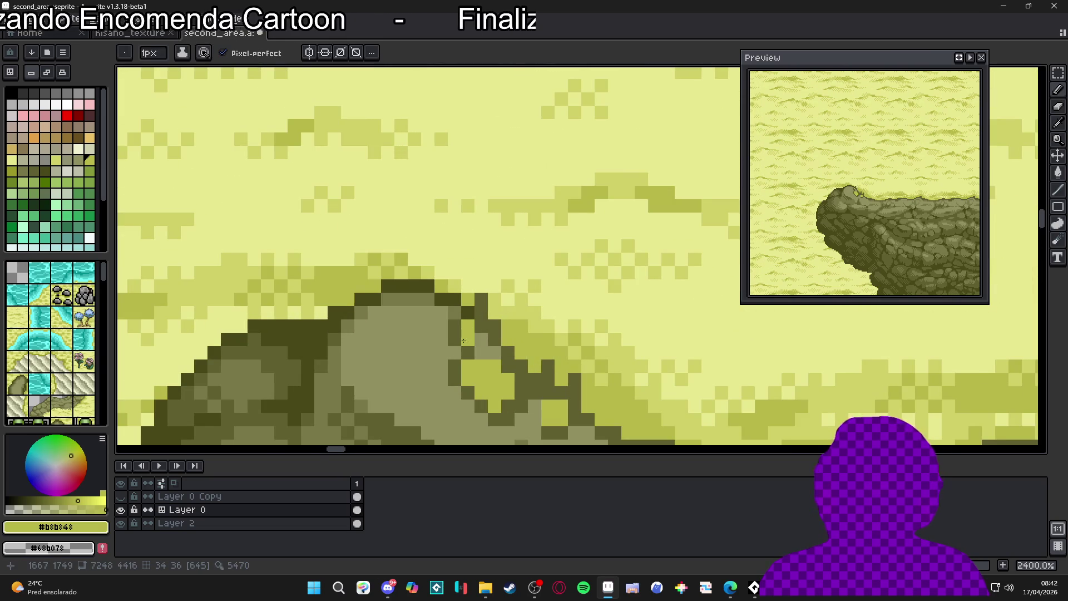
{"action": "scroll", "coordinate": [469, 342], "scroll_direction": "down", "scroll_amount": 2}
{"action": "scroll", "coordinate": [491, 346], "scroll_direction": "down", "scroll_amount": 2}
{"action": "scroll", "coordinate": [471, 342], "scroll_direction": "up", "scroll_amount": 3}
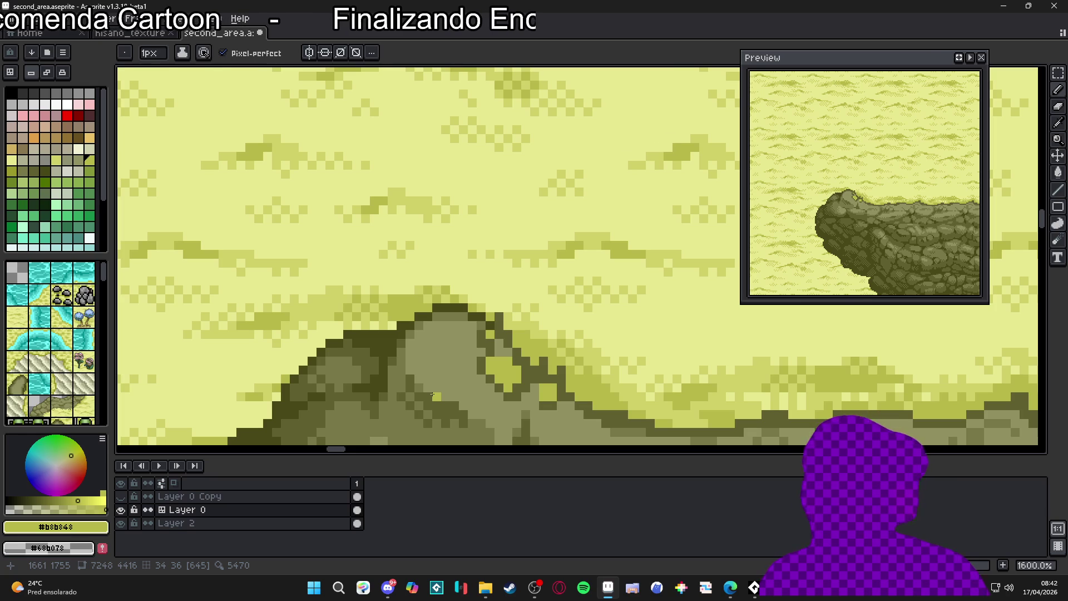
{"action": "scroll", "coordinate": [439, 383], "scroll_direction": "down", "scroll_amount": 4}
{"action": "key", "text": "ctrl+s"}
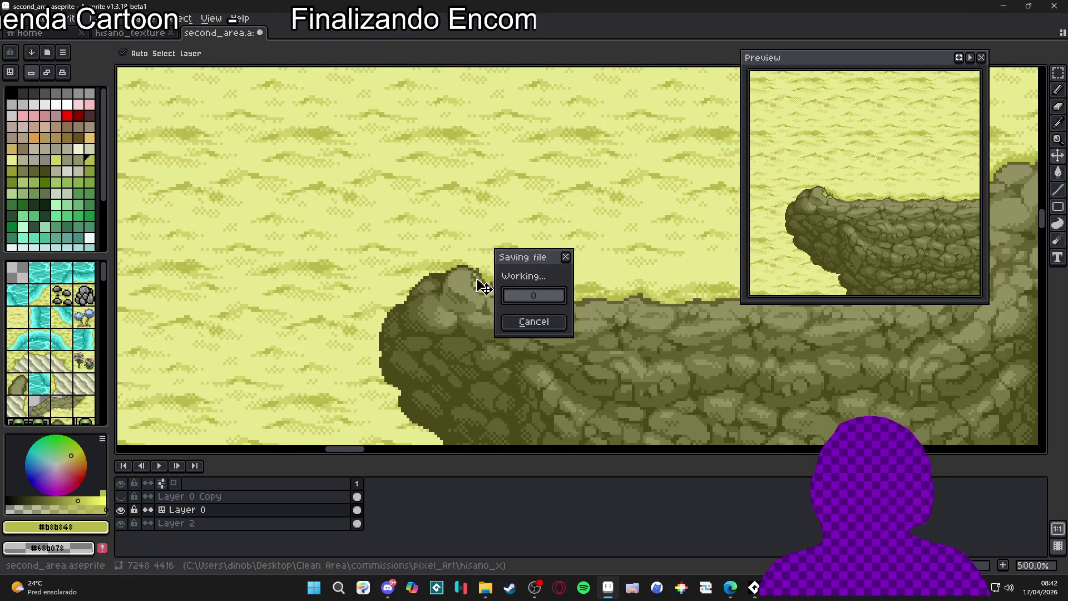
Pan the second_area map view, briefly check the hisano_texture document, and return.
{"action": "scroll", "coordinate": [487, 310], "scroll_direction": "down", "scroll_amount": 3}
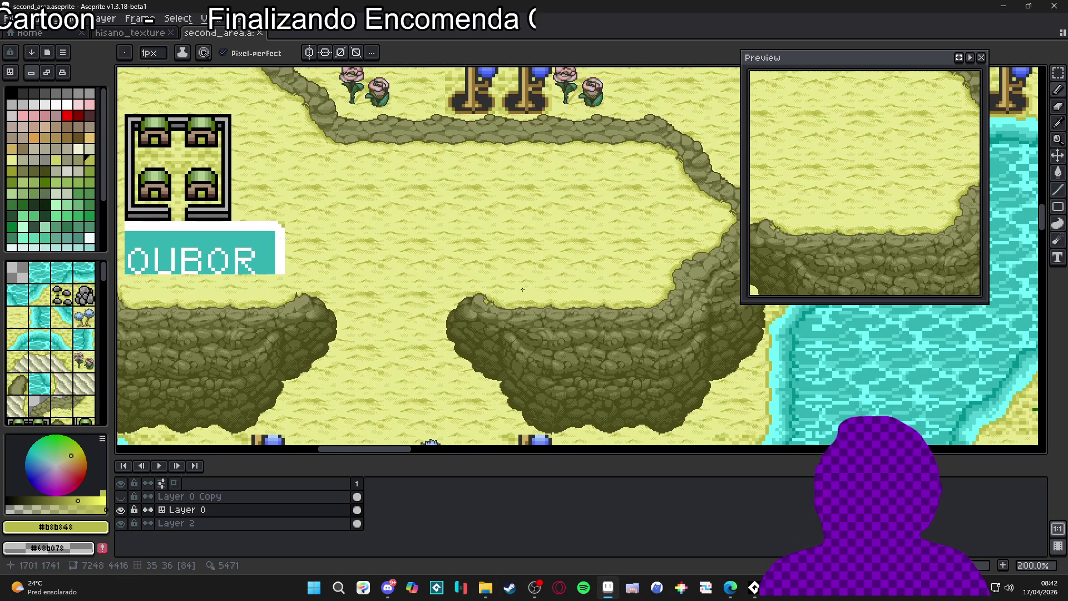
{"action": "left_click_drag", "start_coordinate": [444, 278], "coordinate": [503, 285]}
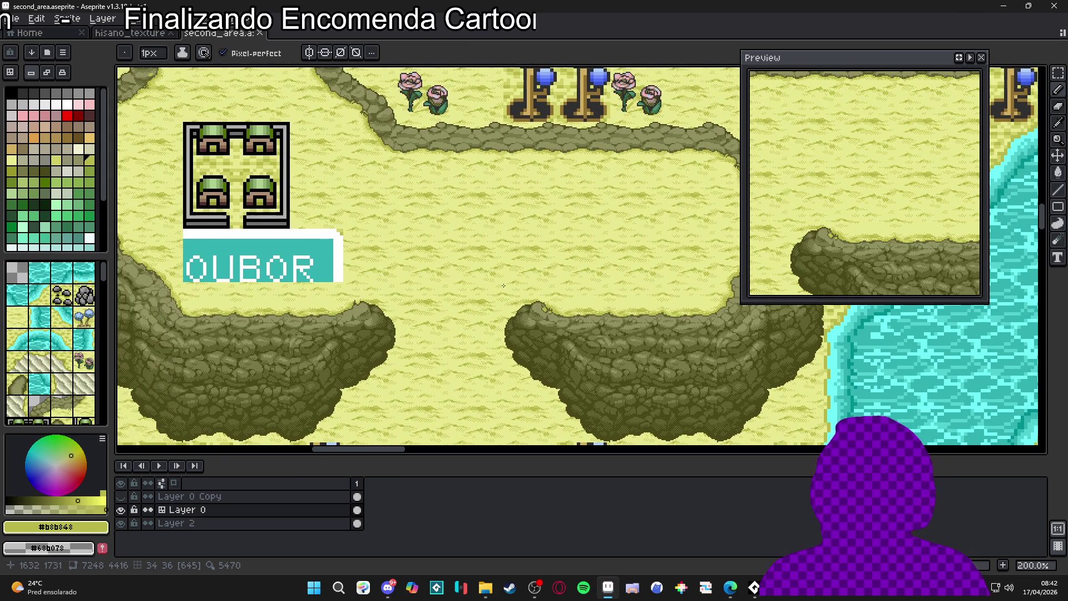
{"action": "key", "text": "Tab"}
{"action": "key", "text": "Tab"}
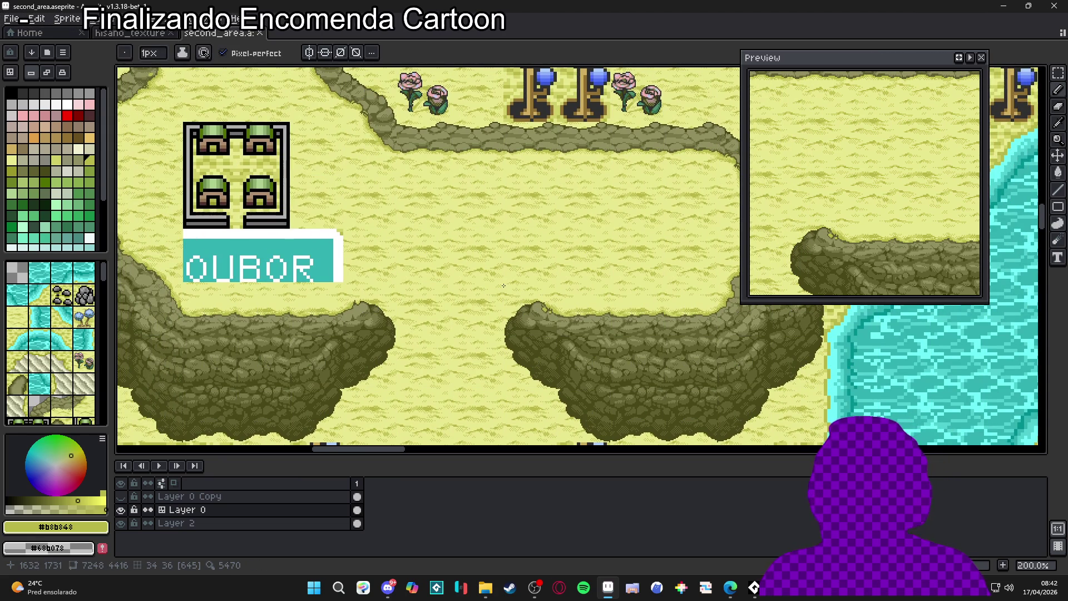
{"action": "scroll", "coordinate": [496, 287], "scroll_direction": "down", "scroll_amount": 2}
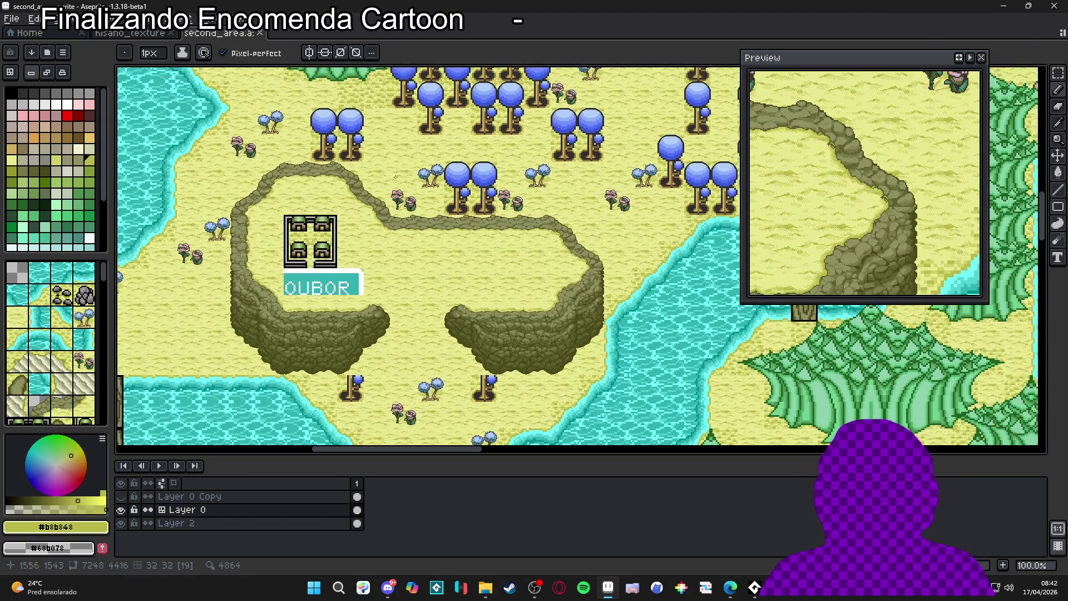
{"action": "left_click", "coordinate": [160, 35]}
{"action": "left_click", "coordinate": [217, 33]}
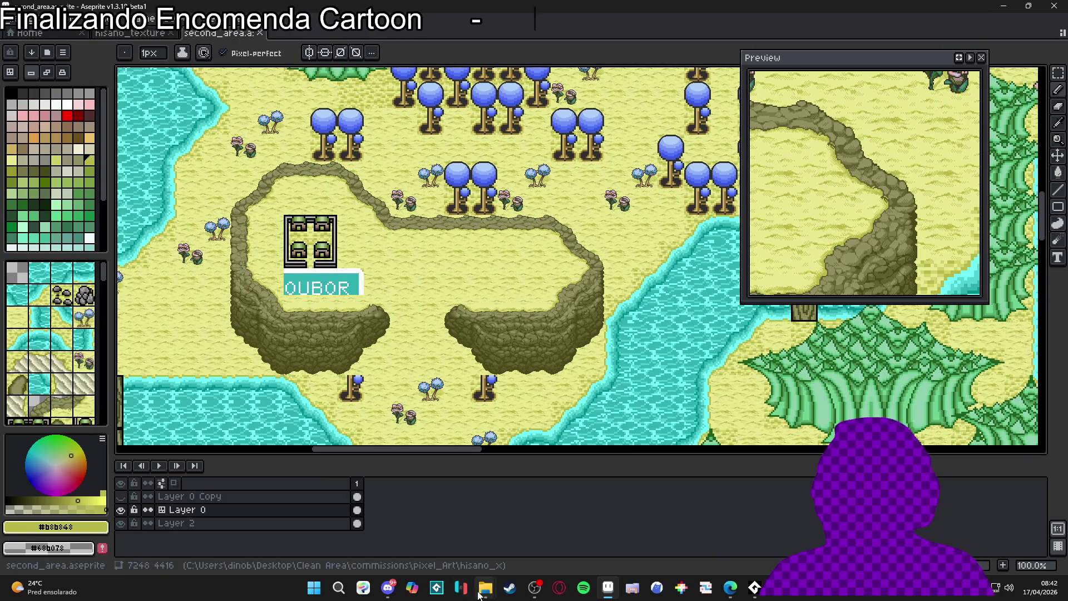
Bring the RPGENEROUS File Explorer window forward and open the hisano_x folder.
{"action": "mouse_move", "coordinate": [485, 588]}
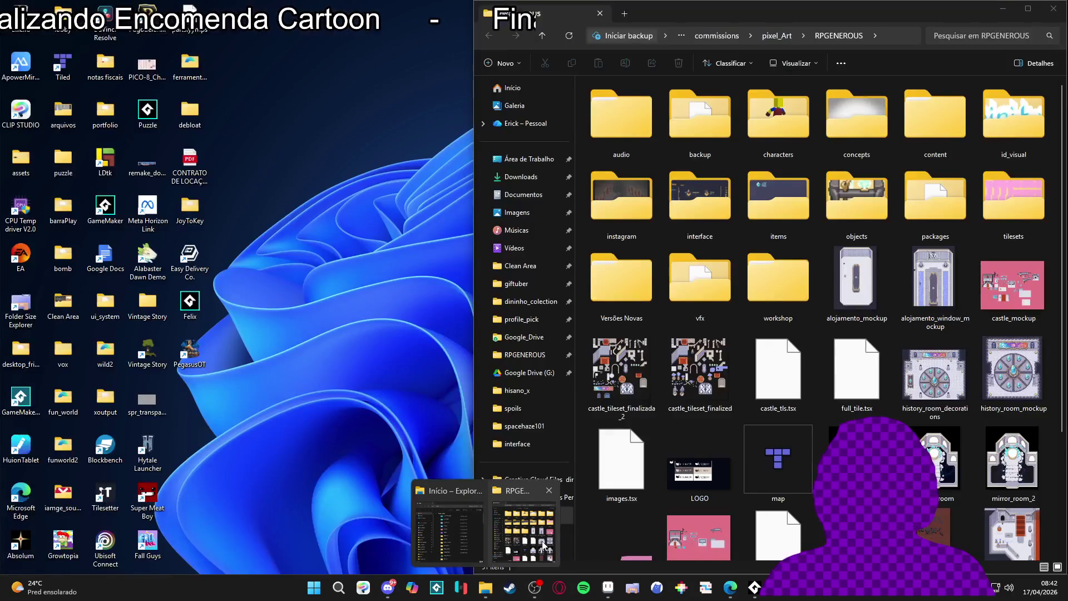
{"action": "left_click", "coordinate": [542, 545]}
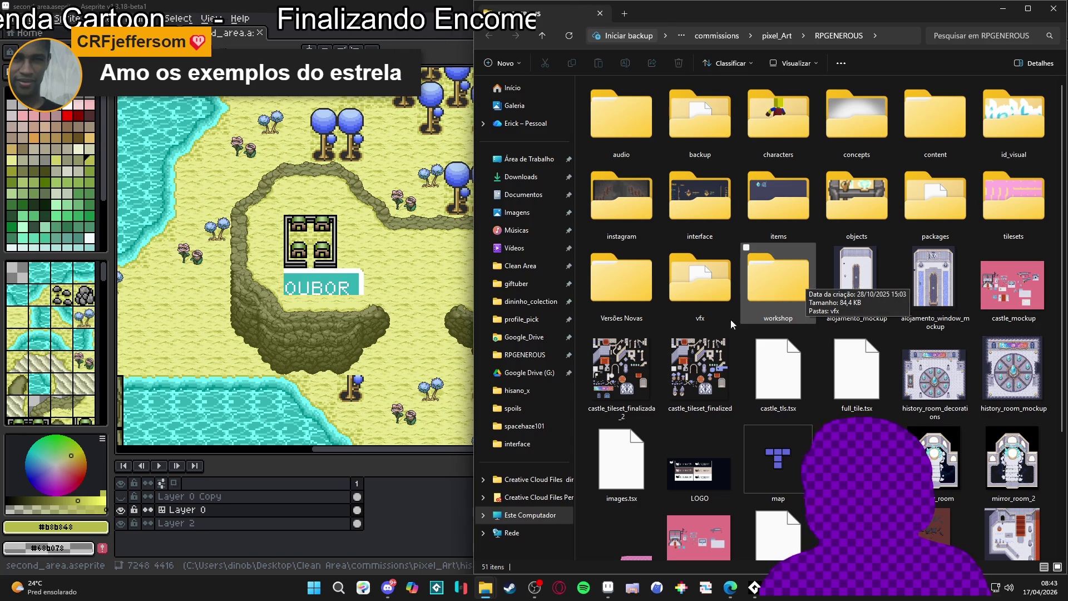
{"action": "left_click", "coordinate": [535, 395]}
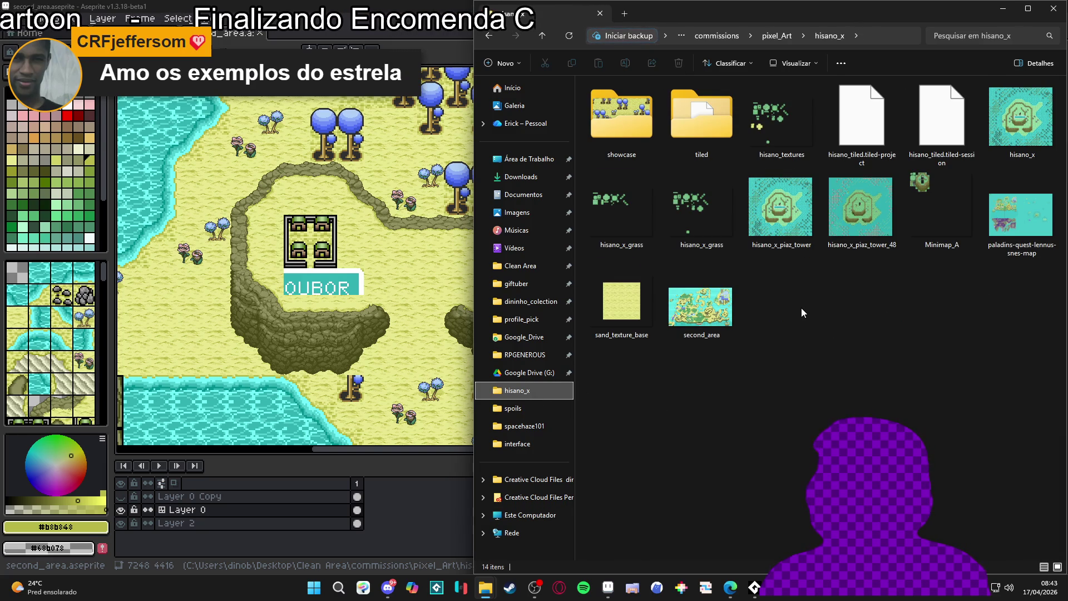
Drag Minimap_A from hisano_x onto Aseprite to open it as a new document.
{"action": "left_click", "coordinate": [786, 221]}
{"action": "left_click", "coordinate": [871, 229]}
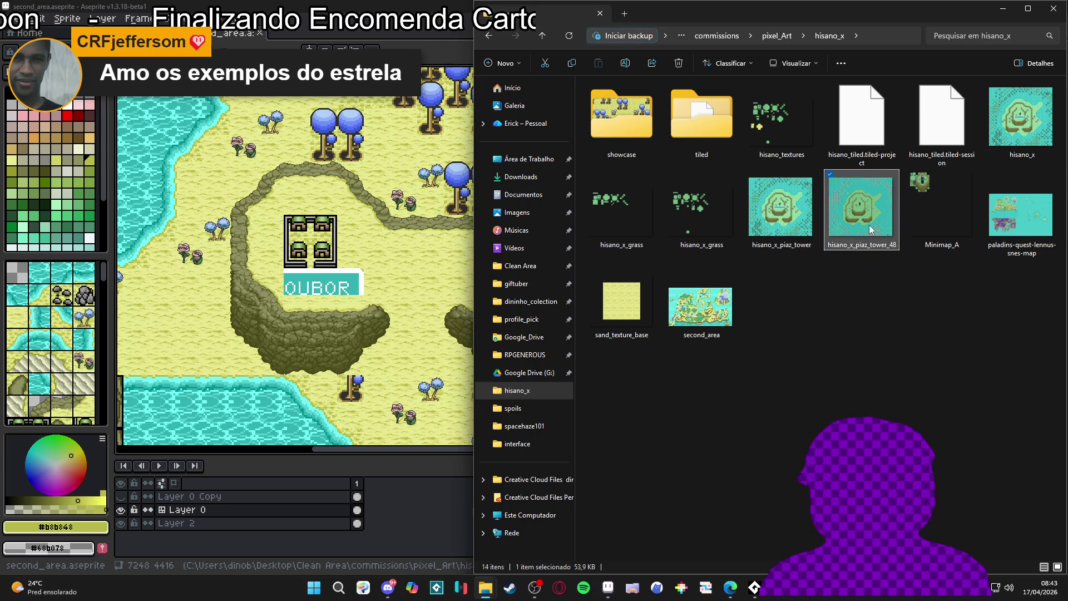
{"action": "mouse_move", "coordinate": [967, 215]}
{"action": "left_mouse_down"}
{"action": "mouse_move", "coordinate": [605, 59]}
{"action": "mouse_move", "coordinate": [312, 250]}
{"action": "left_mouse_up"}
{"action": "left_click", "coordinate": [333, 305]}
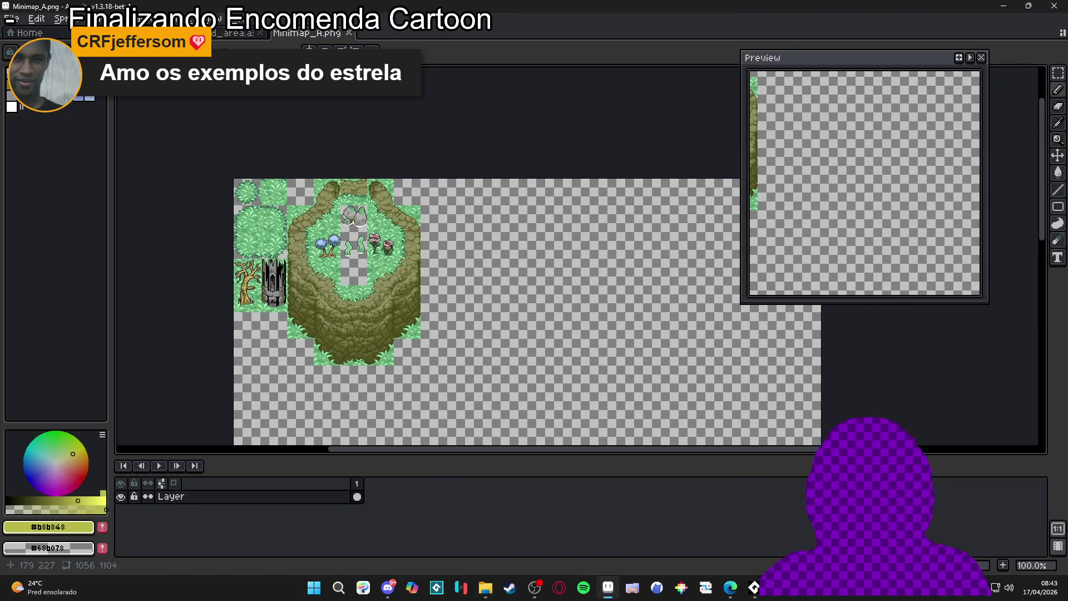
{"action": "scroll", "coordinate": [334, 305], "scroll_direction": "up", "scroll_amount": 1}
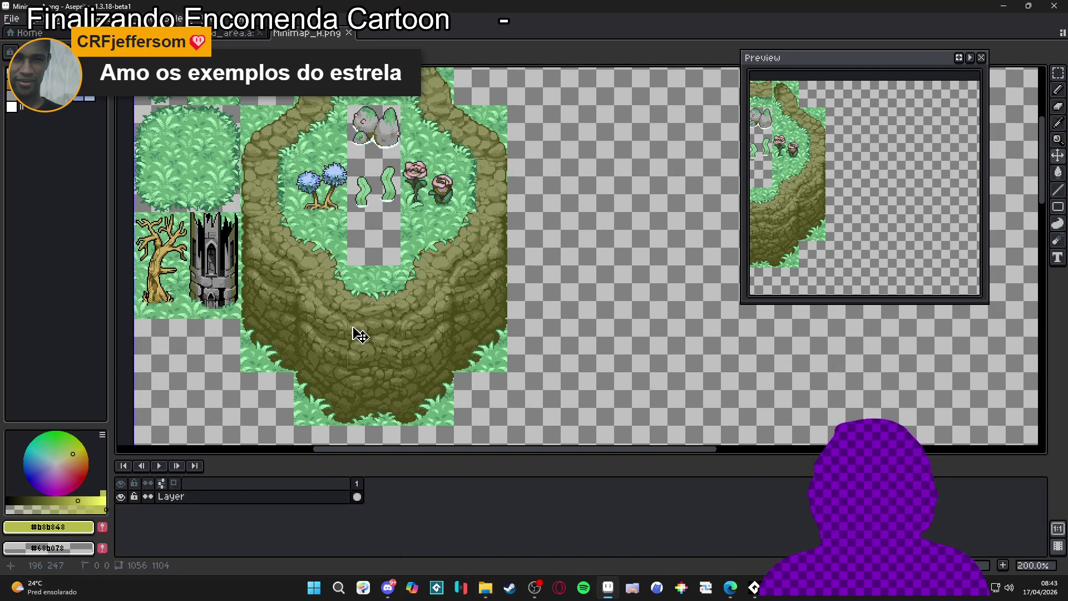
{"action": "scroll", "coordinate": [359, 333], "scroll_direction": "down", "scroll_amount": 1}
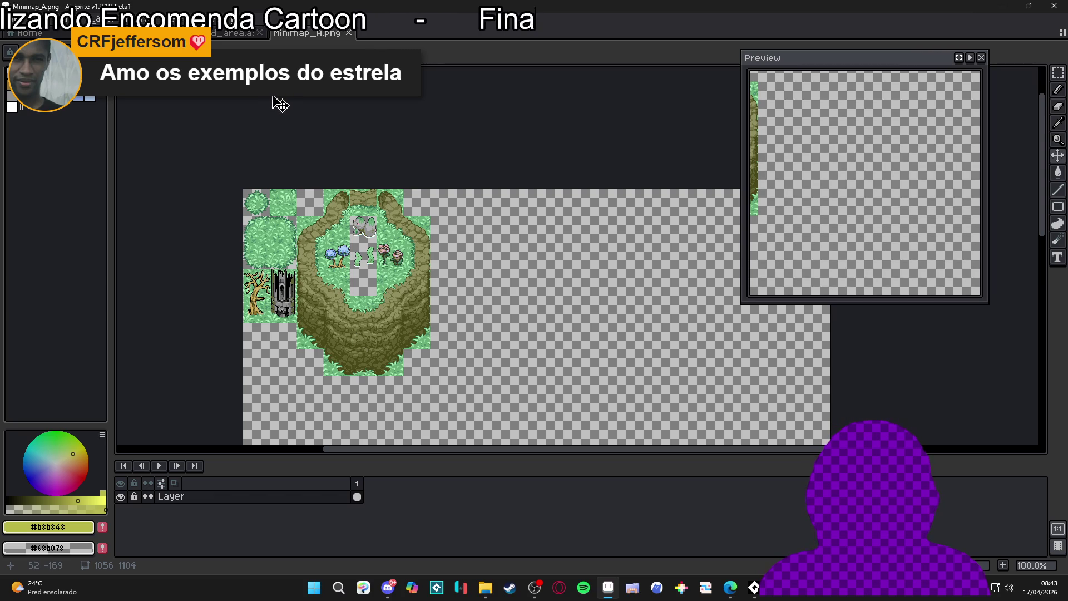
{"action": "left_click", "coordinate": [233, 32]}
{"action": "left_click", "coordinate": [294, 36]}
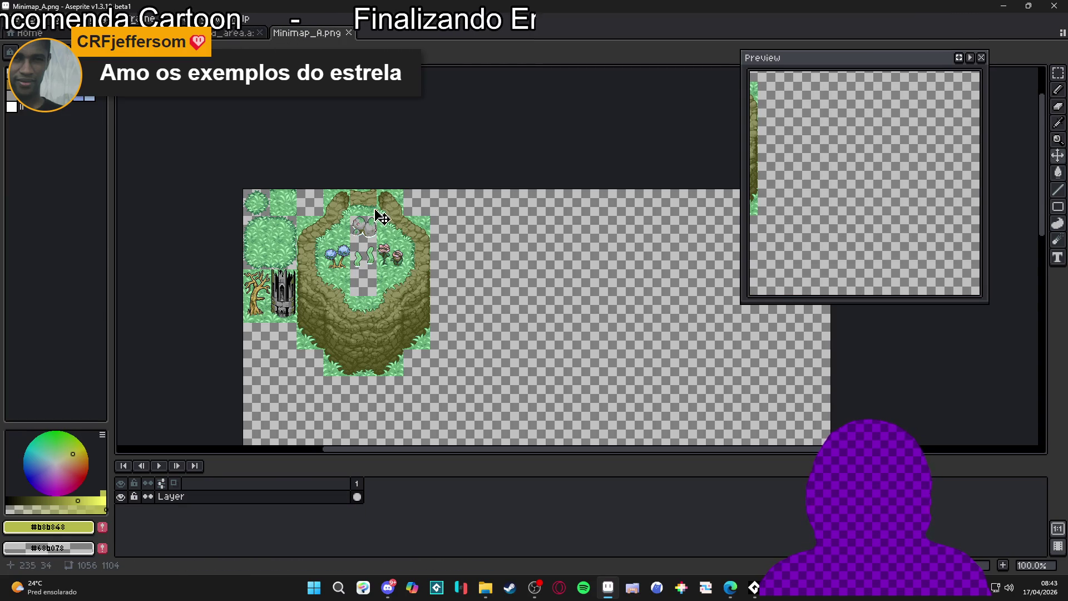
{"action": "left_click", "coordinate": [234, 33]}
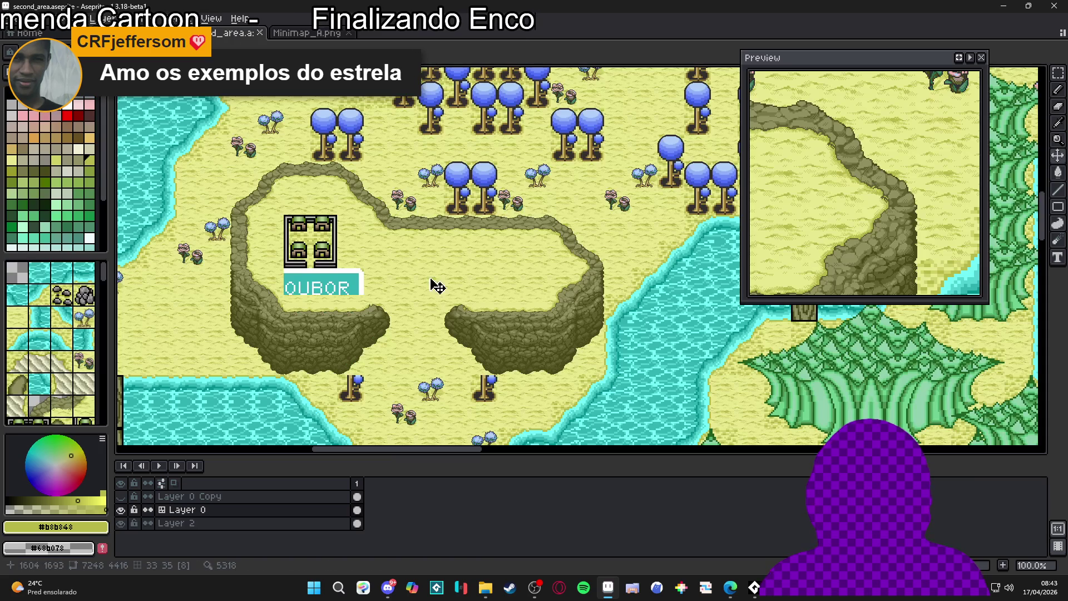
{"action": "left_click", "coordinate": [306, 33]}
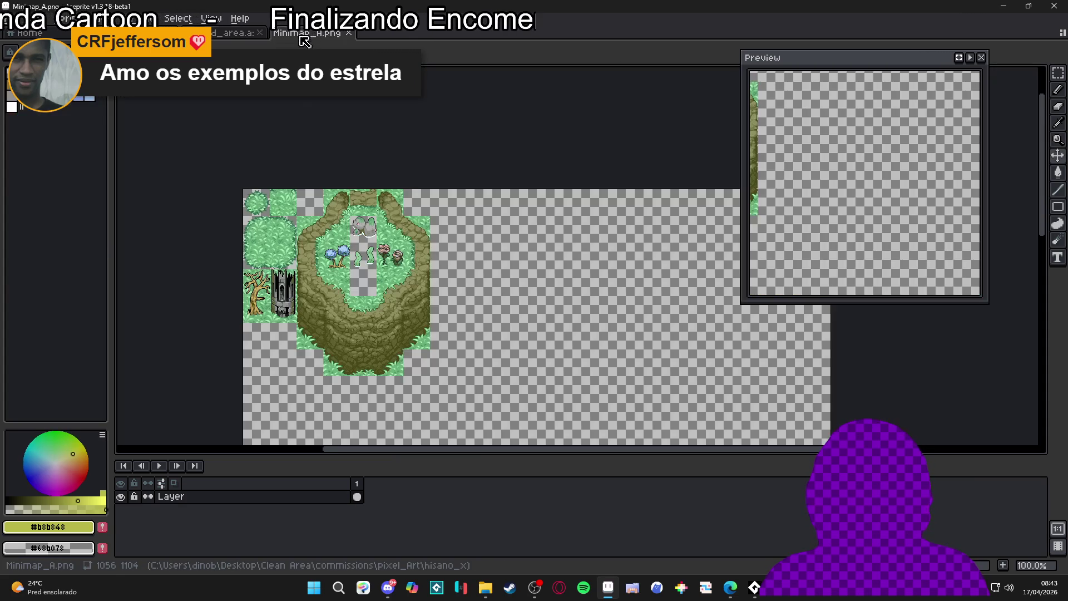
{"action": "left_click_drag", "start_coordinate": [364, 350], "coordinate": [386, 312]}
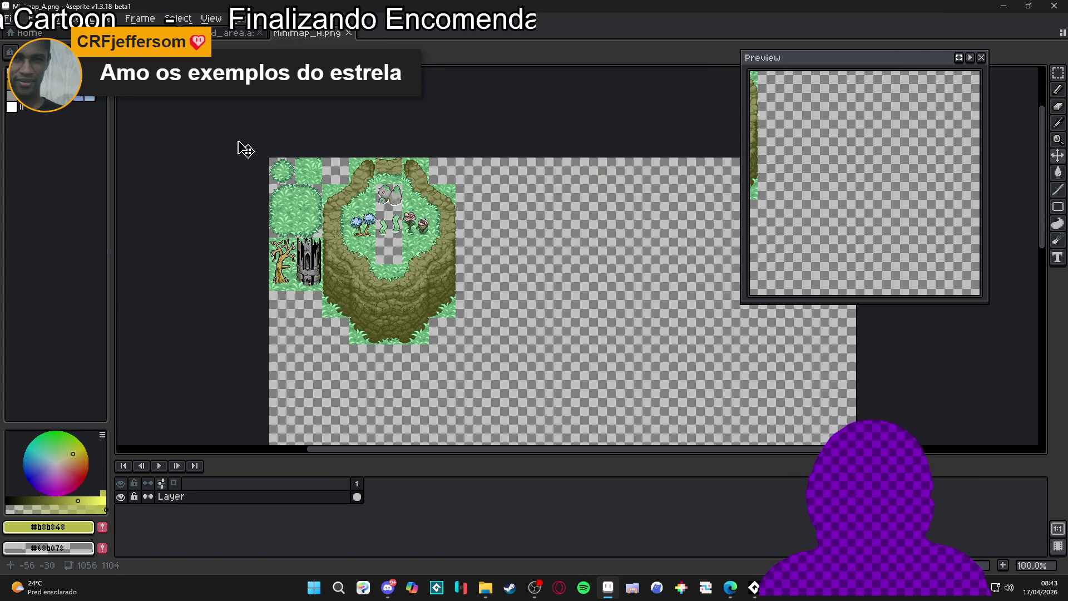
{"action": "left_click", "coordinate": [234, 33]}
{"action": "left_click", "coordinate": [166, 33]}
{"action": "left_click", "coordinate": [233, 33]}
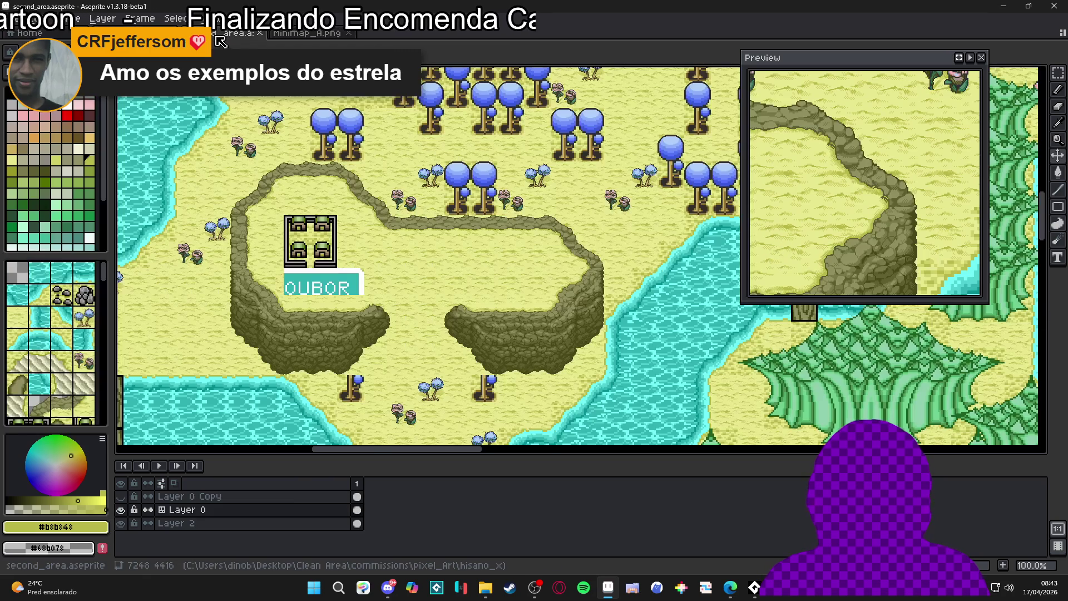
{"action": "mouse_move", "coordinate": [485, 587]}
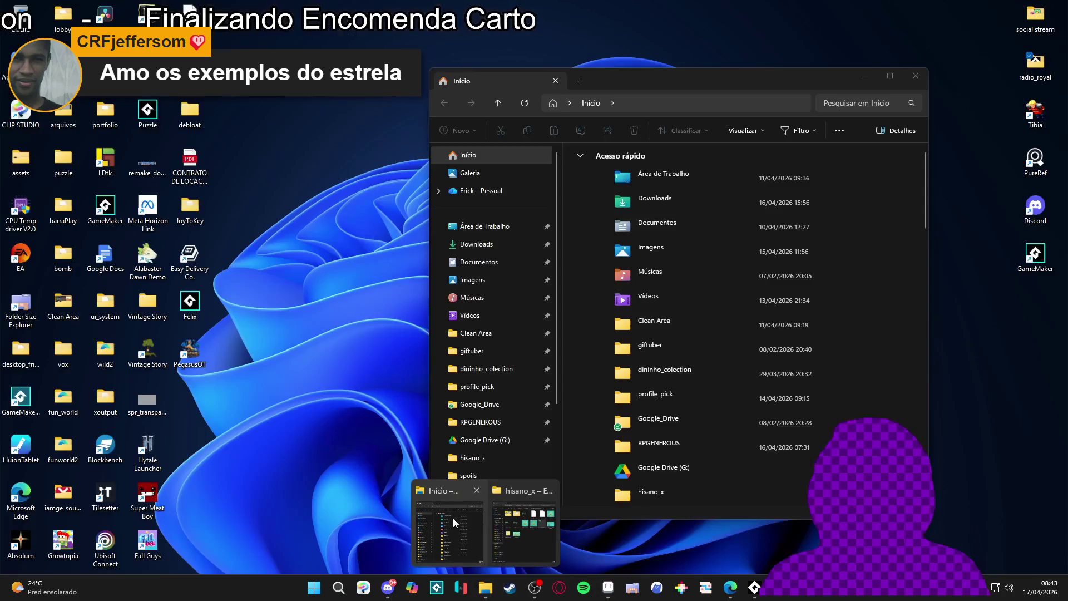
{"action": "left_click", "coordinate": [511, 538]}
{"action": "left_click", "coordinate": [862, 239]}
{"action": "double_click", "coordinate": [862, 236]}
Select the two cliff-edge corner tiles on hisano_x_piaz_tower_48.
{"action": "scroll", "coordinate": [545, 234], "scroll_direction": "up", "scroll_amount": 3}
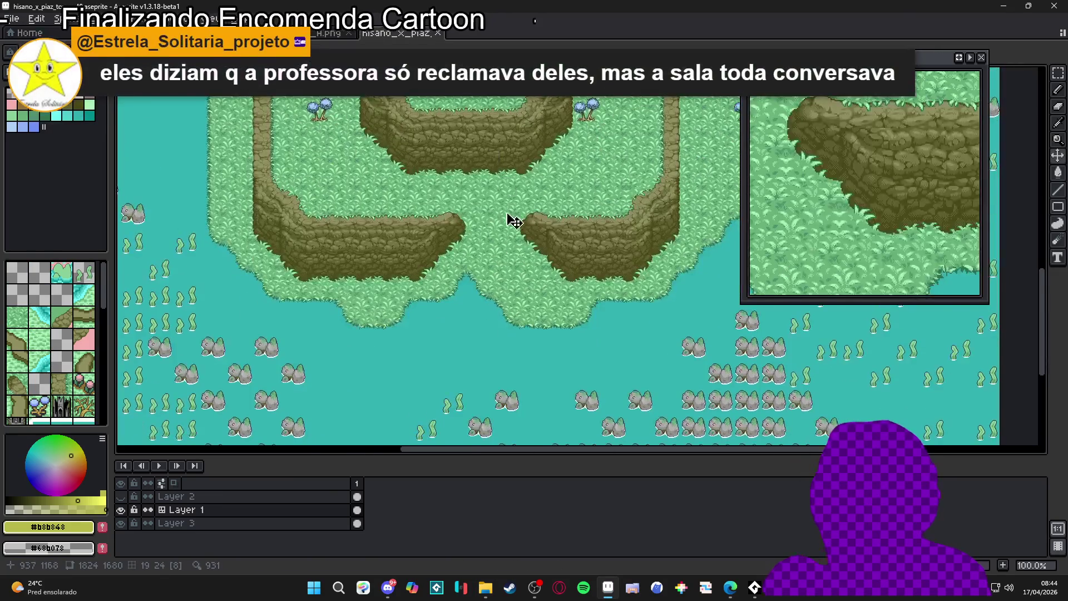
{"action": "scroll", "coordinate": [545, 235], "scroll_direction": "up", "scroll_amount": 1}
{"action": "left_click_drag", "start_coordinate": [557, 278], "coordinate": [557, 218]}
{"action": "left_click_drag", "start_coordinate": [310, 218], "coordinate": [557, 278]}
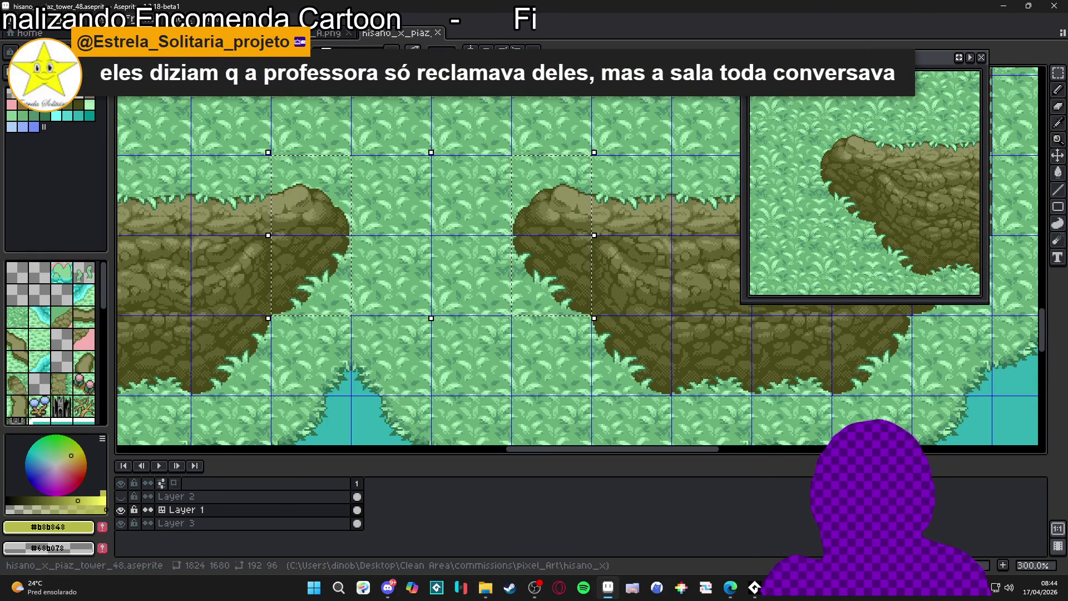
Paste the cliff-edge tiles into Minimap_A, drag them down-left, and show the tile grid.
{"action": "left_click", "coordinate": [329, 33]}
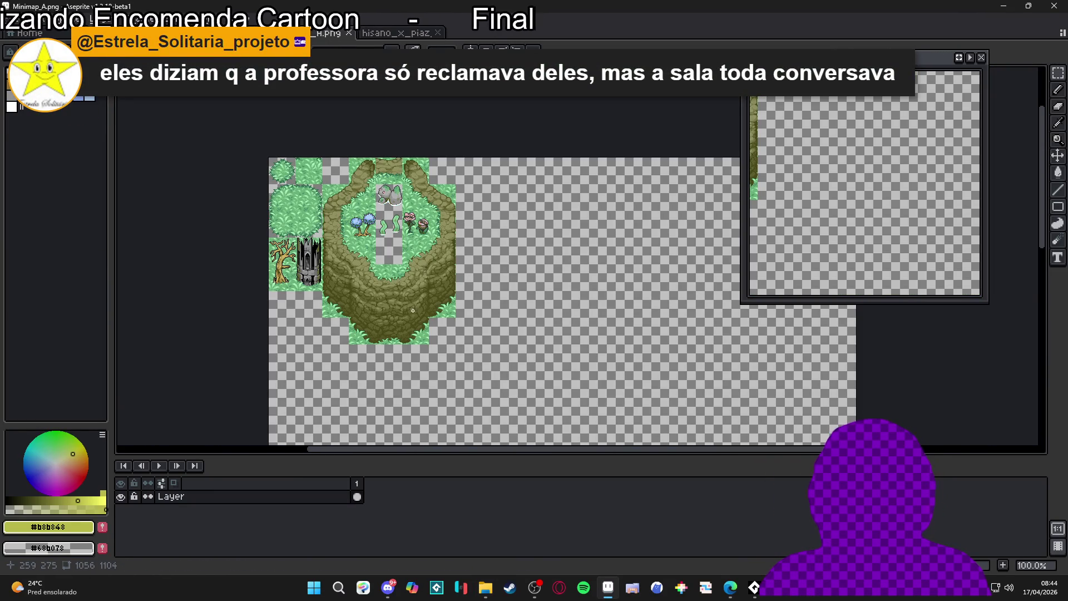
{"action": "scroll", "coordinate": [525, 245], "scroll_direction": "up", "scroll_amount": 1}
{"action": "key", "text": "ctrl+v"}
{"action": "mouse_move", "coordinate": [625, 257]}
{"action": "left_mouse_down"}
{"action": "mouse_move", "coordinate": [610, 388]}
{"action": "mouse_move", "coordinate": [601, 369]}
{"action": "mouse_move", "coordinate": [656, 358]}
{"action": "mouse_move", "coordinate": [453, 414]}
{"action": "mouse_move", "coordinate": [493, 373]}
{"action": "left_mouse_up"}
{"action": "scroll", "coordinate": [467, 403], "scroll_direction": "down", "scroll_amount": 1}
{"action": "scroll", "coordinate": [487, 375], "scroll_direction": "up", "scroll_amount": 1}
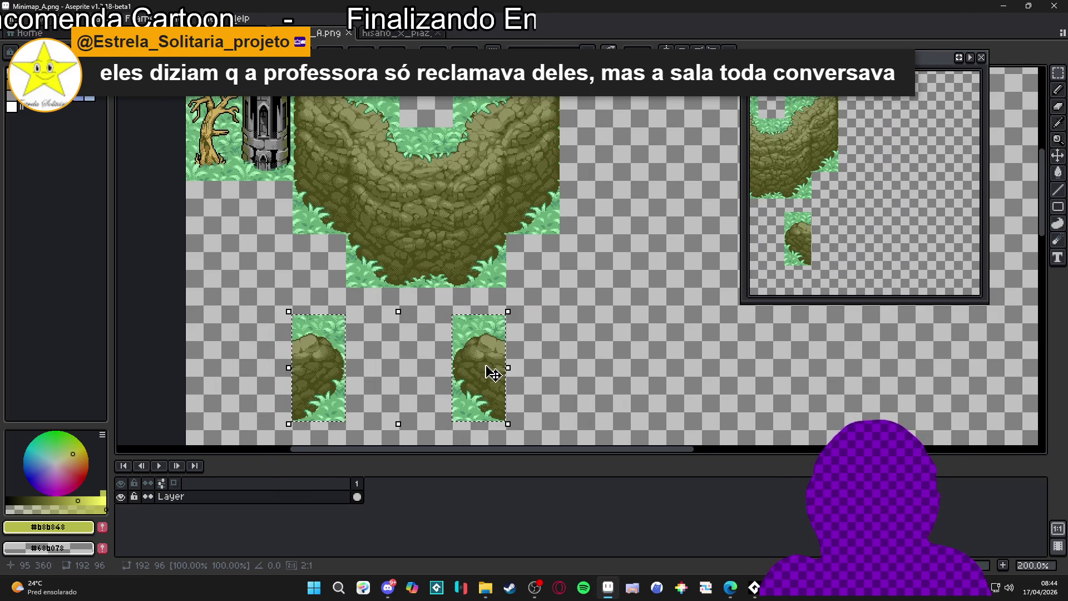
{"action": "key", "text": "ctrl+apostrophe"}
{"action": "scroll", "coordinate": [507, 317], "scroll_direction": "down", "scroll_amount": 1}
{"action": "scroll", "coordinate": [508, 317], "scroll_direction": "up", "scroll_amount": 1}
Redo the paste and nudge the cliff tiles left and up into place, then deselect.
{"action": "key", "text": "ctrl+z"}
{"action": "key", "text": "ctrl+v"}
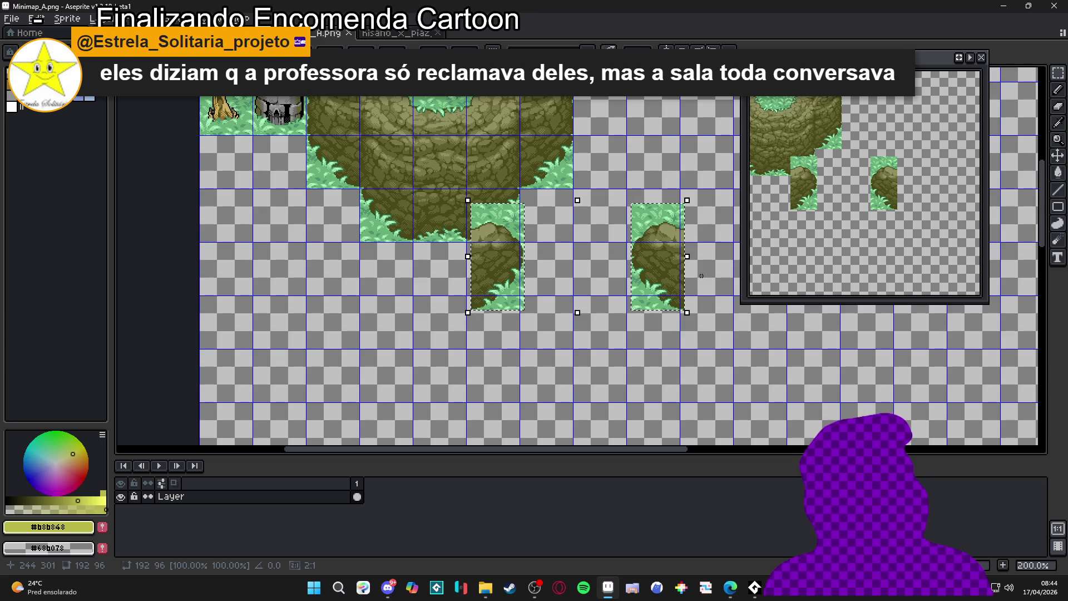
{"action": "mouse_move", "coordinate": [666, 253]}
{"action": "left_mouse_down"}
{"action": "mouse_move", "coordinate": [545, 326]}
{"action": "mouse_move", "coordinate": [552, 311]}
{"action": "left_mouse_up"}
{"action": "scroll", "coordinate": [545, 327], "scroll_direction": "up", "scroll_amount": 3}
{"action": "scroll", "coordinate": [555, 313], "scroll_direction": "down", "scroll_amount": 3}
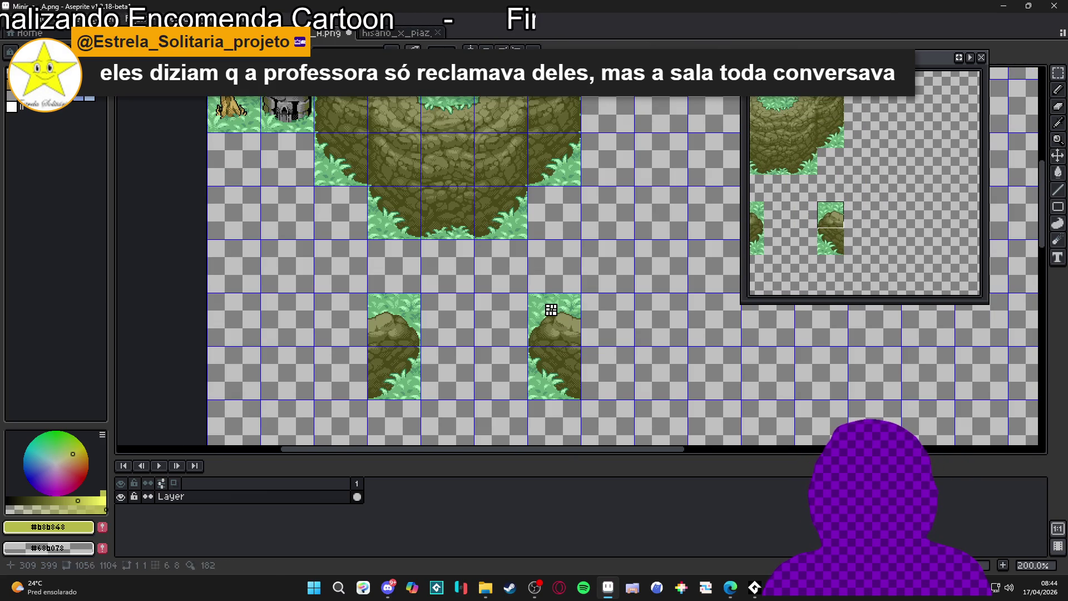
{"action": "key", "text": "Left"}
{"action": "key", "text": "Up"}
{"action": "key", "text": "Left"}
{"action": "key", "text": "Left"}
{"action": "key", "text": "Up"}
{"action": "key", "text": "Left"}
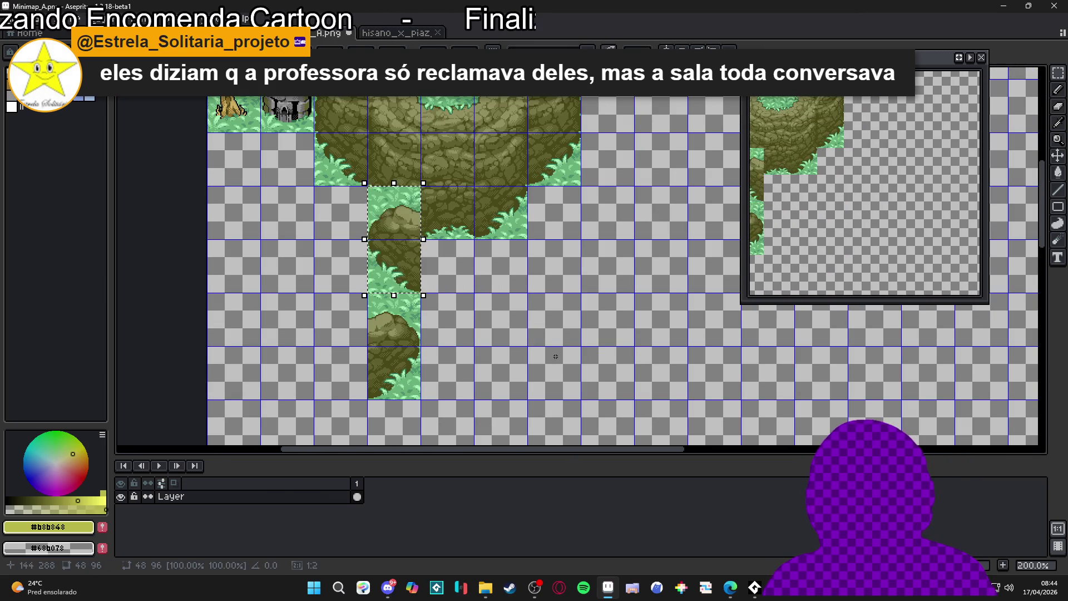
{"action": "key", "text": "Left"}
{"action": "key", "text": "Up"}
{"action": "key", "text": "ctrl+d"}
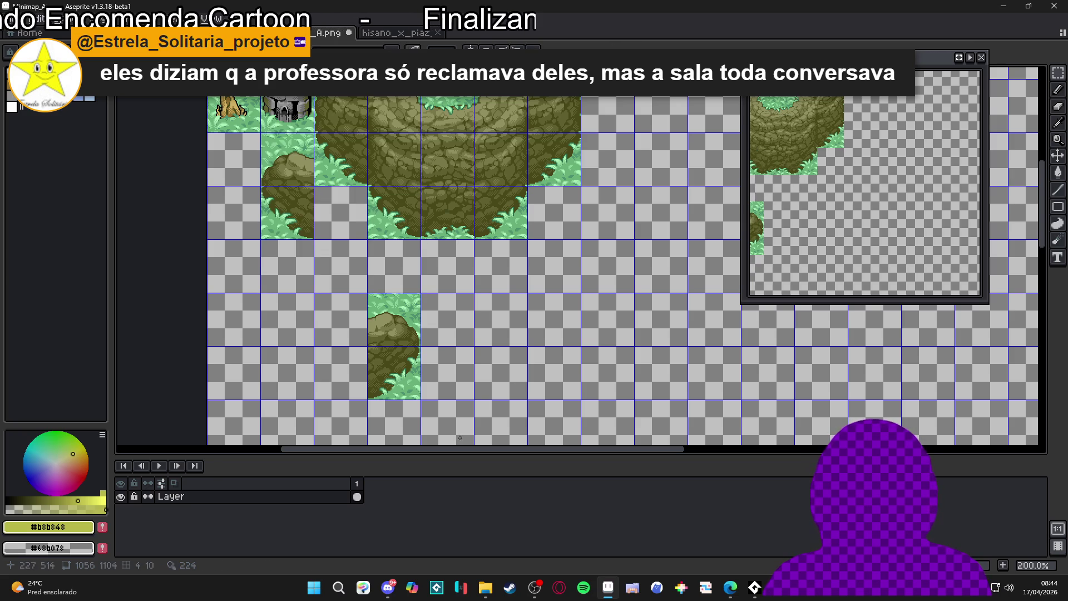
{"action": "scroll", "coordinate": [398, 376], "scroll_direction": "down", "scroll_amount": 1}
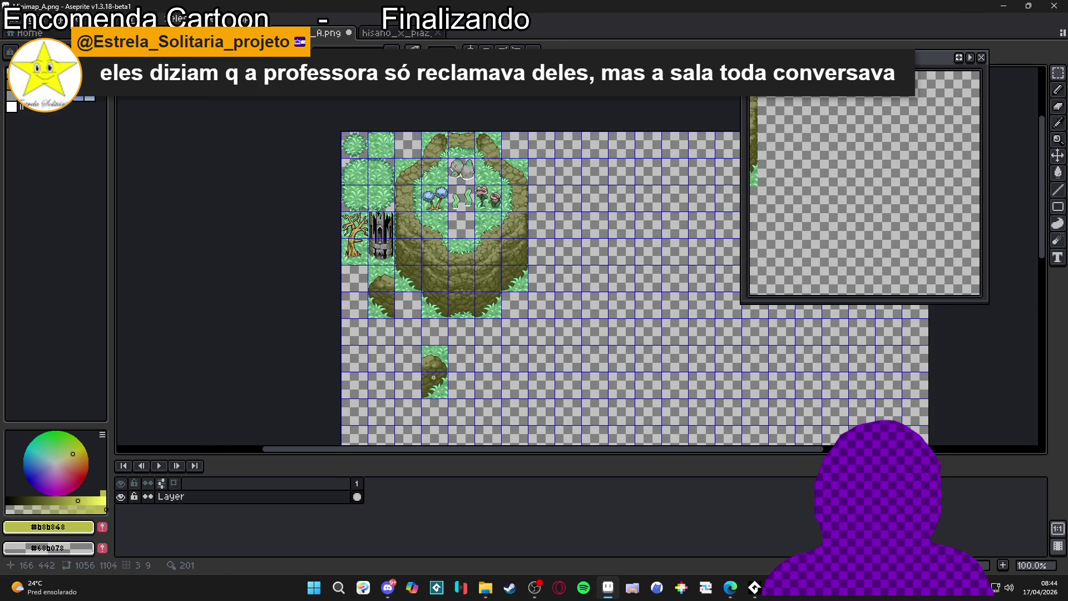
Reposition the lower cliff-edge tile pair by tile steps, then go back to the tower sheet.
{"action": "left_click_drag", "start_coordinate": [432, 365], "coordinate": [431, 388]}
{"action": "key", "text": "Left"}
{"action": "key", "text": "Up"}
{"action": "key", "text": "Up"}
{"action": "key", "text": "Left"}
{"action": "key", "text": "Left"}
{"action": "key", "text": "Left"}
{"action": "key", "text": "Up"}
{"action": "key", "text": "Right"}
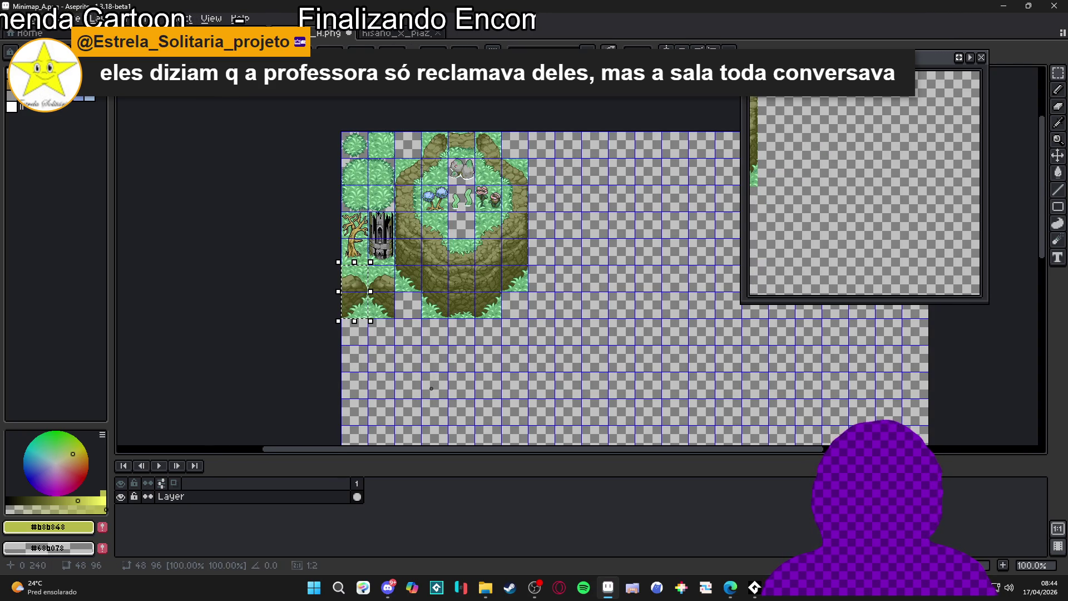
{"action": "key", "text": "ctrl+d"}
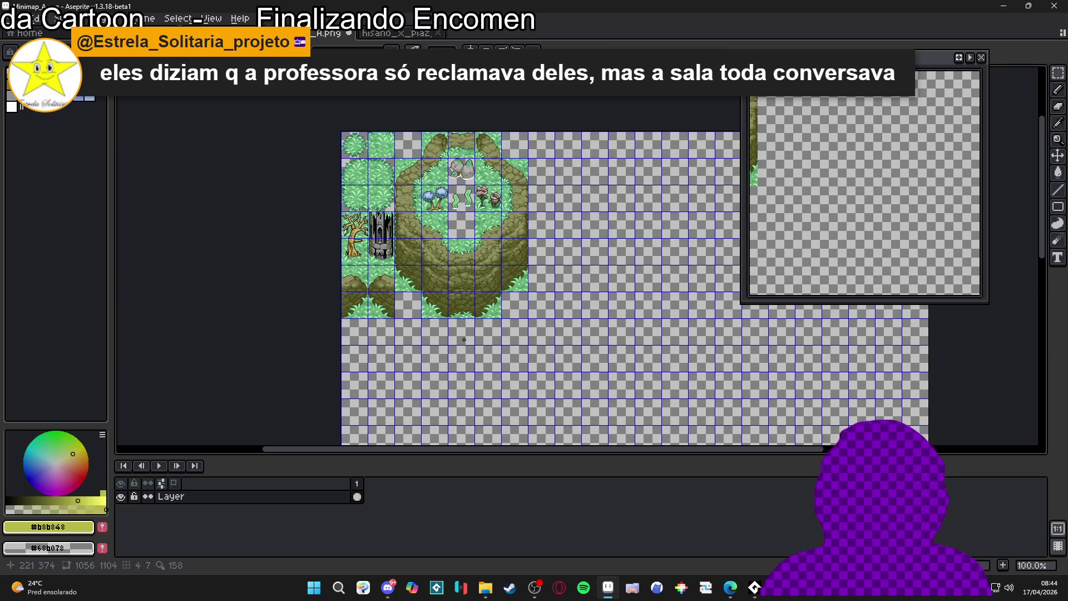
{"action": "key", "text": "ctrl+Tab"}
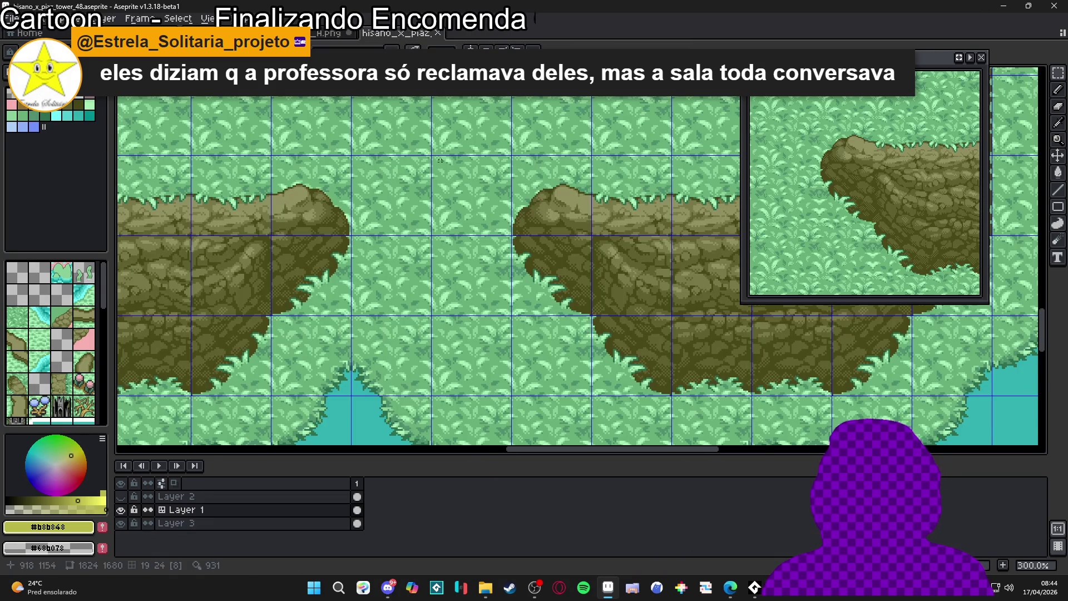
{"action": "scroll", "coordinate": [440, 160], "scroll_direction": "down", "scroll_amount": 3}
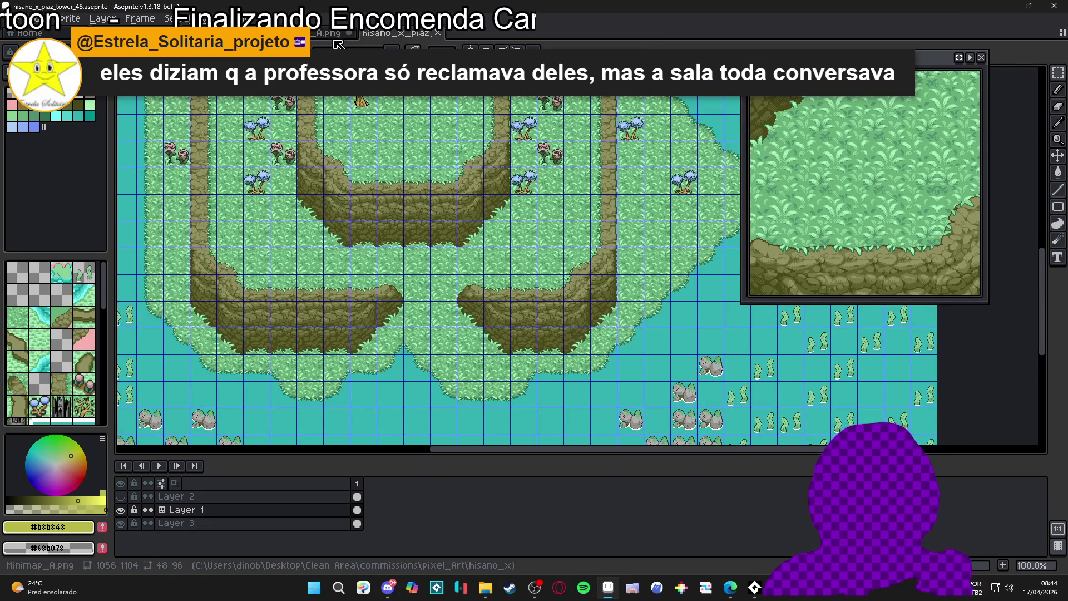
{"action": "left_click", "coordinate": [330, 37]}
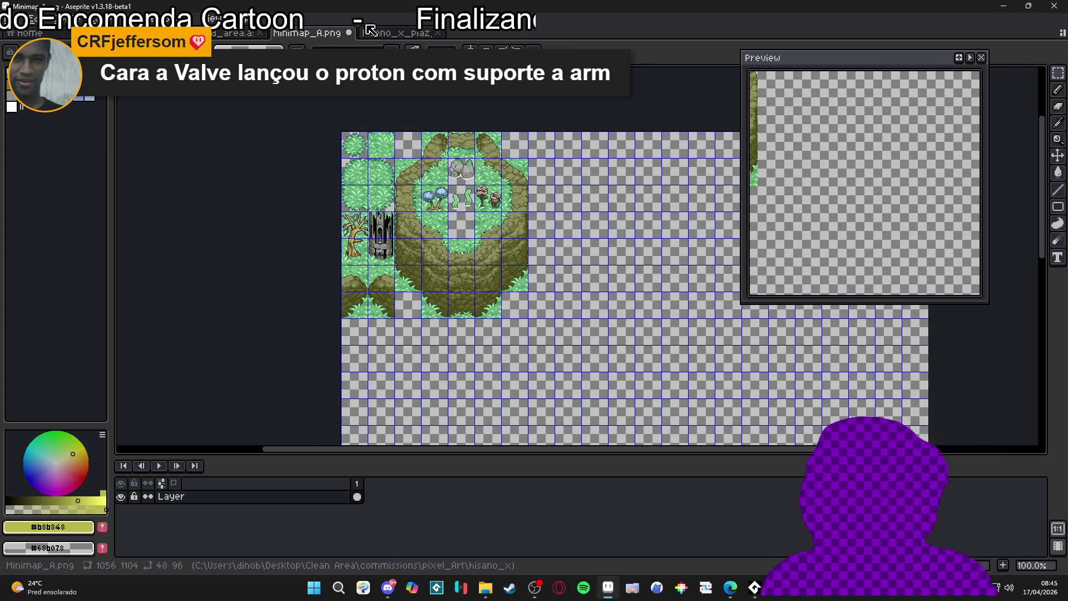
{"action": "left_click", "coordinate": [371, 31]}
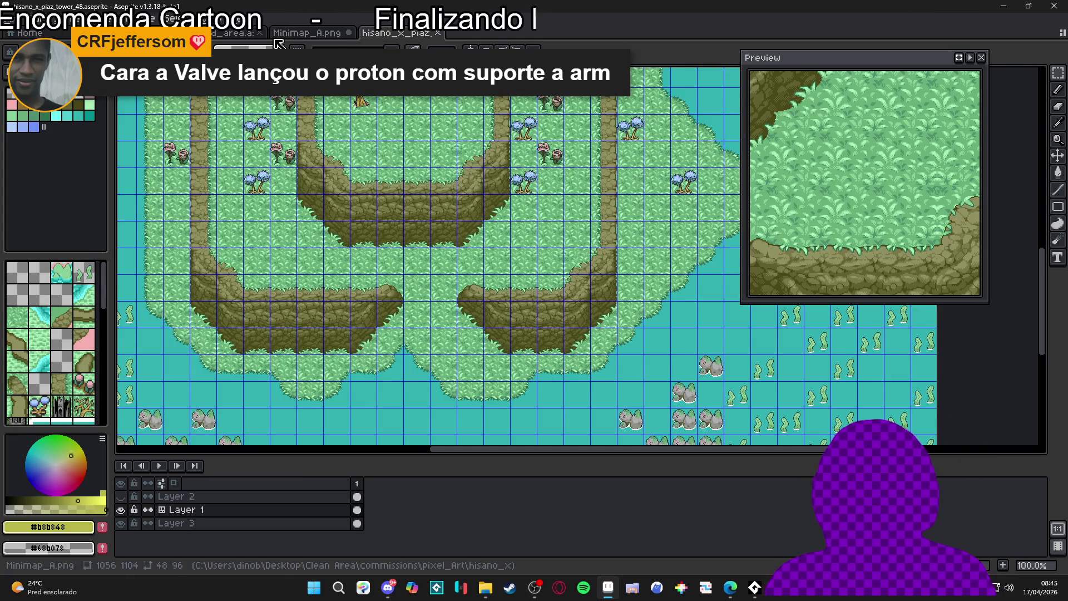
{"action": "left_click", "coordinate": [290, 39]}
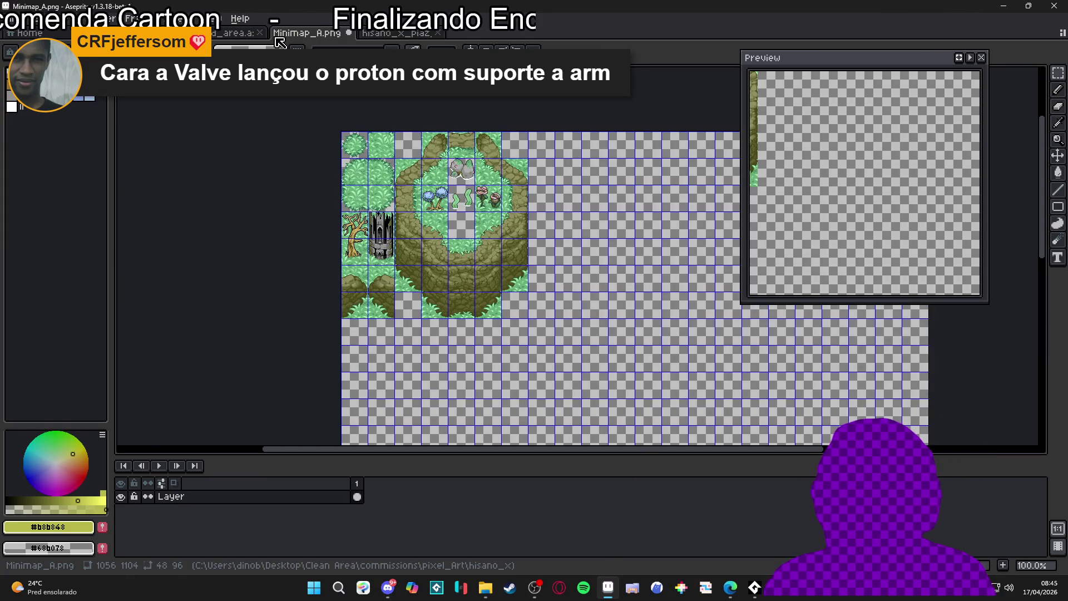
{"action": "left_click", "coordinate": [395, 33]}
{"action": "left_click", "coordinate": [323, 39]}
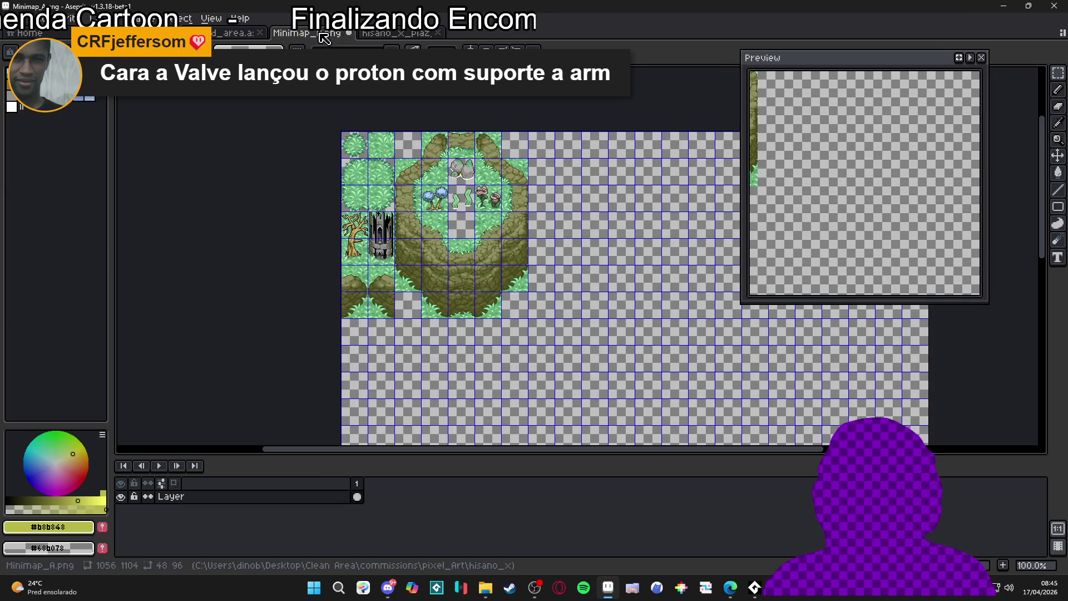
{"action": "left_click", "coordinate": [405, 38]}
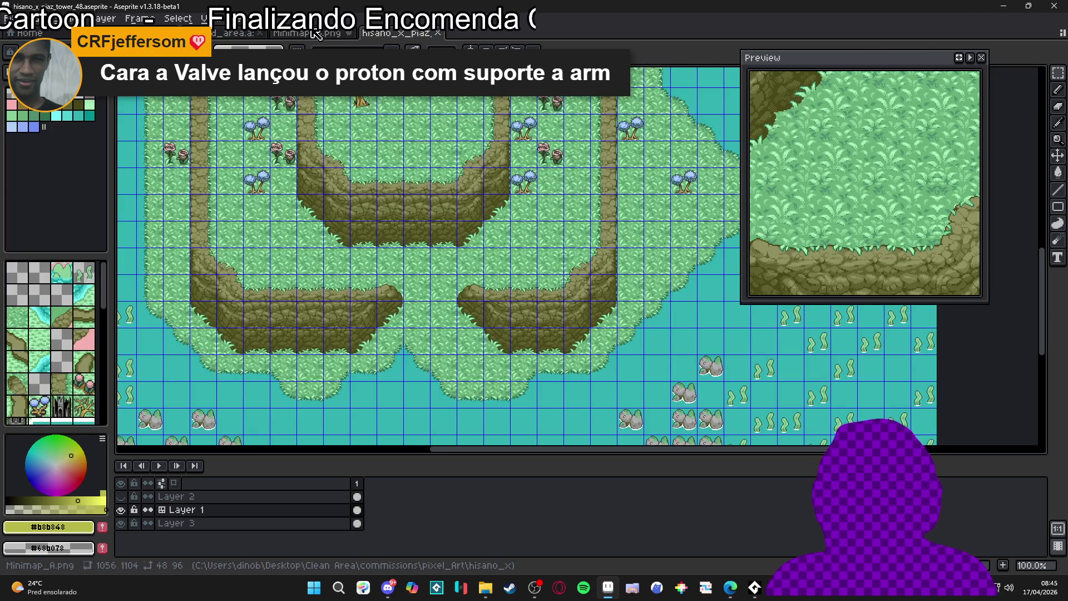
{"action": "left_click", "coordinate": [328, 33]}
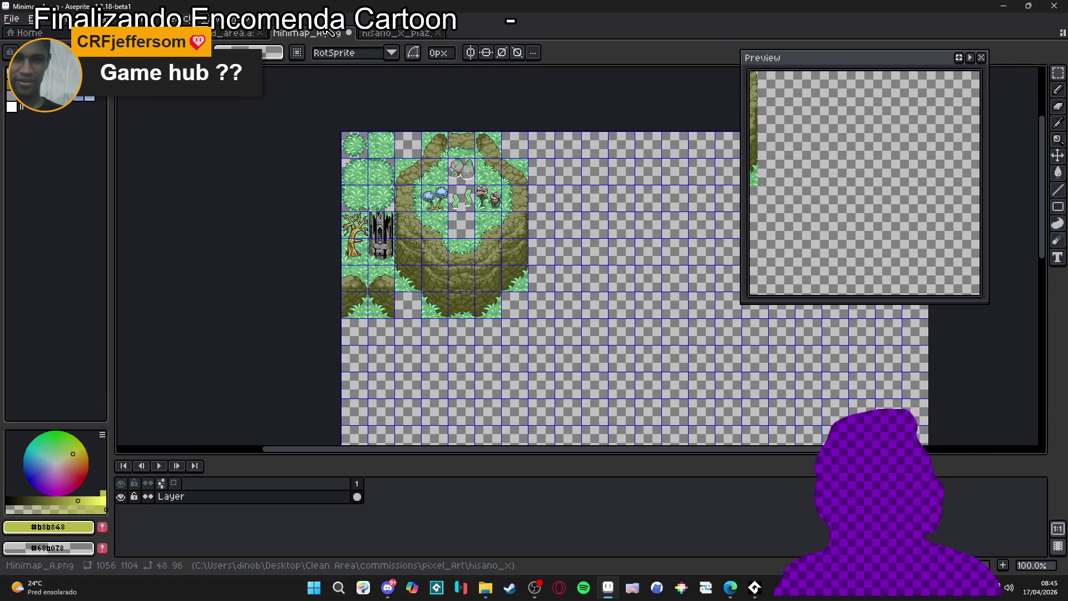
{"action": "key", "text": "ctrl+d"}
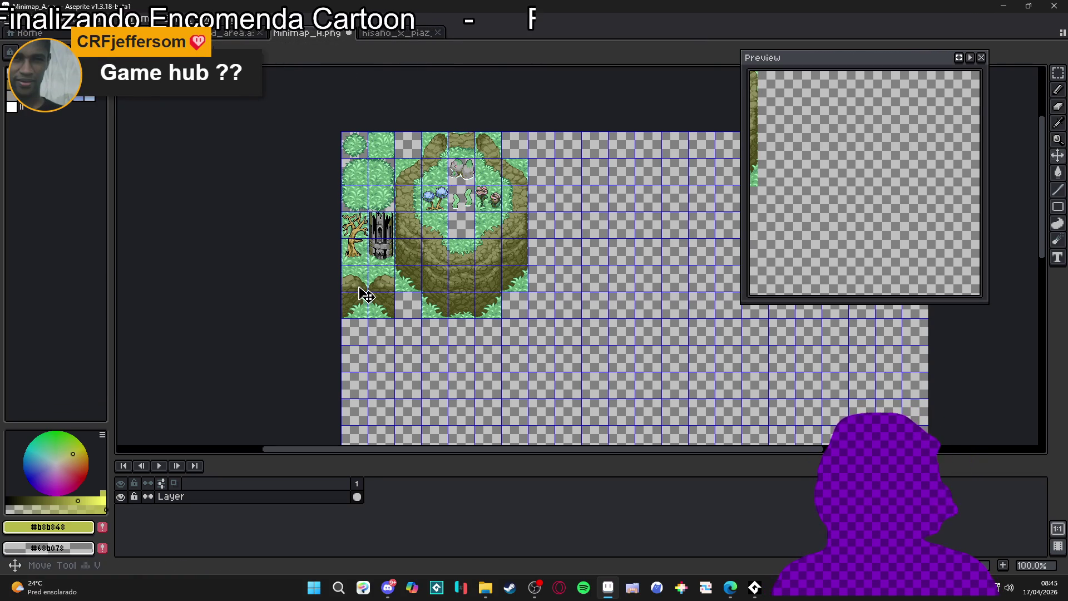
Switch to rectangular selection and save Minimap_A.png.
{"action": "key", "text": "m"}
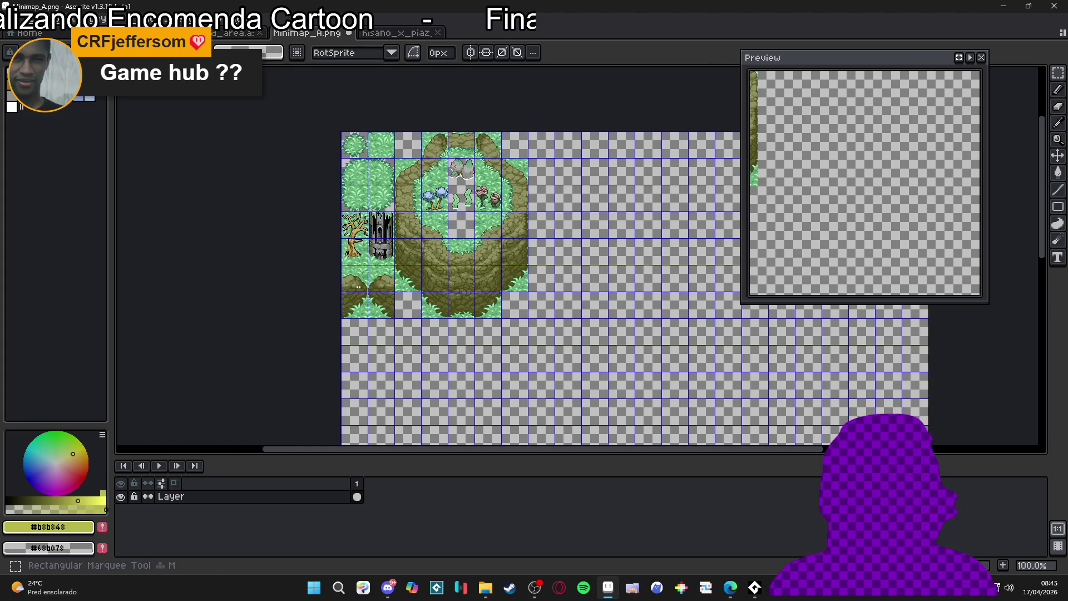
{"action": "key", "text": "ctrl+s"}
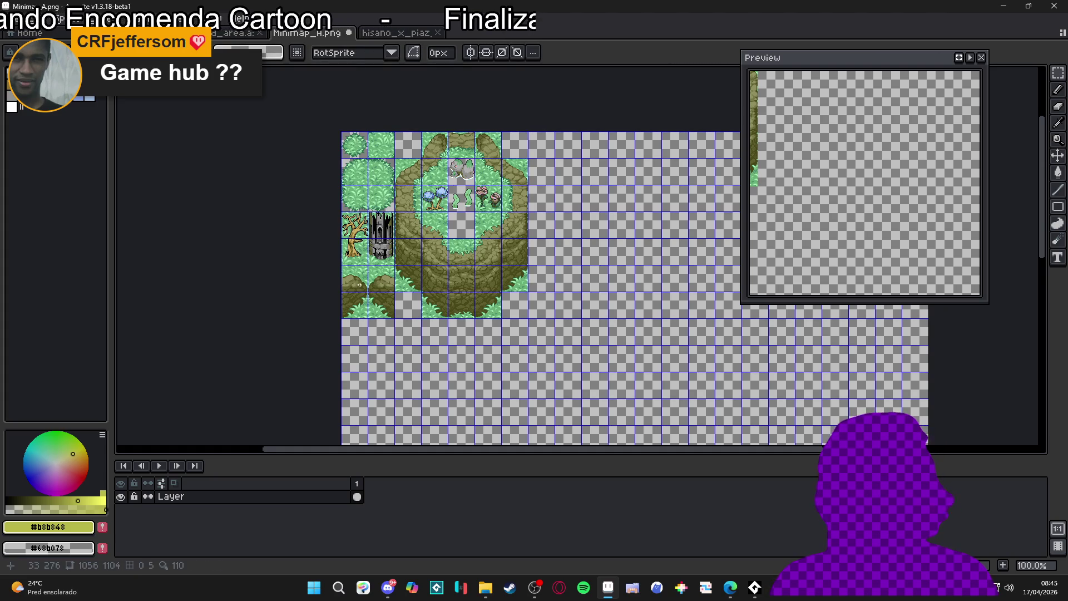
{"action": "left_click_drag", "start_coordinate": [358, 286], "coordinate": [378, 292]}
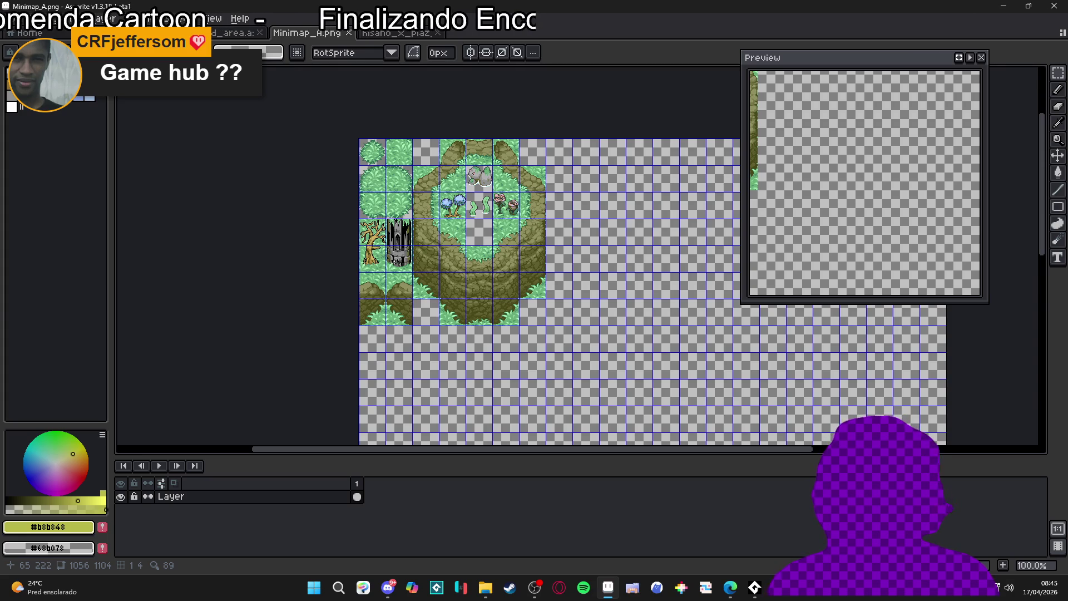
Hide the grid, glance at the tower map, and open the Layer row's context menu.
{"action": "key", "text": "ctrl+apostrophe"}
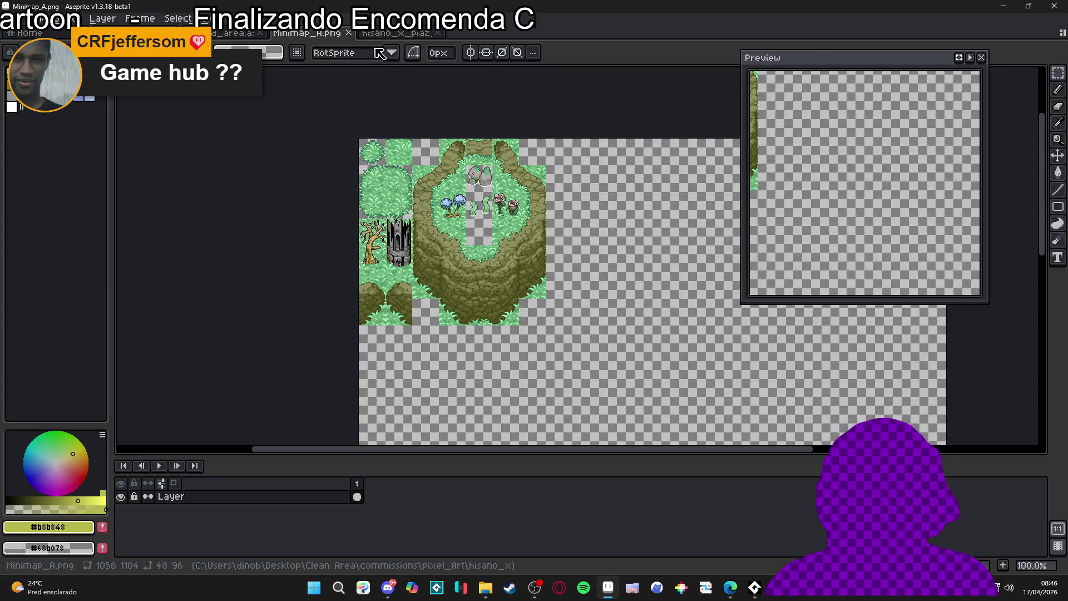
{"action": "left_click", "coordinate": [396, 33]}
{"action": "scroll", "coordinate": [417, 238], "scroll_direction": "down", "scroll_amount": 2}
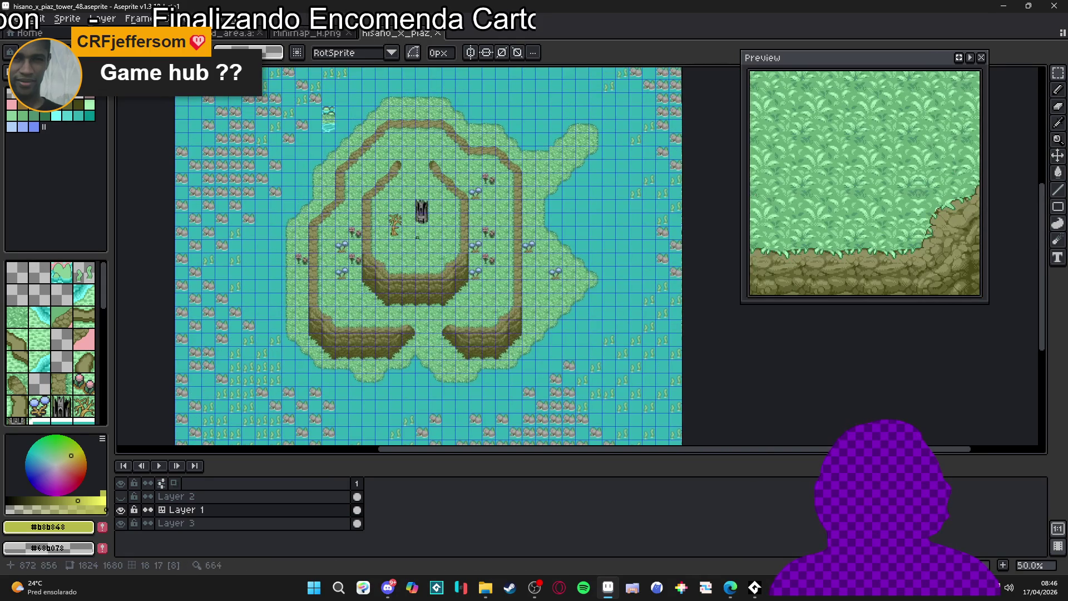
{"action": "left_click", "coordinate": [307, 35]}
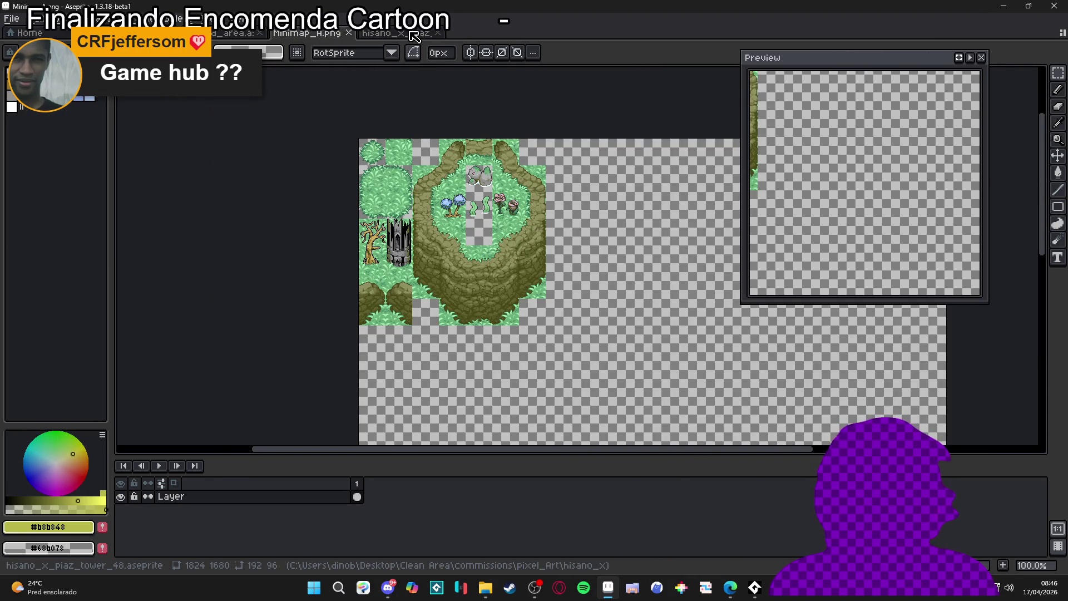
{"action": "right_click", "coordinate": [262, 496]}
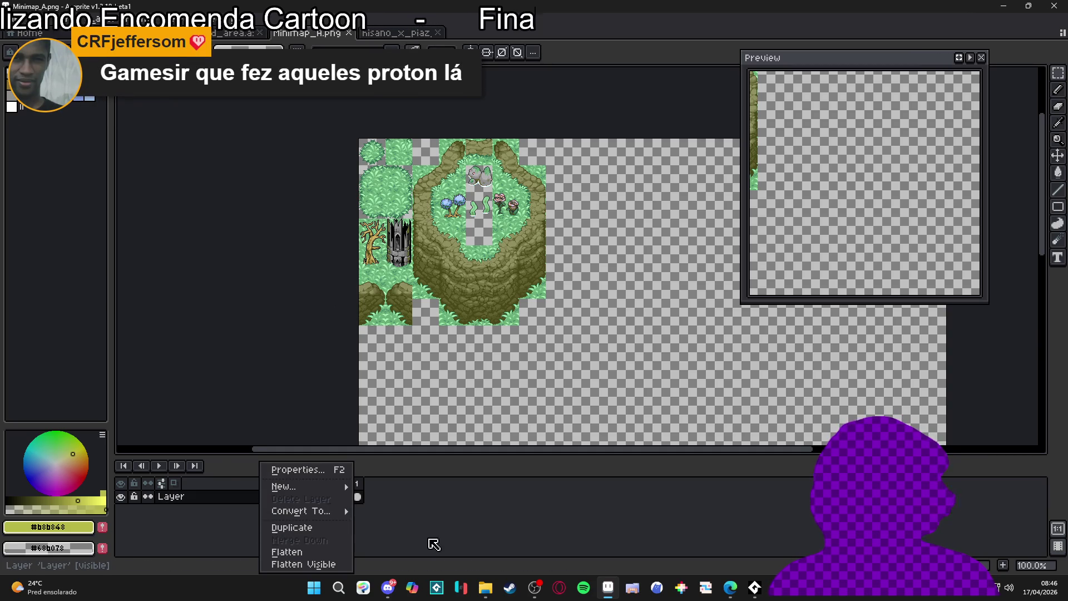
Show the grid again and marquee-select the cliff ring tile block including its two left columns.
{"action": "left_click", "coordinate": [434, 542]}
{"action": "key", "text": "ctrl+apostrophe"}
{"action": "key", "text": "m"}
{"action": "left_click_drag", "start_coordinate": [412, 141], "coordinate": [514, 307]}
{"action": "left_click_drag", "start_coordinate": [359, 297], "coordinate": [514, 136]}
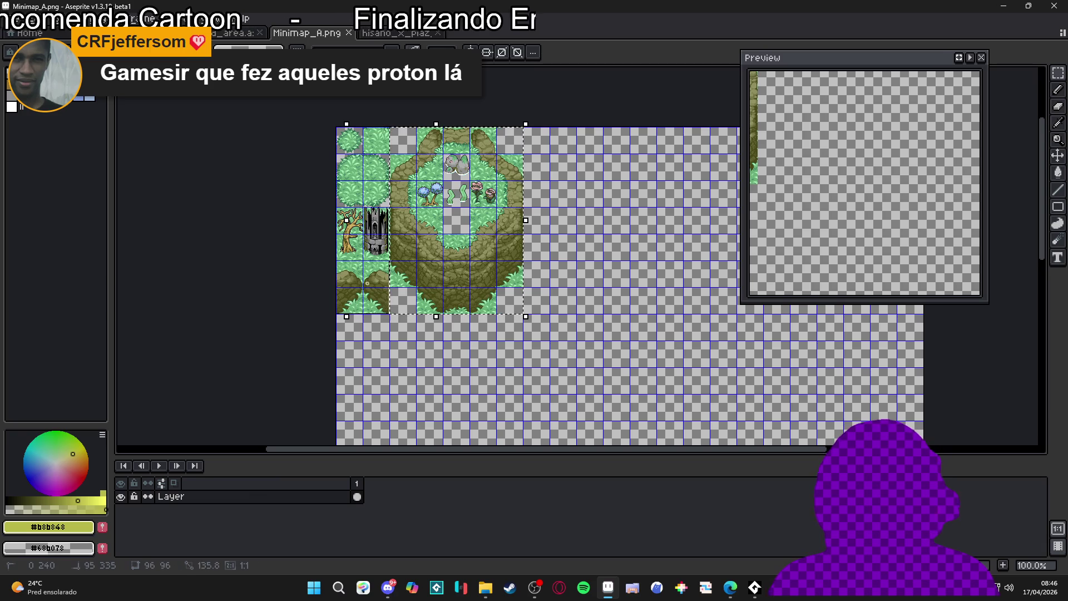
{"action": "mouse_move", "coordinate": [411, 277]}
{"action": "left_mouse_down"}
{"action": "mouse_move", "coordinate": [435, 193]}
{"action": "mouse_move", "coordinate": [442, 215]}
{"action": "mouse_move", "coordinate": [390, 353]}
{"action": "mouse_move", "coordinate": [391, 311]}
{"action": "mouse_move", "coordinate": [413, 278]}
{"action": "left_mouse_up"}
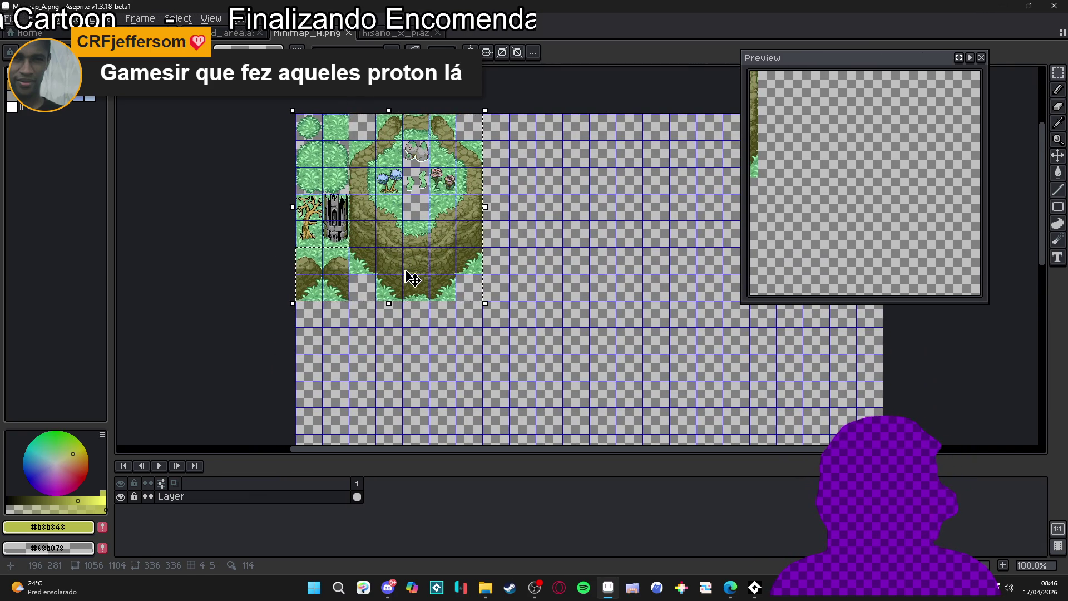
Duplicate the block and move the copy right in tile steps beside the original.
{"action": "key", "text": "ctrl+c"}
{"action": "key", "text": "ctrl+v"}
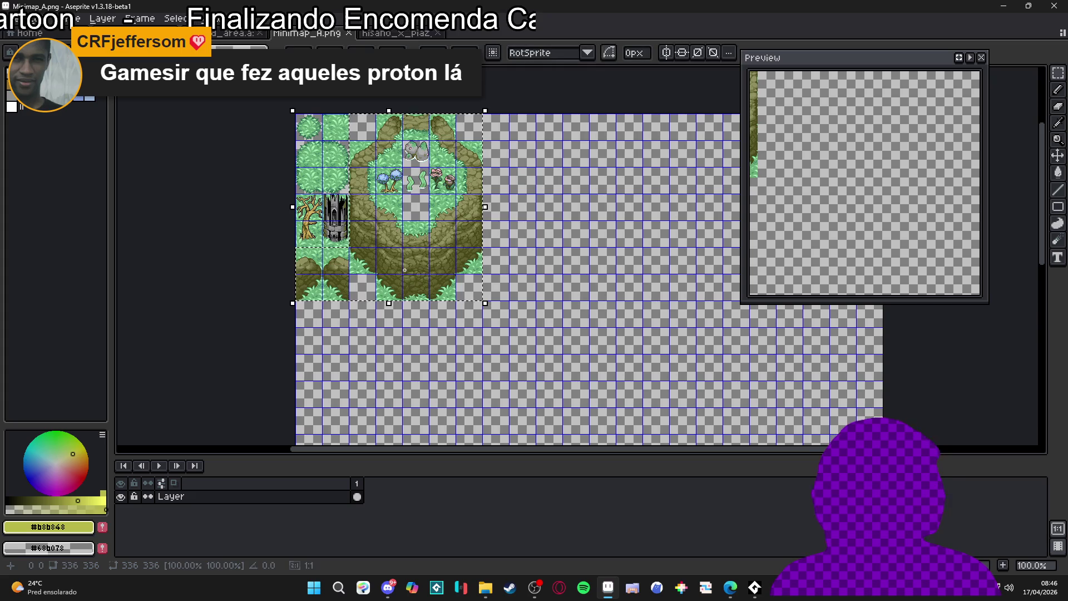
{"action": "key", "text": "shift+Right"}
{"action": "key", "text": "shift+Right"}
{"action": "key", "text": "shift+Right"}
{"action": "key", "text": "shift+Right"}
{"action": "key", "text": "shift+Right"}
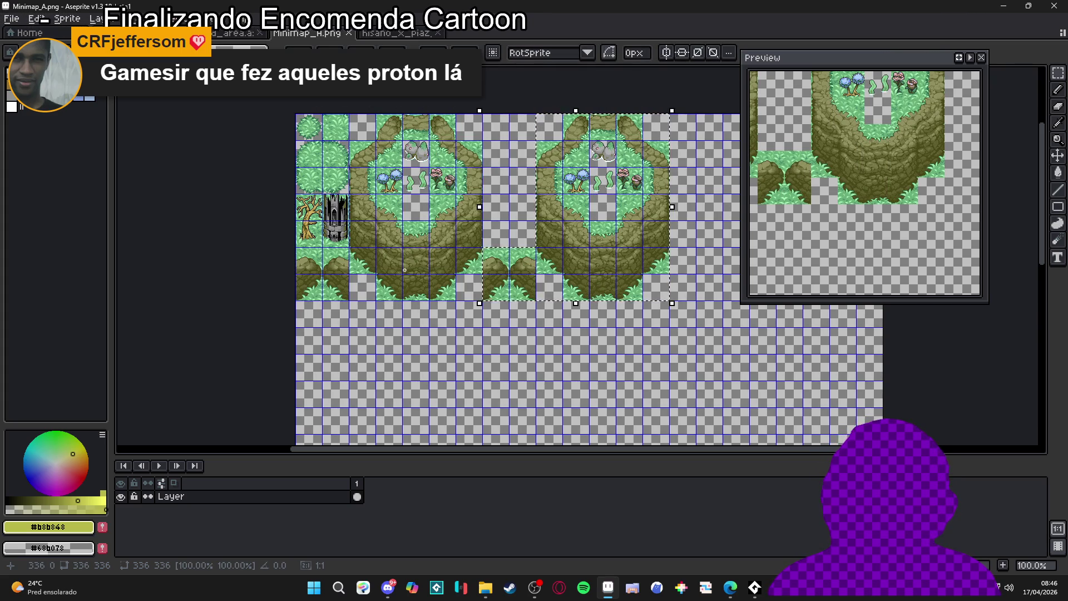
{"action": "key", "text": "shift+Right"}
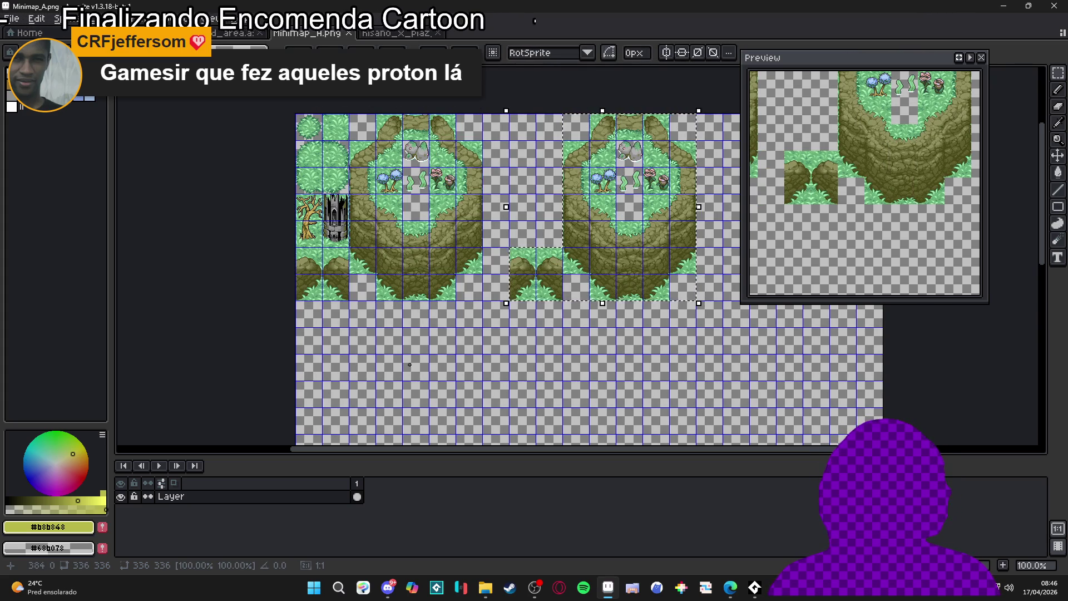
{"action": "key", "text": "ctrl+d"}
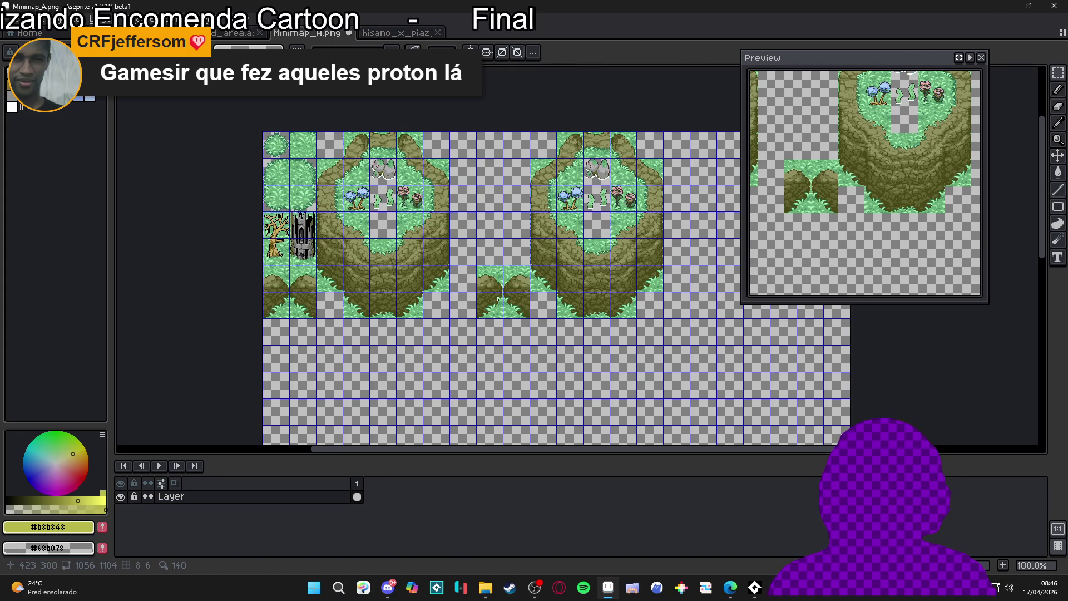
Try moving the cliff-edge column beside the copy, undo it, and clear the selection.
{"action": "left_click_drag", "start_coordinate": [489, 278], "coordinate": [499, 310]}
{"action": "key", "text": "Up"}
{"action": "key", "text": "Up"}
{"action": "key", "text": "Right"}
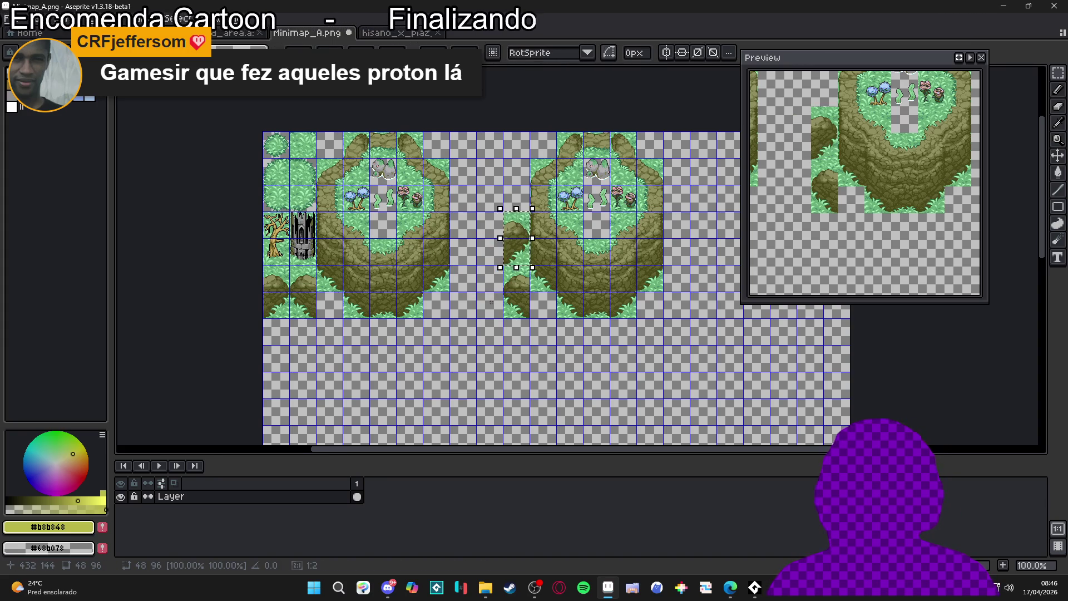
{"action": "key", "text": "ctrl+z"}
{"action": "left_click", "coordinate": [532, 298]}
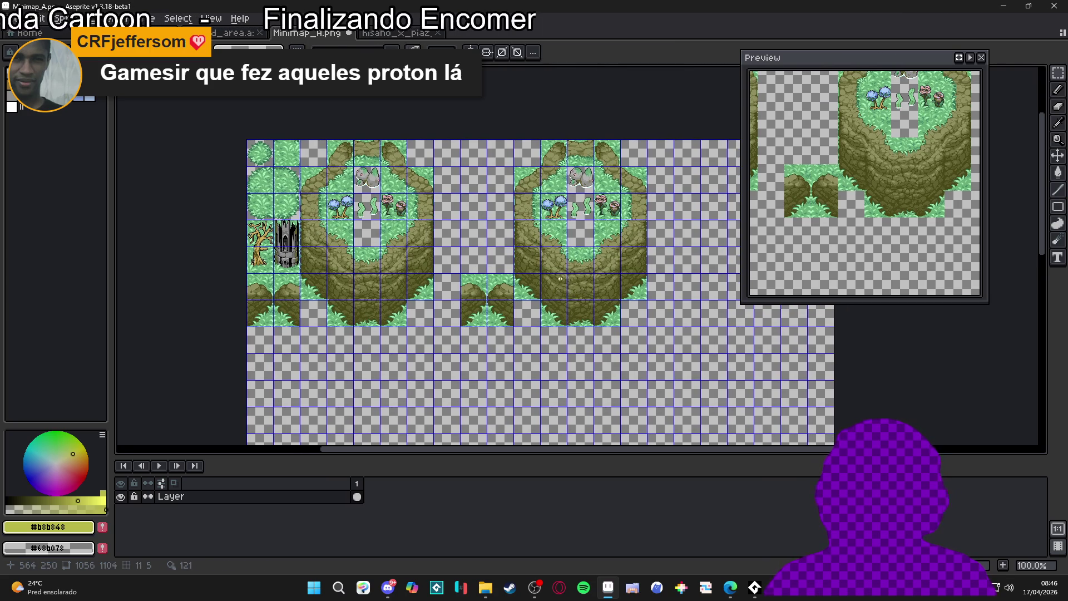
{"action": "key", "text": "v"}
{"action": "key", "text": "ctrl+d"}
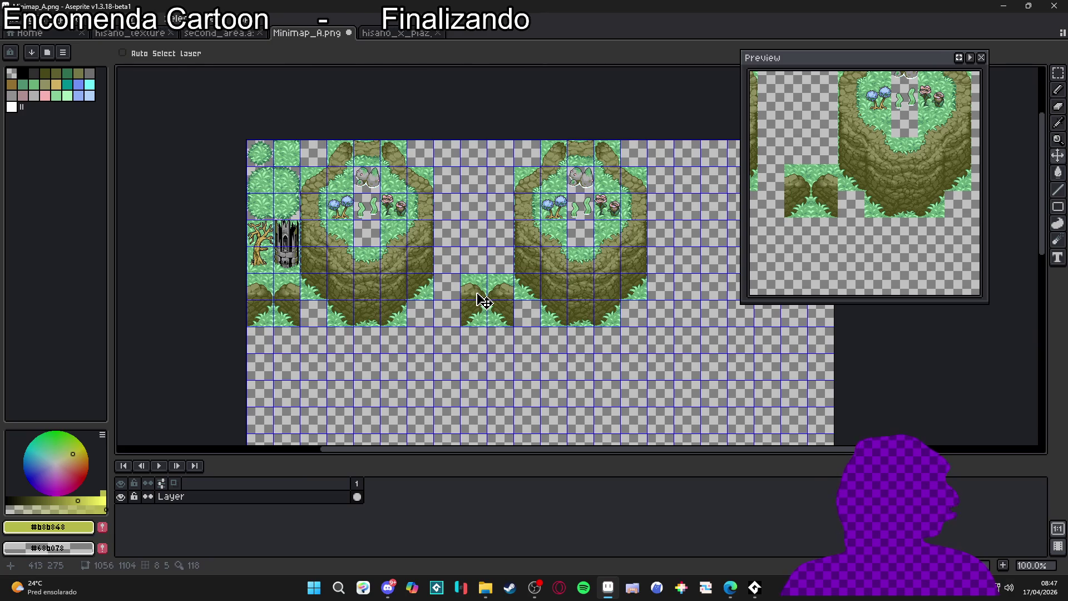
Cut the copied cliff ring group and paste it in place onto a new layer, Layer 1.
{"action": "key", "text": "m"}
{"action": "mouse_move", "coordinate": [484, 299]}
{"action": "left_mouse_down"}
{"action": "mouse_move", "coordinate": [462, 276]}
{"action": "mouse_move", "coordinate": [484, 334]}
{"action": "mouse_move", "coordinate": [479, 326]}
{"action": "left_mouse_up"}
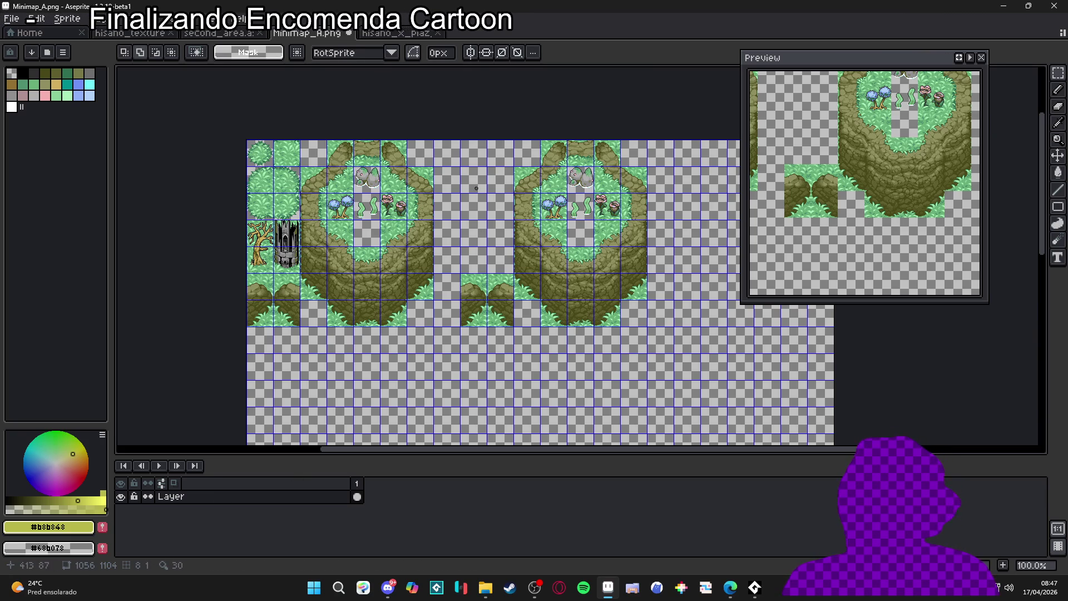
{"action": "left_click_drag", "start_coordinate": [462, 141], "coordinate": [646, 326]}
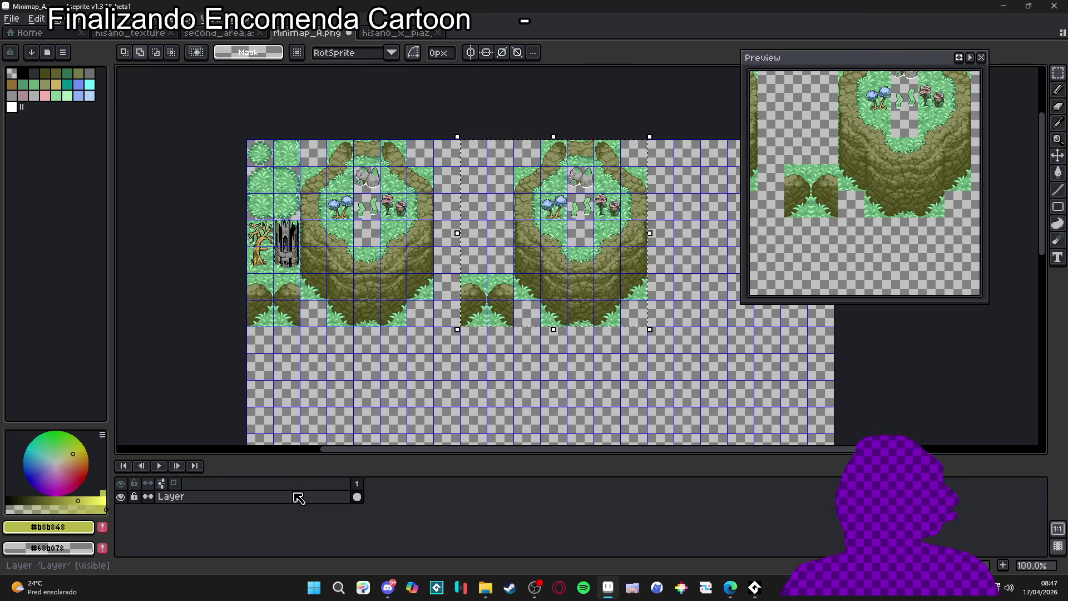
{"action": "key", "text": "ctrl+x"}
{"action": "key", "text": "shift+n"}
{"action": "key", "text": "ctrl+v"}
{"action": "key", "text": "Return"}
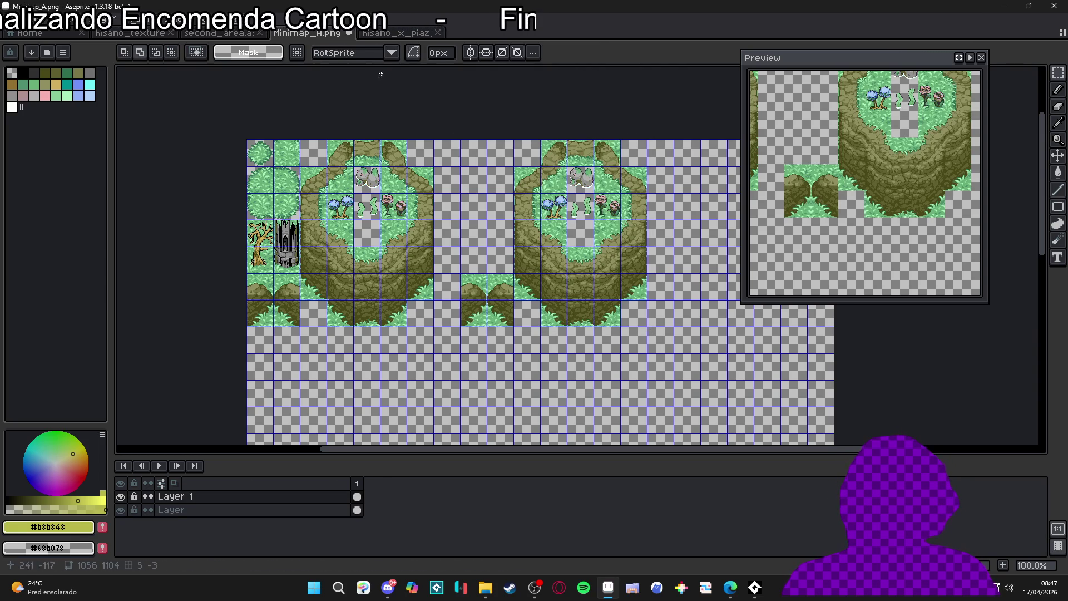
Flip between Minimap_A and the tower map, then open the second_area map.
{"action": "left_click", "coordinate": [395, 33]}
{"action": "left_click", "coordinate": [325, 34]}
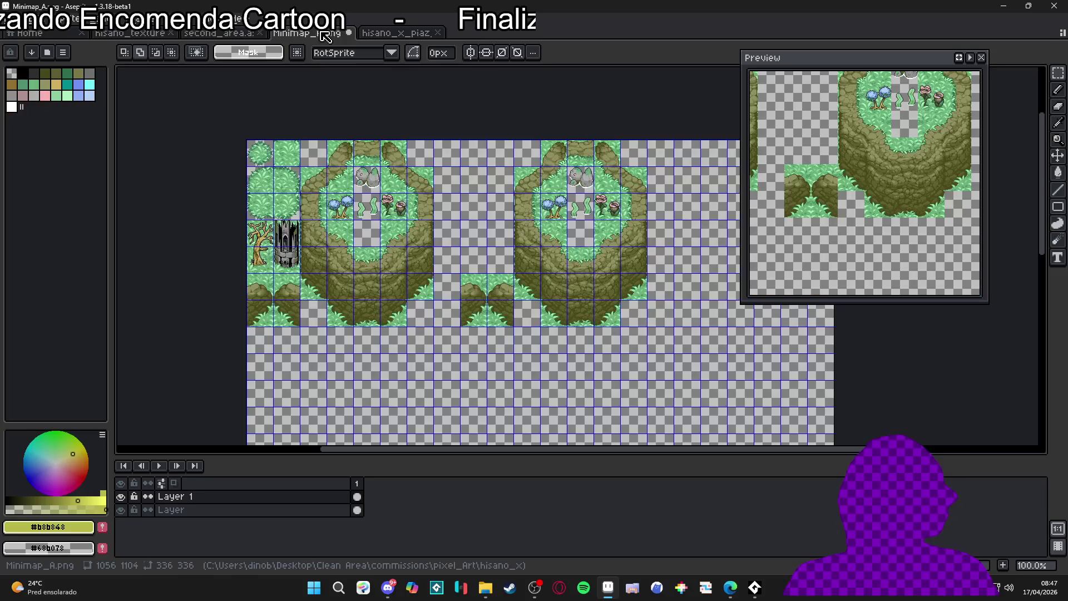
{"action": "left_click", "coordinate": [395, 33]}
{"action": "left_click", "coordinate": [323, 33]}
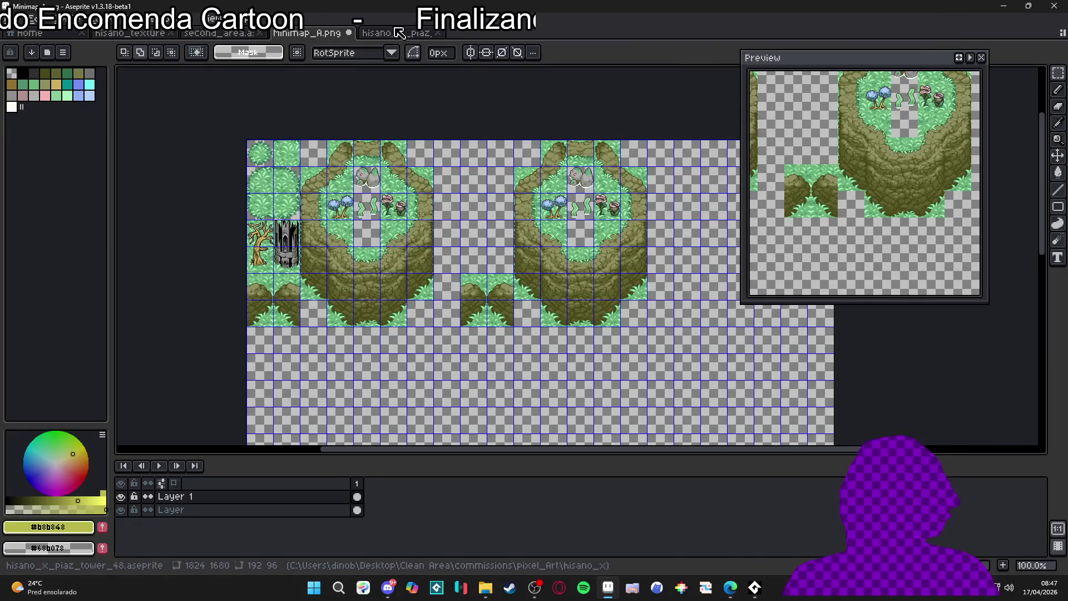
{"action": "left_click", "coordinate": [399, 32]}
{"action": "left_click", "coordinate": [275, 35]}
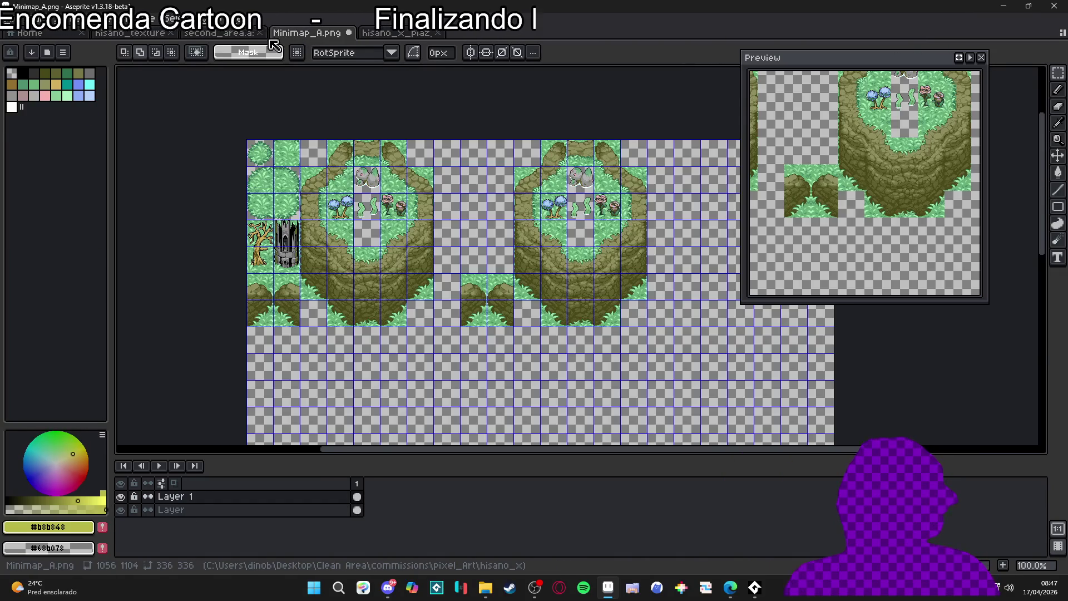
{"action": "left_click", "coordinate": [219, 33]}
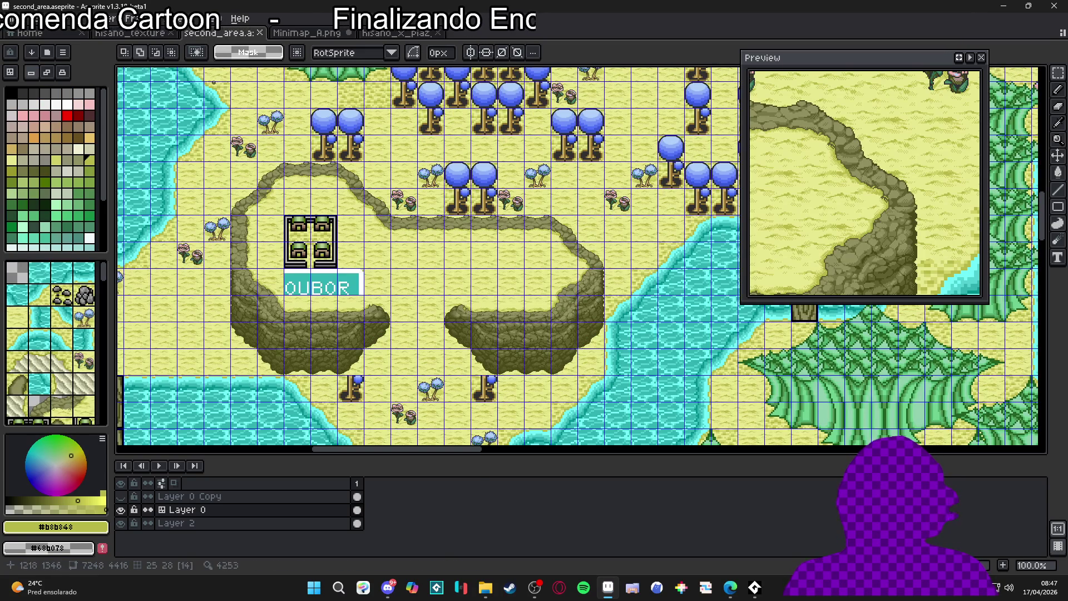
Zoom into the second_area map and marquee-select a cliff-edge path tile.
{"action": "scroll", "coordinate": [309, 185], "scroll_direction": "up", "scroll_amount": 1}
{"action": "key", "text": "v"}
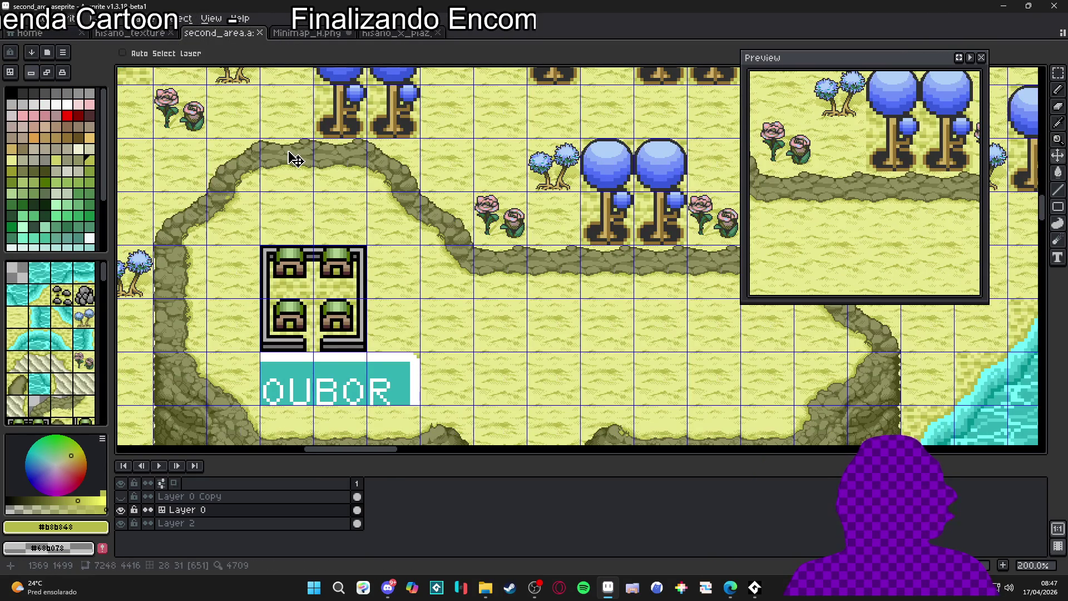
{"action": "key", "text": "m"}
{"action": "left_click_drag", "start_coordinate": [257, 135], "coordinate": [316, 194]}
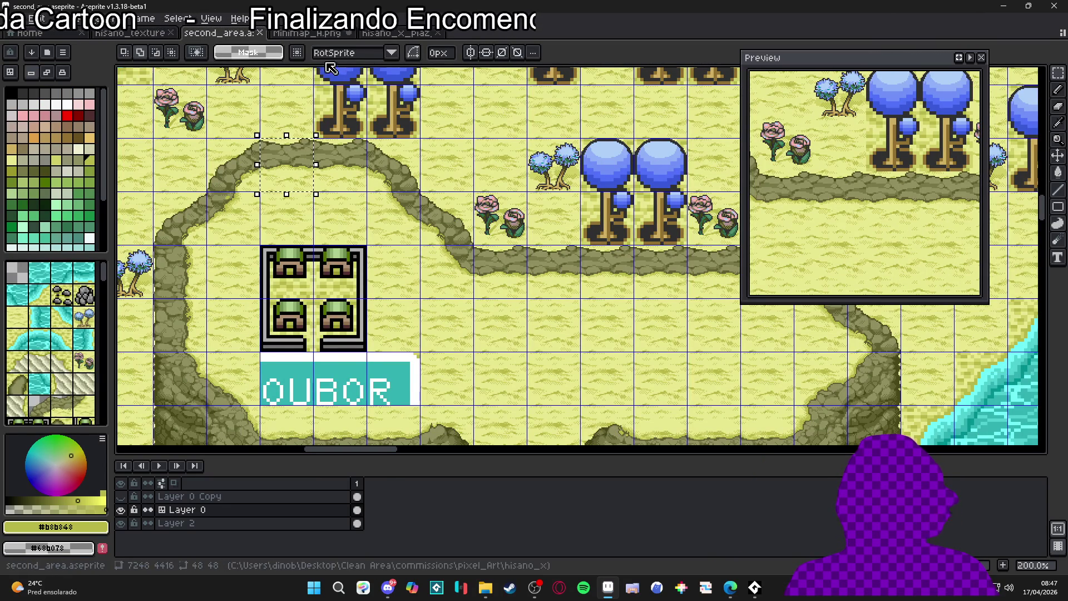
Close the hisano_x_piaz tower map document, leaving its Layer 2 unchanged.
{"action": "left_click", "coordinate": [396, 33]}
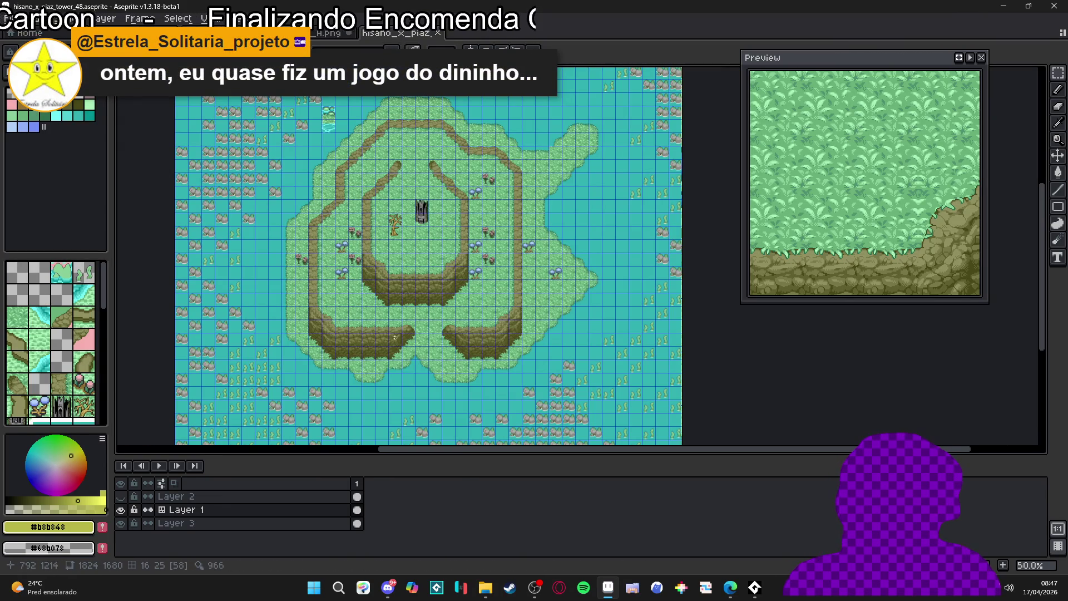
{"action": "right_click", "coordinate": [304, 496]}
{"action": "mouse_move", "coordinate": [376, 516]}
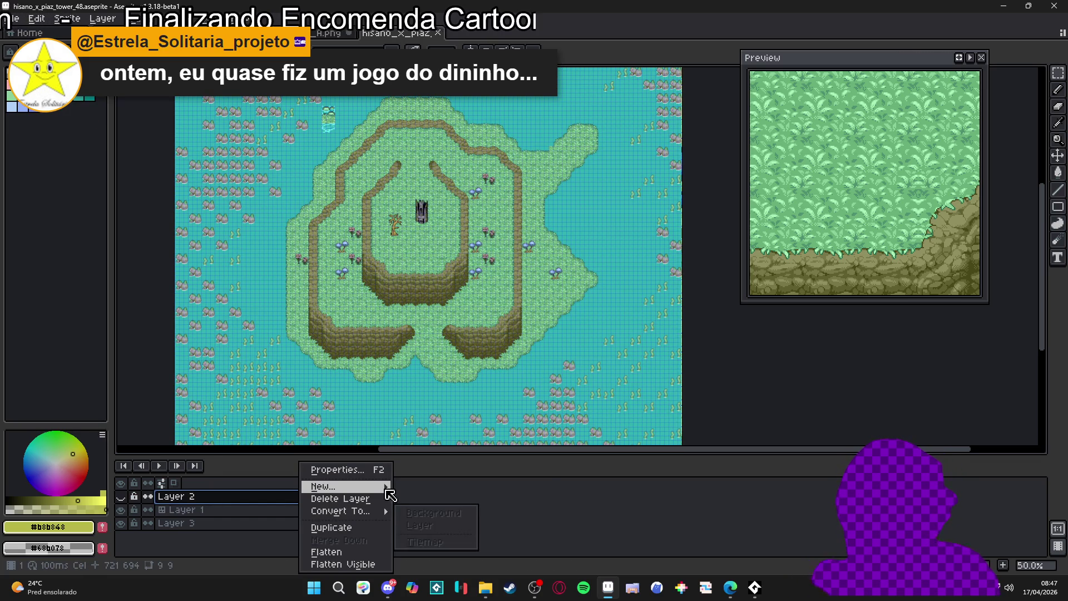
{"action": "mouse_move", "coordinate": [387, 487]}
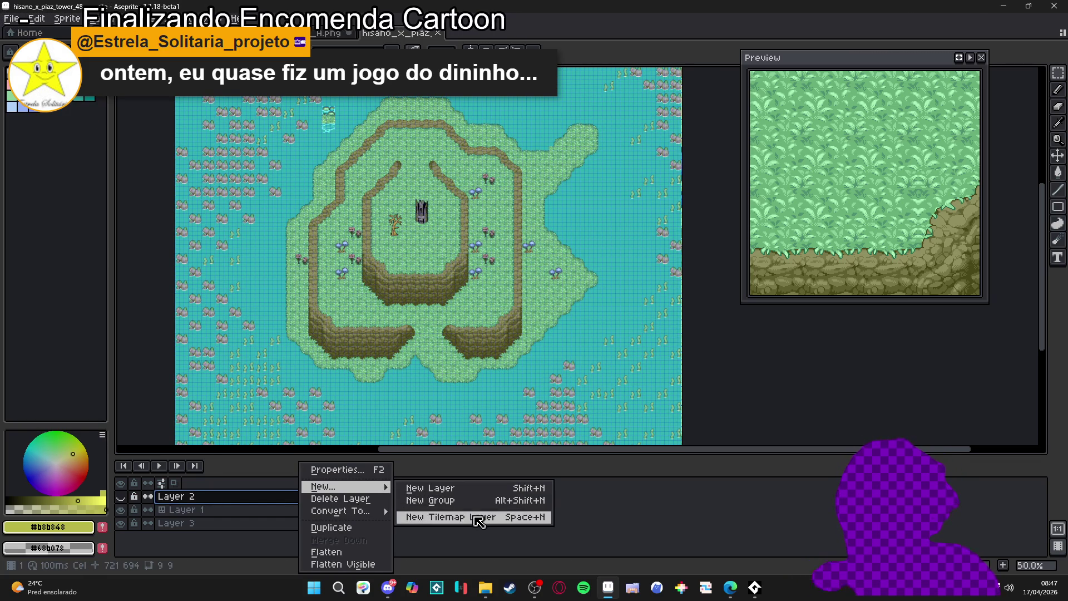
{"action": "left_click", "coordinate": [416, 41]}
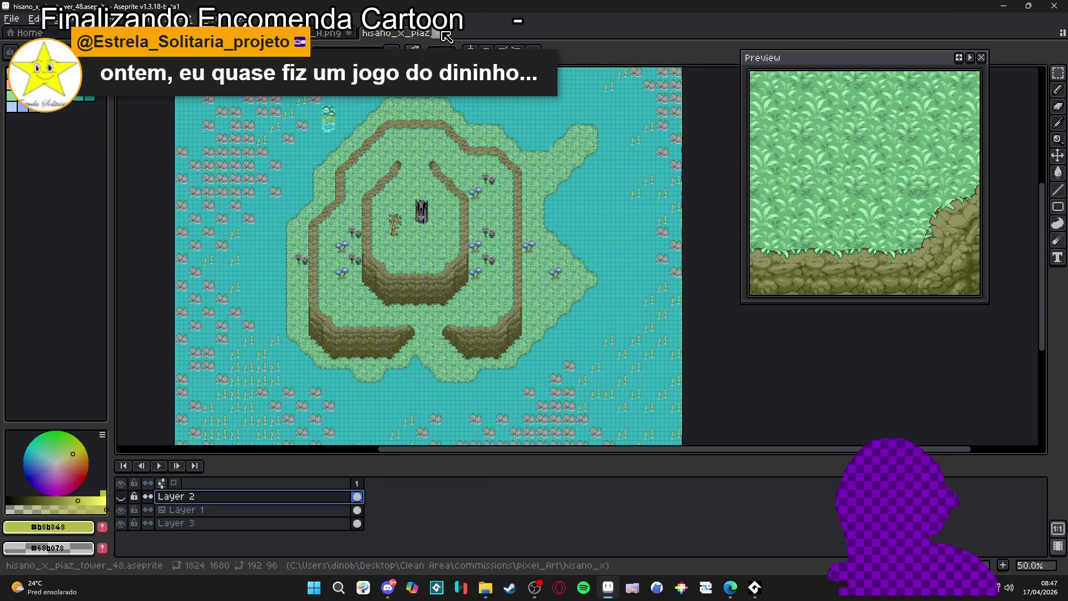
{"action": "left_click", "coordinate": [438, 33]}
{"action": "right_click", "coordinate": [325, 503]}
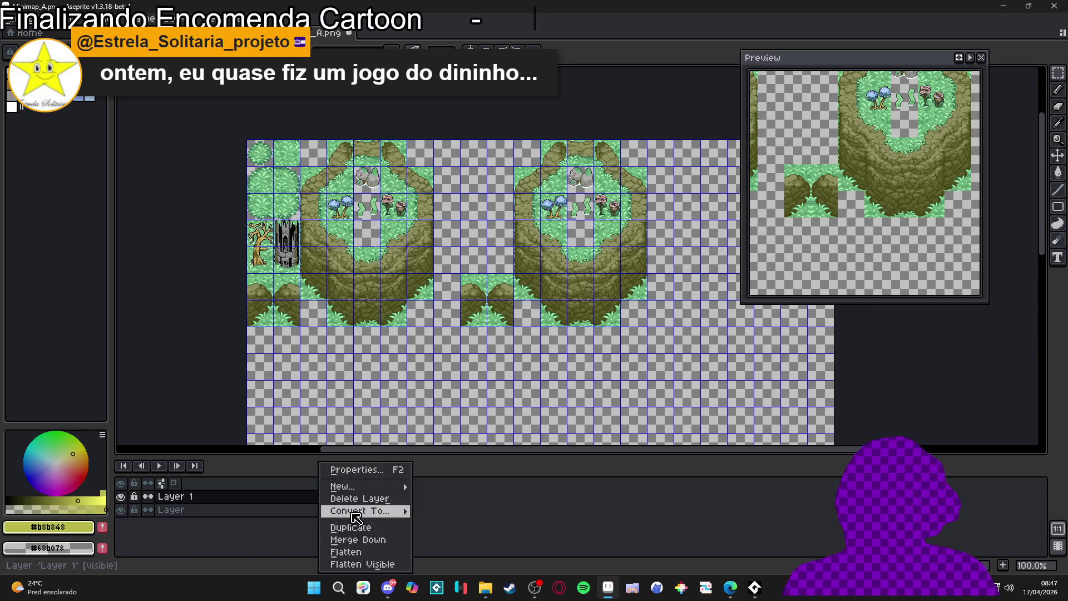
Convert Minimap_A's Layer 1 into a tilemap layer using a new 48×48 grid tileset.
{"action": "mouse_move", "coordinate": [359, 510]}
{"action": "left_click", "coordinate": [444, 536]}
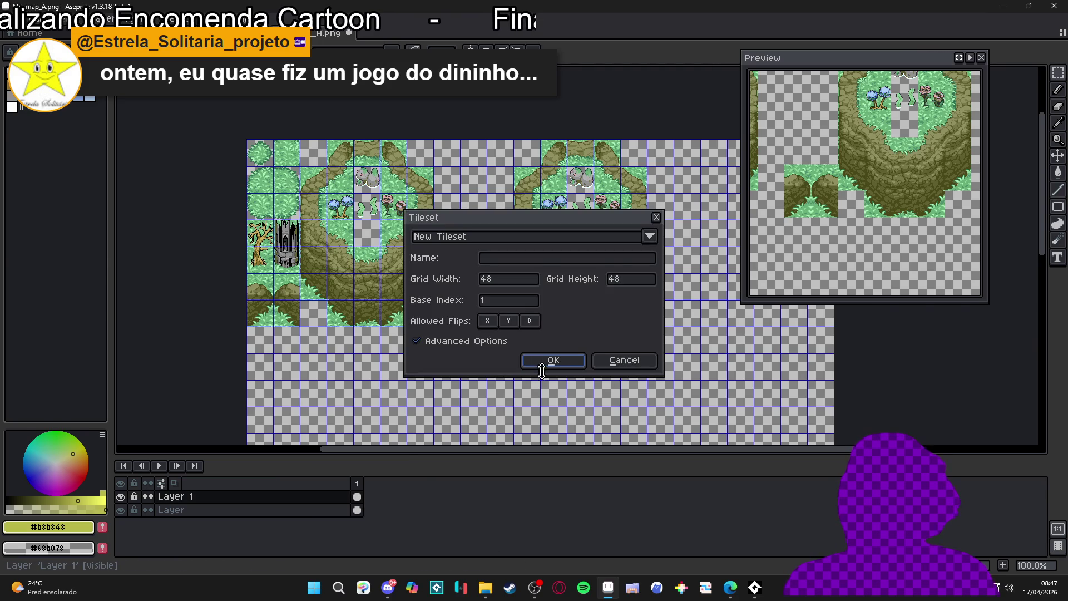
{"action": "left_click", "coordinate": [550, 362]}
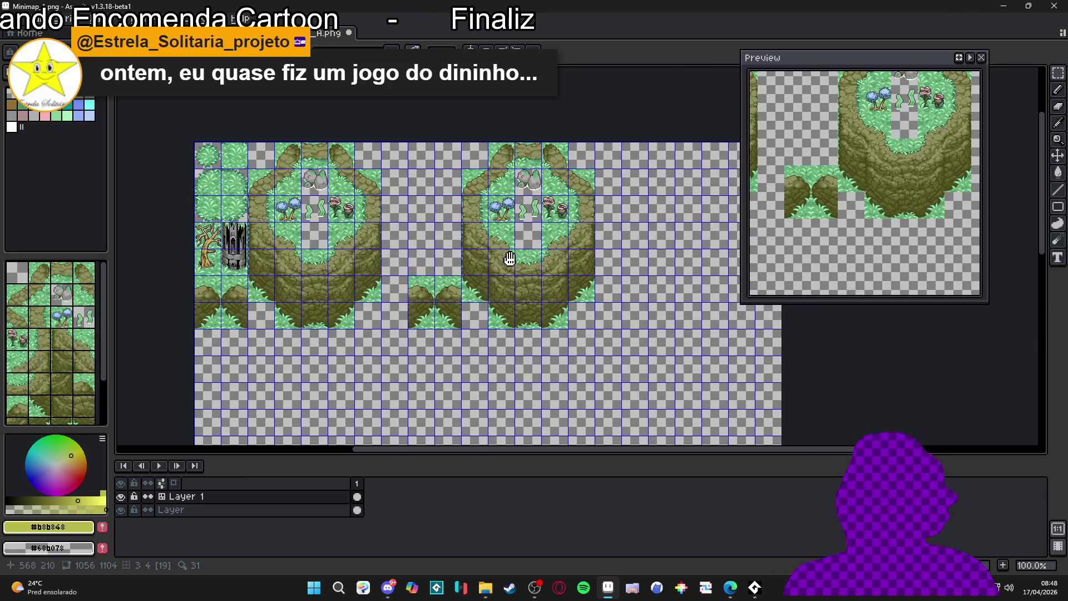
{"action": "scroll", "coordinate": [507, 258], "scroll_direction": "up", "scroll_amount": 1}
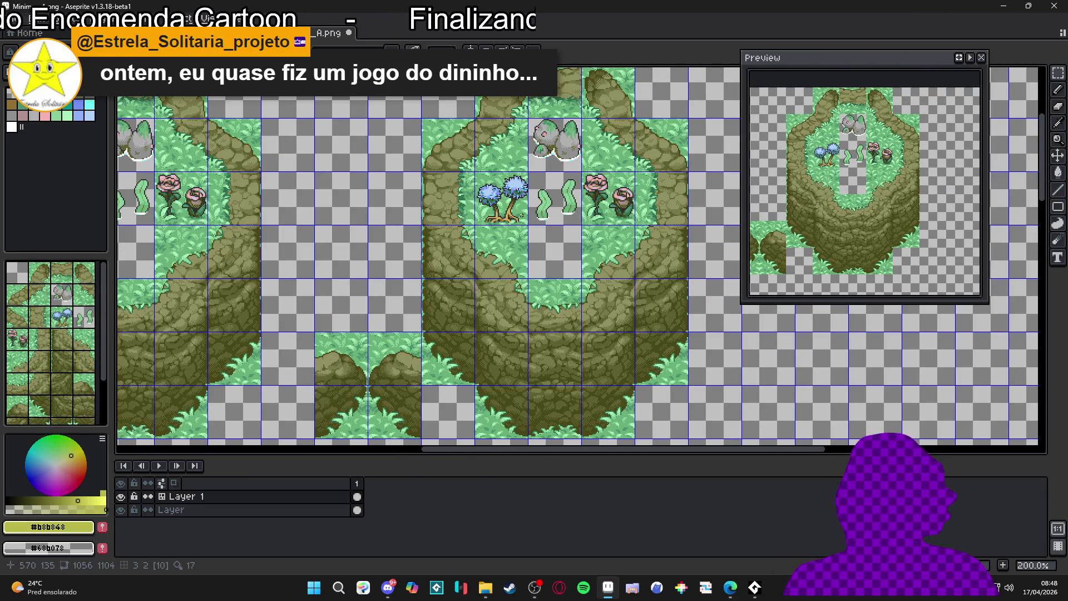
{"action": "scroll", "coordinate": [426, 223], "scroll_direction": "down", "scroll_amount": 1}
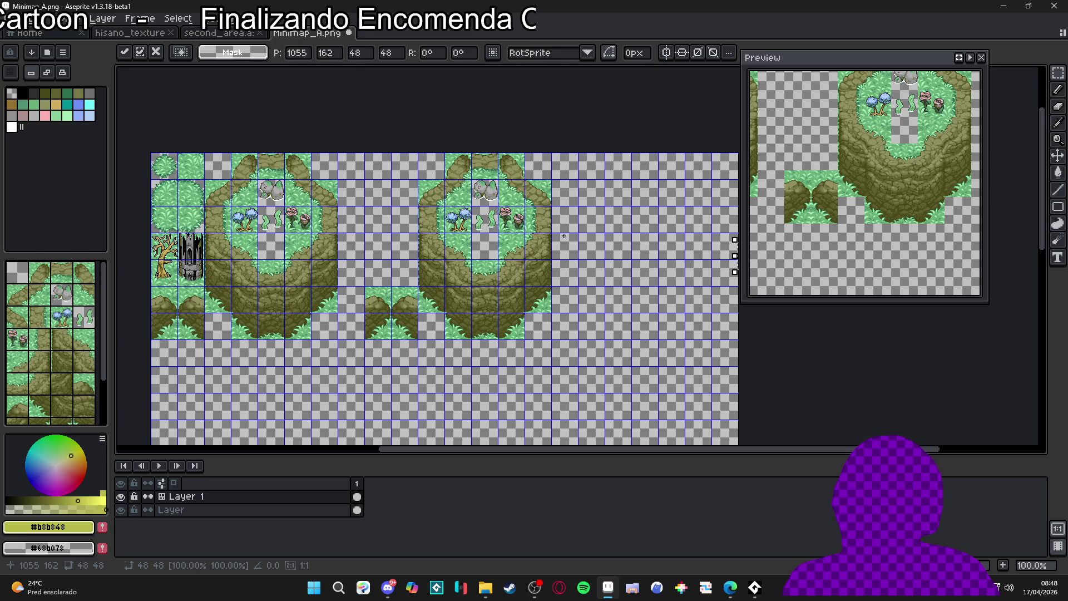
{"action": "left_click_drag", "start_coordinate": [586, 241], "coordinate": [488, 229]}
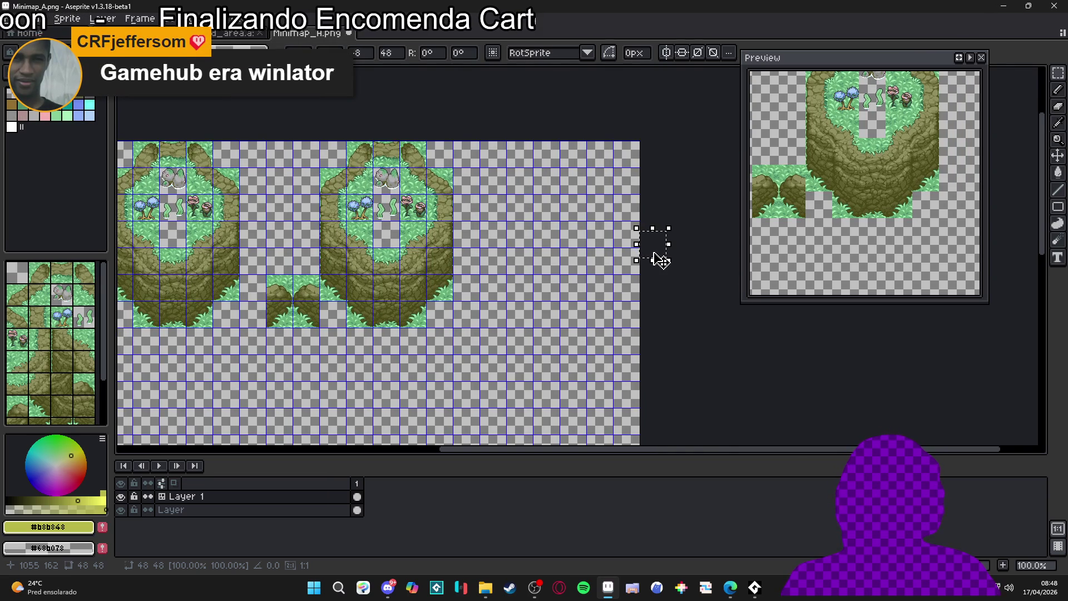
Drop the floating sand-edged cliff tile into the gap atop the second island and commit it.
{"action": "mouse_move", "coordinate": [653, 252]}
{"action": "left_mouse_down"}
{"action": "mouse_move", "coordinate": [386, 252]}
{"action": "mouse_move", "coordinate": [386, 137]}
{"action": "mouse_move", "coordinate": [386, 164]}
{"action": "left_mouse_up"}
{"action": "scroll", "coordinate": [387, 145], "scroll_direction": "up", "scroll_amount": 6}
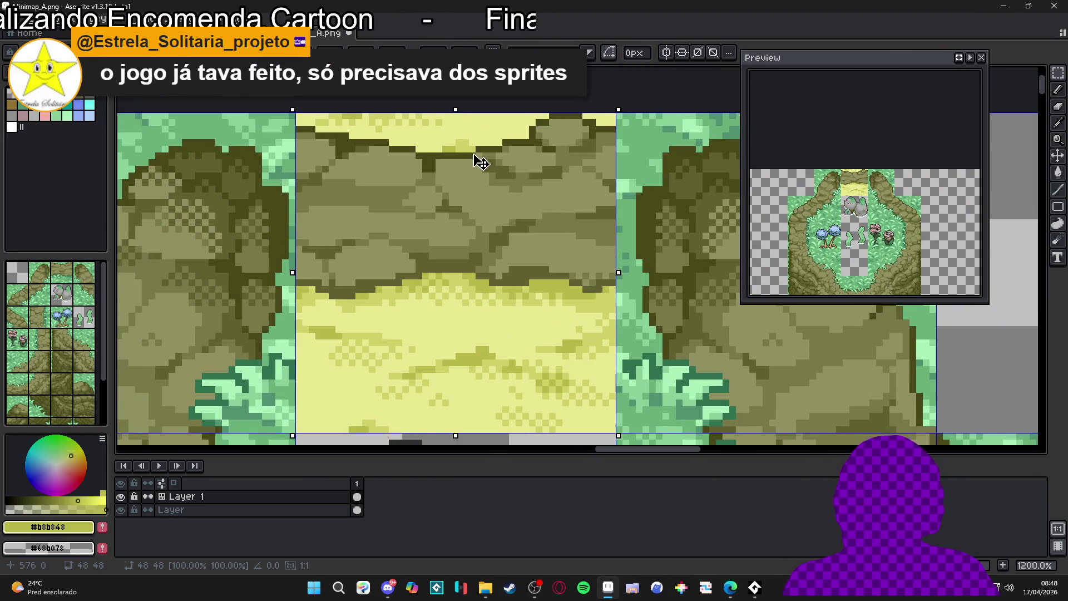
{"action": "scroll", "coordinate": [480, 163], "scroll_direction": "down", "scroll_amount": 4}
{"action": "key", "text": "Return"}
{"action": "scroll", "coordinate": [472, 195], "scroll_direction": "down", "scroll_amount": 4}
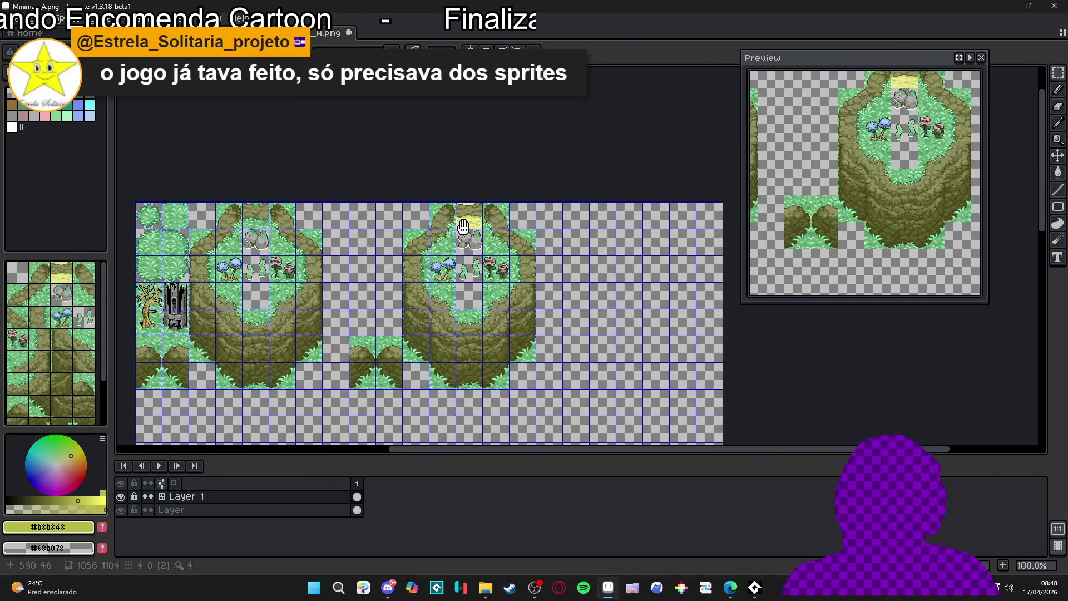
{"action": "left_click_drag", "start_coordinate": [464, 226], "coordinate": [468, 210]}
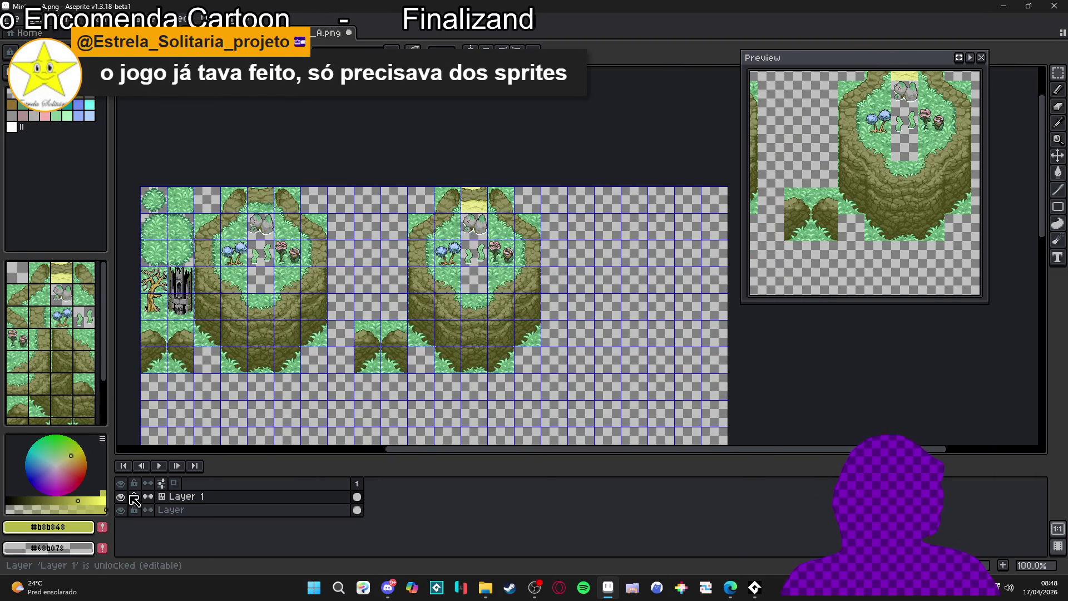
{"action": "left_click", "coordinate": [194, 33]}
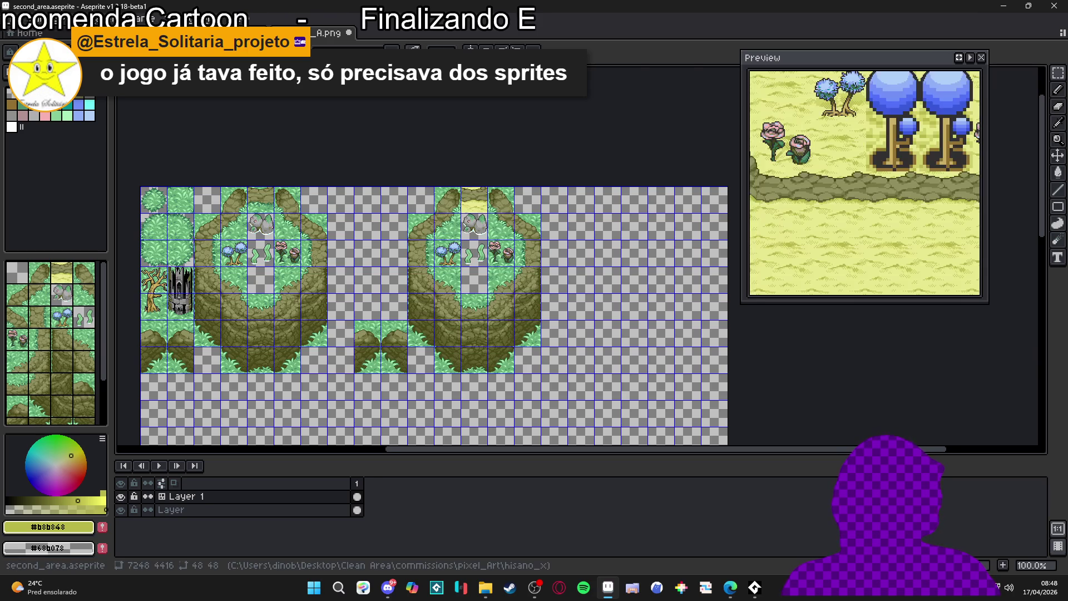
Copy two sand tiles from second_area and paste them onto the Minimap_A island.
{"action": "scroll", "coordinate": [345, 166], "scroll_direction": "down", "scroll_amount": 2}
{"action": "scroll", "coordinate": [333, 179], "scroll_direction": "up", "scroll_amount": 4}
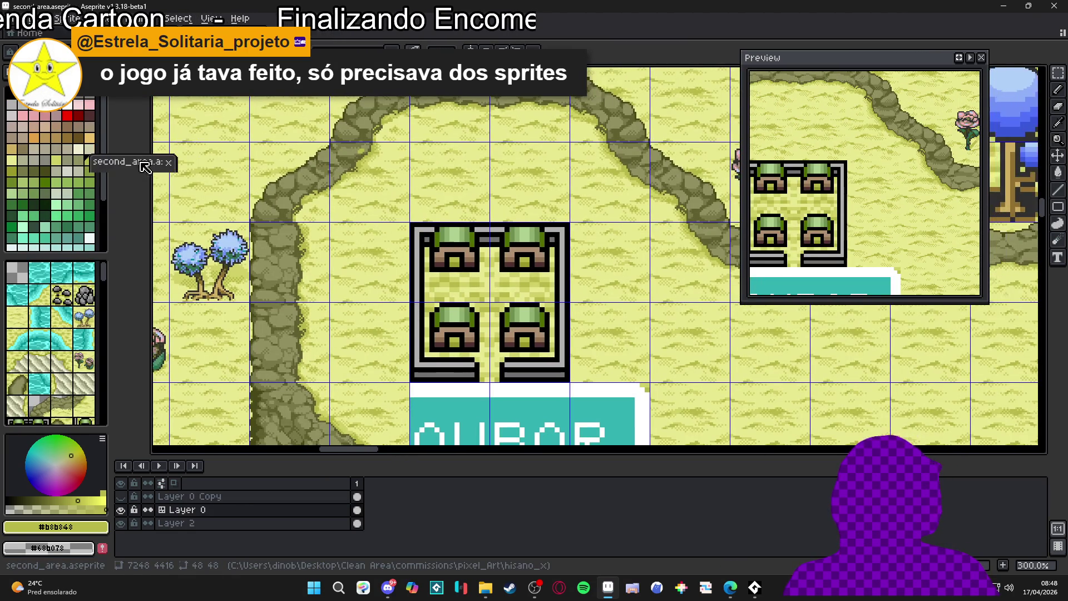
{"action": "left_click_drag", "start_coordinate": [330, 33], "coordinate": [370, 127]}
{"action": "scroll", "coordinate": [236, 185], "scroll_direction": "down", "scroll_amount": 2}
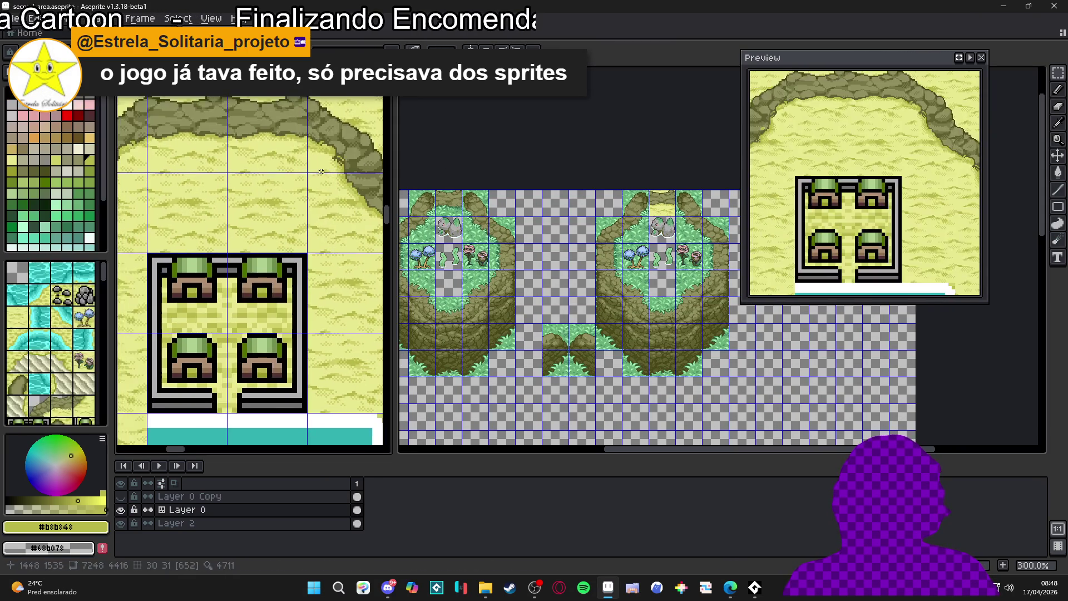
{"action": "scroll", "coordinate": [175, 188], "scroll_direction": "up", "scroll_amount": 1}
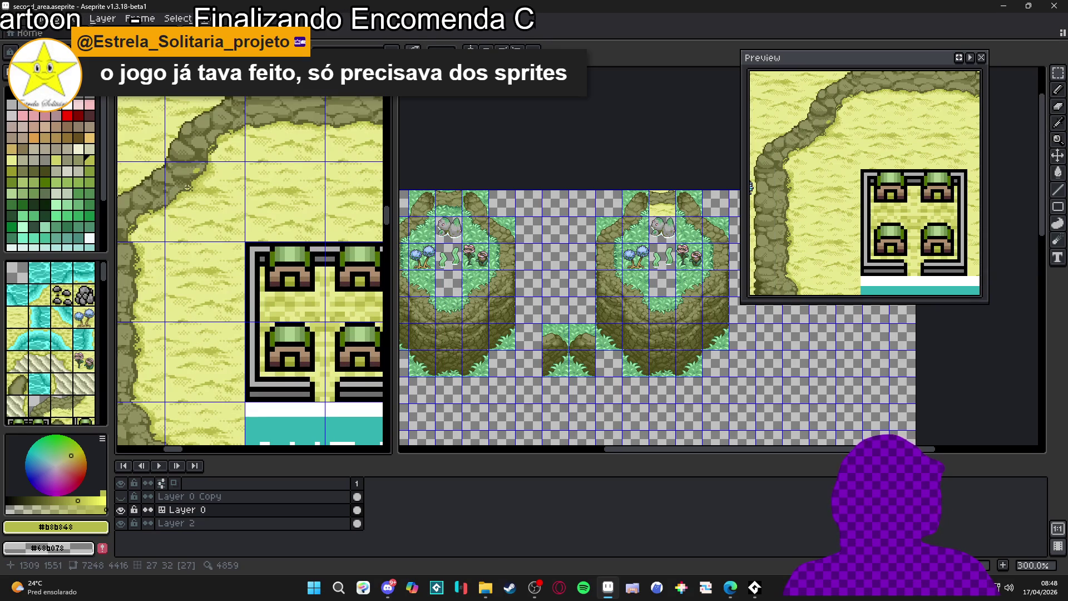
{"action": "left_click_drag", "start_coordinate": [189, 194], "coordinate": [155, 195]}
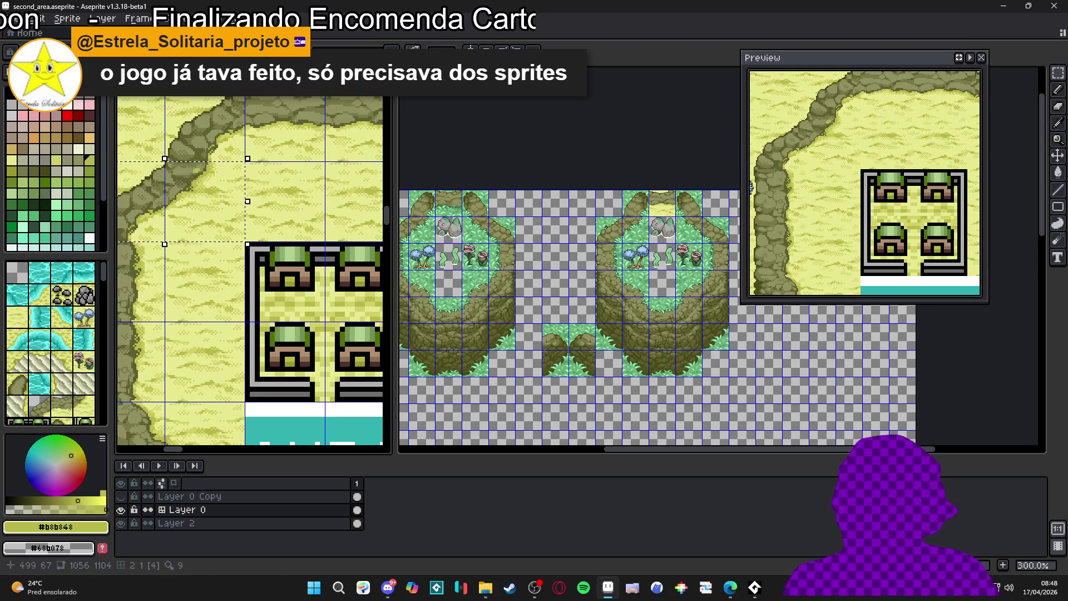
{"action": "scroll", "coordinate": [670, 231], "scroll_direction": "up", "scroll_amount": 2}
{"action": "key", "text": "ctrl+Tab"}
{"action": "key", "text": "ctrl+v"}
{"action": "mouse_move", "coordinate": [670, 231]}
{"action": "left_mouse_down"}
{"action": "mouse_move", "coordinate": [560, 282]}
{"action": "mouse_move", "coordinate": [477, 255]}
{"action": "mouse_move", "coordinate": [515, 266]}
{"action": "left_mouse_up"}
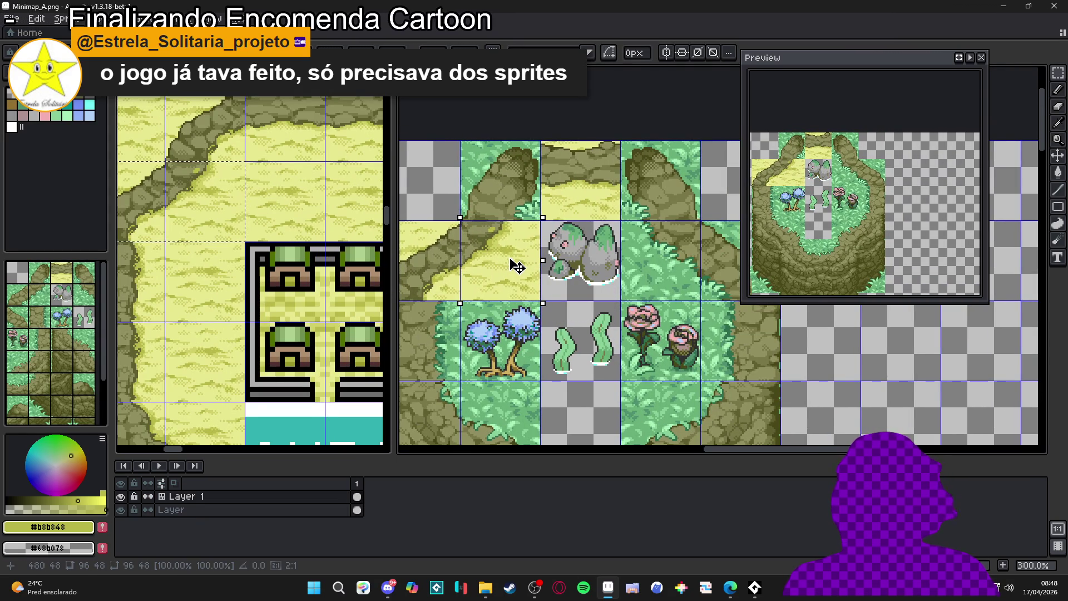
{"action": "key", "text": "Return"}
Paste the sand-and-rock block over tiles 7 and 8 in Minimap_A.
{"action": "scroll", "coordinate": [516, 266], "scroll_direction": "down", "scroll_amount": 3}
{"action": "scroll", "coordinate": [506, 206], "scroll_direction": "up", "scroll_amount": 3}
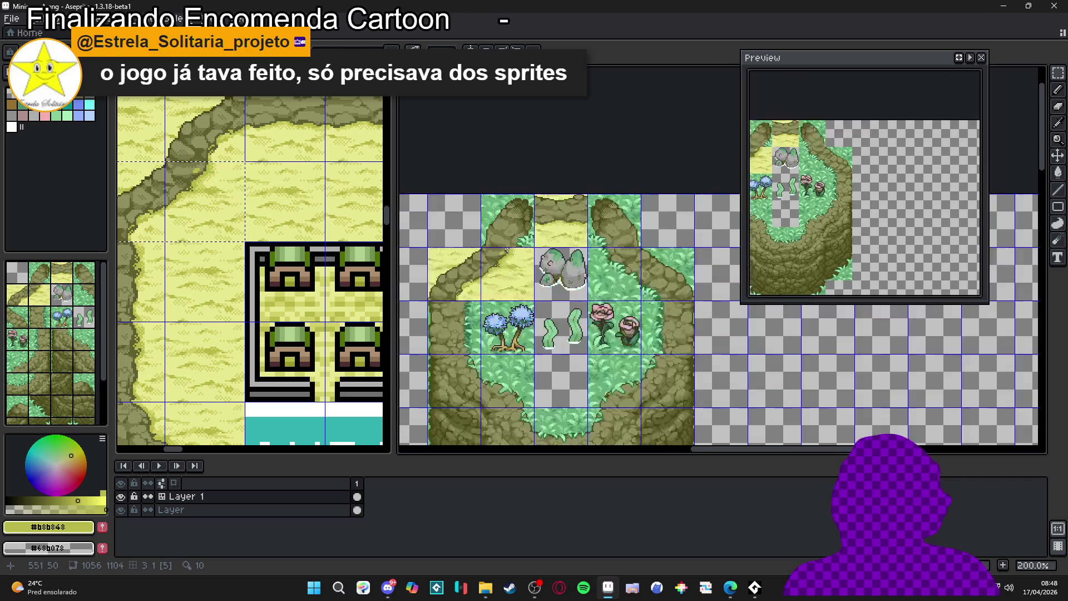
{"action": "key", "text": "ctrl+Tab"}
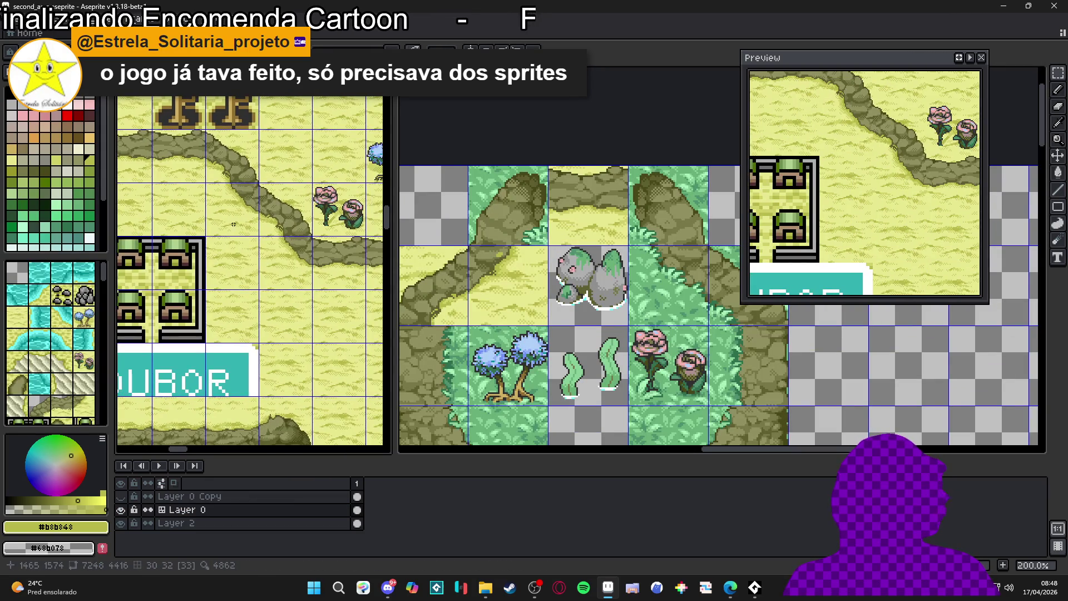
{"action": "left_click", "coordinate": [507, 269]}
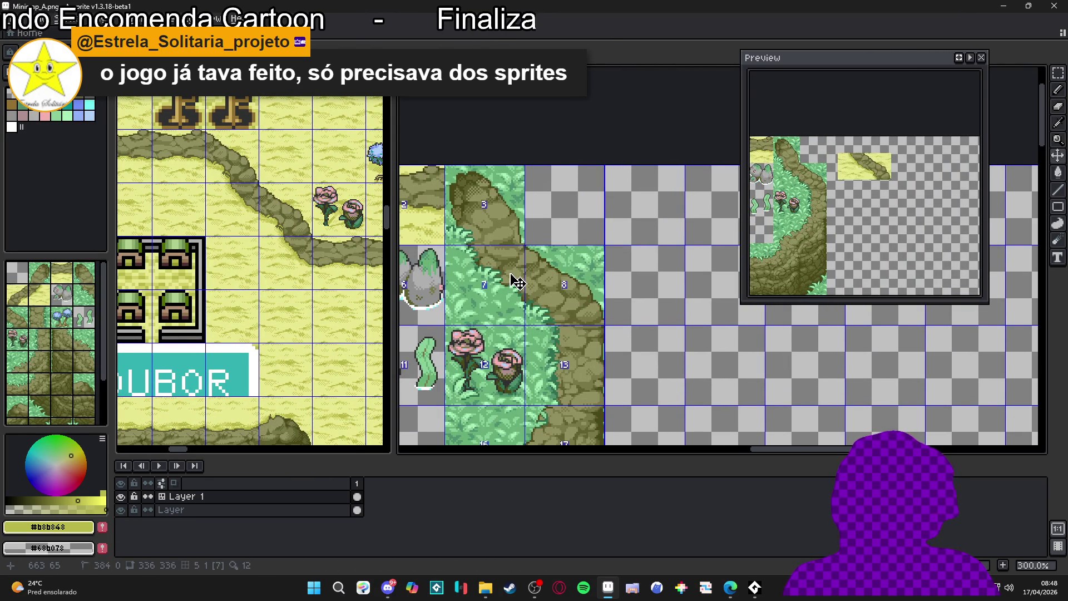
{"action": "key", "text": "ctrl+v"}
{"action": "left_click_drag", "start_coordinate": [668, 256], "coordinate": [496, 288]}
{"action": "scroll", "coordinate": [496, 289], "scroll_direction": "up", "scroll_amount": 2}
{"action": "left_click_drag", "start_coordinate": [565, 286], "coordinate": [540, 301]}
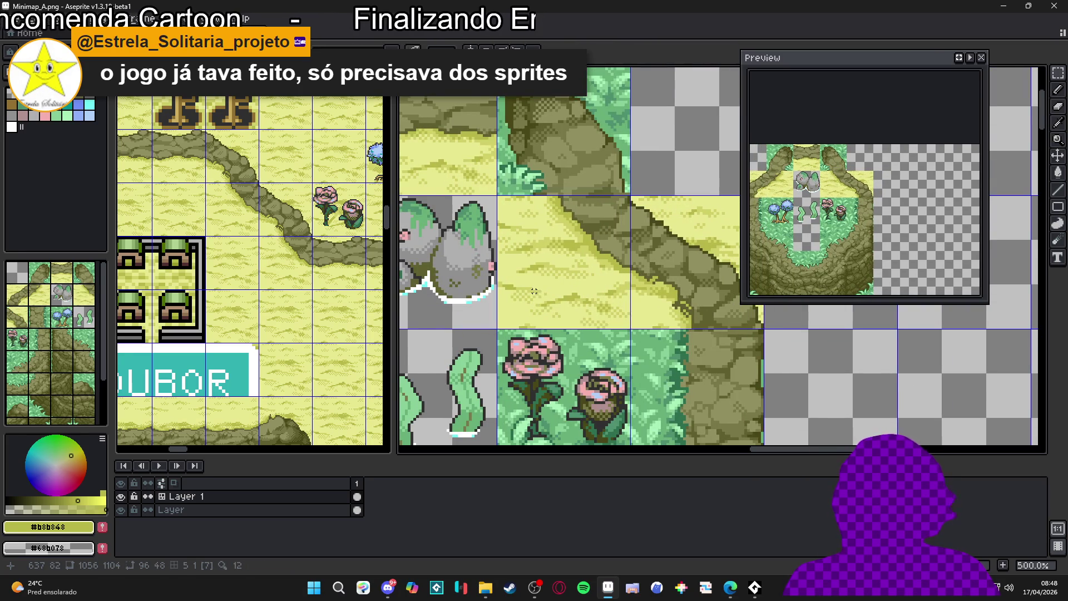
{"action": "key", "text": "Return"}
Try pasting a two-tile cliff path strip into Minimap_A, then undo it.
{"action": "scroll", "coordinate": [548, 249], "scroll_direction": "down", "scroll_amount": 2}
{"action": "scroll", "coordinate": [548, 249], "scroll_direction": "down", "scroll_amount": 1}
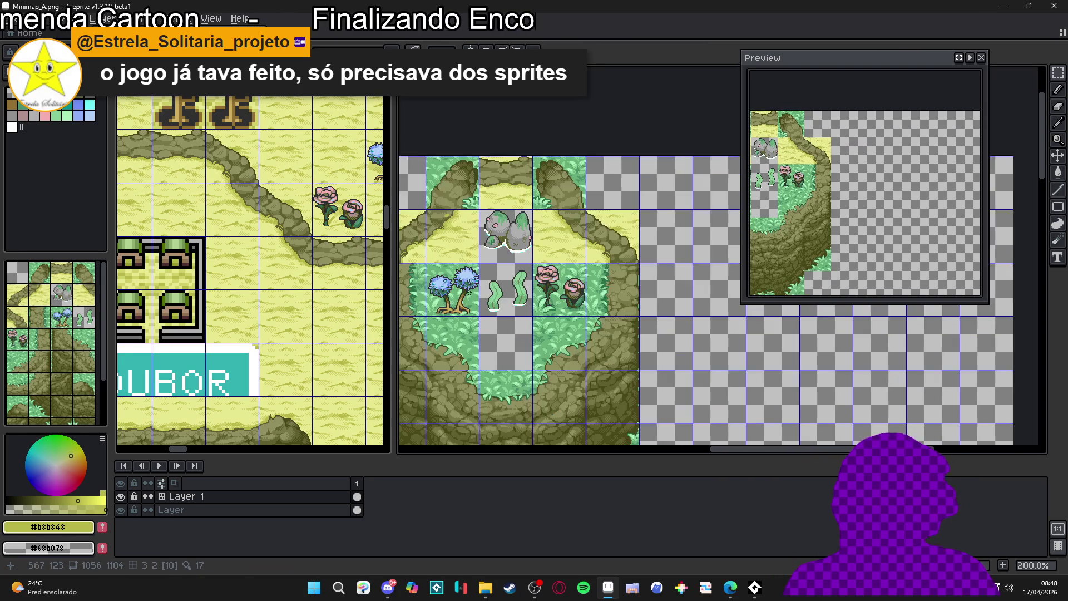
{"action": "key", "text": "ctrl+Tab"}
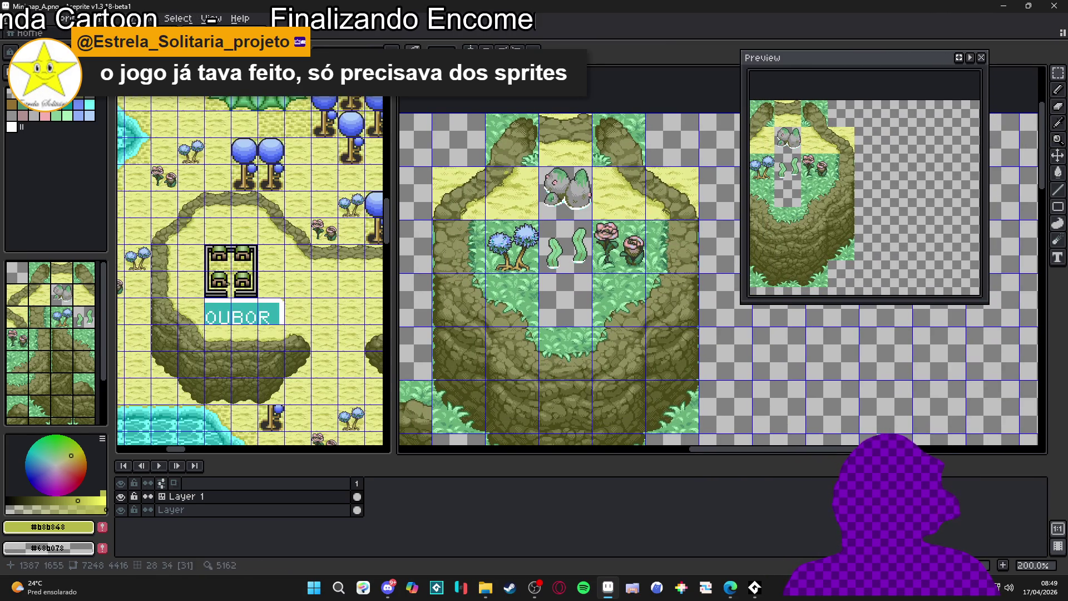
{"action": "scroll", "coordinate": [215, 228], "scroll_direction": "down", "scroll_amount": 1}
{"action": "scroll", "coordinate": [215, 228], "scroll_direction": "up", "scroll_amount": 2}
{"action": "left_click_drag", "start_coordinate": [215, 228], "coordinate": [216, 289]}
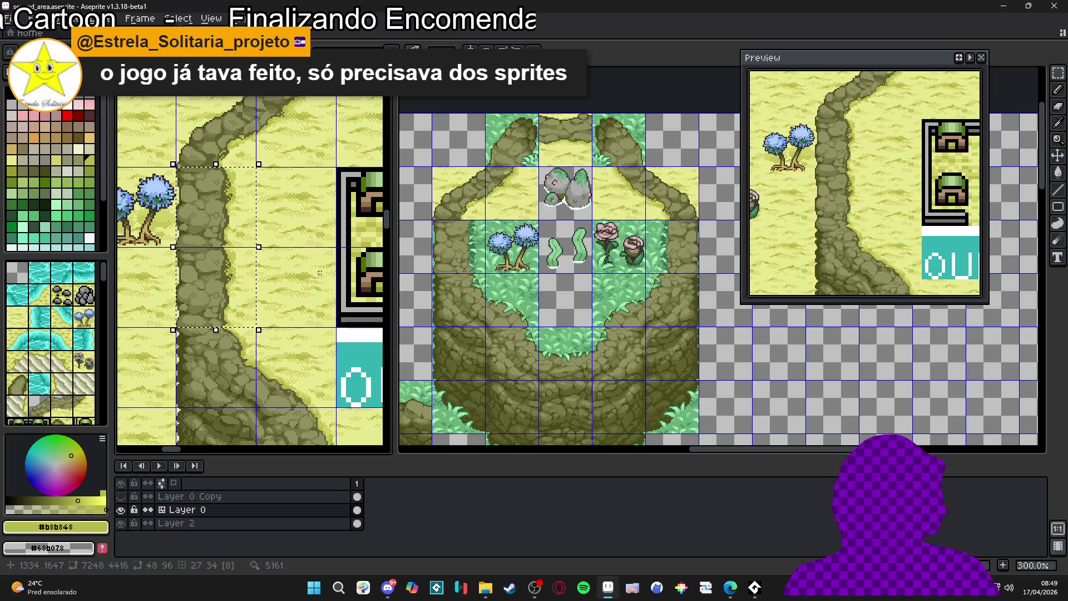
{"action": "scroll", "coordinate": [465, 218], "scroll_direction": "up", "scroll_amount": 2}
{"action": "left_click", "coordinate": [465, 218]}
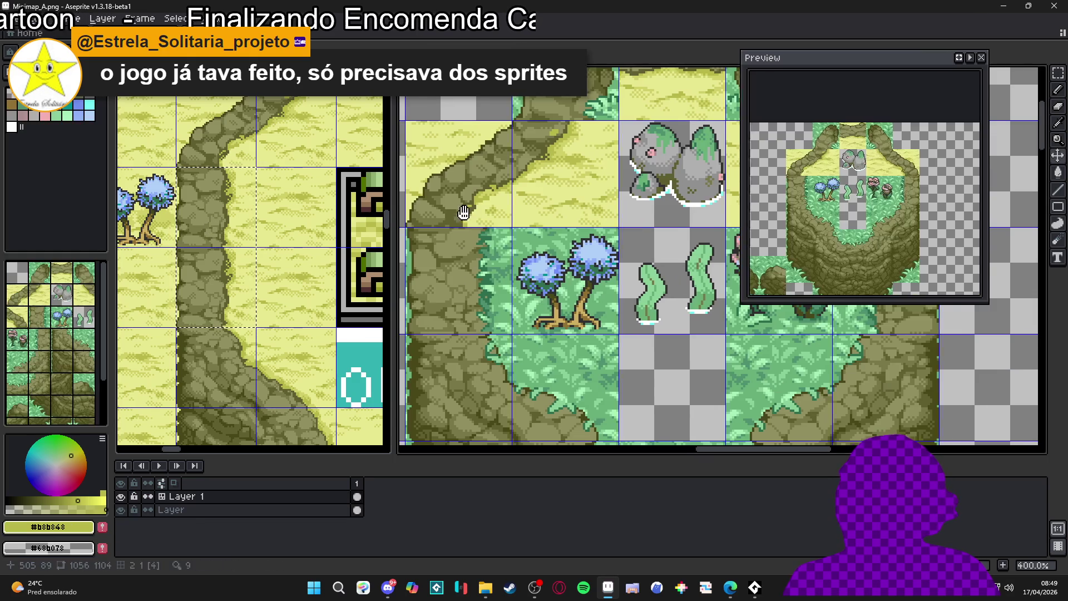
{"action": "key", "text": "ctrl+v"}
{"action": "left_click_drag", "start_coordinate": [696, 228], "coordinate": [549, 221]}
{"action": "scroll", "coordinate": [556, 223], "scroll_direction": "down", "scroll_amount": 1}
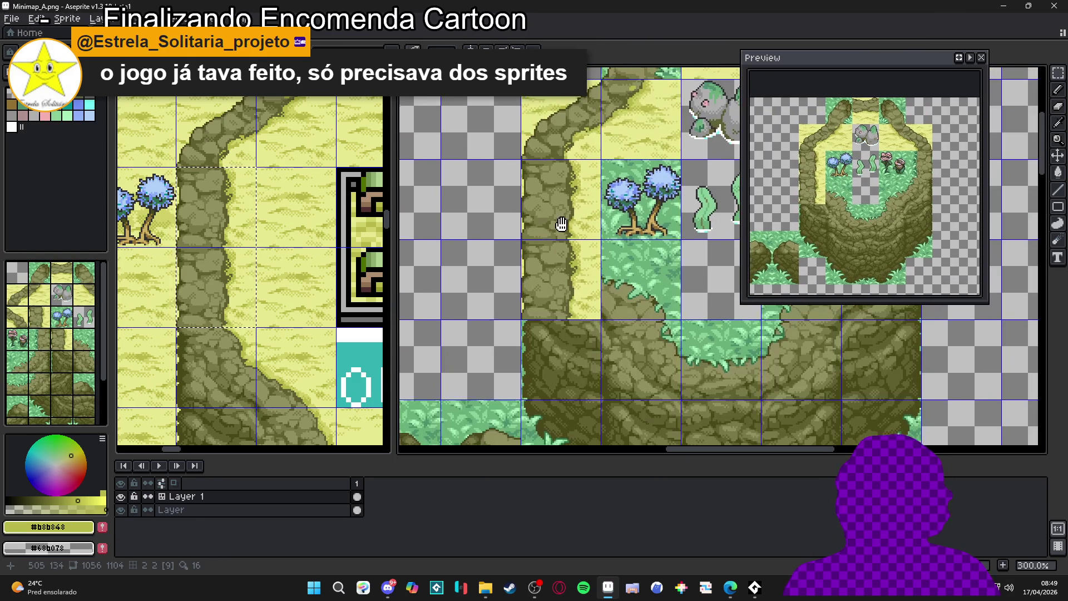
{"action": "key", "text": "ctrl+z"}
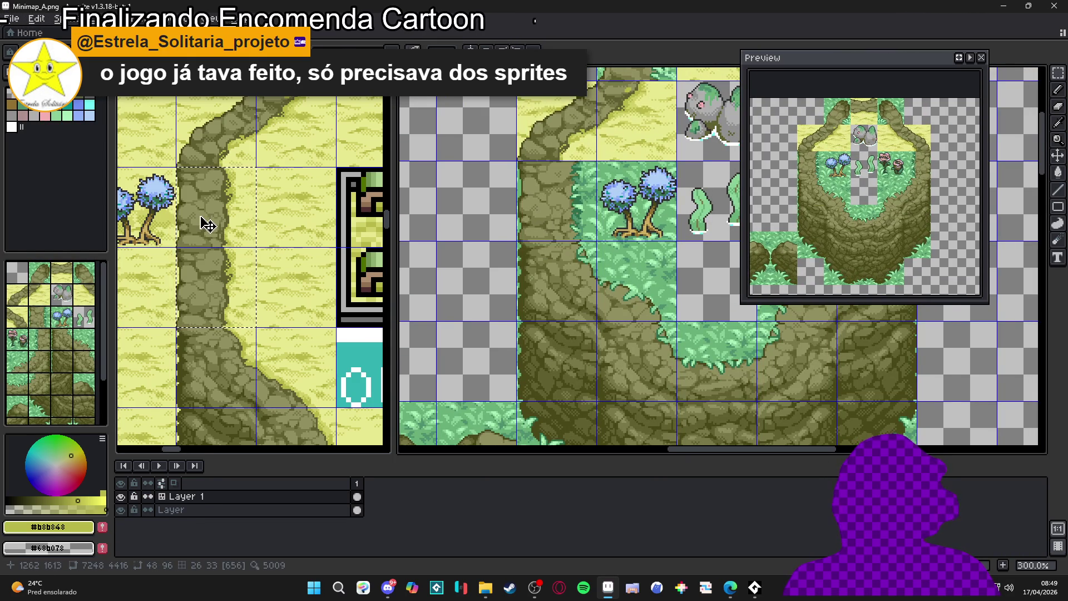
Copy a rock tile from second_area into Minimap_A, nudged one pixel down.
{"action": "left_click", "coordinate": [204, 222]}
{"action": "key", "text": "ctrl+c"}
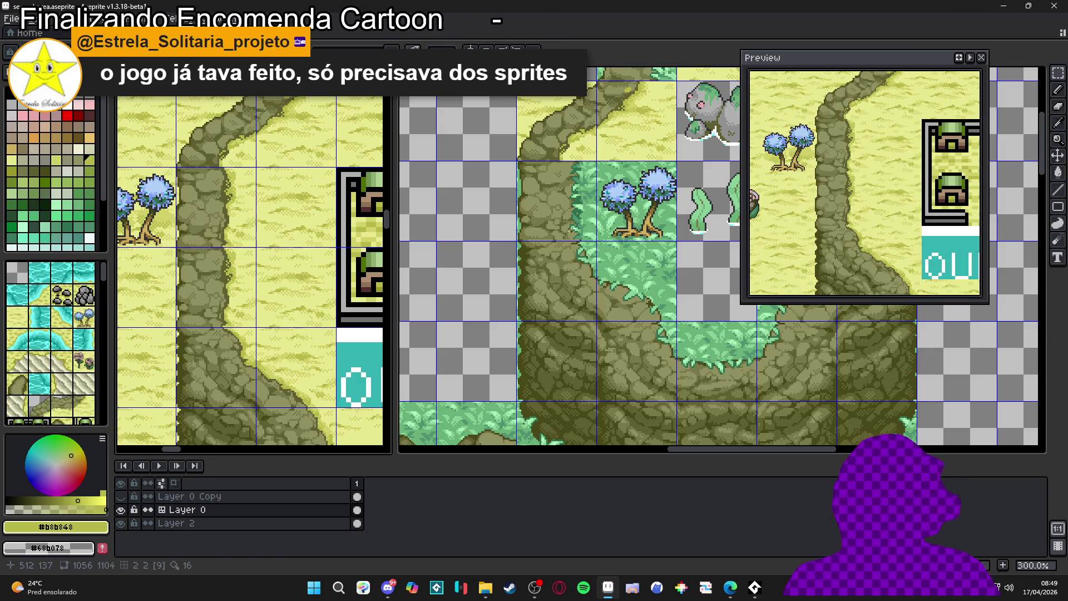
{"action": "left_click", "coordinate": [536, 219]}
{"action": "key", "text": "ctrl+v"}
{"action": "scroll", "coordinate": [585, 214], "scroll_direction": "up", "scroll_amount": 1}
{"action": "mouse_move", "coordinate": [740, 292]}
{"action": "left_mouse_down"}
{"action": "mouse_move", "coordinate": [648, 282]}
{"action": "mouse_move", "coordinate": [555, 226]}
{"action": "mouse_move", "coordinate": [579, 276]}
{"action": "mouse_move", "coordinate": [545, 275]}
{"action": "left_mouse_up"}
{"action": "scroll", "coordinate": [589, 285], "scroll_direction": "up", "scroll_amount": 1}
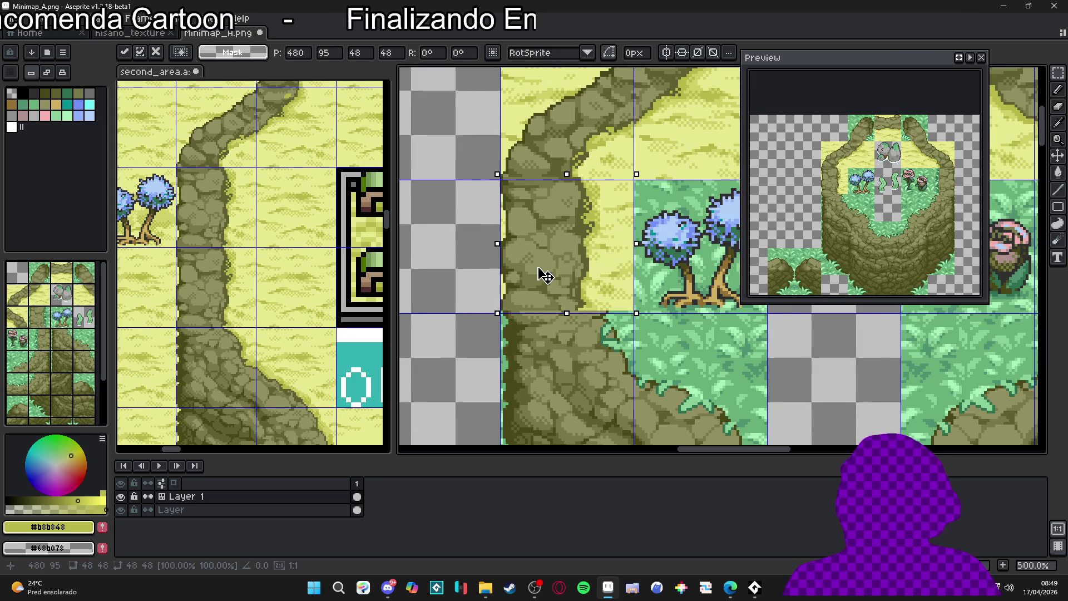
{"action": "left_click_drag", "start_coordinate": [545, 276], "coordinate": [545, 279]}
{"action": "key", "text": "Return"}
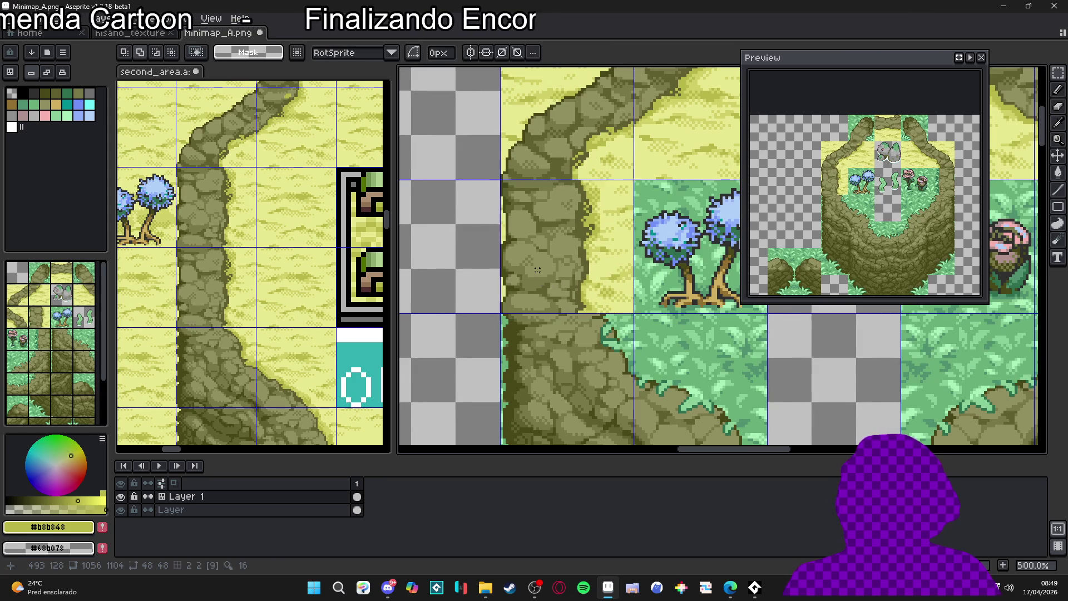
{"action": "scroll", "coordinate": [545, 279], "scroll_direction": "down", "scroll_amount": 3}
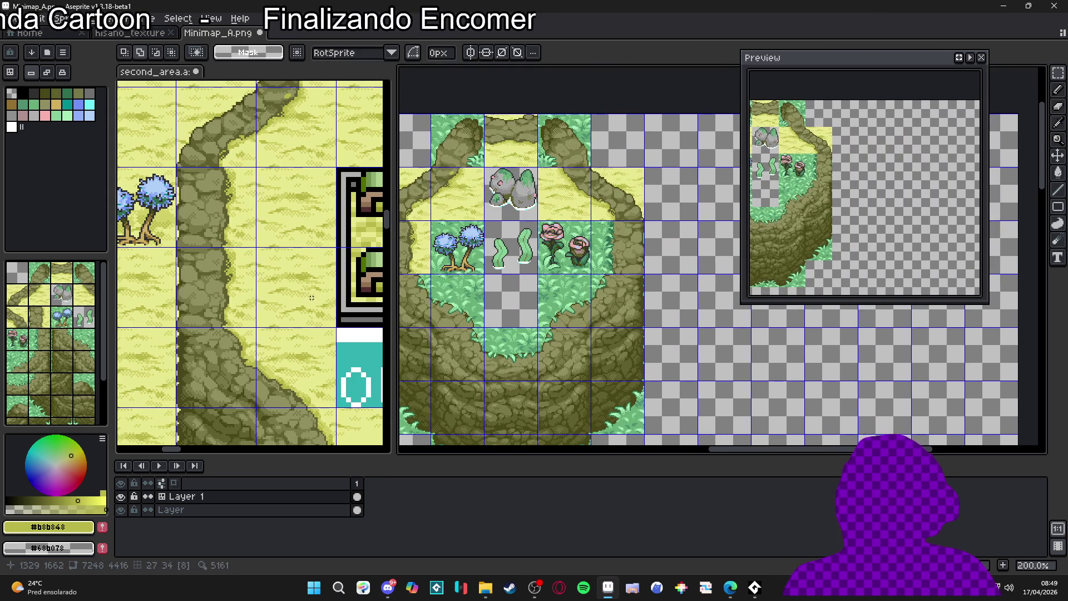
{"action": "scroll", "coordinate": [311, 298], "scroll_direction": "down", "scroll_amount": 3}
{"action": "scroll", "coordinate": [328, 290], "scroll_direction": "down", "scroll_amount": 4}
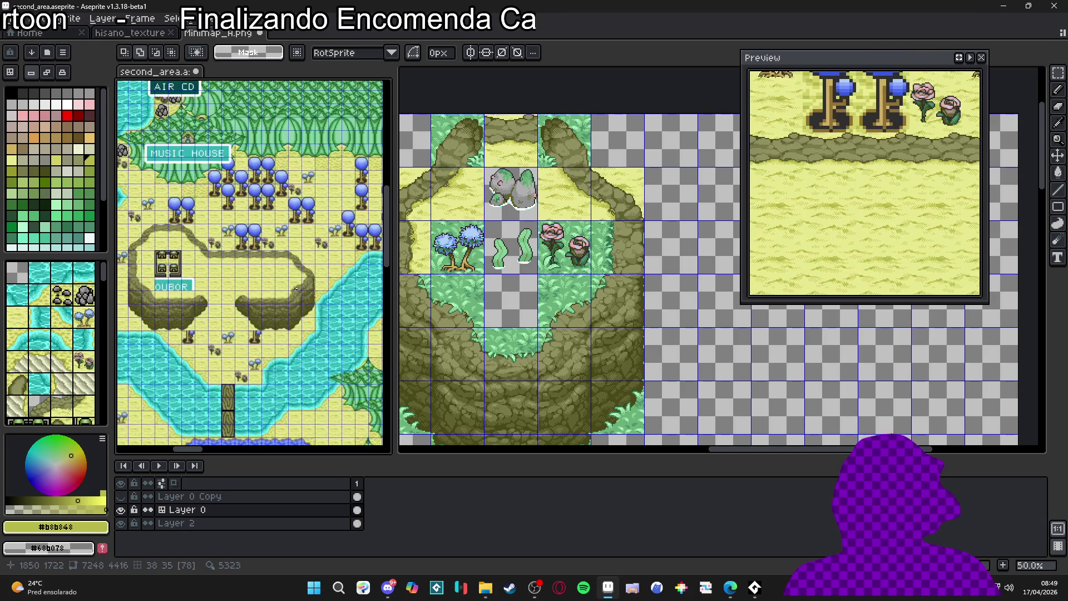
Pan across the second_area map to locate the curved cliff tiles.
{"action": "left_click_drag", "start_coordinate": [283, 290], "coordinate": [214, 273]}
{"action": "scroll", "coordinate": [218, 255], "scroll_direction": "up", "scroll_amount": 1}
{"action": "scroll", "coordinate": [212, 264], "scroll_direction": "down", "scroll_amount": 1}
{"action": "scroll", "coordinate": [261, 273], "scroll_direction": "up", "scroll_amount": 1}
{"action": "mouse_move", "coordinate": [286, 289]}
{"action": "left_mouse_down"}
{"action": "mouse_move", "coordinate": [222, 278]}
{"action": "mouse_move", "coordinate": [201, 288]}
{"action": "left_mouse_up"}
{"action": "scroll", "coordinate": [201, 288], "scroll_direction": "down", "scroll_amount": 1}
{"action": "scroll", "coordinate": [330, 246], "scroll_direction": "up", "scroll_amount": 3}
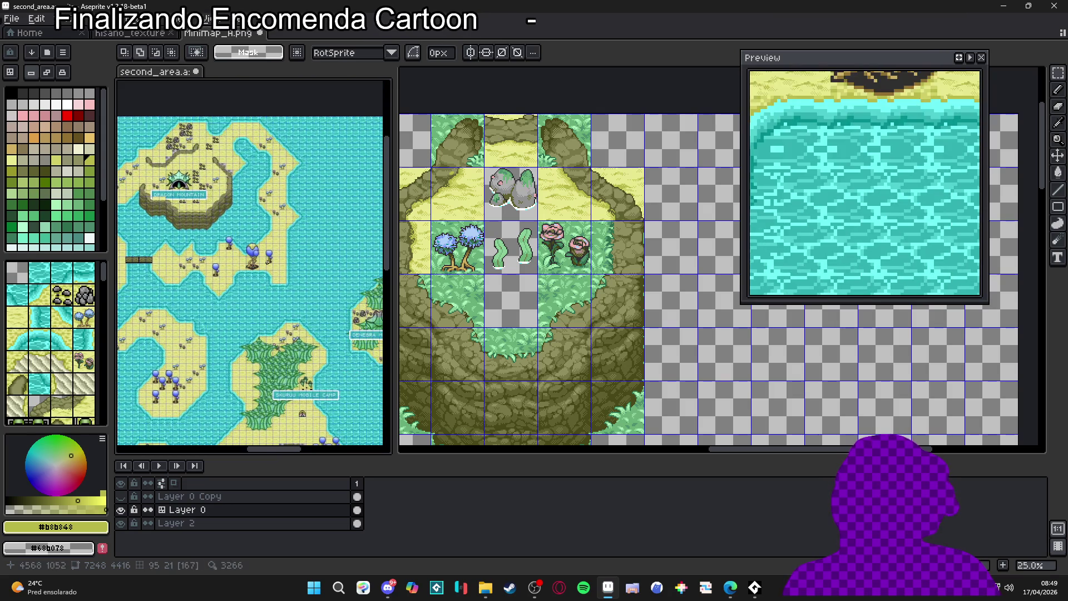
{"action": "scroll", "coordinate": [330, 246], "scroll_direction": "down", "scroll_amount": 2}
{"action": "scroll", "coordinate": [331, 246], "scroll_direction": "down", "scroll_amount": 2}
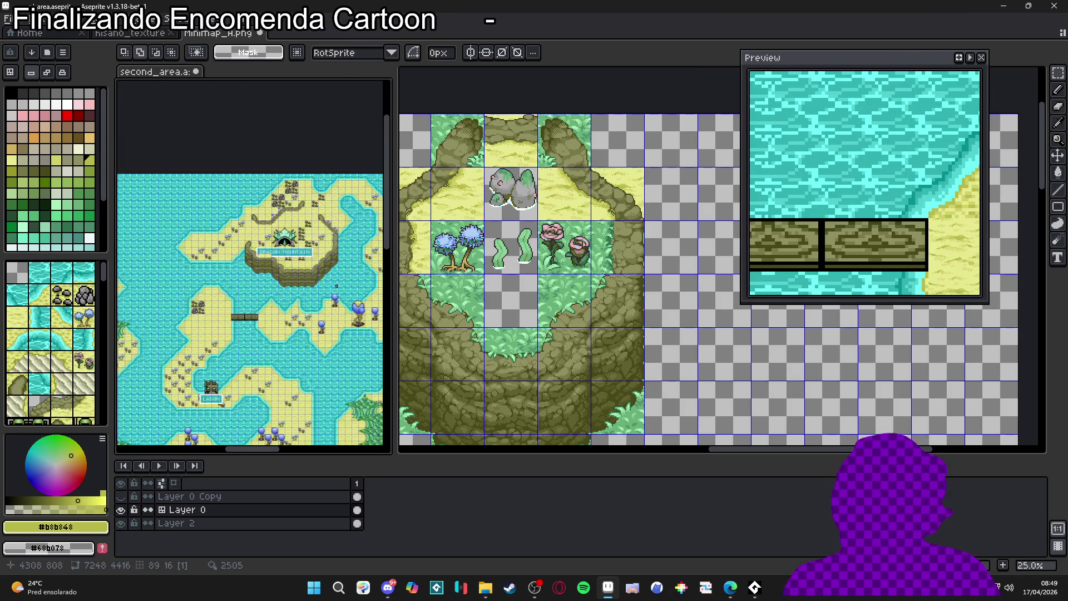
{"action": "left_click_drag", "start_coordinate": [331, 246], "coordinate": [380, 206]}
{"action": "scroll", "coordinate": [380, 205], "scroll_direction": "down", "scroll_amount": 2}
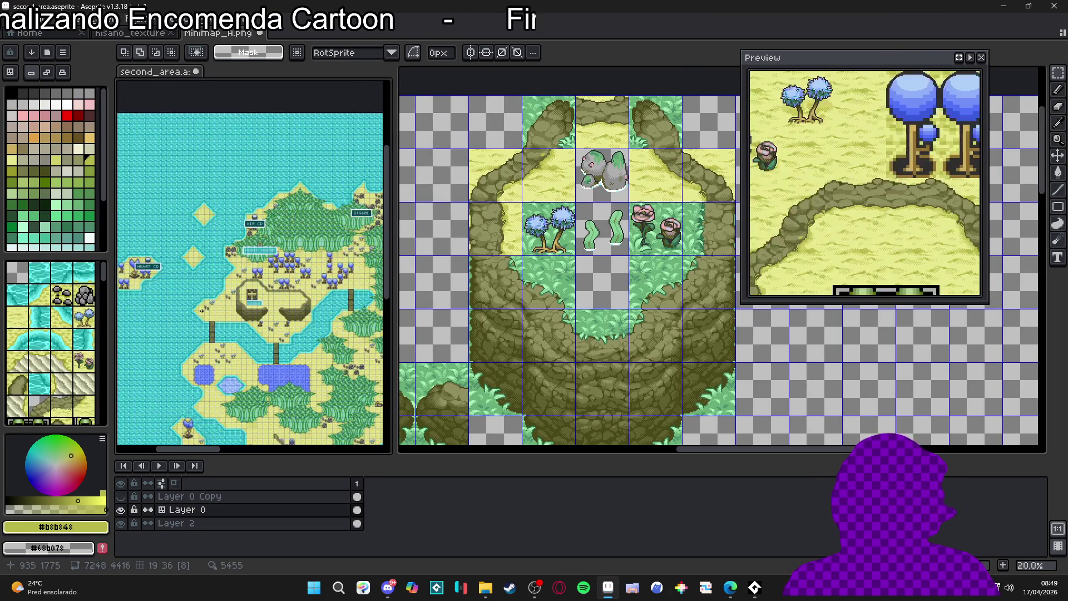
{"action": "scroll", "coordinate": [217, 287], "scroll_direction": "up", "scroll_amount": 2}
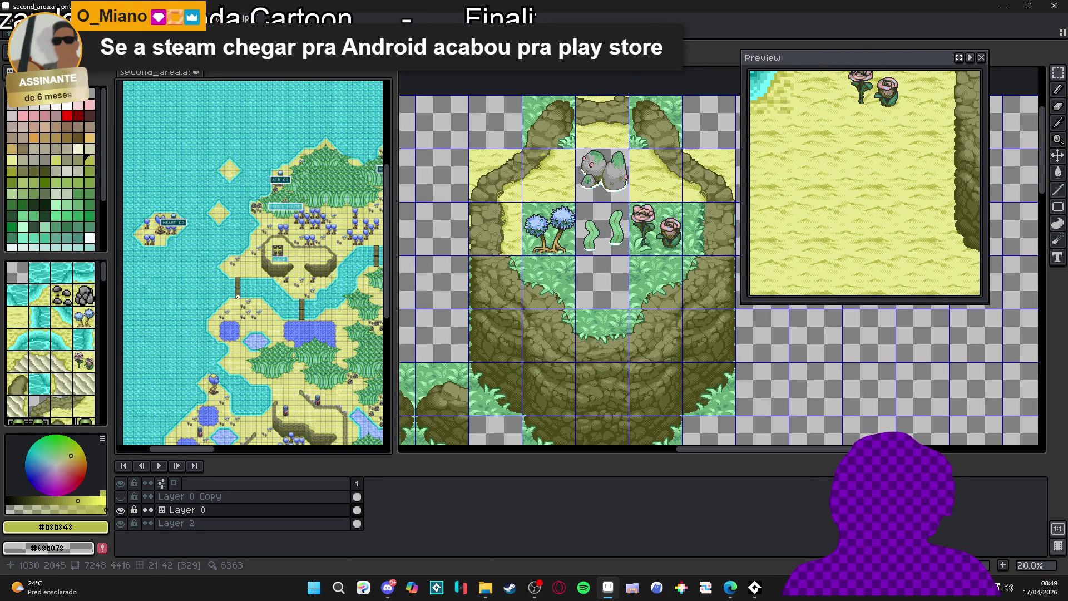
{"action": "scroll", "coordinate": [224, 303], "scroll_direction": "up", "scroll_amount": 6}
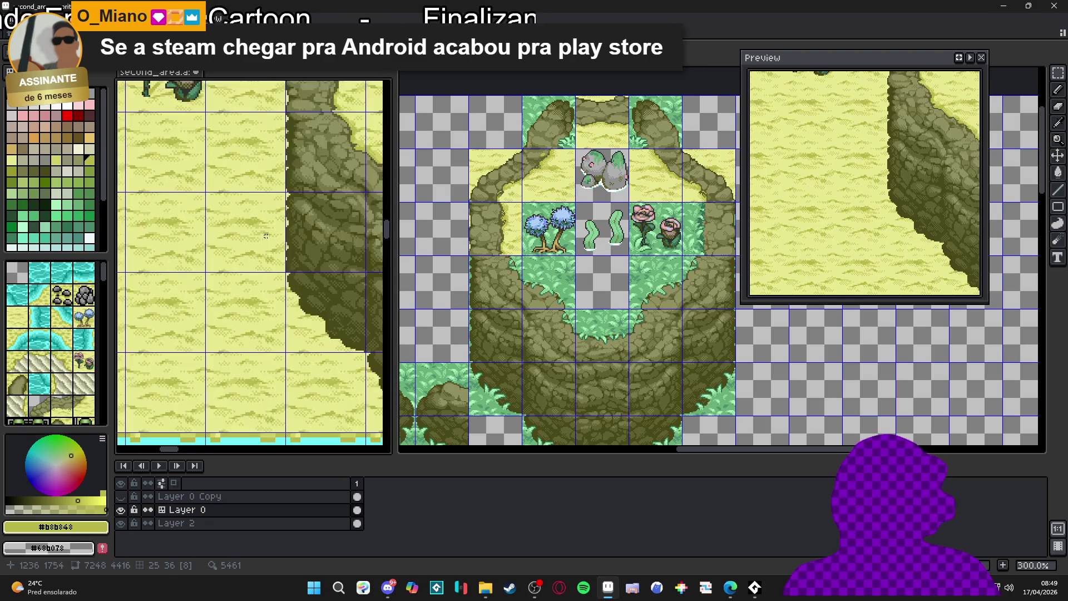
{"action": "scroll", "coordinate": [243, 227], "scroll_direction": "down", "scroll_amount": 1}
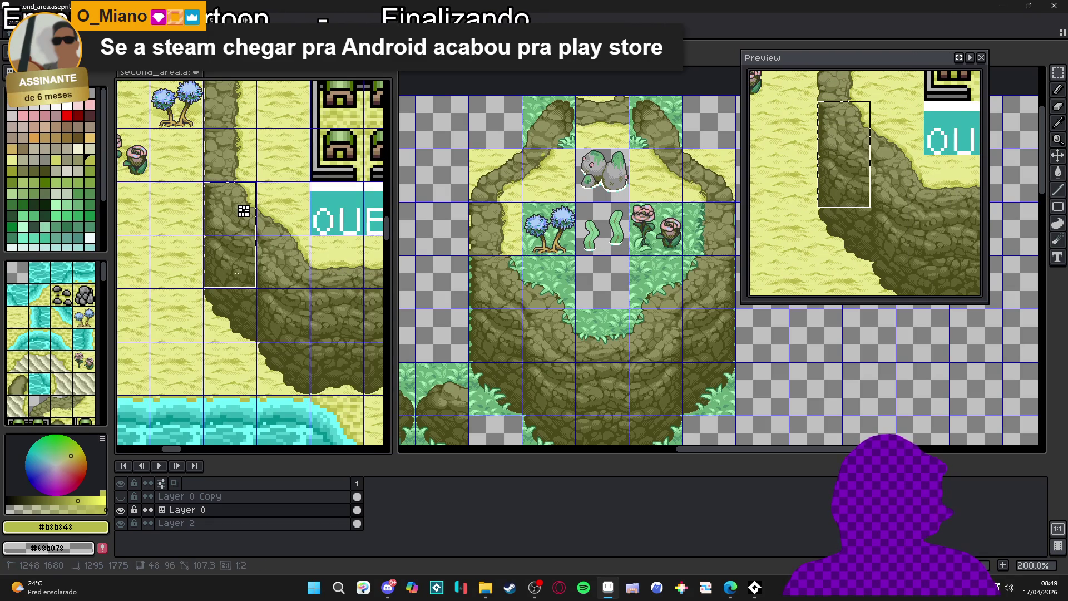
Shift the selected tile column onto the left edge of Minimap_A's cliff bowl.
{"action": "left_click", "coordinate": [500, 245]}
{"action": "mouse_move", "coordinate": [706, 264]}
{"action": "left_mouse_down"}
{"action": "mouse_move", "coordinate": [448, 319]}
{"action": "mouse_move", "coordinate": [569, 262]}
{"action": "left_mouse_up"}
{"action": "scroll", "coordinate": [467, 288], "scroll_direction": "up", "scroll_amount": 2}
{"action": "scroll", "coordinate": [568, 261], "scroll_direction": "down", "scroll_amount": 3}
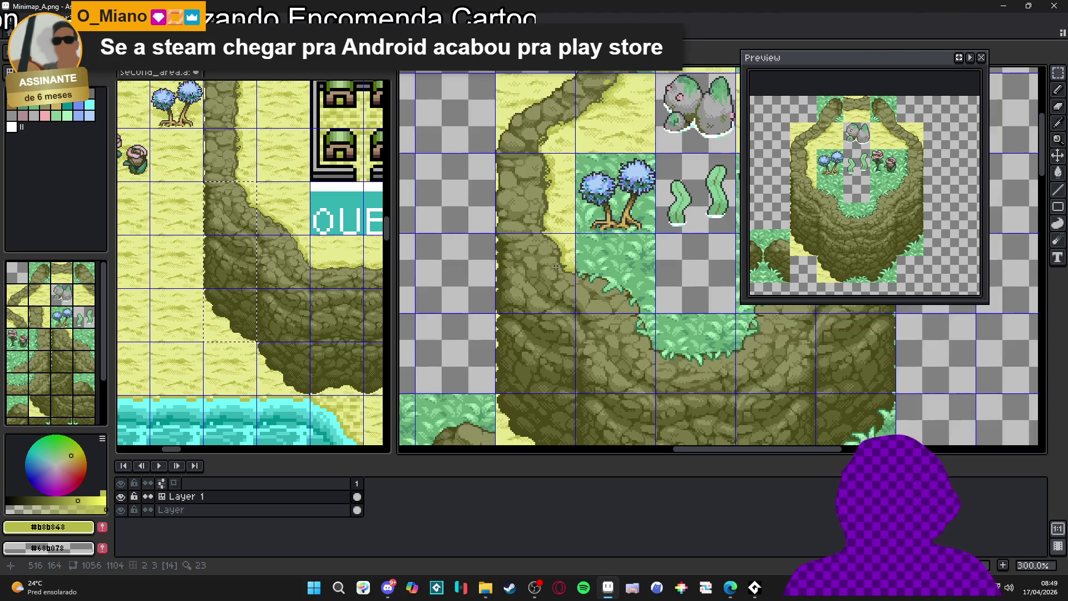
{"action": "scroll", "coordinate": [525, 251], "scroll_direction": "up", "scroll_amount": 1}
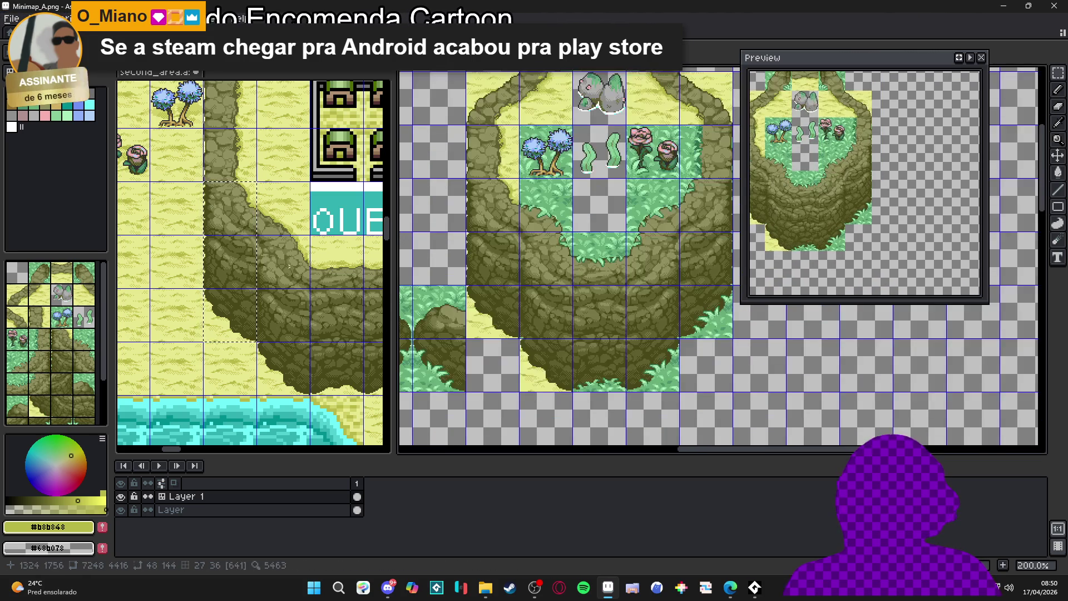
Place the curved sand-path piece in Minimap_A, nudged up one pixel onto the grid.
{"action": "left_click", "coordinate": [279, 223]}
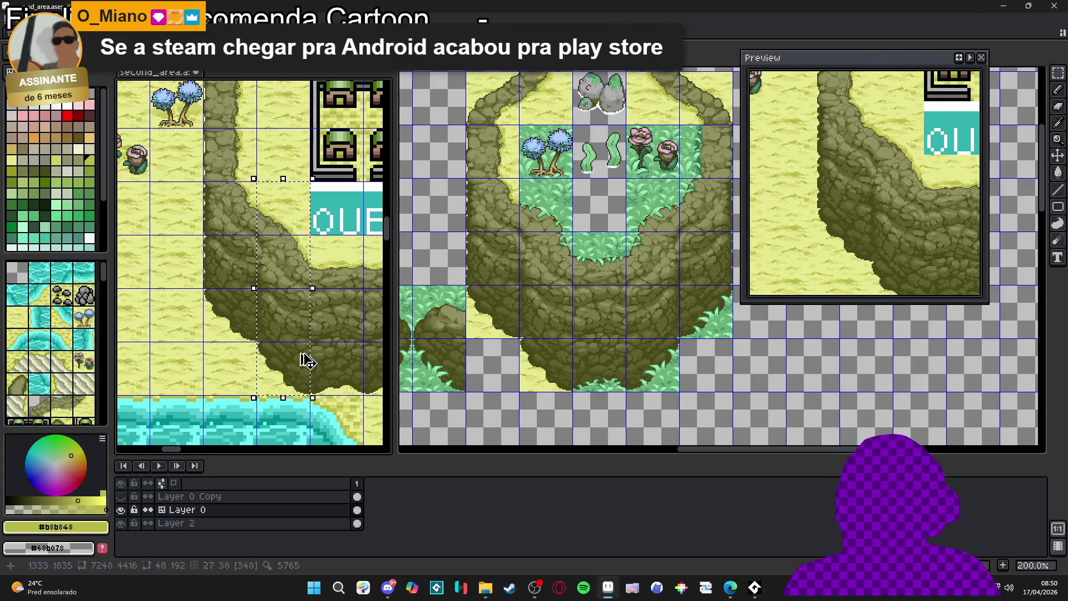
{"action": "scroll", "coordinate": [567, 234], "scroll_direction": "up", "scroll_amount": 1}
{"action": "left_click", "coordinate": [567, 234]}
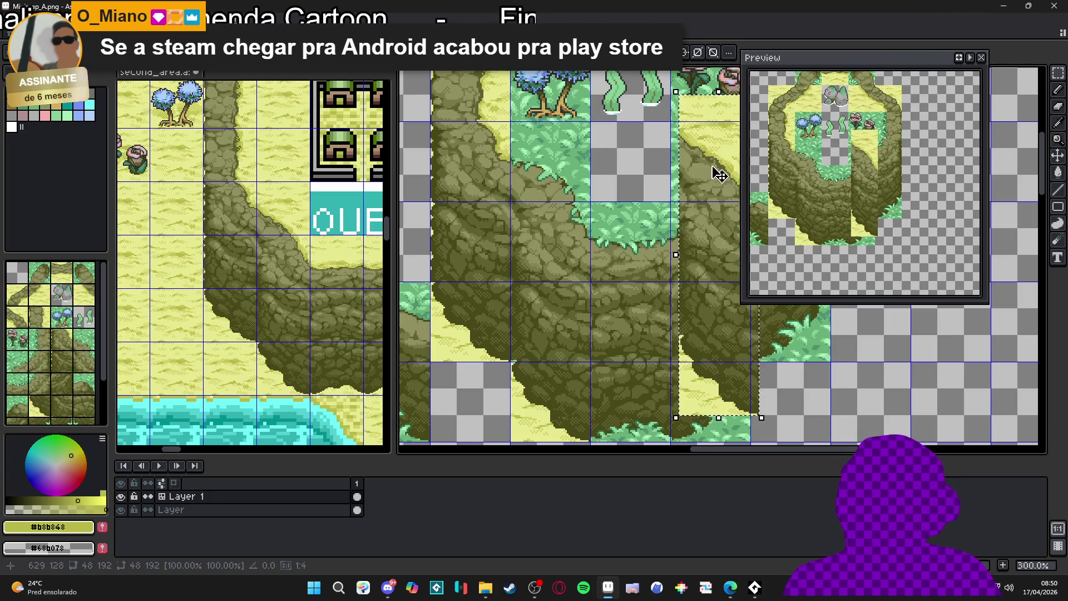
{"action": "scroll", "coordinate": [558, 155], "scroll_direction": "up", "scroll_amount": 2}
{"action": "left_click_drag", "start_coordinate": [560, 156], "coordinate": [610, 143]}
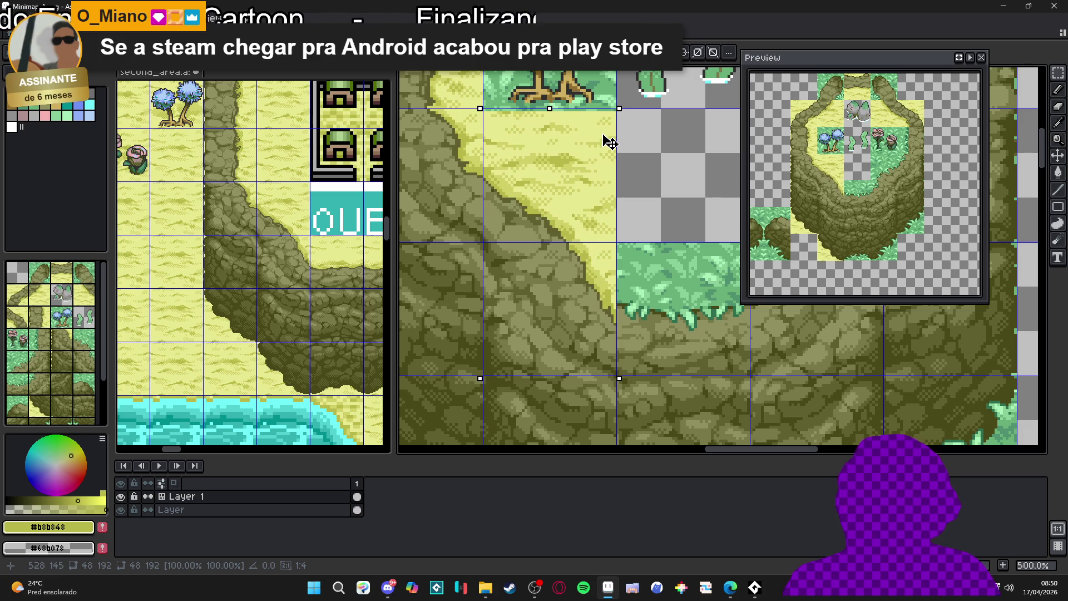
{"action": "key", "text": "Up"}
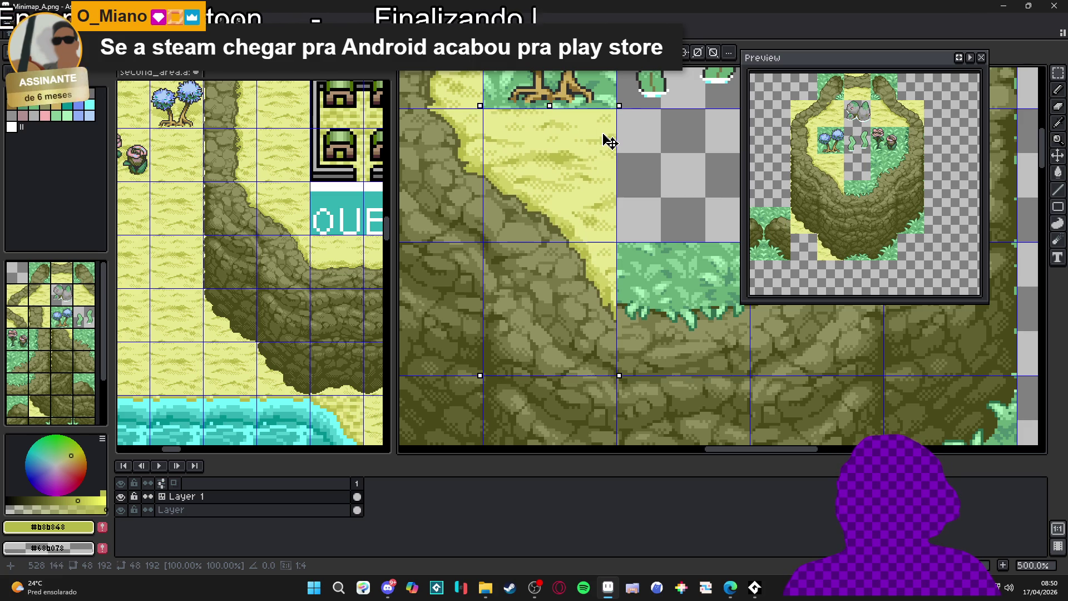
{"action": "key", "text": "Return"}
{"action": "scroll", "coordinate": [610, 142], "scroll_direction": "down", "scroll_amount": 4}
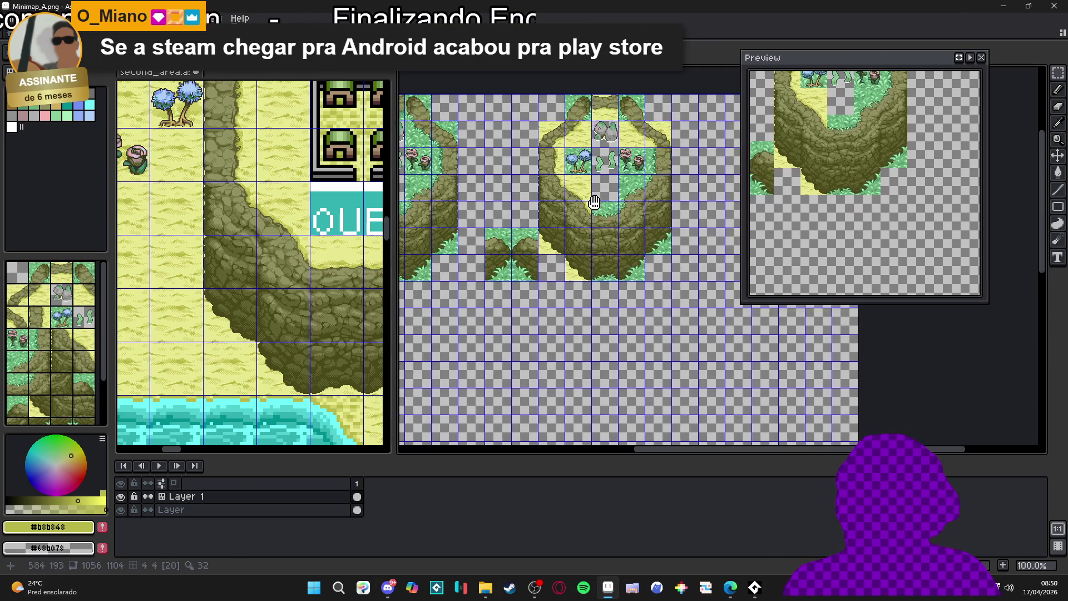
{"action": "scroll", "coordinate": [262, 264], "scroll_direction": "down", "scroll_amount": 3}
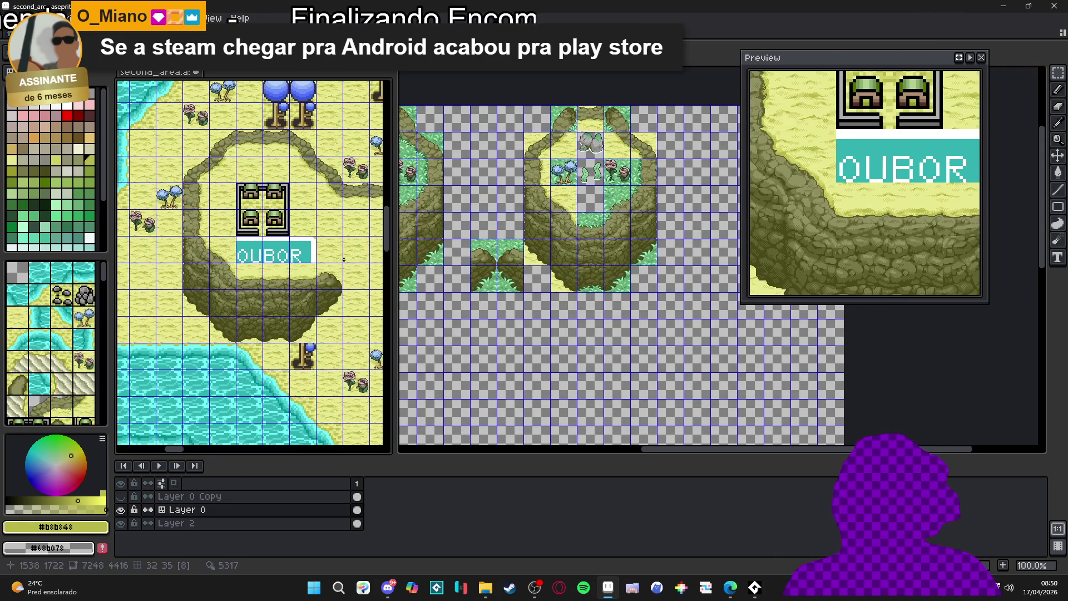
{"action": "scroll", "coordinate": [262, 264], "scroll_direction": "up", "scroll_amount": 2}
{"action": "scroll", "coordinate": [315, 269], "scroll_direction": "up", "scroll_amount": 2}
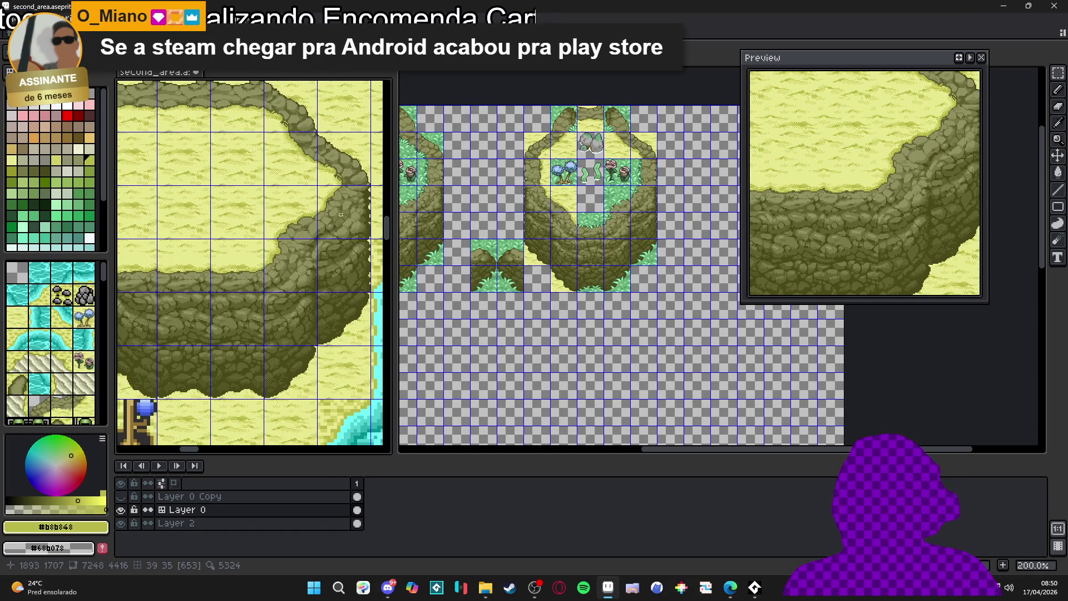
Paste a two-by-three cliff-edge block from second_area against Minimap_A's bowl.
{"action": "mouse_move", "coordinate": [355, 203]}
{"action": "left_mouse_down"}
{"action": "mouse_move", "coordinate": [299, 302]}
{"action": "mouse_move", "coordinate": [316, 292]}
{"action": "mouse_move", "coordinate": [304, 354]}
{"action": "left_mouse_up"}
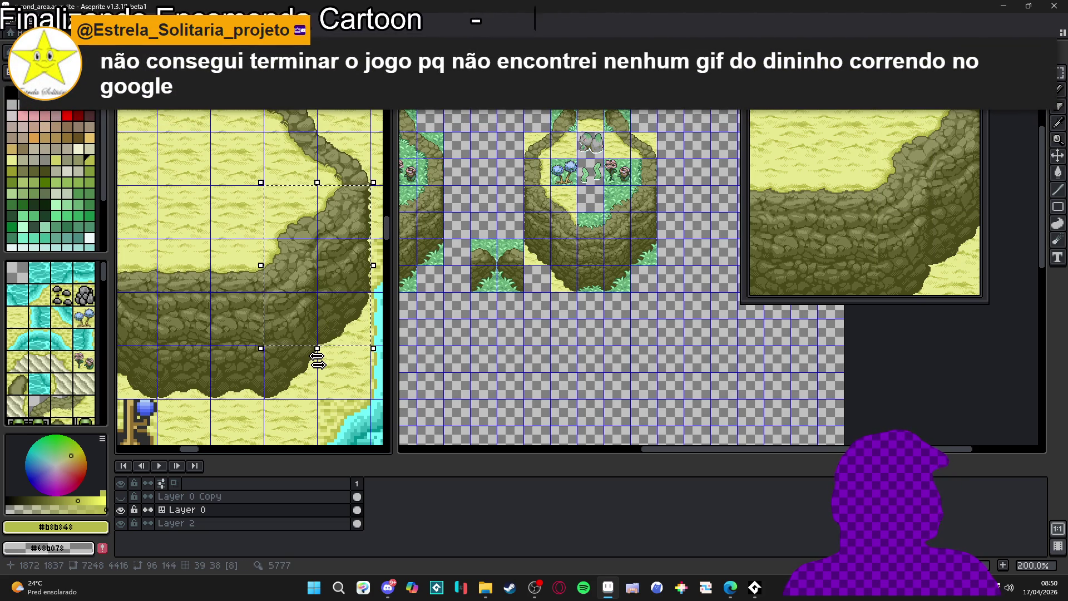
{"action": "scroll", "coordinate": [303, 371], "scroll_direction": "up", "scroll_amount": 3}
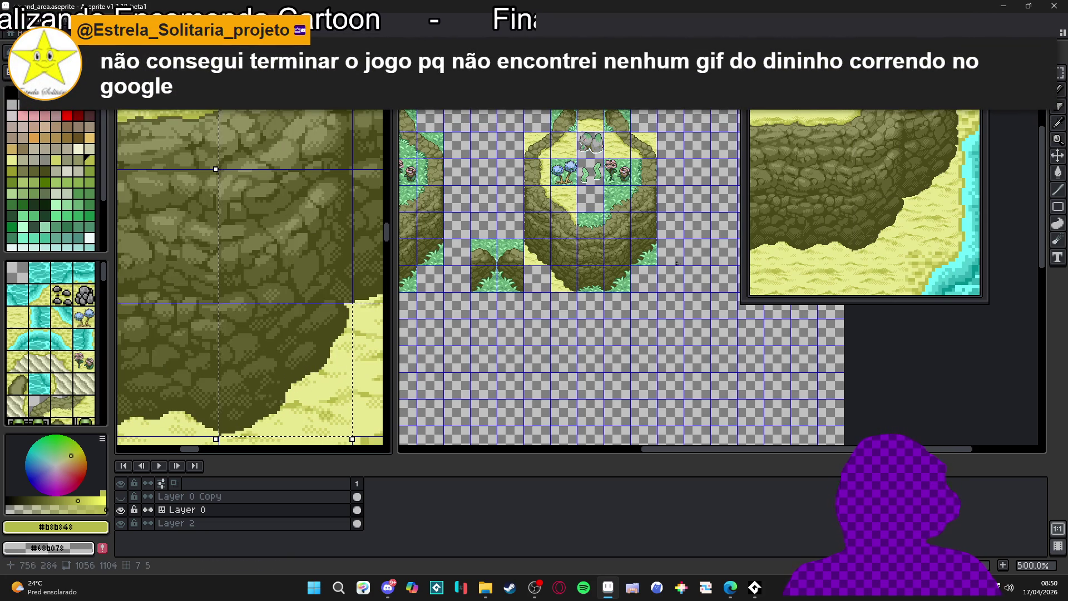
{"action": "scroll", "coordinate": [676, 263], "scroll_direction": "up", "scroll_amount": 3}
{"action": "left_click", "coordinate": [608, 189]}
{"action": "key", "text": "ctrl+v"}
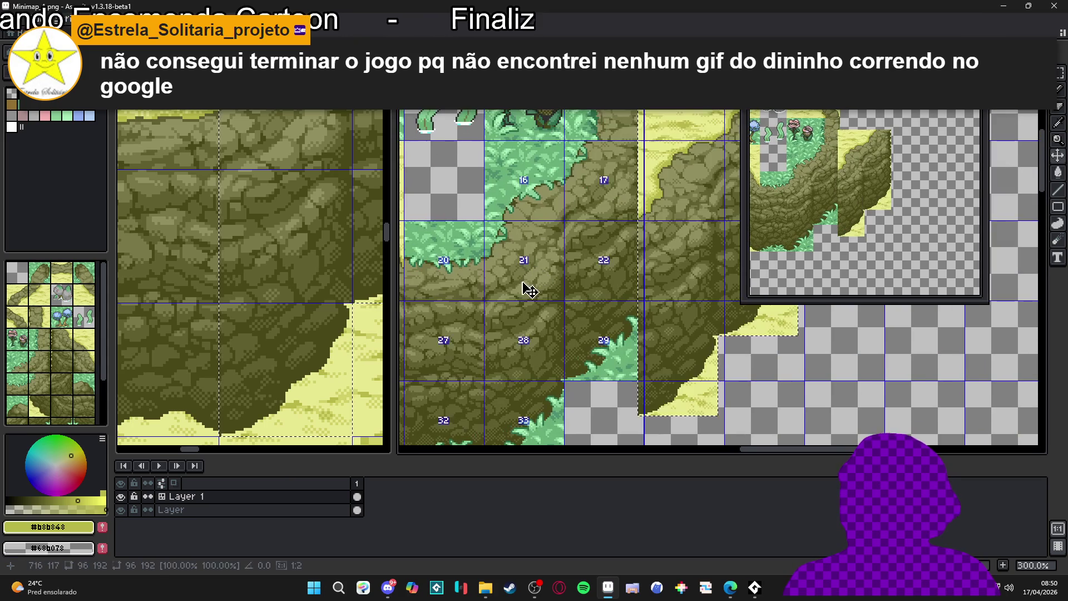
{"action": "mouse_move", "coordinate": [670, 148]}
{"action": "left_mouse_down"}
{"action": "mouse_move", "coordinate": [543, 210]}
{"action": "mouse_move", "coordinate": [521, 178]}
{"action": "left_mouse_up"}
{"action": "key", "text": "Return"}
{"action": "scroll", "coordinate": [534, 248], "scroll_direction": "down", "scroll_amount": 2}
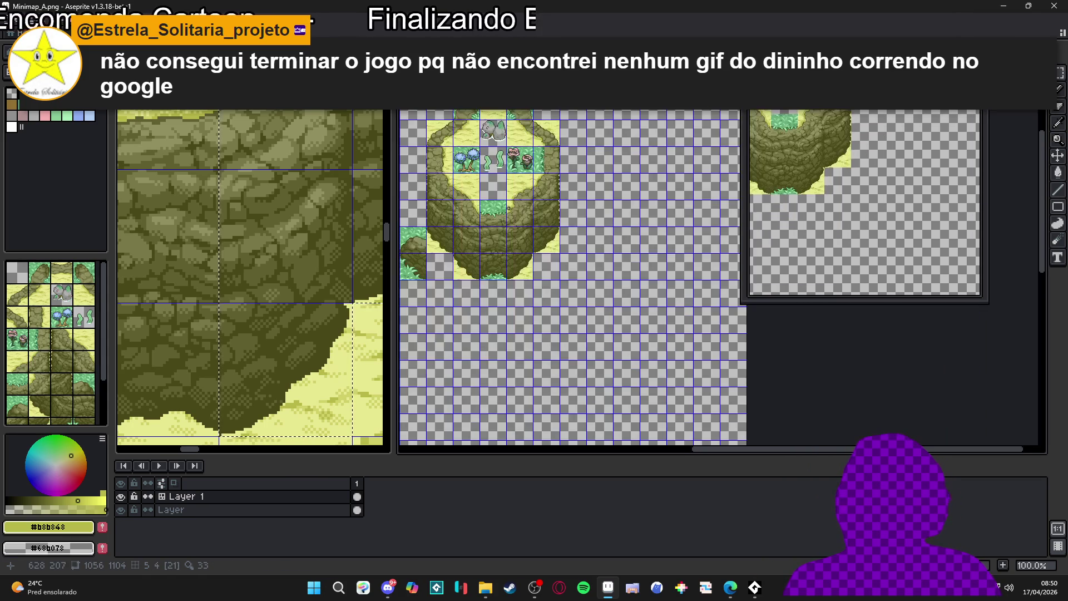
{"action": "left_click_drag", "start_coordinate": [484, 234], "coordinate": [511, 242]}
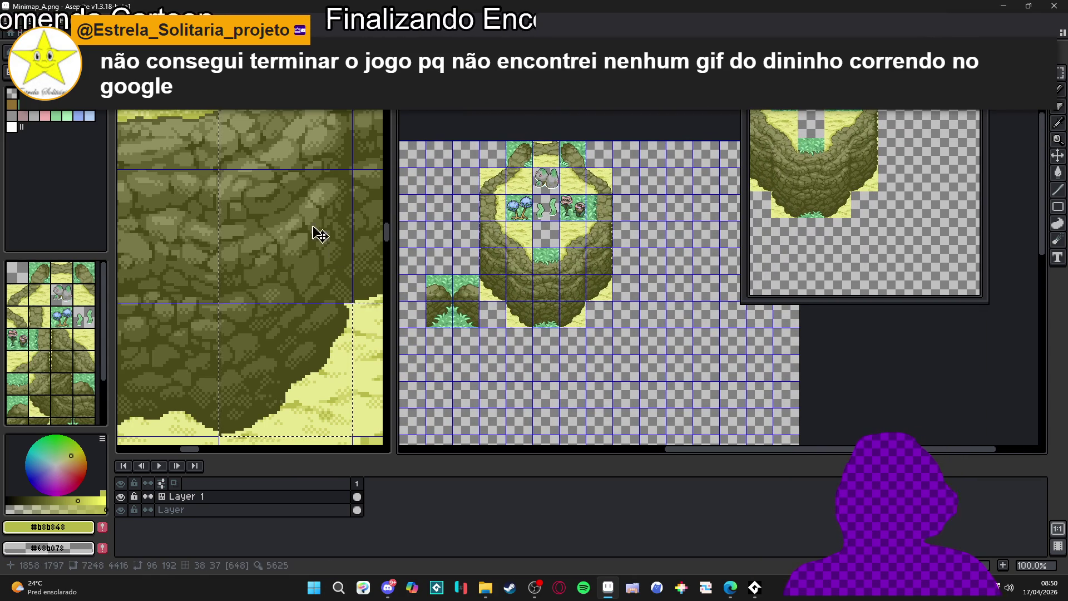
Paste the 48×144 cliff strip into Minimap_A, aligned to the grid on the bowl's wall.
{"action": "key", "text": "ctrl+Tab"}
{"action": "scroll", "coordinate": [281, 321], "scroll_direction": "down", "scroll_amount": 3}
{"action": "scroll", "coordinate": [236, 267], "scroll_direction": "left", "scroll_amount": 3}
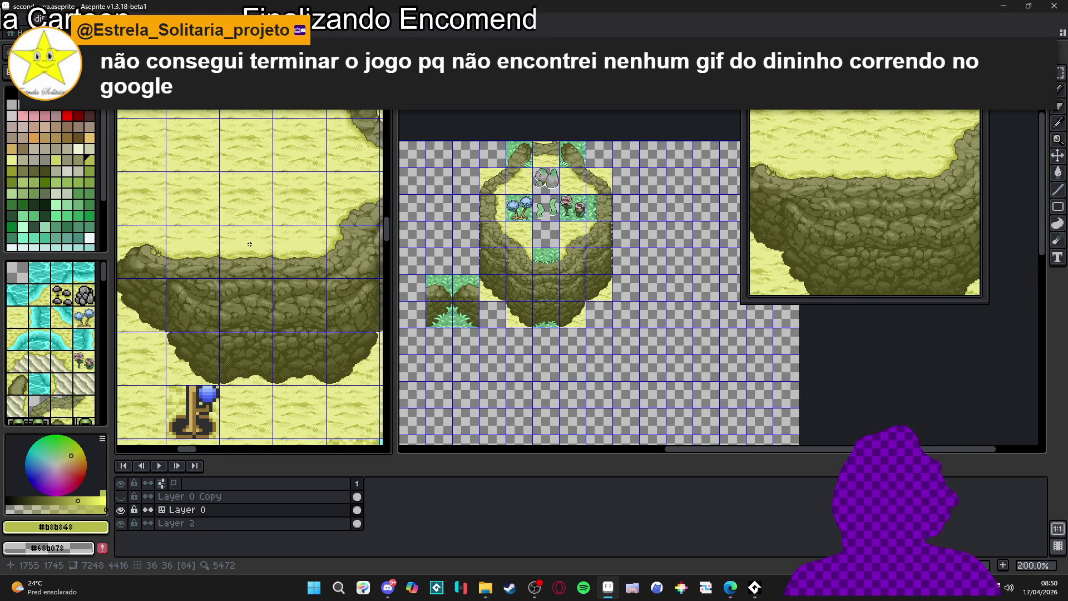
{"action": "key", "text": "ctrl+Tab"}
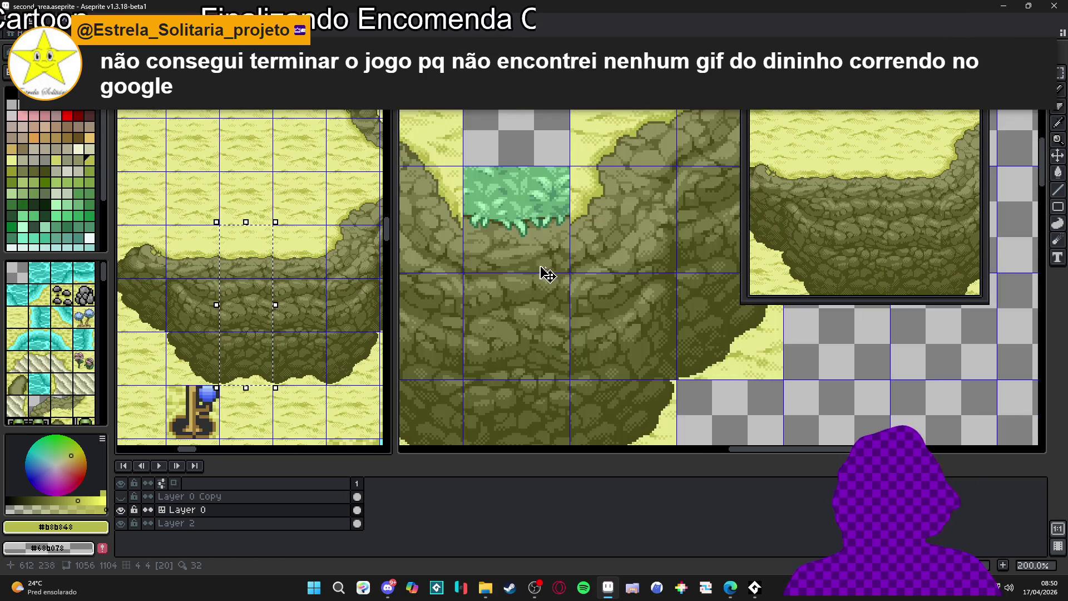
{"action": "key", "text": "ctrl+v"}
{"action": "mouse_move", "coordinate": [711, 182]}
{"action": "left_mouse_down"}
{"action": "mouse_move", "coordinate": [489, 270]}
{"action": "mouse_move", "coordinate": [548, 199]}
{"action": "mouse_move", "coordinate": [513, 244]}
{"action": "left_mouse_up"}
{"action": "key", "text": "Return"}
{"action": "scroll", "coordinate": [537, 206], "scroll_direction": "down", "scroll_amount": 2}
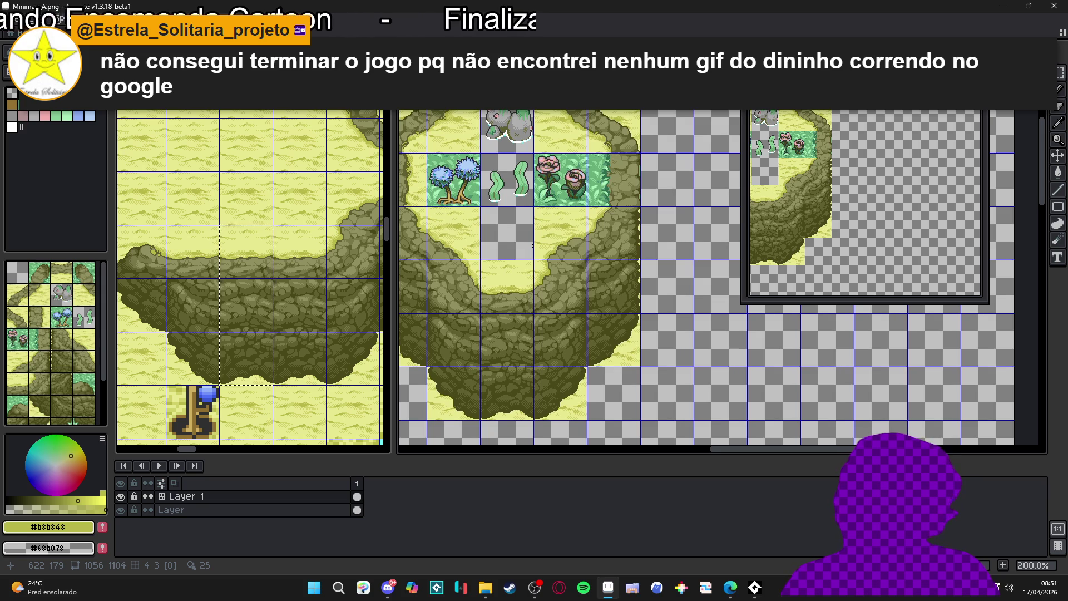
{"action": "scroll", "coordinate": [531, 246], "scroll_direction": "down", "scroll_amount": 1}
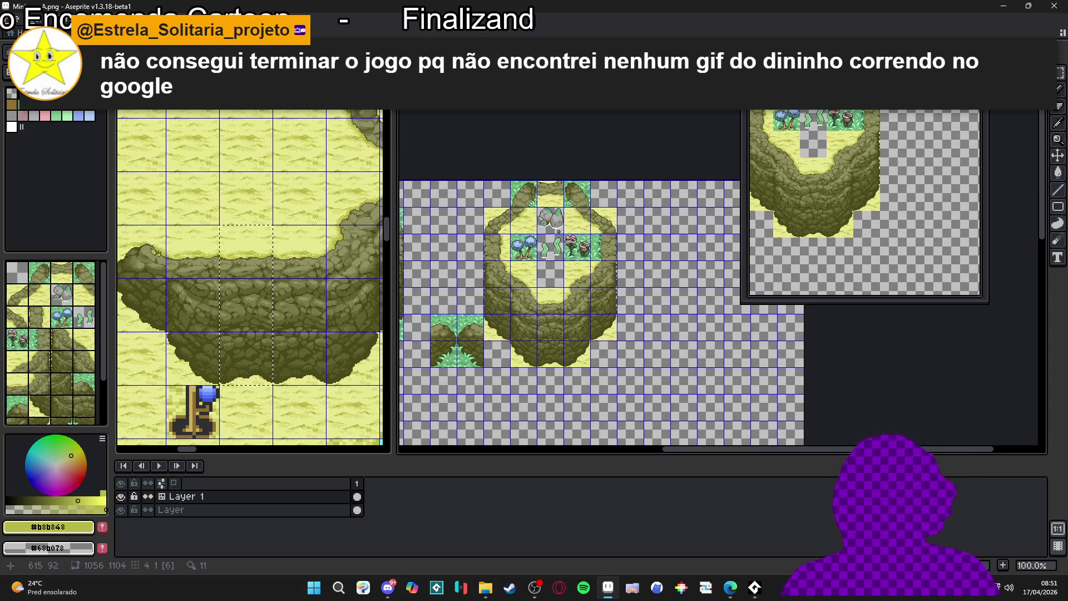
{"action": "key", "text": "ctrl+Tab"}
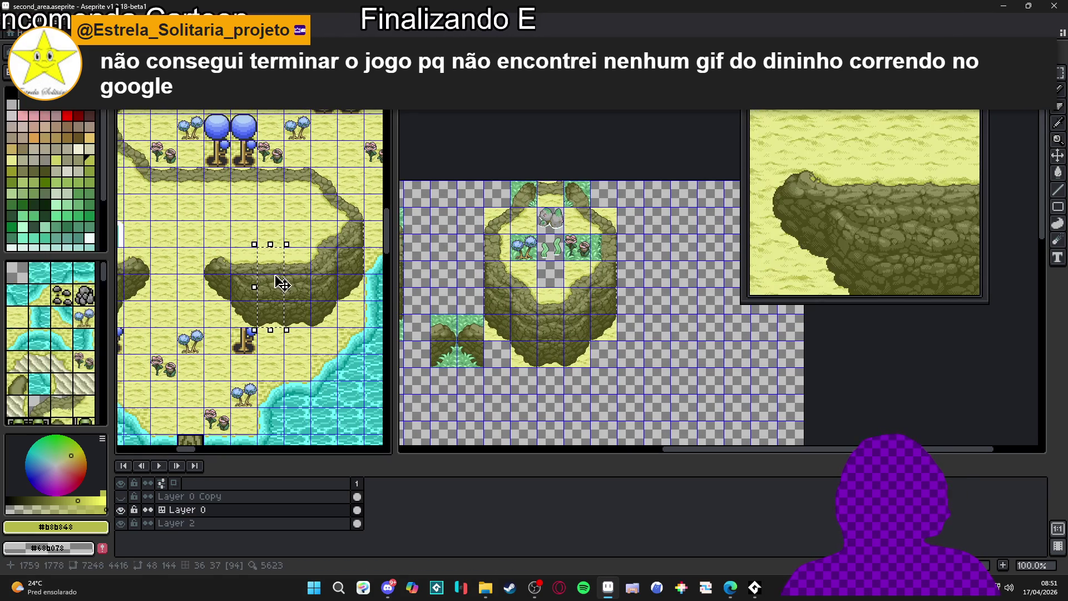
{"action": "scroll", "coordinate": [262, 256], "scroll_direction": "down", "scroll_amount": 1}
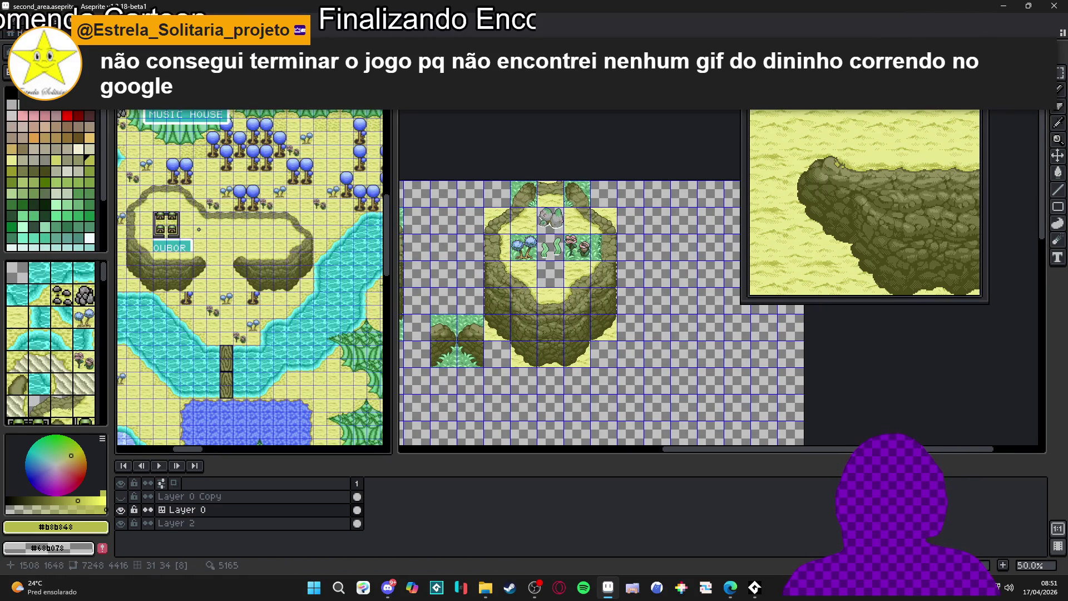
{"action": "scroll", "coordinate": [198, 229], "scroll_direction": "up", "scroll_amount": 1}
{"action": "scroll", "coordinate": [217, 244], "scroll_direction": "down", "scroll_amount": 1}
{"action": "scroll", "coordinate": [246, 271], "scroll_direction": "up", "scroll_amount": 1}
{"action": "scroll", "coordinate": [247, 271], "scroll_direction": "down", "scroll_amount": 1}
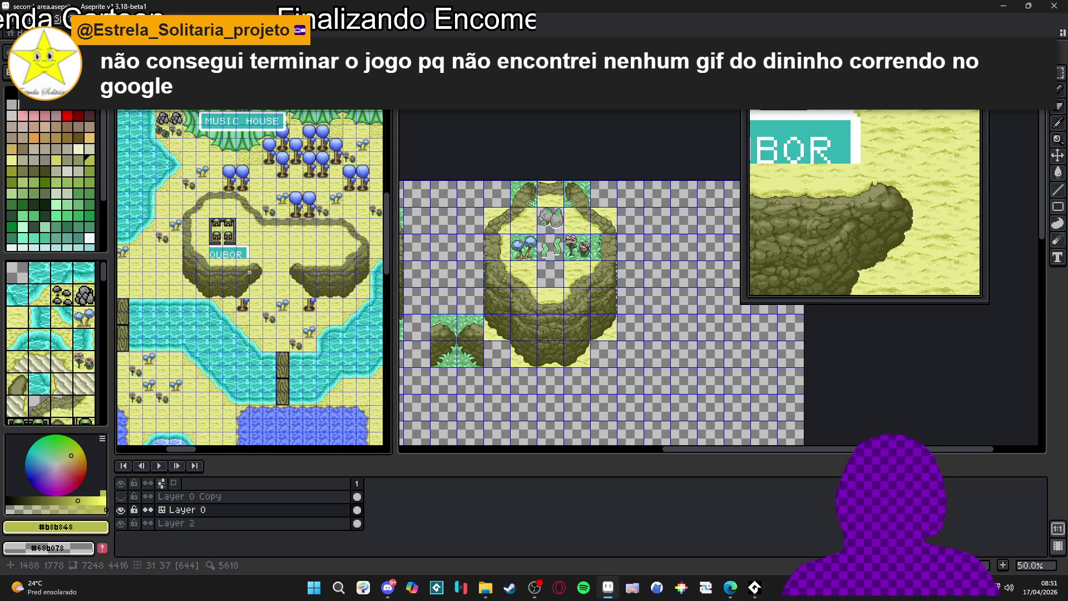
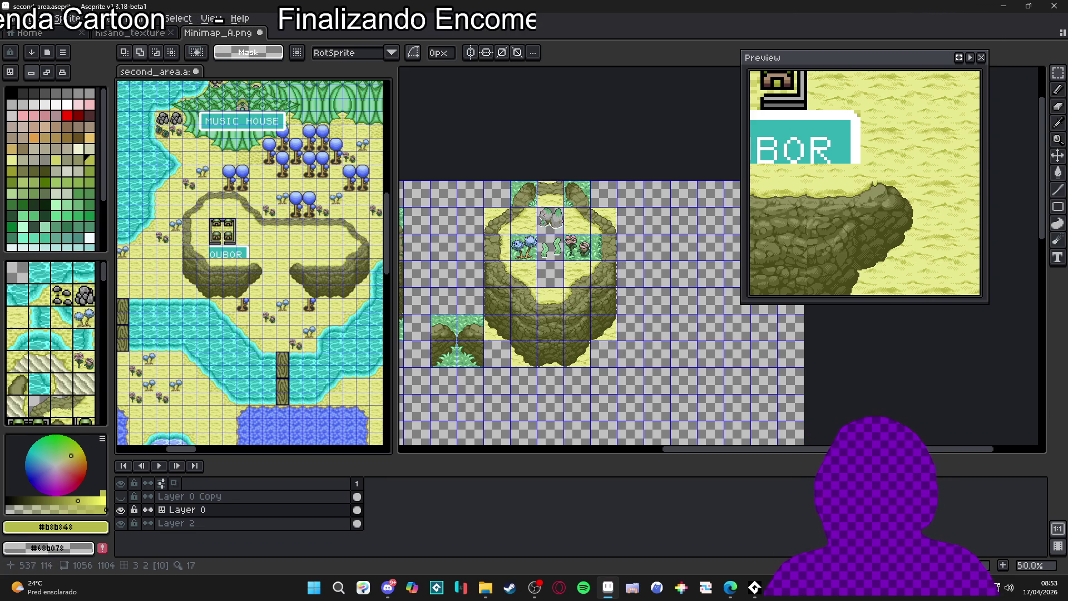
Select the two cliff-edge tiles in second_area with the rectangular marquee.
{"action": "scroll", "coordinate": [262, 278], "scroll_direction": "up", "scroll_amount": 2}
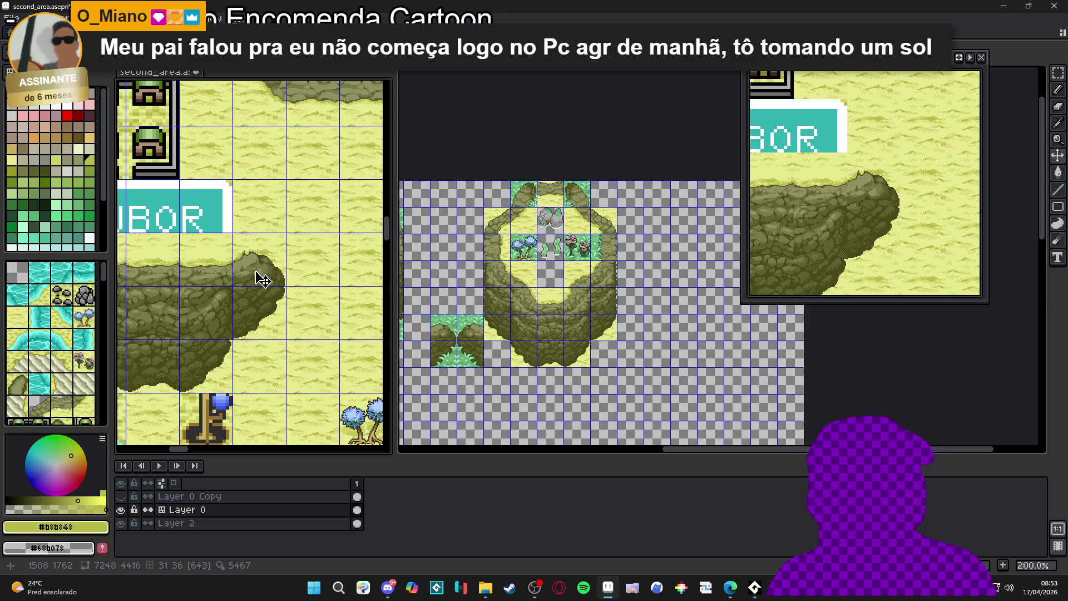
{"action": "key", "text": "m"}
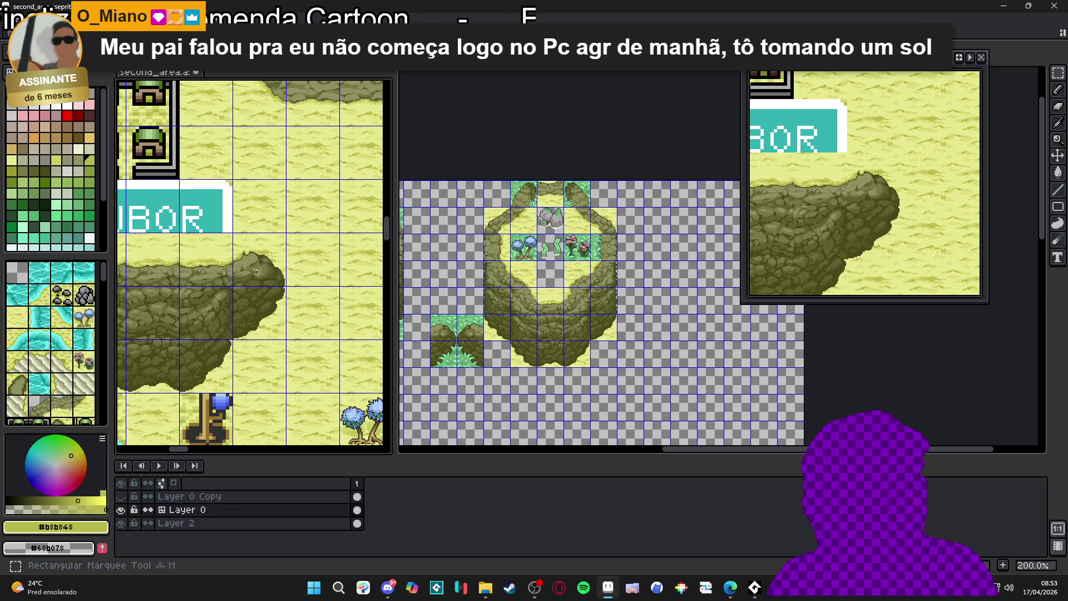
{"action": "left_click_drag", "start_coordinate": [256, 271], "coordinate": [287, 311]}
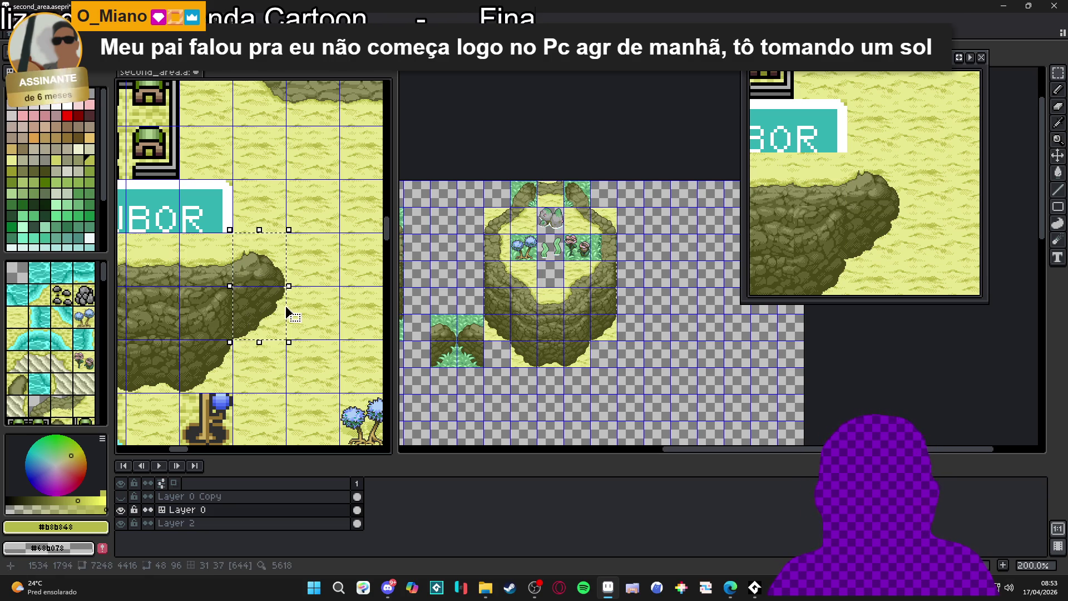
Bring the empty tile area of the Minimap_A tileset into view.
{"action": "left_click", "coordinate": [308, 300]}
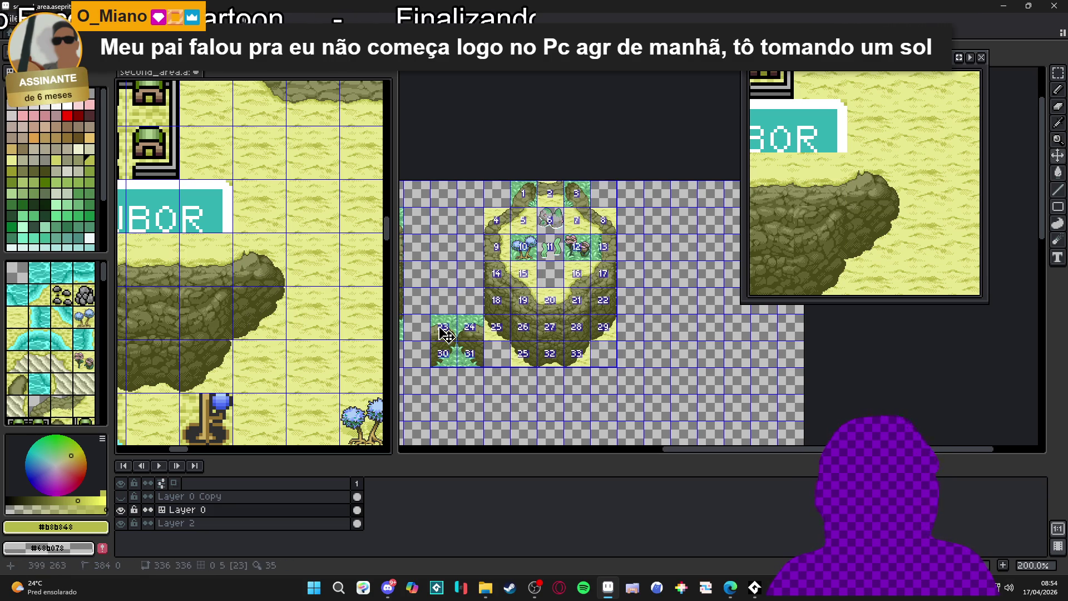
{"action": "left_click", "coordinate": [445, 333]}
{"action": "scroll", "coordinate": [441, 328], "scroll_direction": "up", "scroll_amount": 2}
{"action": "mouse_move", "coordinate": [441, 328]}
{"action": "left_mouse_down"}
{"action": "mouse_move", "coordinate": [494, 333]}
{"action": "mouse_move", "coordinate": [528, 231]}
{"action": "mouse_move", "coordinate": [543, 258]}
{"action": "mouse_move", "coordinate": [615, 262]}
{"action": "mouse_move", "coordinate": [493, 277]}
{"action": "mouse_move", "coordinate": [507, 278]}
{"action": "left_mouse_up"}
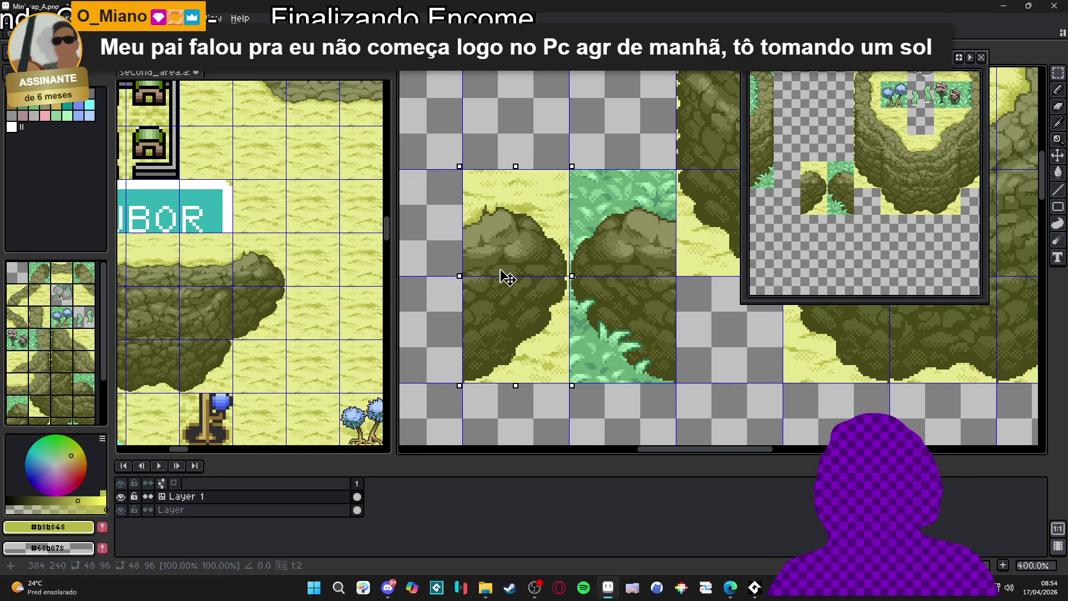
{"action": "scroll", "coordinate": [294, 276], "scroll_direction": "down", "scroll_amount": 2}
Paste the copied cliff tiles into Minimap_A and drag them toward the left column.
{"action": "left_click", "coordinate": [295, 277]}
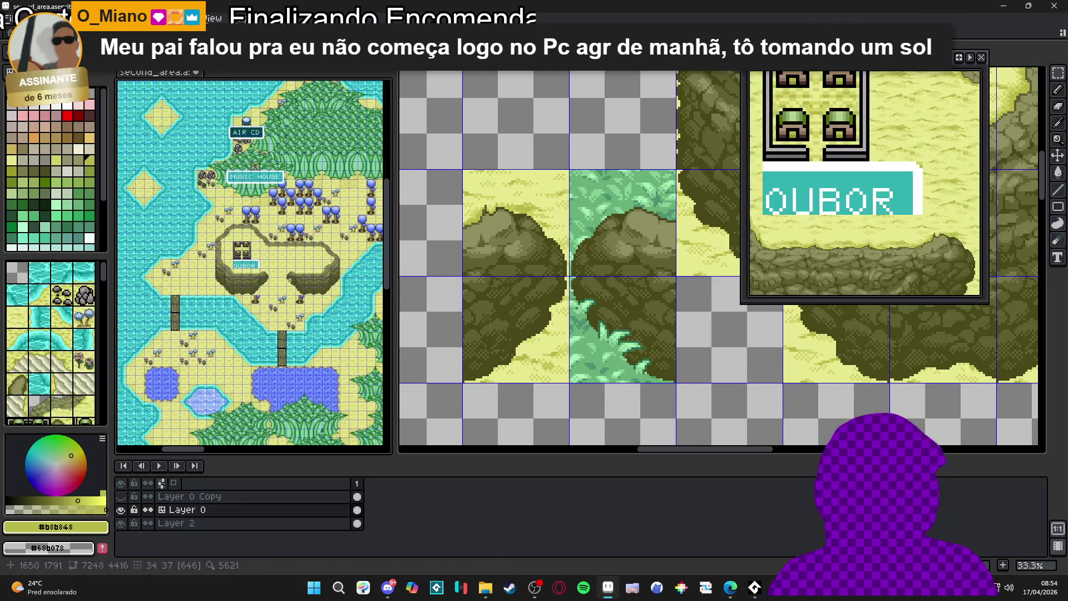
{"action": "scroll", "coordinate": [295, 276], "scroll_direction": "up", "scroll_amount": 2}
{"action": "scroll", "coordinate": [295, 276], "scroll_direction": "up", "scroll_amount": 2}
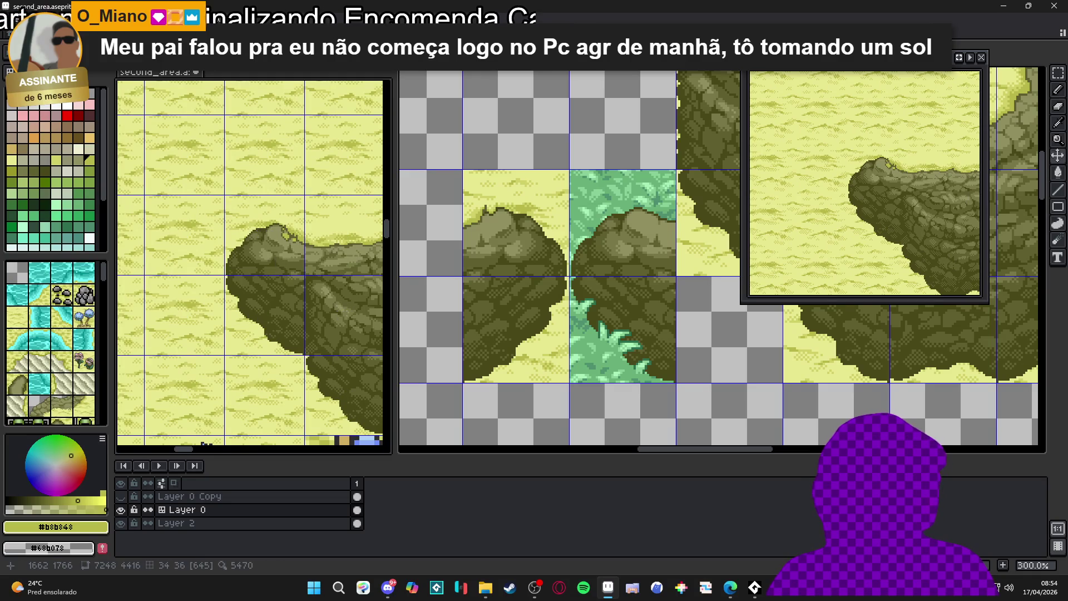
{"action": "scroll", "coordinate": [500, 308], "scroll_direction": "down", "scroll_amount": 2}
{"action": "left_click", "coordinate": [501, 309]}
{"action": "scroll", "coordinate": [501, 308], "scroll_direction": "up", "scroll_amount": 1}
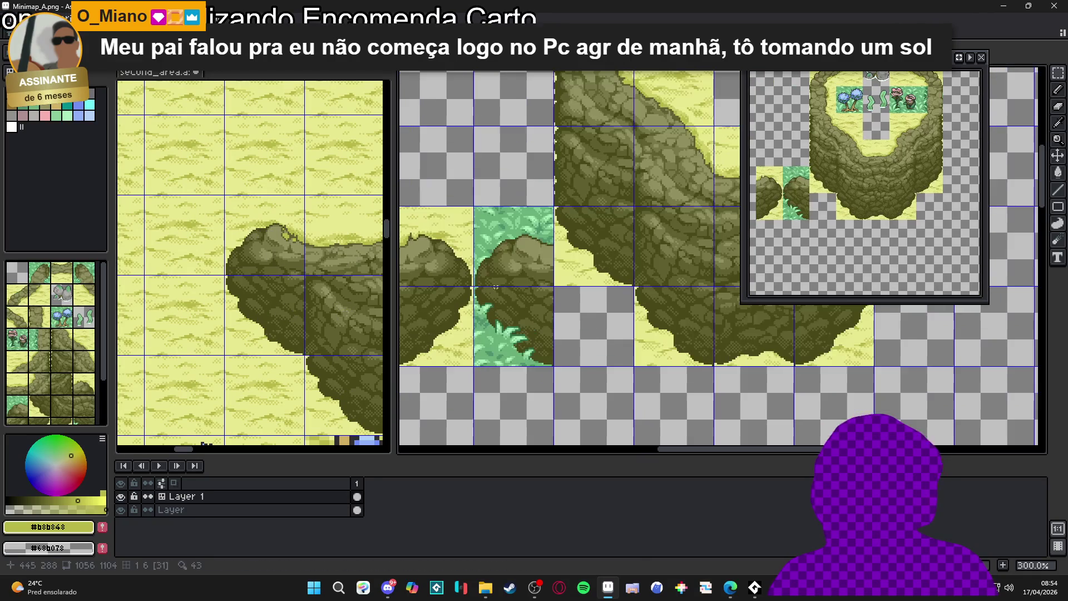
{"action": "key", "text": "ctrl+v"}
{"action": "scroll", "coordinate": [522, 282], "scroll_direction": "up", "scroll_amount": 1}
{"action": "mouse_move", "coordinate": [773, 332]}
{"action": "left_mouse_down"}
{"action": "mouse_move", "coordinate": [512, 351]}
{"action": "mouse_move", "coordinate": [498, 377]}
{"action": "left_mouse_up"}
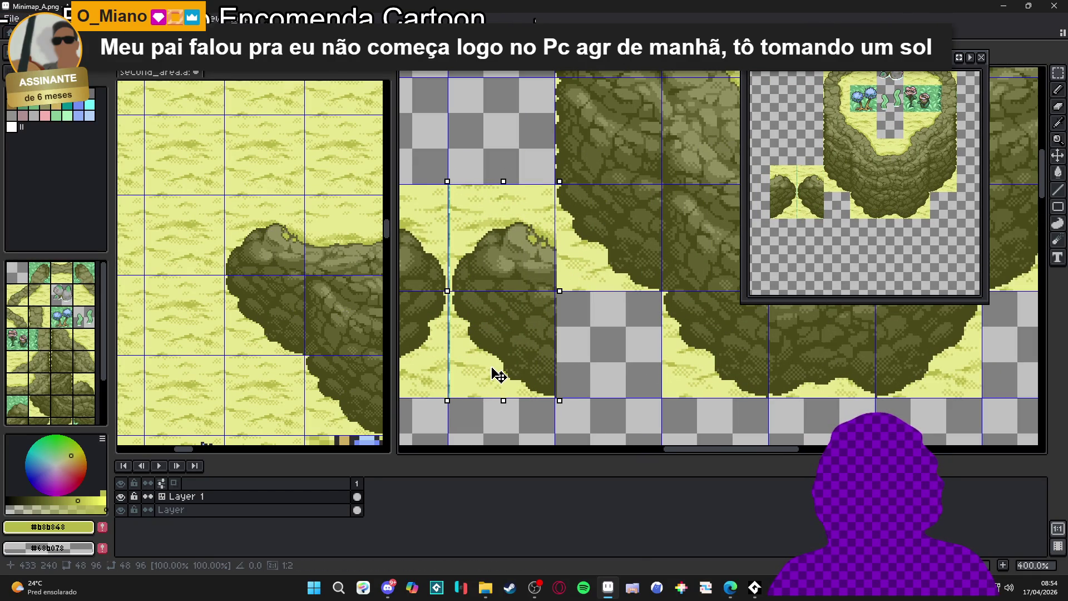
Zoom in on the pasted cliff tile's green-grass corner.
{"action": "scroll", "coordinate": [490, 366], "scroll_direction": "down", "scroll_amount": 3}
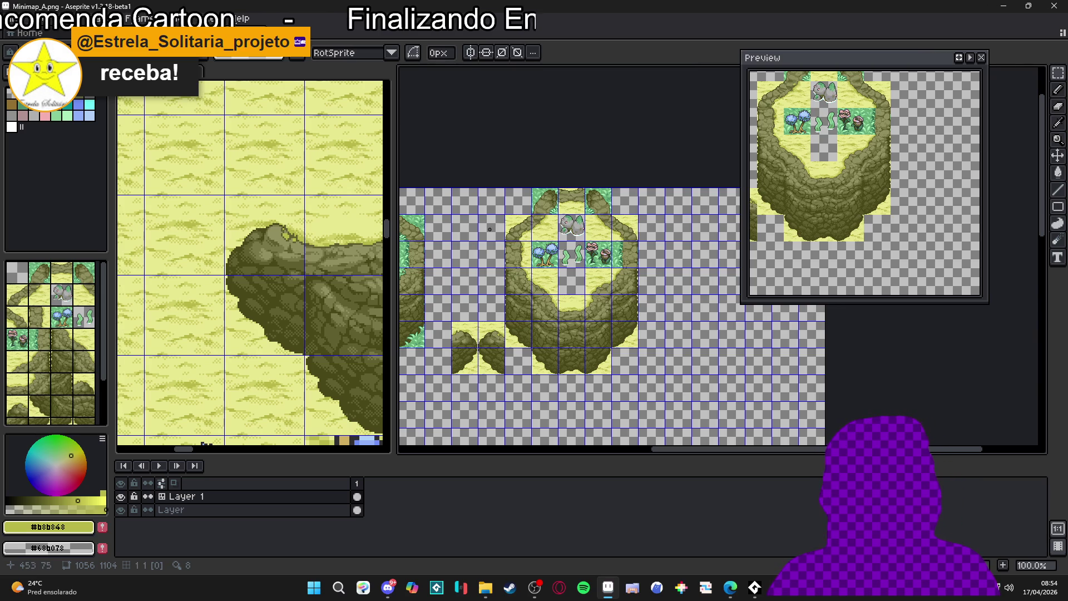
{"action": "scroll", "coordinate": [574, 216], "scroll_direction": "up", "scroll_amount": 2}
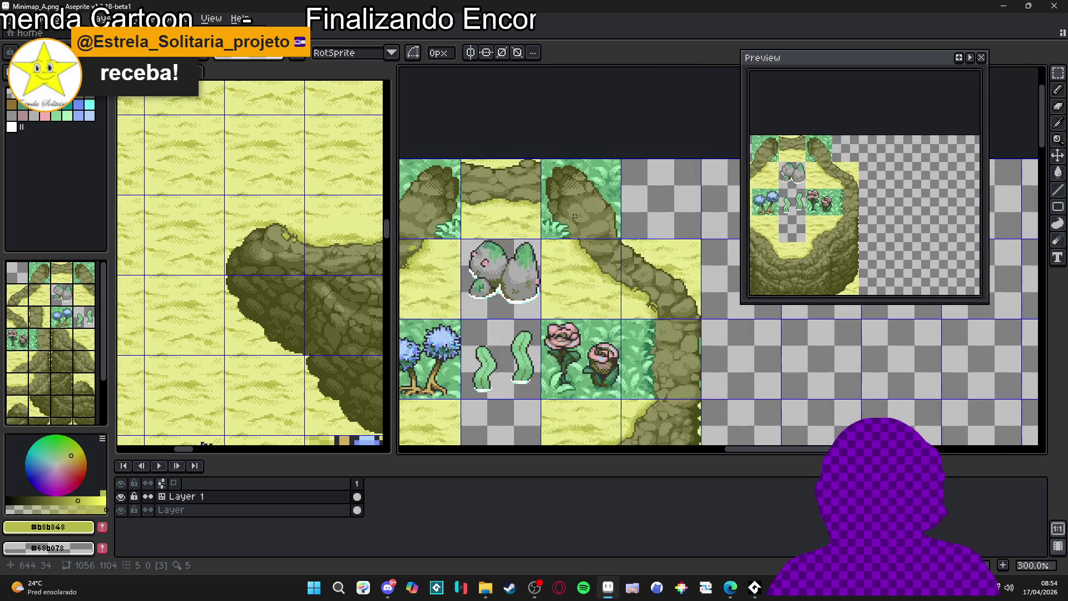
{"action": "scroll", "coordinate": [574, 216], "scroll_direction": "up", "scroll_amount": 2}
{"action": "scroll", "coordinate": [554, 235], "scroll_direction": "down", "scroll_amount": 1}
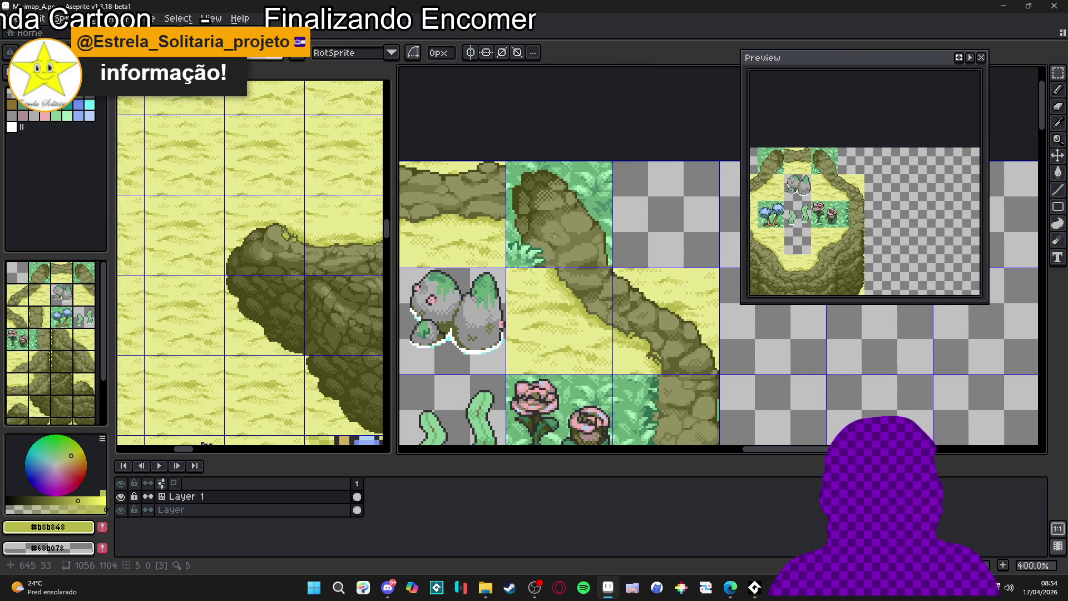
{"action": "scroll", "coordinate": [584, 256], "scroll_direction": "up", "scroll_amount": 2}
{"action": "scroll", "coordinate": [600, 278], "scroll_direction": "up", "scroll_amount": 3}
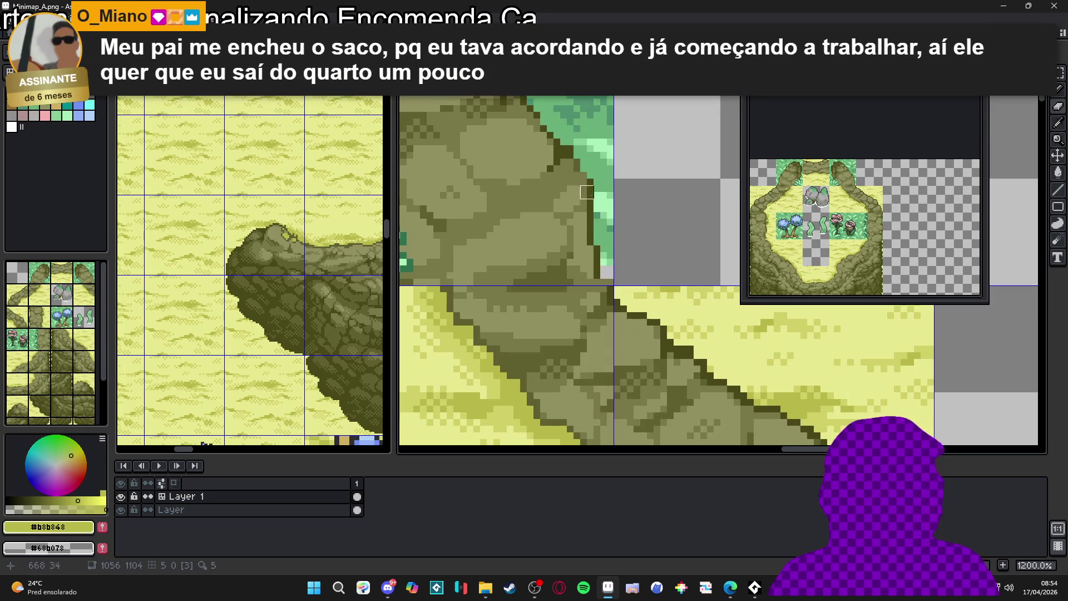
{"action": "scroll", "coordinate": [587, 192], "scroll_direction": "up", "scroll_amount": 2}
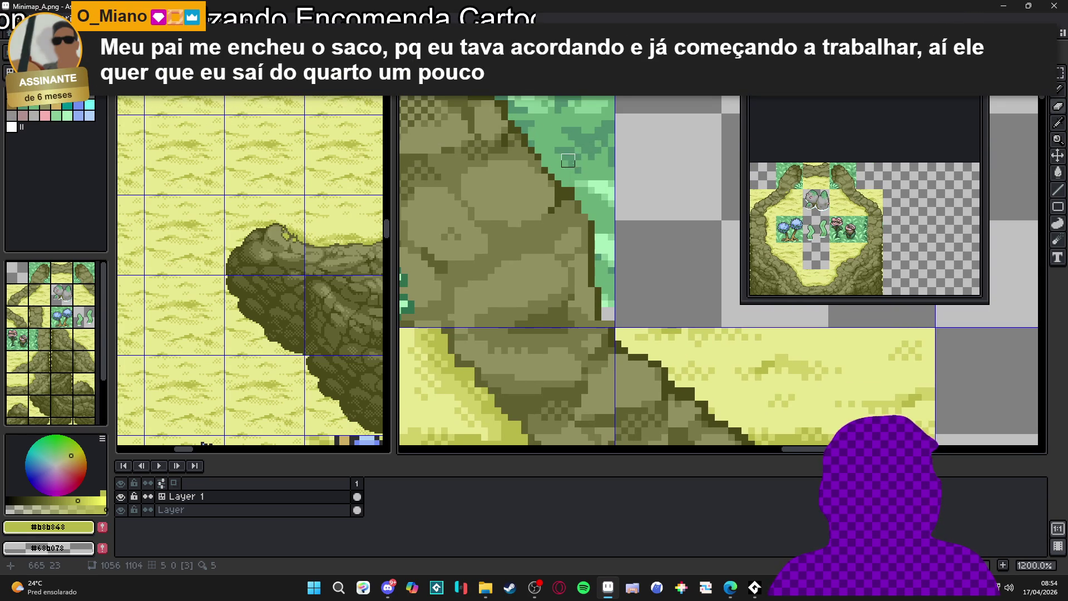
{"action": "left_click_drag", "start_coordinate": [568, 161], "coordinate": [591, 215]}
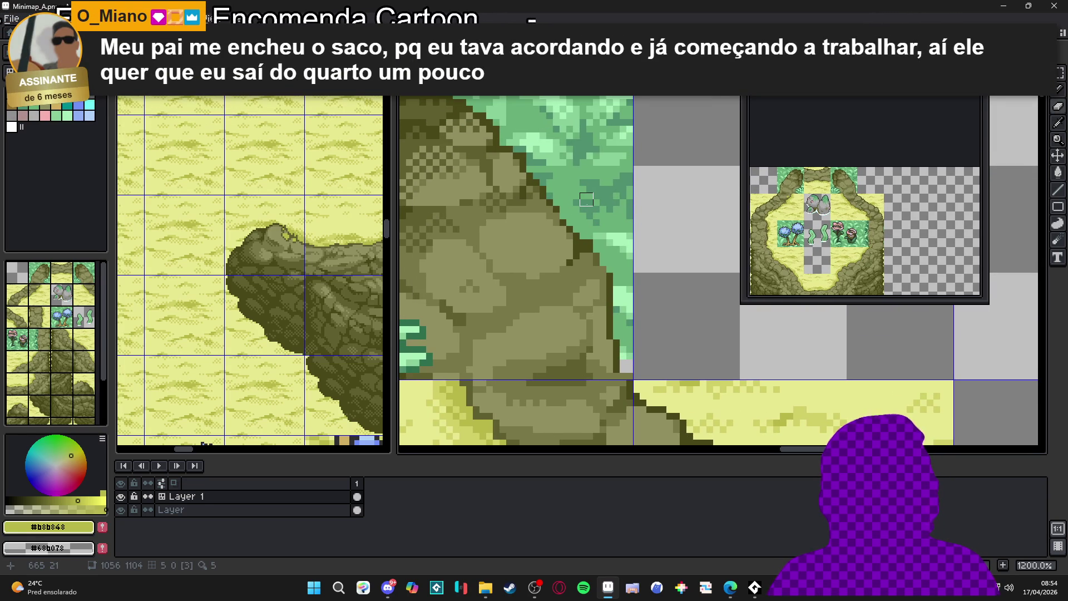
{"action": "scroll", "coordinate": [587, 200], "scroll_direction": "down", "scroll_amount": 2}
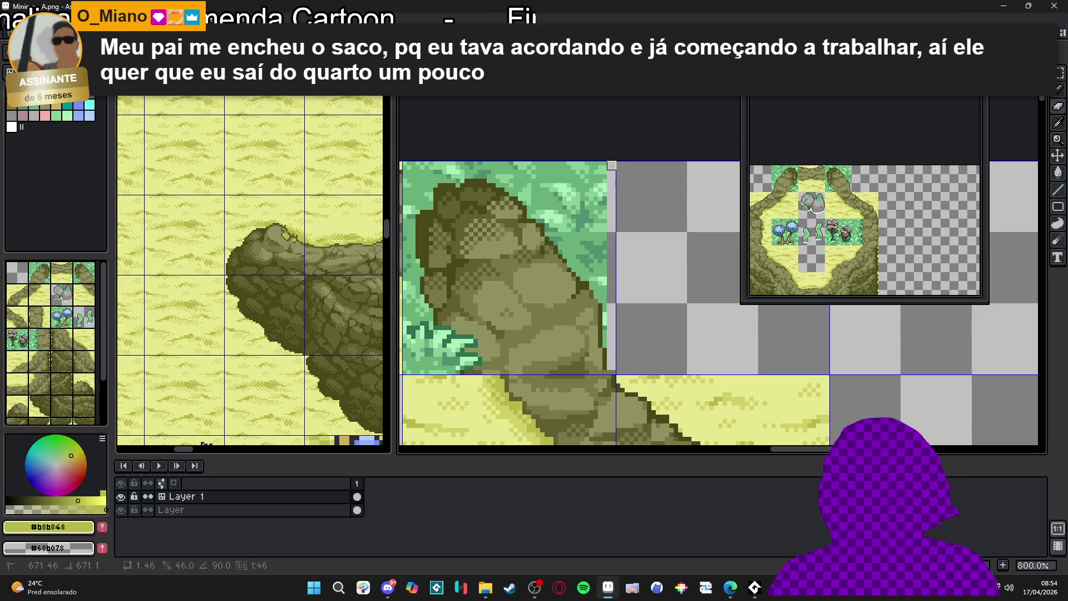
{"action": "mouse_move", "coordinate": [402, 165]}
{"action": "left_mouse_down"}
{"action": "mouse_move", "coordinate": [569, 191]}
{"action": "mouse_move", "coordinate": [574, 391]}
{"action": "left_mouse_up"}
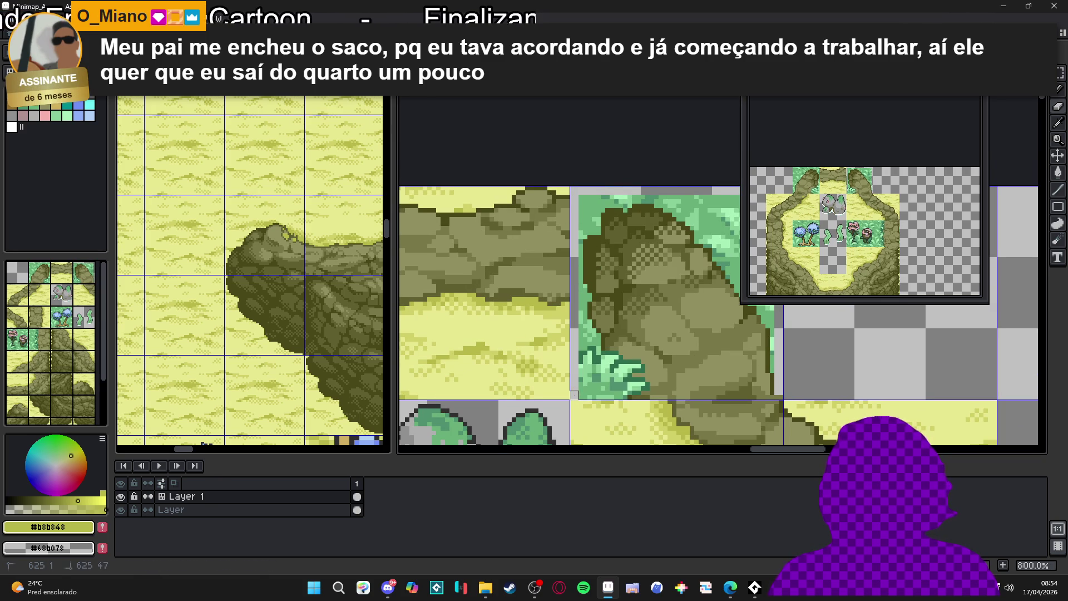
Draw a short line on the green grass tile.
{"action": "left_click_drag", "start_coordinate": [623, 395], "coordinate": [596, 355]}
{"action": "left_click_drag", "start_coordinate": [596, 337], "coordinate": [595, 336]}
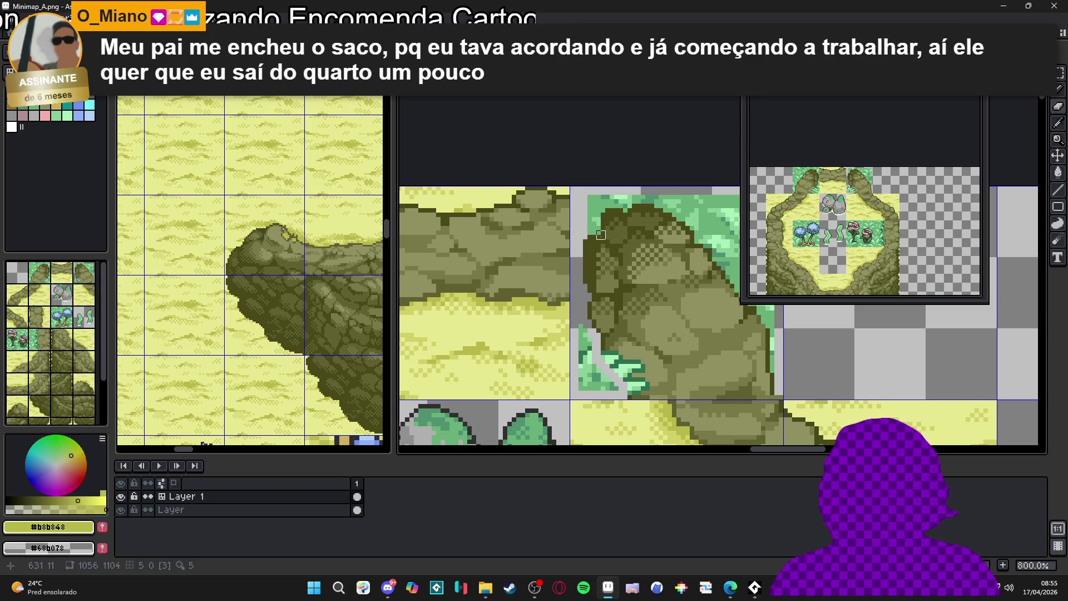
{"action": "scroll", "coordinate": [596, 230], "scroll_direction": "right", "scroll_amount": 2}
Select the rock tile and replace greens #68b078, #88d098 and #509070 with transparency.
{"action": "key", "text": "g"}
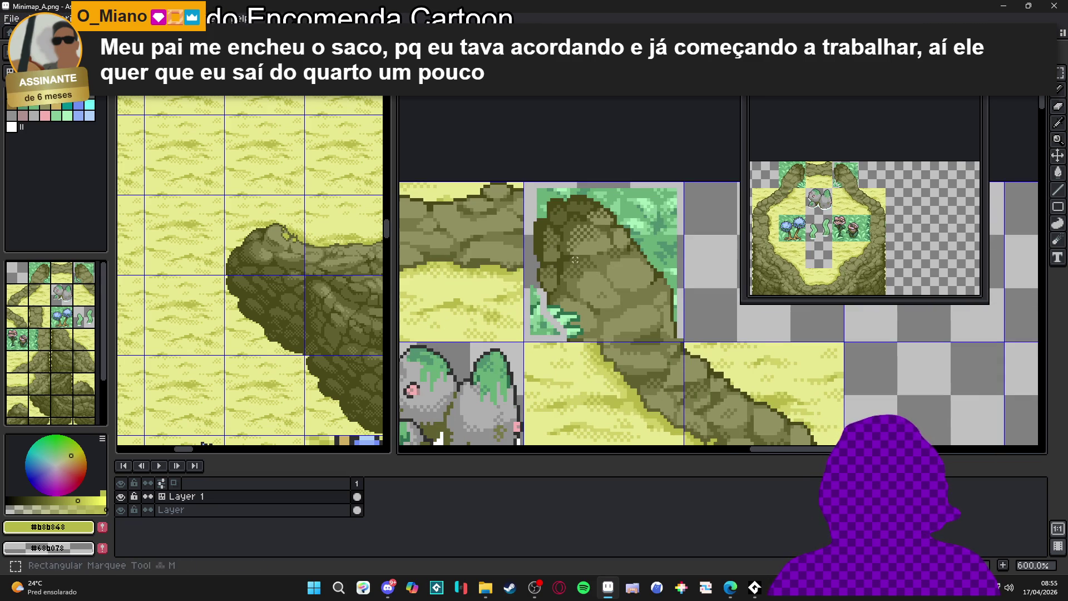
{"action": "scroll", "coordinate": [612, 223], "scroll_direction": "right", "scroll_amount": 2}
{"action": "left_click", "coordinate": [635, 211], "text": "alt"}
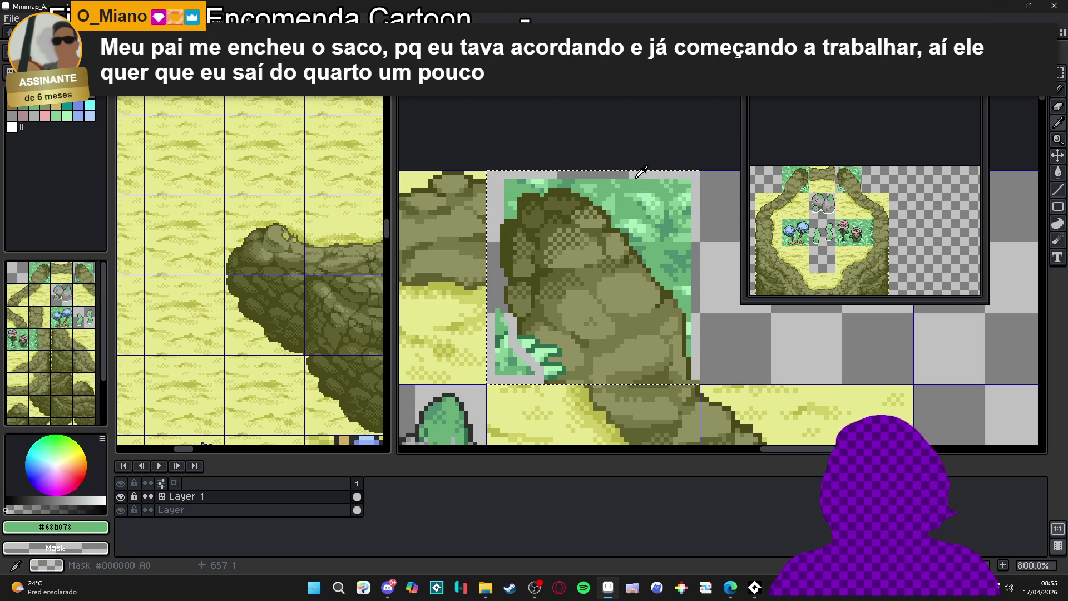
{"action": "key", "text": "shift+r"}
{"action": "left_click", "coordinate": [764, 124]}
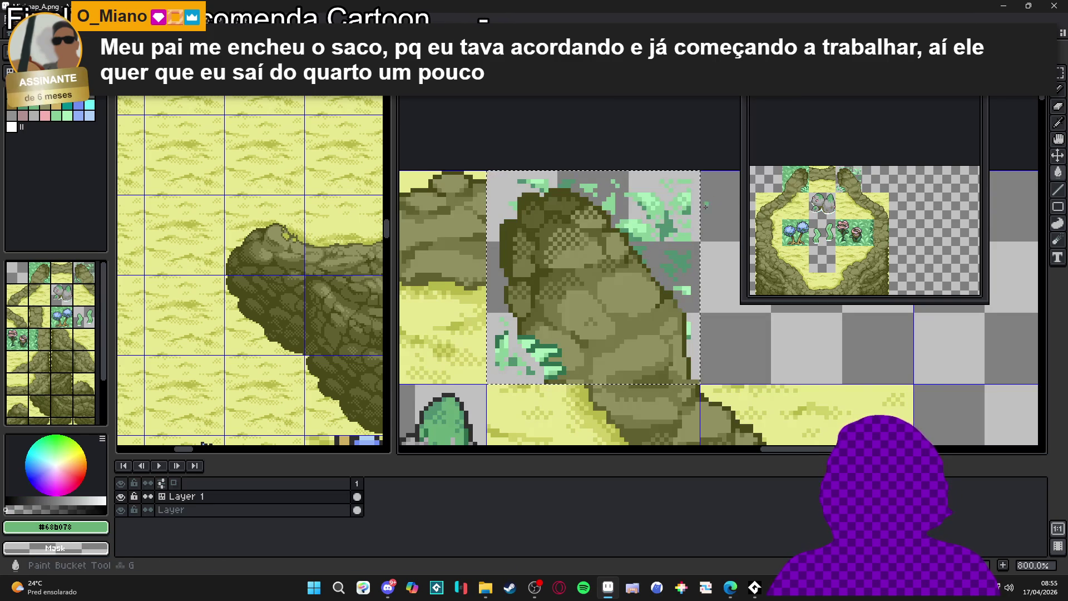
{"action": "left_click", "coordinate": [682, 235], "text": "alt"}
{"action": "key", "text": "shift+r"}
{"action": "left_click", "coordinate": [764, 124]}
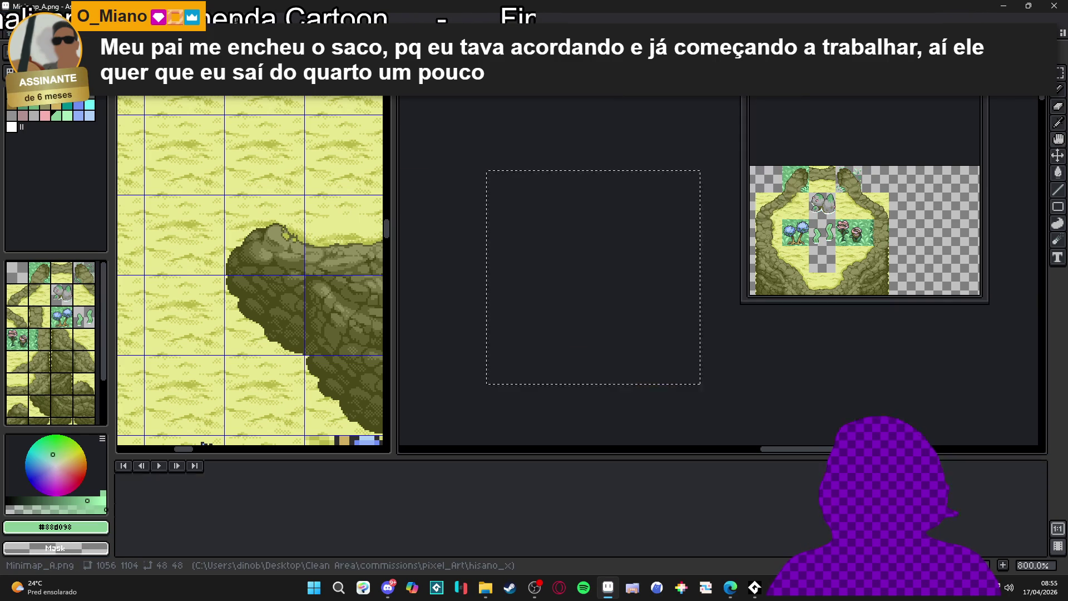
{"action": "left_click", "coordinate": [673, 261], "text": "alt"}
{"action": "key", "text": "shift+r"}
{"action": "left_click", "coordinate": [764, 124]}
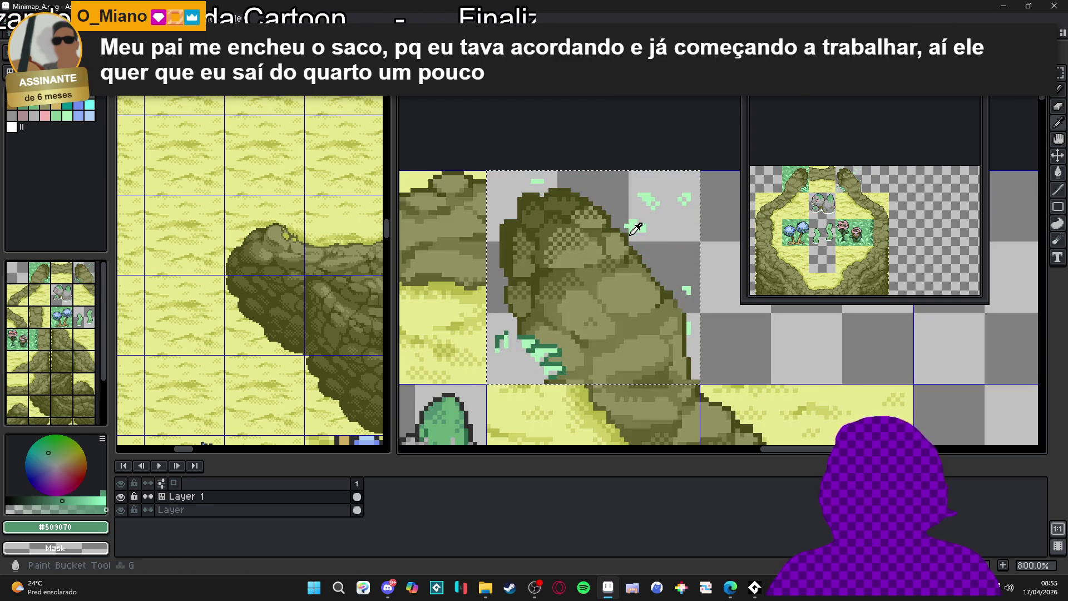
Clear the remaining greens #a8f0b8 and #307050, then switch to the hisano_textures sprite.
{"action": "left_click", "coordinate": [636, 225], "text": "alt"}
{"action": "key", "text": "shift+r"}
{"action": "left_click", "coordinate": [764, 124]}
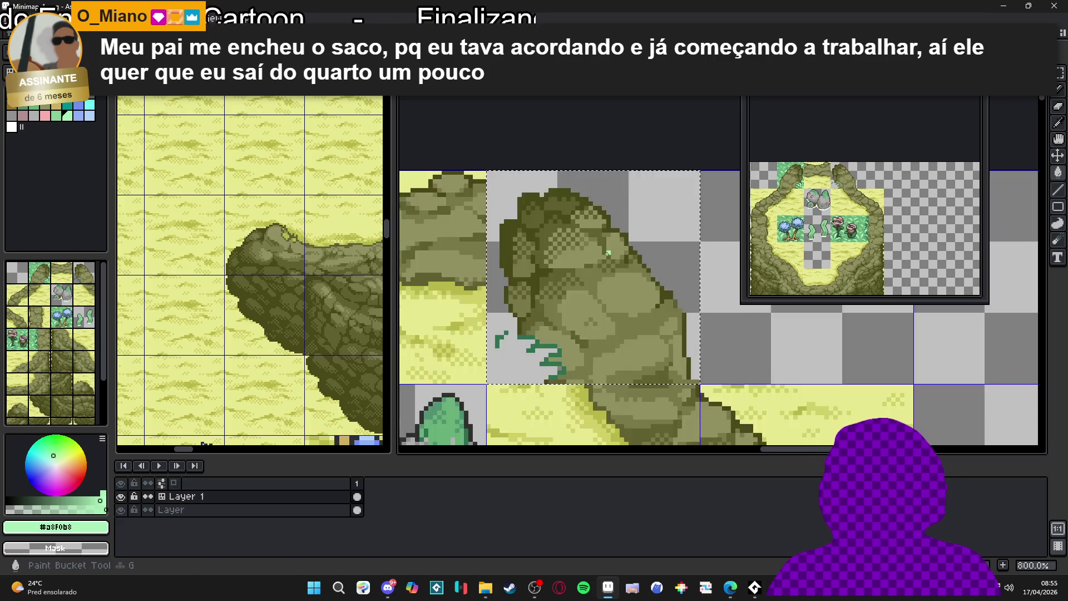
{"action": "scroll", "coordinate": [563, 332], "scroll_direction": "up", "scroll_amount": 2}
{"action": "left_click", "coordinate": [565, 327], "text": "alt"}
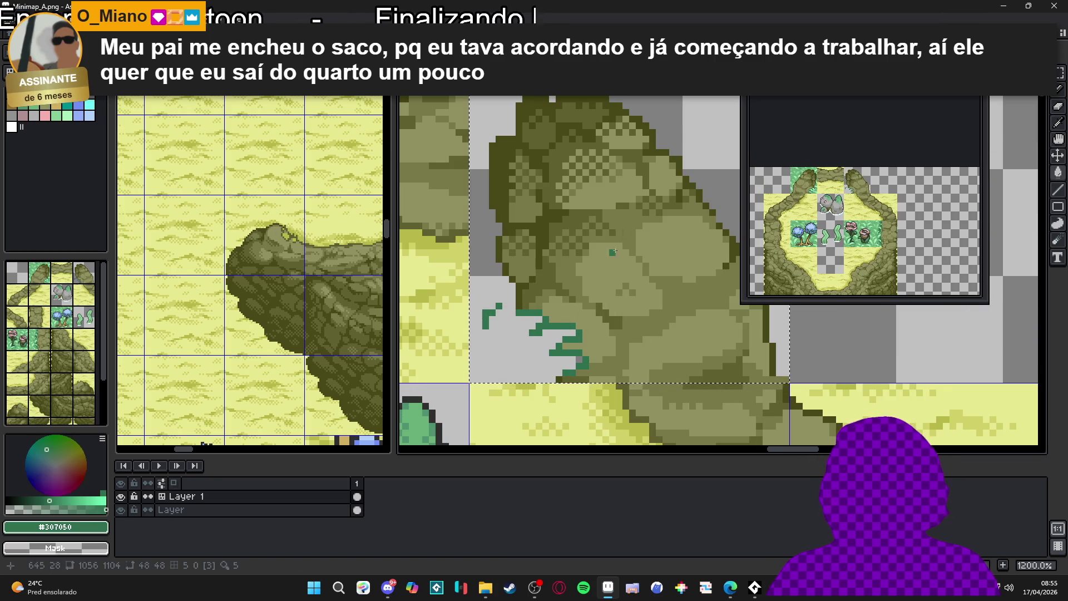
{"action": "key", "text": "shift+r"}
{"action": "left_click", "coordinate": [765, 125]}
{"action": "scroll", "coordinate": [552, 249], "scroll_direction": "down", "scroll_amount": 5}
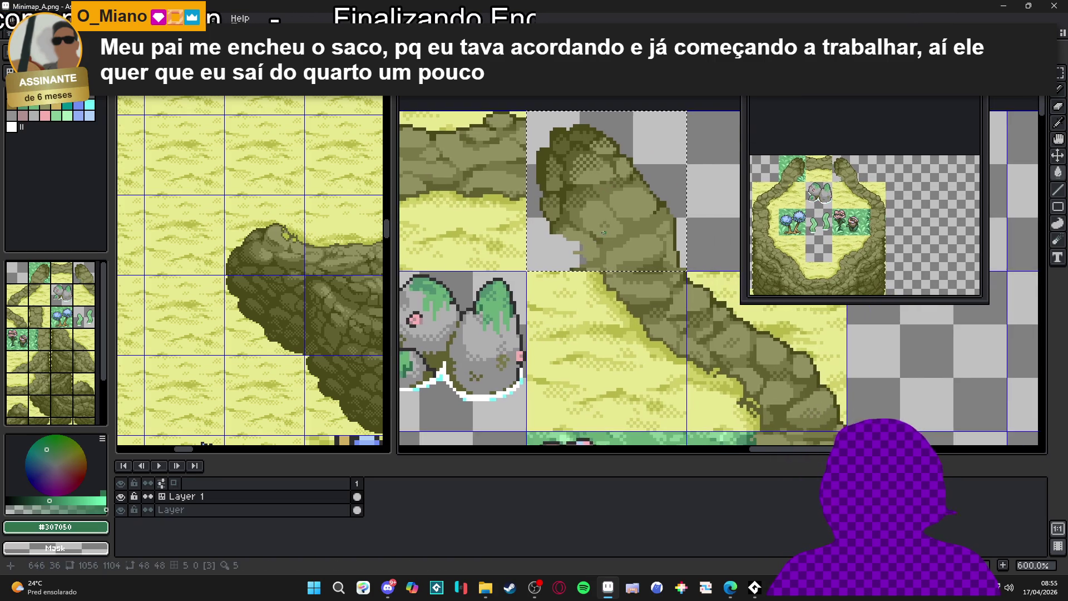
{"action": "scroll", "coordinate": [552, 249], "scroll_direction": "down", "scroll_amount": 3}
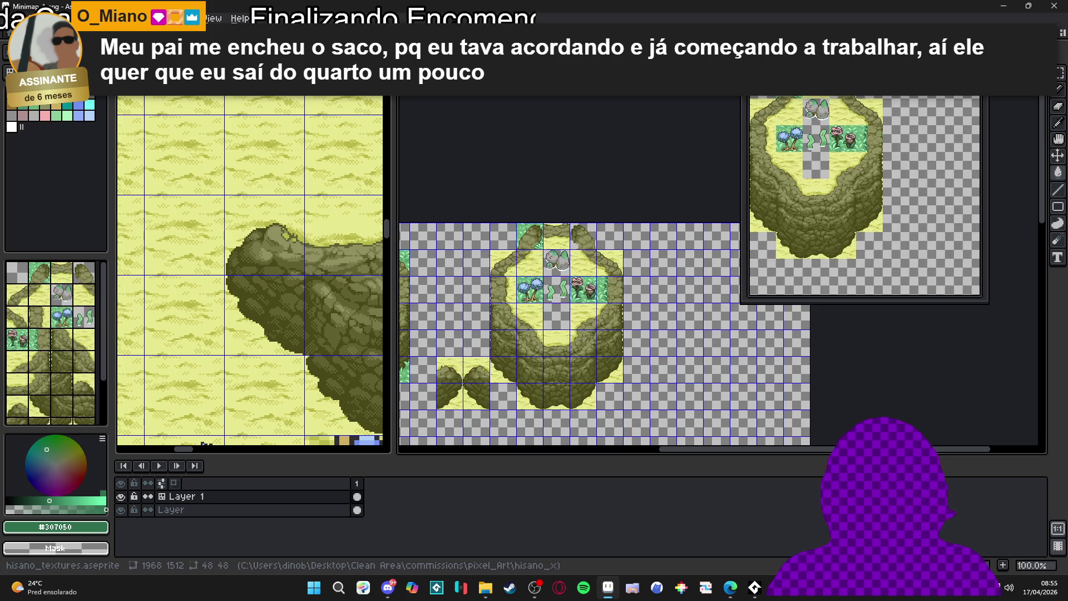
{"action": "key", "text": "ctrl+Tab"}
Center the sand cross in hisano_textures, then return to the Minimap_A tileset.
{"action": "left_click_drag", "start_coordinate": [432, 250], "coordinate": [568, 256]}
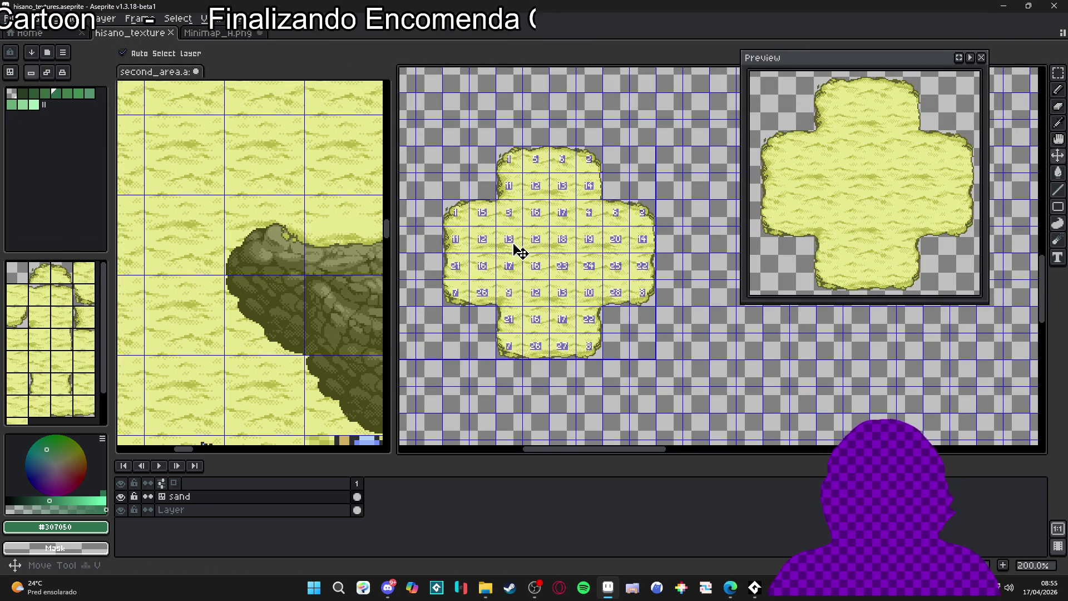
{"action": "key", "text": "m"}
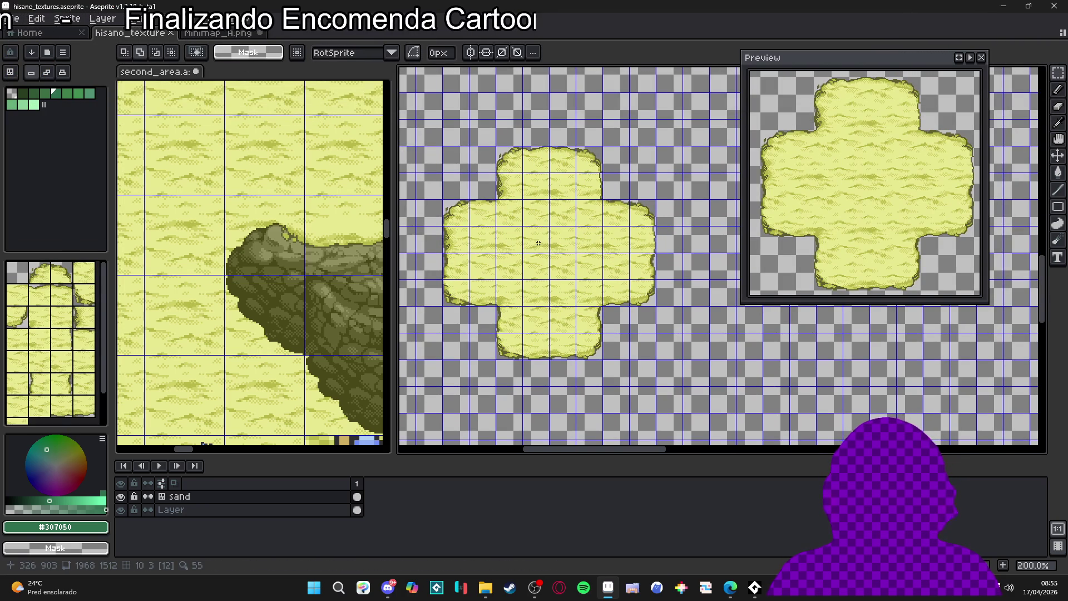
{"action": "key", "text": "ctrl+apostrophe"}
{"action": "key", "text": "ctrl+apostrophe"}
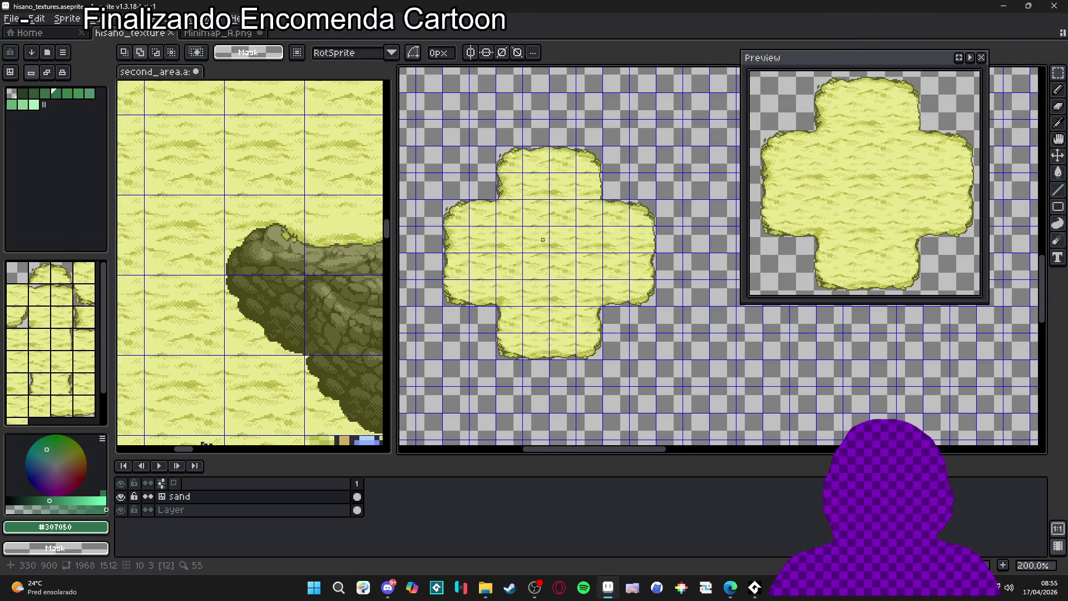
{"action": "key", "text": "b"}
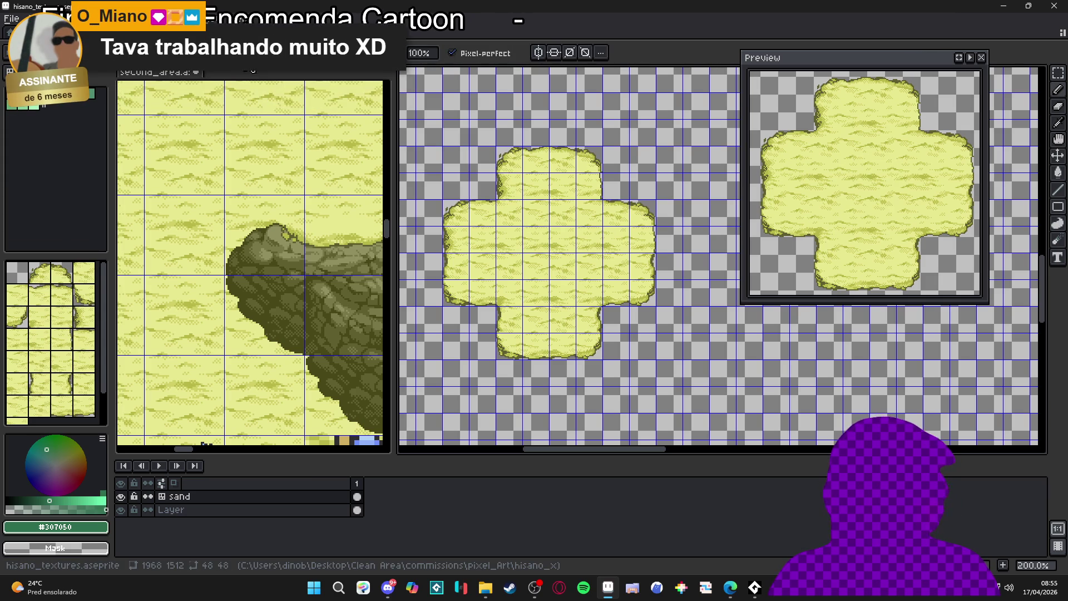
{"action": "key", "text": "ctrl+Tab"}
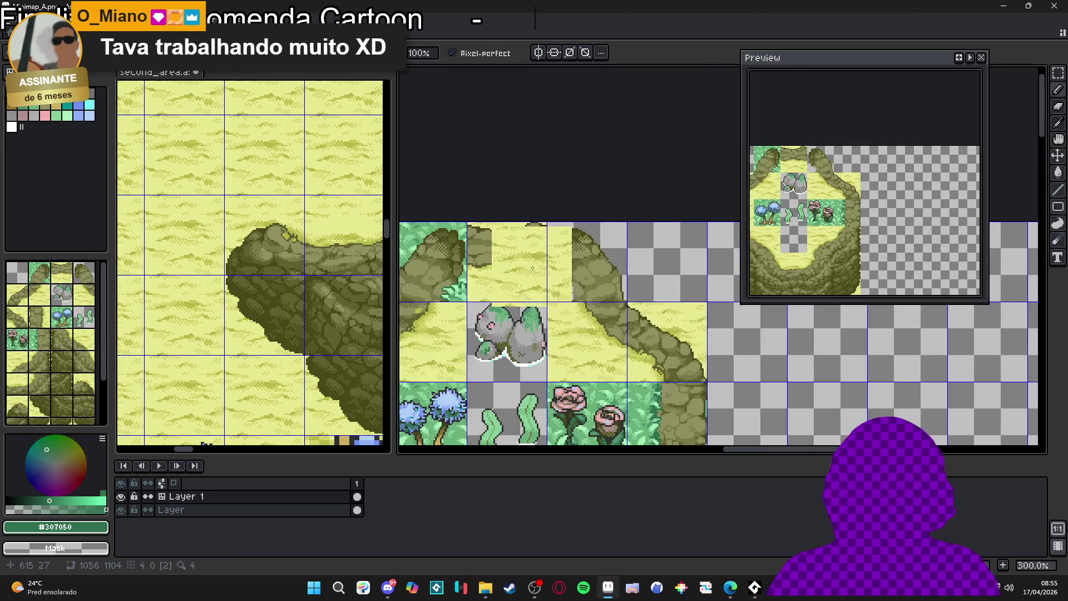
Retouch the rock's edge pixels using its mid-tone colour.
{"action": "scroll", "coordinate": [532, 268], "scroll_direction": "down", "scroll_amount": 1}
{"action": "scroll", "coordinate": [622, 284], "scroll_direction": "up", "scroll_amount": 2}
{"action": "key", "text": "w"}
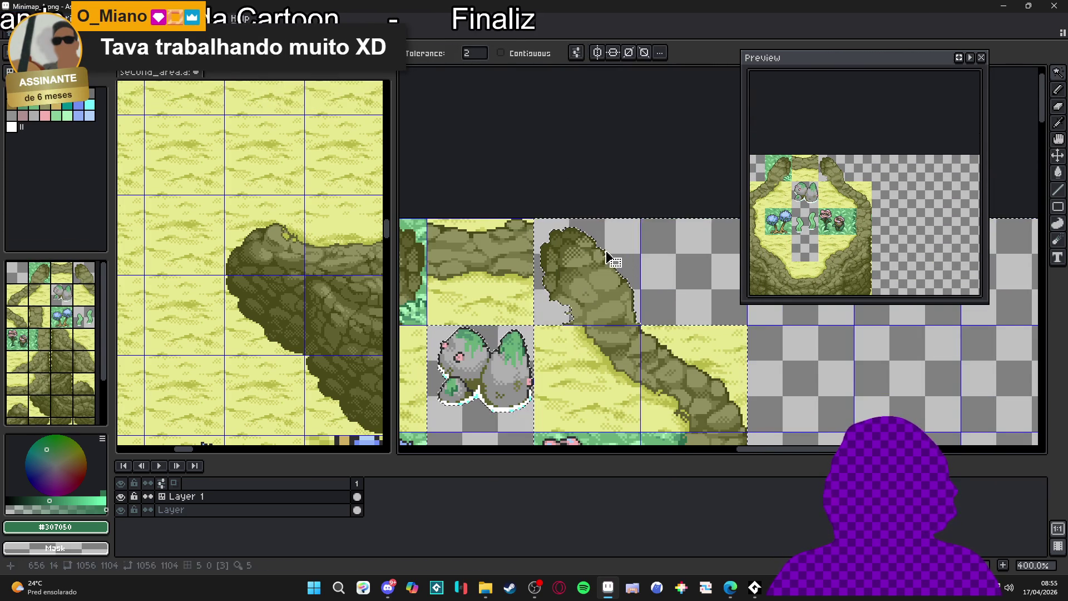
{"action": "key", "text": "b"}
{"action": "scroll", "coordinate": [612, 261], "scroll_direction": "up", "scroll_amount": 2}
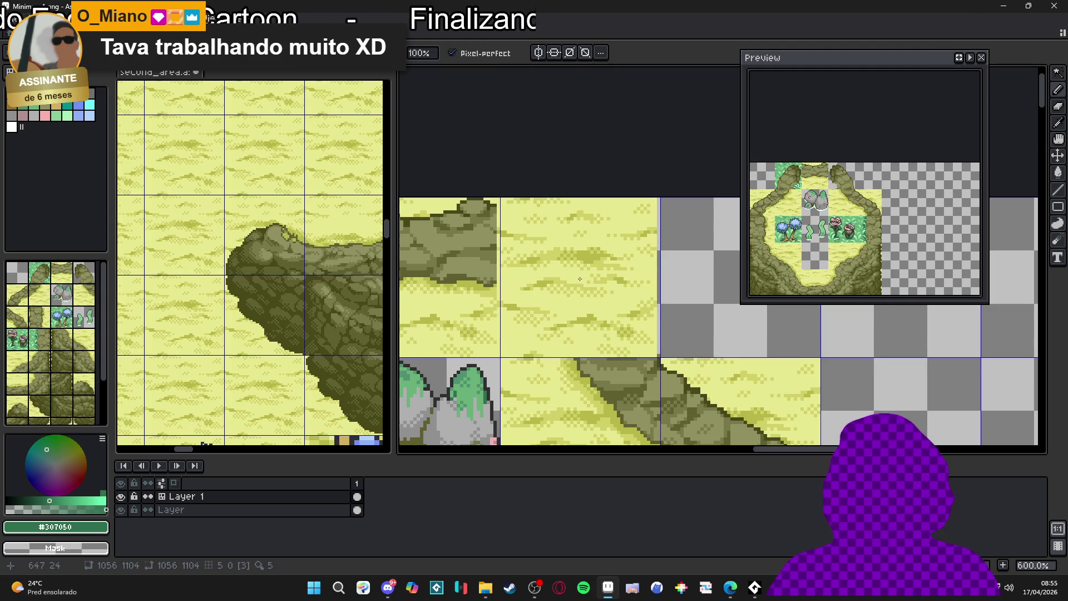
{"action": "scroll", "coordinate": [639, 301], "scroll_direction": "down", "scroll_amount": 2}
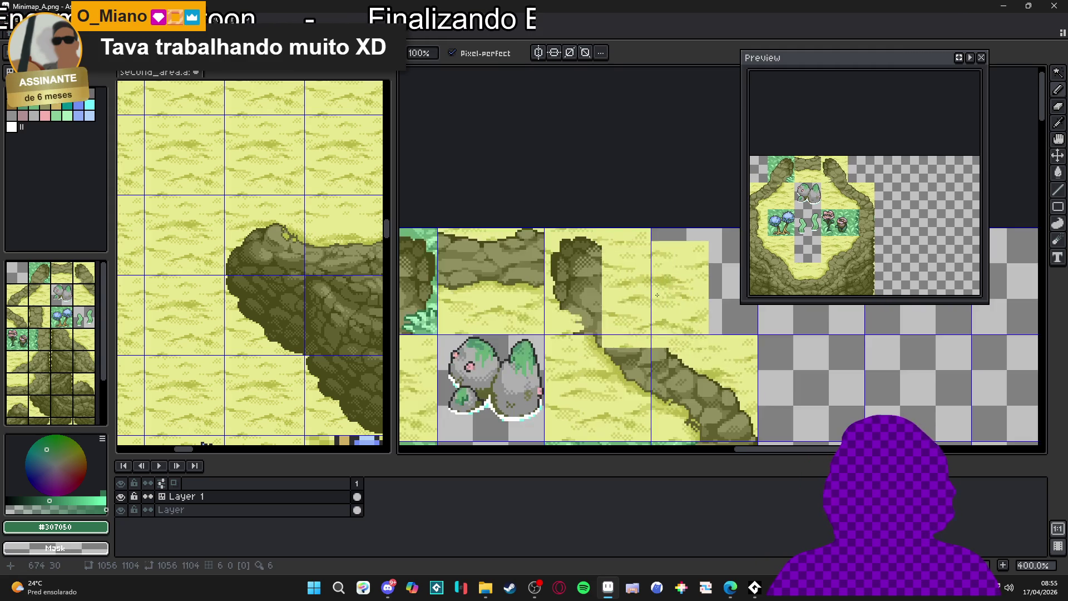
{"action": "scroll", "coordinate": [639, 314], "scroll_direction": "up", "scroll_amount": 5}
{"action": "left_click", "coordinate": [564, 315], "text": "alt"}
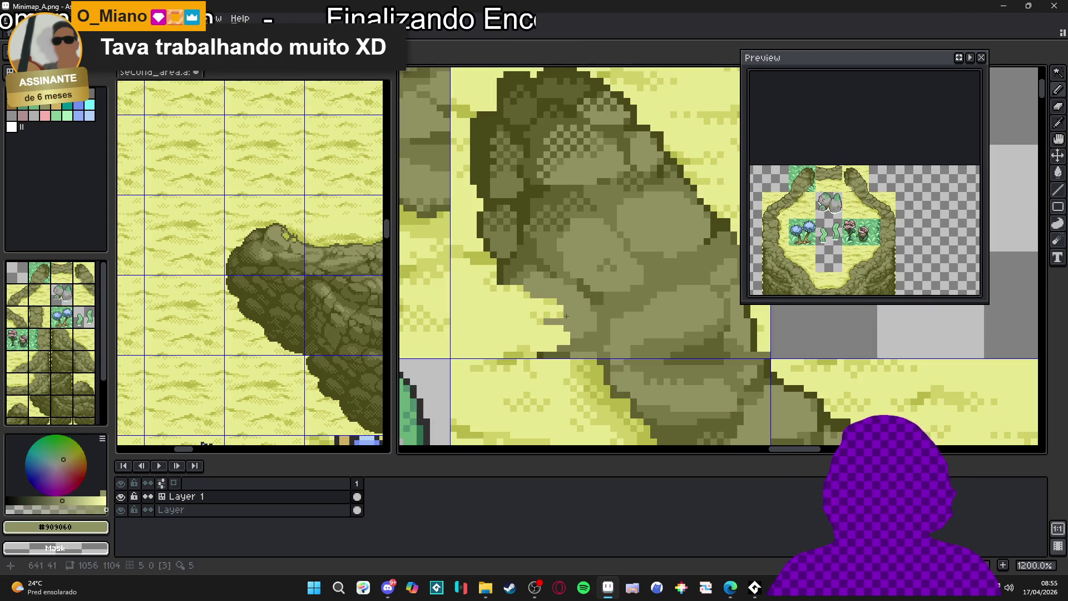
{"action": "left_click_drag", "start_coordinate": [565, 316], "coordinate": [543, 303]}
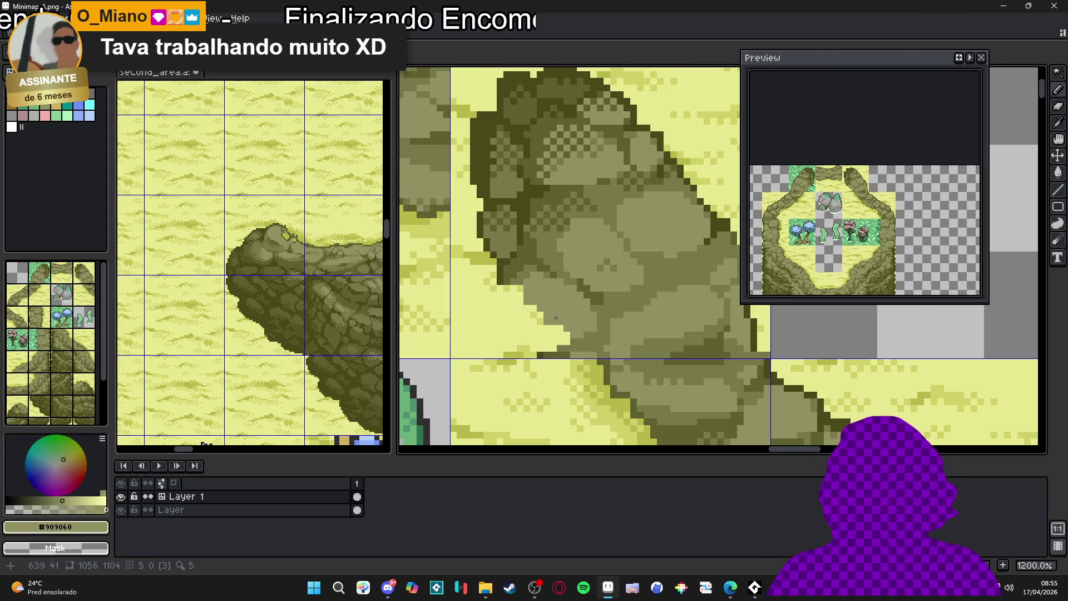
Draw a dark outline along the cliff edge and paint stray dark pixels light yellow.
{"action": "left_click", "coordinate": [506, 275], "text": "alt"}
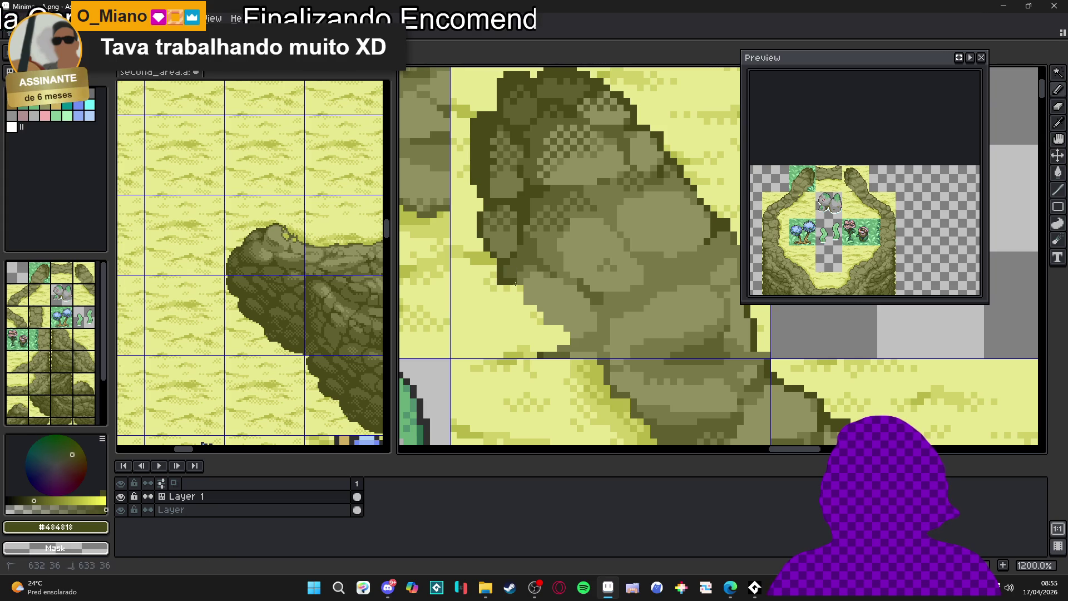
{"action": "mouse_move", "coordinate": [532, 315]}
{"action": "left_mouse_down"}
{"action": "mouse_move", "coordinate": [569, 334]}
{"action": "mouse_move", "coordinate": [538, 354]}
{"action": "left_mouse_up"}
{"action": "left_click", "coordinate": [561, 349], "text": "alt"}
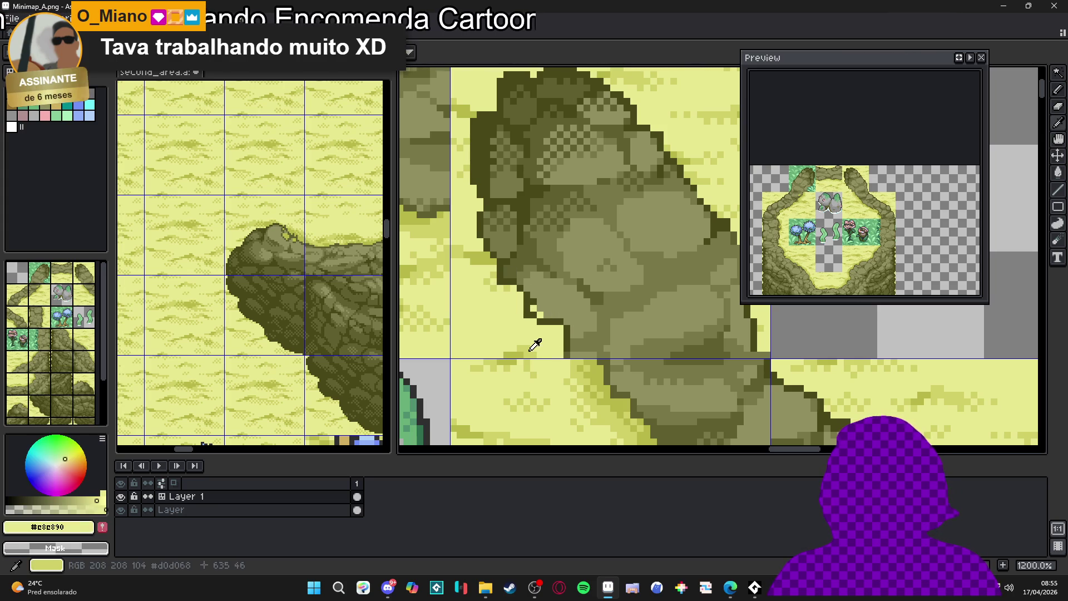
{"action": "left_click", "coordinate": [541, 339], "text": "alt"}
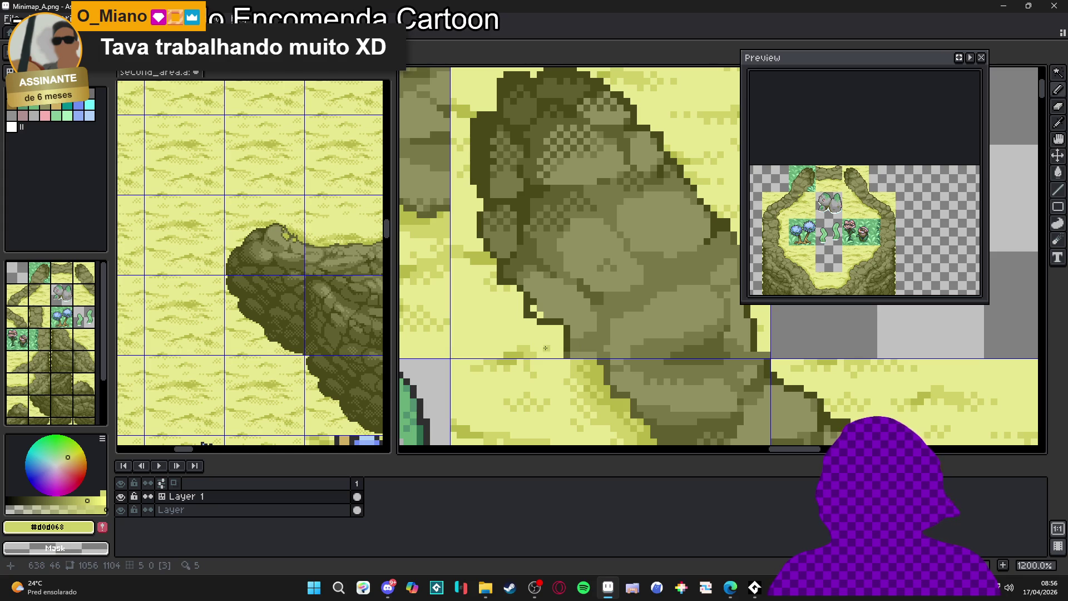
{"action": "scroll", "coordinate": [486, 273], "scroll_direction": "up", "scroll_amount": 1}
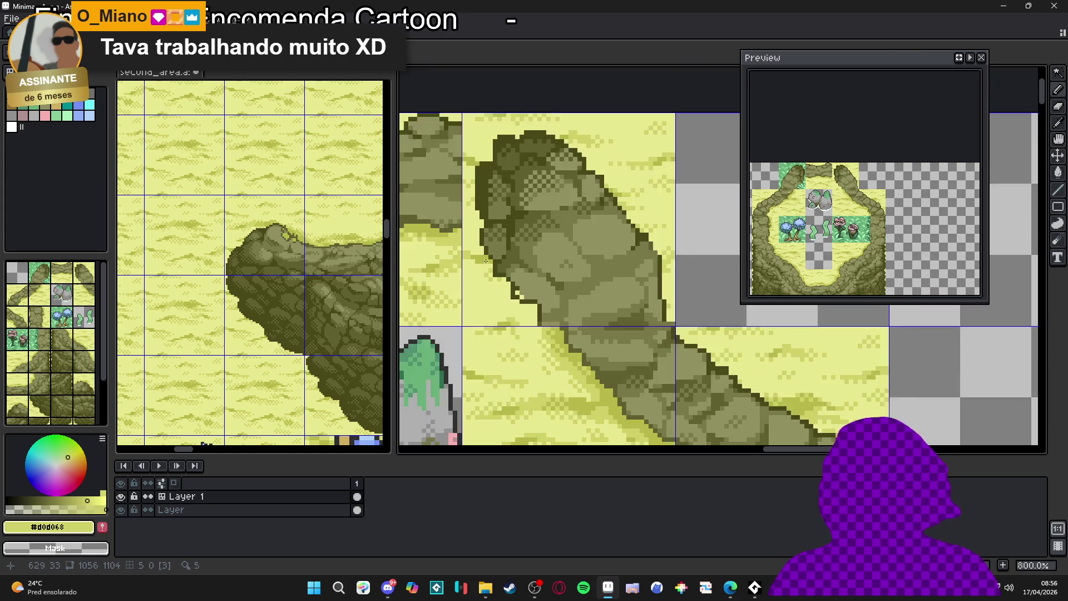
{"action": "left_click", "coordinate": [475, 182]}
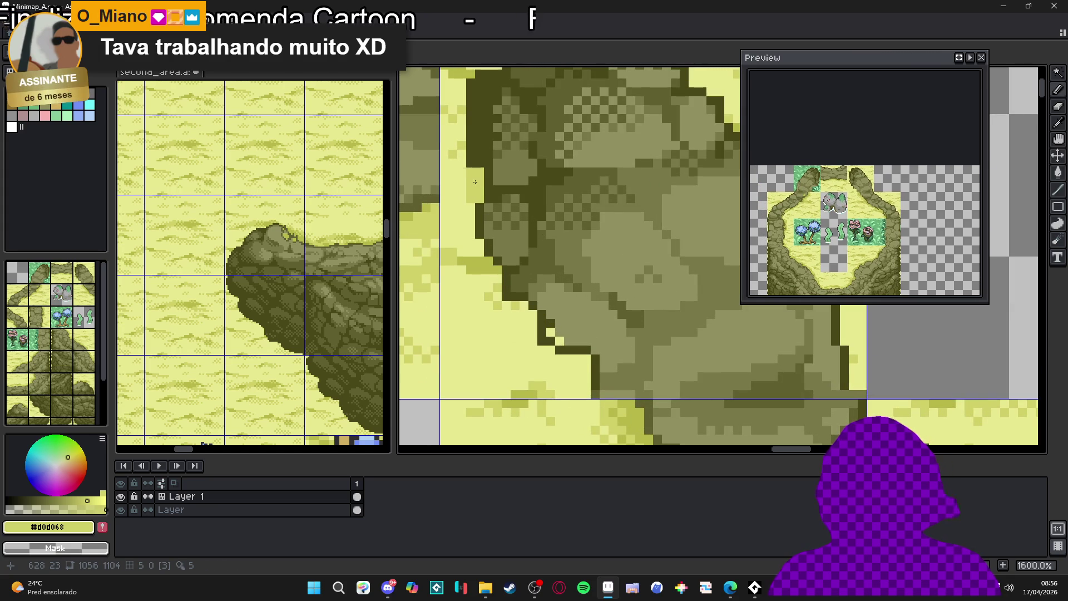
{"action": "left_click", "coordinate": [457, 166]}
Add dark outline pixels along the upper cliff edge.
{"action": "scroll", "coordinate": [462, 152], "scroll_direction": "down", "scroll_amount": 5}
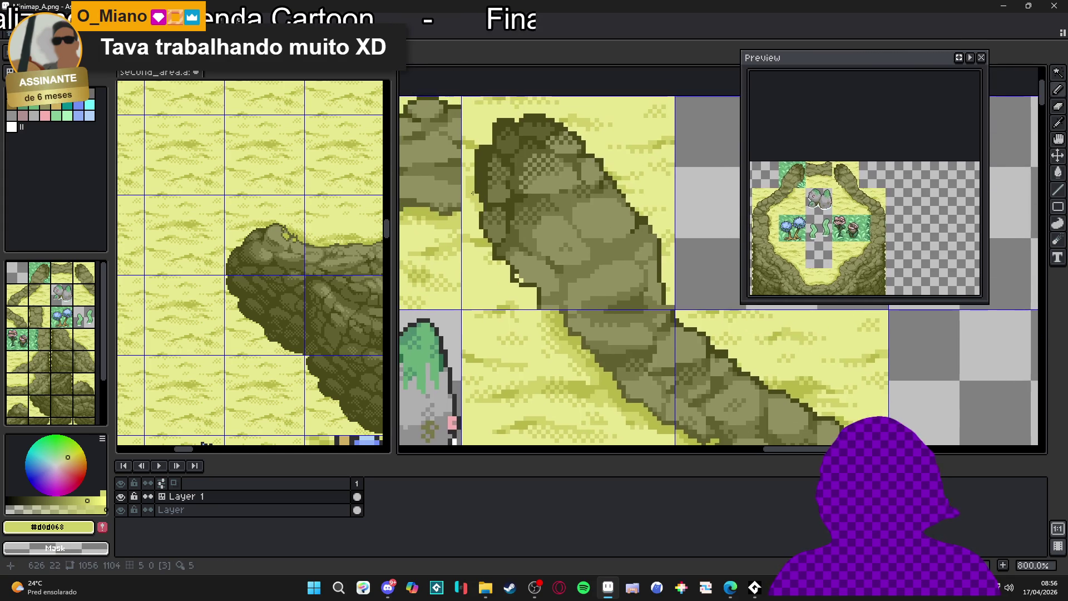
{"action": "scroll", "coordinate": [492, 225], "scroll_direction": "up", "scroll_amount": 4}
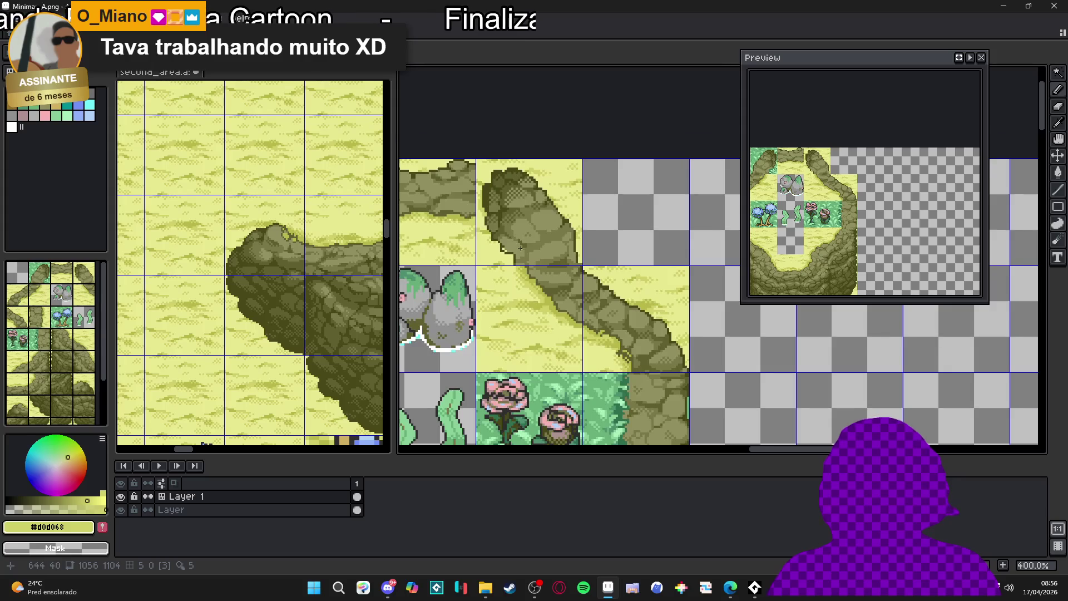
{"action": "left_click", "coordinate": [498, 245], "text": "alt"}
{"action": "left_click", "coordinate": [490, 239], "text": "alt"}
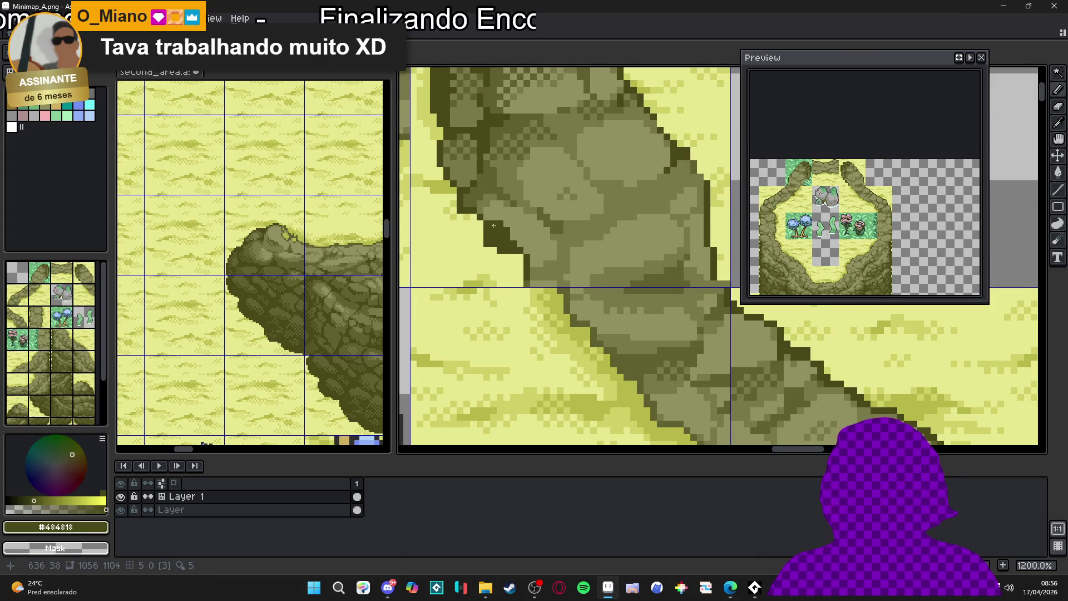
{"action": "left_click", "coordinate": [466, 200]}
{"action": "left_click", "coordinate": [472, 203]}
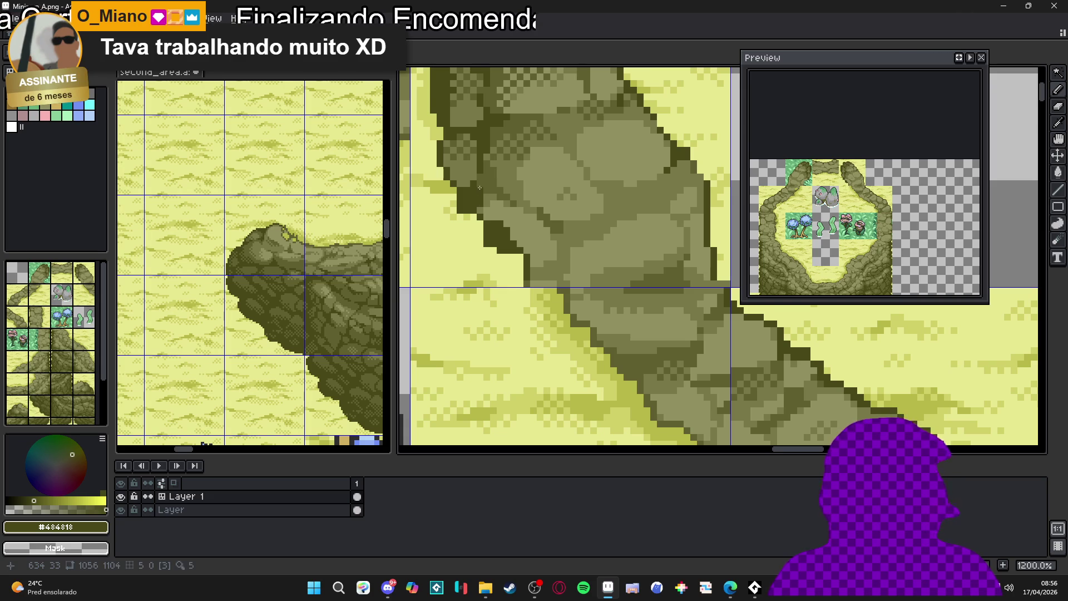
{"action": "scroll", "coordinate": [479, 187], "scroll_direction": "up", "scroll_amount": 1}
{"action": "left_click", "coordinate": [463, 196], "text": "alt"}
{"action": "scroll", "coordinate": [464, 185], "scroll_direction": "up", "scroll_amount": 2}
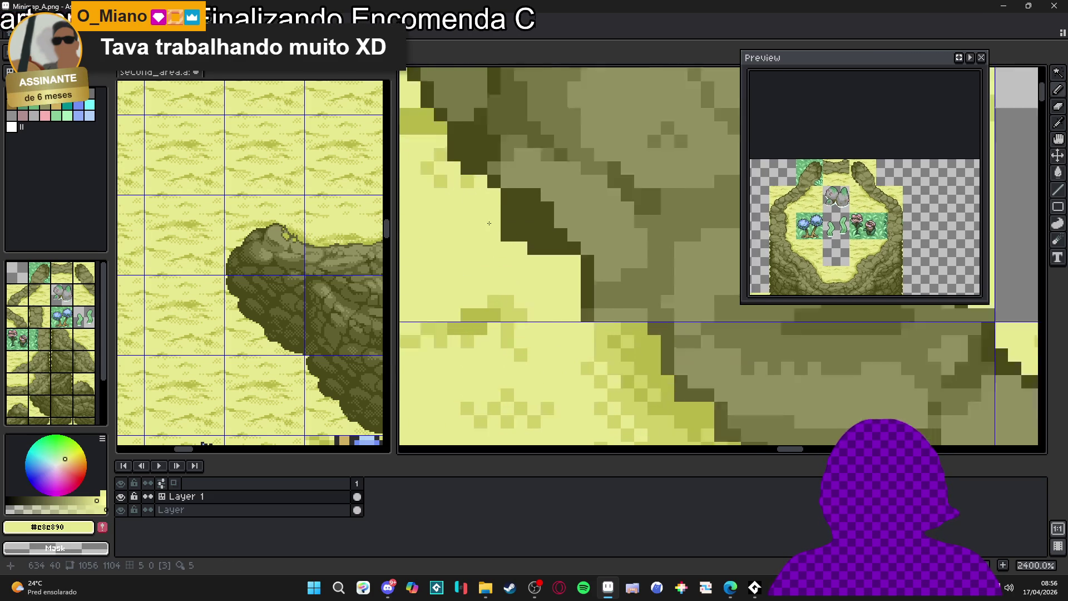
{"action": "scroll", "coordinate": [527, 252], "scroll_direction": "down", "scroll_amount": 3}
Pick the dark olive and light yellow colours and enlarge the brush to 2 pixels.
{"action": "left_click", "coordinate": [543, 229], "text": "alt"}
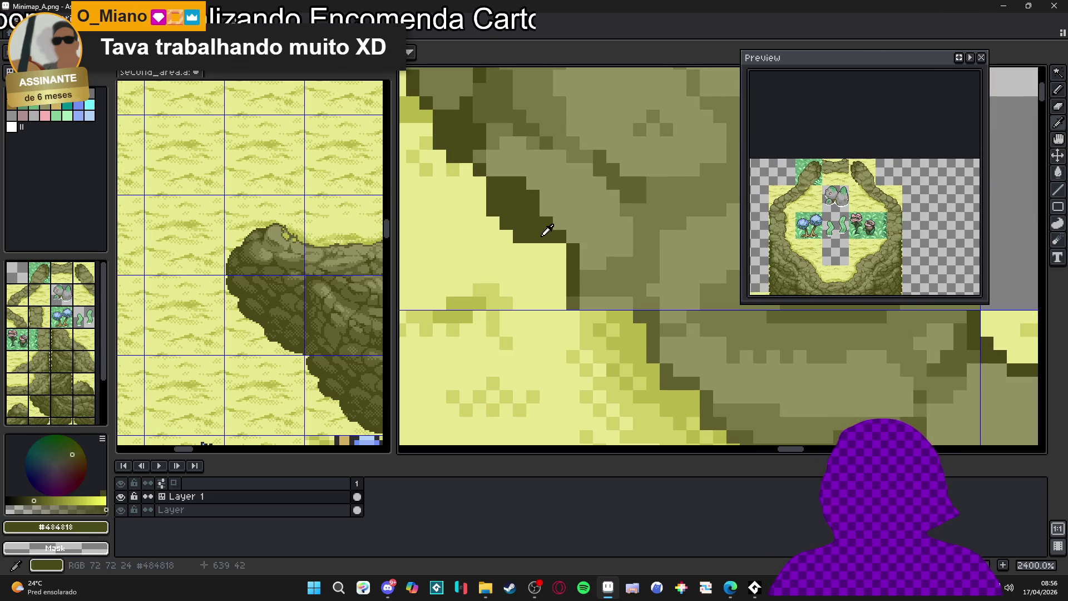
{"action": "scroll", "coordinate": [553, 248], "scroll_direction": "down", "scroll_amount": 2}
{"action": "scroll", "coordinate": [553, 248], "scroll_direction": "down", "scroll_amount": 2}
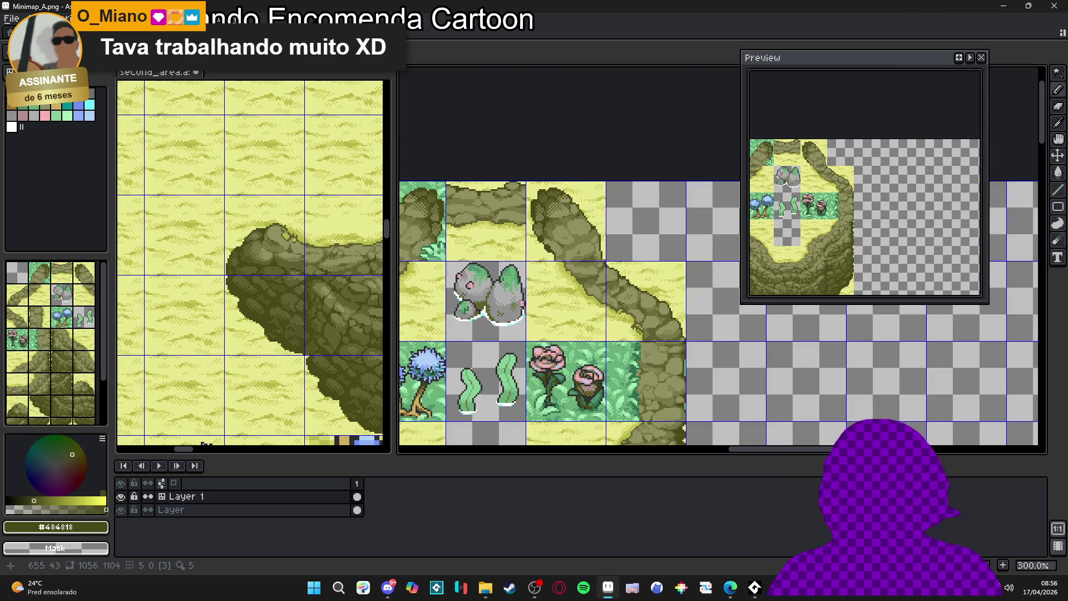
{"action": "scroll", "coordinate": [578, 252], "scroll_direction": "up", "scroll_amount": 6}
{"action": "left_click", "coordinate": [548, 274], "text": "alt"}
{"action": "key", "text": "plus"}
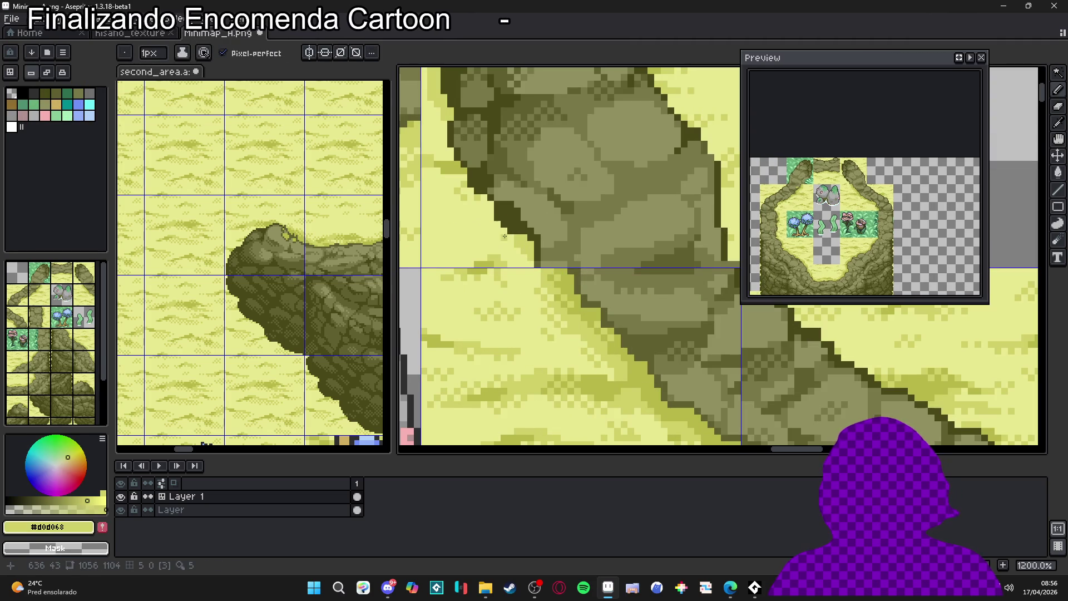
{"action": "key", "text": "plus"}
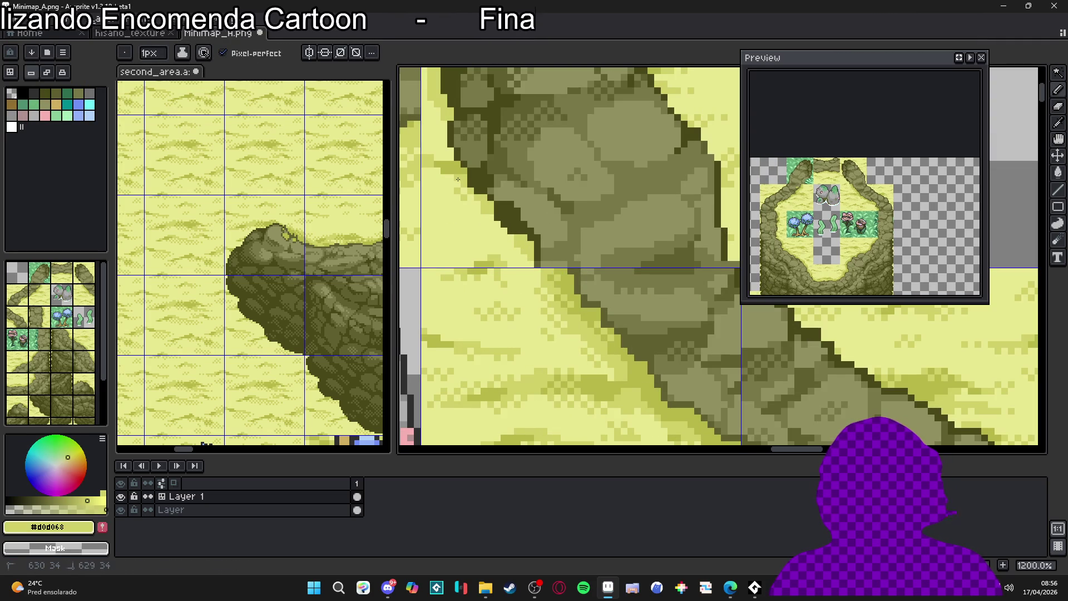
{"action": "key", "text": "plus"}
Inspect the cliff edge up close, picking dark olive and then light yellow again.
{"action": "scroll", "coordinate": [439, 158], "scroll_direction": "down", "scroll_amount": 1}
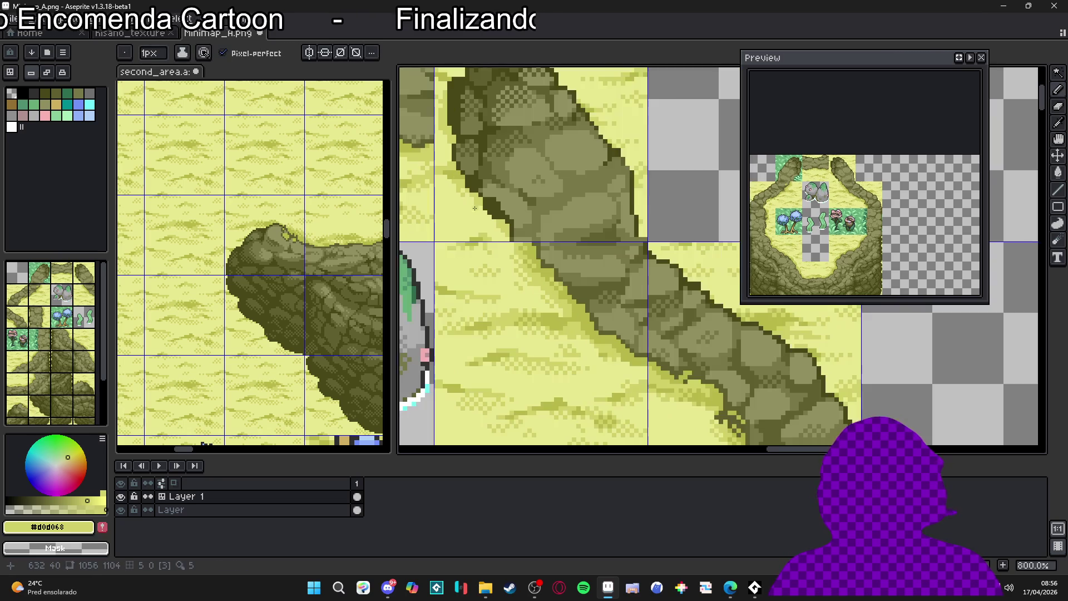
{"action": "scroll", "coordinate": [487, 214], "scroll_direction": "up", "scroll_amount": 1}
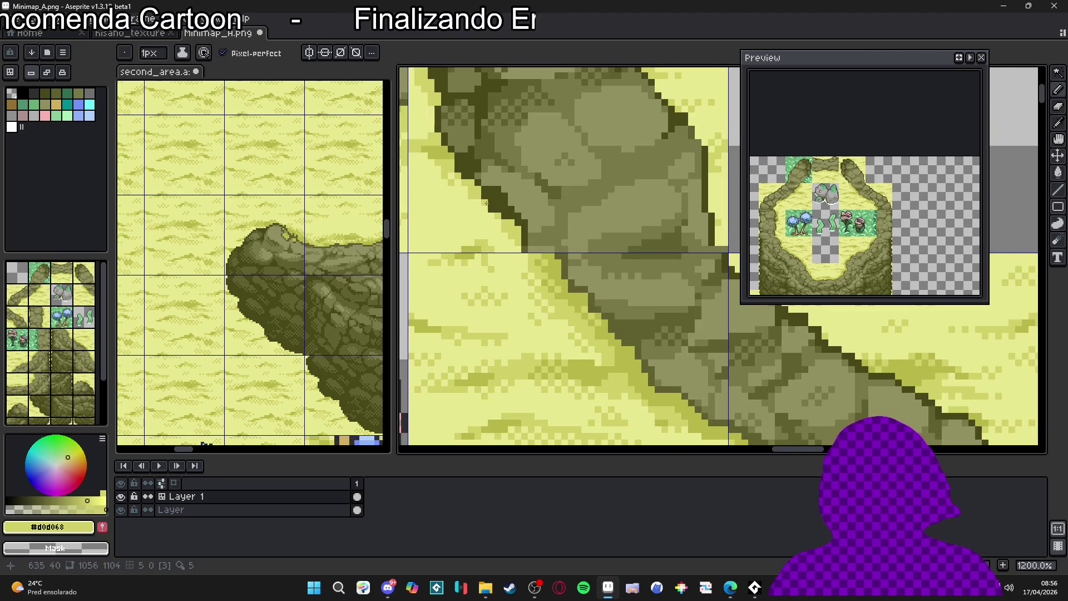
{"action": "scroll", "coordinate": [485, 203], "scroll_direction": "down", "scroll_amount": 2}
{"action": "scroll", "coordinate": [497, 212], "scroll_direction": "up", "scroll_amount": 1}
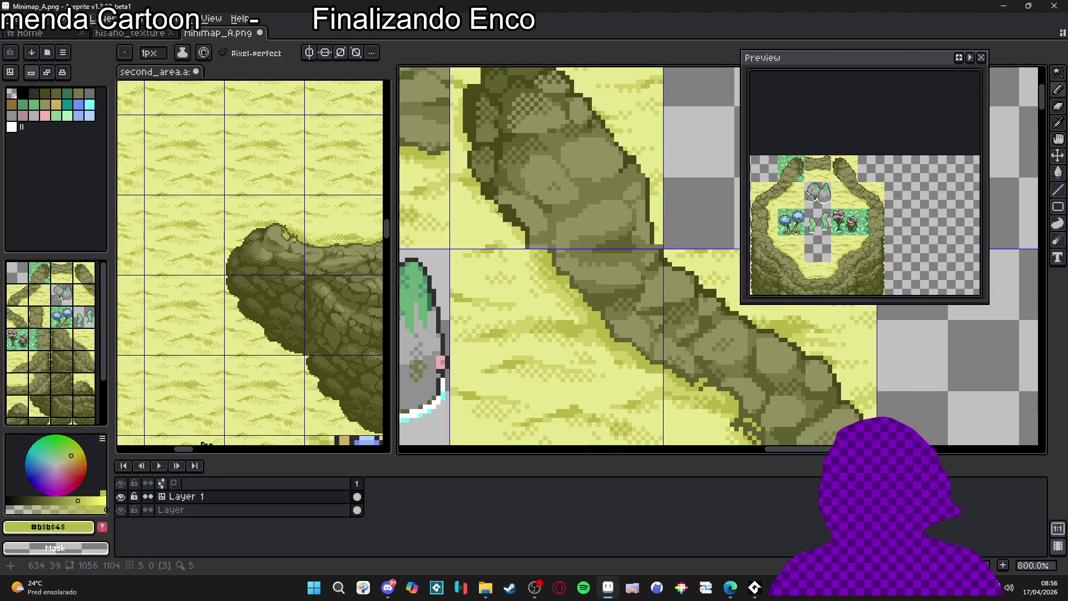
{"action": "scroll", "coordinate": [497, 211], "scroll_direction": "up", "scroll_amount": 3}
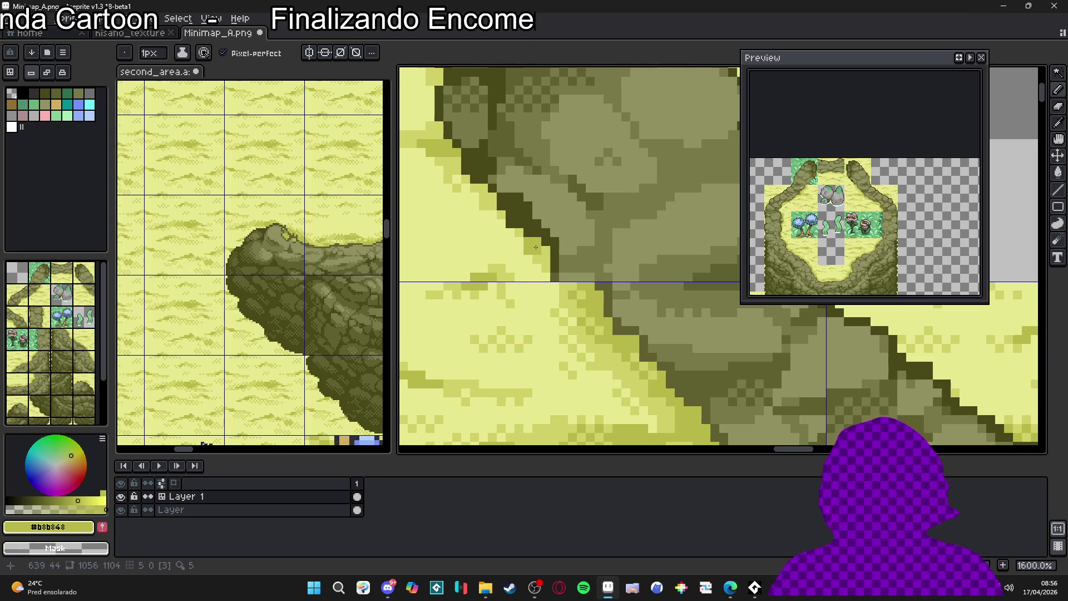
{"action": "scroll", "coordinate": [534, 249], "scroll_direction": "down", "scroll_amount": 3}
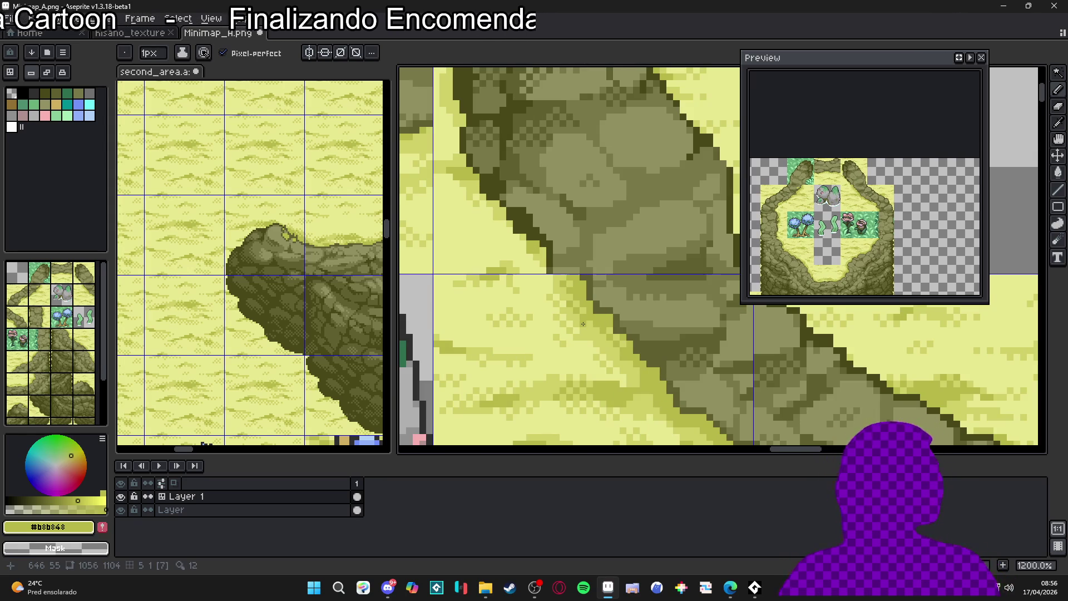
{"action": "scroll", "coordinate": [584, 336], "scroll_direction": "down", "scroll_amount": 2}
{"action": "scroll", "coordinate": [584, 336], "scroll_direction": "down", "scroll_amount": 3}
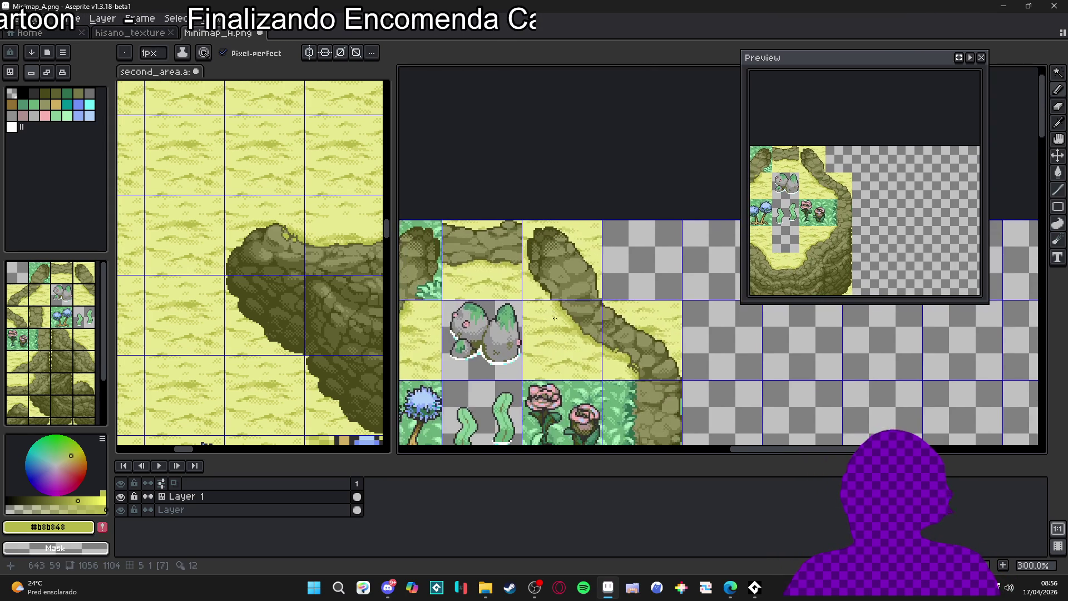
{"action": "scroll", "coordinate": [599, 289], "scroll_direction": "up", "scroll_amount": 7}
{"action": "left_click", "coordinate": [549, 281], "text": "alt"}
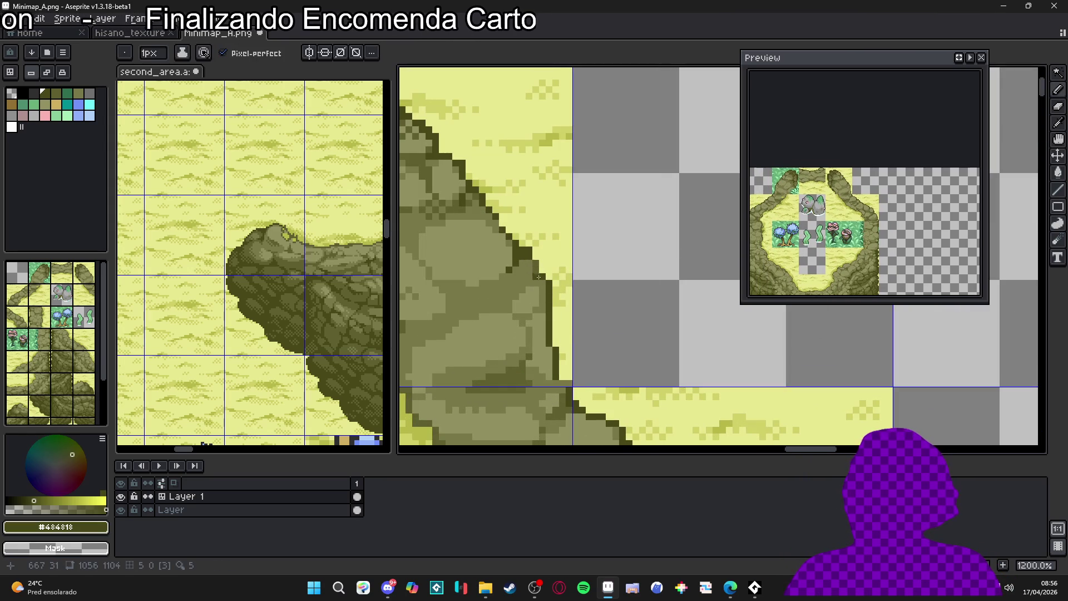
{"action": "left_click", "coordinate": [524, 249], "text": "alt"}
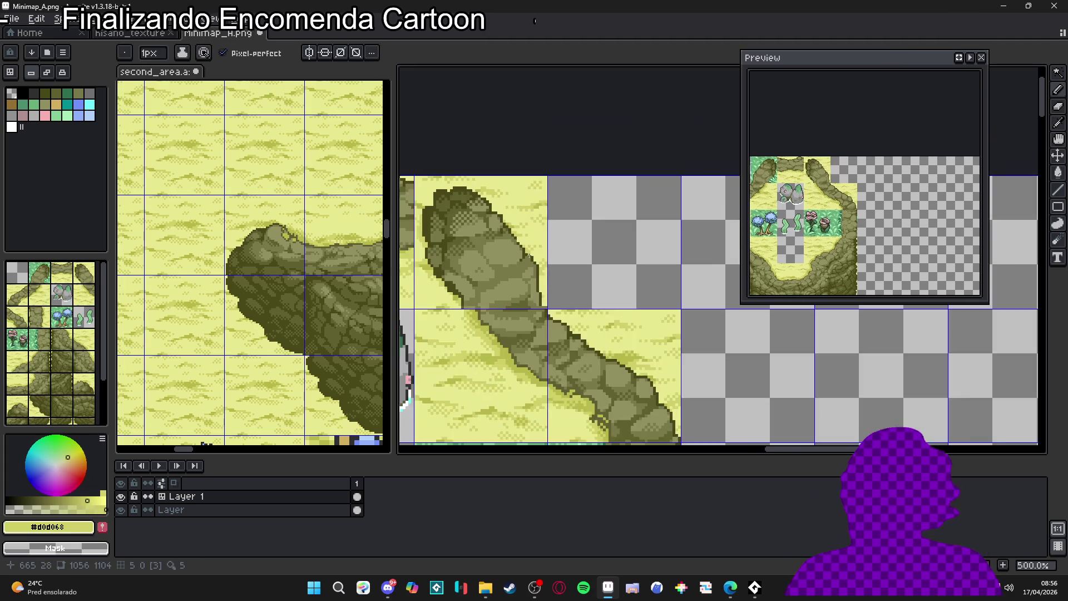
Bring the whole cliff ring into view and save Minimap_A.png.
{"action": "scroll", "coordinate": [526, 256], "scroll_direction": "down", "scroll_amount": 6}
{"action": "scroll", "coordinate": [529, 264], "scroll_direction": "down", "scroll_amount": 1}
{"action": "scroll", "coordinate": [517, 250], "scroll_direction": "down", "scroll_amount": 1}
{"action": "scroll", "coordinate": [513, 245], "scroll_direction": "up", "scroll_amount": 1}
{"action": "left_click_drag", "start_coordinate": [513, 246], "coordinate": [577, 250]}
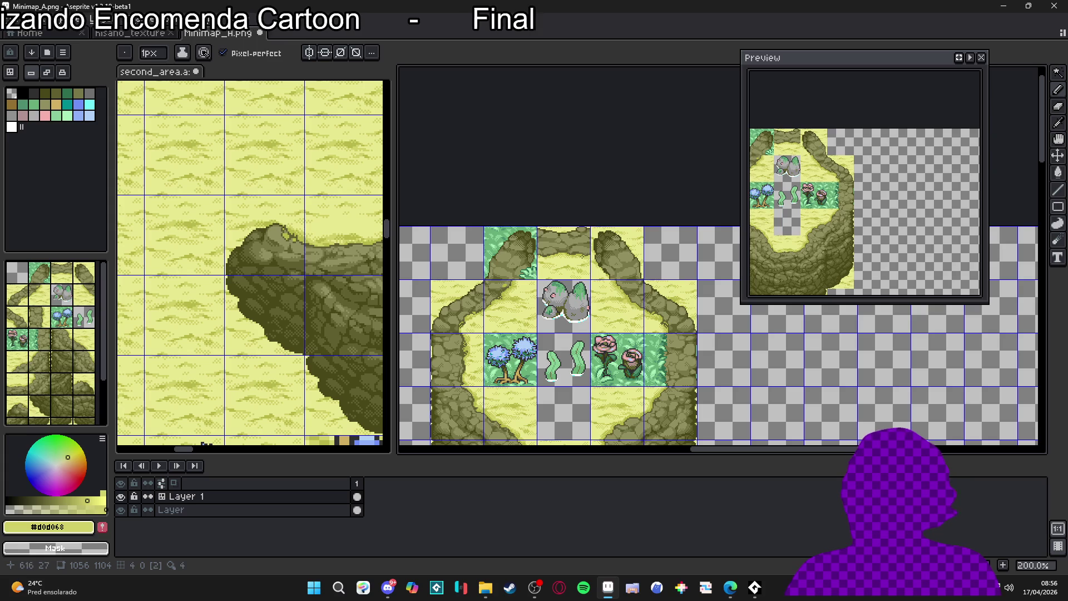
{"action": "scroll", "coordinate": [511, 267], "scroll_direction": "down", "scroll_amount": 1}
{"action": "key", "text": "ctrl+s"}
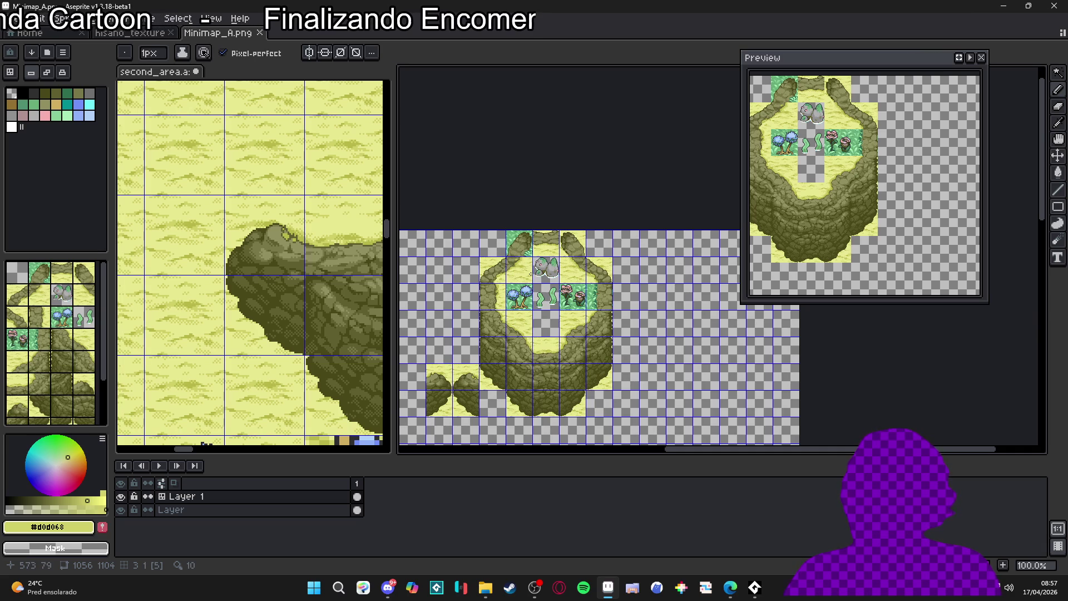
Sample the olive, darkest outline and yellow colours on the rock path, ending on light yellow.
{"action": "scroll", "coordinate": [522, 313], "scroll_direction": "up", "scroll_amount": 1}
{"action": "scroll", "coordinate": [535, 324], "scroll_direction": "down", "scroll_amount": 1}
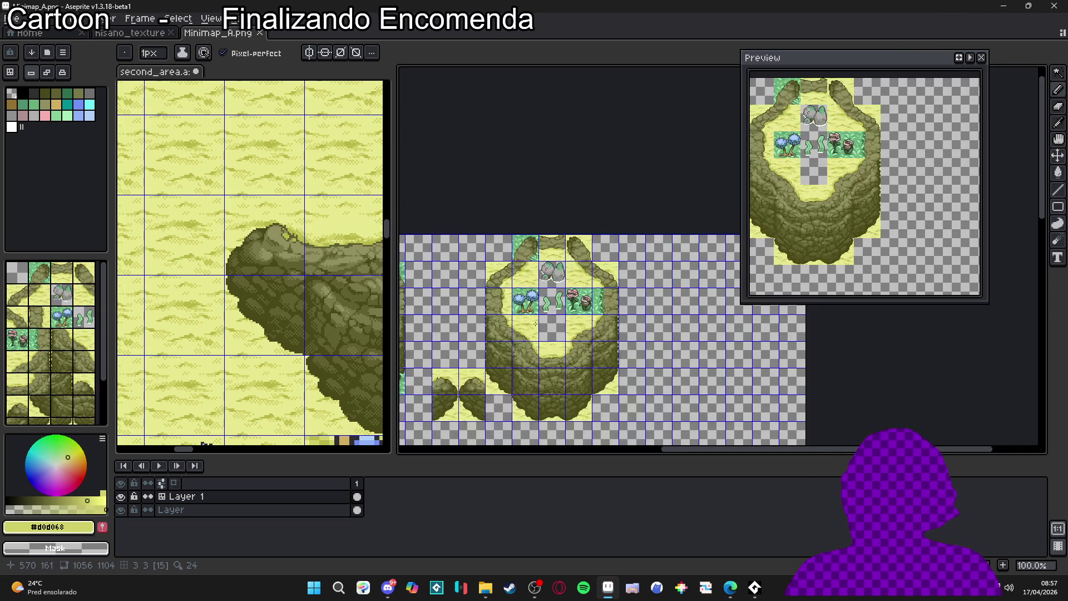
{"action": "scroll", "coordinate": [522, 245], "scroll_direction": "up", "scroll_amount": 1}
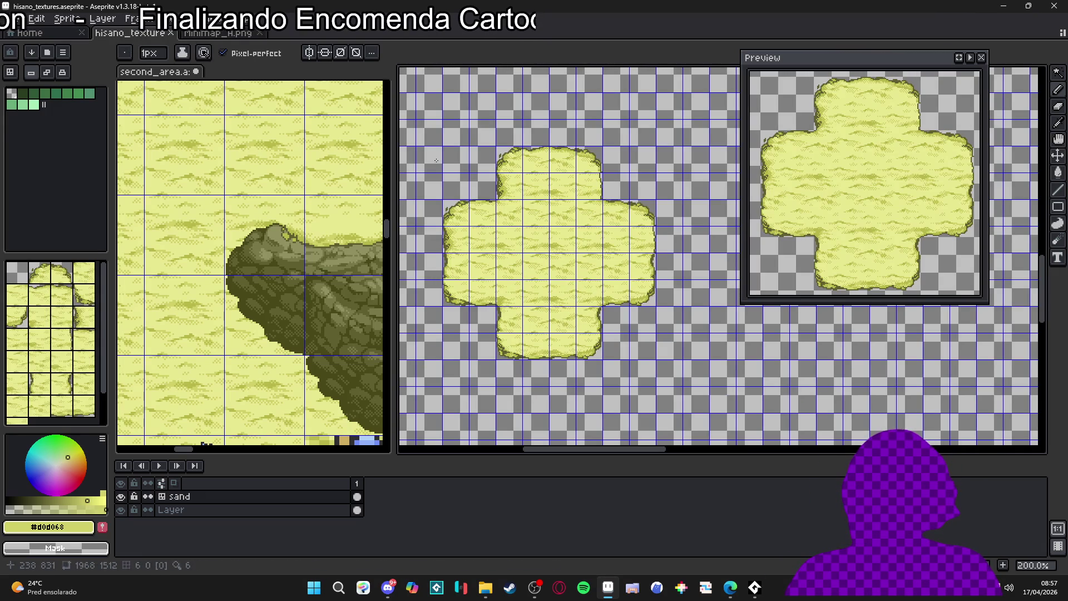
{"action": "scroll", "coordinate": [615, 285], "scroll_direction": "up", "scroll_amount": 4}
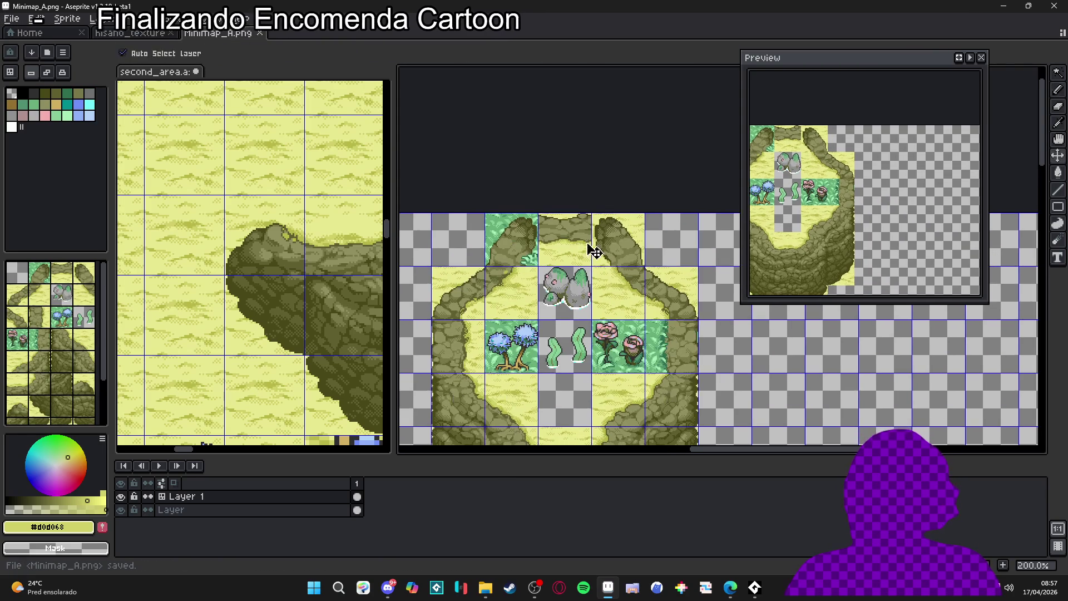
{"action": "left_click", "coordinate": [615, 284], "text": "alt"}
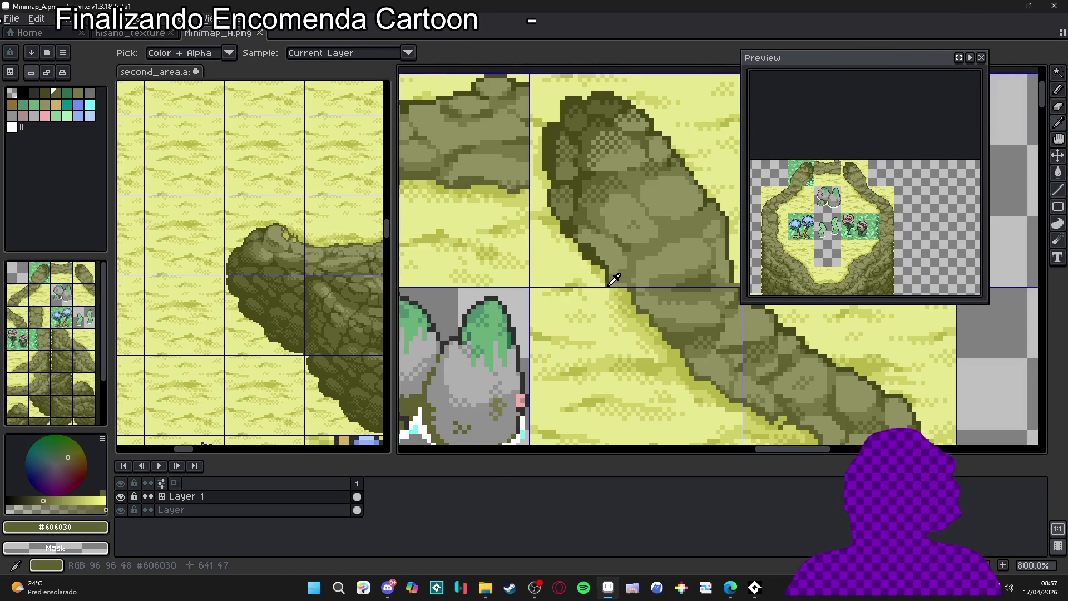
{"action": "left_click", "coordinate": [615, 291], "text": "alt"}
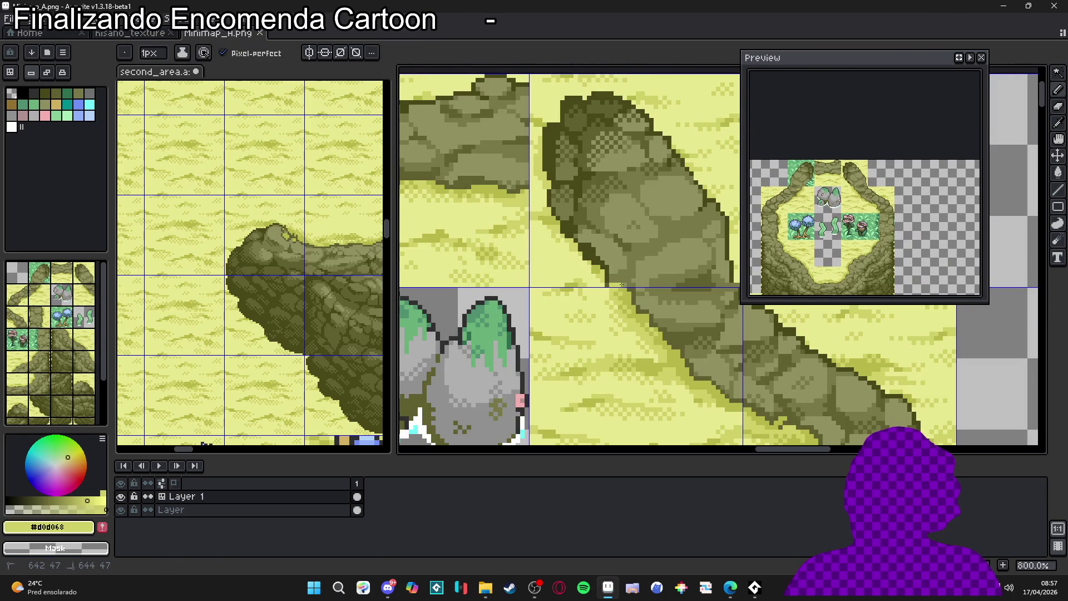
{"action": "left_click", "coordinate": [608, 275], "text": "alt"}
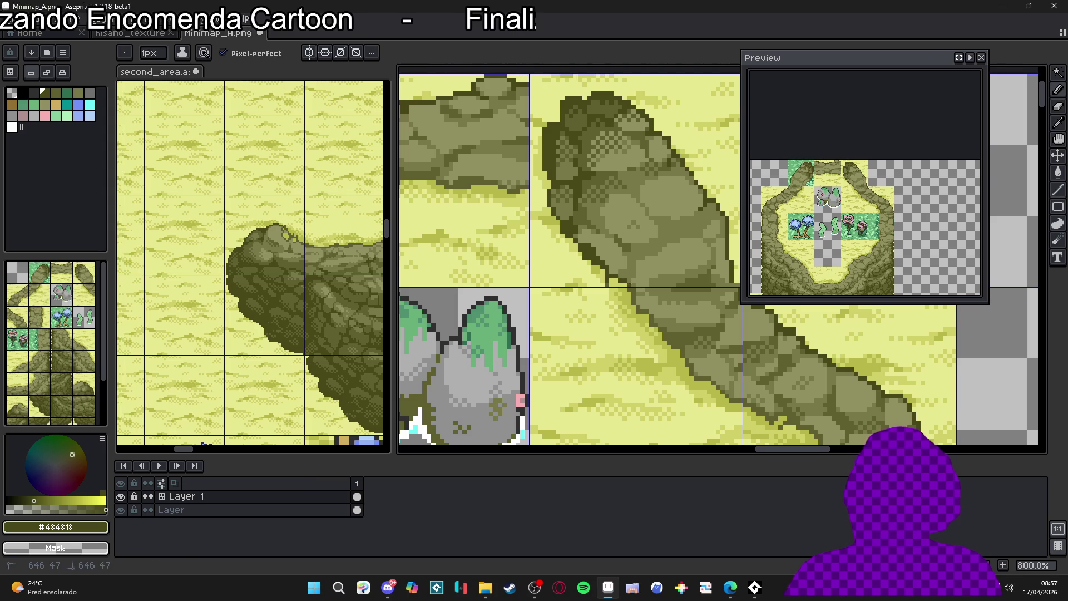
{"action": "scroll", "coordinate": [629, 284], "scroll_direction": "down", "scroll_amount": 1}
{"action": "scroll", "coordinate": [618, 288], "scroll_direction": "up", "scroll_amount": 2}
{"action": "left_click", "coordinate": [613, 290], "text": "alt"}
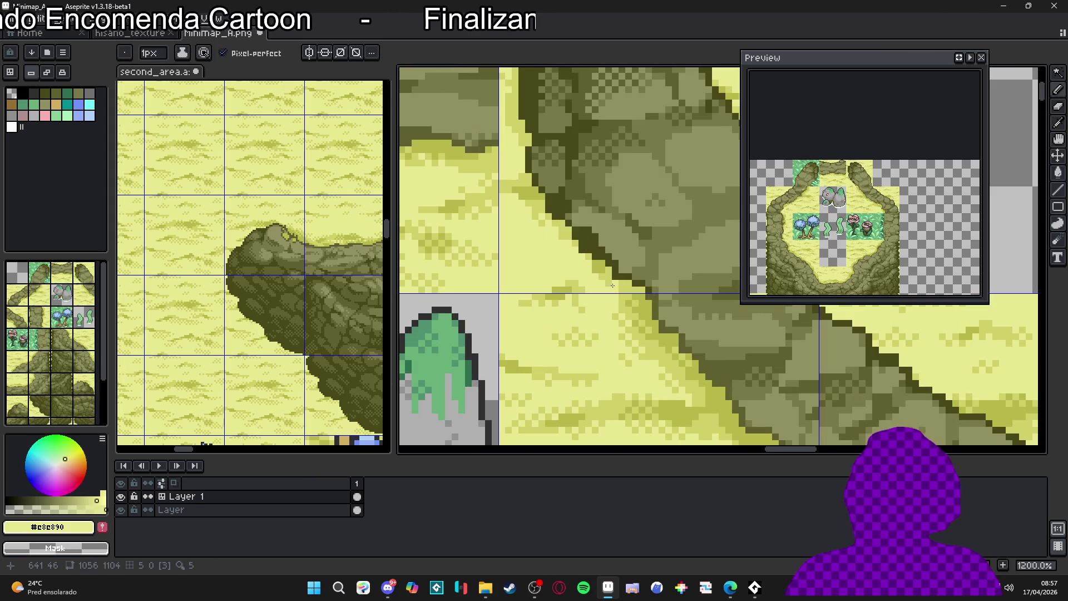
{"action": "key", "text": "alt"}
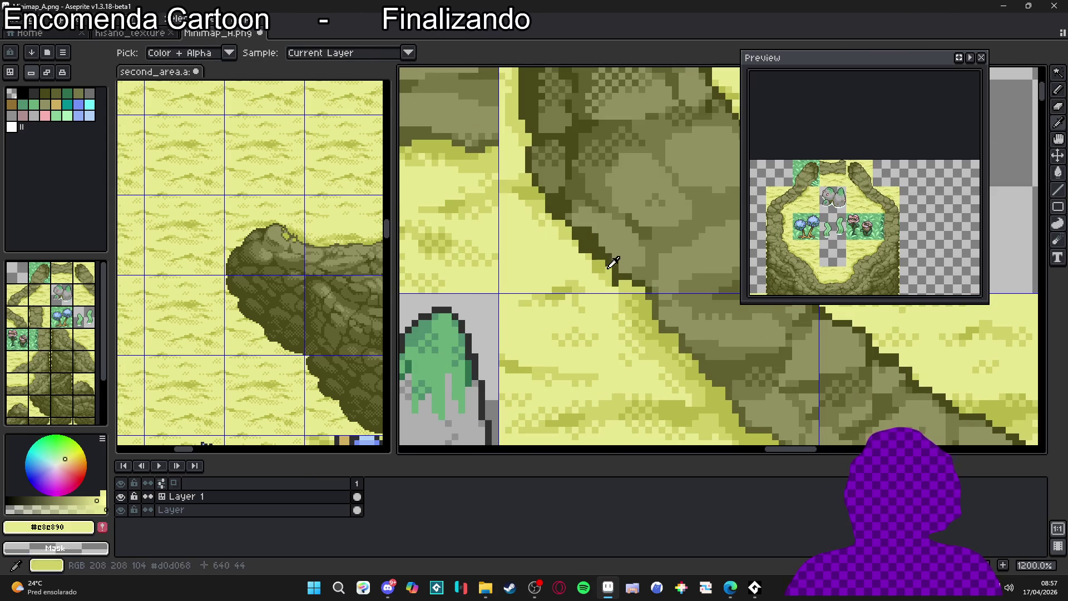
Select the rock-pillar tile at the top of the cliff ring.
{"action": "scroll", "coordinate": [633, 289], "scroll_direction": "down", "scroll_amount": 4}
{"action": "scroll", "coordinate": [618, 282], "scroll_direction": "down", "scroll_amount": 2}
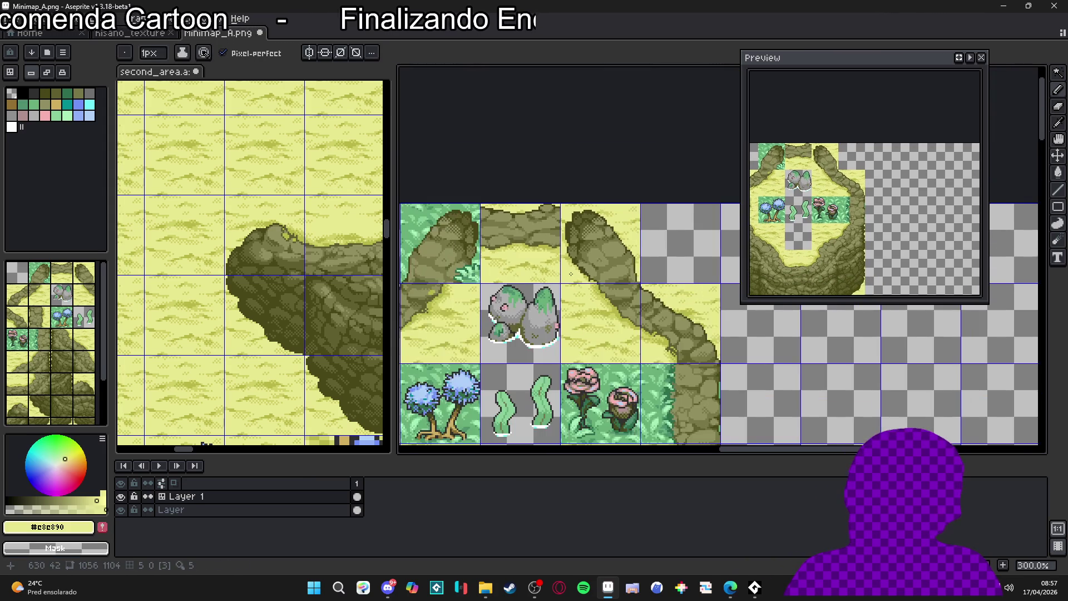
{"action": "key", "text": "v"}
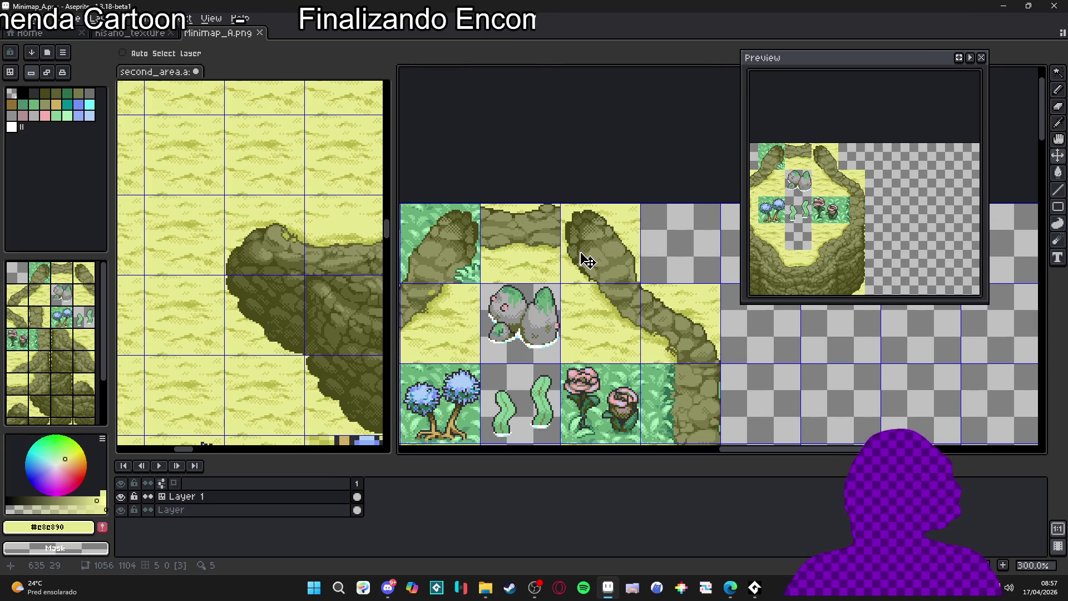
{"action": "key", "text": "m"}
{"action": "left_click_drag", "start_coordinate": [587, 249], "coordinate": [648, 268]}
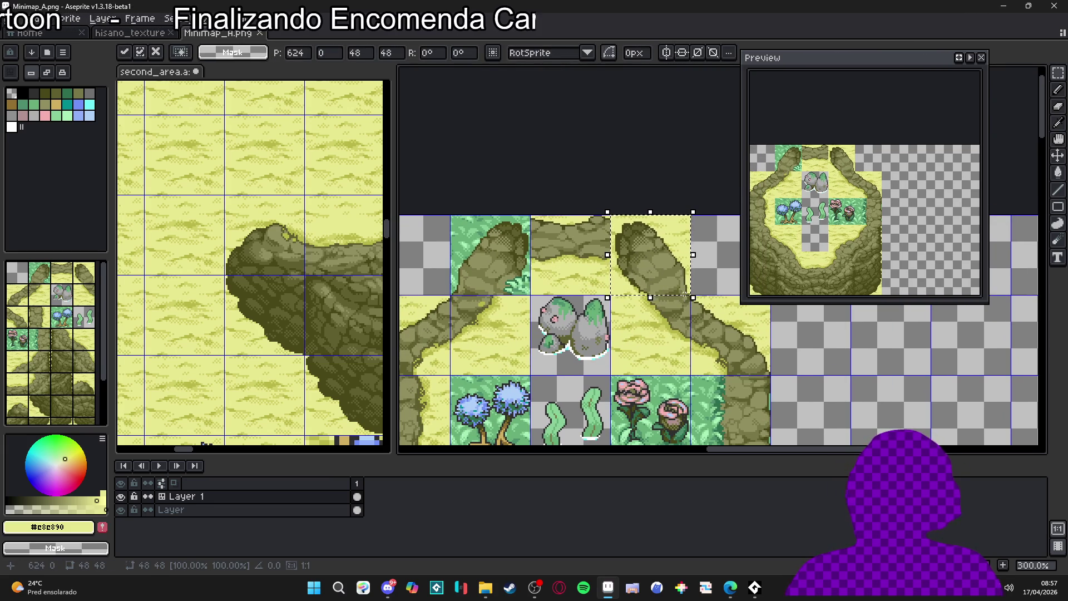
Copy the rock-pillar tile two tiles left over the green corner tile.
{"action": "left_click_drag", "start_coordinate": [649, 267], "coordinate": [489, 267]}
{"action": "key", "text": "ctrl+d"}
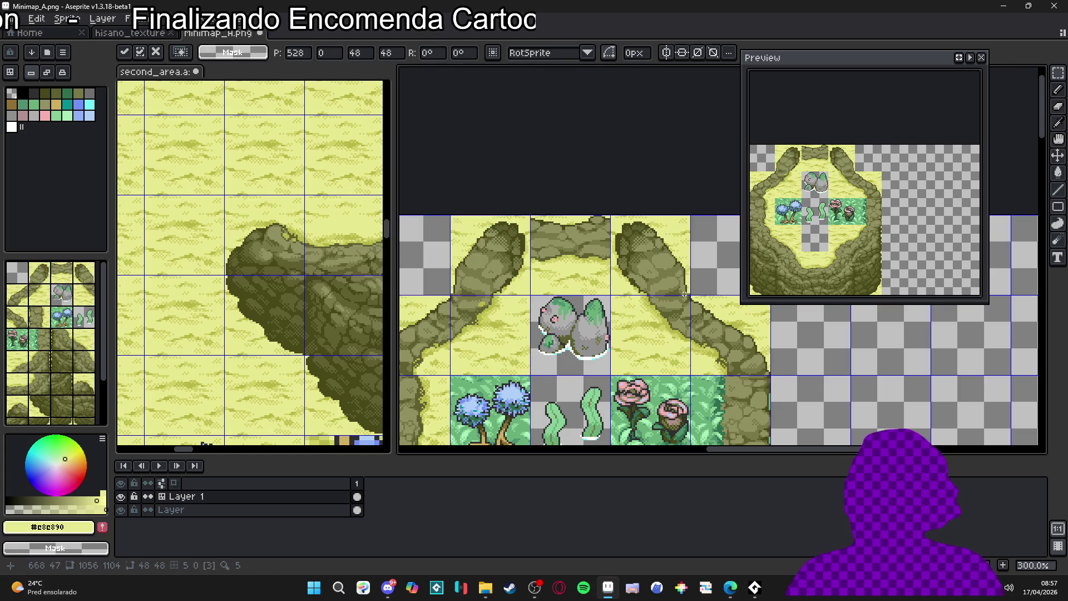
{"action": "scroll", "coordinate": [513, 271], "scroll_direction": "up", "scroll_amount": 2}
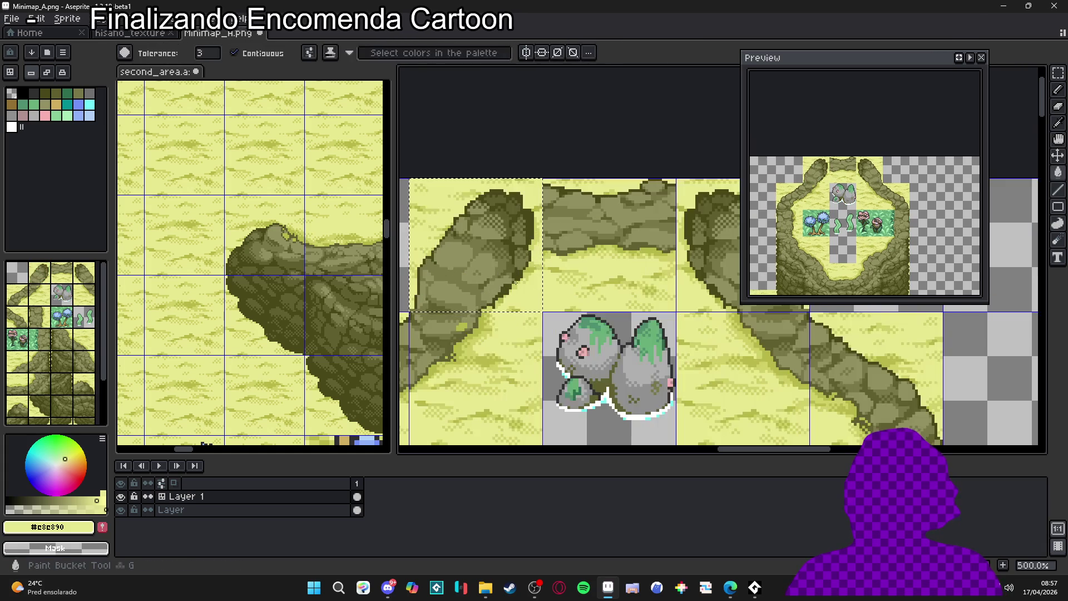
Make the yellow ground around the copied tile transparent with three Replace Color passes.
{"action": "key", "text": "ctrl+shift+d"}
{"action": "key", "text": "shift+r"}
{"action": "left_click", "coordinate": [764, 124]}
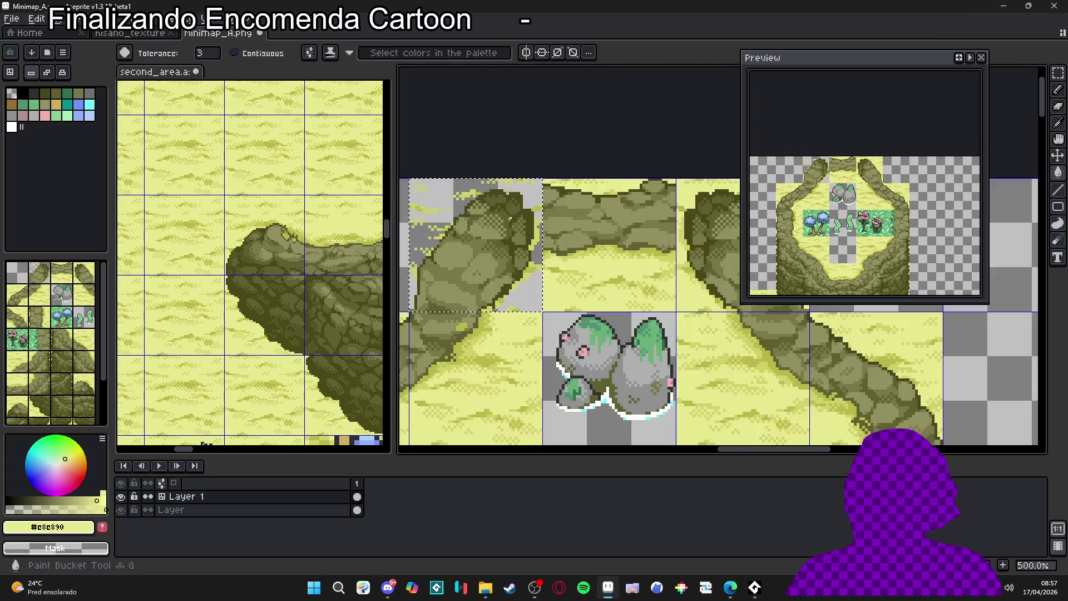
{"action": "scroll", "coordinate": [486, 225], "scroll_direction": "up", "scroll_amount": 2}
{"action": "left_click", "coordinate": [485, 225], "text": "alt"}
{"action": "key", "text": "shift+r"}
{"action": "left_click", "coordinate": [792, 127]}
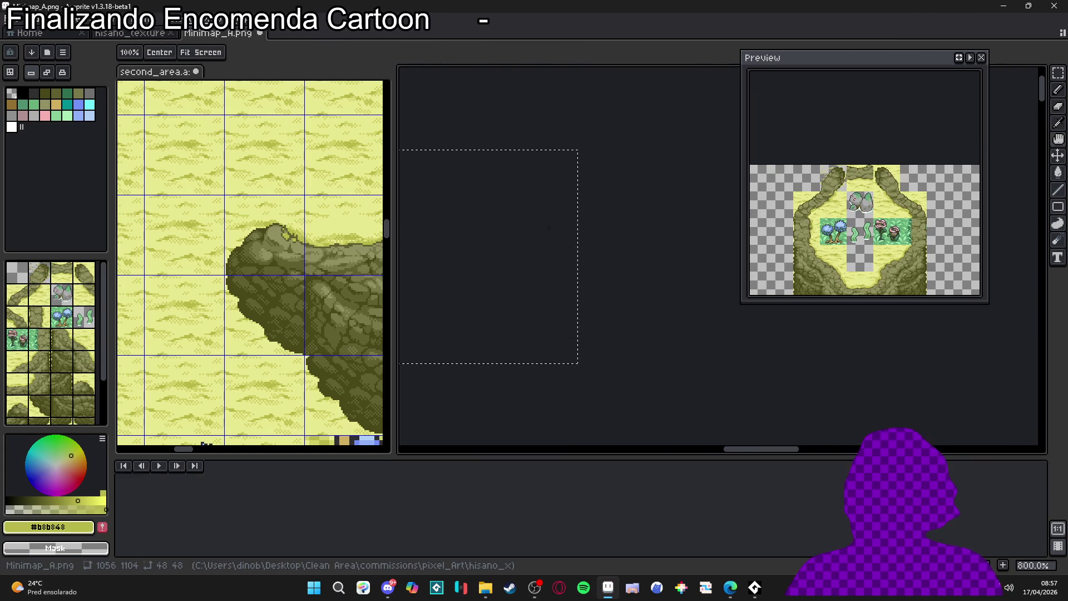
{"action": "left_click", "coordinate": [571, 285], "text": "alt"}
{"action": "key", "text": "shift+r"}
{"action": "left_click", "coordinate": [761, 126]}
{"action": "scroll", "coordinate": [503, 261], "scroll_direction": "down", "scroll_amount": 1}
{"action": "scroll", "coordinate": [502, 260], "scroll_direction": "down", "scroll_amount": 3}
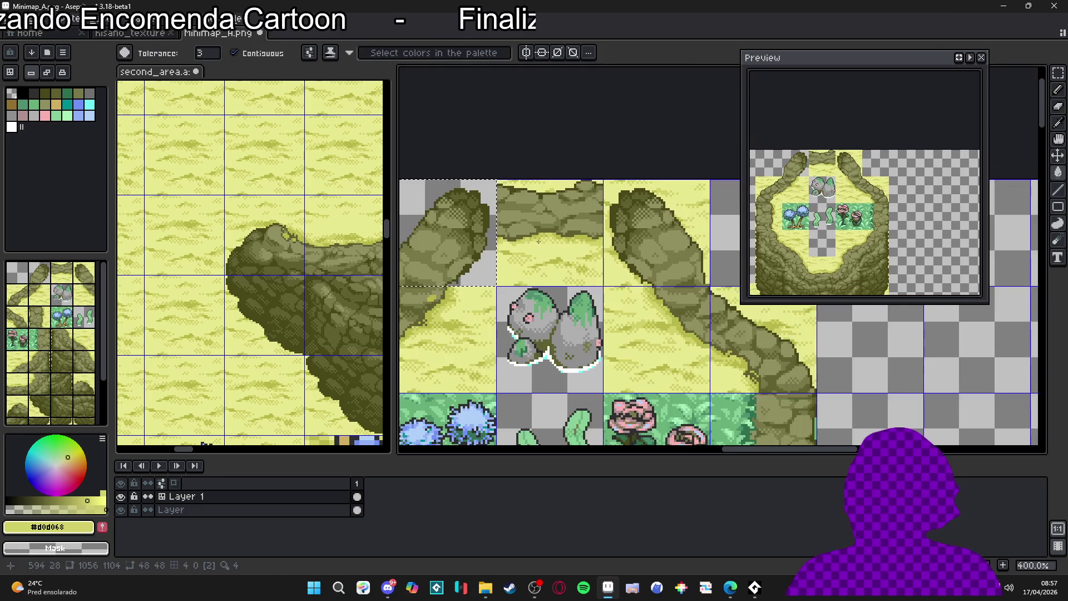
{"action": "scroll", "coordinate": [555, 260], "scroll_direction": "down", "scroll_amount": 3}
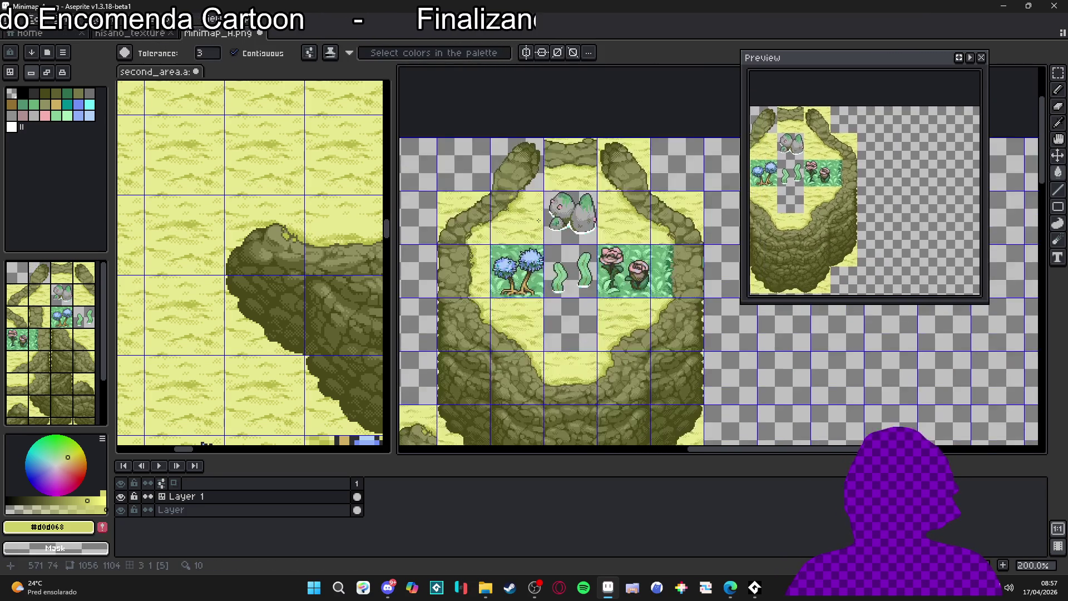
{"action": "scroll", "coordinate": [521, 221], "scroll_direction": "down", "scroll_amount": 1}
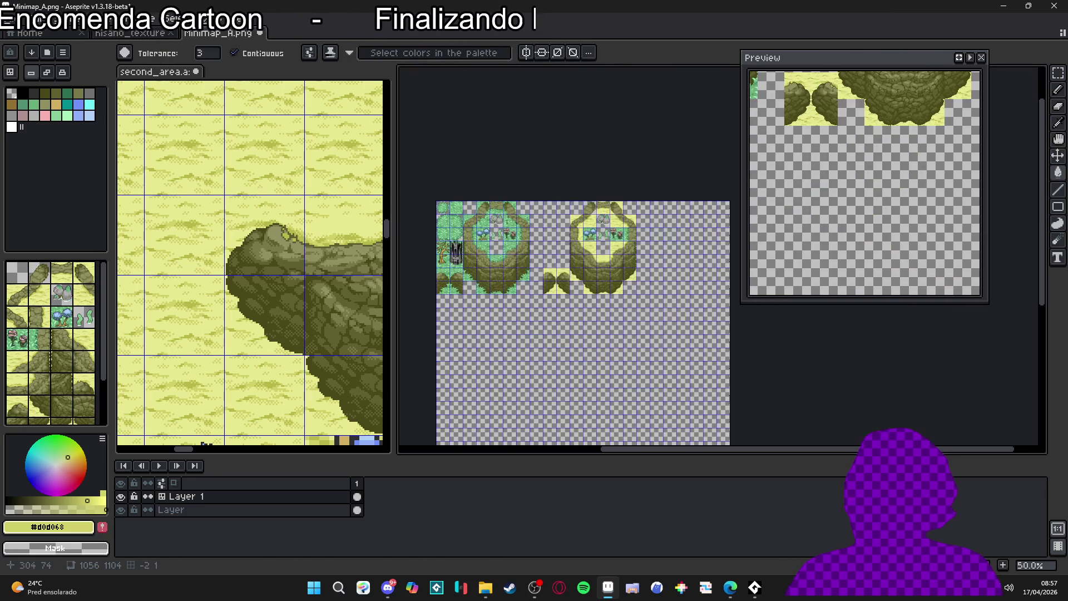
In hisano_texture, marquee-select and copy the small rounded sand pieces.
{"action": "scroll", "coordinate": [469, 224], "scroll_direction": "up", "scroll_amount": 2}
{"action": "scroll", "coordinate": [475, 220], "scroll_direction": "down", "scroll_amount": 2}
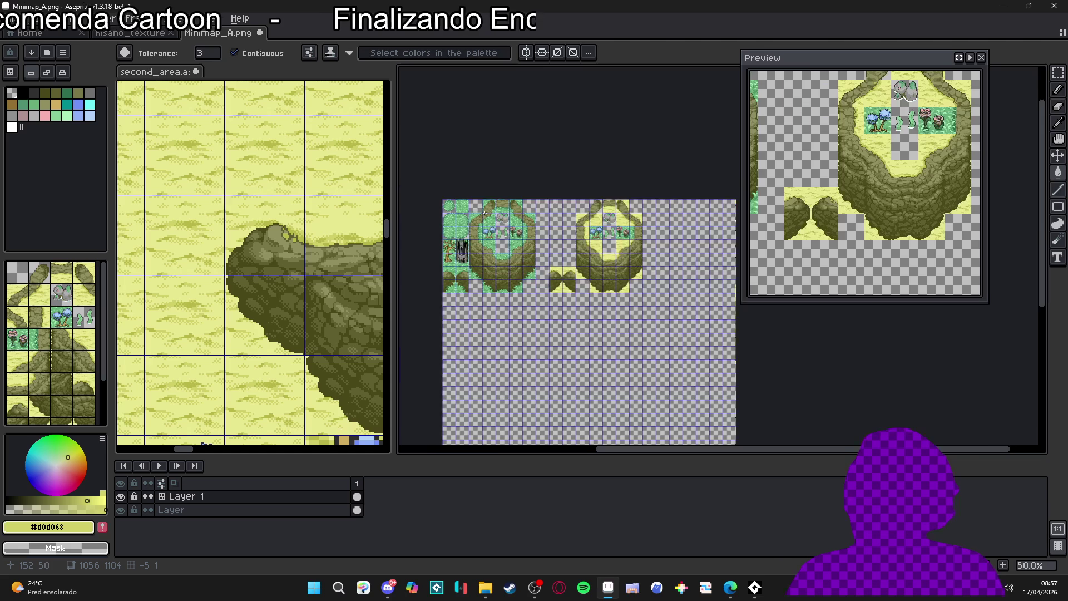
{"action": "scroll", "coordinate": [483, 215], "scroll_direction": "up", "scroll_amount": 1}
{"action": "scroll", "coordinate": [479, 205], "scroll_direction": "up", "scroll_amount": 1}
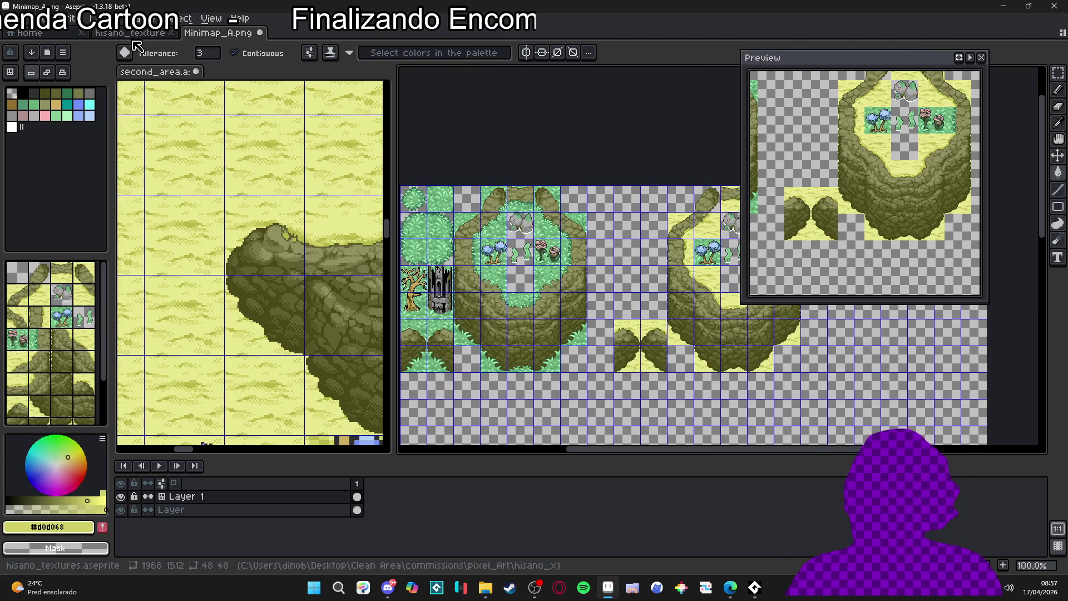
{"action": "key", "text": "ctrl+shift+Tab"}
{"action": "scroll", "coordinate": [500, 219], "scroll_direction": "down", "scroll_amount": 1}
{"action": "scroll", "coordinate": [515, 211], "scroll_direction": "up", "scroll_amount": 1}
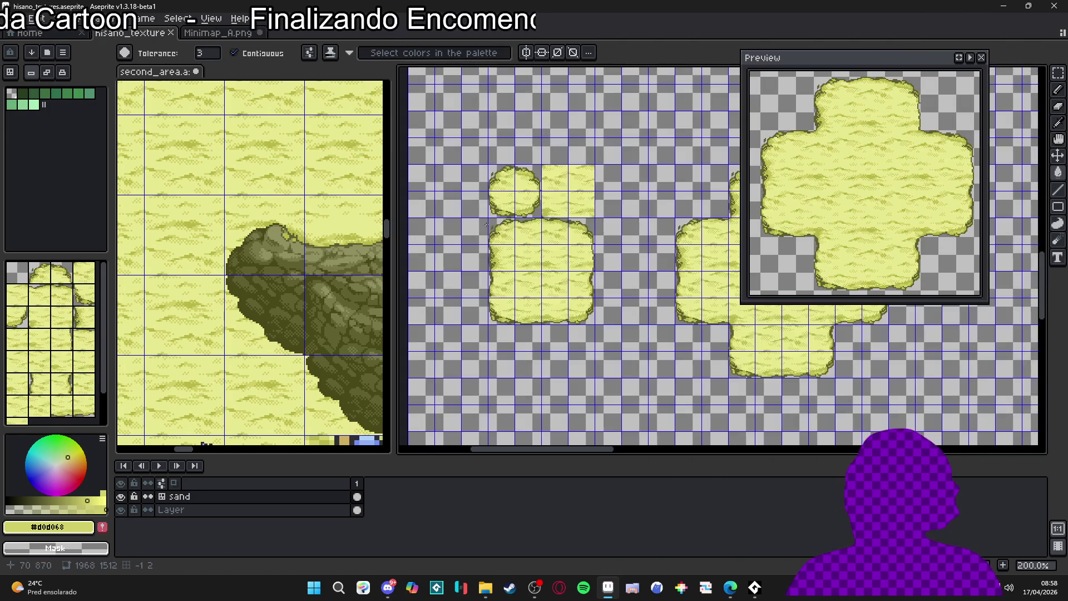
{"action": "key", "text": "v"}
{"action": "key", "text": "m"}
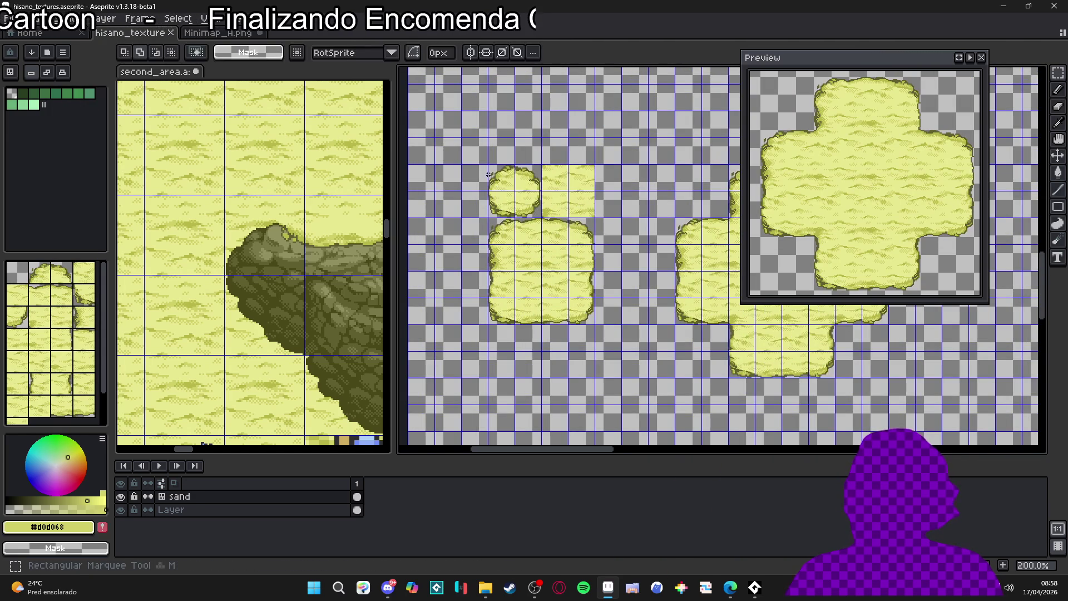
{"action": "mouse_move", "coordinate": [495, 173]}
{"action": "left_mouse_down"}
{"action": "mouse_move", "coordinate": [560, 299]}
{"action": "mouse_move", "coordinate": [576, 309]}
{"action": "left_mouse_up"}
{"action": "key", "text": "ctrl+c"}
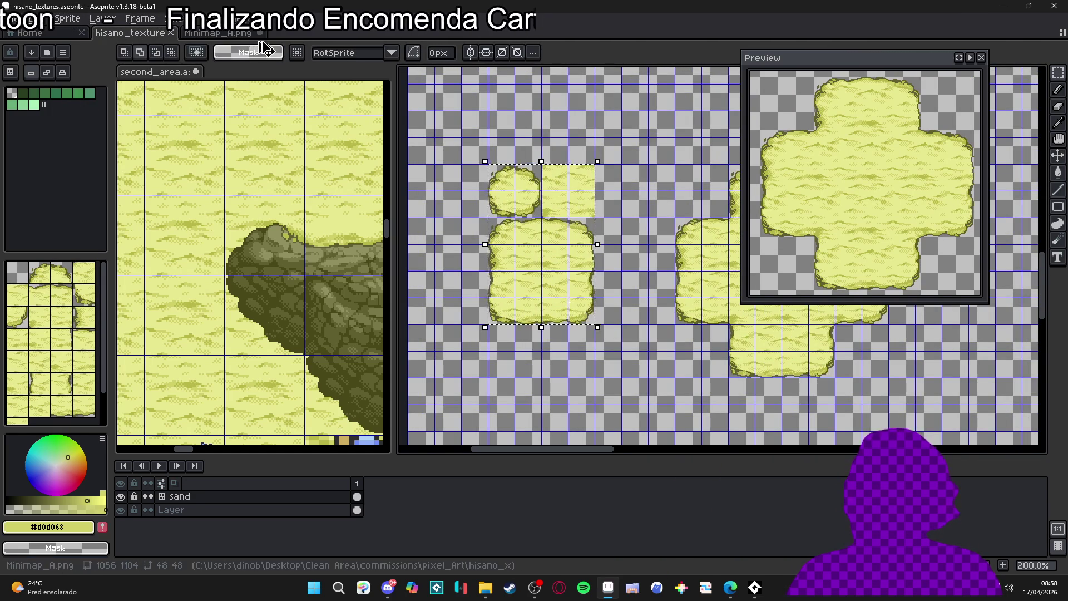
Paste the sand pieces into Minimap_A near the top, beside the cliff ring.
{"action": "key", "text": "ctrl+Tab"}
{"action": "left_click_drag", "start_coordinate": [599, 212], "coordinate": [543, 200]}
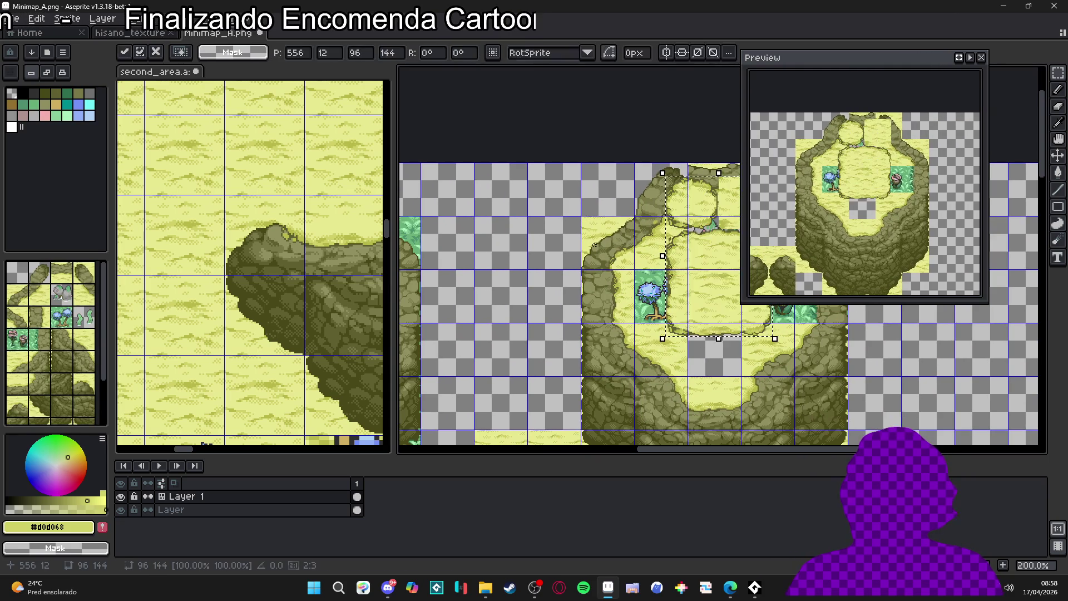
{"action": "key", "text": "ctrl+v"}
{"action": "left_click_drag", "start_coordinate": [529, 279], "coordinate": [496, 243]}
{"action": "scroll", "coordinate": [573, 171], "scroll_direction": "up", "scroll_amount": 3}
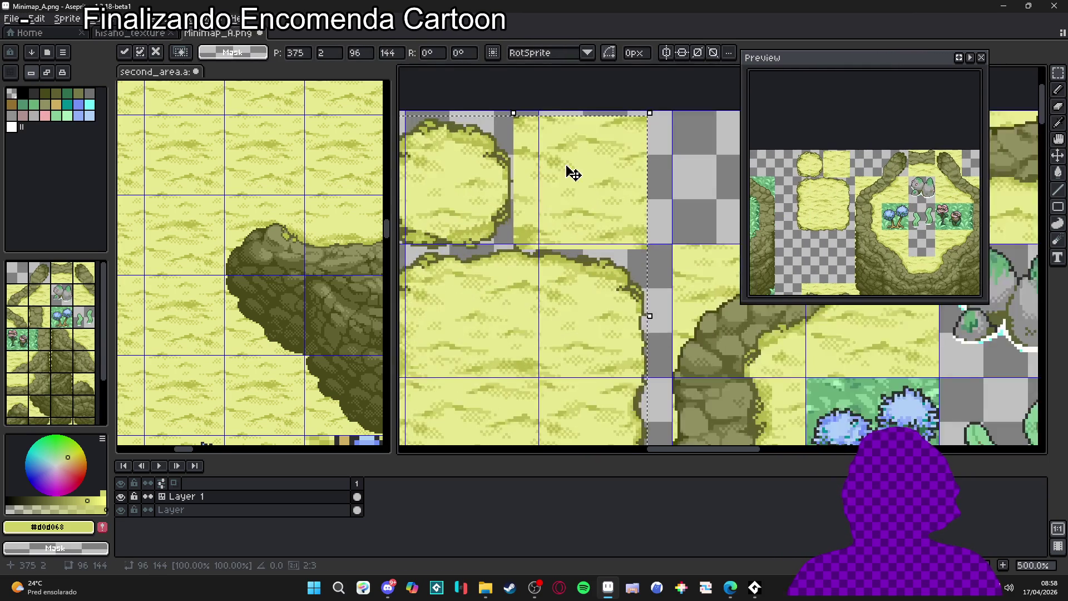
{"action": "left_click_drag", "start_coordinate": [603, 273], "coordinate": [604, 272]}
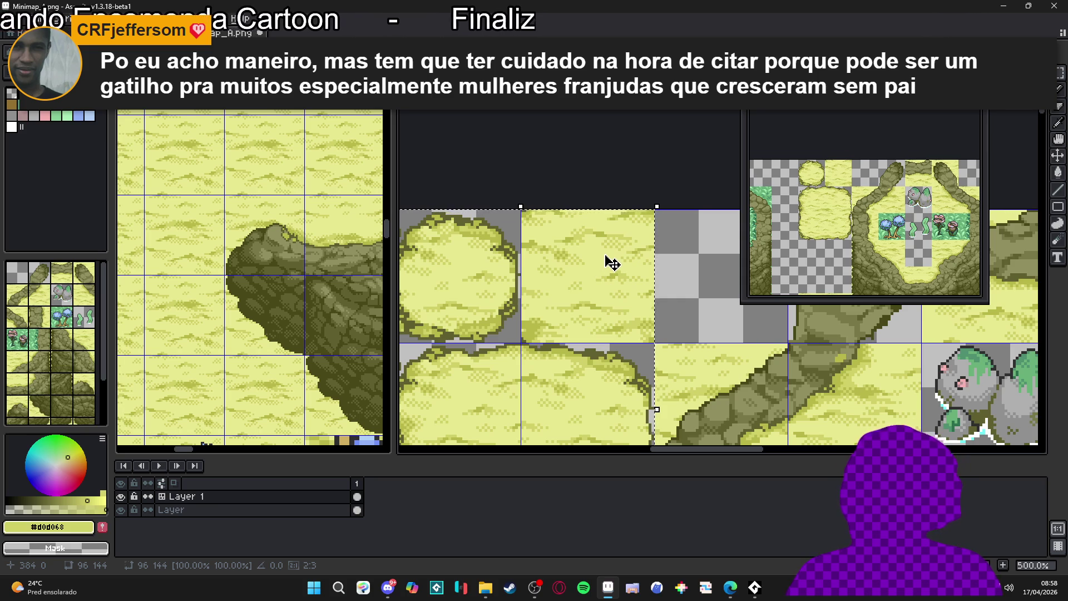
Paste the sand pieces again and commit them in the gap between the two cliff rings.
{"action": "scroll", "coordinate": [611, 262], "scroll_direction": "down", "scroll_amount": 4}
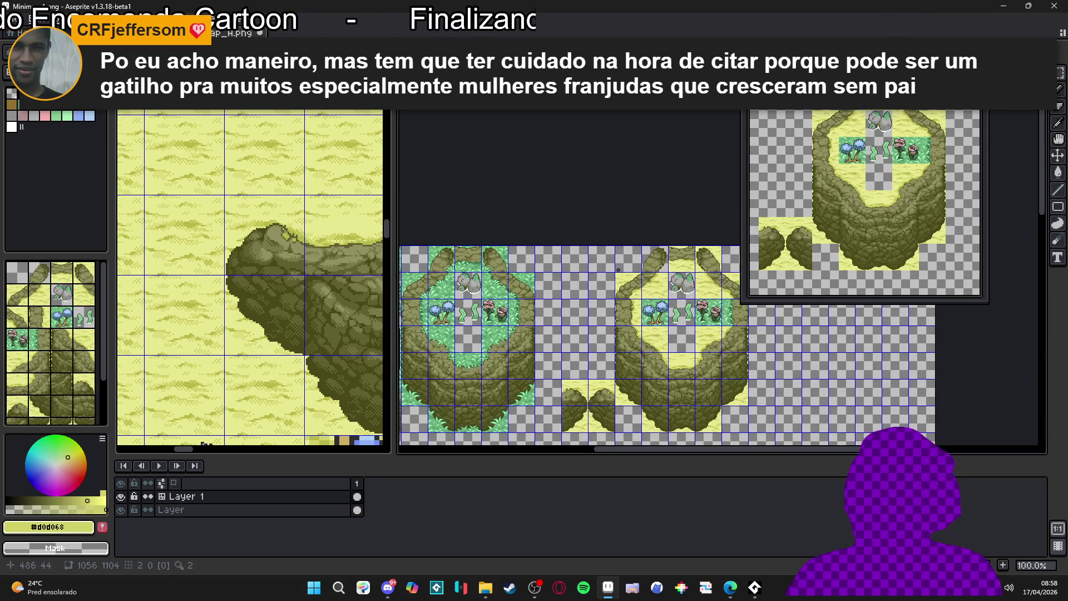
{"action": "scroll", "coordinate": [618, 264], "scroll_direction": "up", "scroll_amount": 2}
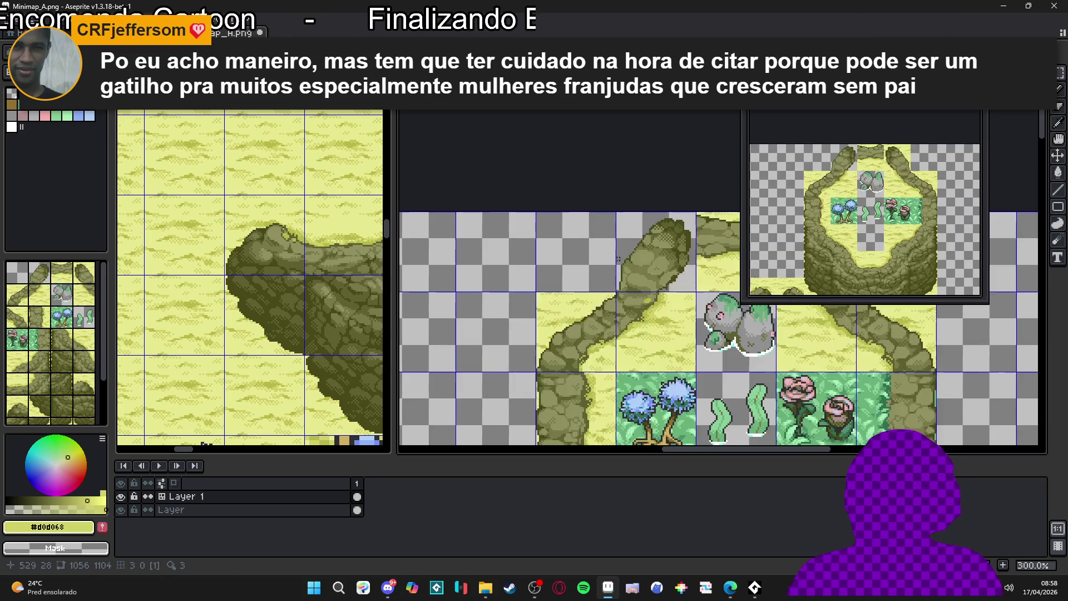
{"action": "key", "text": "ctrl+v"}
{"action": "mouse_move", "coordinate": [679, 262]}
{"action": "left_mouse_down"}
{"action": "mouse_move", "coordinate": [655, 370]}
{"action": "mouse_move", "coordinate": [536, 358]}
{"action": "mouse_move", "coordinate": [580, 313]}
{"action": "left_mouse_up"}
{"action": "key", "text": "Return"}
{"action": "scroll", "coordinate": [579, 315], "scroll_direction": "down", "scroll_amount": 3}
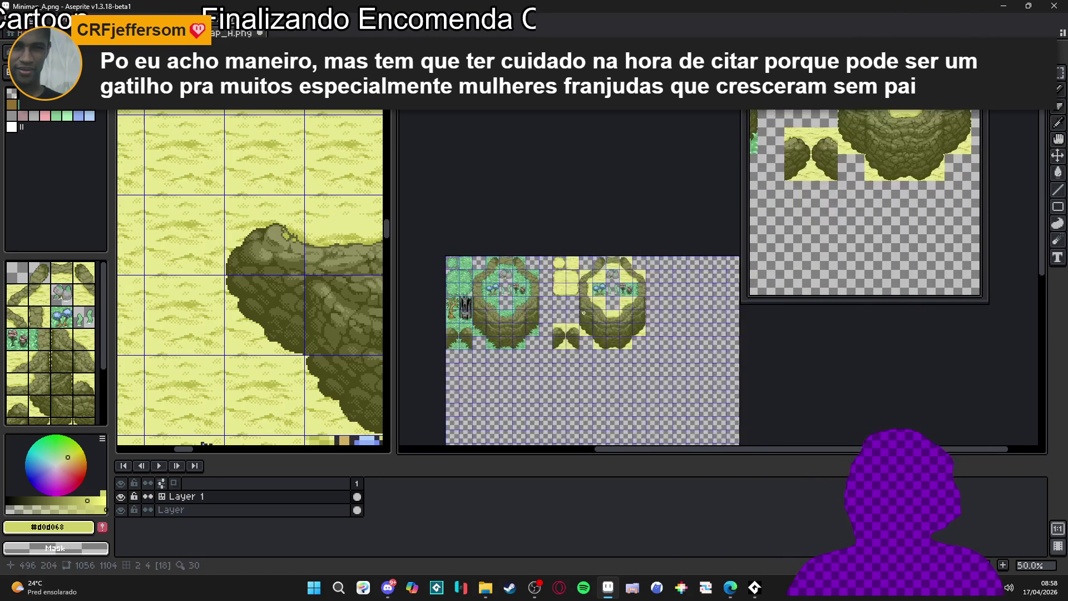
{"action": "scroll", "coordinate": [574, 342], "scroll_direction": "down", "scroll_amount": 1}
{"action": "scroll", "coordinate": [579, 347], "scroll_direction": "up", "scroll_amount": 1}
{"action": "scroll", "coordinate": [588, 341], "scroll_direction": "down", "scroll_amount": 1}
{"action": "scroll", "coordinate": [576, 283], "scroll_direction": "up", "scroll_amount": 1}
{"action": "scroll", "coordinate": [570, 287], "scroll_direction": "down", "scroll_amount": 1}
{"action": "scroll", "coordinate": [557, 297], "scroll_direction": "up", "scroll_amount": 1}
{"action": "scroll", "coordinate": [558, 297], "scroll_direction": "down", "scroll_amount": 1}
{"action": "scroll", "coordinate": [482, 236], "scroll_direction": "up", "scroll_amount": 1}
{"action": "scroll", "coordinate": [482, 236], "scroll_direction": "up", "scroll_amount": 1}
{"action": "scroll", "coordinate": [482, 286], "scroll_direction": "down", "scroll_amount": 2}
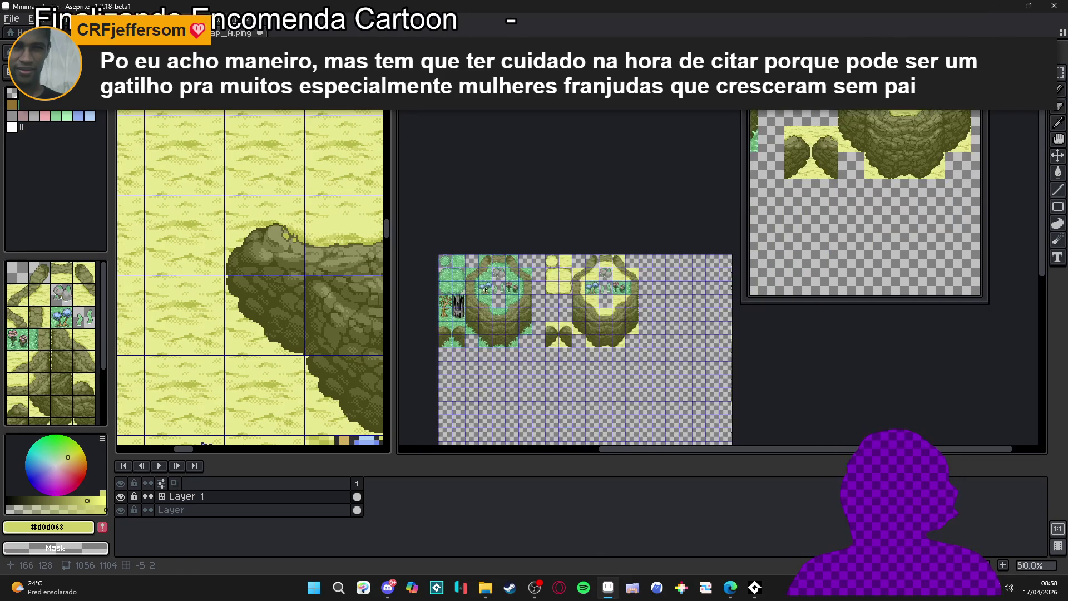
{"action": "scroll", "coordinate": [552, 273], "scroll_direction": "up", "scroll_amount": 1}
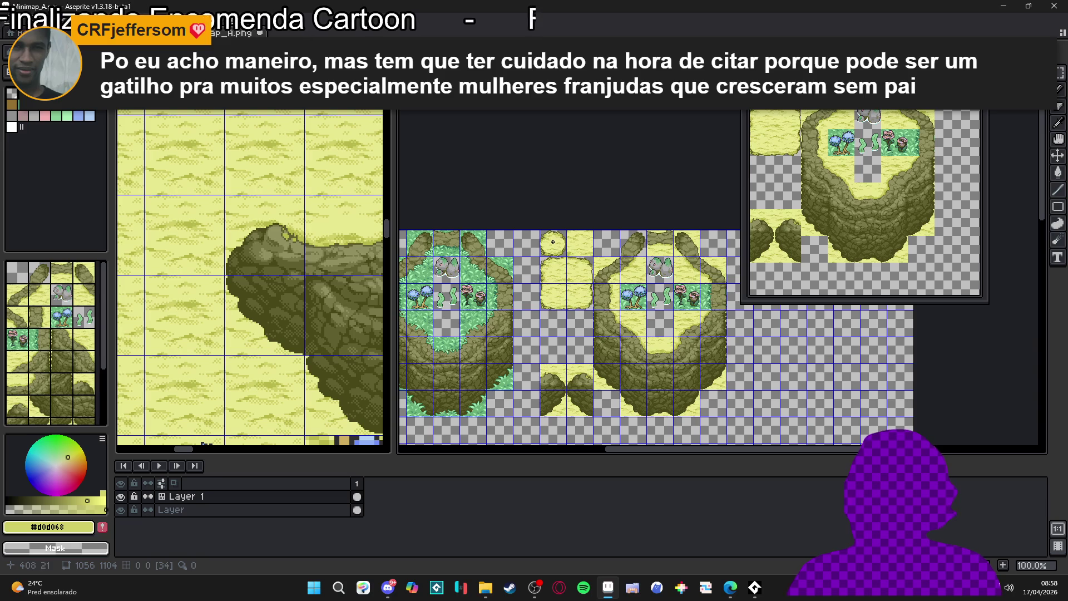
Nudge the right-hand cliff tile block one tile left, comparing against the sand sprite.
{"action": "left_click_drag", "start_coordinate": [707, 403], "coordinate": [715, 411]}
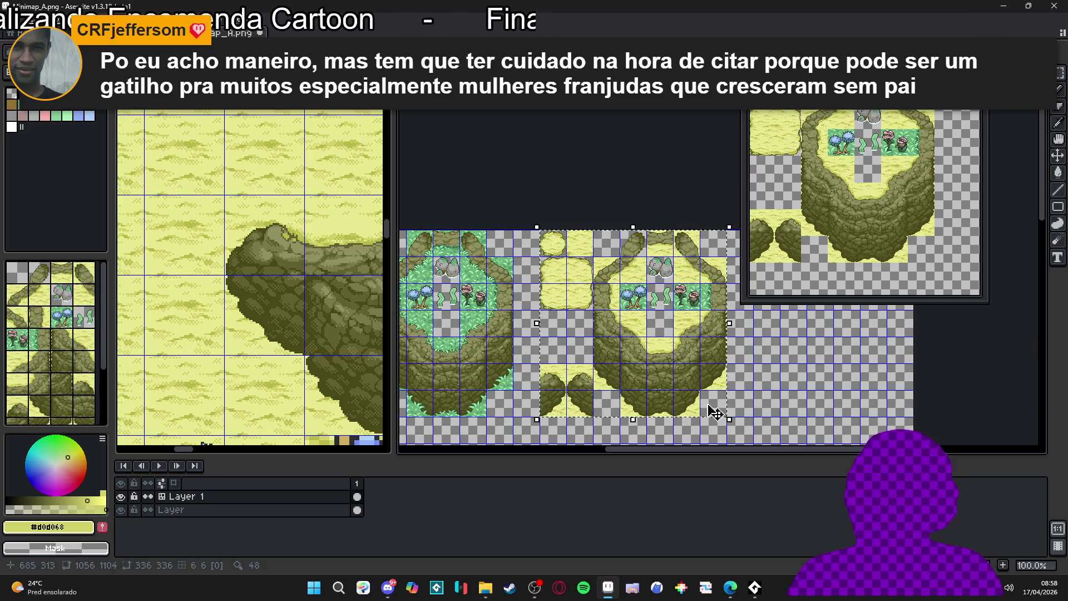
{"action": "key", "text": "Left"}
{"action": "key", "text": "Return"}
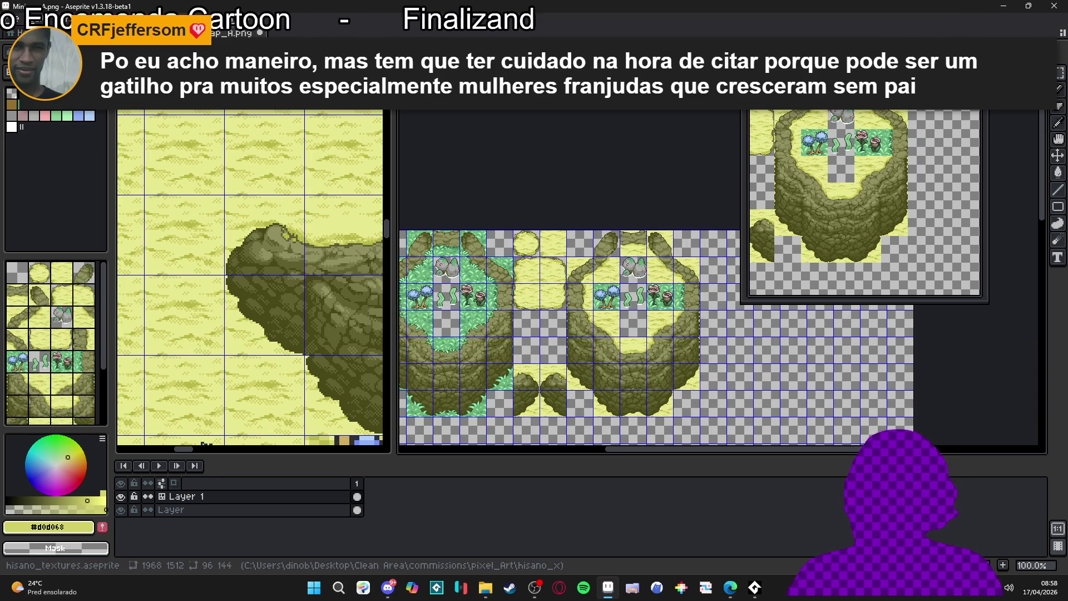
{"action": "key", "text": "ctrl+Tab"}
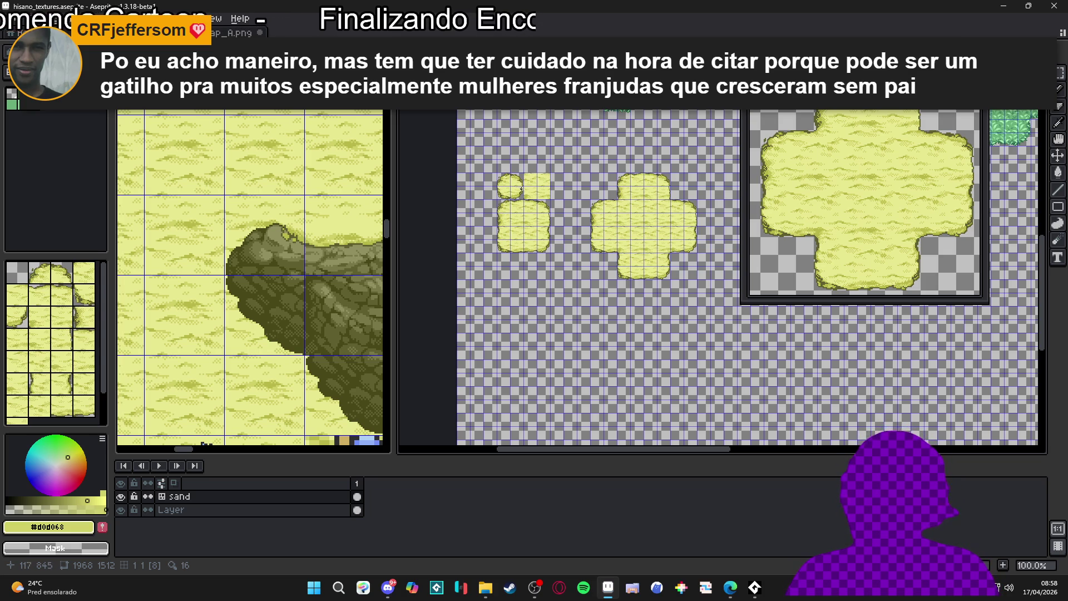
{"action": "key", "text": "ctrl+Tab"}
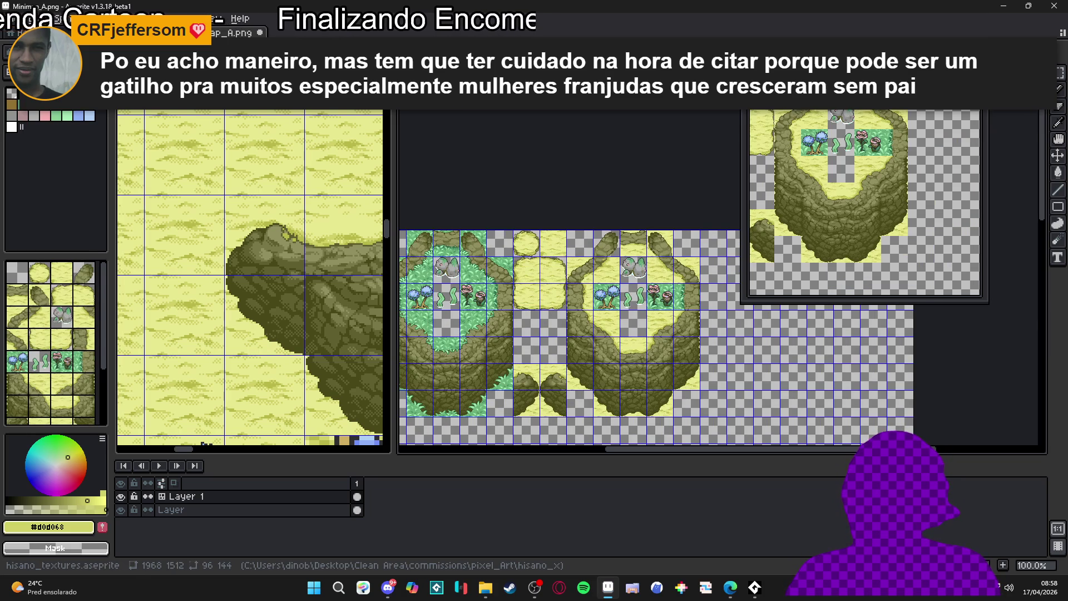
{"action": "key", "text": "ctrl+Tab"}
{"action": "key", "text": "ctrl+Tab"}
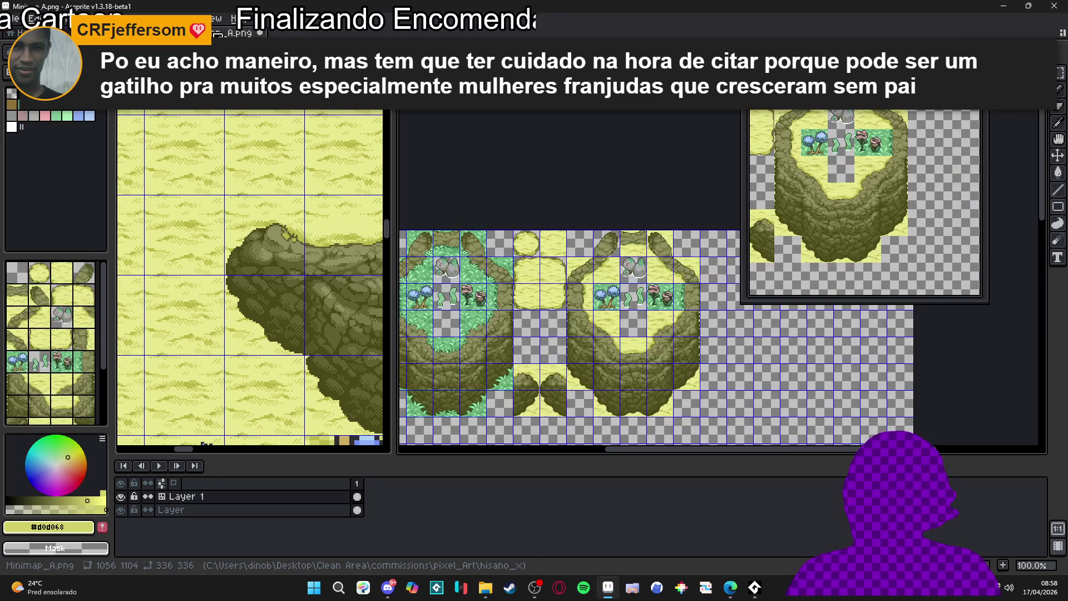
{"action": "scroll", "coordinate": [640, 266], "scroll_direction": "up", "scroll_amount": 2}
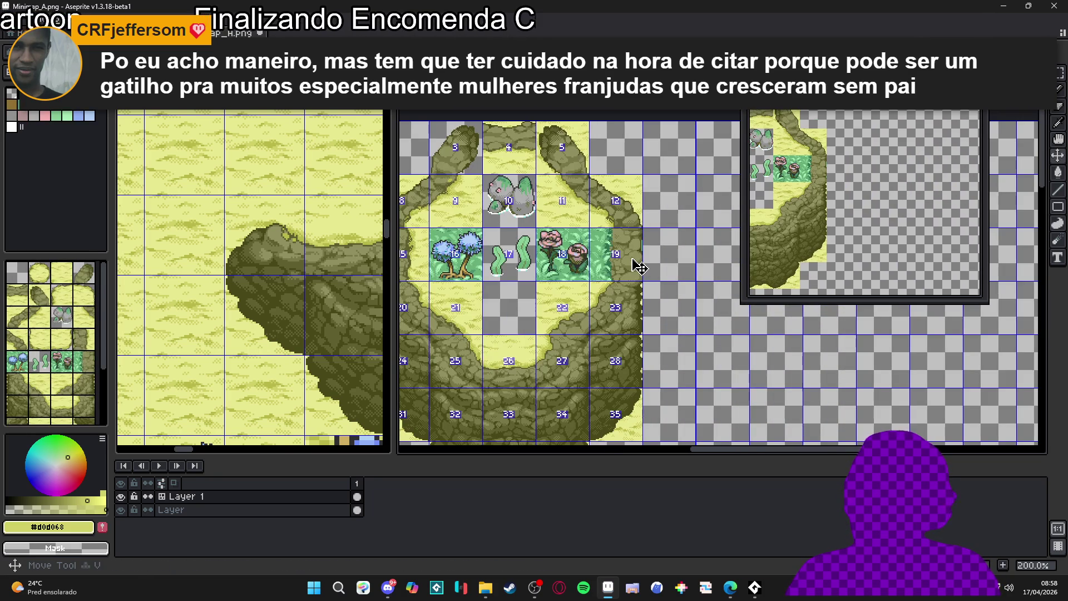
Select a rock-path tile and move it over the vines cell, two tiles further right.
{"action": "left_click", "coordinate": [636, 266]}
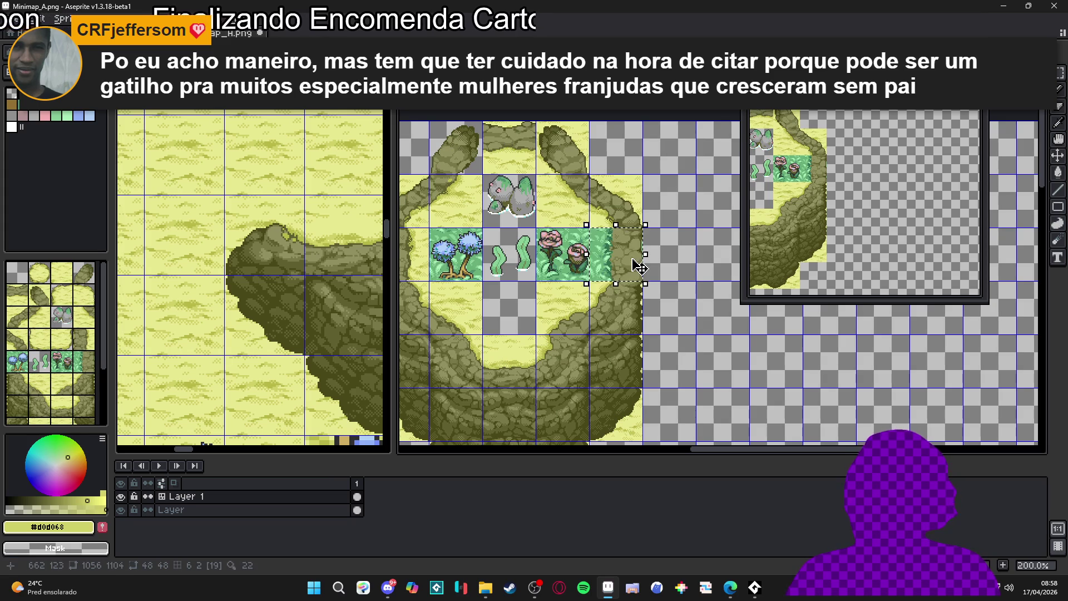
{"action": "scroll", "coordinate": [640, 267], "scroll_direction": "down", "scroll_amount": 2}
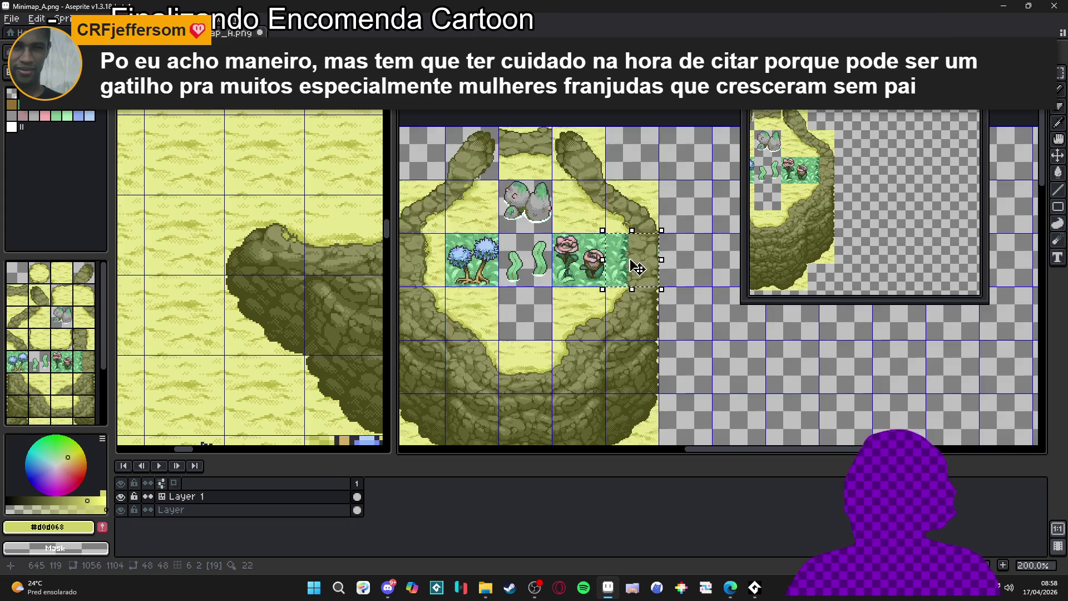
{"action": "scroll", "coordinate": [511, 263], "scroll_direction": "up", "scroll_amount": 3}
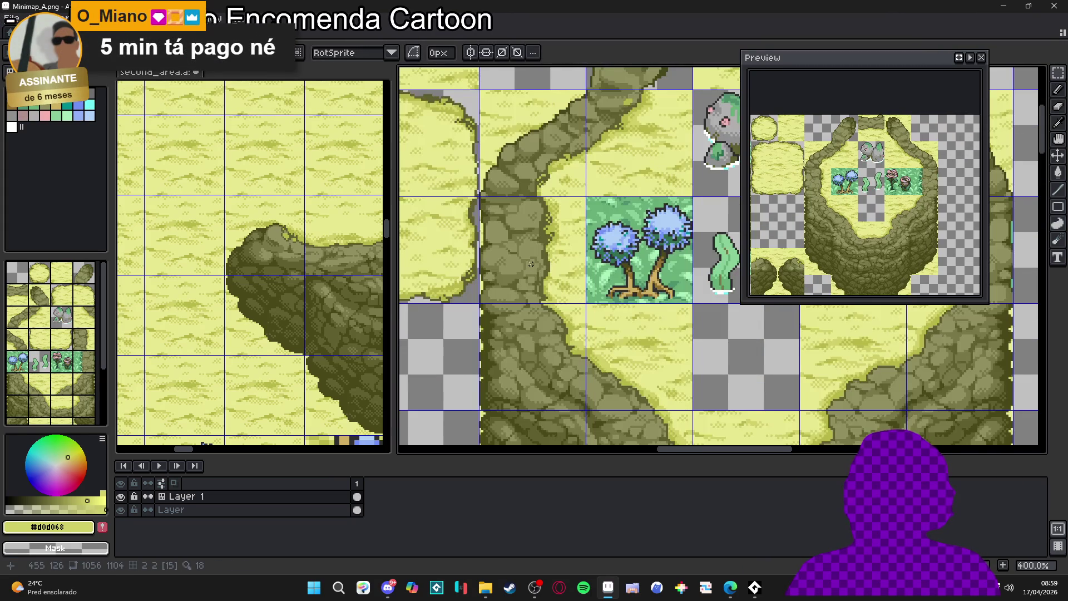
{"action": "scroll", "coordinate": [511, 263], "scroll_direction": "up", "scroll_amount": 4}
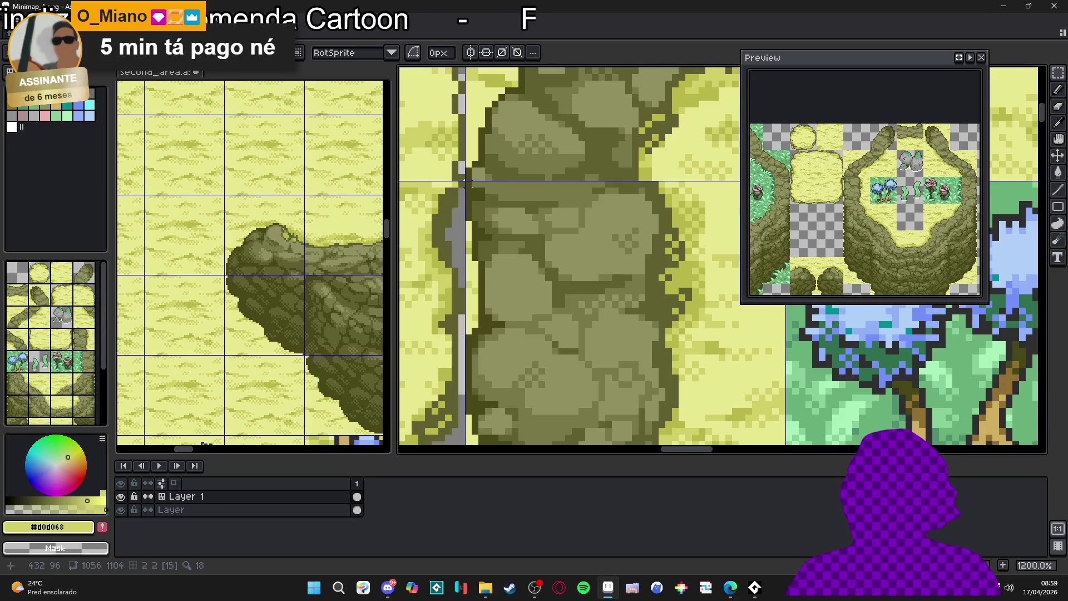
{"action": "left_click_drag", "start_coordinate": [469, 190], "coordinate": [582, 217]}
{"action": "scroll", "coordinate": [588, 222], "scroll_direction": "down", "scroll_amount": 4}
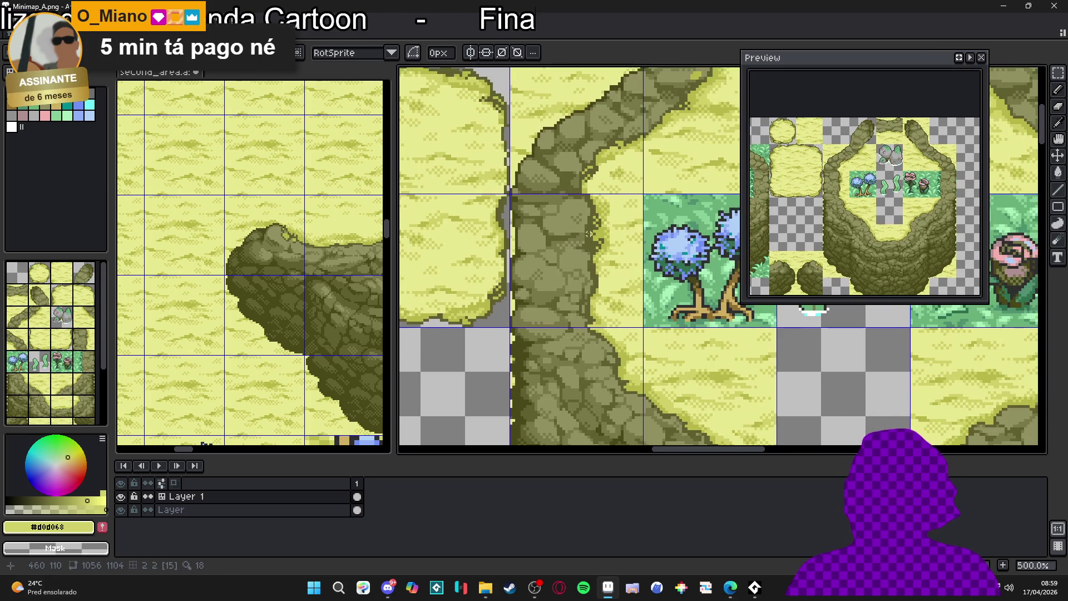
{"action": "scroll", "coordinate": [591, 238], "scroll_direction": "right", "scroll_amount": 3}
{"action": "scroll", "coordinate": [523, 285], "scroll_direction": "right", "scroll_amount": 3}
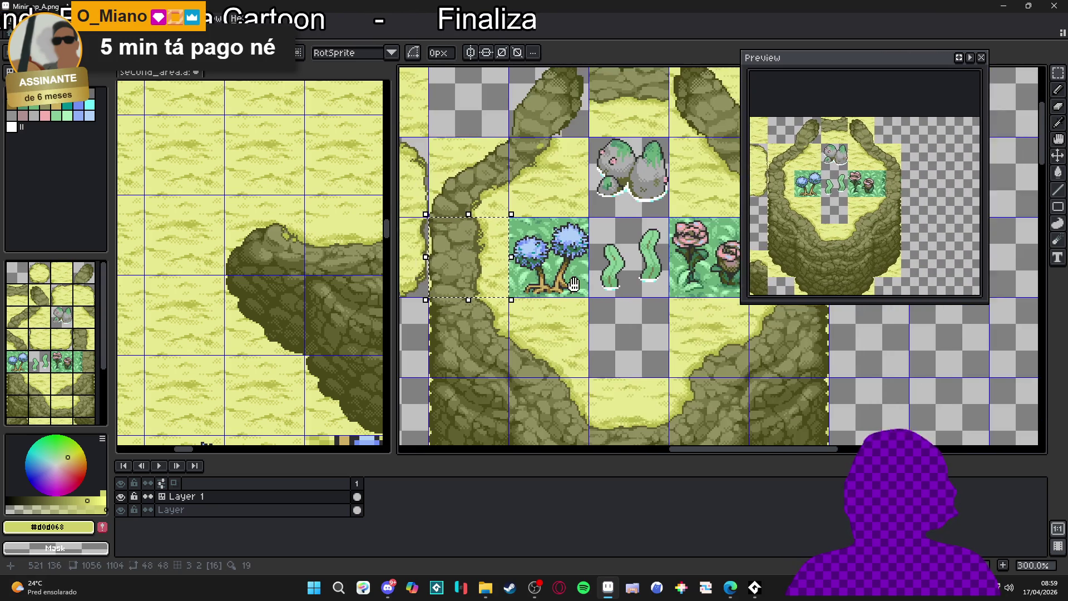
{"action": "scroll", "coordinate": [599, 275], "scroll_direction": "down", "scroll_amount": 2}
{"action": "scroll", "coordinate": [600, 275], "scroll_direction": "left", "scroll_amount": 1}
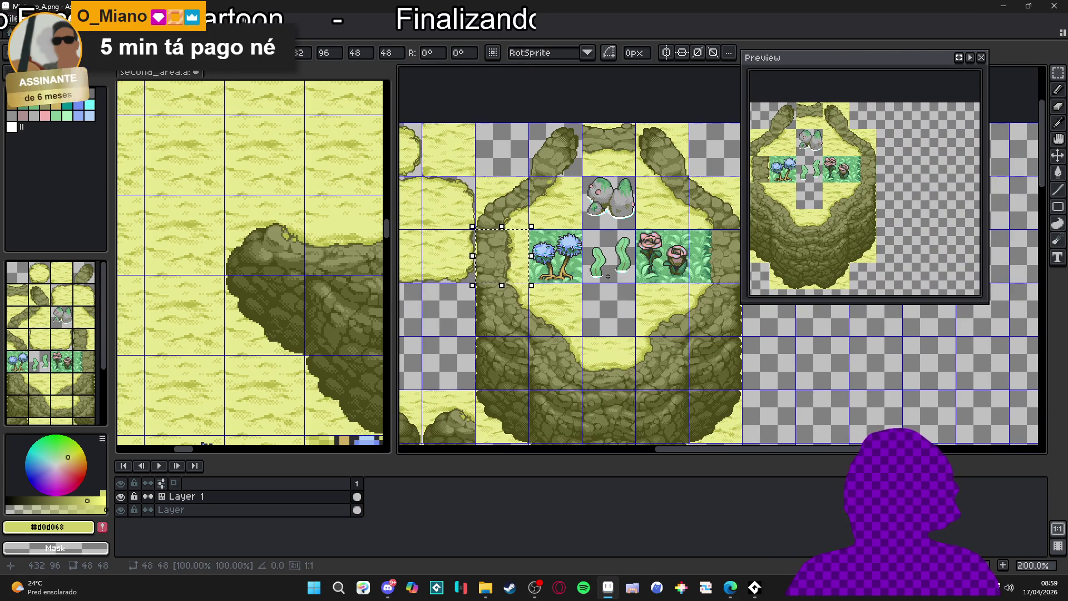
{"action": "left_click_drag", "start_coordinate": [500, 276], "coordinate": [608, 276]}
{"action": "key", "text": "shift+Right"}
{"action": "key", "text": "shift+Right"}
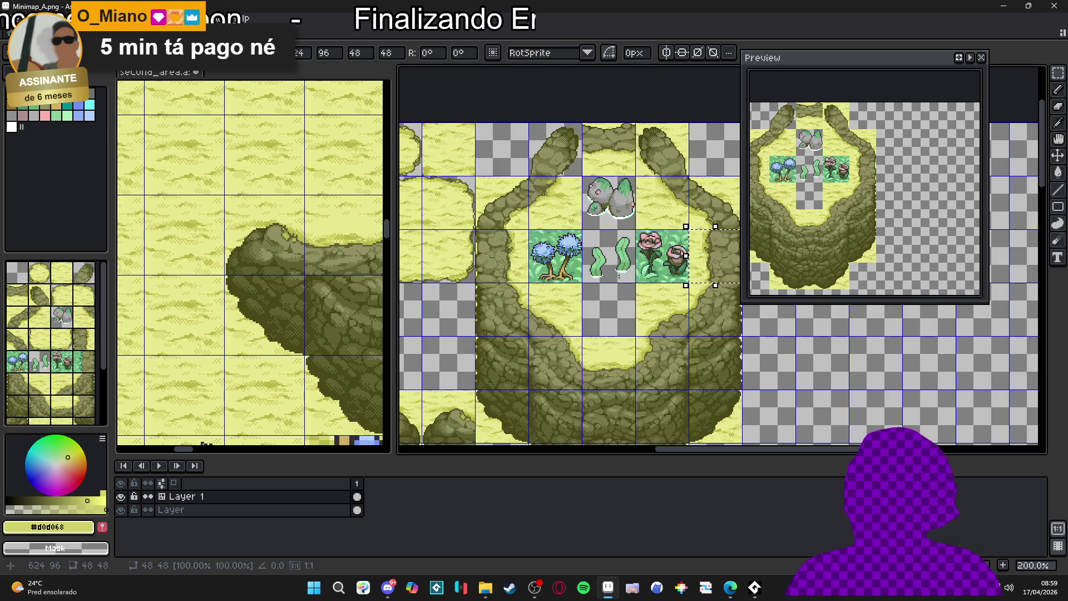
{"action": "scroll", "coordinate": [632, 304], "scroll_direction": "right", "scroll_amount": 2}
{"action": "scroll", "coordinate": [632, 304], "scroll_direction": "up", "scroll_amount": 1}
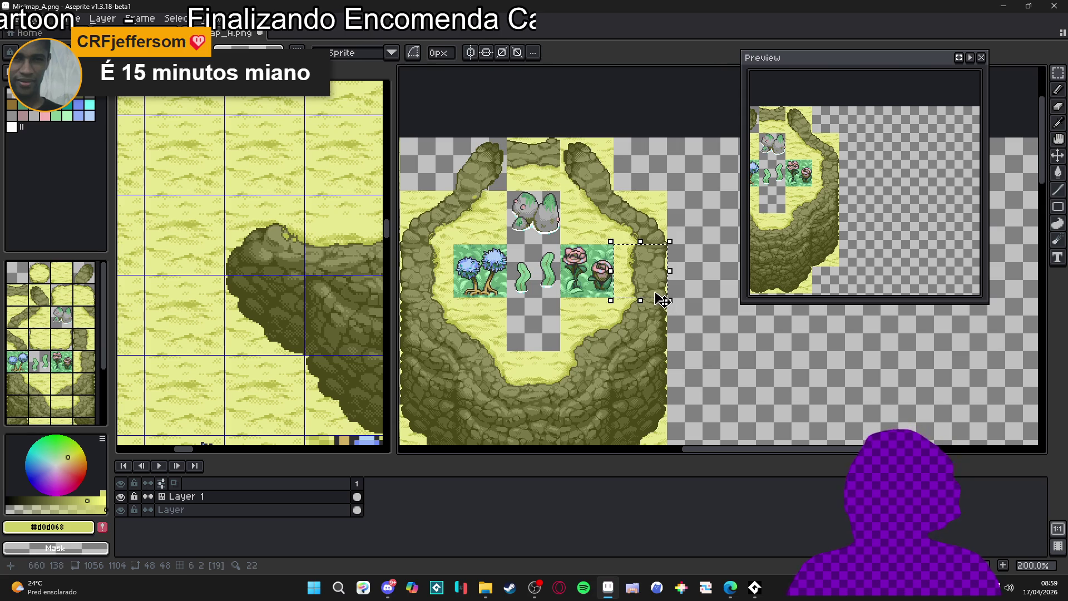
Turn the #e8e890, #d0d068 and #b8b848 yellows on the edge tile transparent.
{"action": "key", "text": "g"}
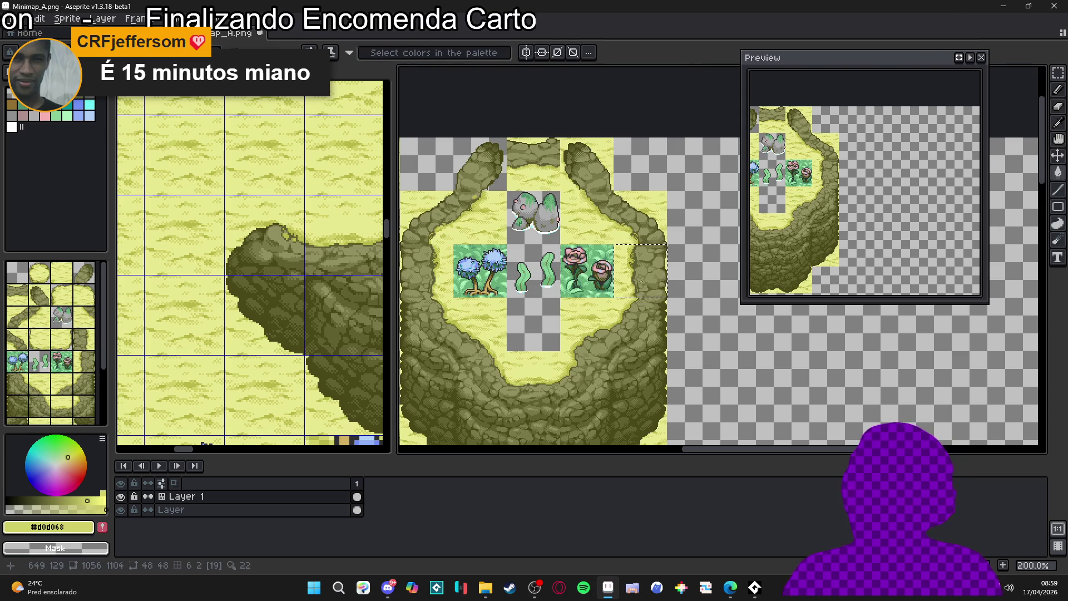
{"action": "scroll", "coordinate": [641, 281], "scroll_direction": "up", "scroll_amount": 3}
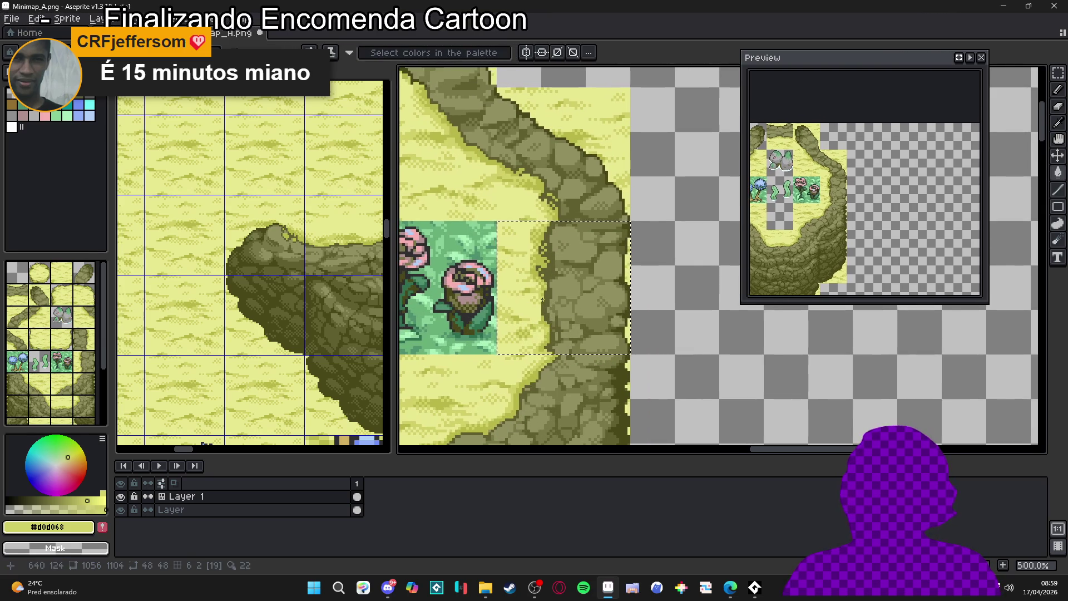
{"action": "left_click", "coordinate": [531, 293], "text": "alt"}
{"action": "key", "text": "shift+r"}
{"action": "left_click", "coordinate": [774, 127]}
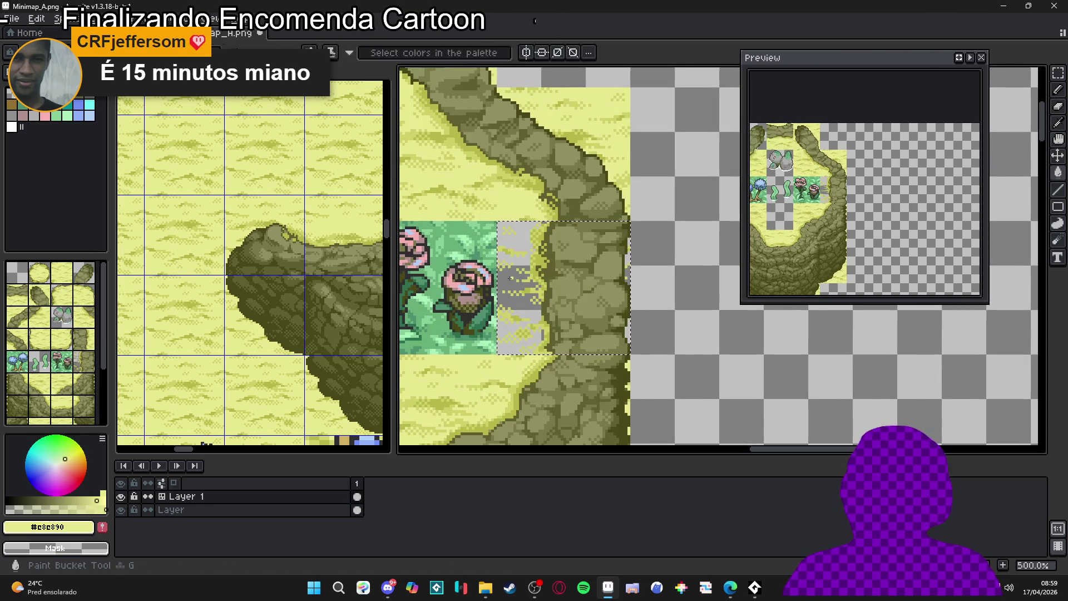
{"action": "scroll", "coordinate": [527, 286], "scroll_direction": "up", "scroll_amount": 4}
{"action": "left_click", "coordinate": [528, 286], "text": "alt"}
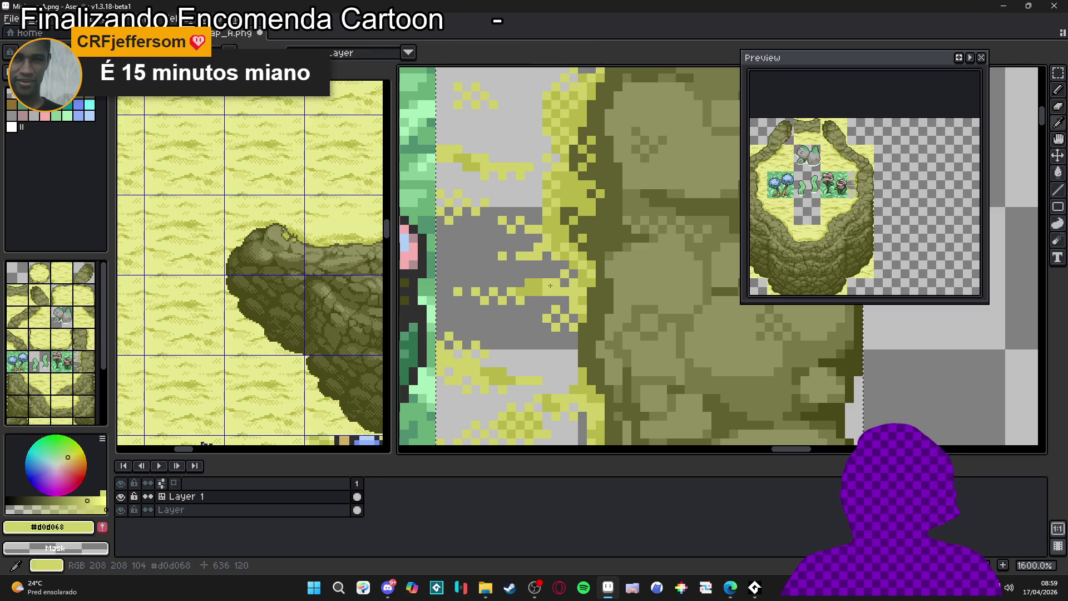
{"action": "key", "text": "shift+r"}
{"action": "left_click", "coordinate": [755, 132]}
{"action": "left_click", "coordinate": [660, 203], "text": "alt"}
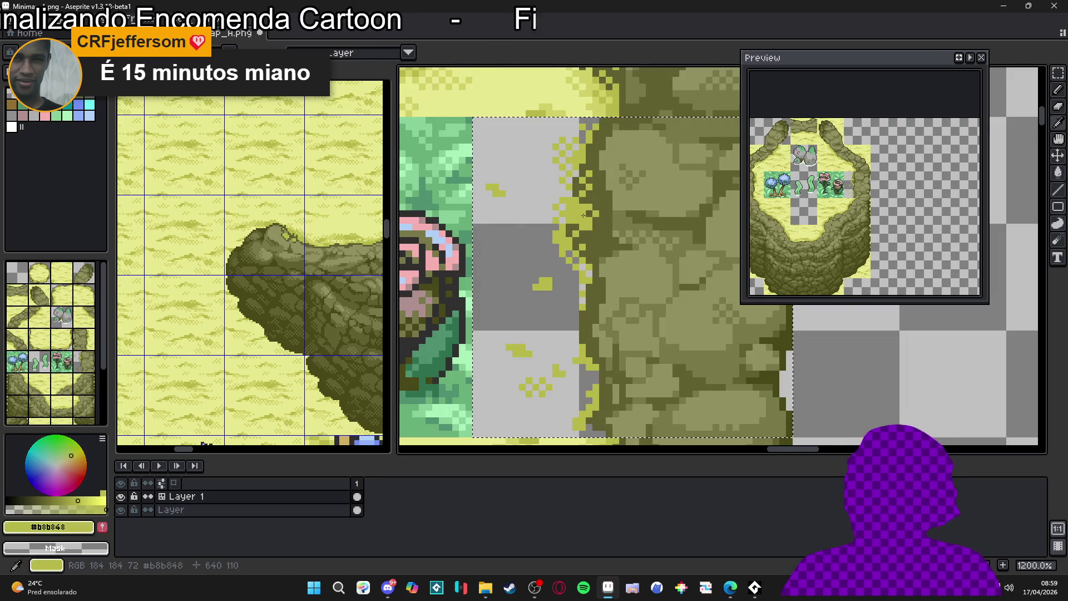
{"action": "key", "text": "shift+r"}
{"action": "left_click", "coordinate": [757, 135]}
{"action": "scroll", "coordinate": [537, 272], "scroll_direction": "down", "scroll_amount": 4}
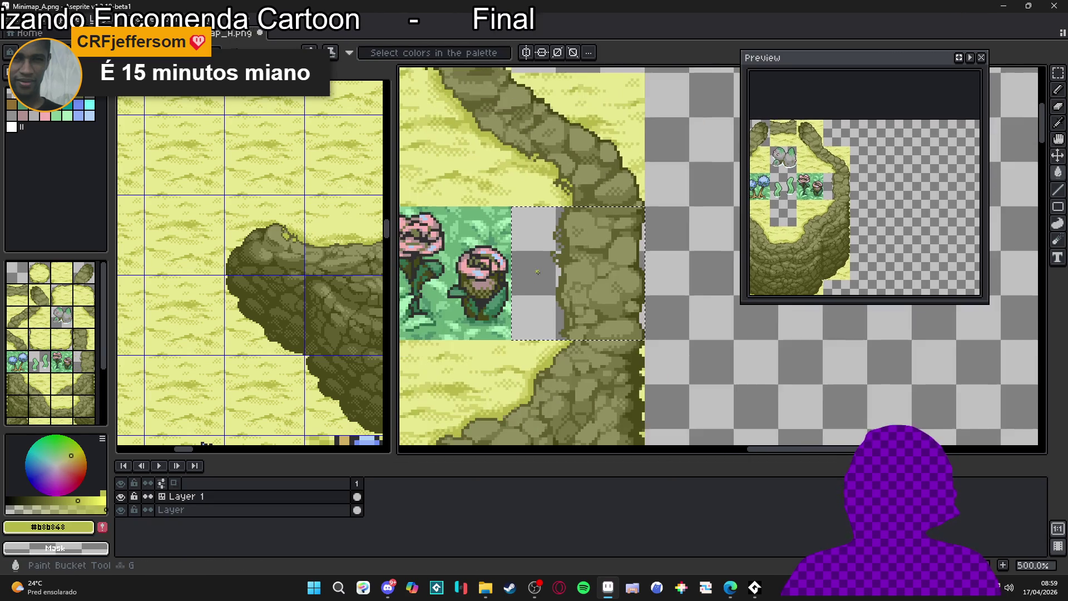
{"action": "scroll", "coordinate": [538, 272], "scroll_direction": "down", "scroll_amount": 3}
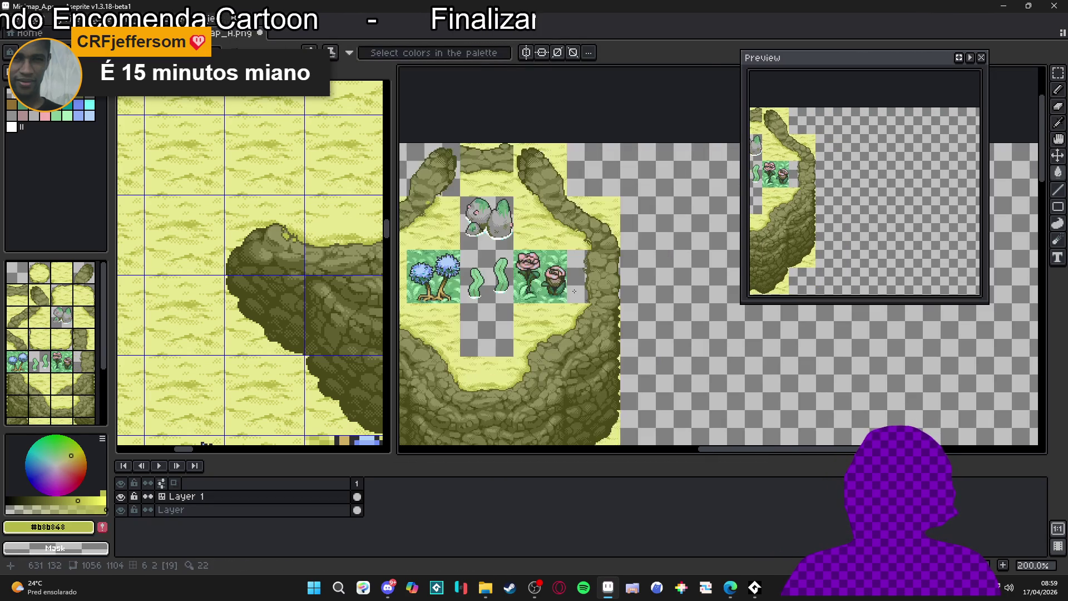
Undo the colour removals and save Minimap_A.png.
{"action": "key", "text": "ctrl+z"}
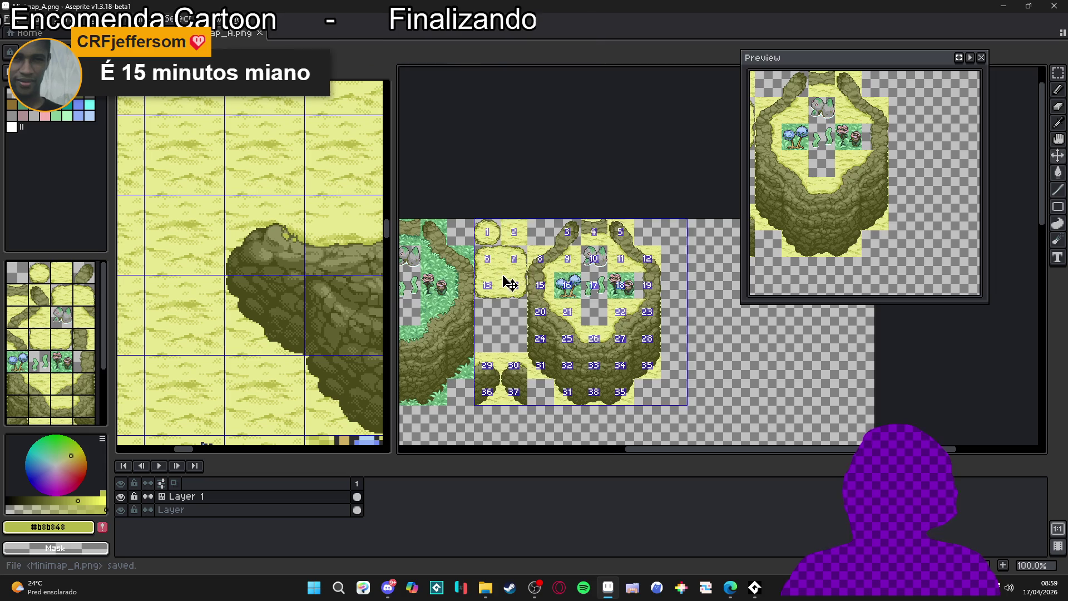
{"action": "key", "text": "ctrl+s"}
{"action": "scroll", "coordinate": [500, 277], "scroll_direction": "up", "scroll_amount": 1}
{"action": "scroll", "coordinate": [508, 279], "scroll_direction": "down", "scroll_amount": 1}
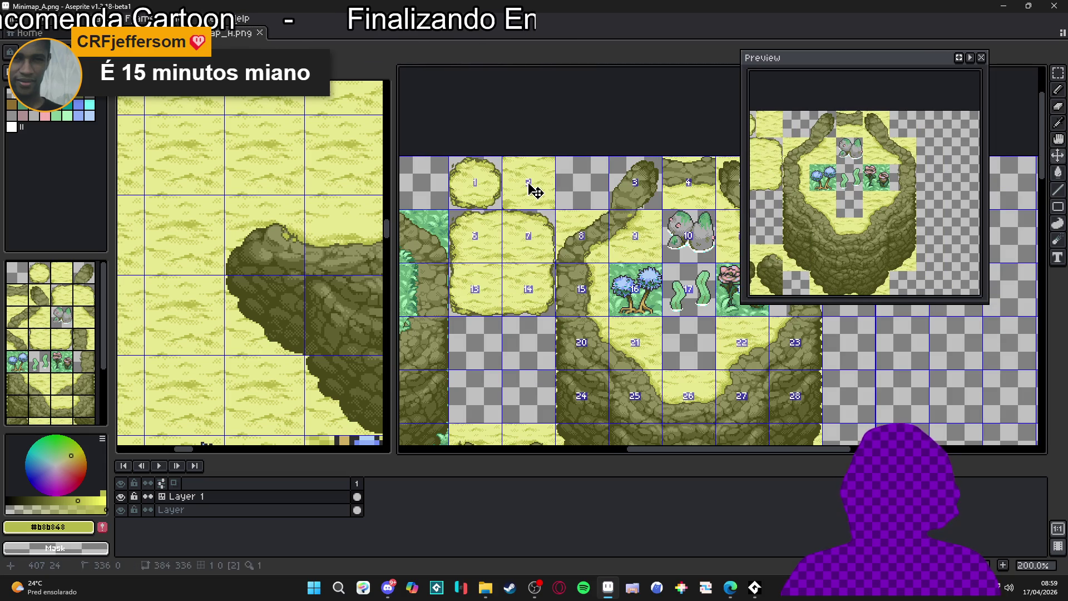
Paste a plain grass tile into the cell right of the flower tiles.
{"action": "key", "text": "b"}
{"action": "scroll", "coordinate": [551, 307], "scroll_direction": "down", "scroll_amount": 1}
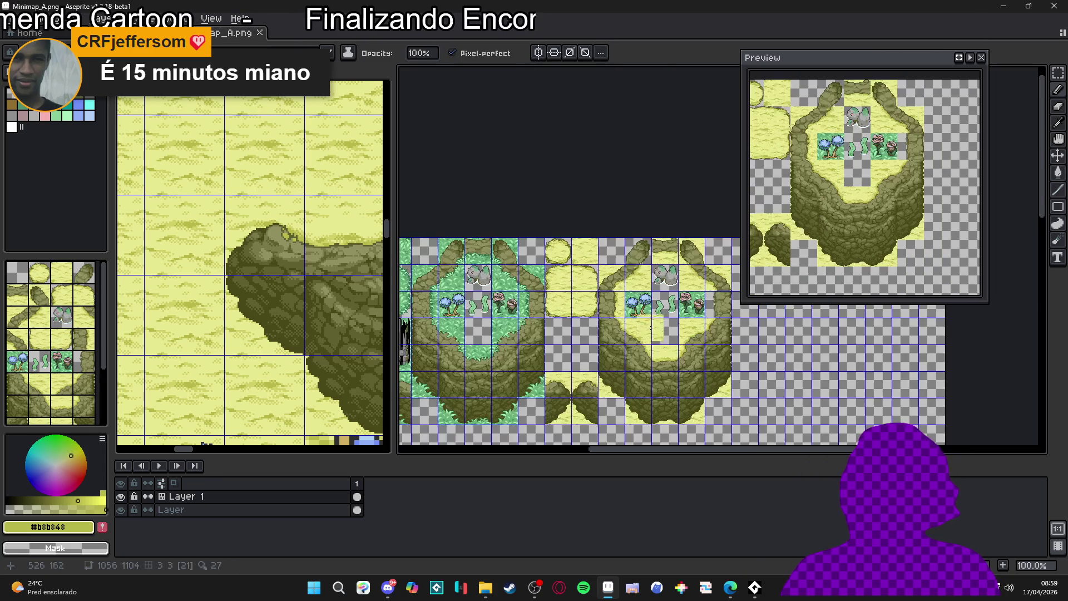
{"action": "scroll", "coordinate": [674, 302], "scroll_direction": "up", "scroll_amount": 2}
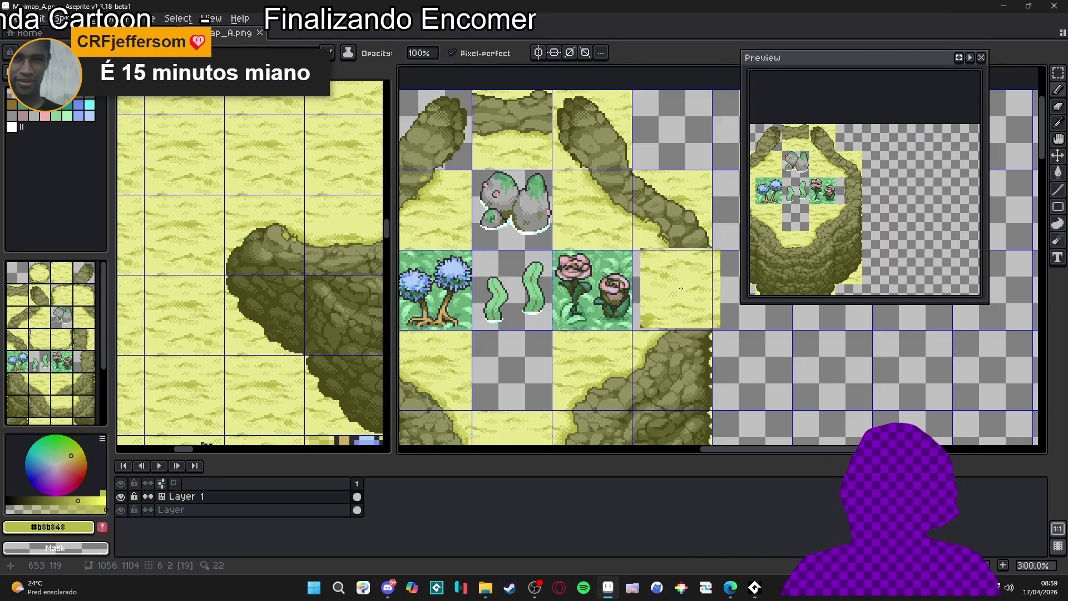
{"action": "key", "text": "m"}
{"action": "key", "text": "Delete"}
{"action": "scroll", "coordinate": [684, 289], "scroll_direction": "up", "scroll_amount": 2}
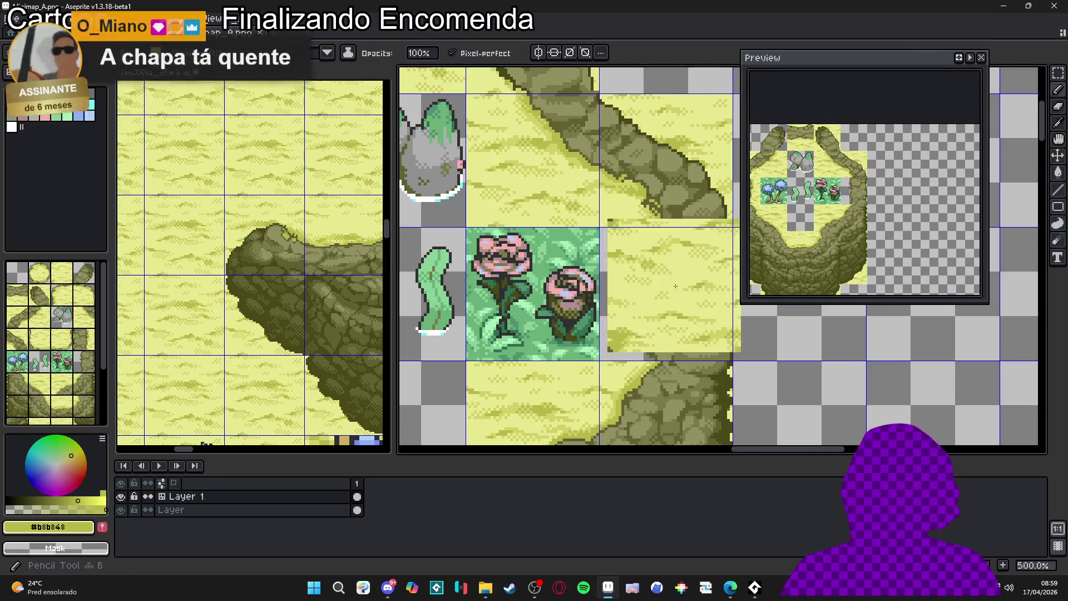
{"action": "key", "text": "b"}
{"action": "left_click", "coordinate": [592, 294]}
{"action": "left_click_drag", "start_coordinate": [593, 294], "coordinate": [599, 307]}
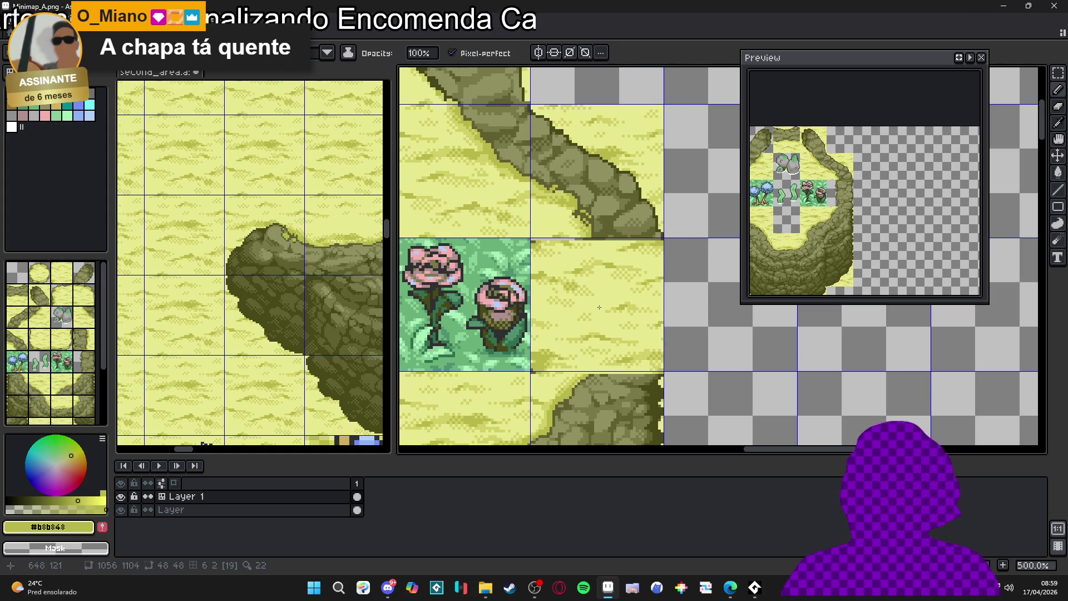
{"action": "scroll", "coordinate": [599, 306], "scroll_direction": "down", "scroll_amount": 2}
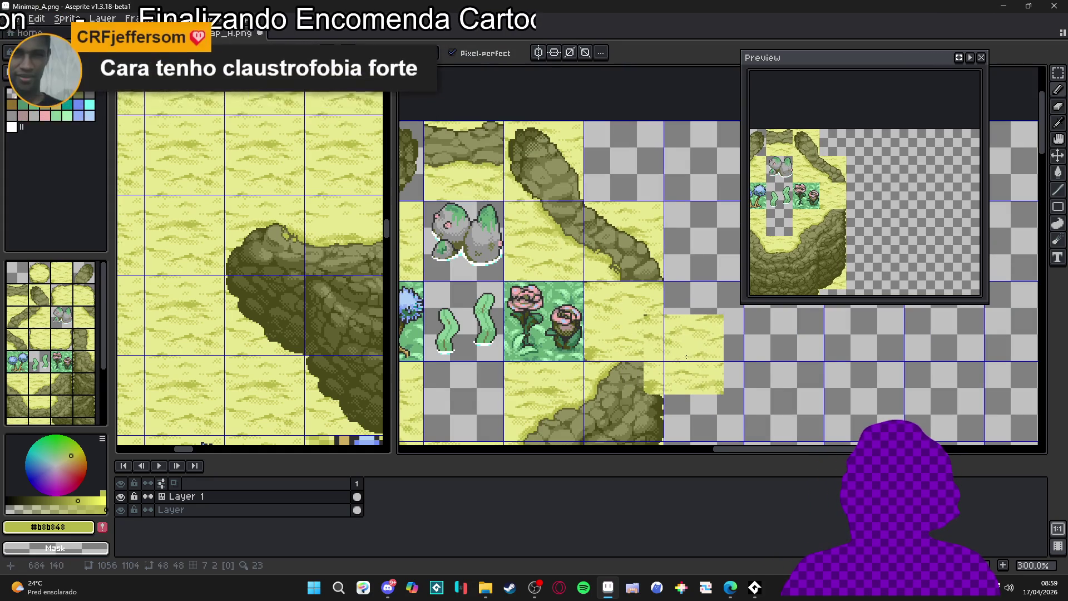
Reposition the tree and vine tiles, then return to hisano_texture.
{"action": "left_click_drag", "start_coordinate": [803, 356], "coordinate": [677, 341]}
{"action": "scroll", "coordinate": [678, 342], "scroll_direction": "down", "scroll_amount": 1}
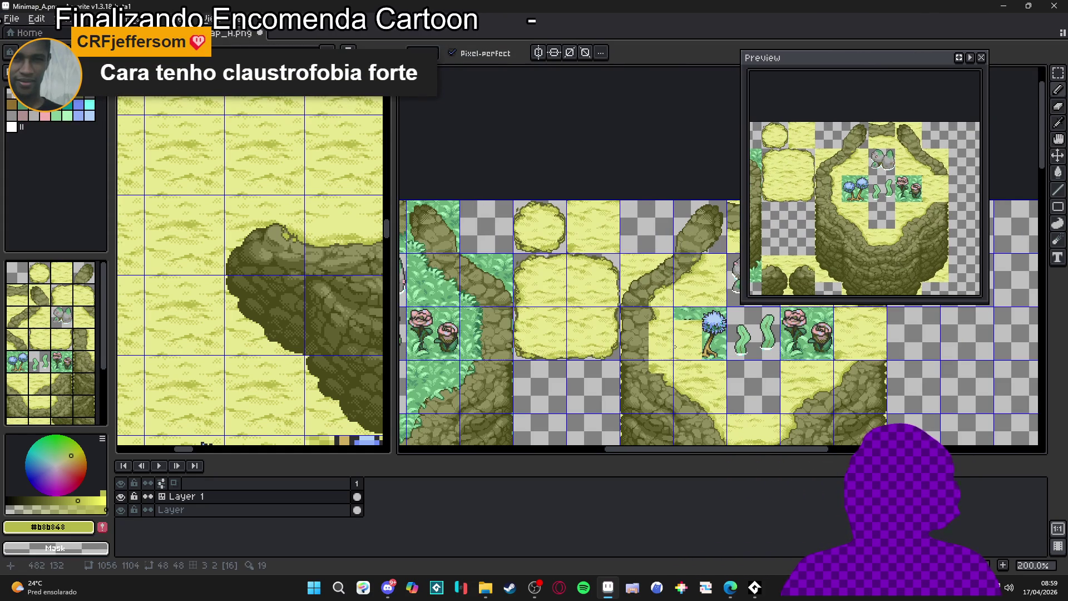
{"action": "scroll", "coordinate": [674, 347], "scroll_direction": "down", "scroll_amount": 1}
{"action": "scroll", "coordinate": [617, 339], "scroll_direction": "up", "scroll_amount": 1}
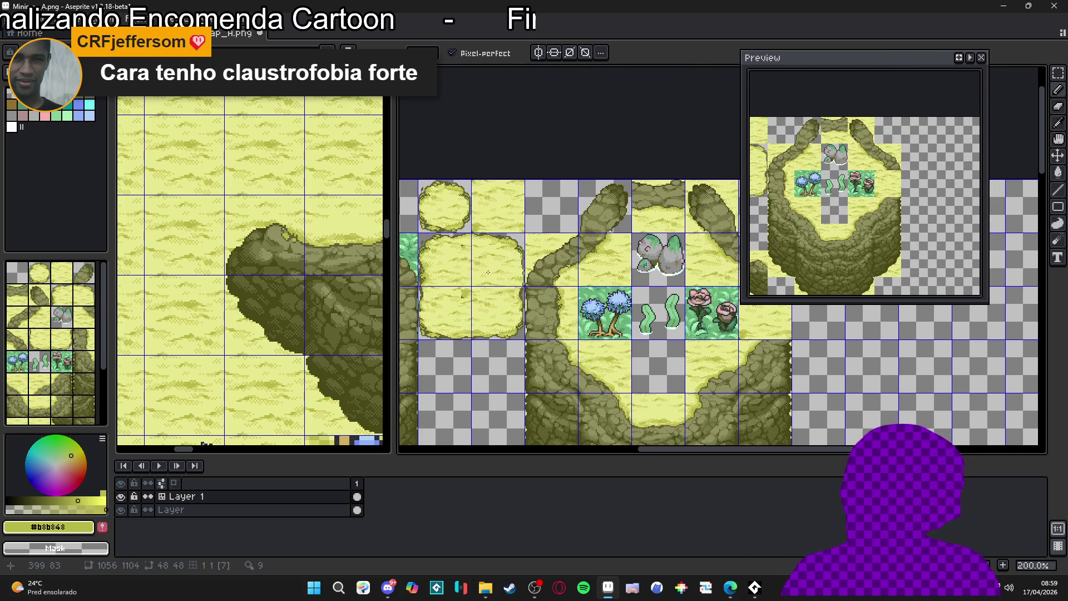
{"action": "key", "text": "ctrl+Tab"}
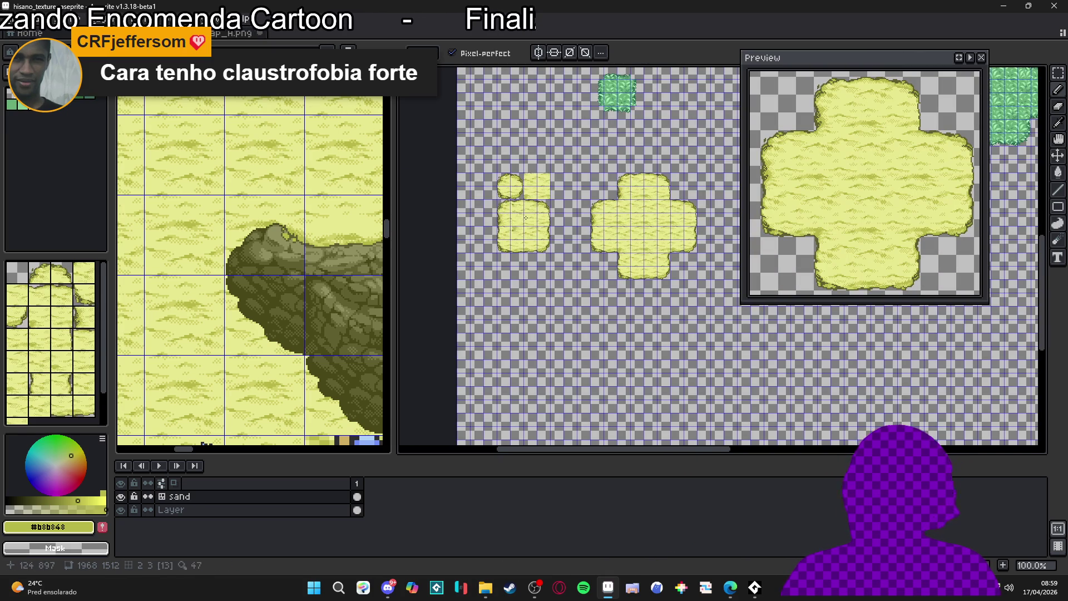
Back in Minimap_A, undo the last pencil stroke.
{"action": "scroll", "coordinate": [557, 227], "scroll_direction": "up", "scroll_amount": 3}
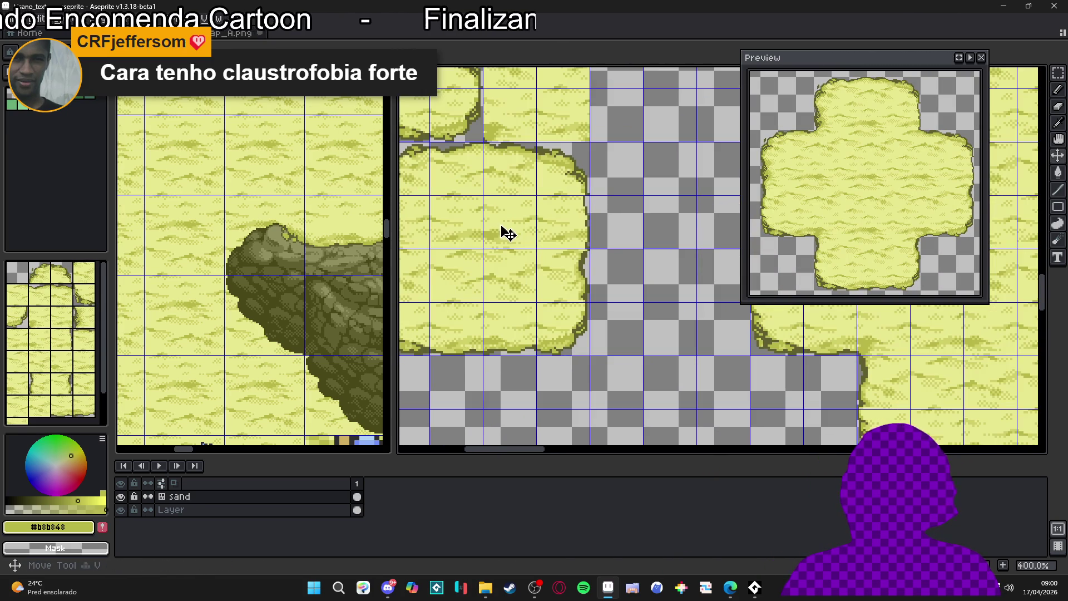
{"action": "key", "text": "b"}
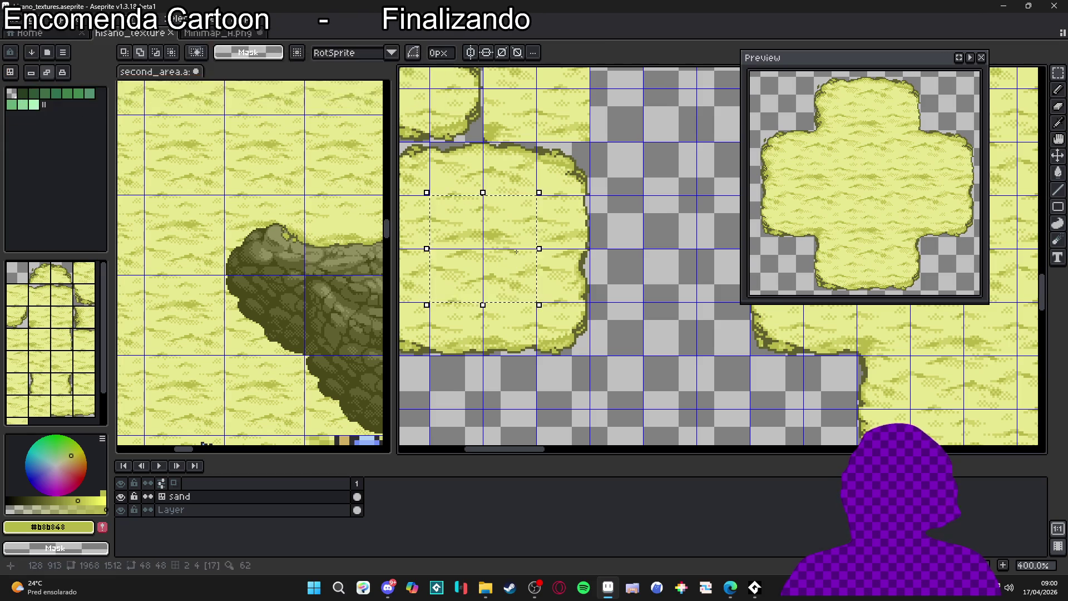
{"action": "key", "text": "ctrl+Tab"}
{"action": "scroll", "coordinate": [622, 278], "scroll_direction": "down", "scroll_amount": 3}
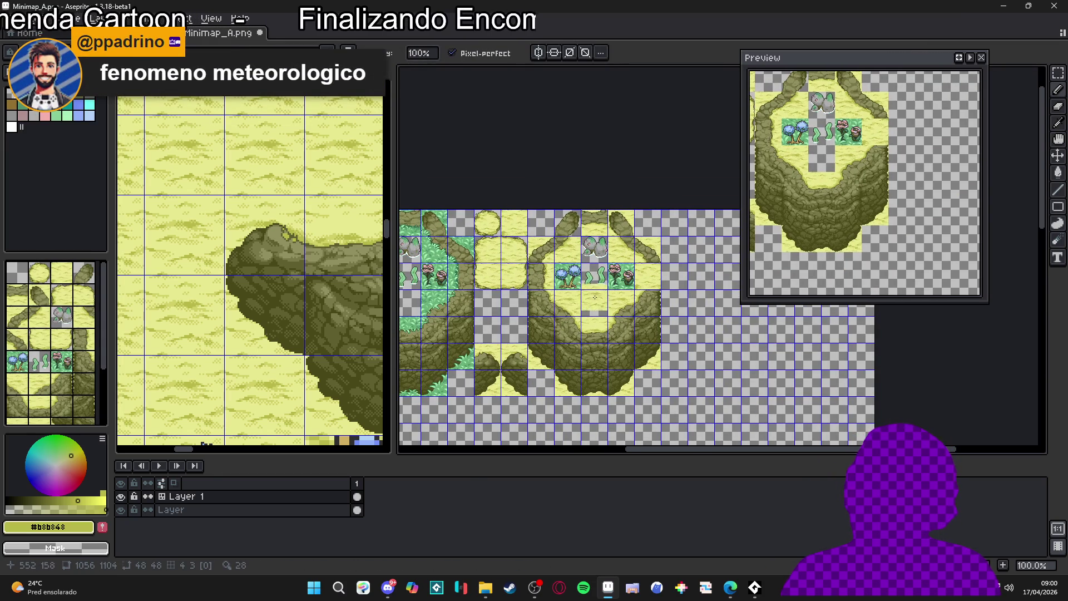
{"action": "scroll", "coordinate": [643, 303], "scroll_direction": "up", "scroll_amount": 4}
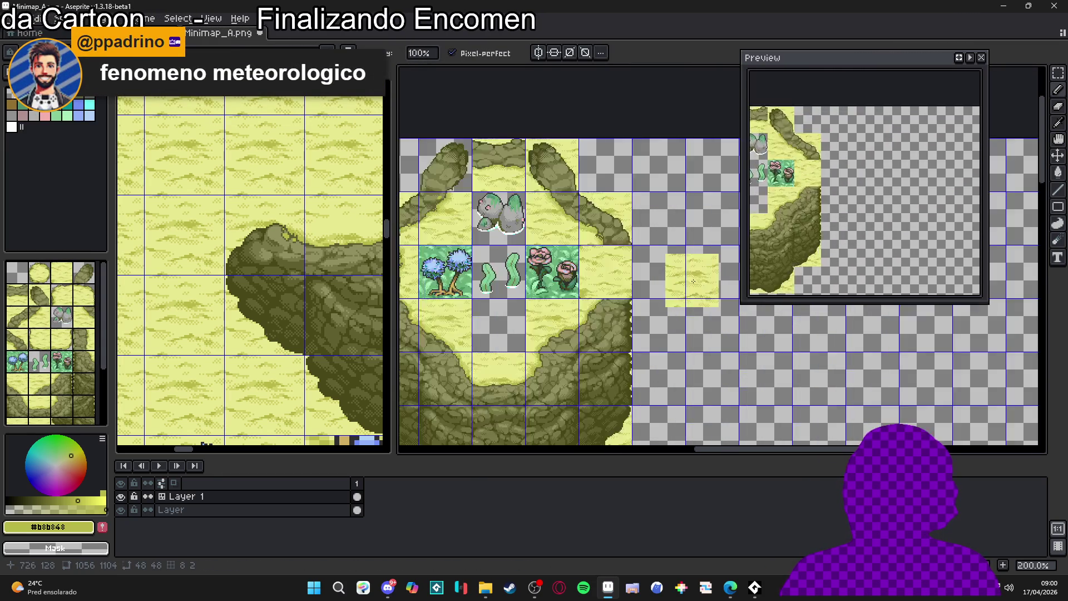
{"action": "key", "text": "ctrl+z"}
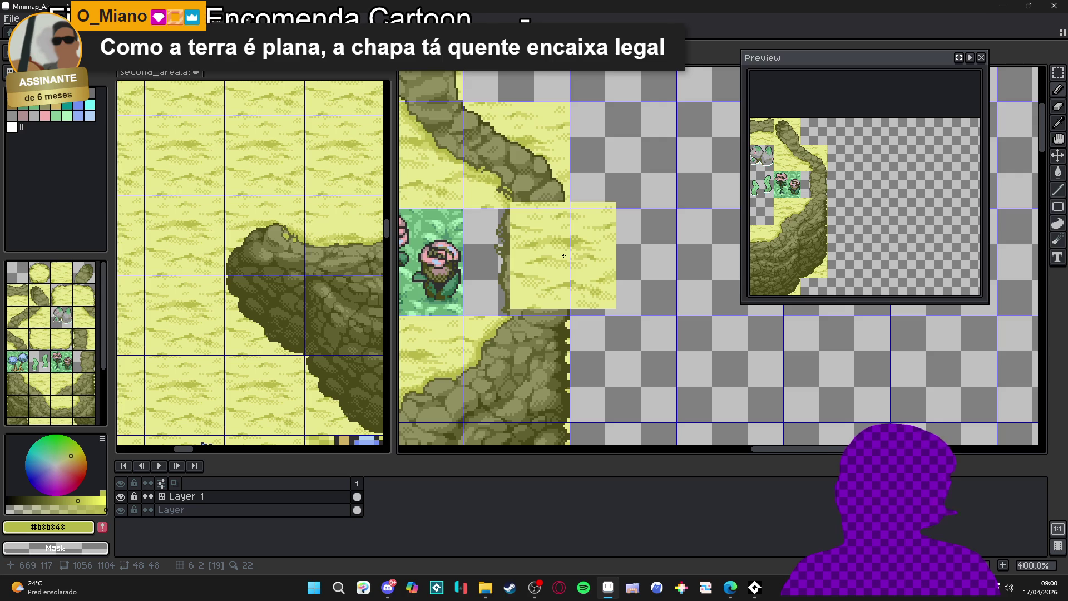
Fill the partly transparent cell beside the rose tile with plain sand using Magic Wand selections.
{"action": "key", "text": "w"}
{"action": "left_click", "coordinate": [545, 259]}
{"action": "left_click", "coordinate": [516, 293]}
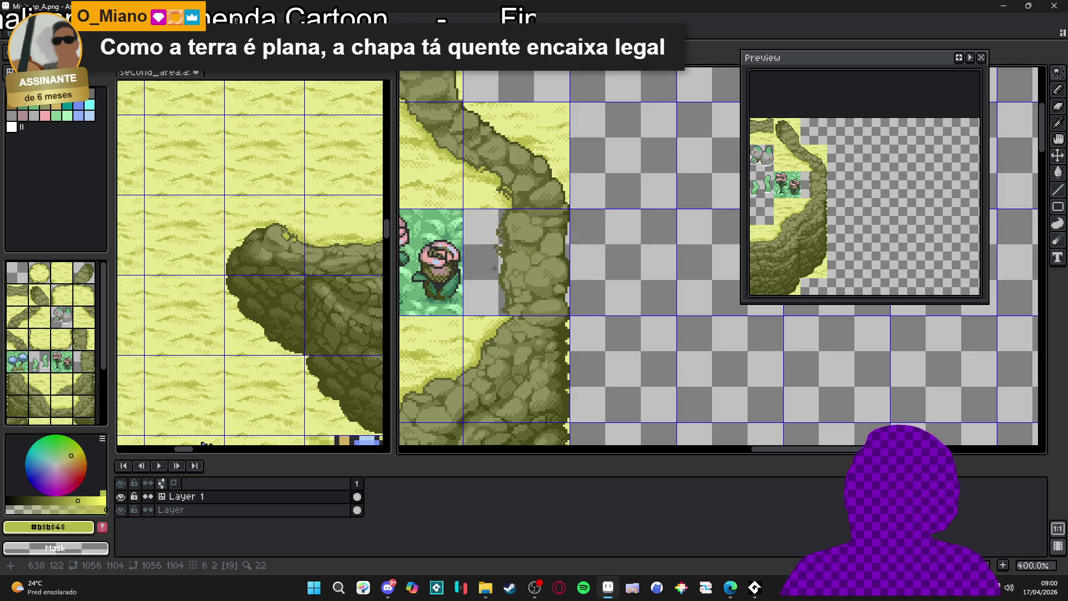
{"action": "left_click", "coordinate": [484, 278]}
{"action": "scroll", "coordinate": [483, 278], "scroll_direction": "up", "scroll_amount": 1}
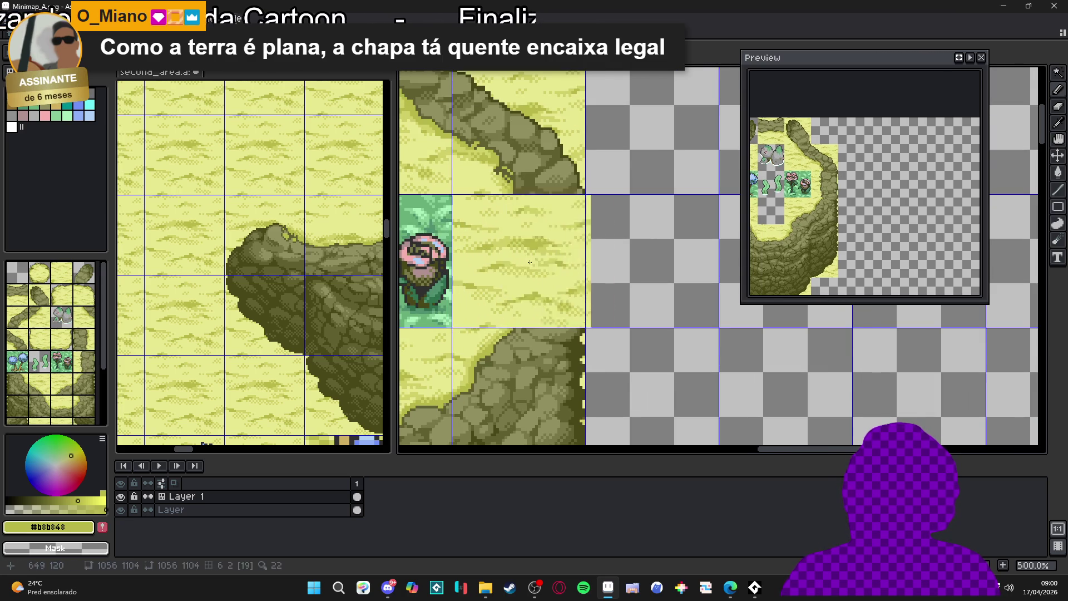
{"action": "scroll", "coordinate": [635, 332], "scroll_direction": "down", "scroll_amount": 3}
{"action": "scroll", "coordinate": [618, 335], "scroll_direction": "down", "scroll_amount": 1}
{"action": "scroll", "coordinate": [606, 323], "scroll_direction": "up", "scroll_amount": 1}
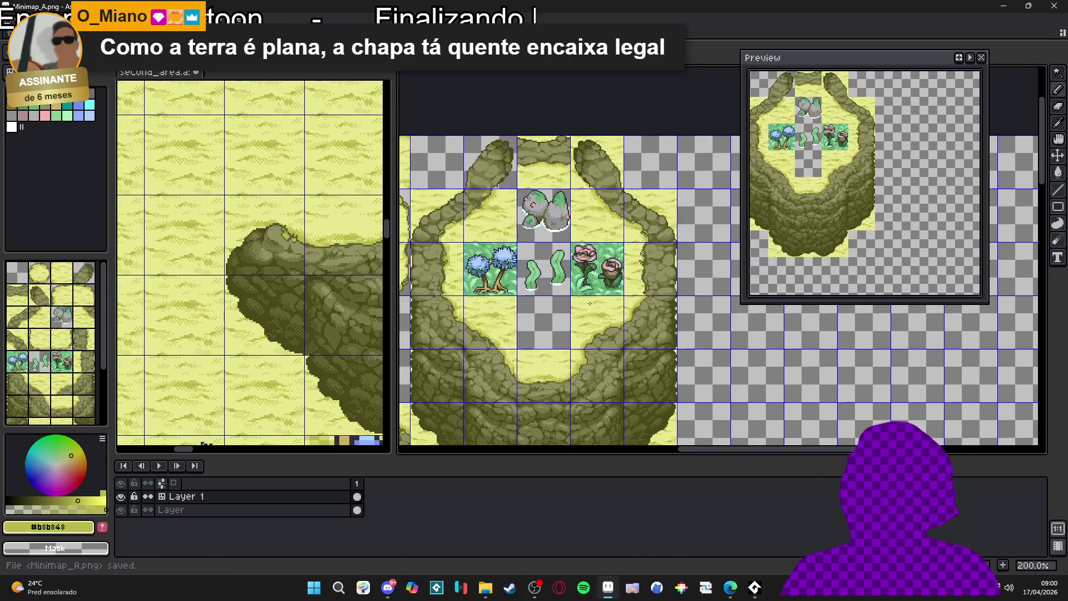
{"action": "scroll", "coordinate": [595, 309], "scroll_direction": "down", "scroll_amount": 1}
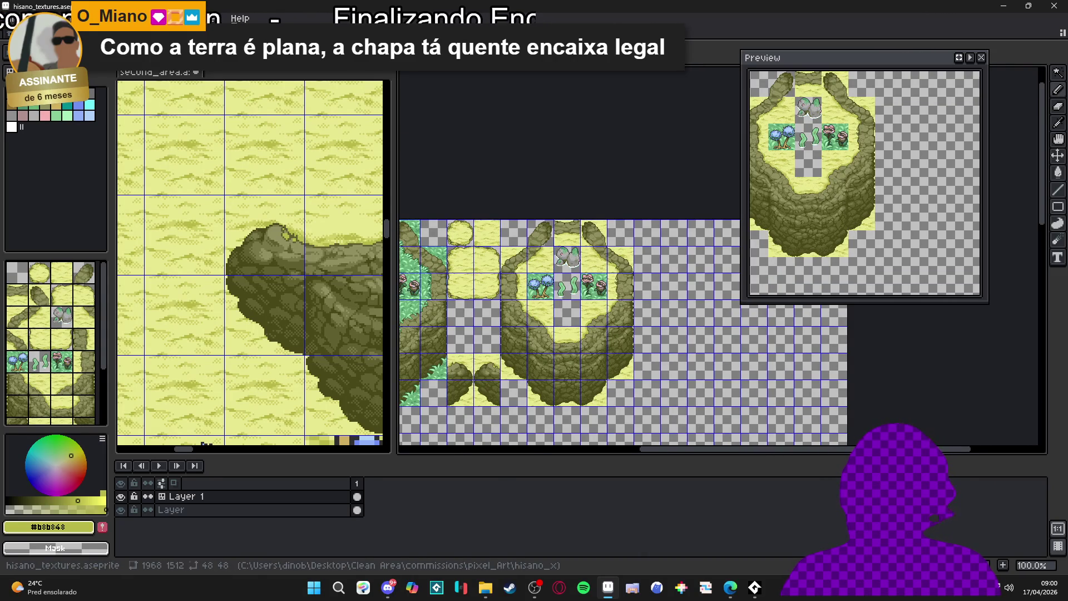
Place the sand-backed blue trees from second_area into the Minimap_A tree cell.
{"action": "key", "text": "ctrl+Tab"}
{"action": "key", "text": "ctrl+Tab"}
{"action": "key", "text": "ctrl+Tab"}
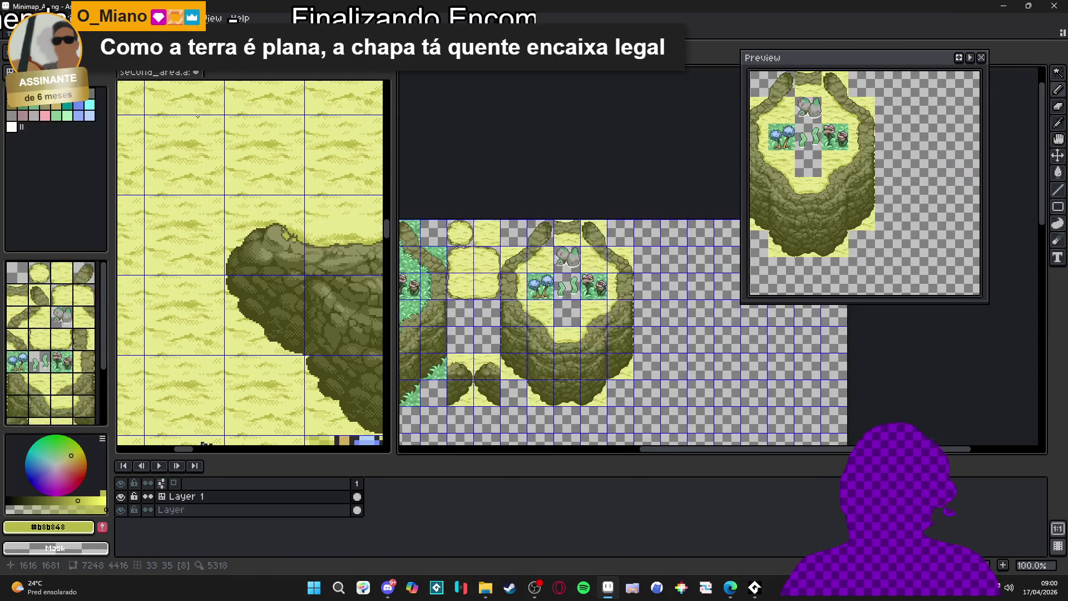
{"action": "left_click_drag", "start_coordinate": [254, 306], "coordinate": [255, 241]}
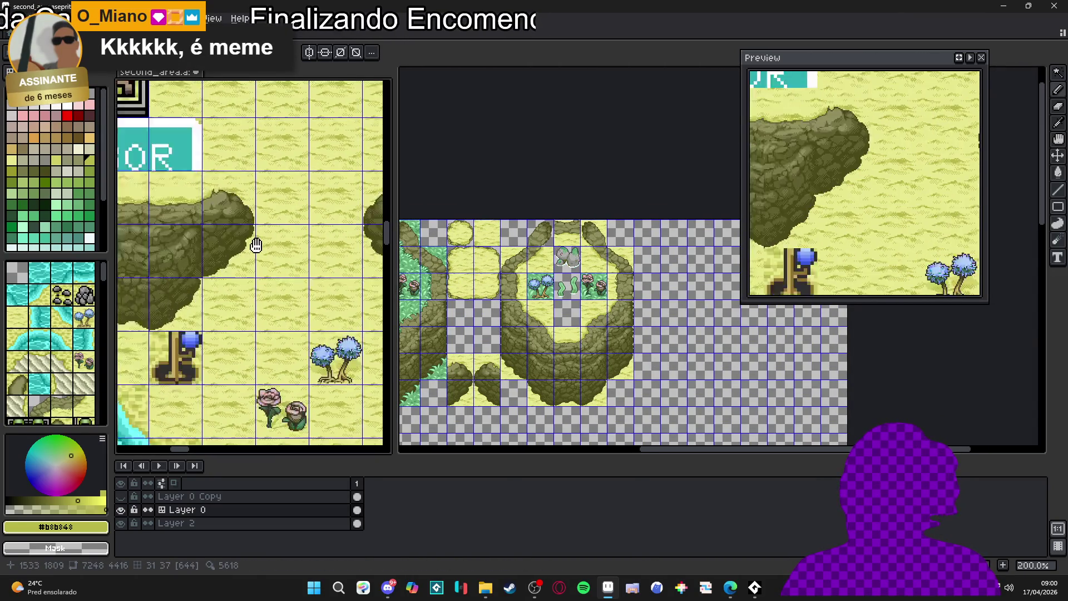
{"action": "scroll", "coordinate": [169, 269], "scroll_direction": "up", "scroll_amount": 1}
{"action": "left_click_drag", "start_coordinate": [169, 269], "coordinate": [256, 320]}
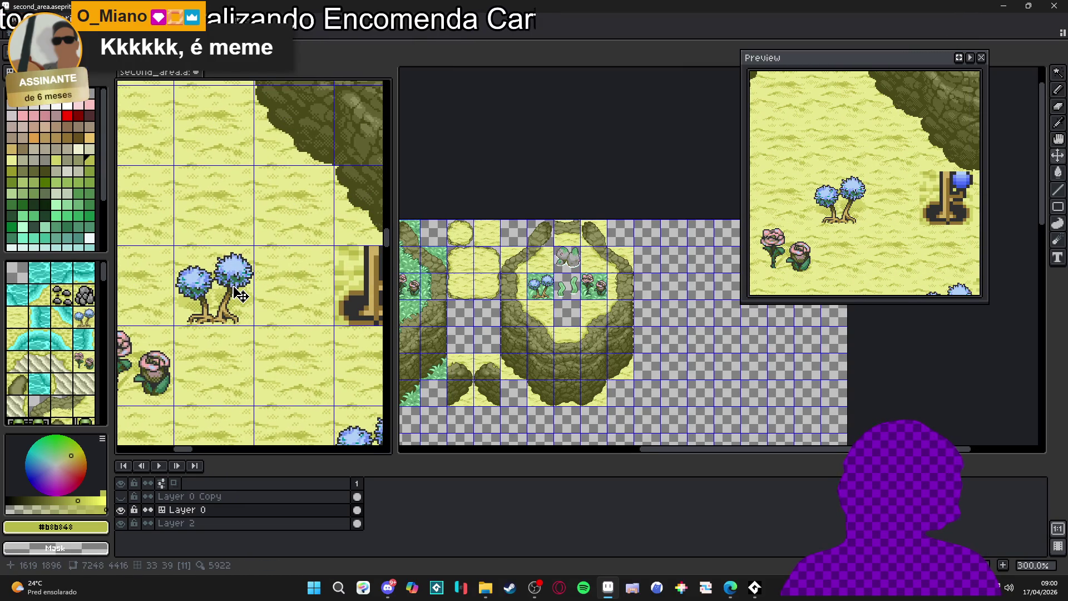
{"action": "scroll", "coordinate": [572, 261], "scroll_direction": "up", "scroll_amount": 2}
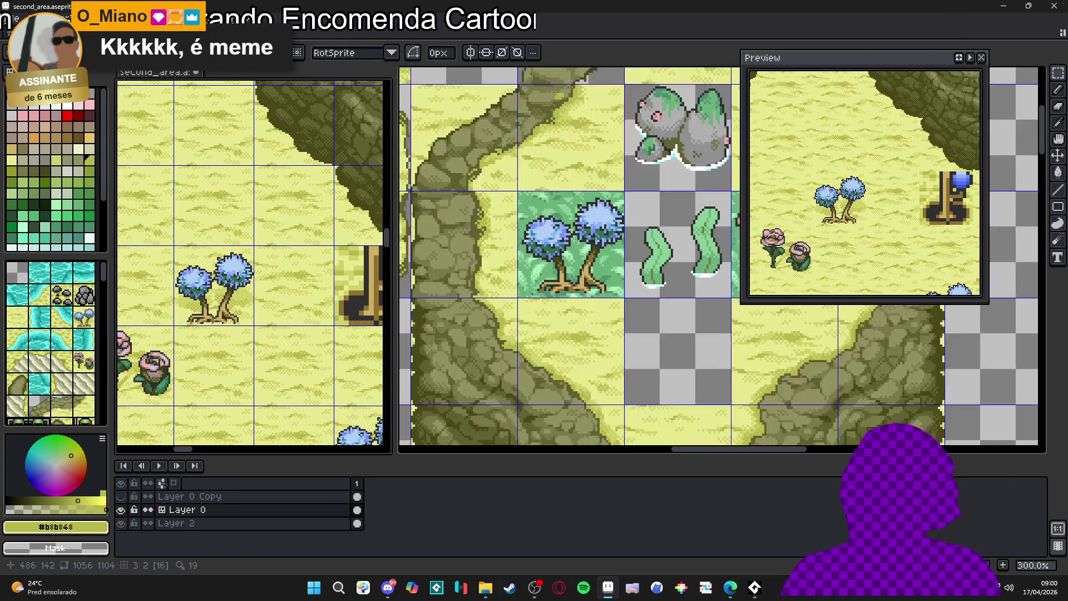
{"action": "left_click", "coordinate": [573, 261]}
{"action": "mouse_move", "coordinate": [573, 261]}
{"action": "left_mouse_down"}
{"action": "mouse_move", "coordinate": [577, 313]}
{"action": "mouse_move", "coordinate": [563, 312]}
{"action": "left_mouse_up"}
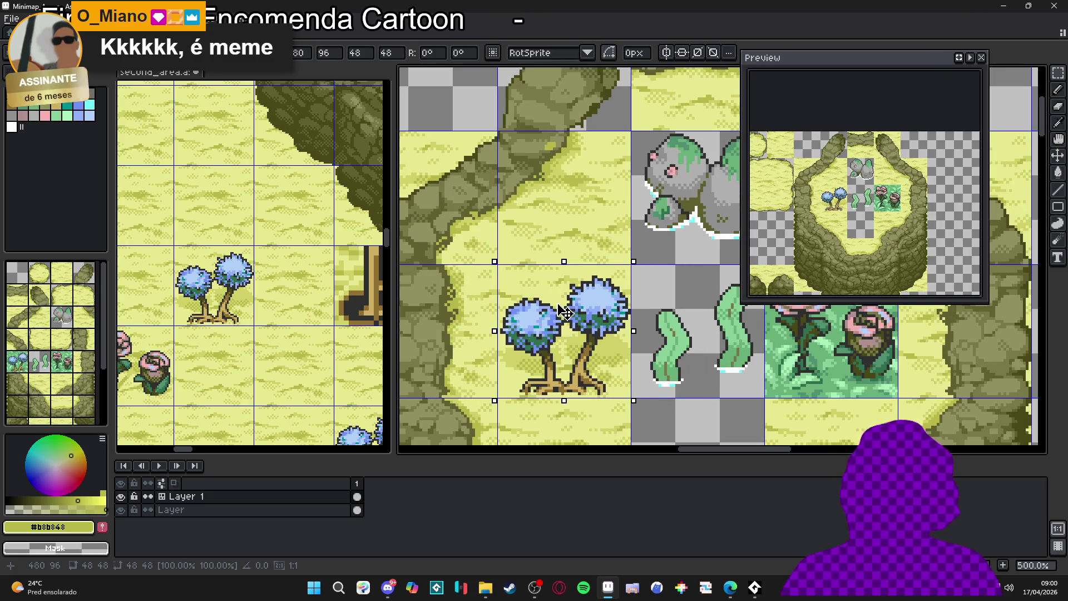
{"action": "key", "text": "Return"}
Paste the copied roses into Minimap_A, move them onto the flower cell and commit.
{"action": "scroll", "coordinate": [557, 304], "scroll_direction": "down", "scroll_amount": 1}
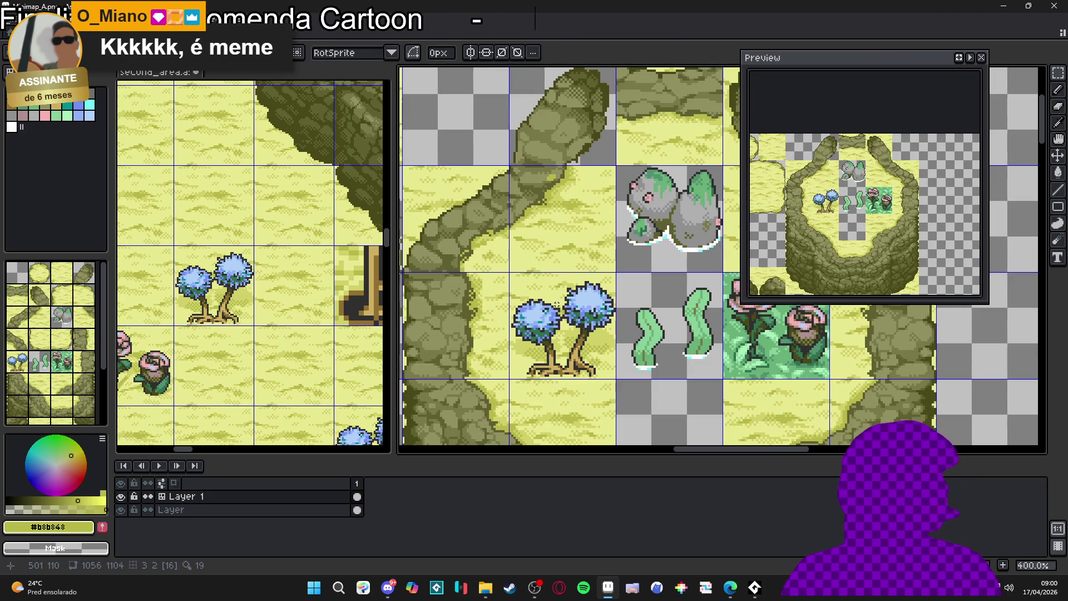
{"action": "scroll", "coordinate": [557, 302], "scroll_direction": "down", "scroll_amount": 2}
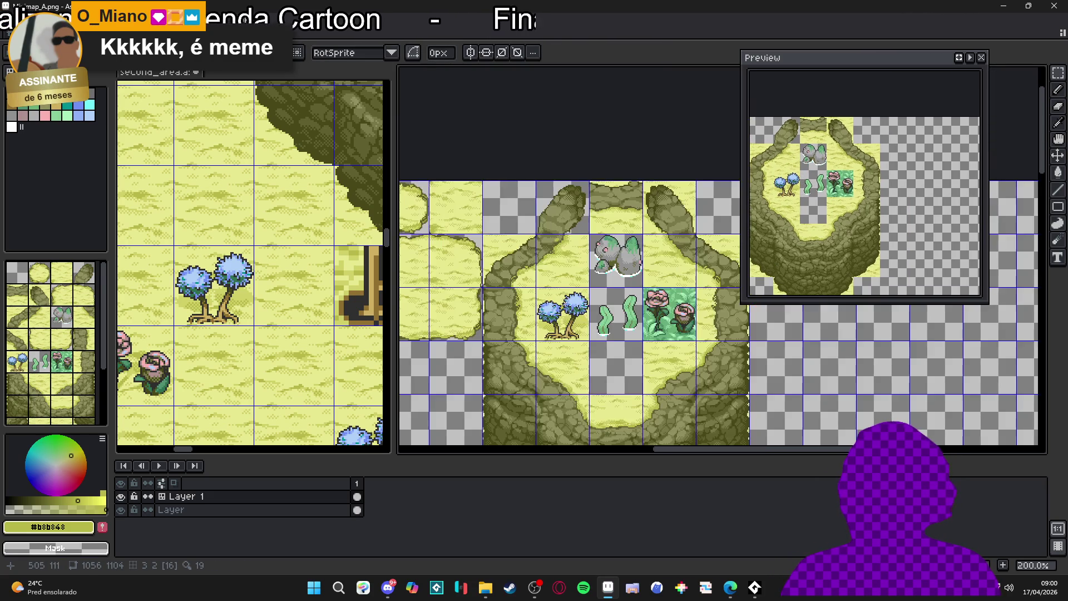
{"action": "scroll", "coordinate": [306, 322], "scroll_direction": "up", "scroll_amount": 1}
{"action": "left_click", "coordinate": [290, 333]}
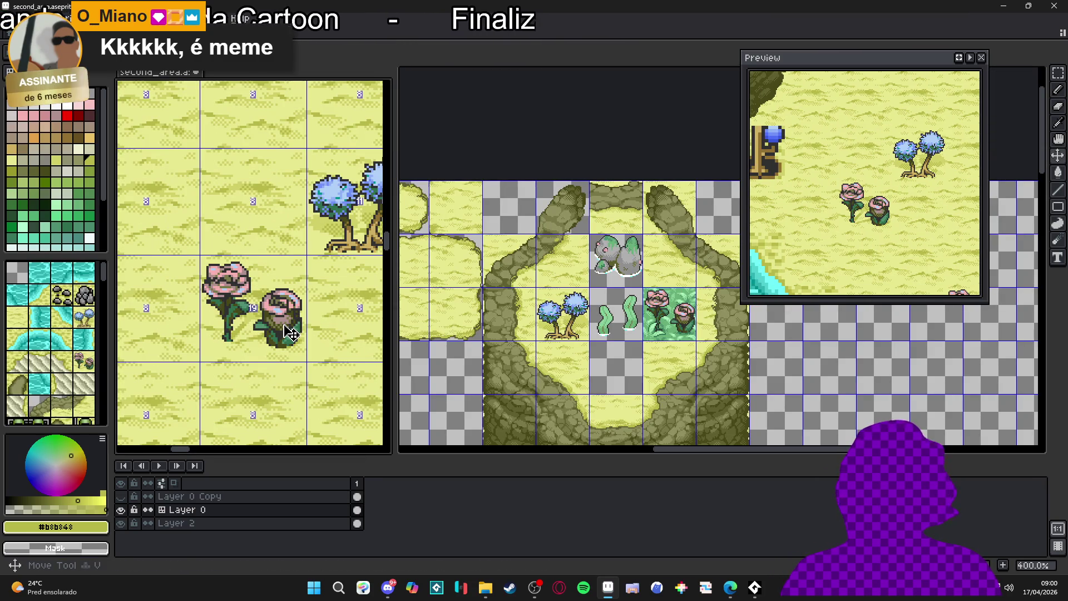
{"action": "scroll", "coordinate": [706, 308], "scroll_direction": "up", "scroll_amount": 2}
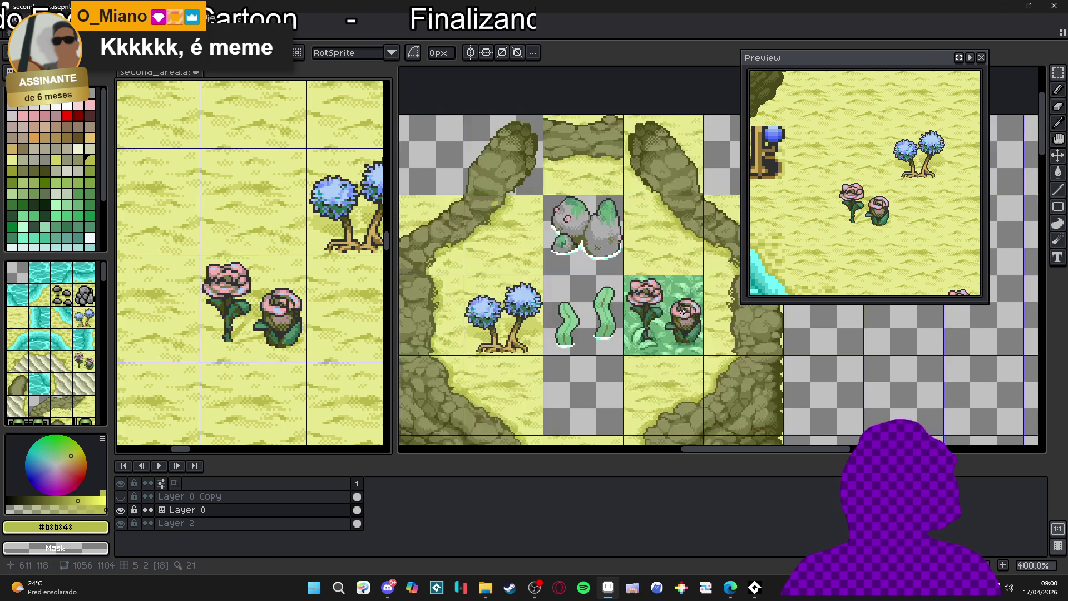
{"action": "key", "text": "ctrl+v"}
{"action": "scroll", "coordinate": [661, 321], "scroll_direction": "up", "scroll_amount": 1}
{"action": "left_click_drag", "start_coordinate": [694, 272], "coordinate": [591, 353]}
{"action": "key", "text": "Return"}
Look over the second_area map again, then return to Minimap_A.
{"action": "scroll", "coordinate": [584, 348], "scroll_direction": "down", "scroll_amount": 3}
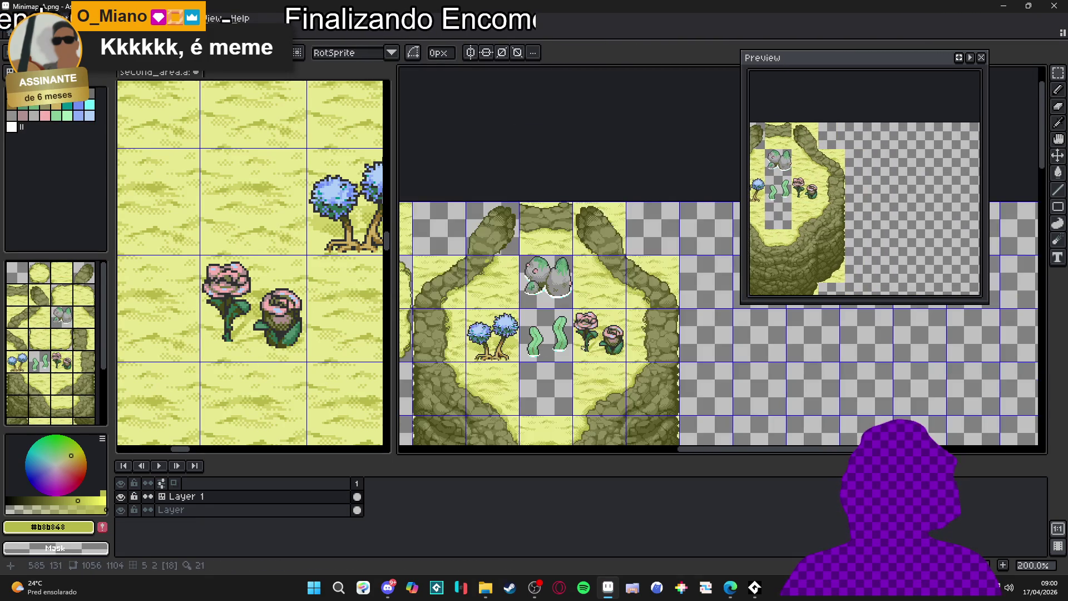
{"action": "scroll", "coordinate": [584, 348], "scroll_direction": "down", "scroll_amount": 2}
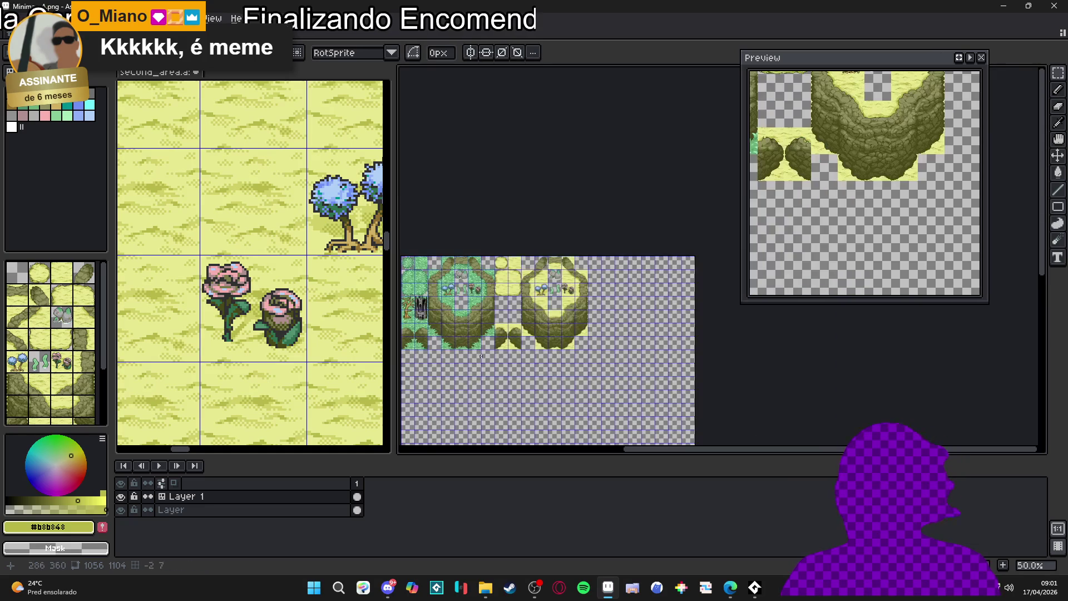
{"action": "left_click", "coordinate": [278, 325]}
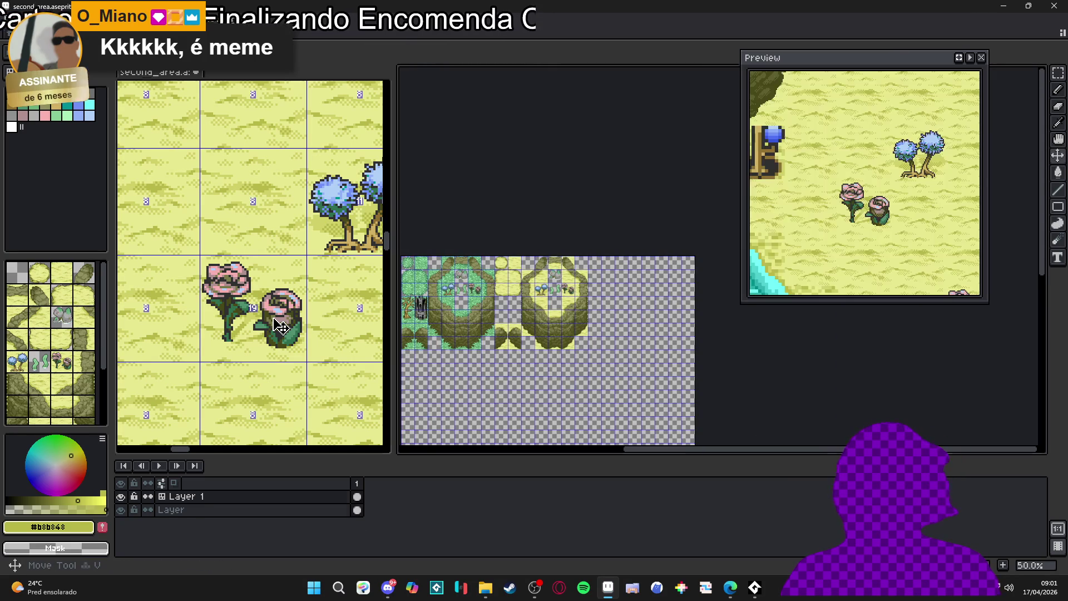
{"action": "scroll", "coordinate": [280, 326], "scroll_direction": "down", "scroll_amount": 1}
{"action": "scroll", "coordinate": [280, 326], "scroll_direction": "down", "scroll_amount": 2}
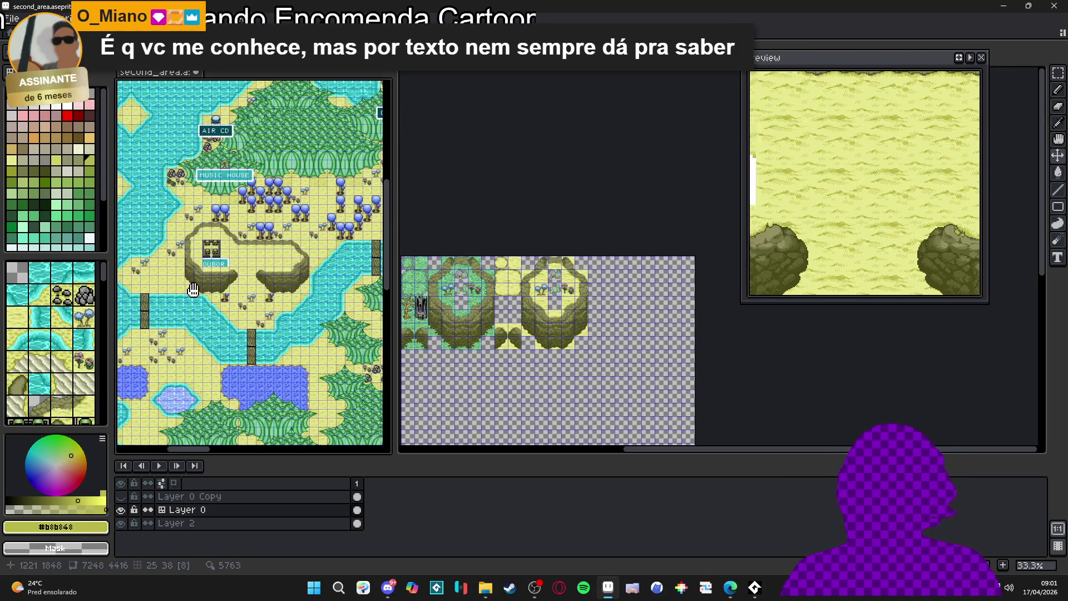
{"action": "scroll", "coordinate": [222, 300], "scroll_direction": "down", "scroll_amount": 1}
{"action": "scroll", "coordinate": [221, 322], "scroll_direction": "up", "scroll_amount": 2}
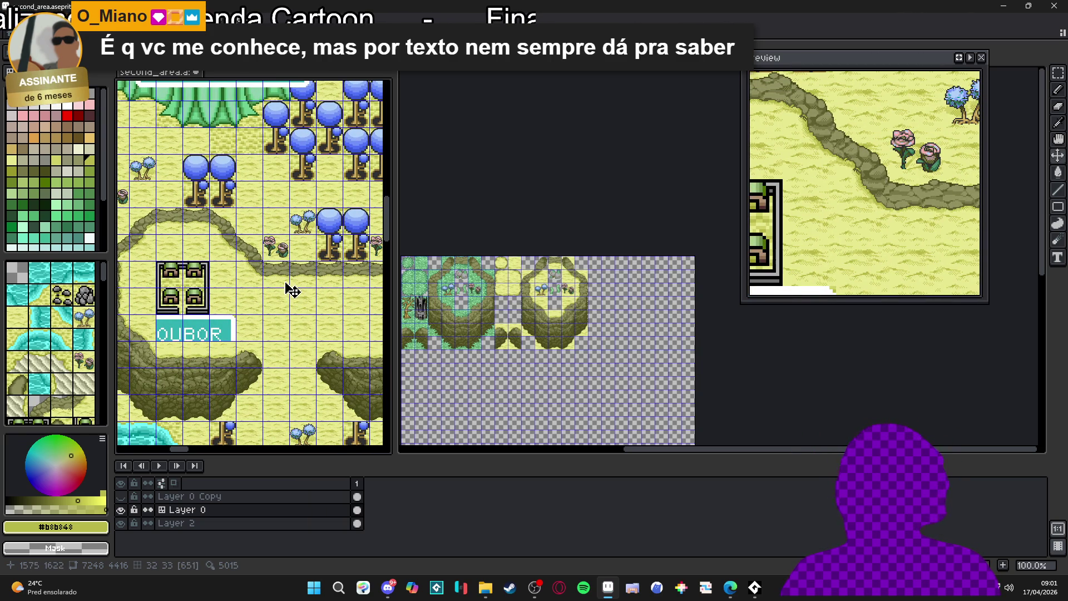
{"action": "scroll", "coordinate": [545, 303], "scroll_direction": "up", "scroll_amount": 3}
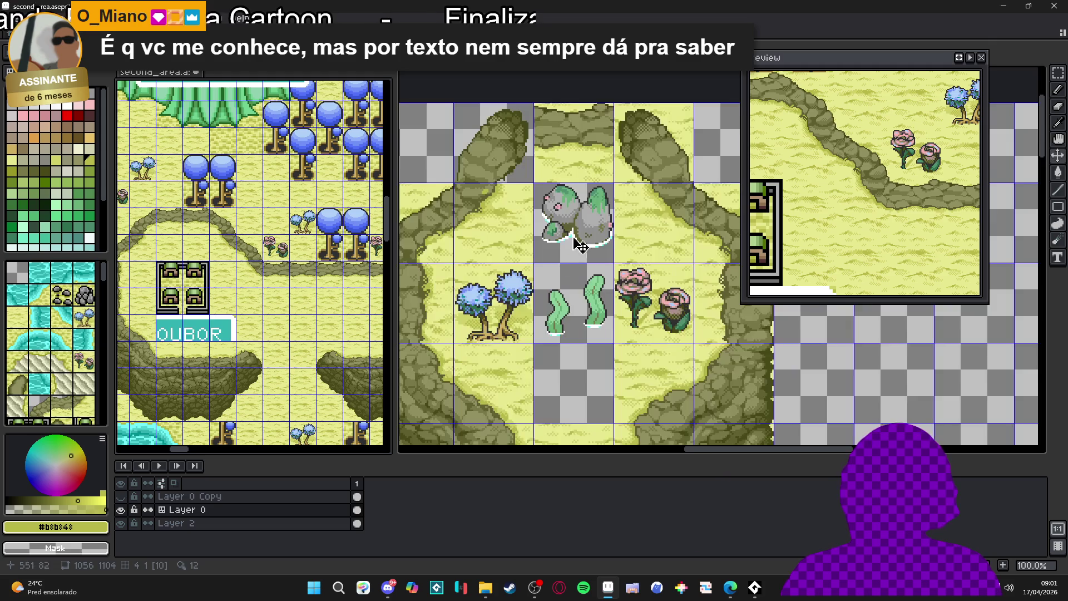
{"action": "left_click", "coordinate": [598, 228]}
Delete the boulder and grass tuft tiles from the Minimap_A ring.
{"action": "left_click_drag", "start_coordinate": [598, 228], "coordinate": [566, 285]}
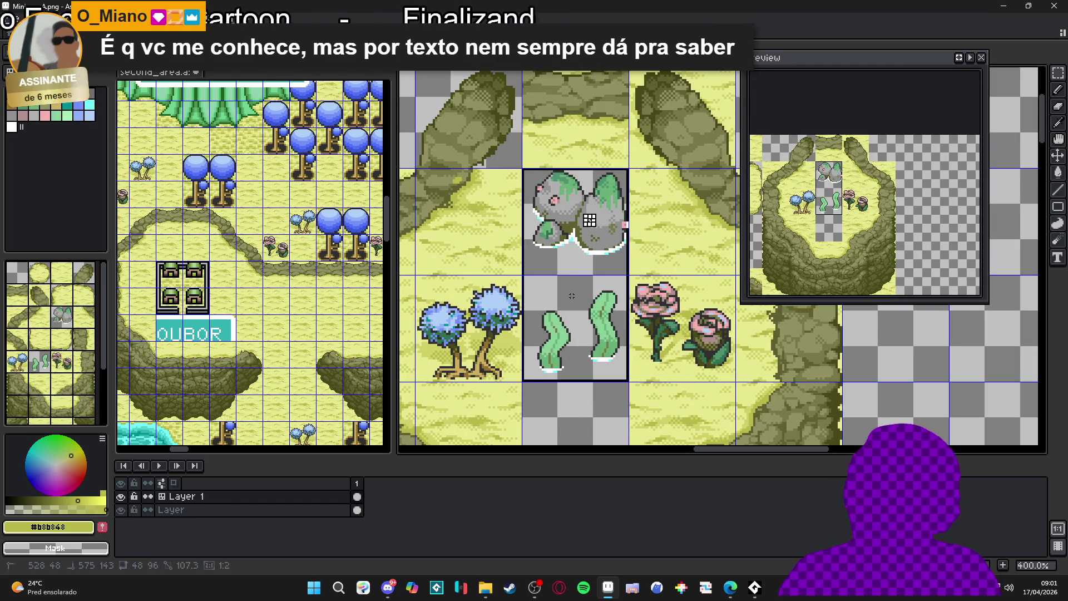
{"action": "key", "text": "Delete"}
{"action": "scroll", "coordinate": [566, 285], "scroll_direction": "down", "scroll_amount": 3}
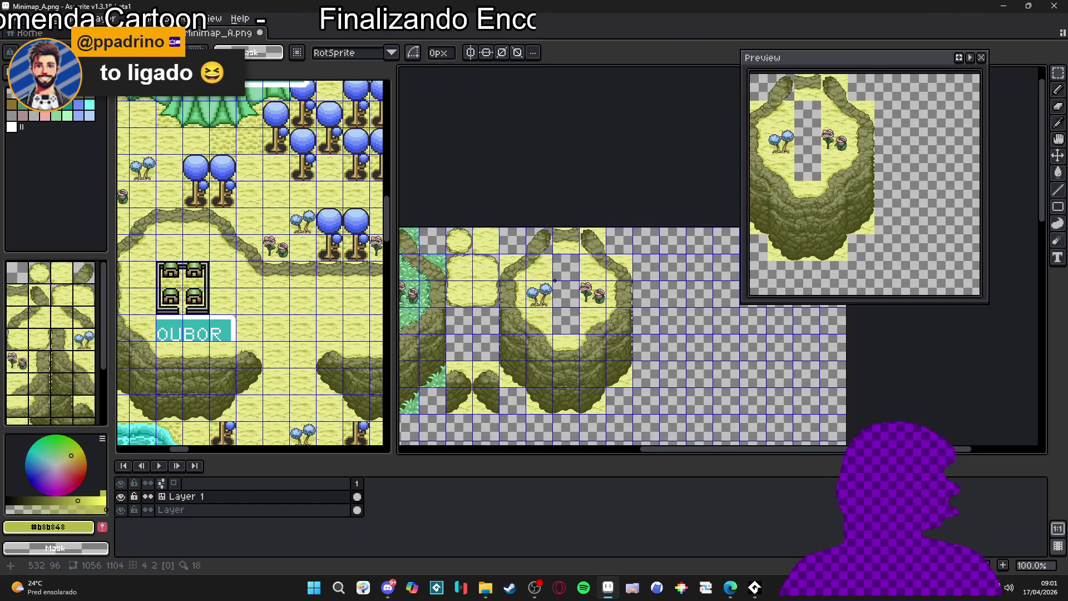
{"action": "scroll", "coordinate": [482, 365], "scroll_direction": "up", "scroll_amount": 1}
{"action": "scroll", "coordinate": [490, 377], "scroll_direction": "down", "scroll_amount": 1}
{"action": "scroll", "coordinate": [512, 376], "scroll_direction": "up", "scroll_amount": 2}
{"action": "scroll", "coordinate": [519, 375], "scroll_direction": "down", "scroll_amount": 2}
{"action": "scroll", "coordinate": [570, 331], "scroll_direction": "up", "scroll_amount": 1}
{"action": "scroll", "coordinate": [580, 321], "scroll_direction": "down", "scroll_amount": 1}
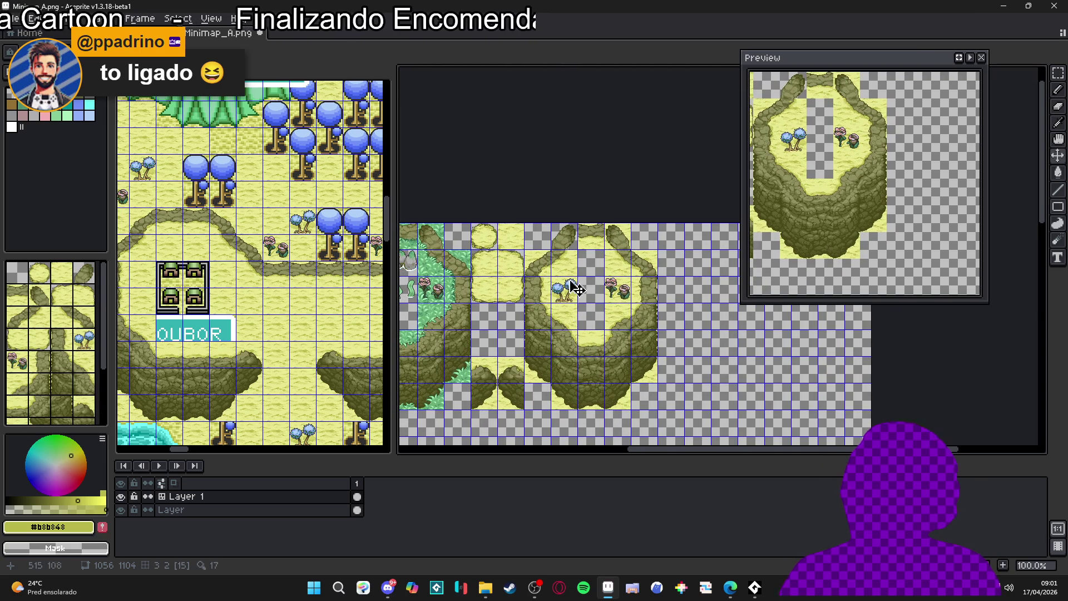
{"action": "scroll", "coordinate": [576, 289], "scroll_direction": "up", "scroll_amount": 2}
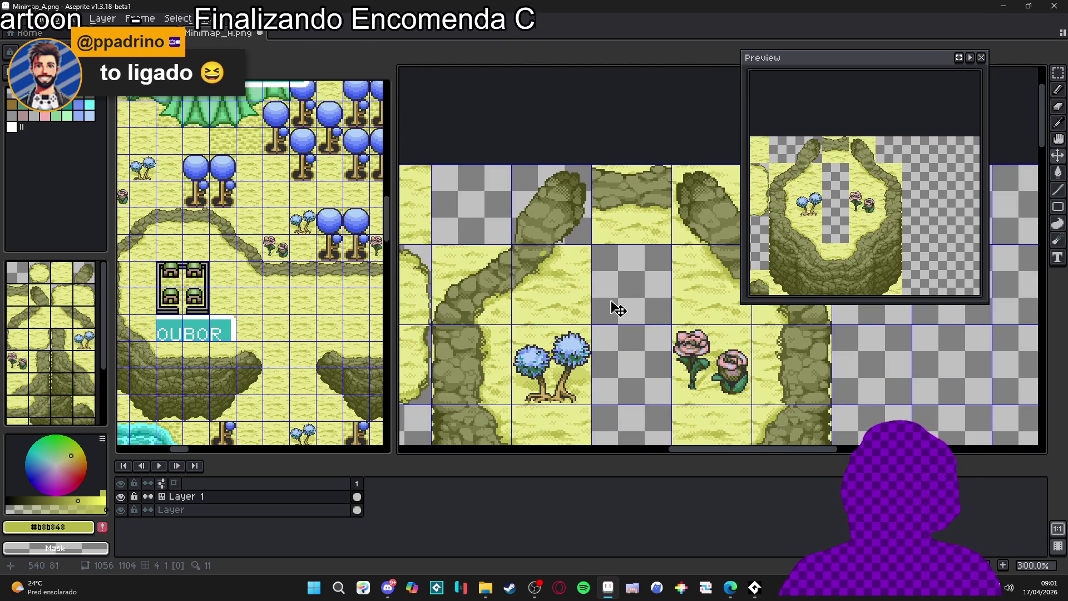
{"action": "scroll", "coordinate": [584, 289], "scroll_direction": "down", "scroll_amount": 2}
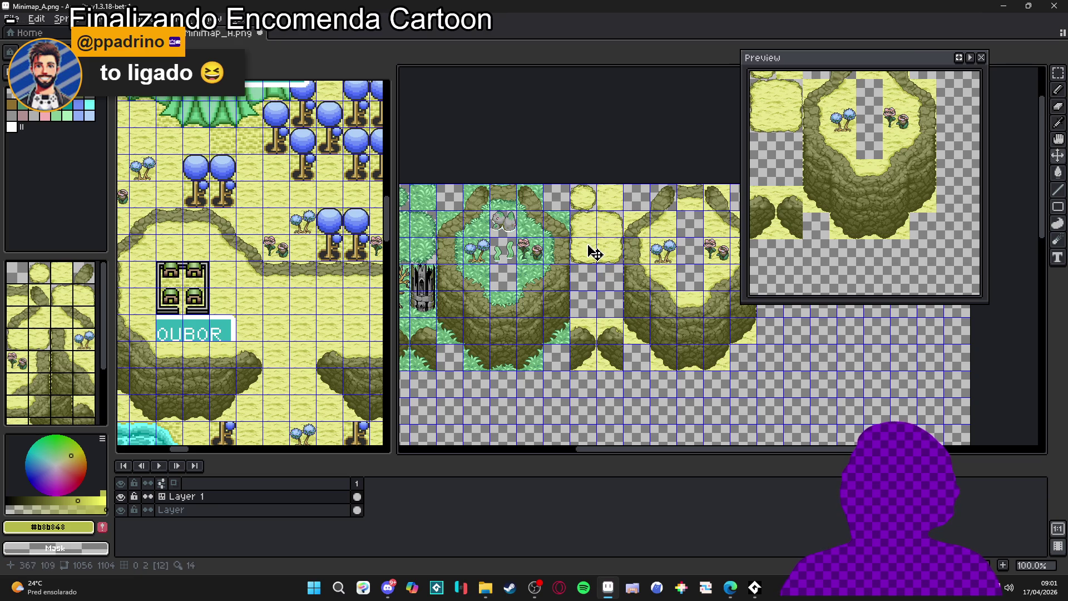
{"action": "scroll", "coordinate": [505, 298], "scroll_direction": "up", "scroll_amount": 2}
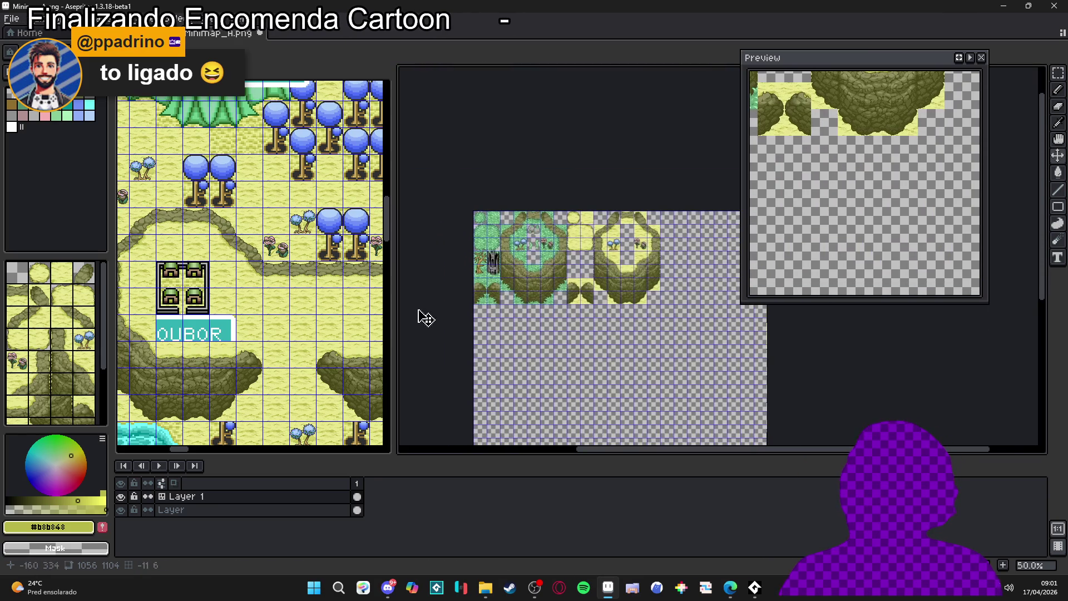
Magic-wand select the transparent area of the Minimap_A tileset.
{"action": "left_click", "coordinate": [300, 339]}
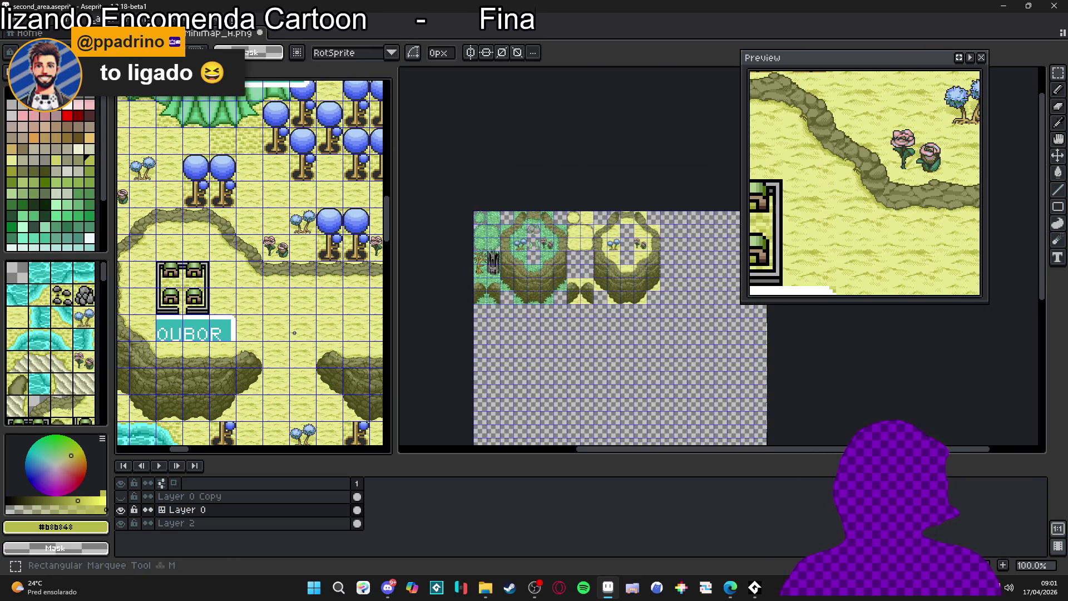
{"action": "key", "text": "b"}
{"action": "scroll", "coordinate": [629, 244], "scroll_direction": "up", "scroll_amount": 4}
{"action": "scroll", "coordinate": [606, 262], "scroll_direction": "down", "scroll_amount": 3}
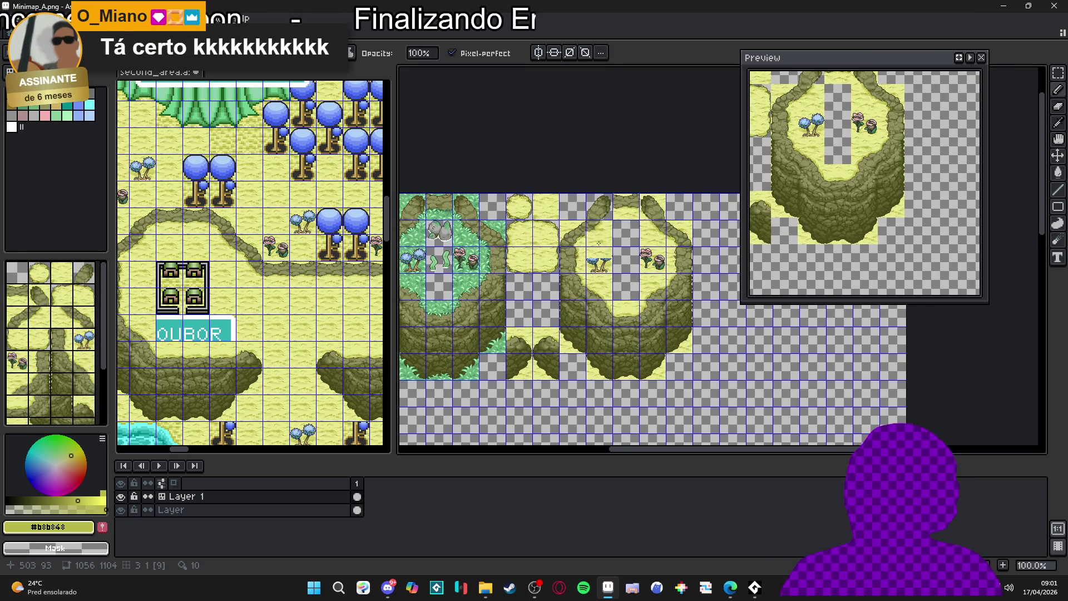
{"action": "scroll", "coordinate": [611, 222], "scroll_direction": "up", "scroll_amount": 4}
{"action": "key", "text": "w"}
{"action": "left_click", "coordinate": [606, 272]}
Eyedrop light yellow #d0d068 and repaint three grass pixels with the Pencil.
{"action": "key", "text": "b"}
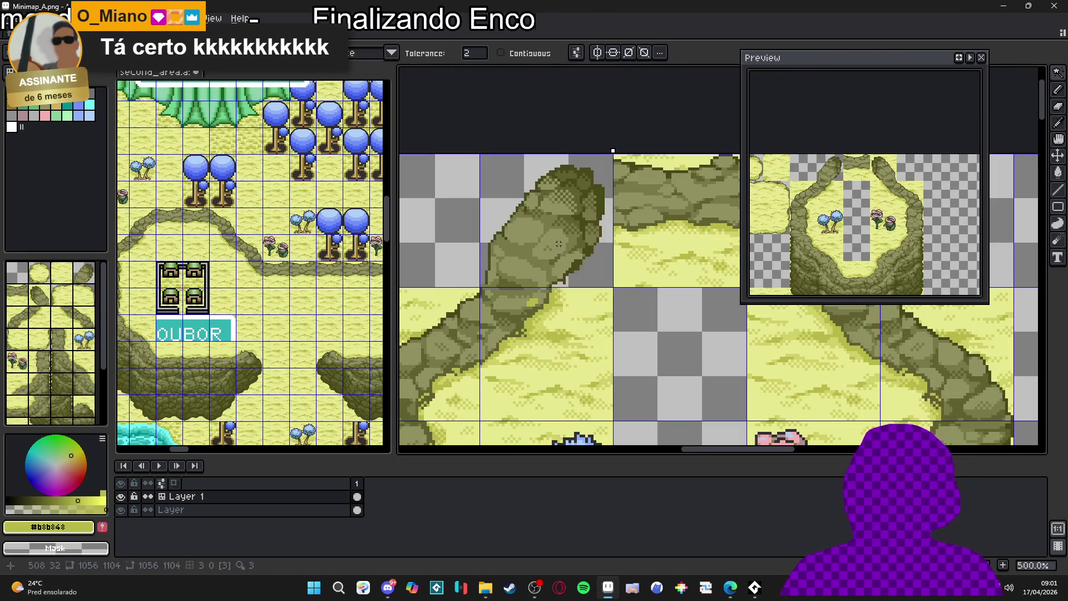
{"action": "scroll", "coordinate": [556, 234], "scroll_direction": "up", "scroll_amount": 2}
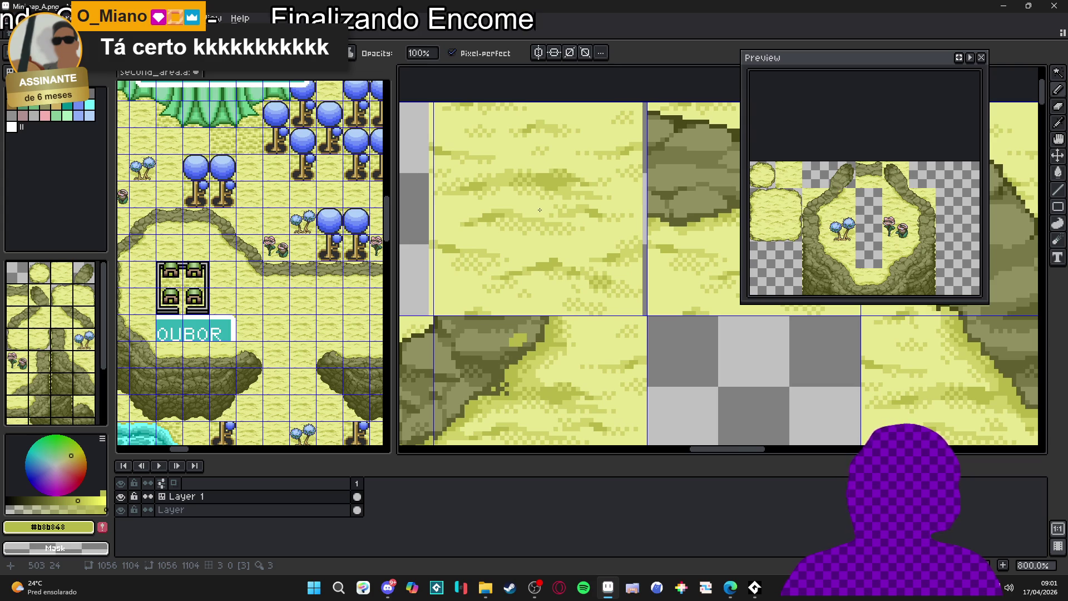
{"action": "scroll", "coordinate": [572, 363], "scroll_direction": "down", "scroll_amount": 3}
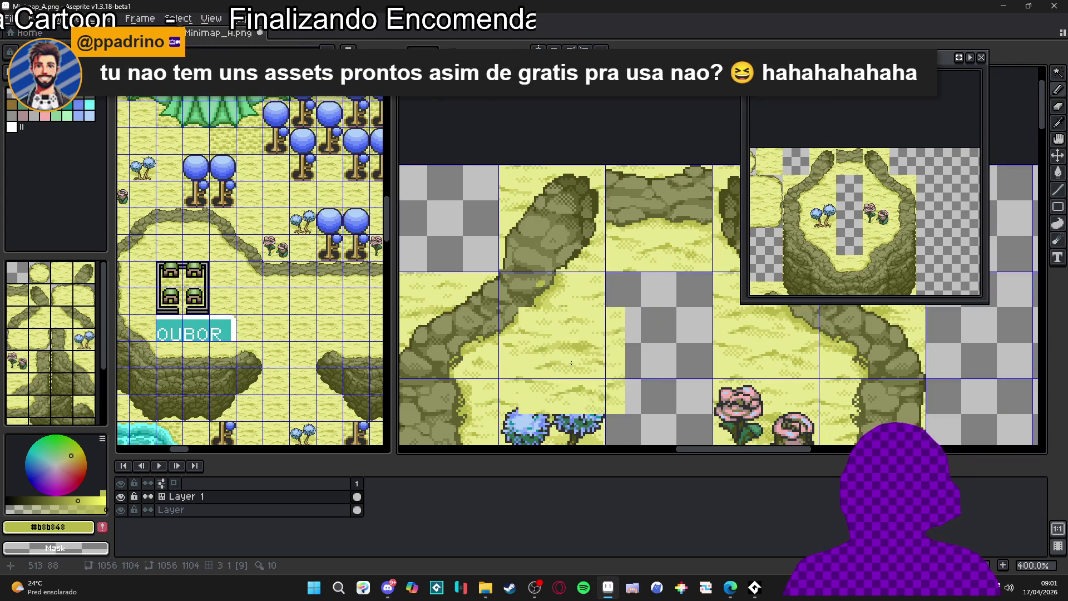
{"action": "scroll", "coordinate": [564, 342], "scroll_direction": "down", "scroll_amount": 1}
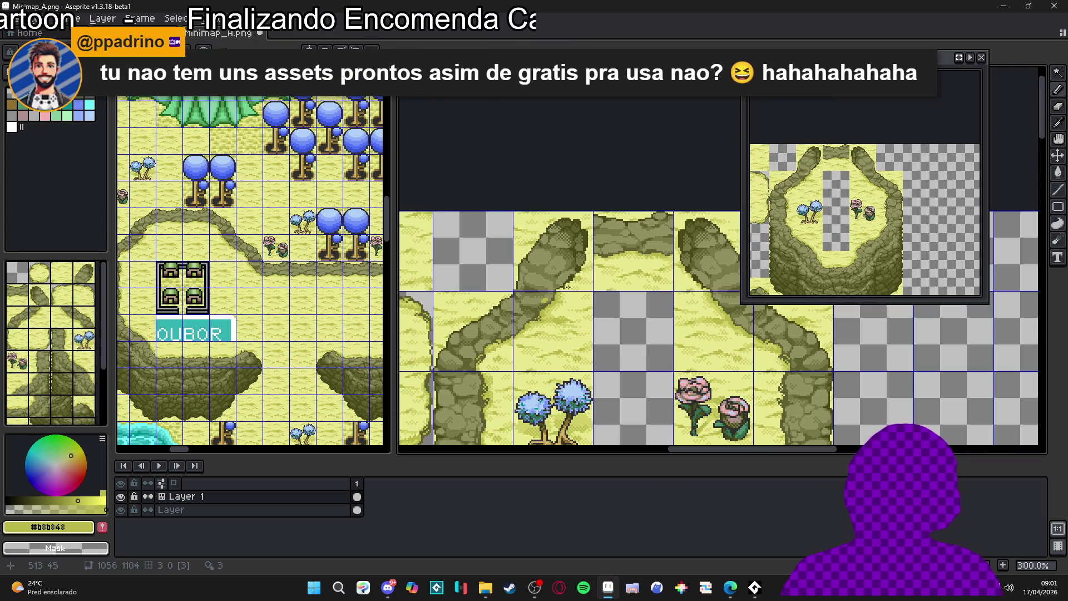
{"action": "scroll", "coordinate": [566, 286], "scroll_direction": "up", "scroll_amount": 10}
{"action": "left_click", "coordinate": [519, 310], "text": "alt"}
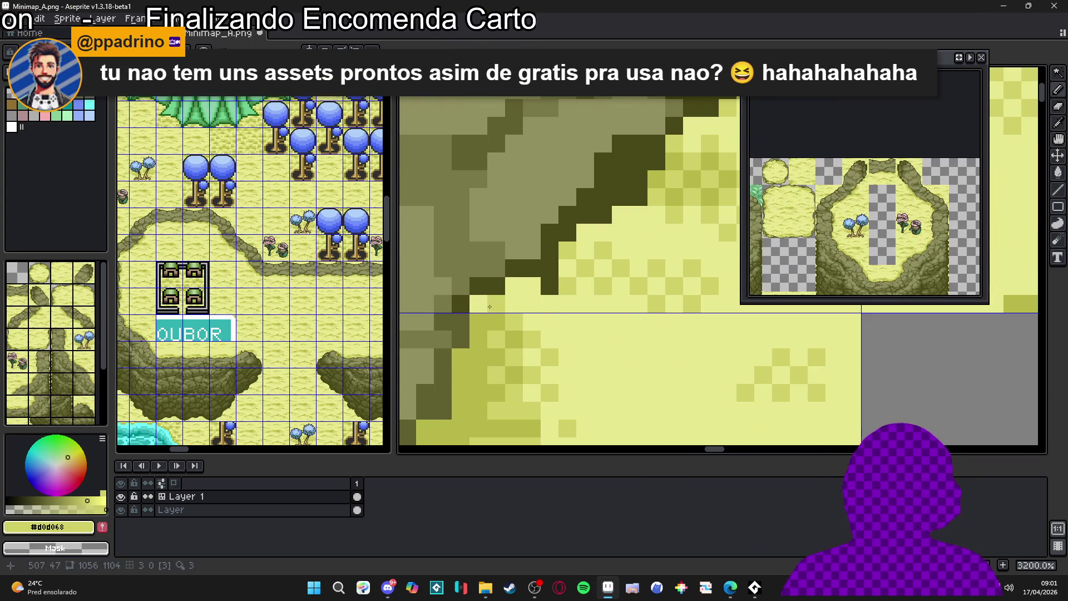
{"action": "left_click_drag", "start_coordinate": [477, 304], "coordinate": [514, 303]}
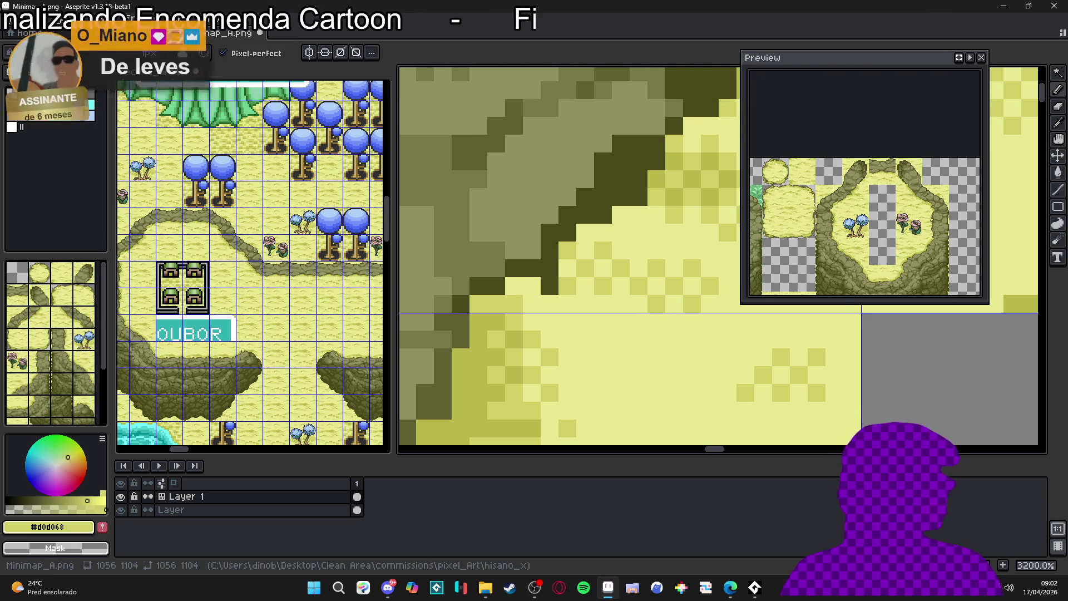
{"action": "key", "text": "alt+Tab"}
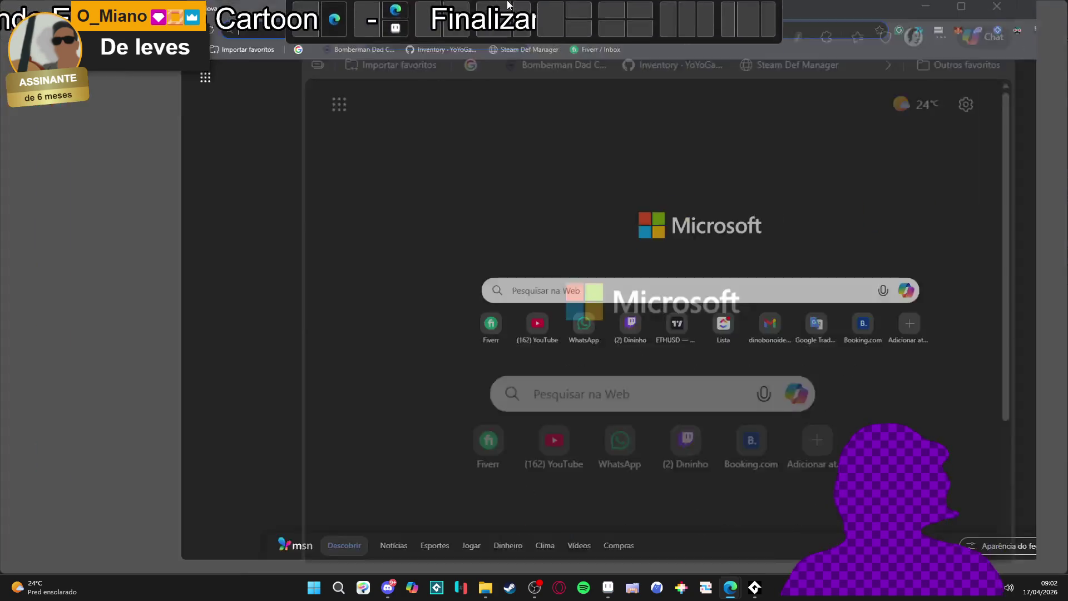
Go to the itch.io homepage in Edge.
{"action": "type", "text": "itch"}
{"action": "key", "text": "Return"}
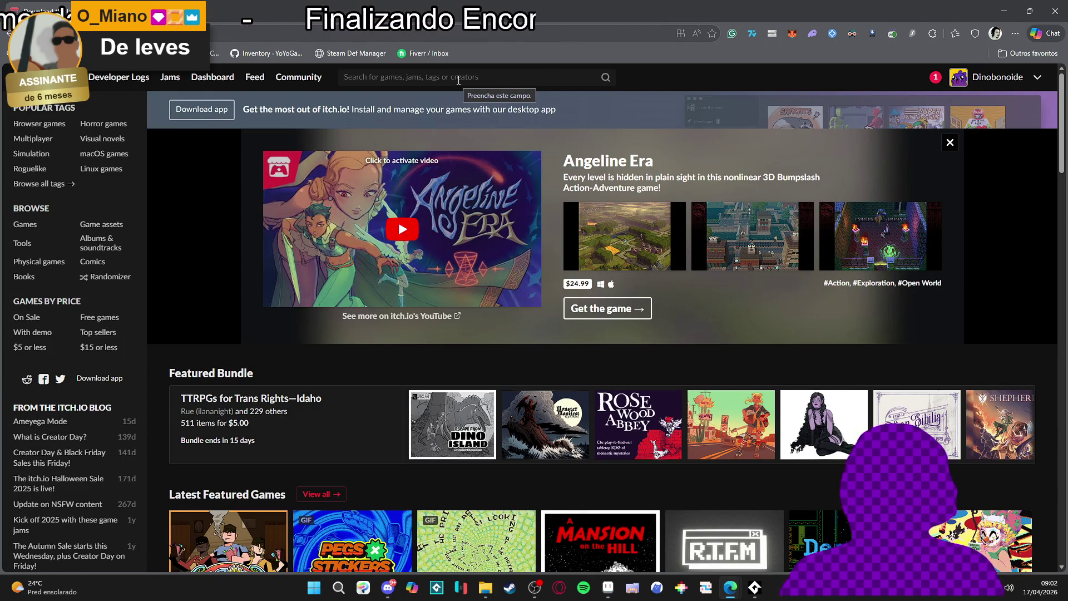
{"action": "scroll", "coordinate": [459, 80], "scroll_direction": "down", "scroll_amount": 2}
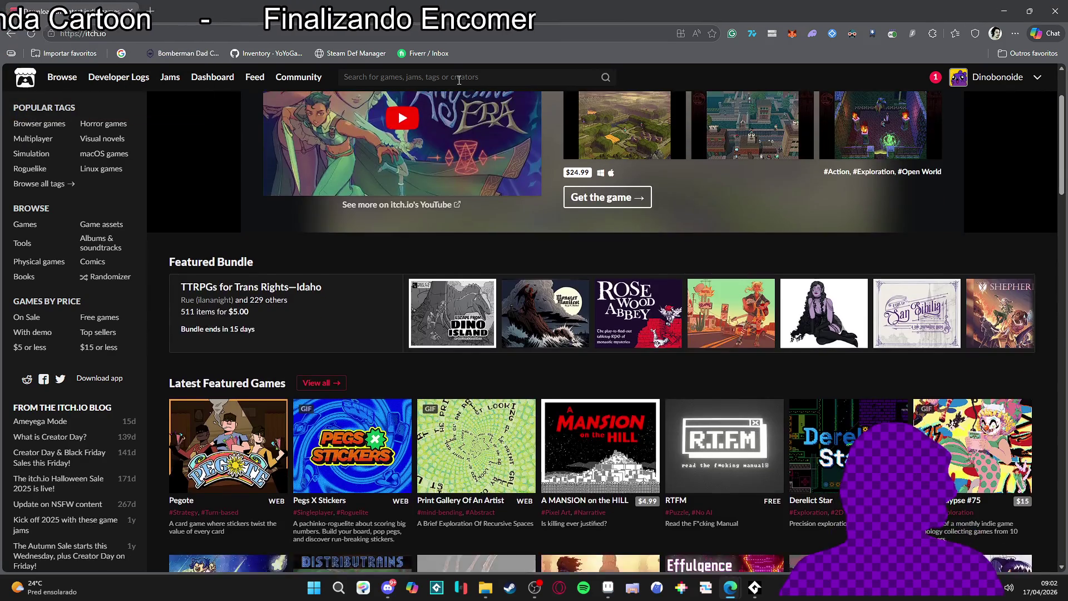
{"action": "scroll", "coordinate": [458, 80], "scroll_direction": "up", "scroll_amount": 2}
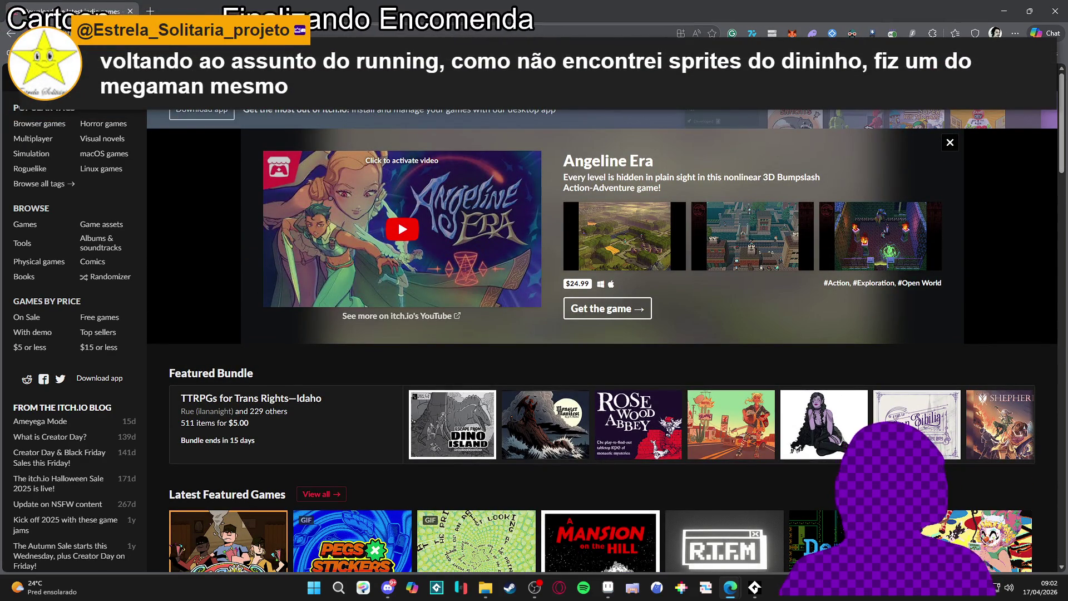
Search itch.io for 'platformer assets', browse the results, then minimize the browser.
{"action": "type", "text": "platformer"}
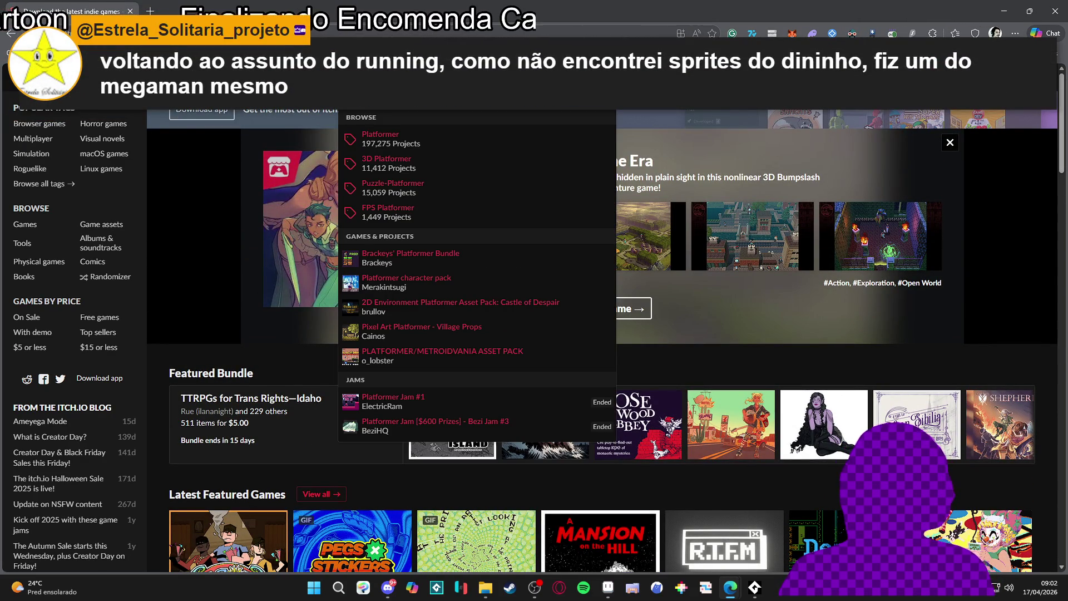
{"action": "type", "text": " assets"}
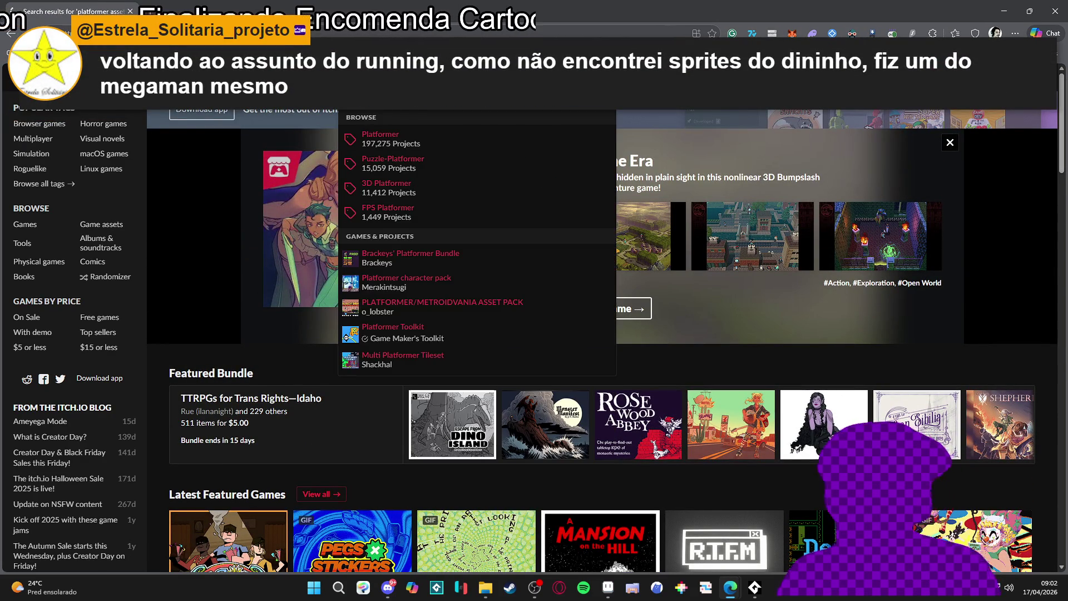
{"action": "key", "text": "Return"}
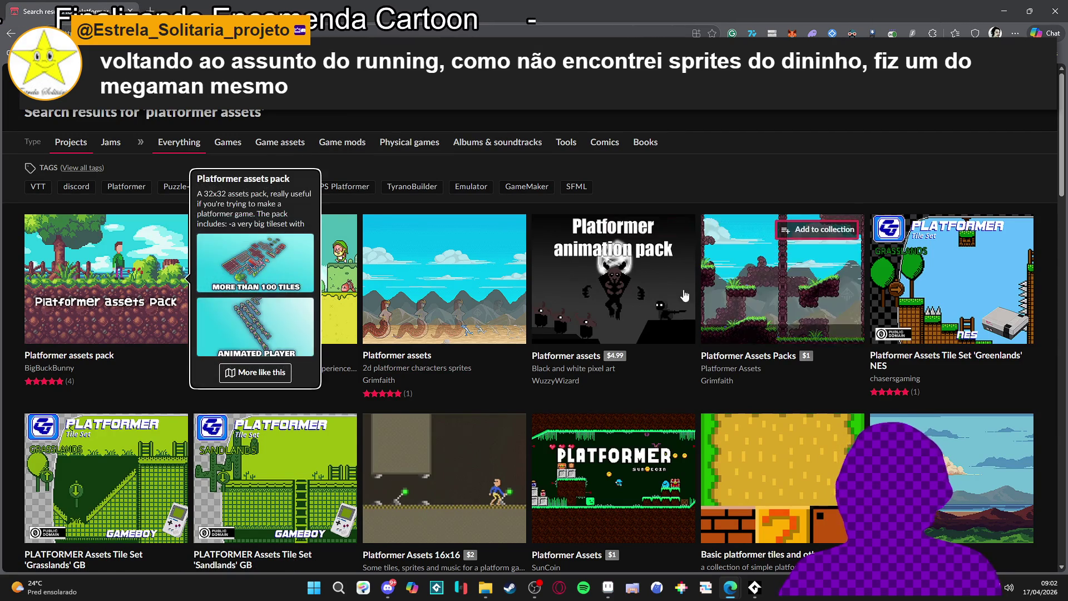
{"action": "mouse_move", "coordinate": [621, 283]}
{"action": "scroll", "coordinate": [621, 283], "scroll_direction": "down", "scroll_amount": 2}
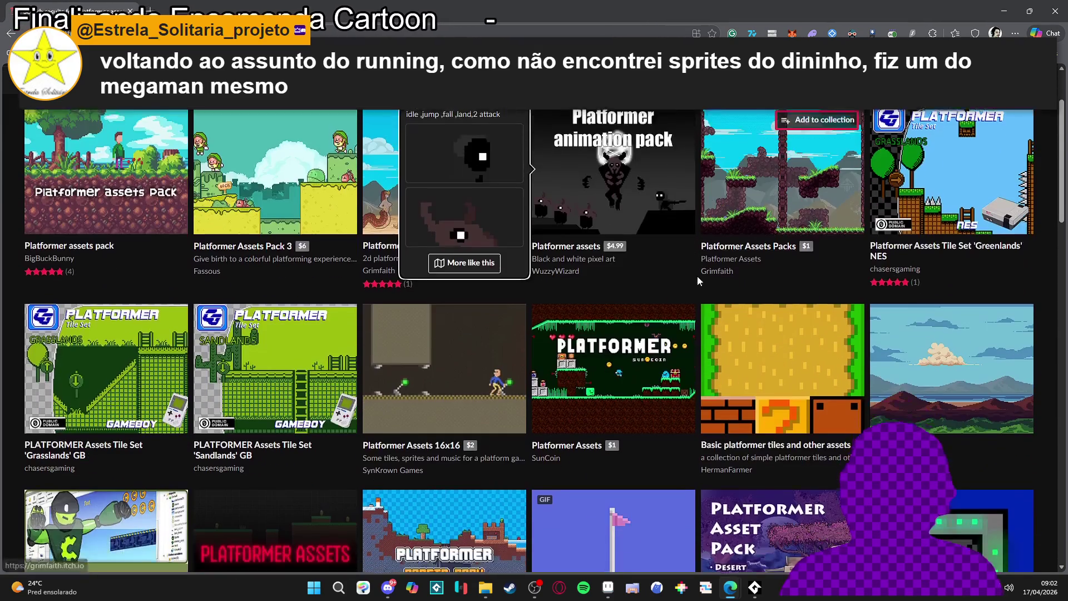
{"action": "scroll", "coordinate": [392, 263], "scroll_direction": "up", "scroll_amount": 2}
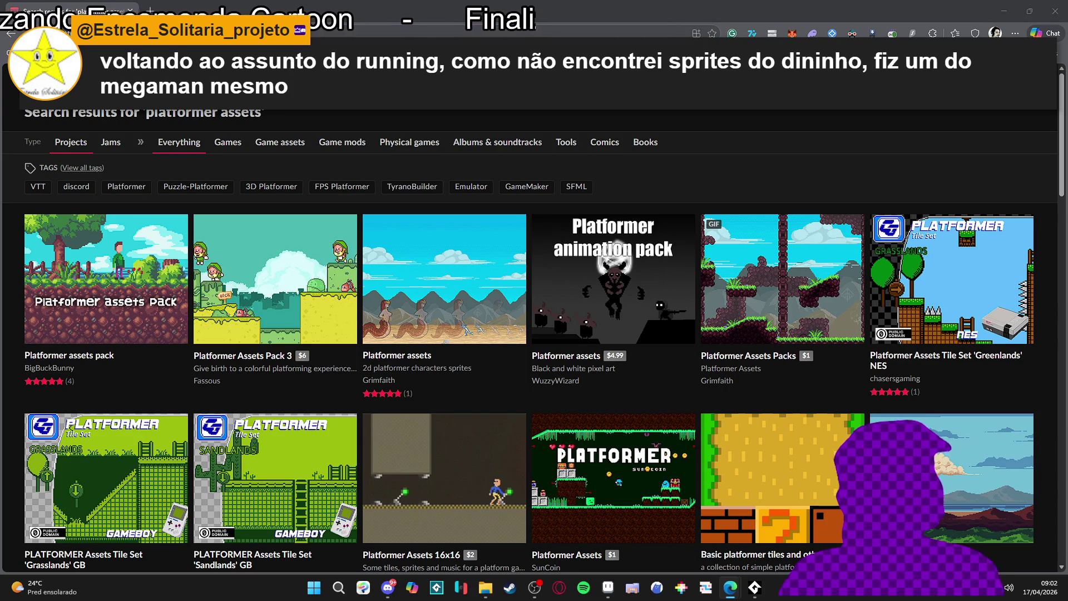
{"action": "mouse_move", "coordinate": [539, 254]}
{"action": "scroll", "coordinate": [781, 168], "scroll_direction": "down", "scroll_amount": 7}
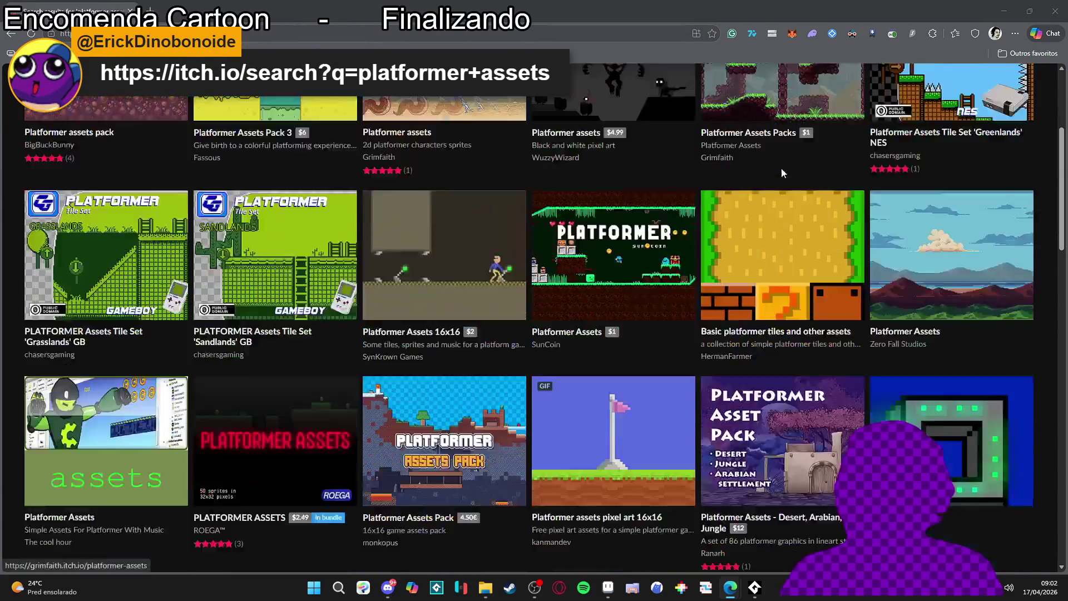
{"action": "scroll", "coordinate": [789, 167], "scroll_direction": "down", "scroll_amount": 4}
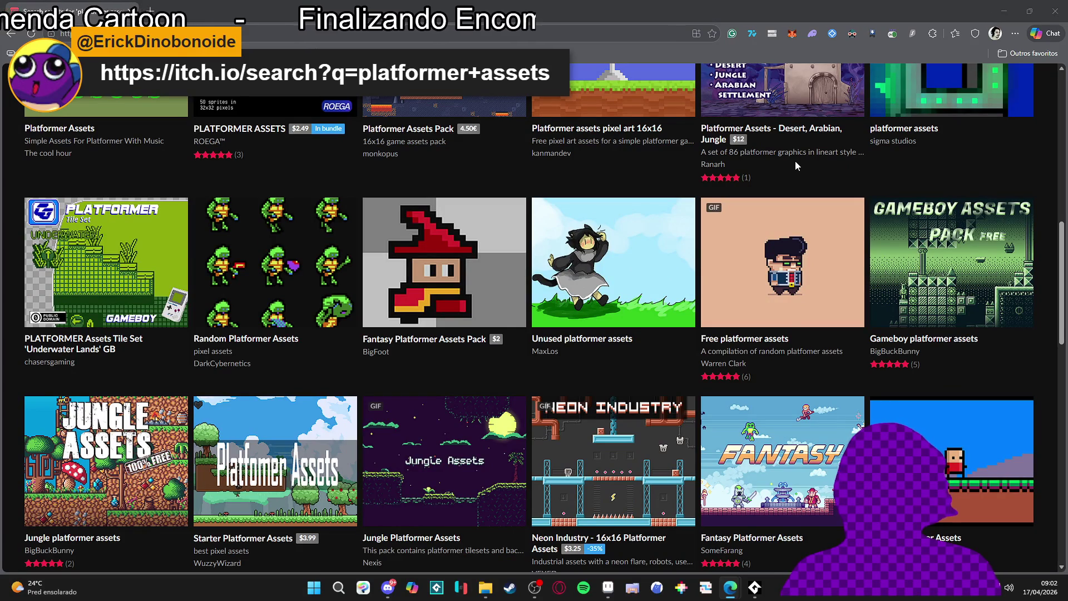
{"action": "left_click", "coordinate": [1004, 7]}
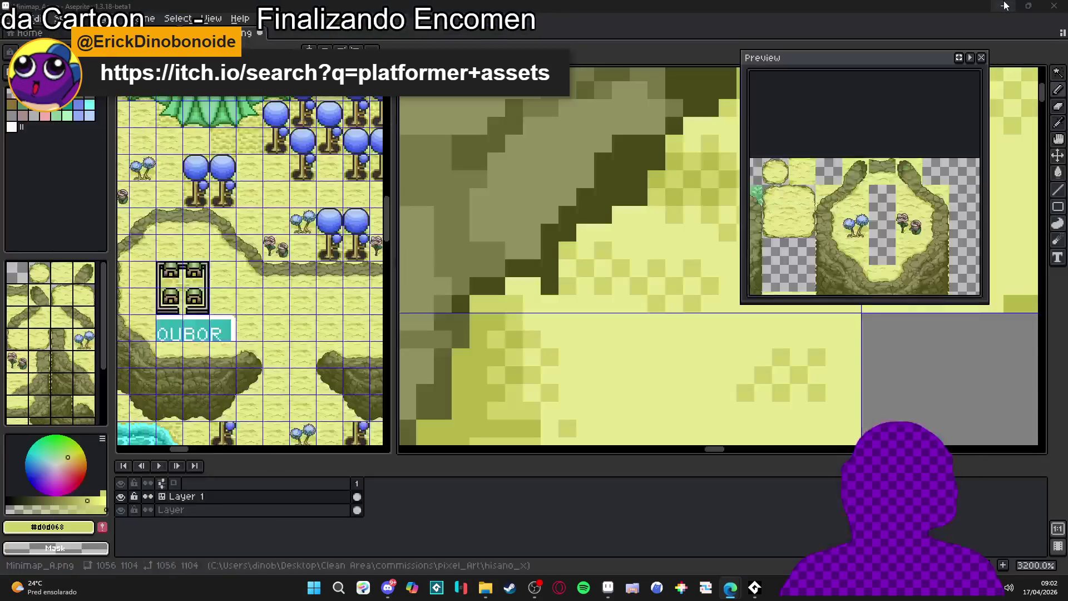
{"action": "scroll", "coordinate": [599, 206], "scroll_direction": "down", "scroll_amount": 5}
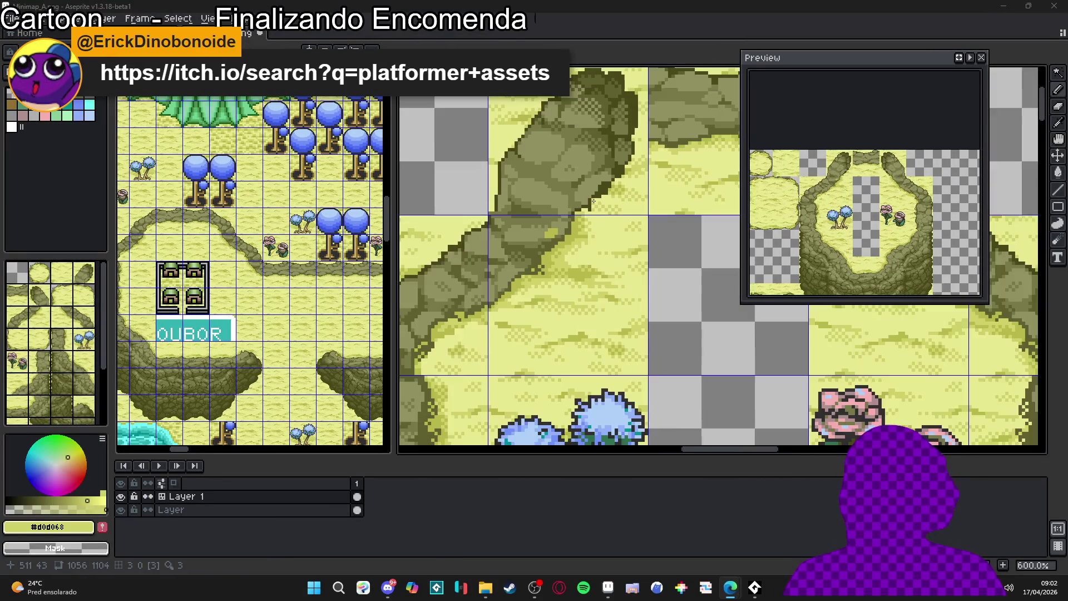
{"action": "scroll", "coordinate": [599, 205], "scroll_direction": "down", "scroll_amount": 2}
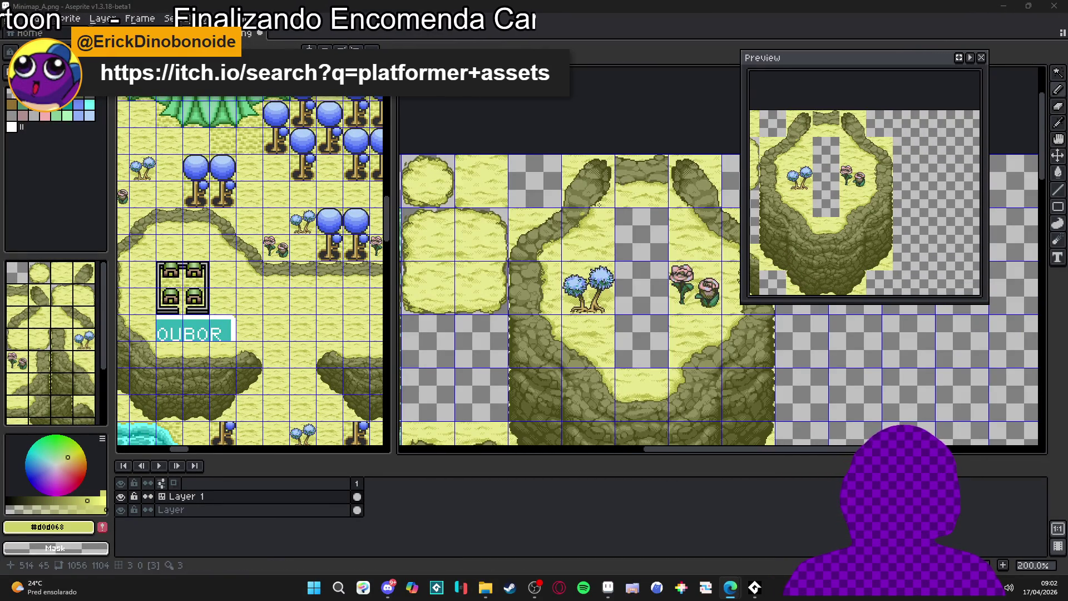
{"action": "scroll", "coordinate": [598, 205], "scroll_direction": "down", "scroll_amount": 1}
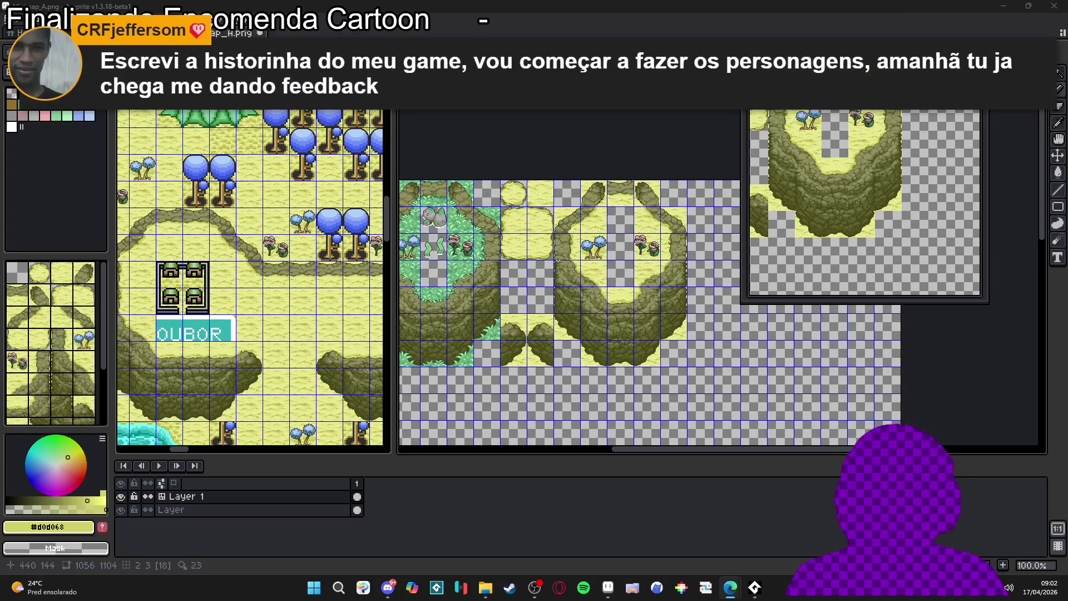
{"action": "scroll", "coordinate": [578, 277], "scroll_direction": "up", "scroll_amount": 3}
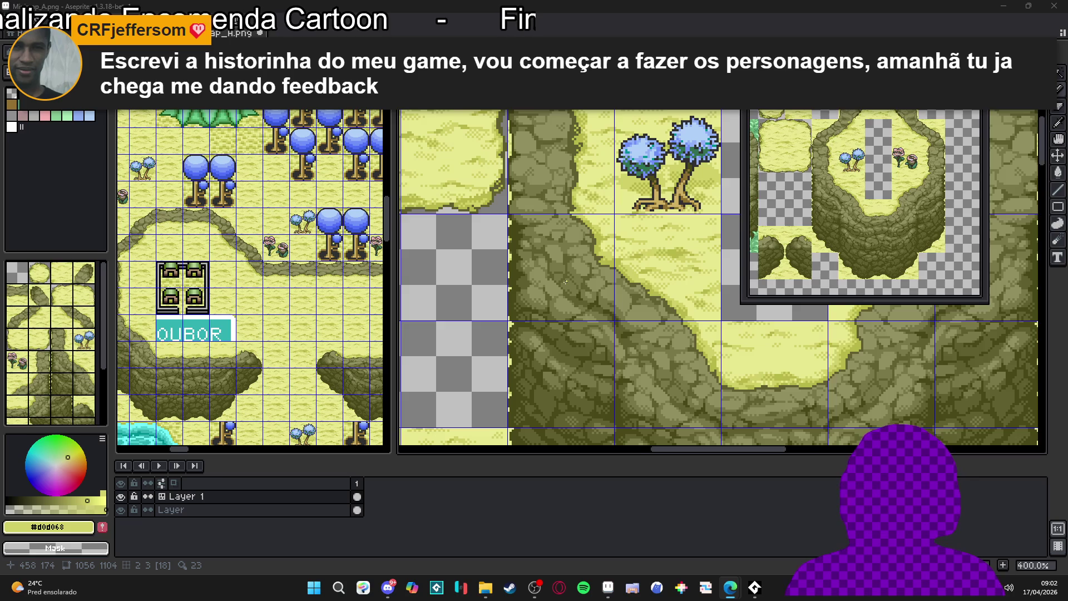
{"action": "scroll", "coordinate": [565, 282], "scroll_direction": "down", "scroll_amount": 3}
{"action": "scroll", "coordinate": [560, 274], "scroll_direction": "up", "scroll_amount": 1}
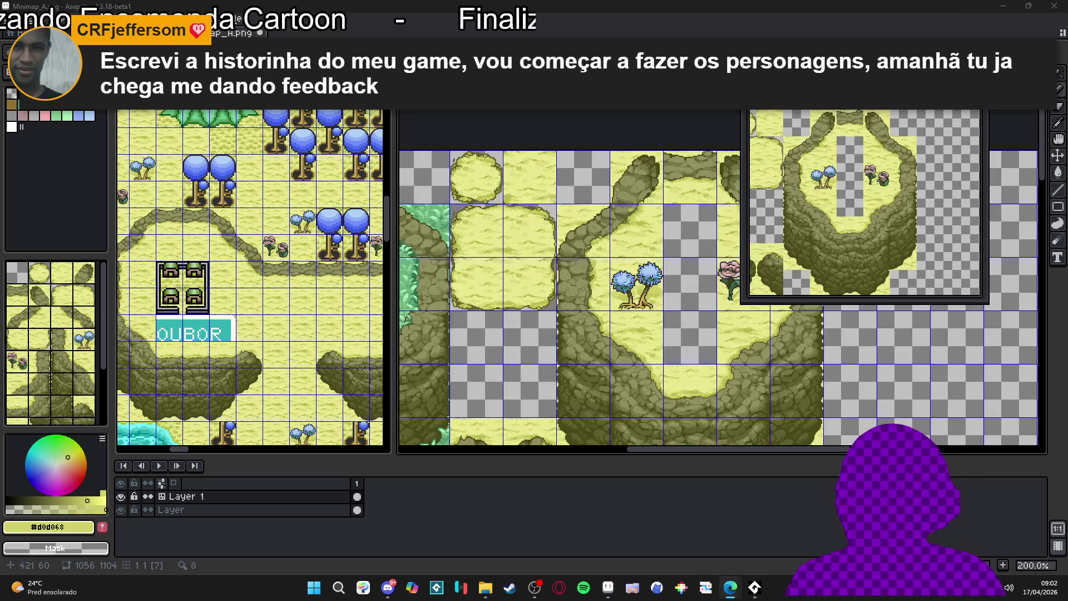
{"action": "key", "text": "m"}
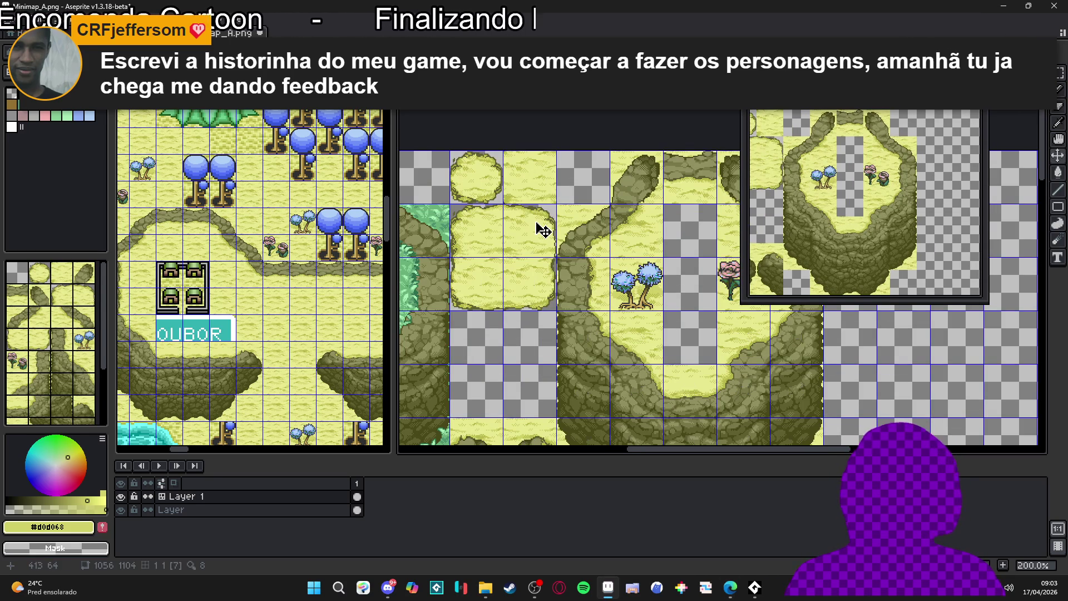
{"action": "scroll", "coordinate": [556, 266], "scroll_direction": "down", "scroll_amount": 1}
{"action": "scroll", "coordinate": [598, 292], "scroll_direction": "up", "scroll_amount": 1}
{"action": "scroll", "coordinate": [550, 282], "scroll_direction": "down", "scroll_amount": 1}
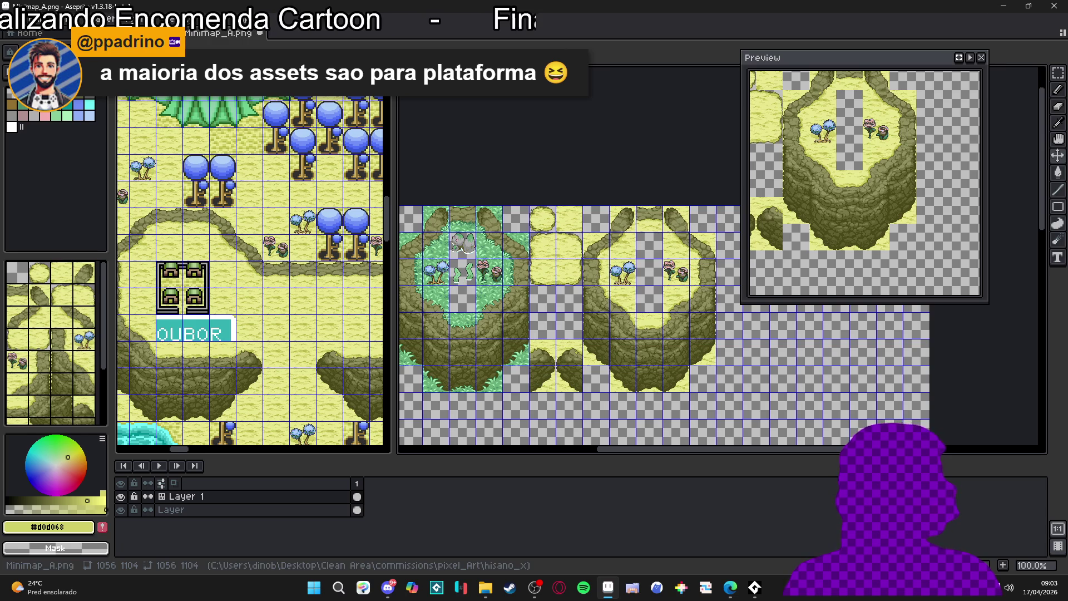
{"action": "key", "text": "alt+Tab"}
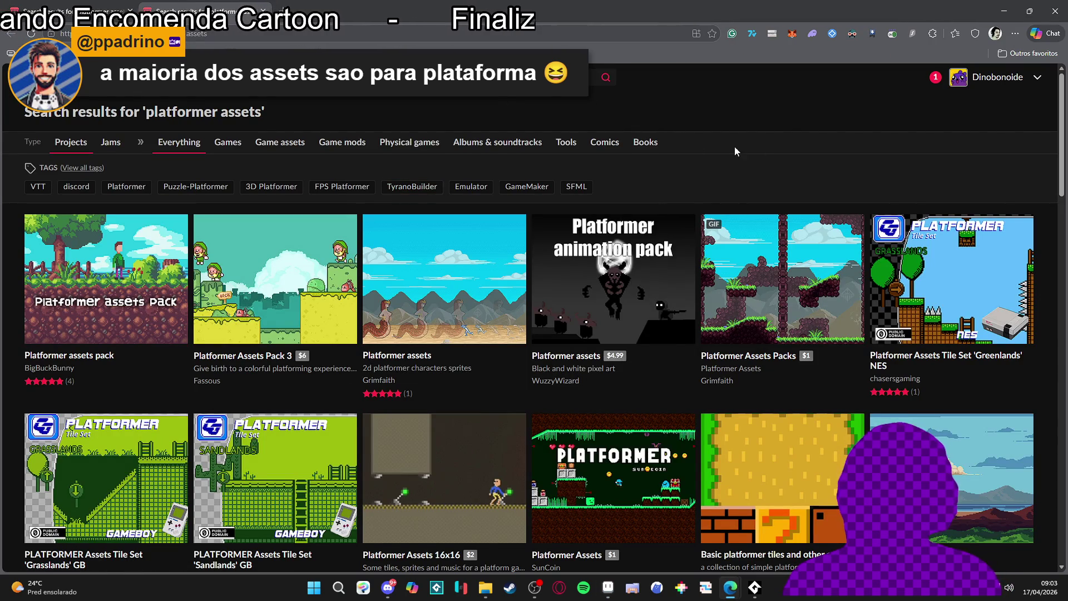
{"action": "left_click", "coordinate": [472, 77]}
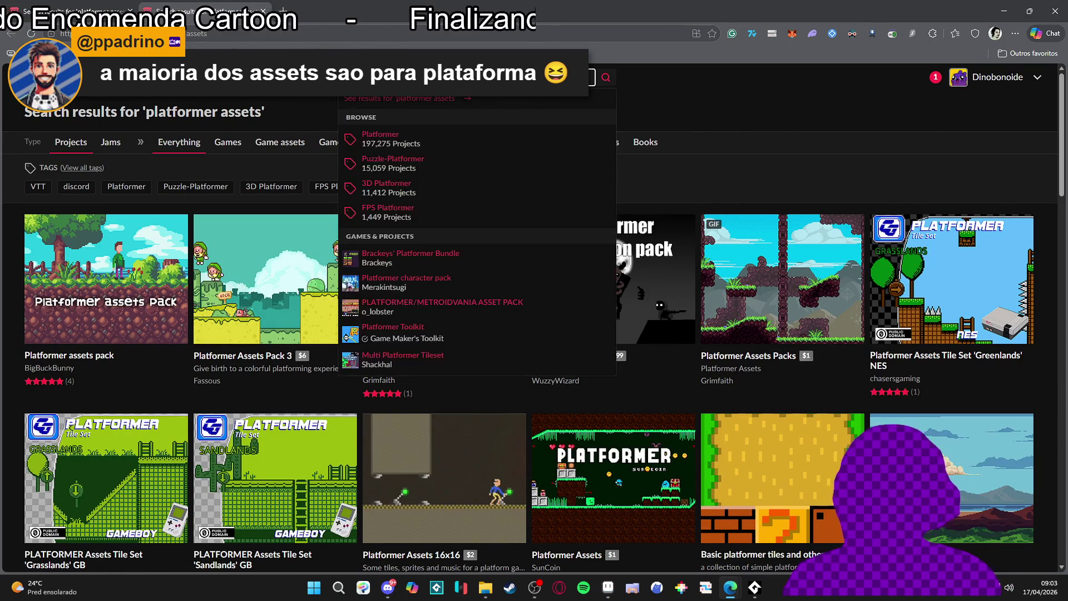
{"action": "type", "text": "top down asse"}
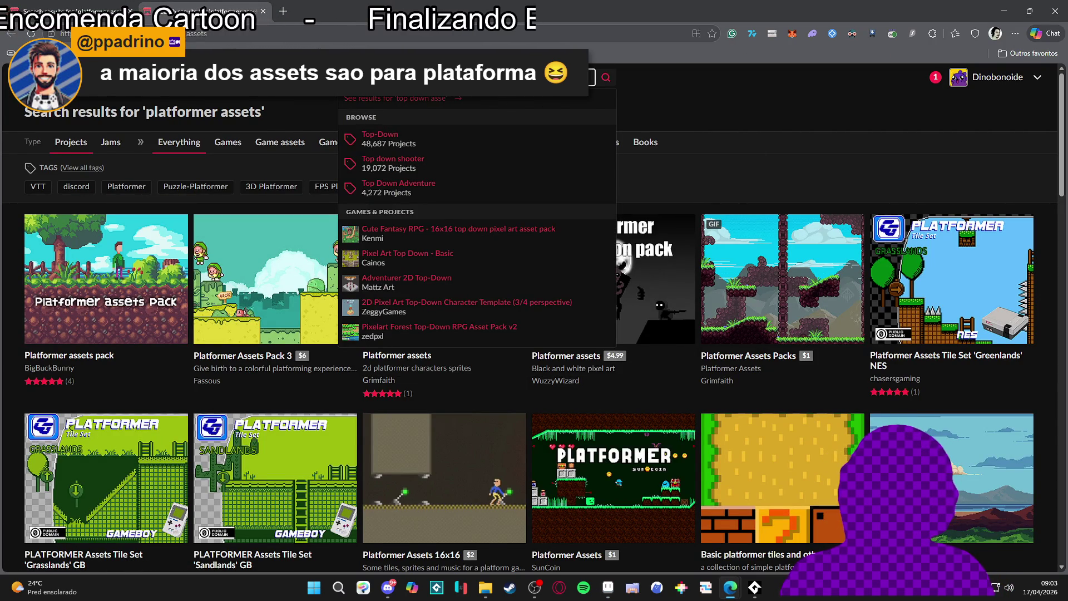
{"action": "type", "text": "ts"}
{"action": "key", "text": "Return"}
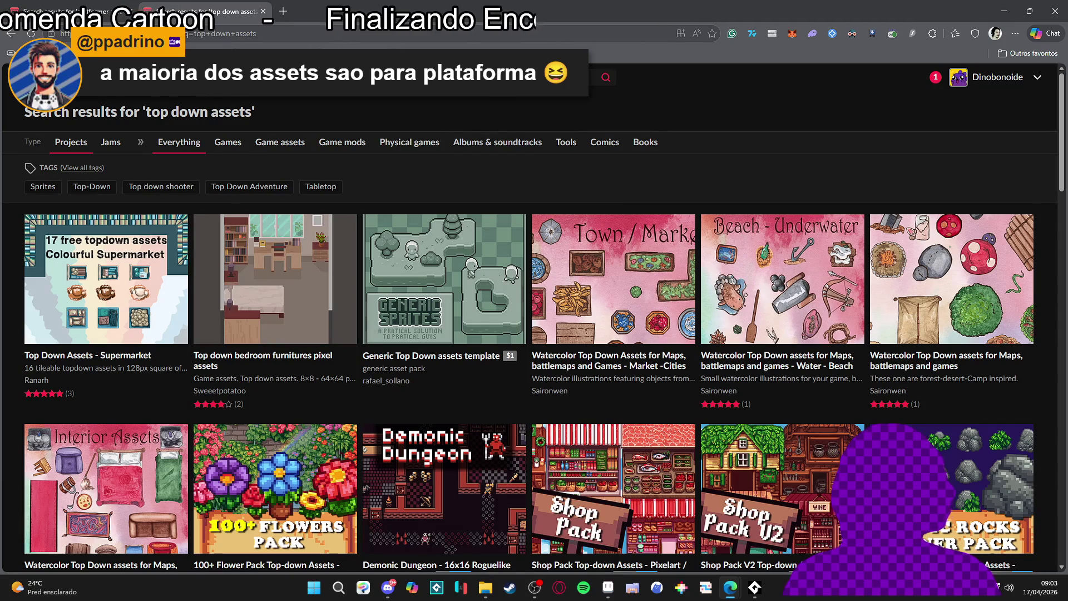
{"action": "left_click", "coordinate": [337, 33]}
{"action": "scroll", "coordinate": [651, 153], "scroll_direction": "down", "scroll_amount": 4}
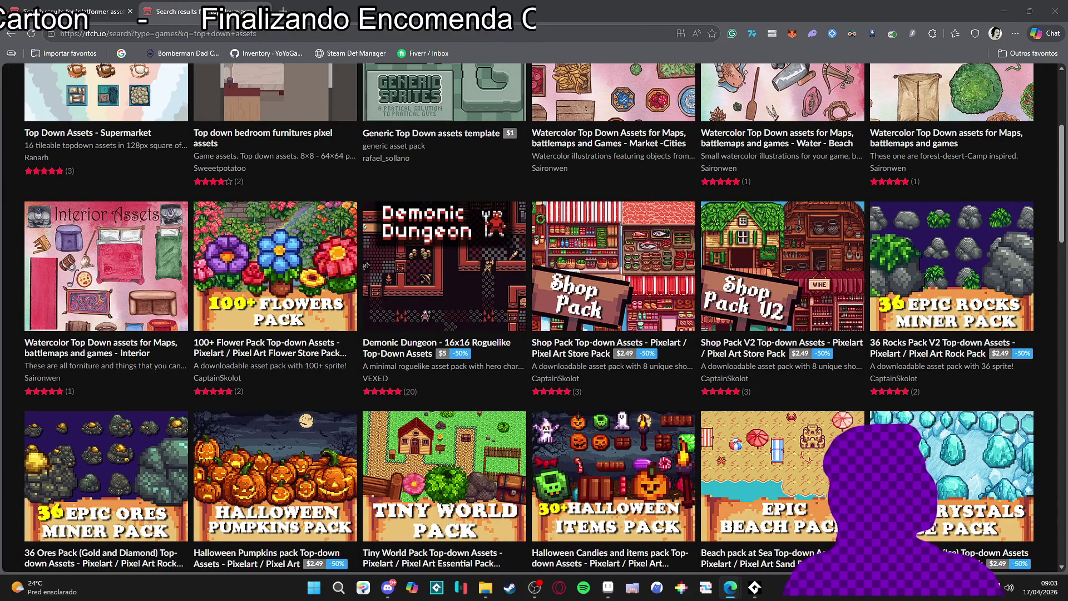
{"action": "scroll", "coordinate": [826, 197], "scroll_direction": "down", "scroll_amount": 3}
{"action": "scroll", "coordinate": [806, 204], "scroll_direction": "down", "scroll_amount": 3}
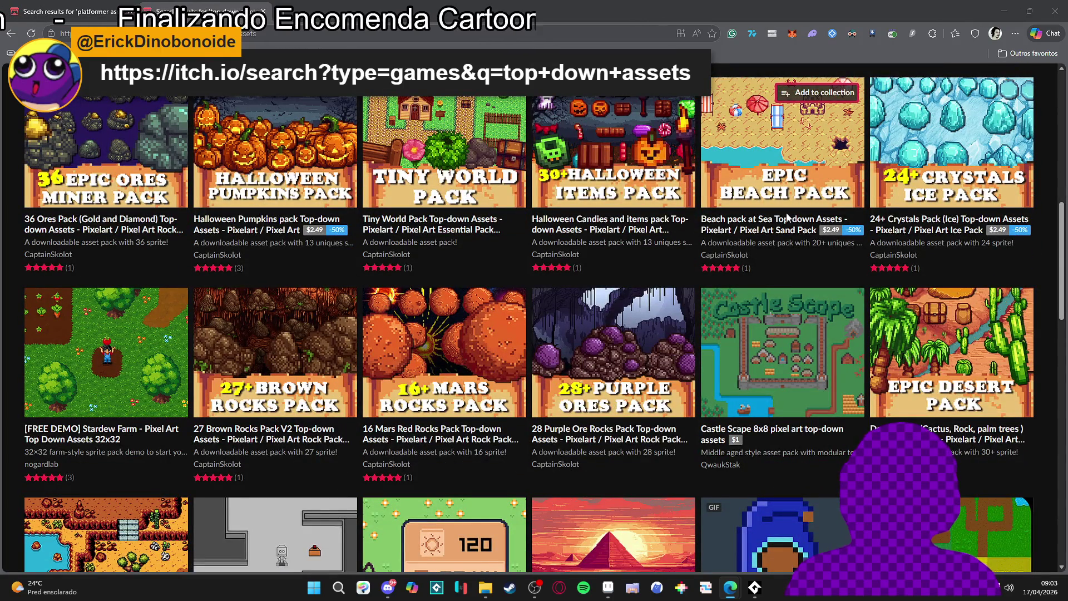
{"action": "scroll", "coordinate": [788, 217], "scroll_direction": "down", "scroll_amount": 3}
{"action": "scroll", "coordinate": [778, 183], "scroll_direction": "up", "scroll_amount": 3}
{"action": "scroll", "coordinate": [755, 109], "scroll_direction": "up", "scroll_amount": 5}
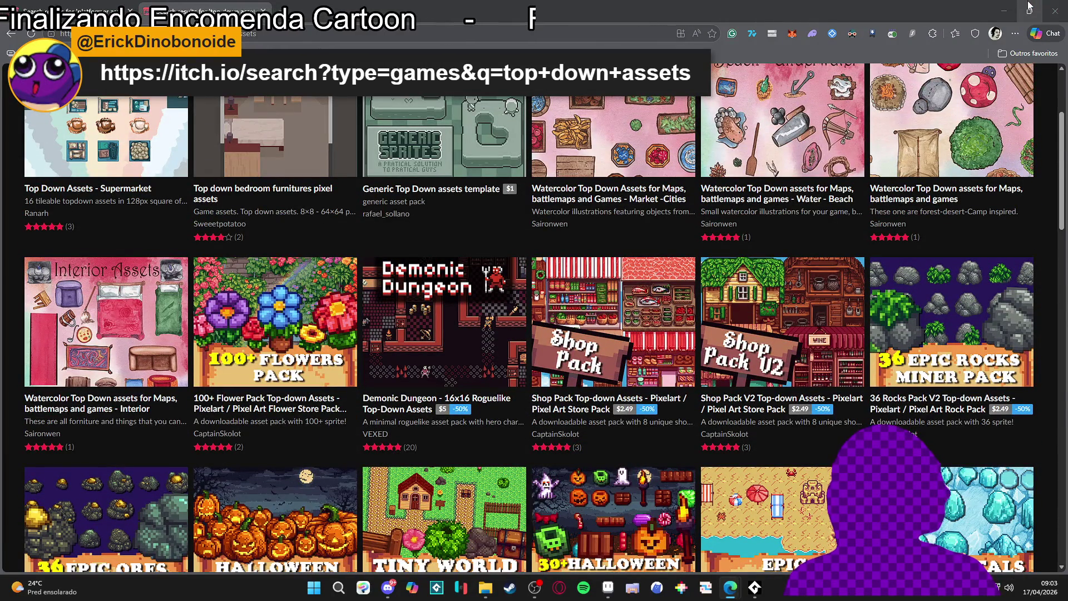
{"action": "key", "text": "Home"}
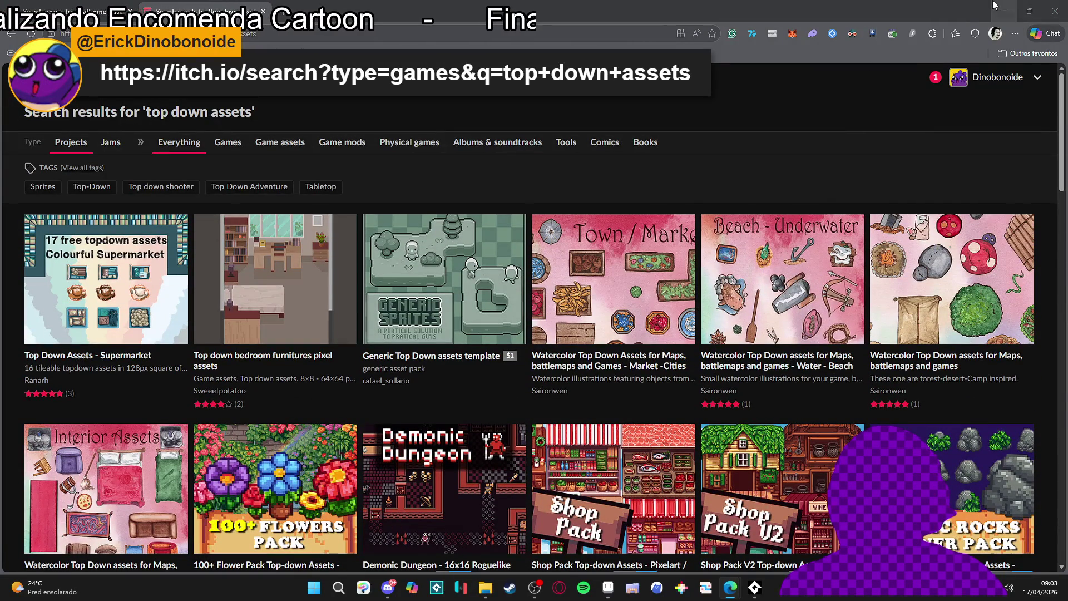
{"action": "left_click", "coordinate": [1007, 10]}
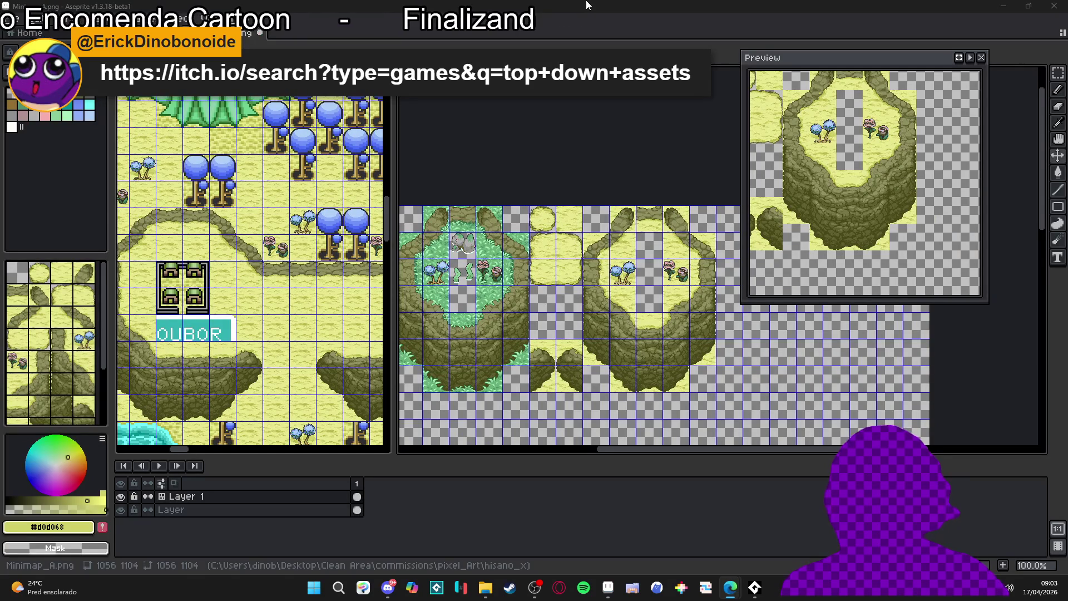
{"action": "mouse_move", "coordinate": [731, 585]}
{"action": "left_click", "coordinate": [830, 538]}
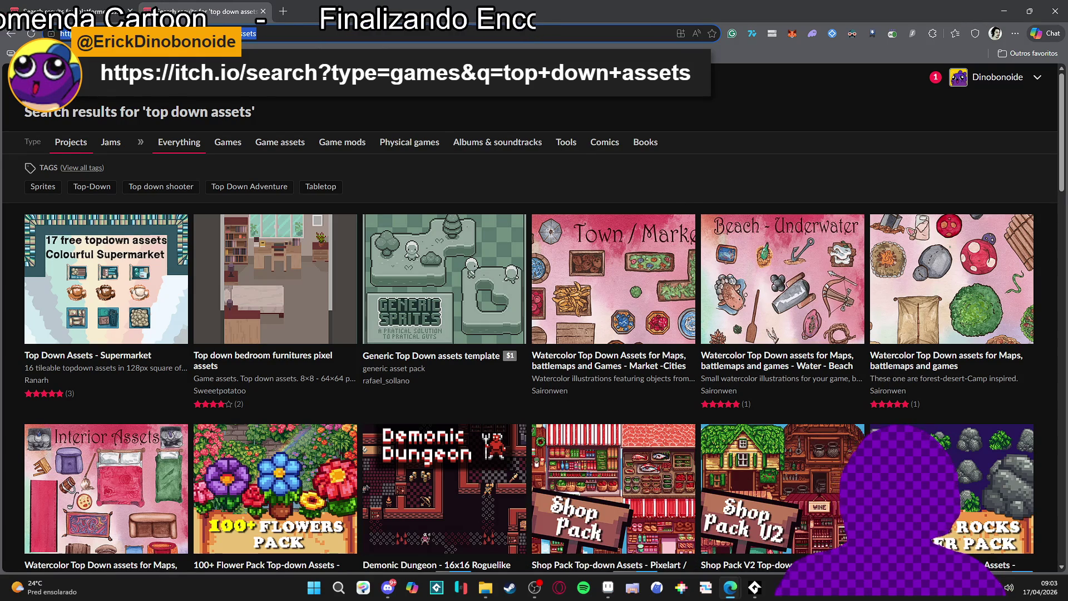
{"action": "type", "text": "bew"}
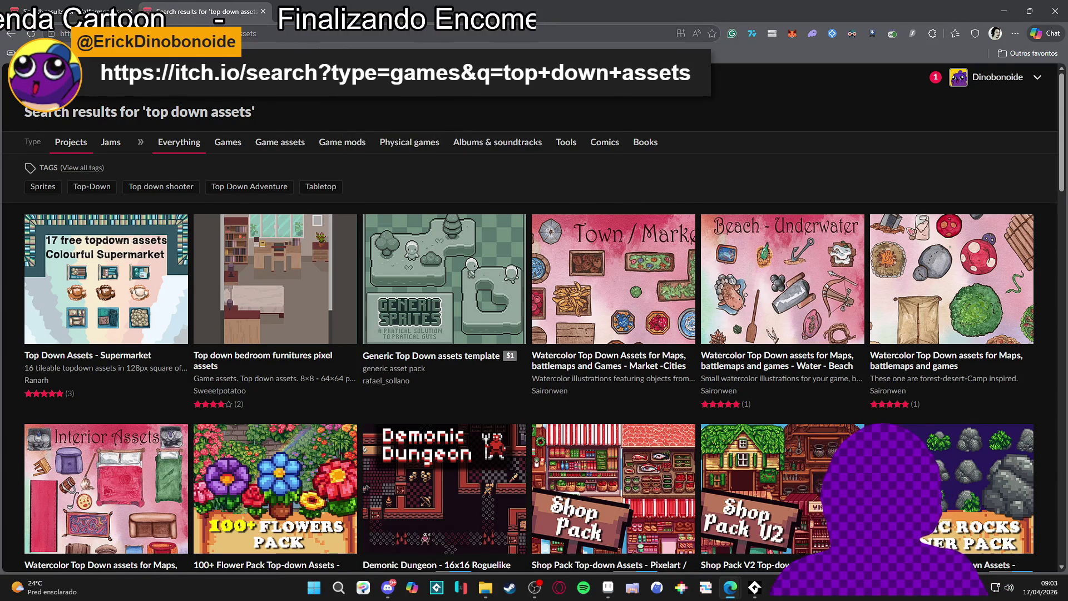
{"action": "key", "text": "Return"}
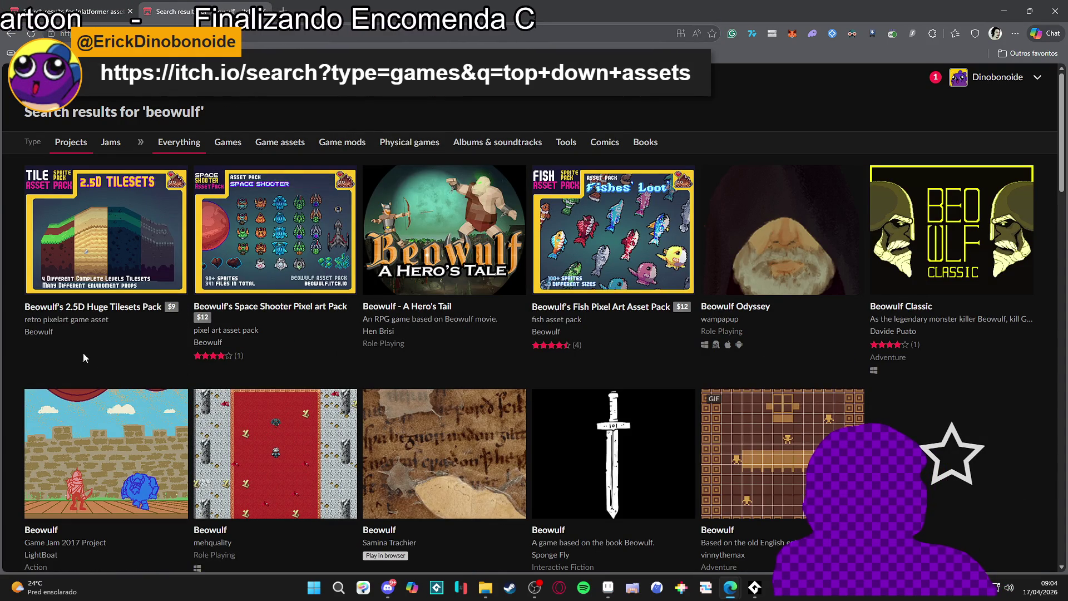
Browse Beowulf's packs such as Mini City Tileset and Mini Adventure Heroes 16x16, then minimize.
{"action": "left_click", "coordinate": [39, 332]}
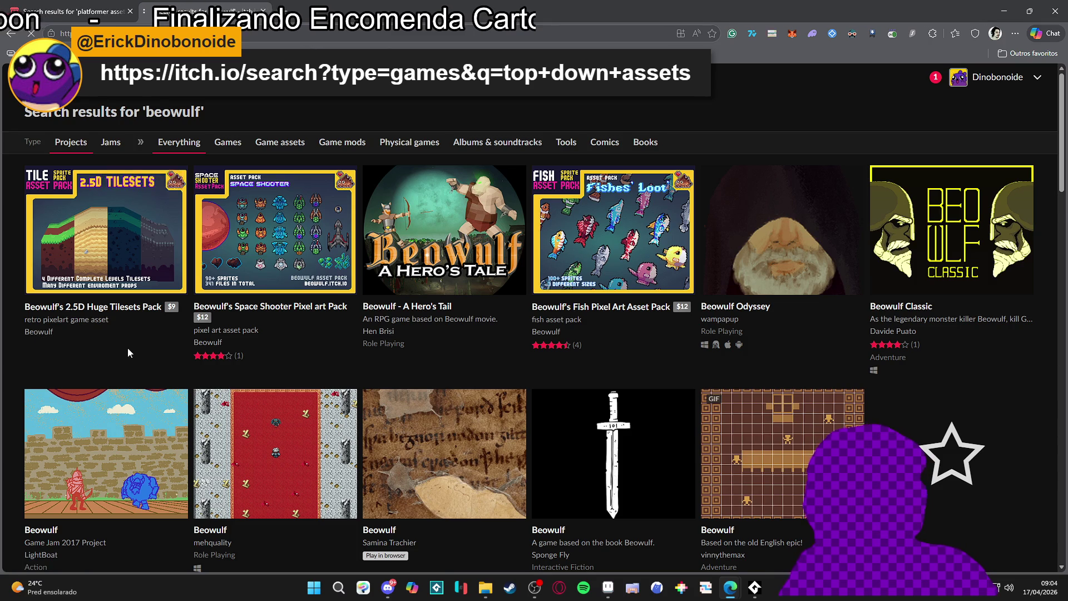
{"action": "scroll", "coordinate": [162, 323], "scroll_direction": "down", "scroll_amount": 8}
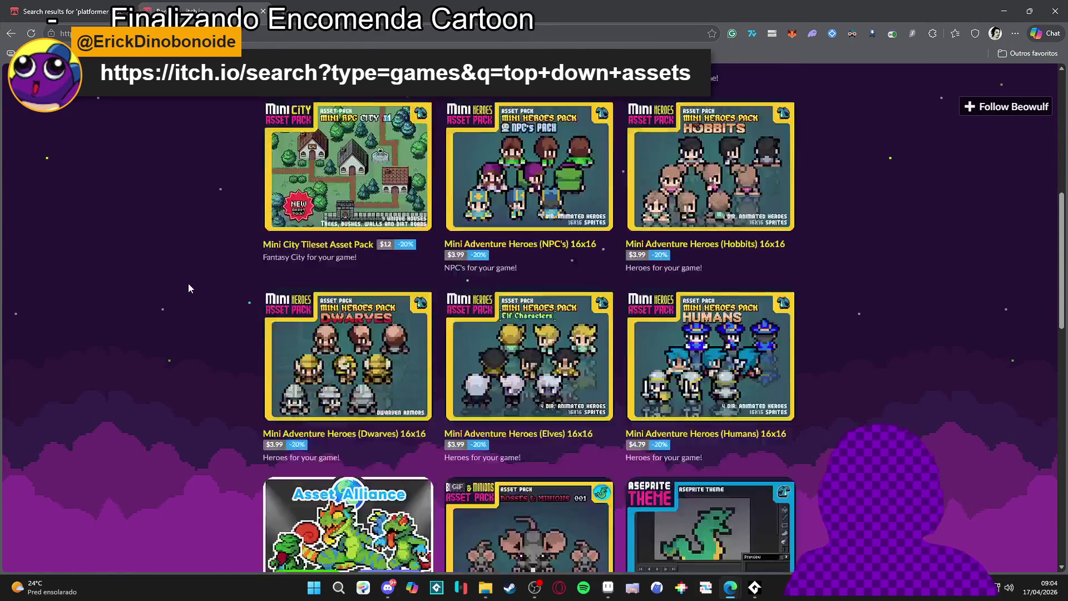
{"action": "key", "text": "ctrl+l"}
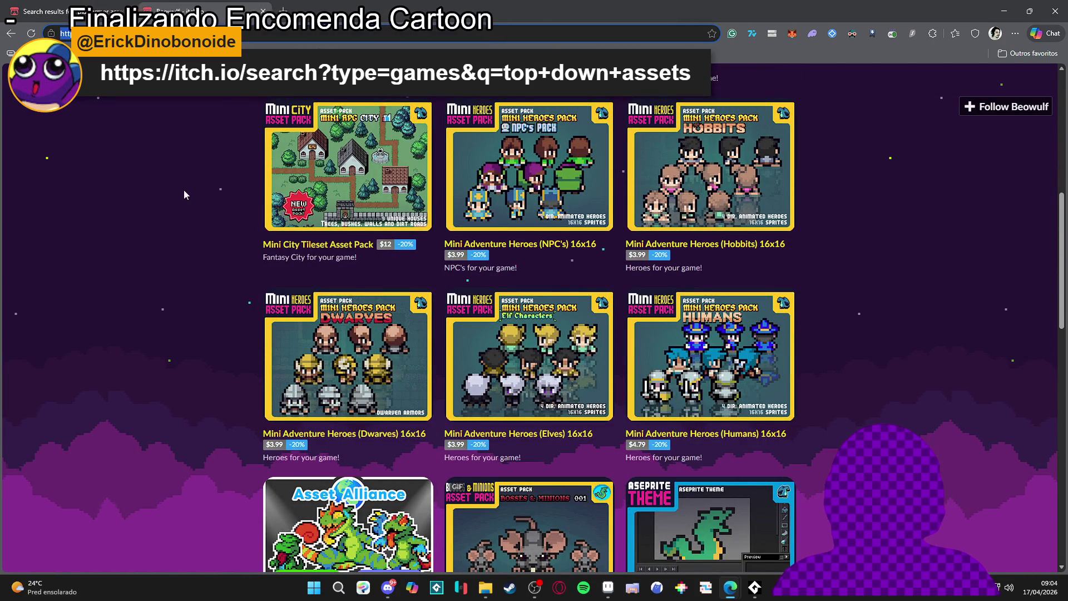
{"action": "scroll", "coordinate": [183, 189], "scroll_direction": "down", "scroll_amount": 3}
{"action": "scroll", "coordinate": [183, 189], "scroll_direction": "up", "scroll_amount": 5}
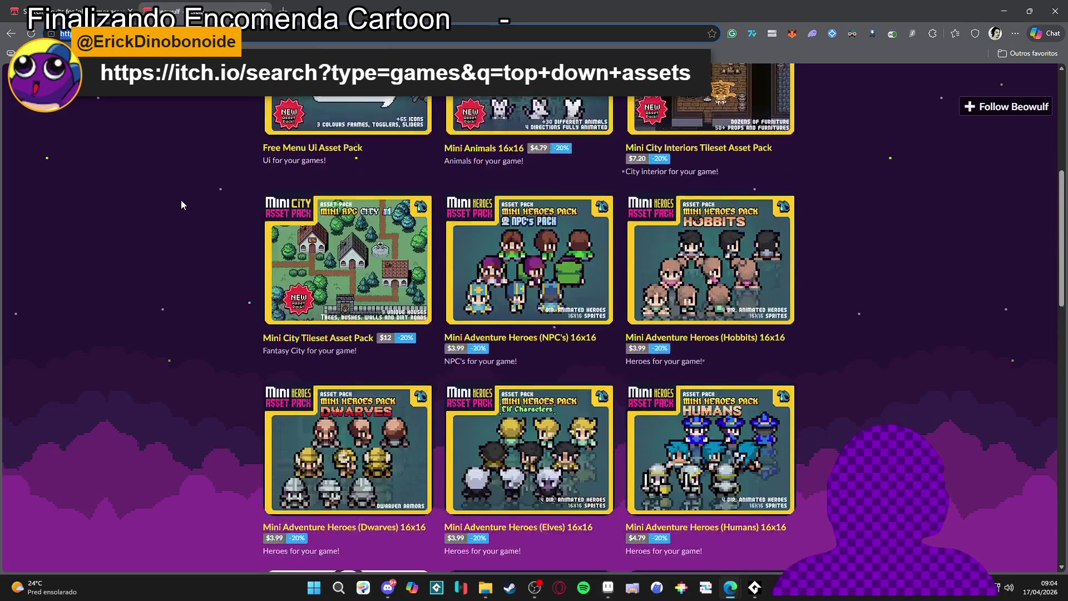
{"action": "scroll", "coordinate": [186, 202], "scroll_direction": "down", "scroll_amount": 20}
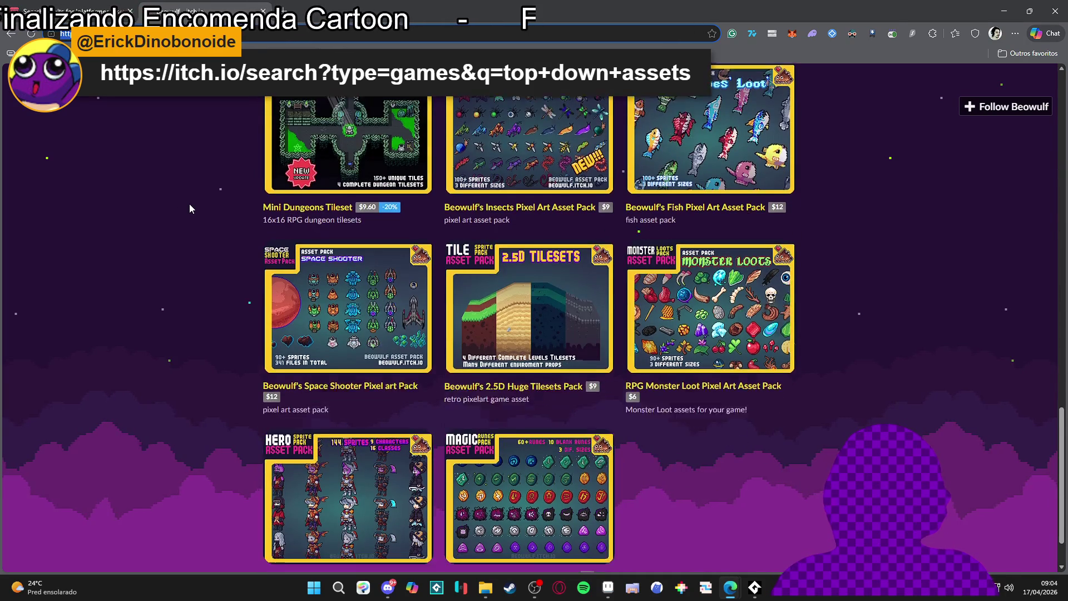
{"action": "scroll", "coordinate": [189, 204], "scroll_direction": "up", "scroll_amount": 7}
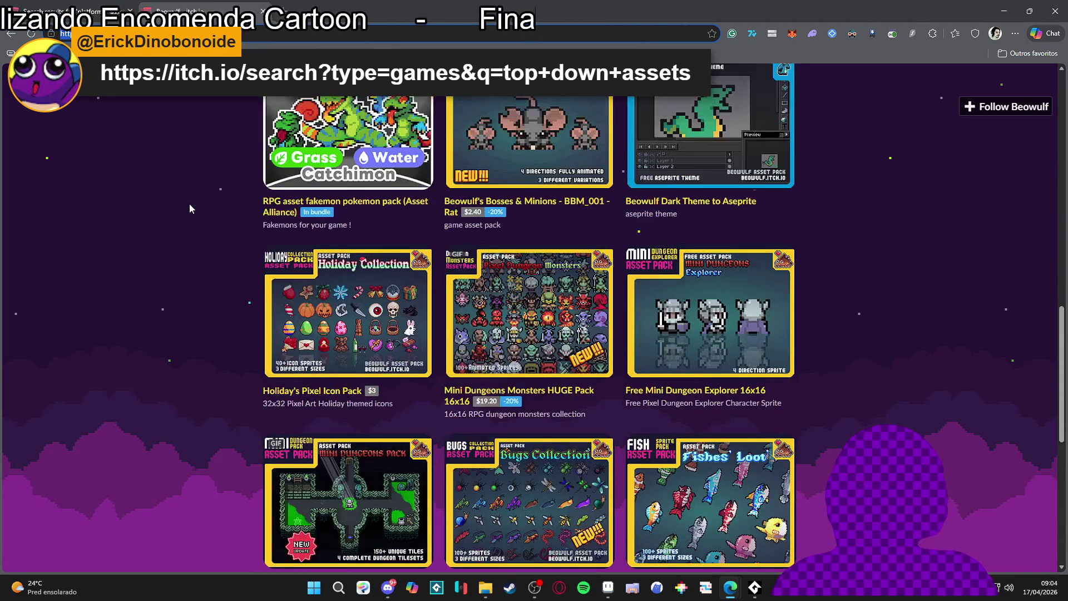
{"action": "scroll", "coordinate": [189, 209], "scroll_direction": "up", "scroll_amount": 5}
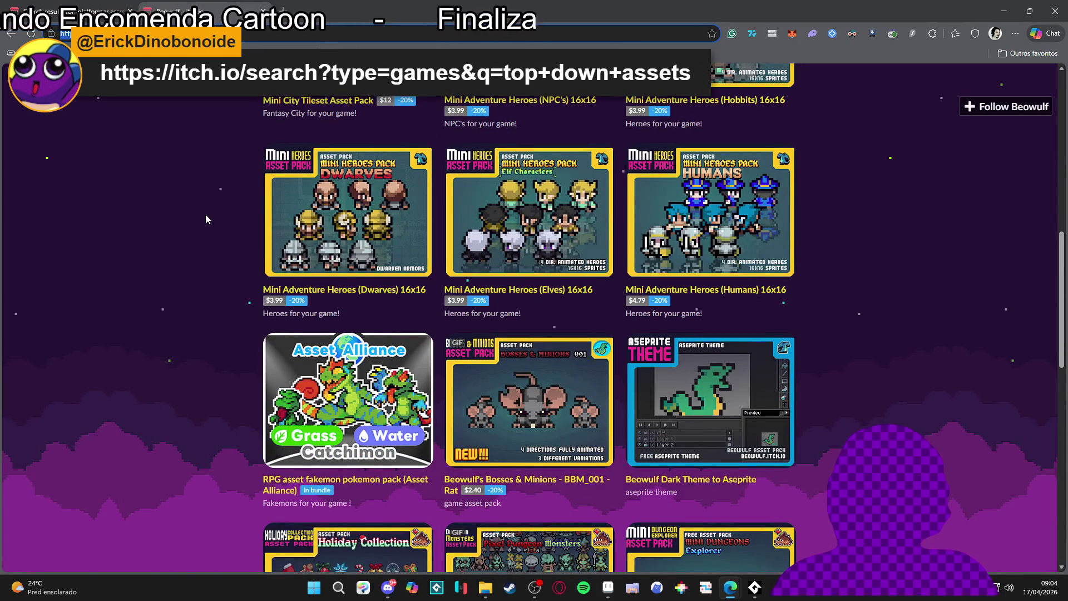
{"action": "scroll", "coordinate": [206, 218], "scroll_direction": "up", "scroll_amount": 3}
{"action": "scroll", "coordinate": [206, 219], "scroll_direction": "down", "scroll_amount": 2}
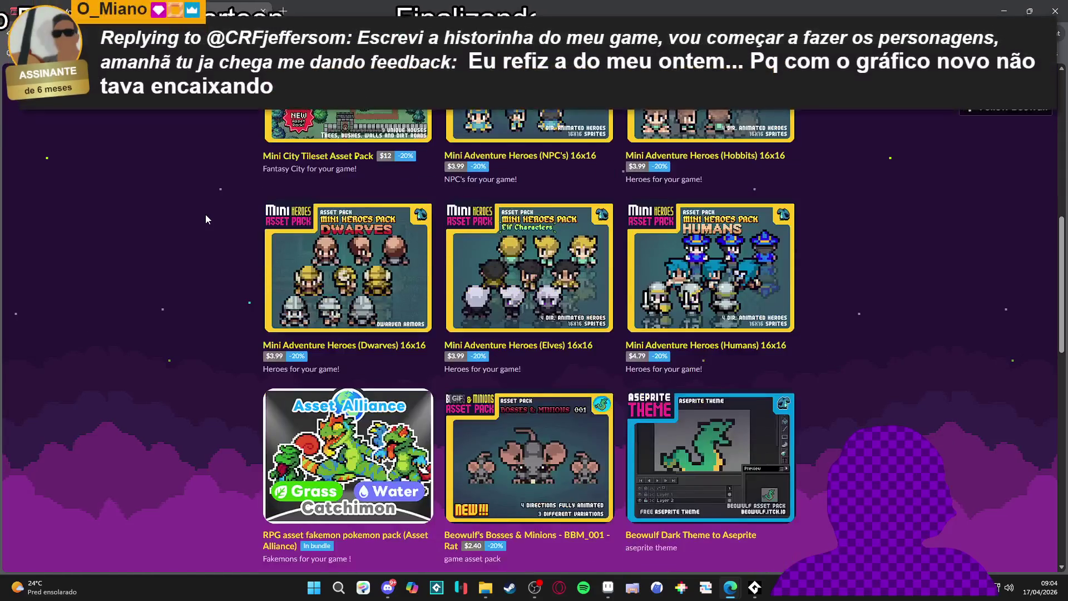
{"action": "scroll", "coordinate": [205, 219], "scroll_direction": "up", "scroll_amount": 3}
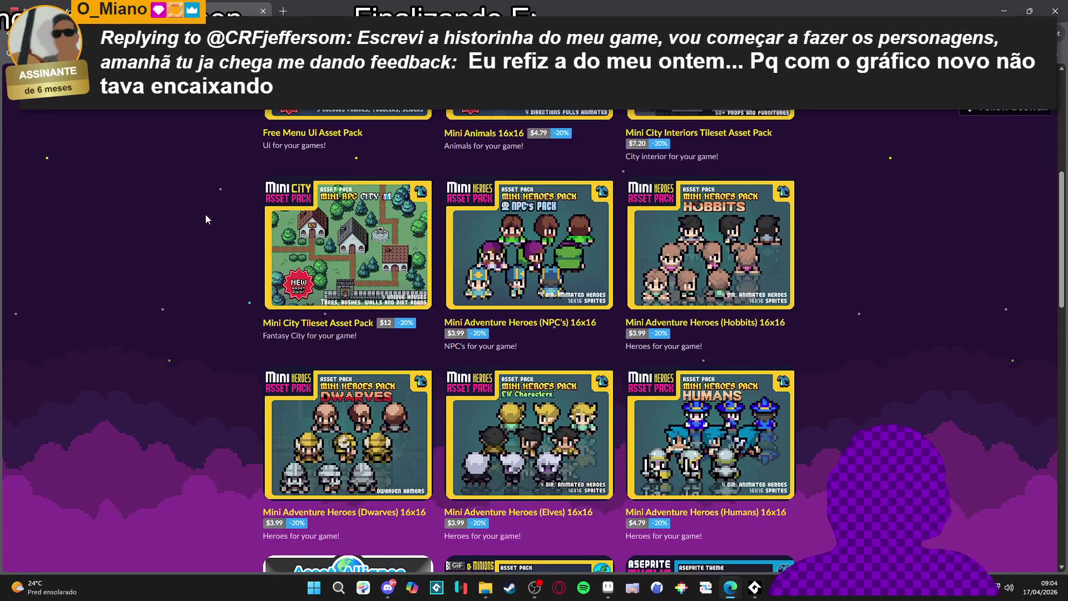
{"action": "scroll", "coordinate": [205, 218], "scroll_direction": "up", "scroll_amount": 6}
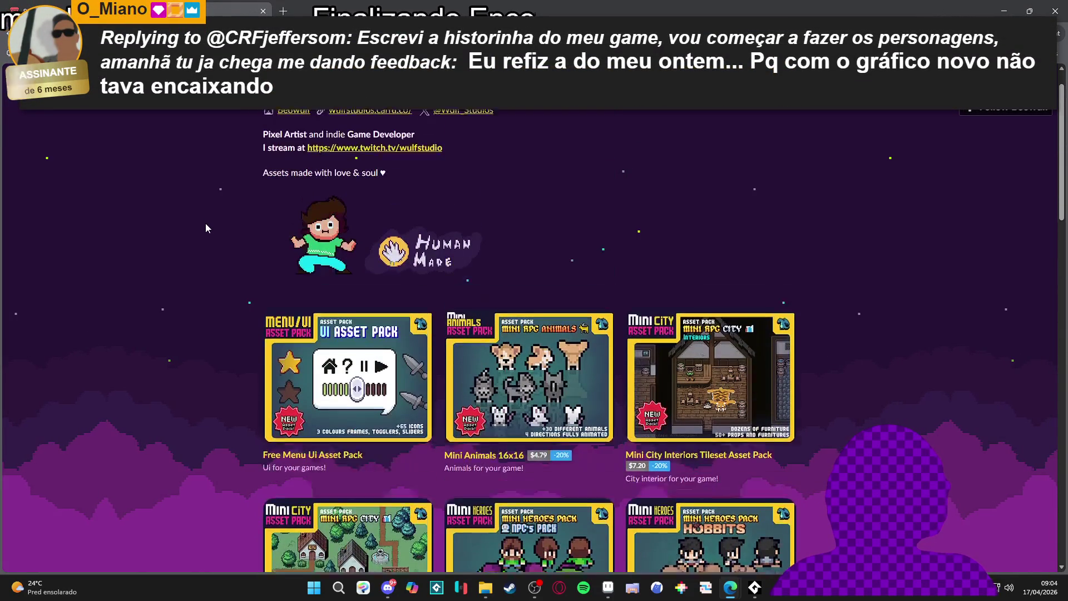
{"action": "scroll", "coordinate": [205, 225], "scroll_direction": "down", "scroll_amount": 3}
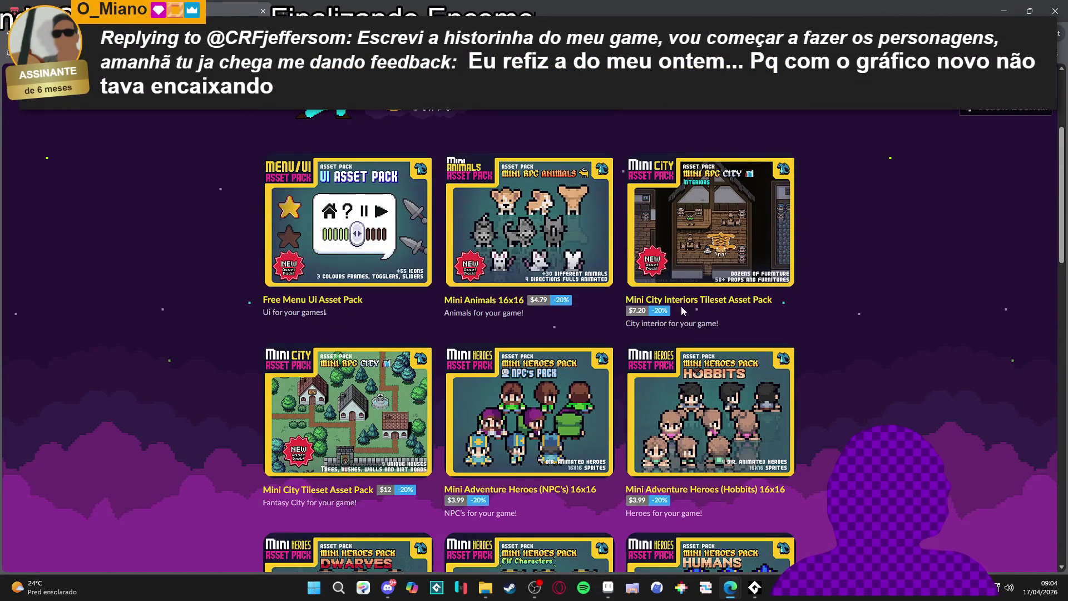
{"action": "scroll", "coordinate": [209, 332], "scroll_direction": "down", "scroll_amount": 2}
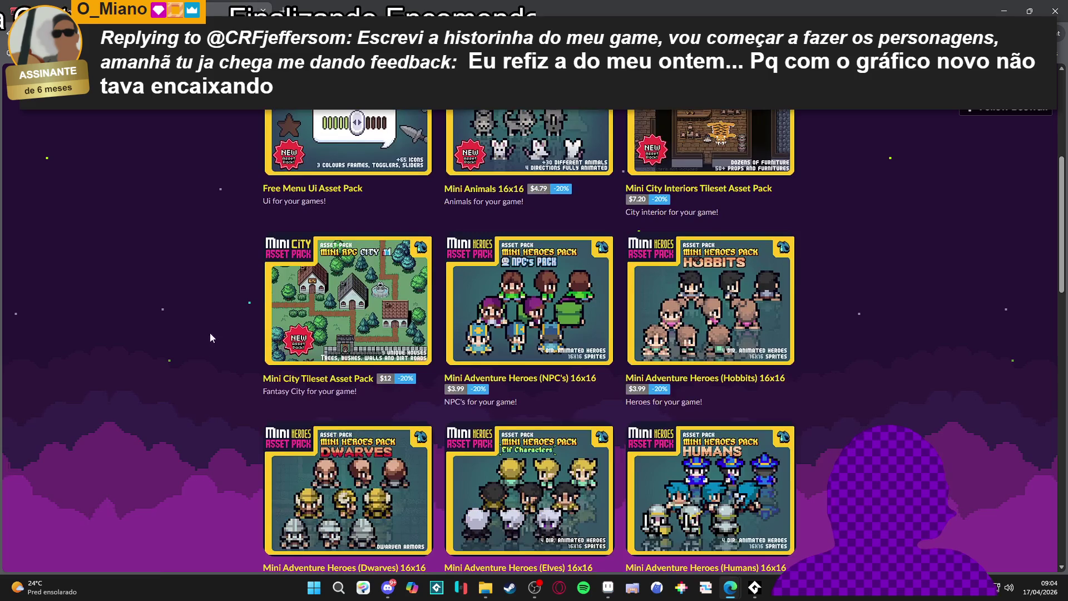
{"action": "scroll", "coordinate": [187, 187], "scroll_direction": "down", "scroll_amount": 1}
{"action": "scroll", "coordinate": [341, 490], "scroll_direction": "up", "scroll_amount": 5}
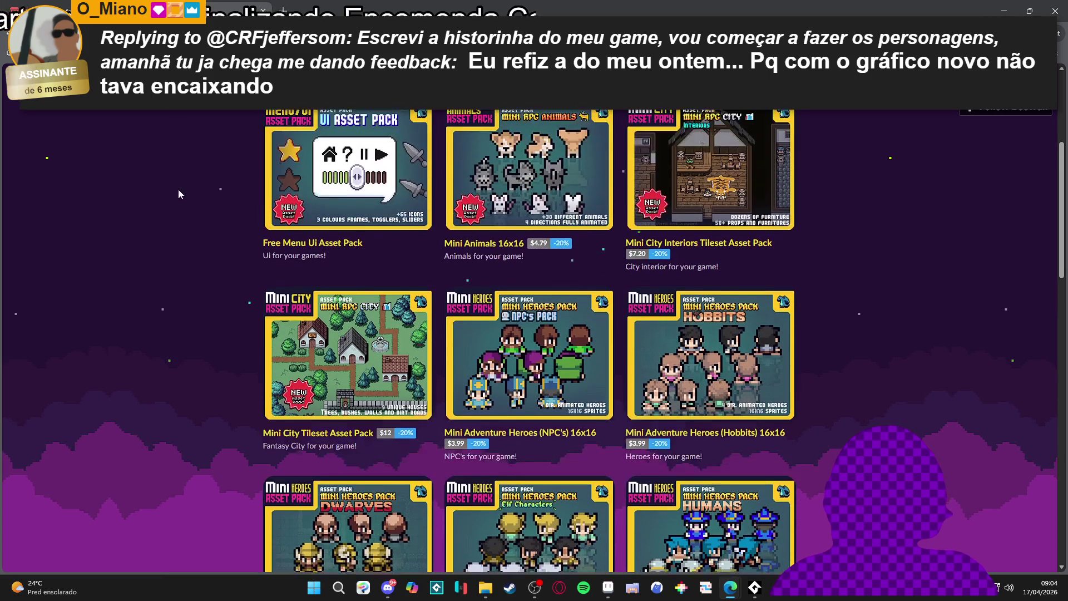
{"action": "scroll", "coordinate": [342, 490], "scroll_direction": "up", "scroll_amount": 2}
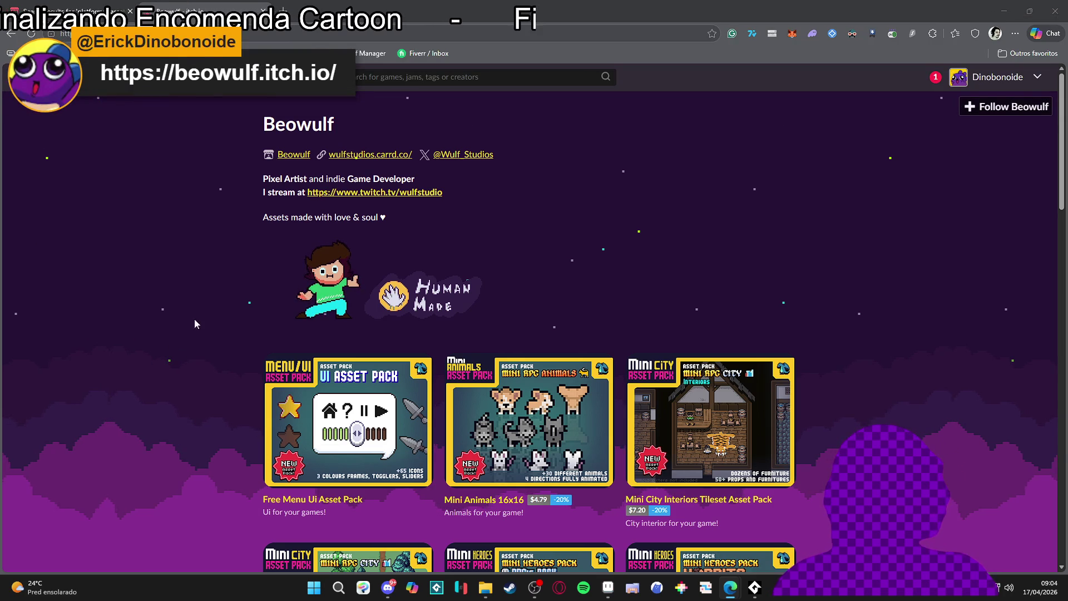
{"action": "scroll", "coordinate": [810, 117], "scroll_direction": "down", "scroll_amount": 3}
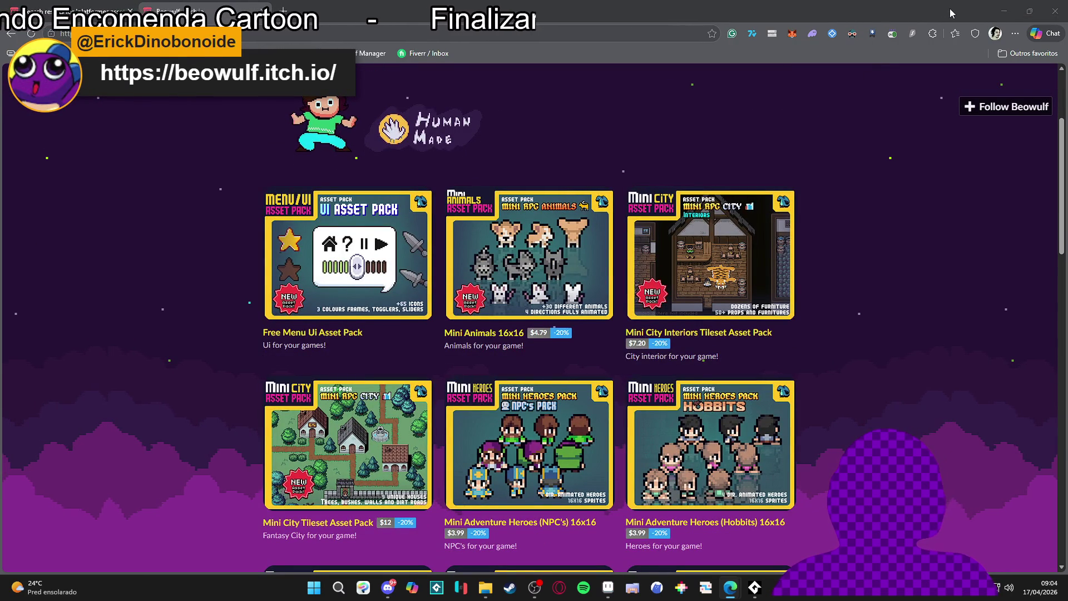
{"action": "left_click", "coordinate": [995, 4]}
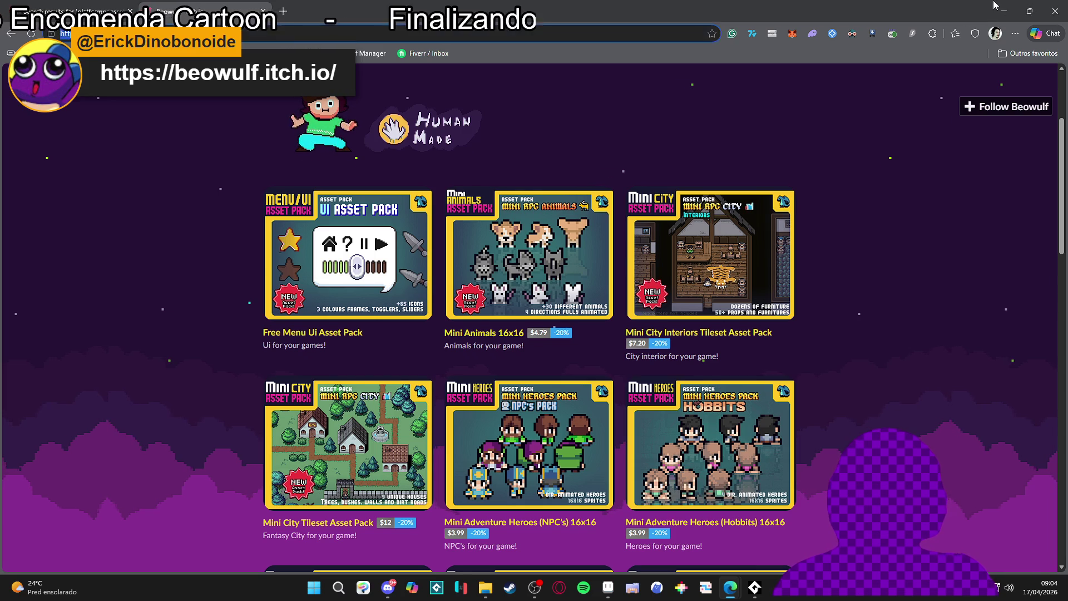
{"action": "left_click", "coordinate": [995, 5]}
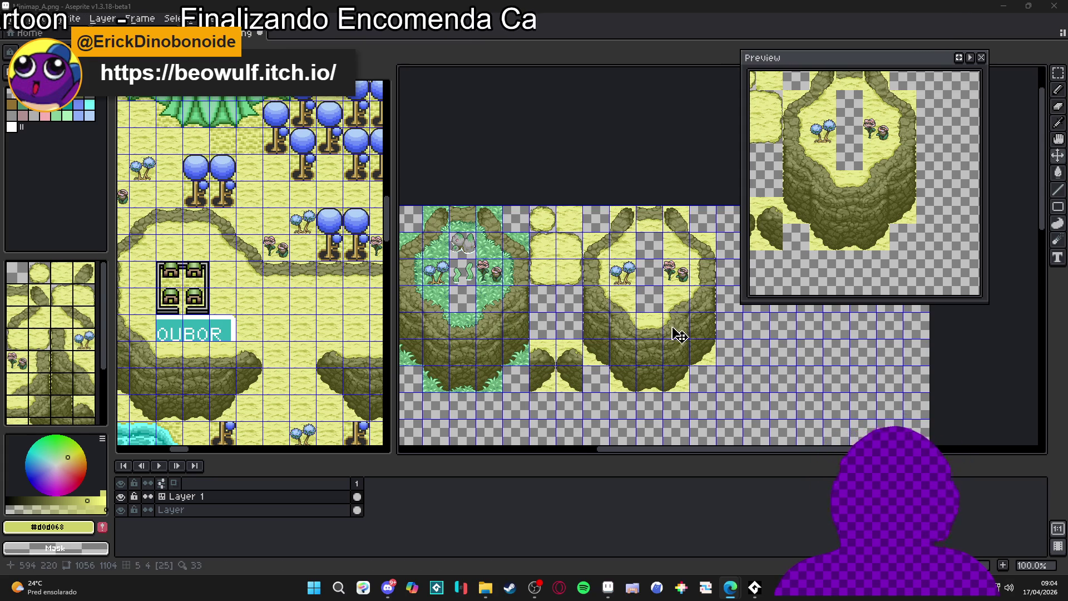
Return to the tile sheet and restore the 336x336 cliff-ring block selection.
{"action": "scroll", "coordinate": [306, 329], "scroll_direction": "down", "scroll_amount": 4}
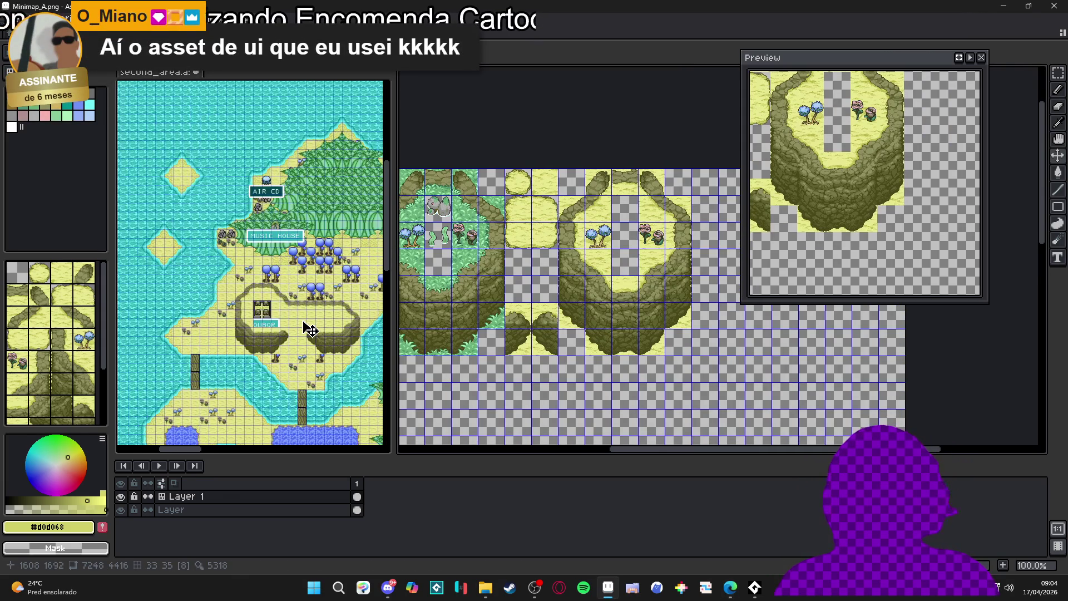
{"action": "scroll", "coordinate": [581, 300], "scroll_direction": "right", "scroll_amount": 1}
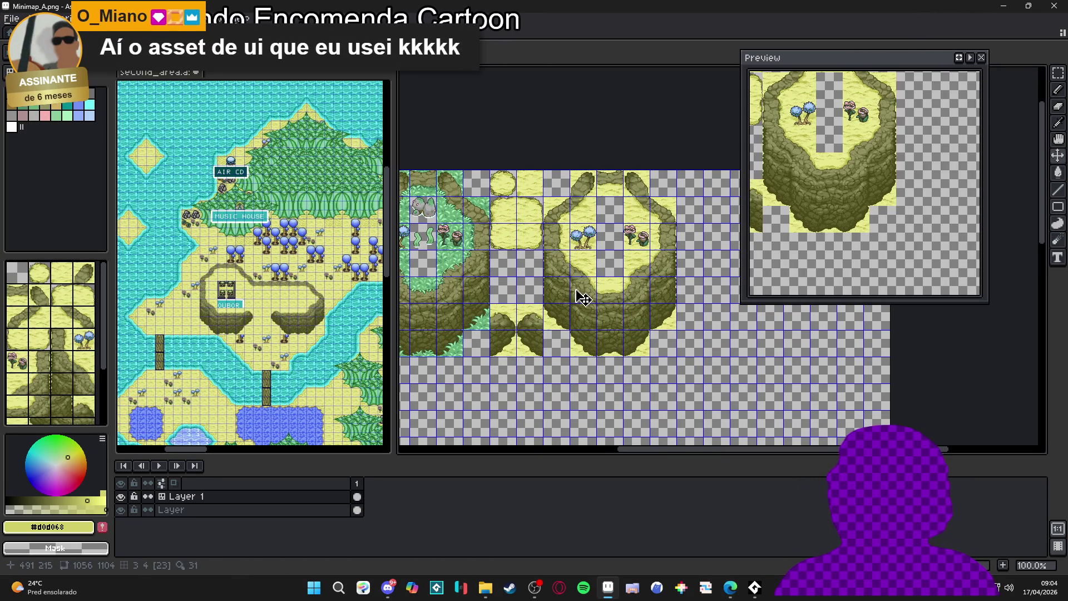
{"action": "scroll", "coordinate": [496, 308], "scroll_direction": "up", "scroll_amount": 1}
{"action": "scroll", "coordinate": [519, 341], "scroll_direction": "down", "scroll_amount": 1}
{"action": "scroll", "coordinate": [556, 333], "scroll_direction": "left", "scroll_amount": 3}
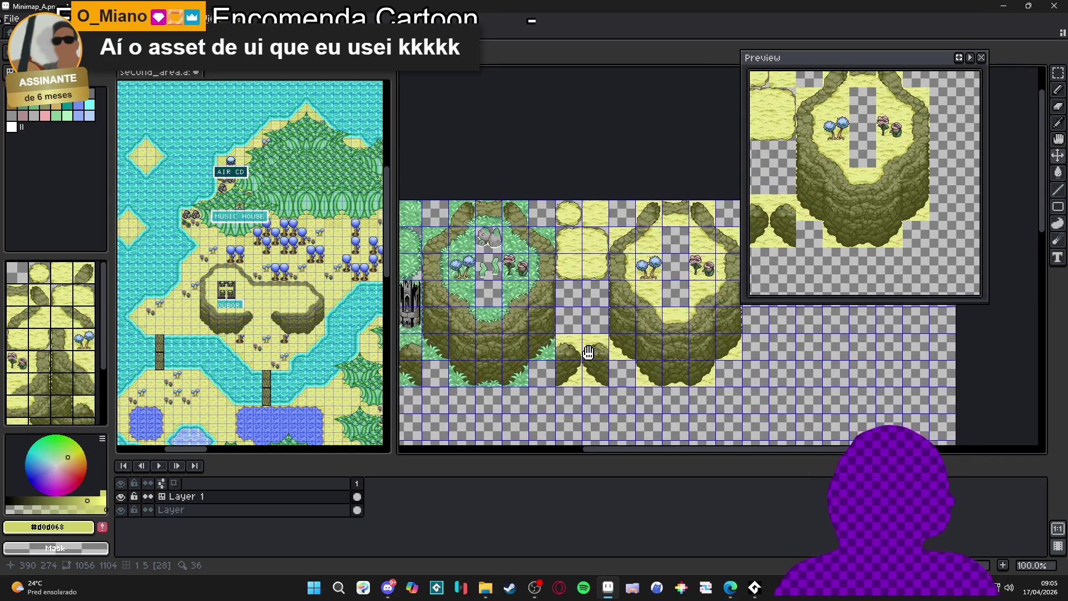
{"action": "scroll", "coordinate": [623, 365], "scroll_direction": "down", "scroll_amount": 1}
{"action": "scroll", "coordinate": [633, 358], "scroll_direction": "up", "scroll_amount": 2}
{"action": "scroll", "coordinate": [629, 358], "scroll_direction": "down", "scroll_amount": 1}
{"action": "scroll", "coordinate": [271, 273], "scroll_direction": "down", "scroll_amount": 1}
{"action": "scroll", "coordinate": [271, 272], "scroll_direction": "up", "scroll_amount": 1}
{"action": "scroll", "coordinate": [281, 275], "scroll_direction": "up", "scroll_amount": 1}
{"action": "scroll", "coordinate": [280, 275], "scroll_direction": "down", "scroll_amount": 1}
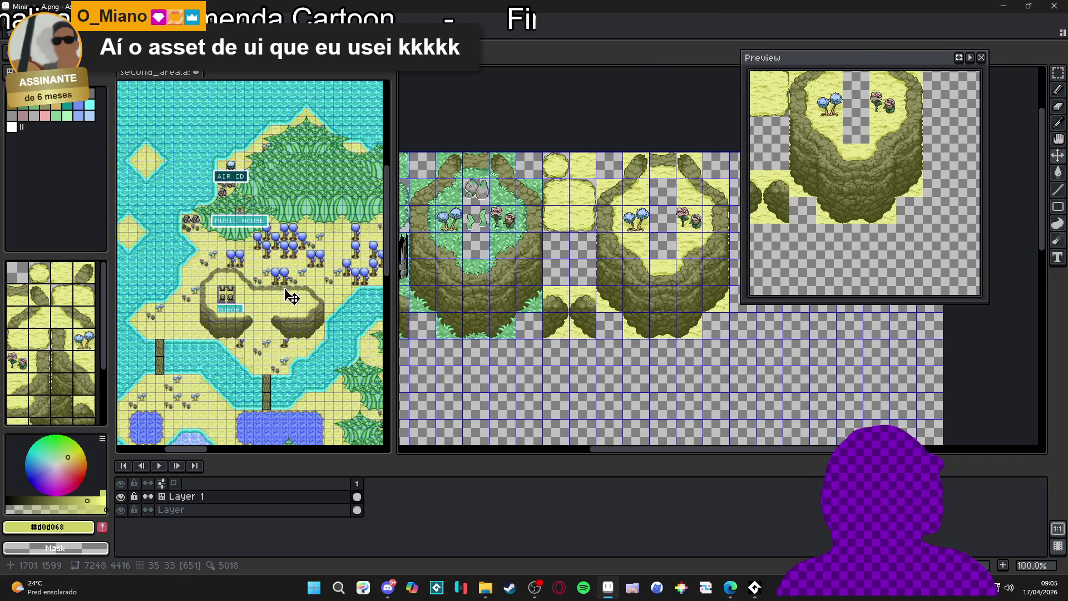
{"action": "left_click", "coordinate": [281, 276]}
{"action": "scroll", "coordinate": [281, 275], "scroll_direction": "up", "scroll_amount": 1}
{"action": "left_click", "coordinate": [524, 288]}
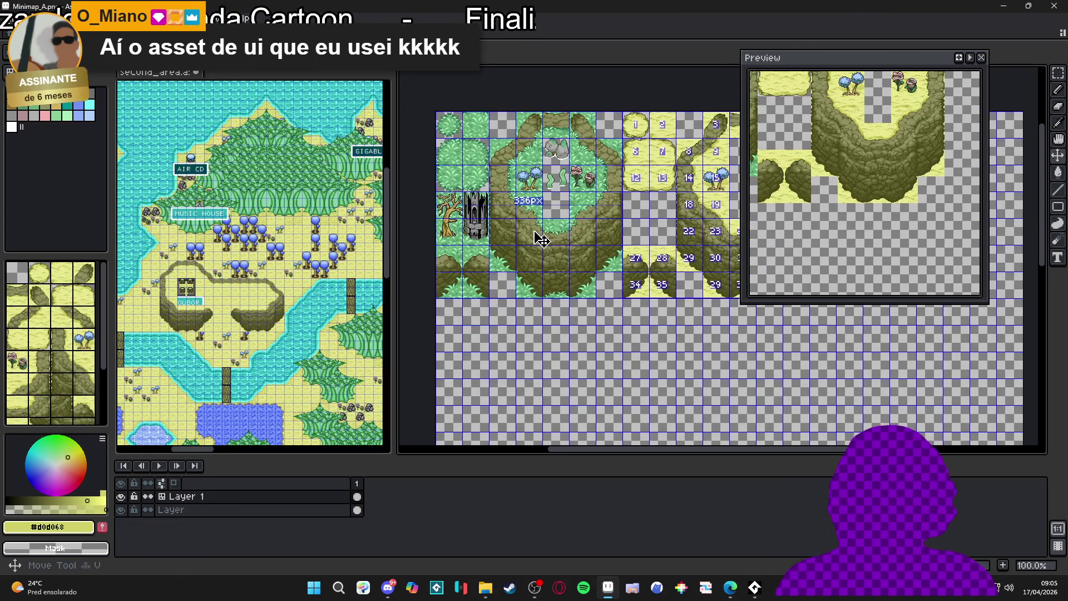
{"action": "key", "text": "ctrl+d"}
{"action": "left_click_drag", "start_coordinate": [579, 256], "coordinate": [572, 259]}
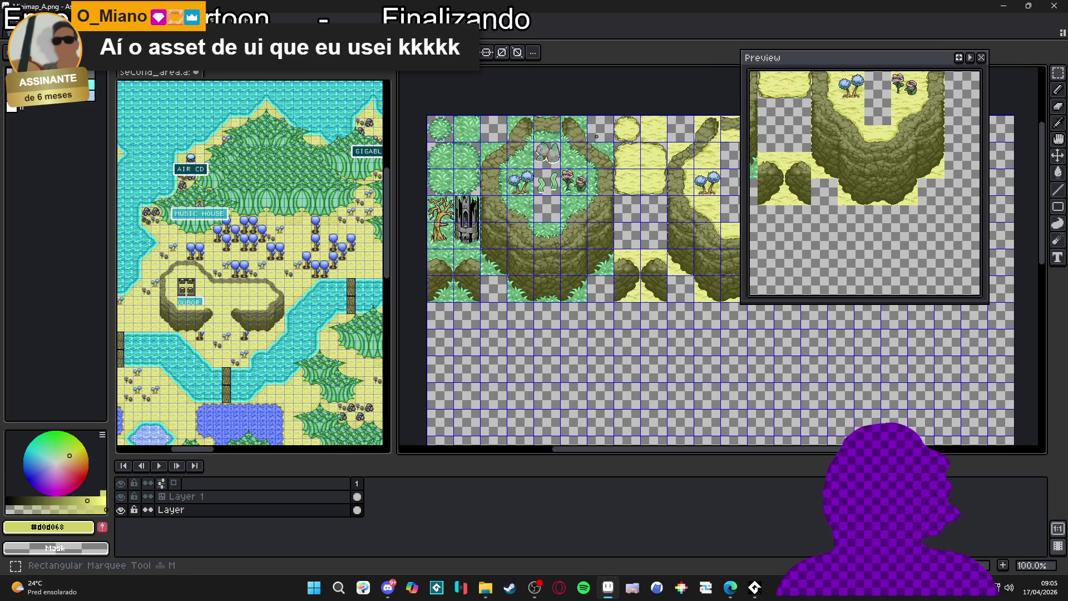
{"action": "key", "text": "ctrl+shift+d"}
Ctrl-drag a copy of the block below the original and nudge it down one cell.
{"action": "scroll", "coordinate": [556, 250], "scroll_direction": "down", "scroll_amount": 2}
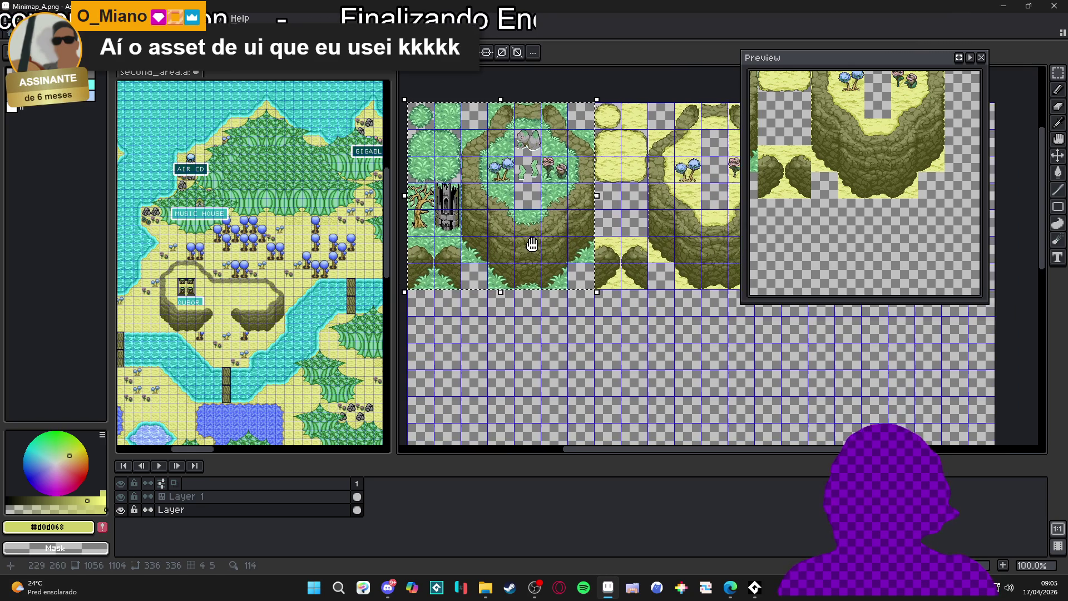
{"action": "left_click_drag", "start_coordinate": [529, 233], "coordinate": [529, 421]}
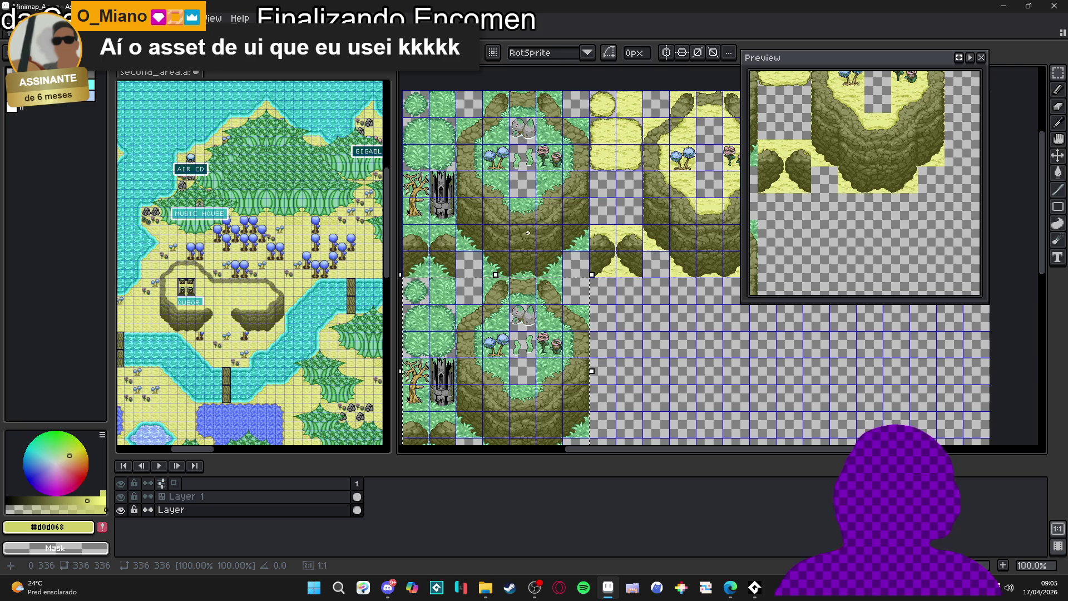
{"action": "scroll", "coordinate": [570, 152], "scroll_direction": "down", "scroll_amount": 3}
{"action": "scroll", "coordinate": [570, 152], "scroll_direction": "down", "scroll_amount": 1}
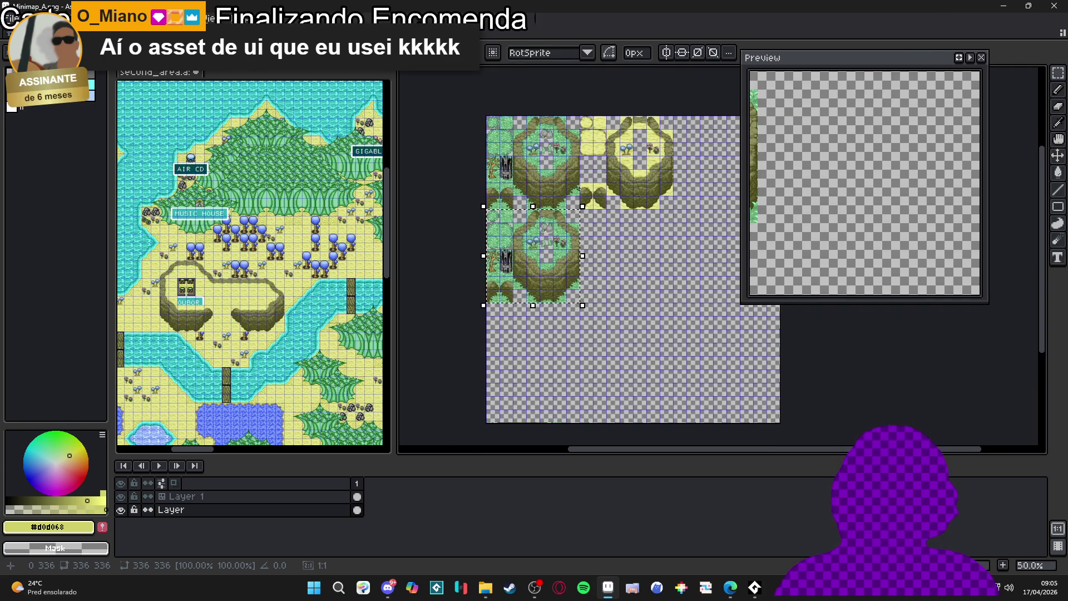
{"action": "key", "text": "shift+Down"}
{"action": "scroll", "coordinate": [526, 239], "scroll_direction": "up", "scroll_amount": 4}
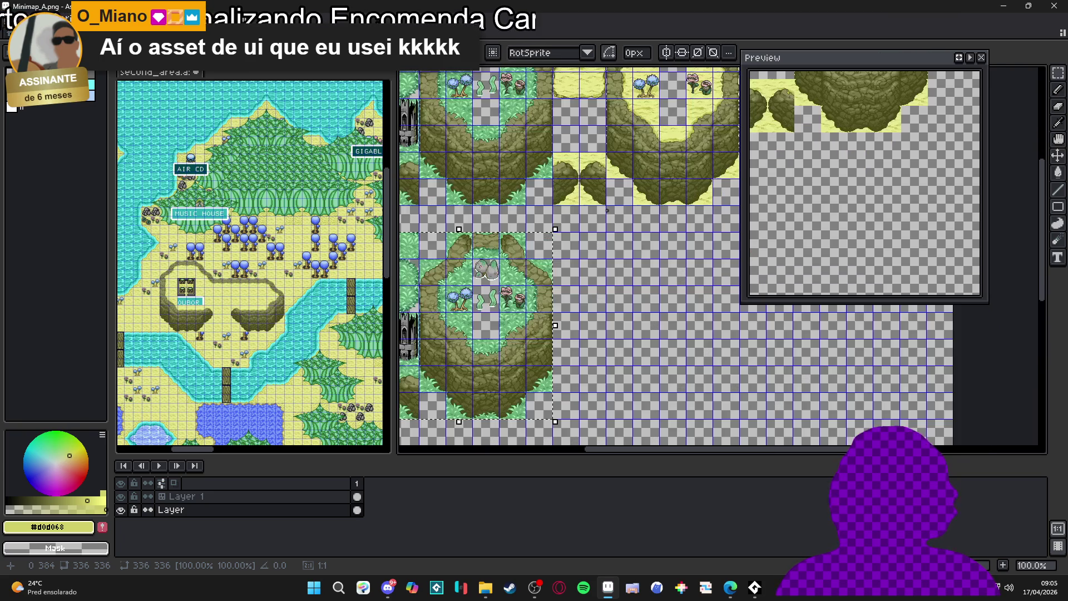
Eyedrop the grass green #68b078 as the foreground colour.
{"action": "scroll", "coordinate": [525, 239], "scroll_direction": "up", "scroll_amount": 1}
{"action": "scroll", "coordinate": [483, 288], "scroll_direction": "up", "scroll_amount": 2}
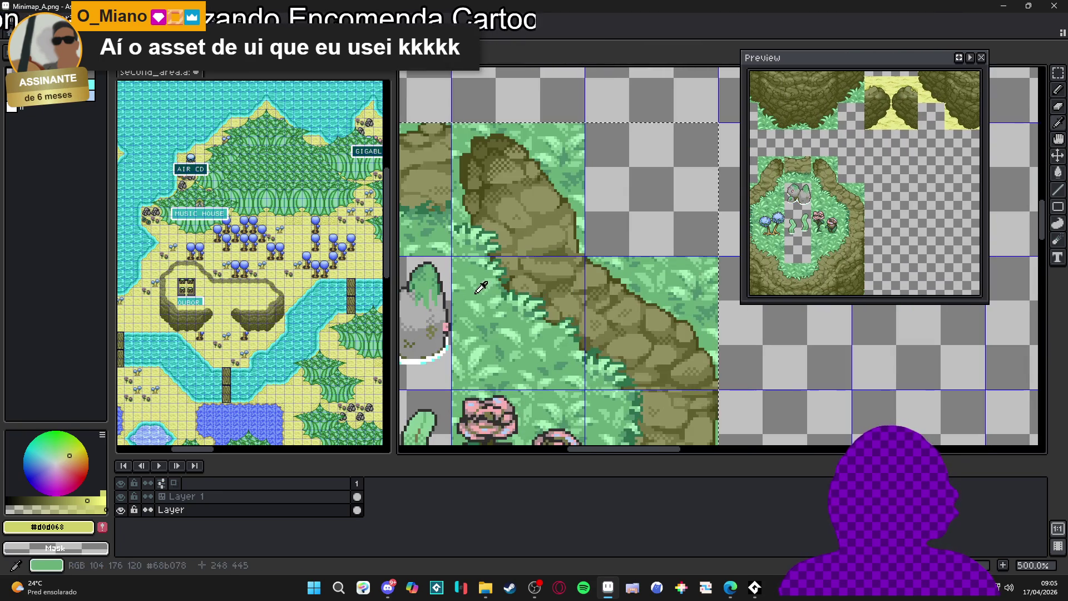
{"action": "left_click", "coordinate": [482, 288], "text": "alt"}
{"action": "scroll", "coordinate": [633, 163], "scroll_direction": "down", "scroll_amount": 1}
{"action": "left_click", "coordinate": [560, 335], "text": "alt"}
{"action": "scroll", "coordinate": [561, 335], "scroll_direction": "down", "scroll_amount": 2}
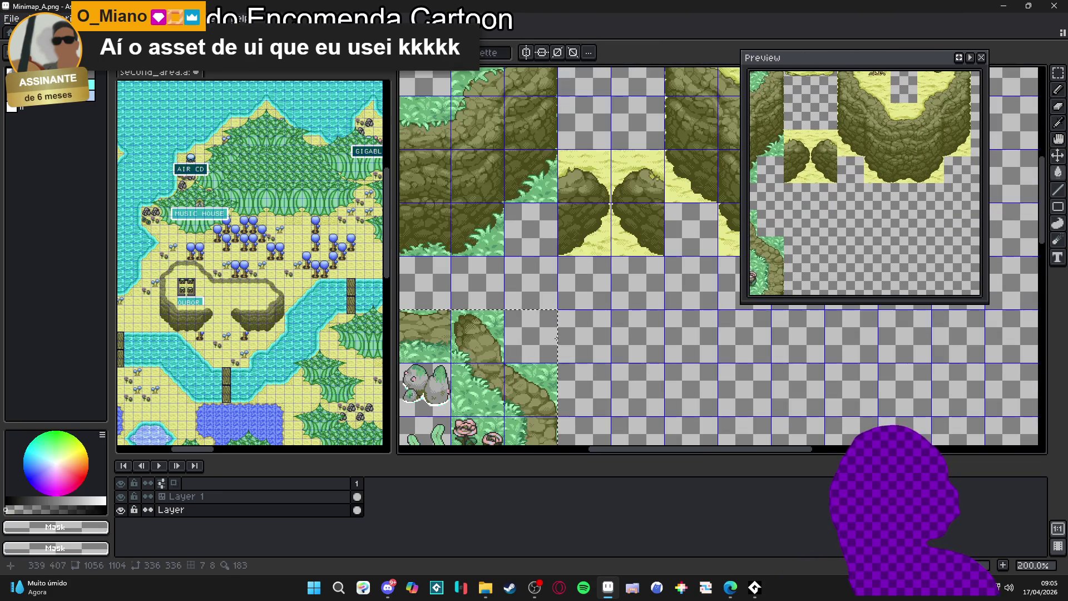
{"action": "scroll", "coordinate": [588, 260], "scroll_direction": "up", "scroll_amount": 4}
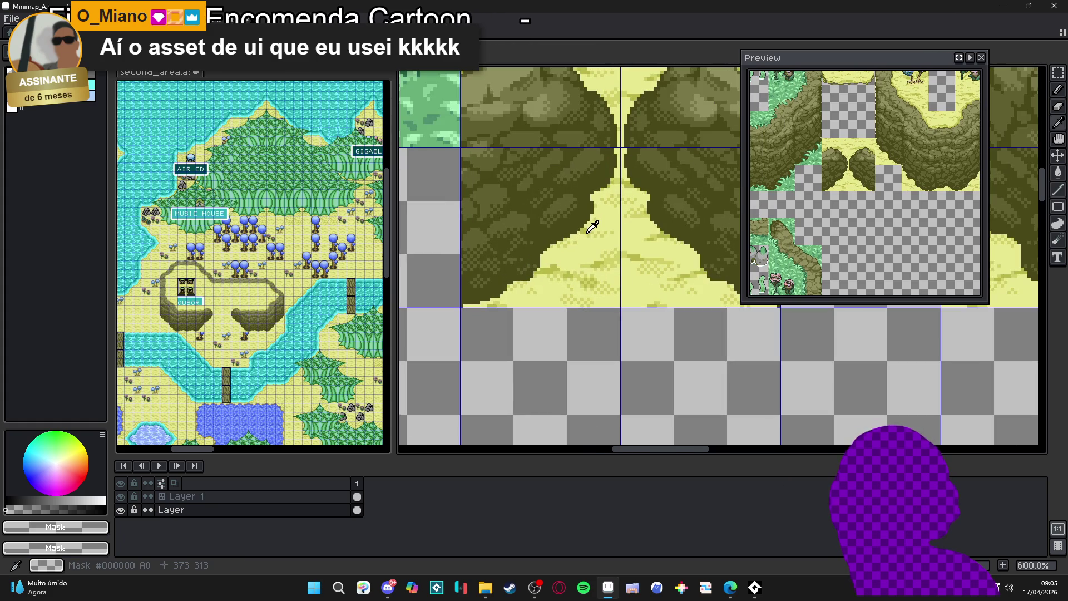
{"action": "scroll", "coordinate": [567, 260], "scroll_direction": "down", "scroll_amount": 3}
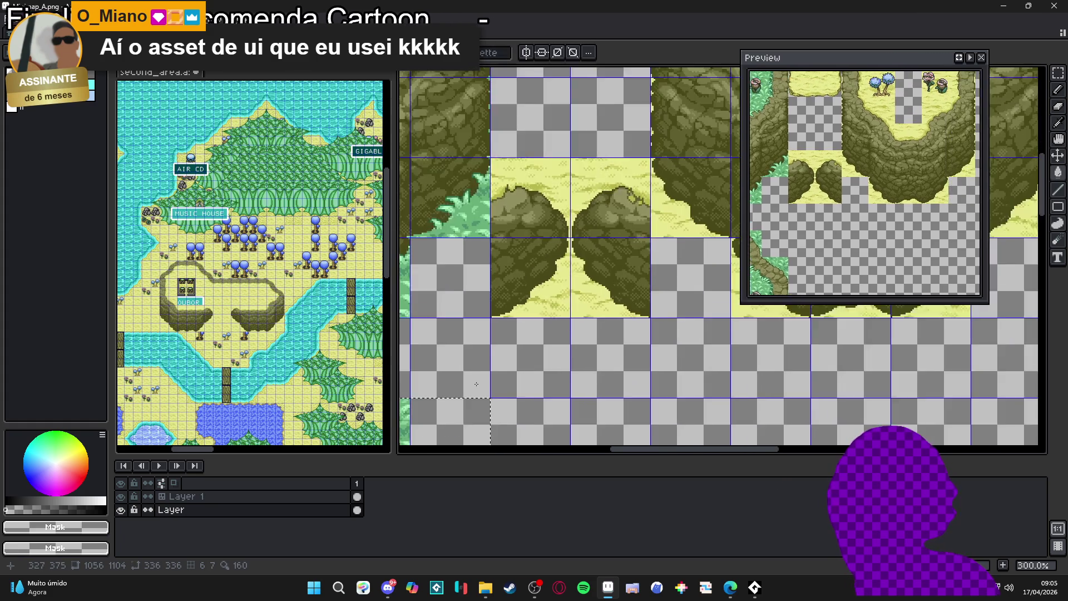
{"action": "key", "text": "shift+r"}
{"action": "left_click", "coordinate": [766, 168]}
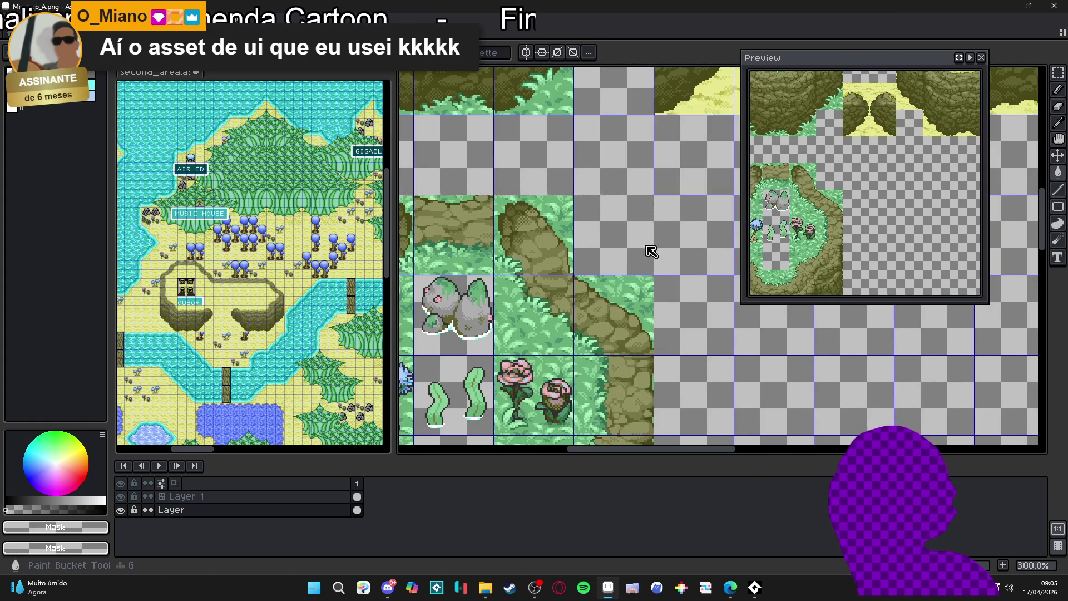
{"action": "scroll", "coordinate": [649, 251], "scroll_direction": "up", "scroll_amount": 2}
{"action": "left_click", "coordinate": [538, 299], "text": "alt"}
{"action": "scroll", "coordinate": [578, 223], "scroll_direction": "up", "scroll_amount": 3}
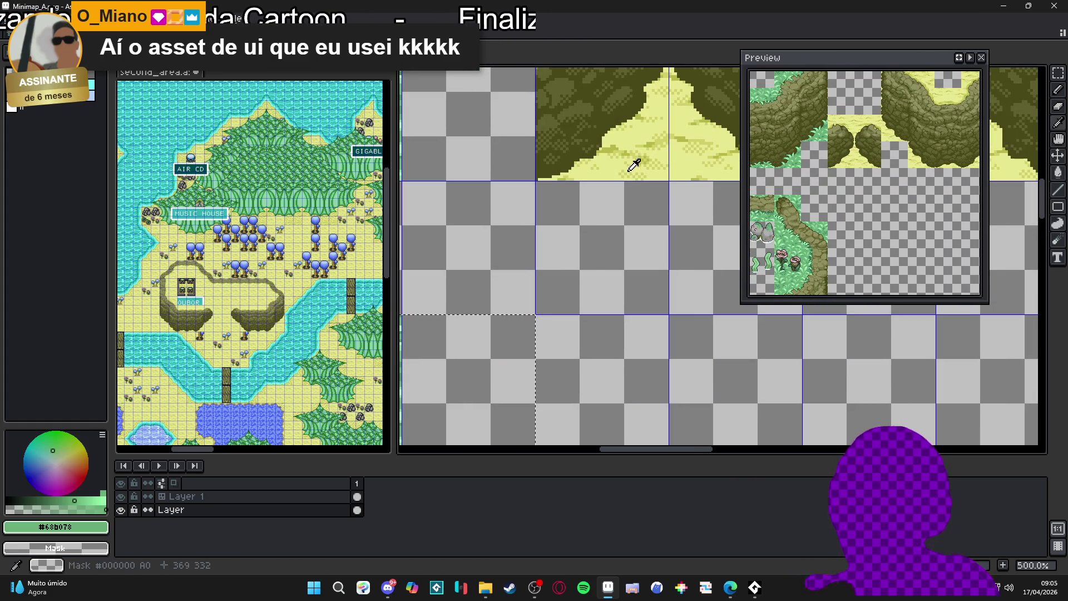
Keep sampling from all layers and pick sand yellow #b8b848 as the background colour.
{"action": "key", "text": "m"}
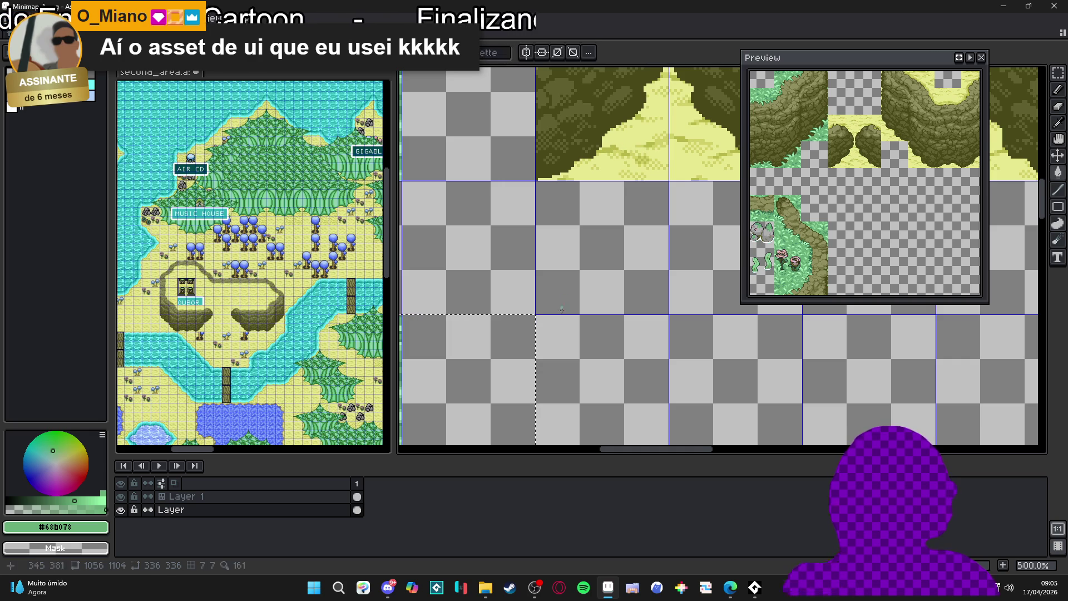
{"action": "key", "text": "b"}
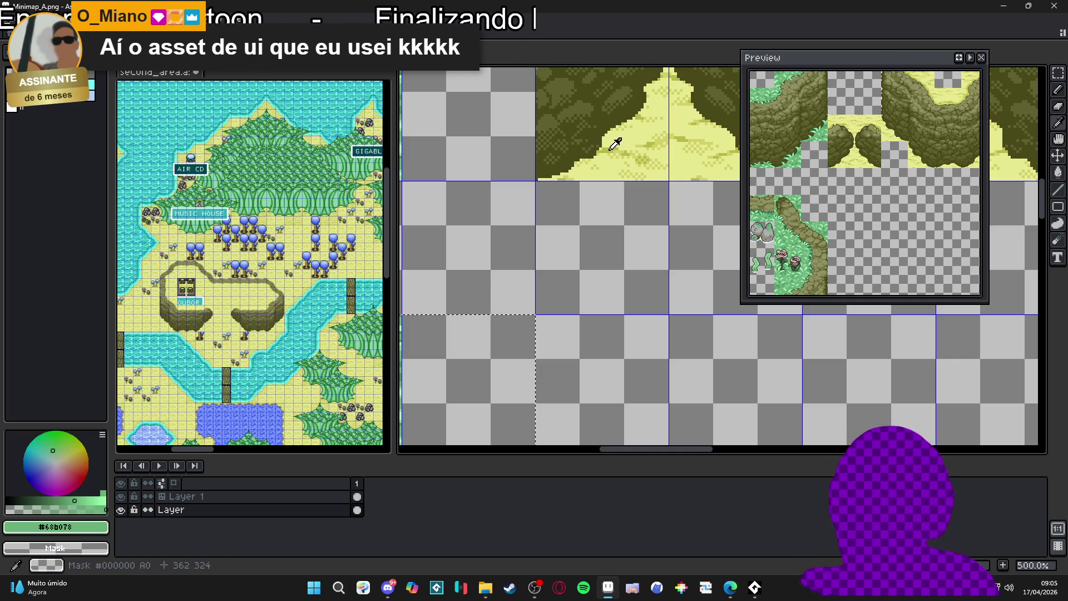
{"action": "scroll", "coordinate": [585, 173], "scroll_direction": "down", "scroll_amount": 2}
{"action": "left_click", "coordinate": [365, 60]}
{"action": "left_click", "coordinate": [334, 72]}
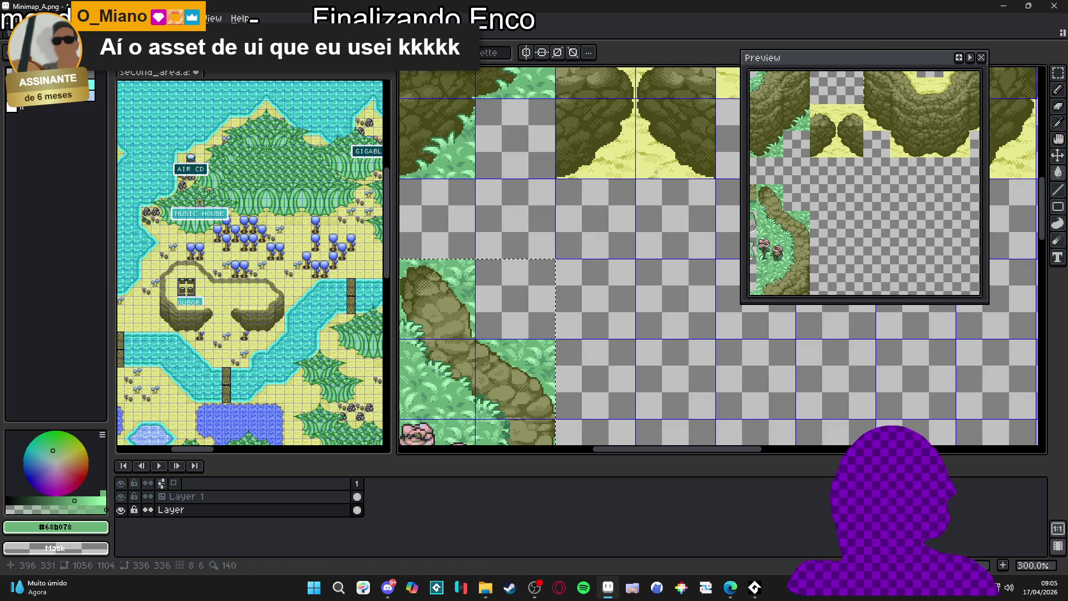
{"action": "right_click", "coordinate": [602, 158]}
{"action": "key", "text": "m"}
{"action": "scroll", "coordinate": [590, 189], "scroll_direction": "up", "scroll_amount": 1}
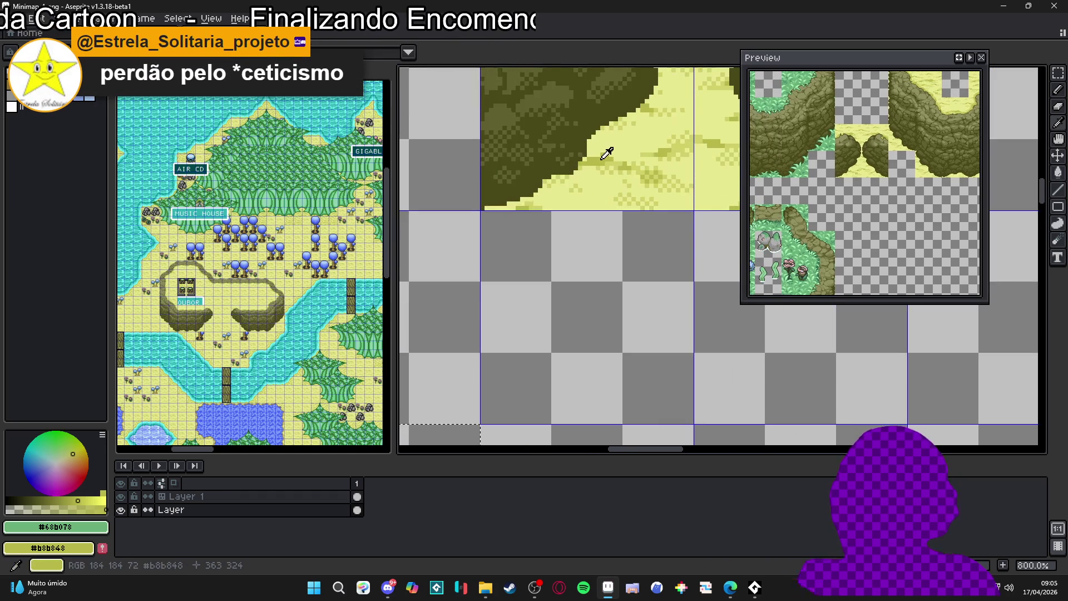
On the copied tiles, replace the grass green #68b078 with yellow #b8b848.
{"action": "scroll", "coordinate": [584, 211], "scroll_direction": "down", "scroll_amount": 3}
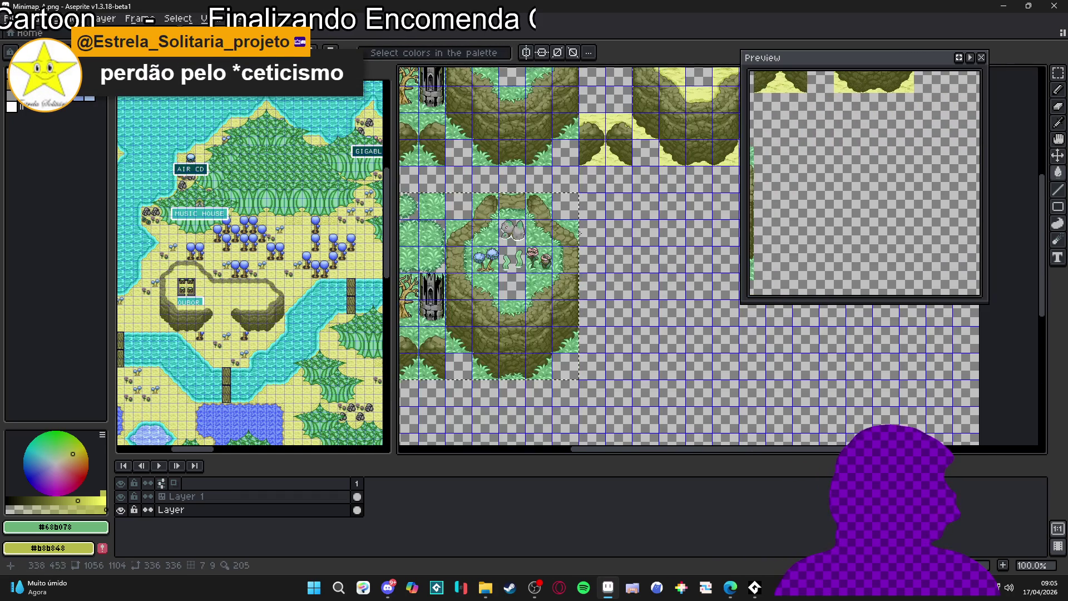
{"action": "left_click_drag", "start_coordinate": [565, 267], "coordinate": [577, 268]}
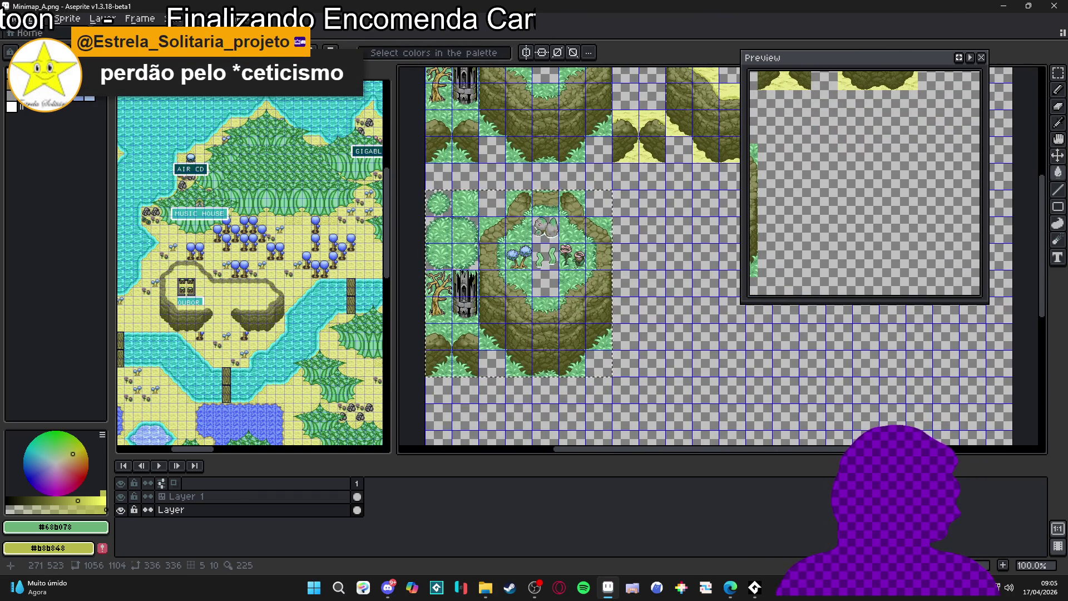
{"action": "key", "text": "shift+r"}
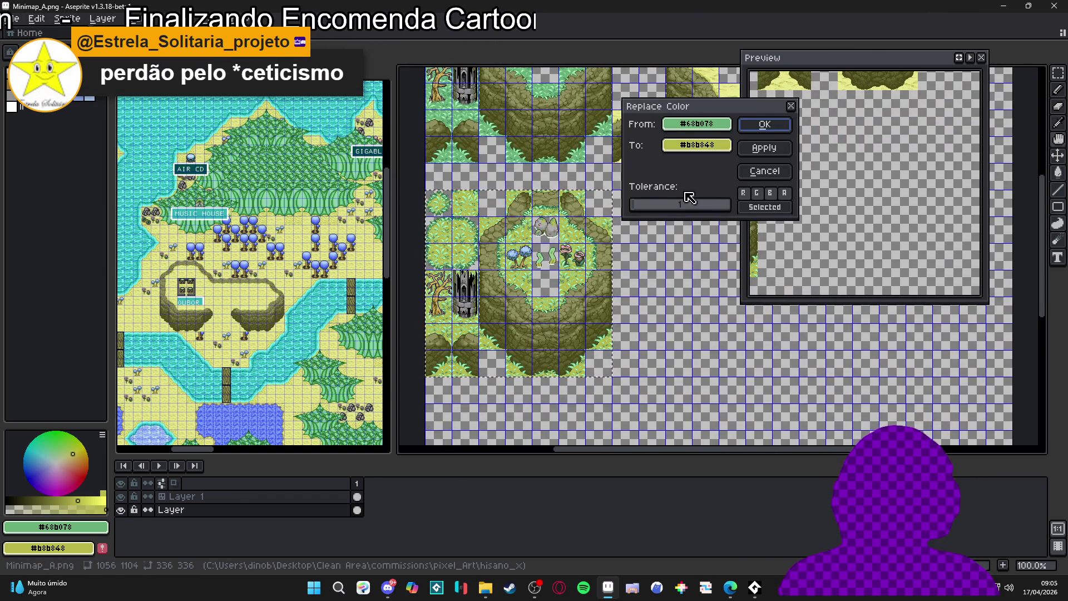
{"action": "left_click", "coordinate": [757, 127]}
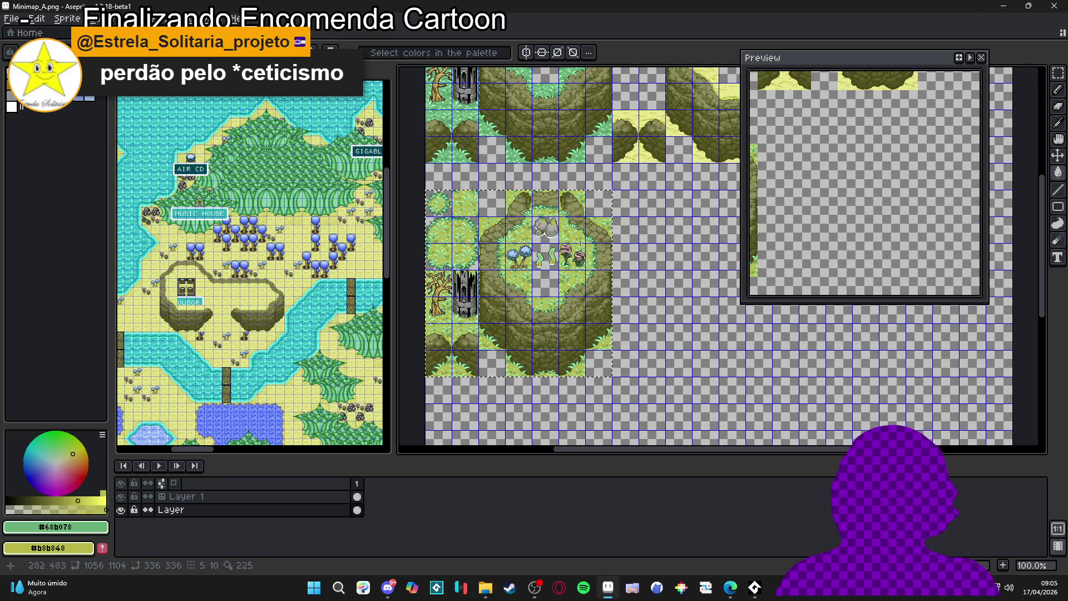
Replace the lighter grass green #88d098 with pale sand yellow #d0d068.
{"action": "scroll", "coordinate": [623, 148], "scroll_direction": "up", "scroll_amount": 3}
{"action": "left_click_drag", "start_coordinate": [543, 301], "coordinate": [460, 362]}
{"action": "scroll", "coordinate": [459, 362], "scroll_direction": "up", "scroll_amount": 1}
{"action": "scroll", "coordinate": [517, 341], "scroll_direction": "up", "scroll_amount": 2}
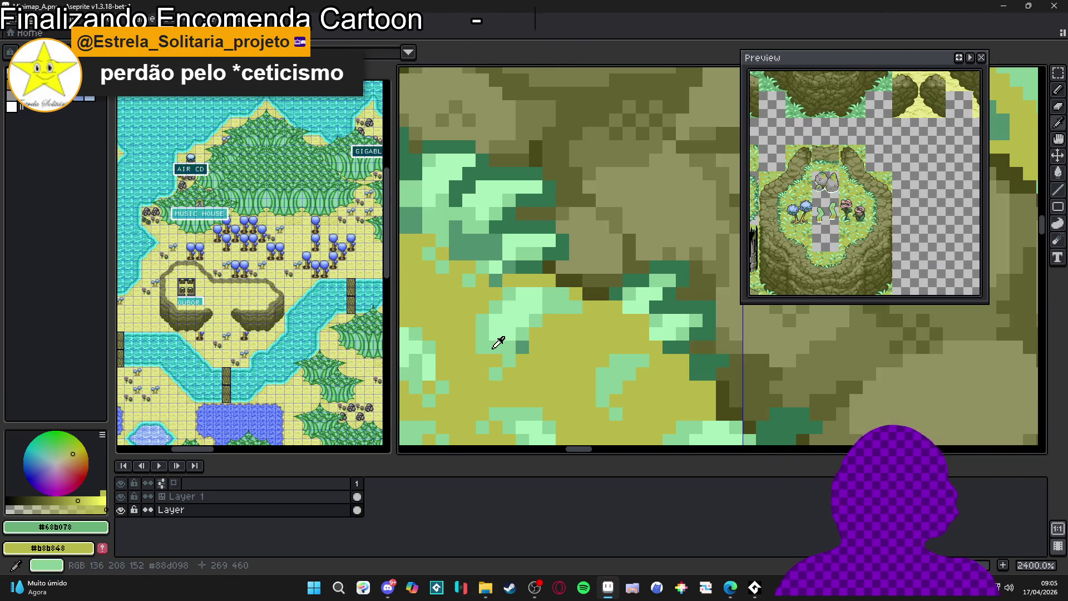
{"action": "left_click", "coordinate": [517, 341], "text": "alt"}
{"action": "scroll", "coordinate": [522, 340], "scroll_direction": "down", "scroll_amount": 1}
{"action": "scroll", "coordinate": [522, 340], "scroll_direction": "down", "scroll_amount": 1}
{"action": "scroll", "coordinate": [626, 138], "scroll_direction": "up", "scroll_amount": 2}
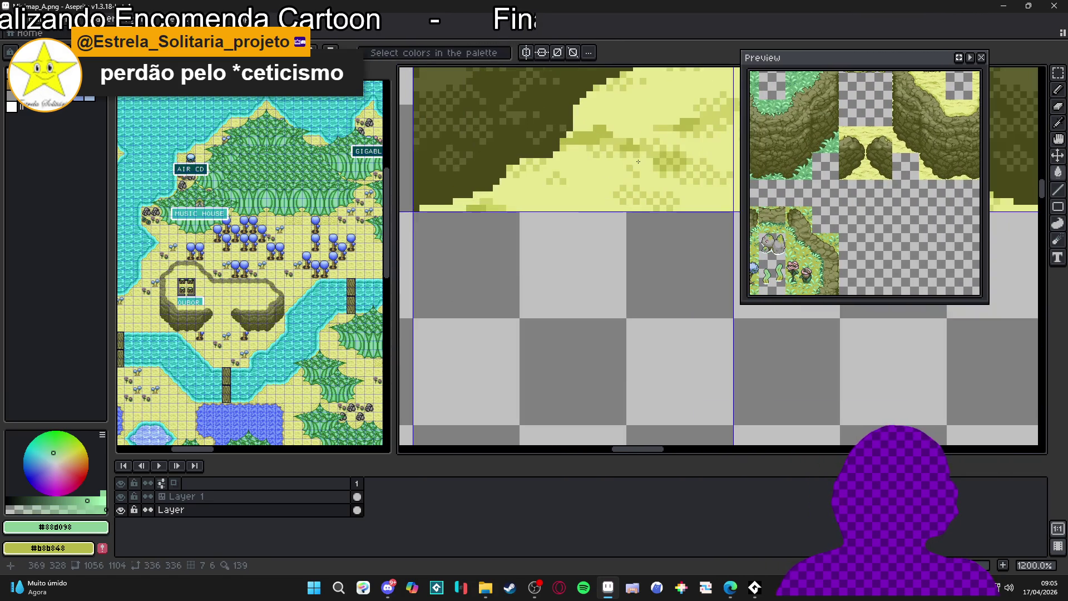
{"action": "right_click", "coordinate": [626, 138], "text": "alt"}
{"action": "scroll", "coordinate": [626, 138], "scroll_direction": "down", "scroll_amount": 5}
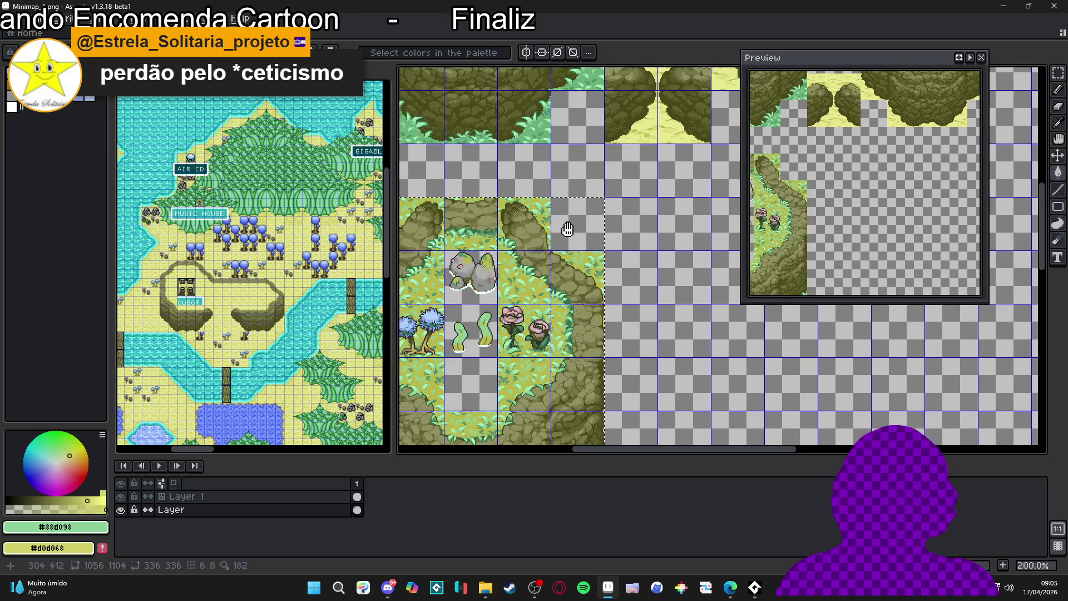
{"action": "key", "text": "shift+r"}
{"action": "left_click", "coordinate": [762, 123]}
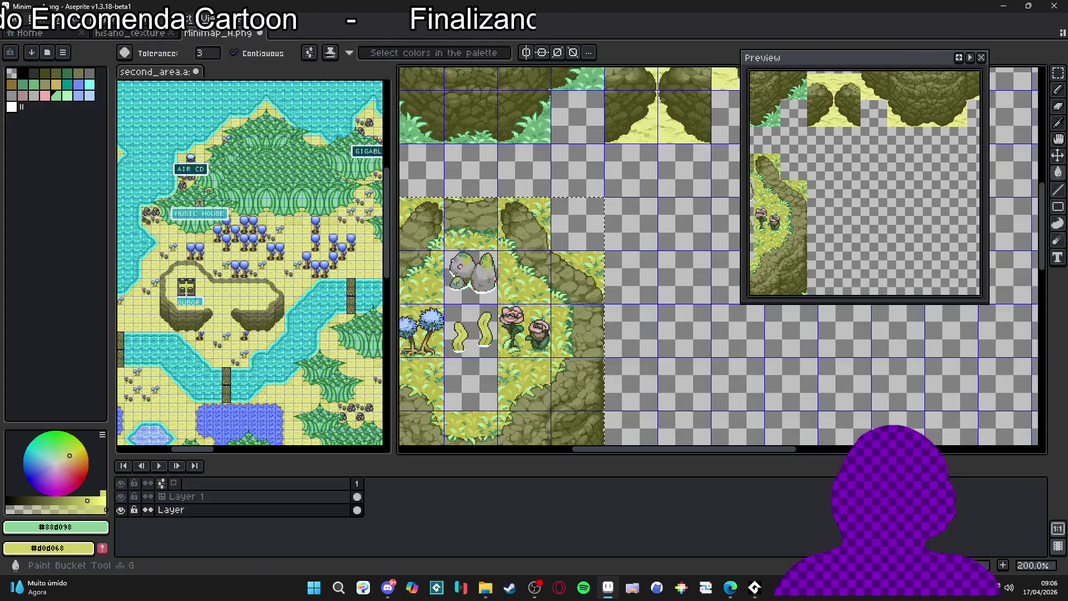
Replace the grass highlight green #a8f0b8 with pale sand #c8c890.
{"action": "scroll", "coordinate": [621, 212], "scroll_direction": "up", "scroll_amount": 3}
{"action": "scroll", "coordinate": [622, 212], "scroll_direction": "up", "scroll_amount": 1}
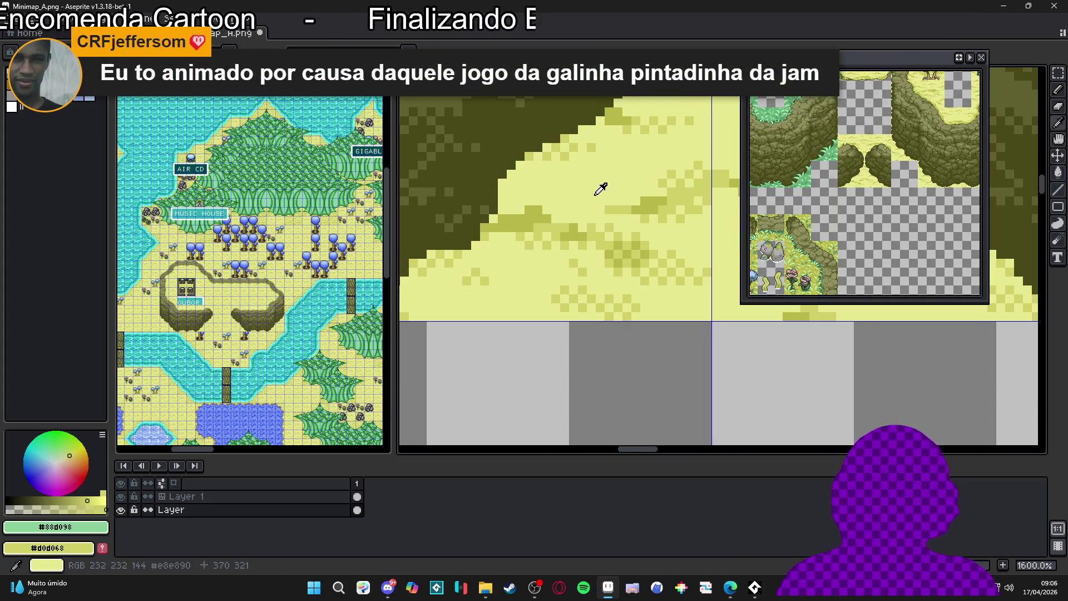
{"action": "right_click", "coordinate": [600, 191], "text": "alt"}
{"action": "scroll", "coordinate": [510, 299], "scroll_direction": "down", "scroll_amount": 4}
{"action": "scroll", "coordinate": [592, 231], "scroll_direction": "up", "scroll_amount": 7}
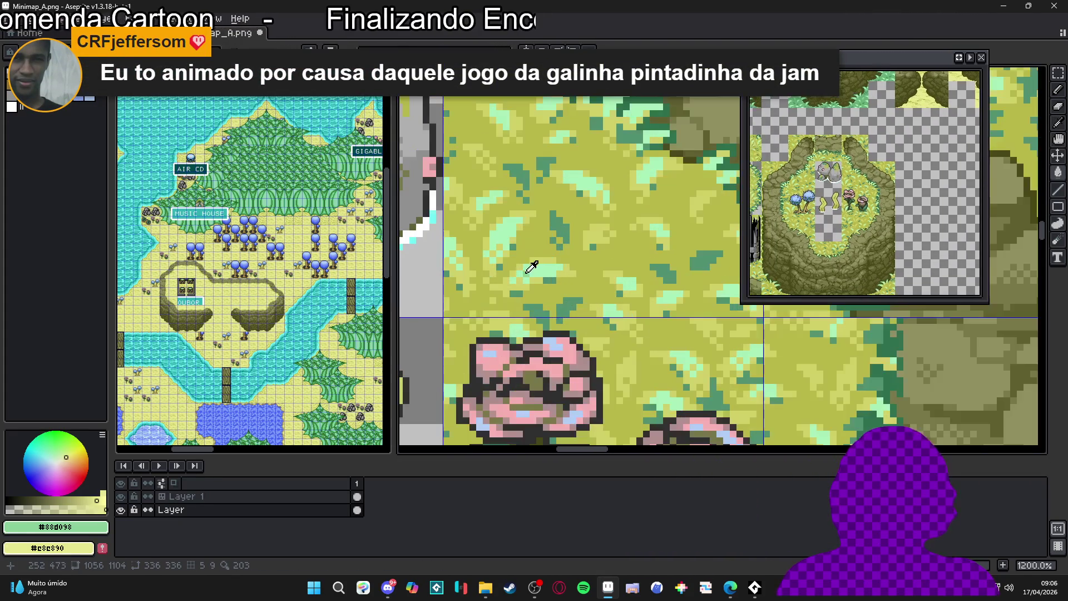
{"action": "left_click", "coordinate": [593, 232], "text": "alt"}
{"action": "key", "text": "shift+r"}
{"action": "key", "text": "Return"}
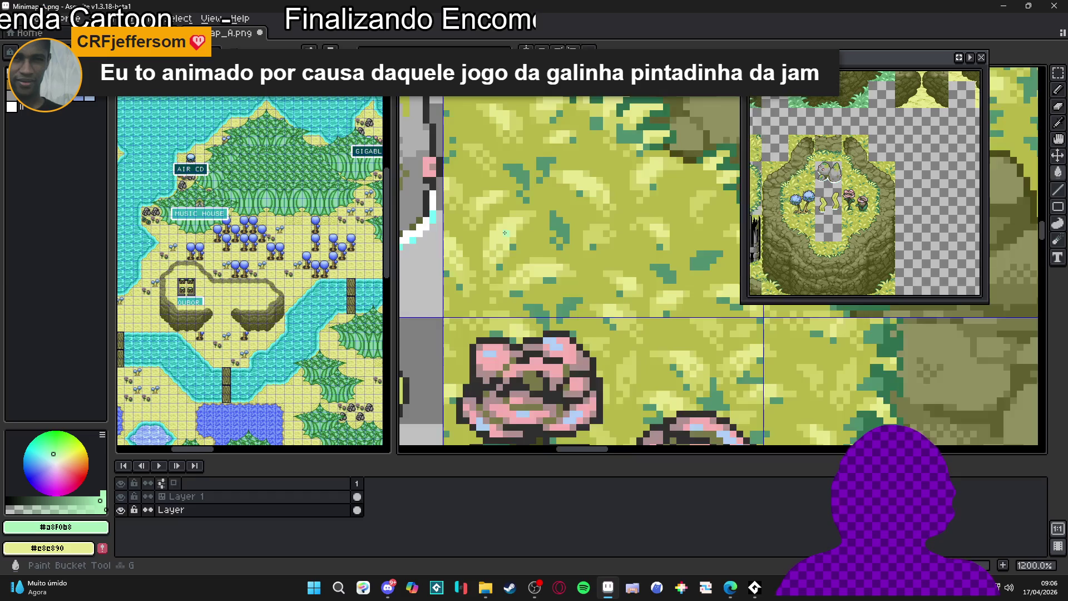
{"action": "scroll", "coordinate": [556, 230], "scroll_direction": "down", "scroll_amount": 7}
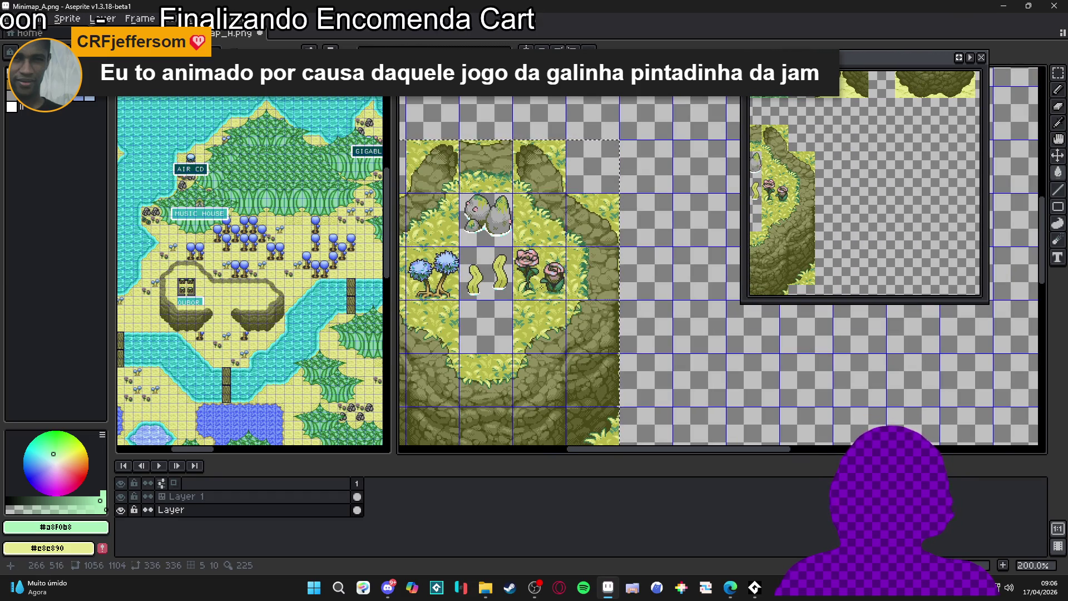
{"action": "scroll", "coordinate": [529, 293], "scroll_direction": "up", "scroll_amount": 3}
{"action": "scroll", "coordinate": [528, 293], "scroll_direction": "up", "scroll_amount": 2}
{"action": "scroll", "coordinate": [541, 319], "scroll_direction": "down", "scroll_amount": 1}
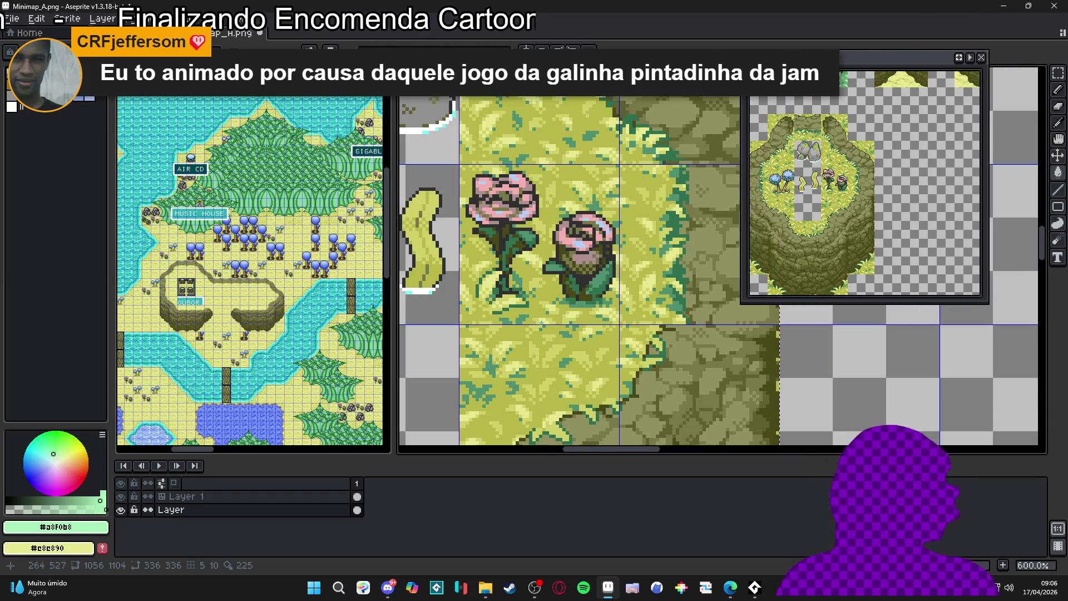
{"action": "left_click_drag", "start_coordinate": [541, 322], "coordinate": [558, 289]}
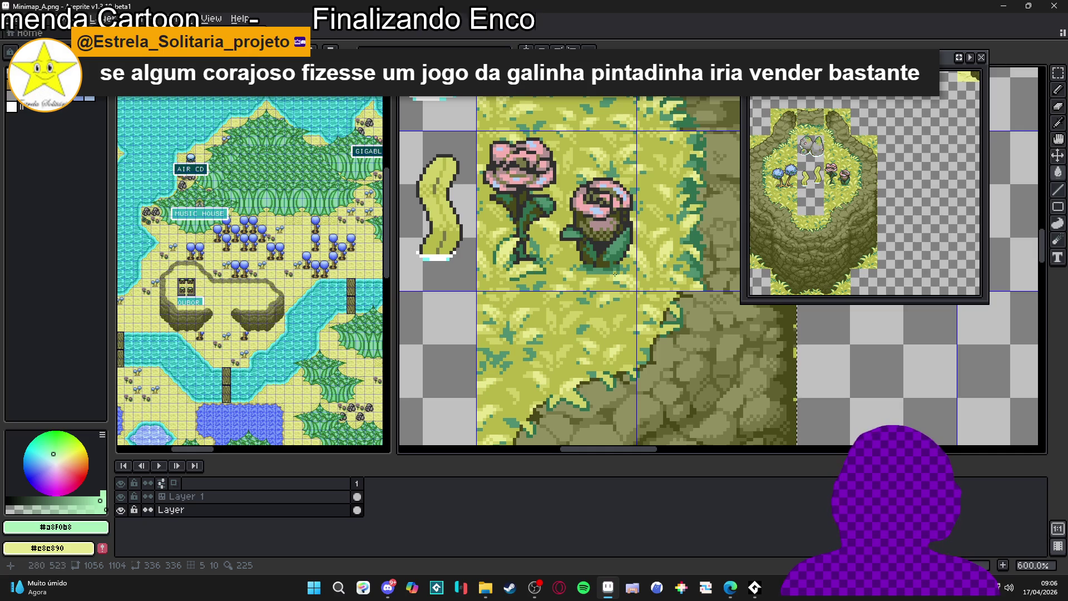
Sample the new yellow grass and the teal-green accent #509070 from the copied ring.
{"action": "scroll", "coordinate": [688, 248], "scroll_direction": "up", "scroll_amount": 1}
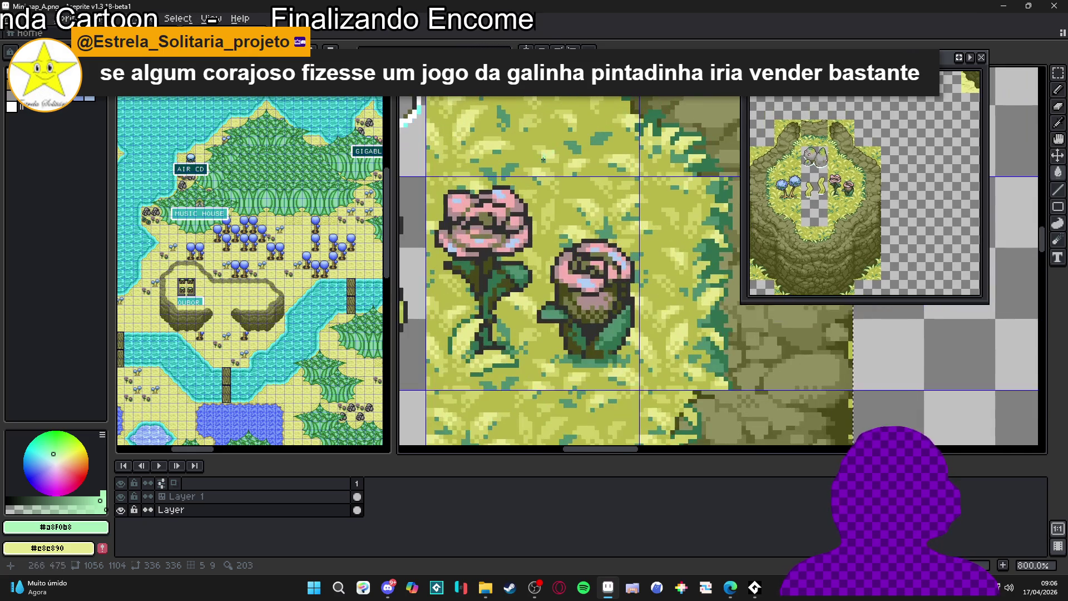
{"action": "left_click", "coordinate": [569, 148], "text": "alt"}
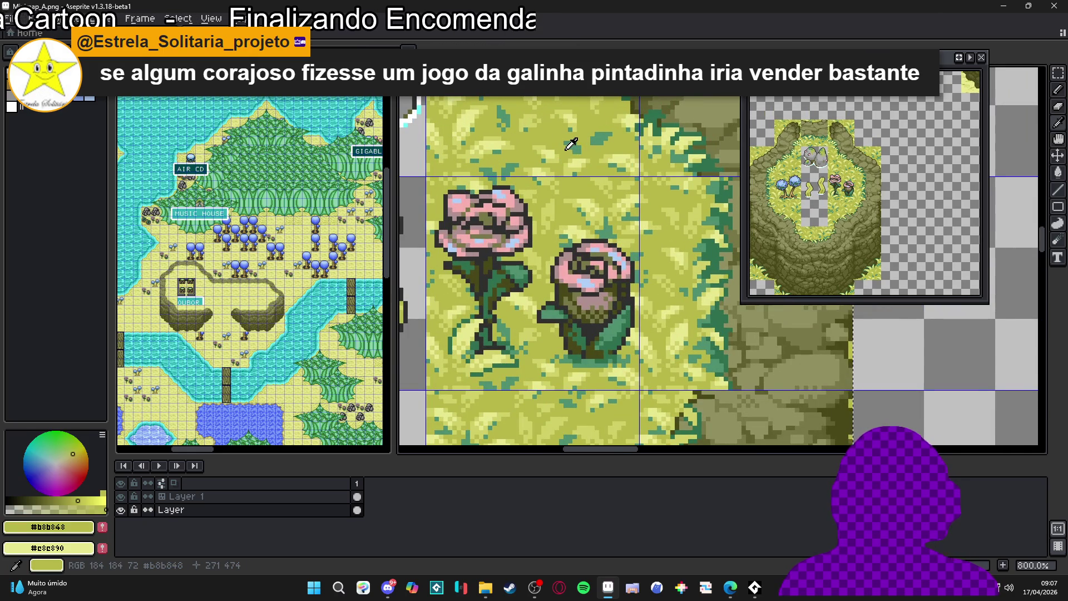
{"action": "left_click", "coordinate": [576, 147], "text": "alt"}
{"action": "scroll", "coordinate": [578, 143], "scroll_direction": "down", "scroll_amount": 4}
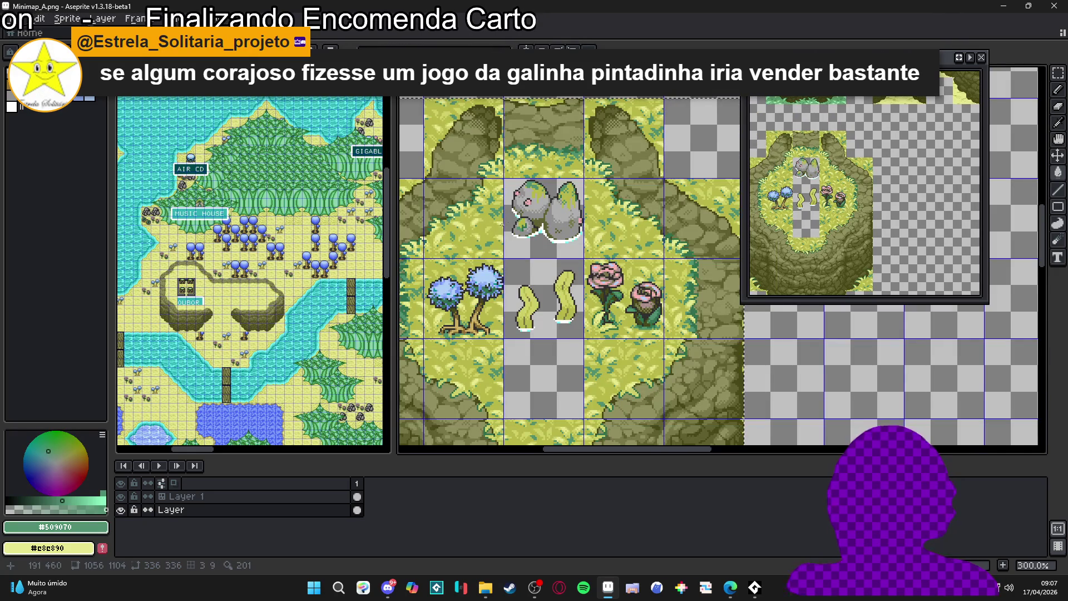
{"action": "scroll", "coordinate": [663, 249], "scroll_direction": "up", "scroll_amount": 4}
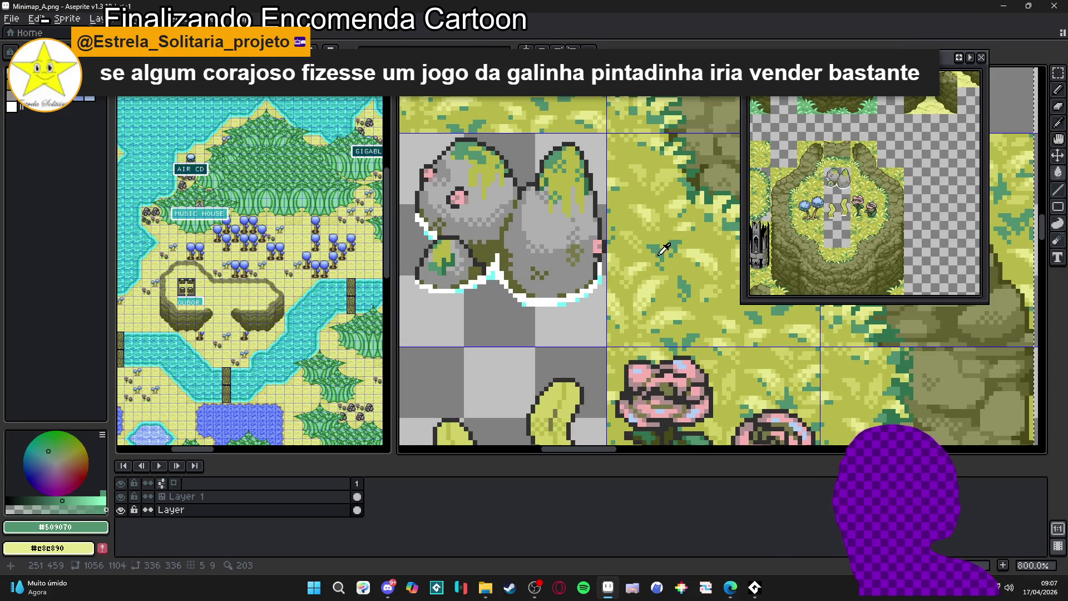
{"action": "scroll", "coordinate": [663, 250], "scroll_direction": "up", "scroll_amount": 2}
{"action": "scroll", "coordinate": [661, 251], "scroll_direction": "down", "scroll_amount": 2}
{"action": "scroll", "coordinate": [644, 271], "scroll_direction": "up", "scroll_amount": 3}
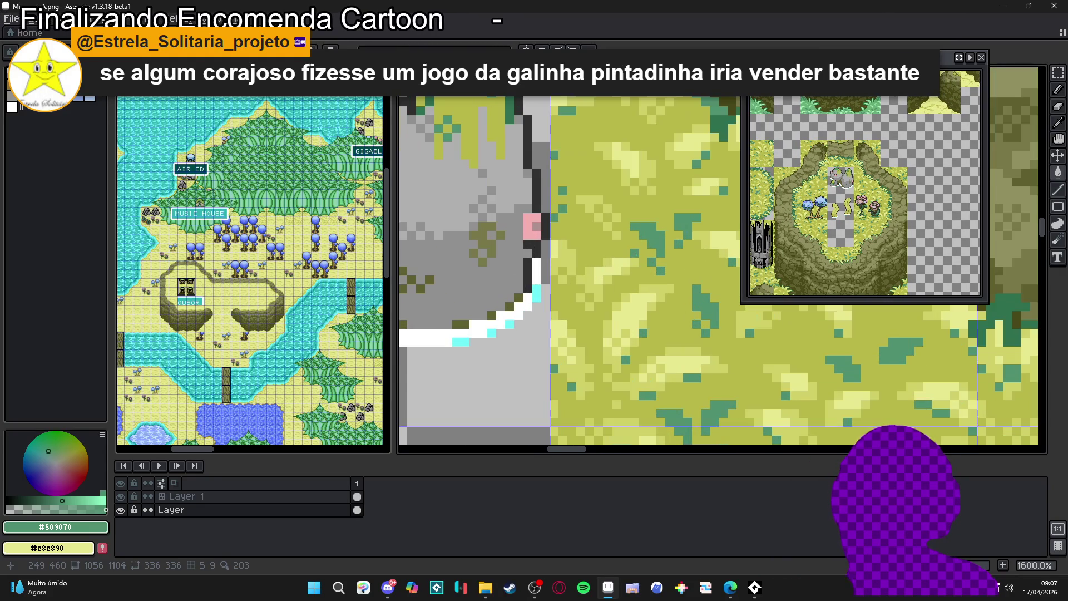
{"action": "left_click", "coordinate": [639, 244], "text": "alt"}
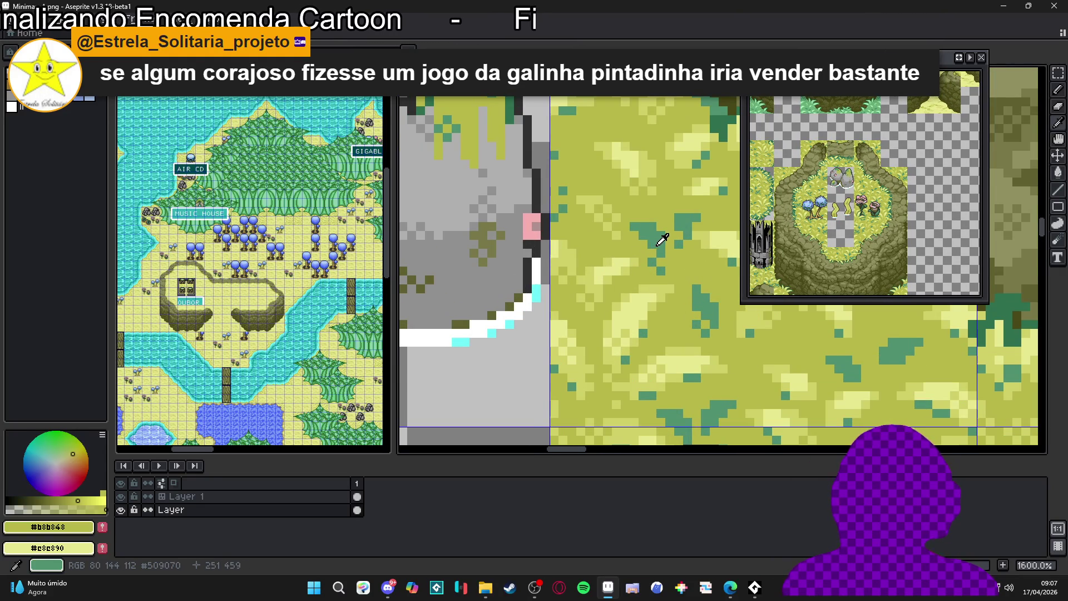
{"action": "left_click", "coordinate": [658, 244], "text": "alt"}
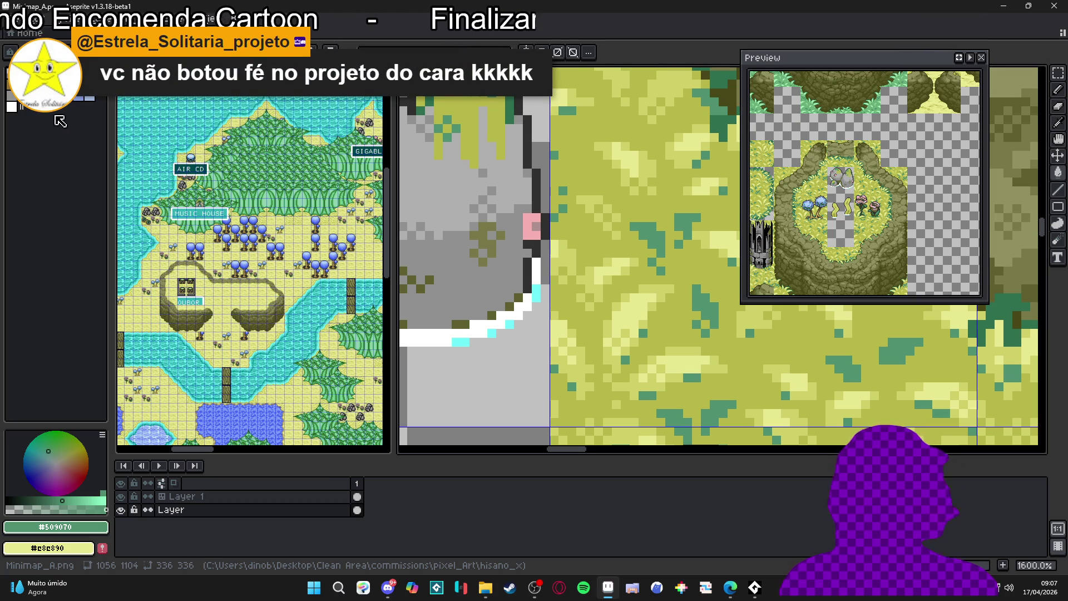
Replace the teal-green #509070 with an olive-yellow tone across the sprite.
{"action": "right_click", "coordinate": [631, 255], "text": "alt"}
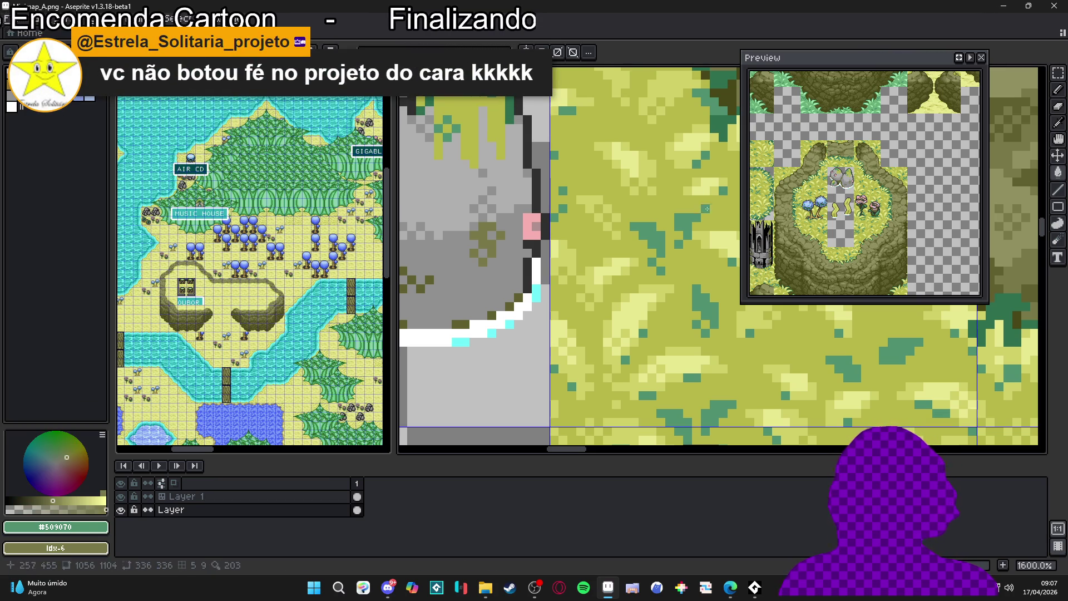
{"action": "key", "text": "shift+r"}
{"action": "scroll", "coordinate": [631, 254], "scroll_direction": "down", "scroll_amount": 3}
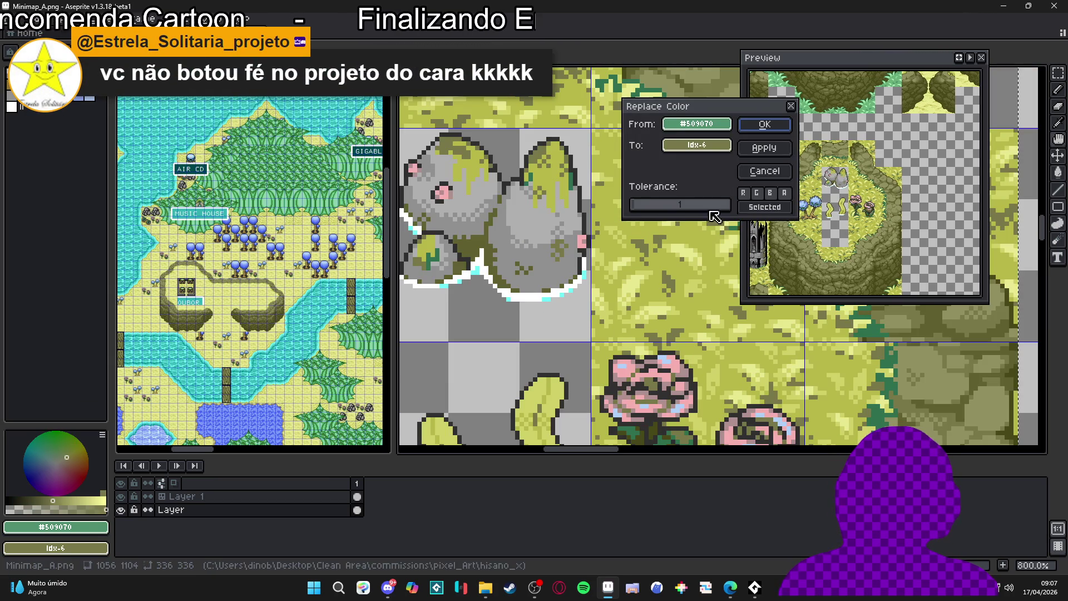
{"action": "left_click", "coordinate": [764, 171]}
{"action": "scroll", "coordinate": [644, 288], "scroll_direction": "up", "scroll_amount": 2}
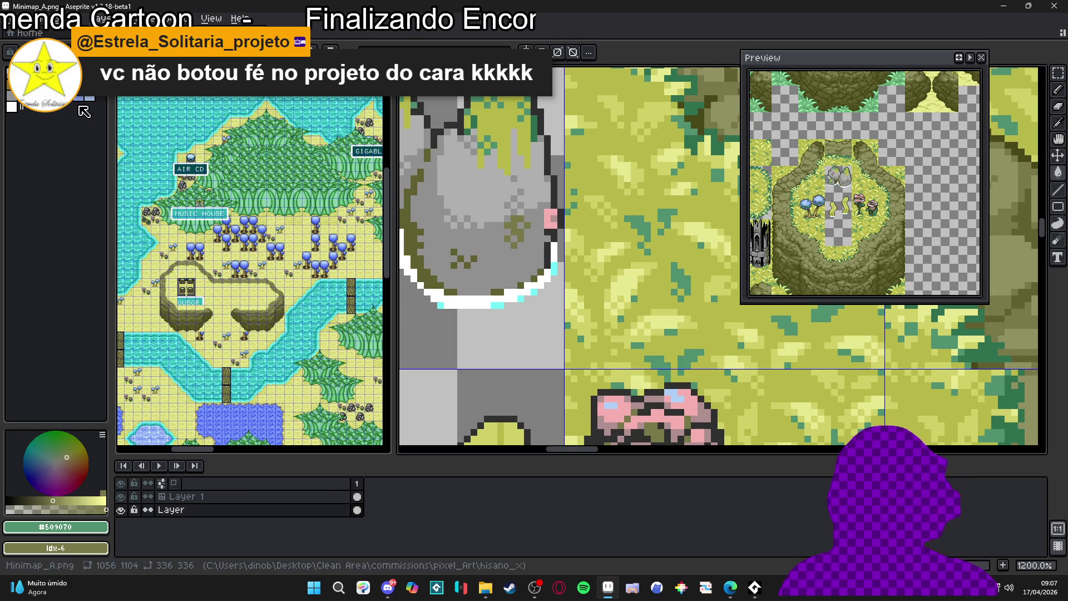
{"action": "right_click", "coordinate": [704, 227], "text": "alt"}
{"action": "key", "text": "shift+r"}
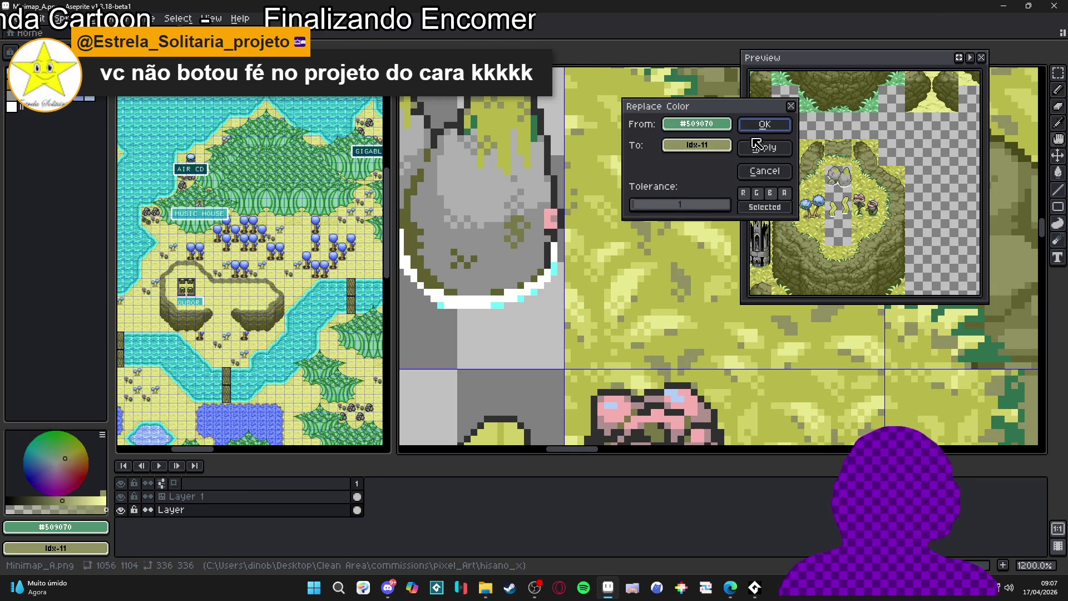
{"action": "left_click", "coordinate": [764, 124]}
{"action": "scroll", "coordinate": [649, 192], "scroll_direction": "down", "scroll_amount": 4}
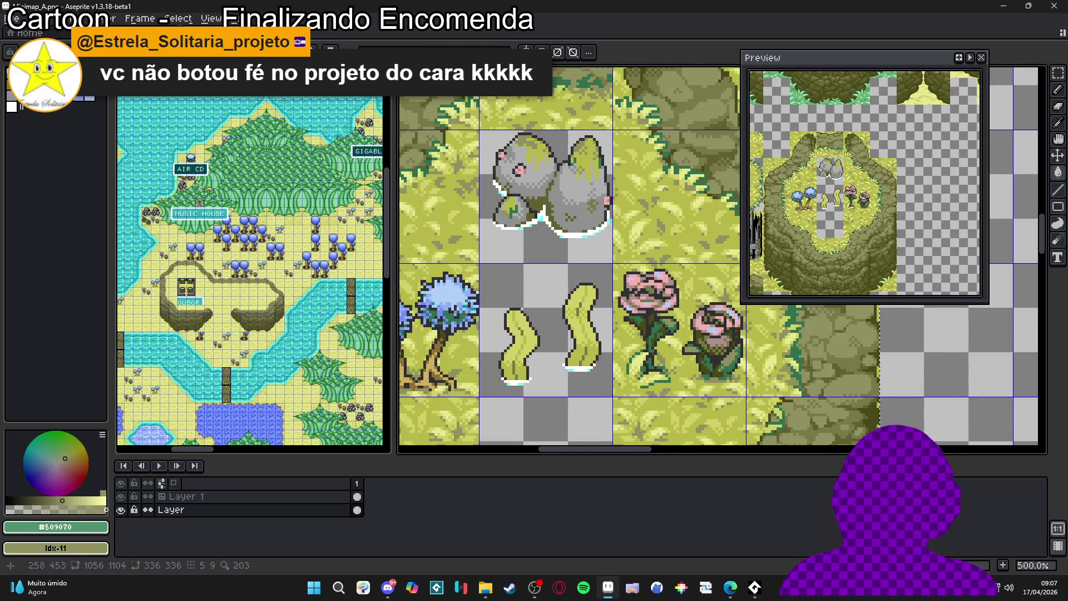
Replace the dark cliff-edge green #307050 with the olive Idx-4 colour.
{"action": "scroll", "coordinate": [564, 254], "scroll_direction": "up", "scroll_amount": 1}
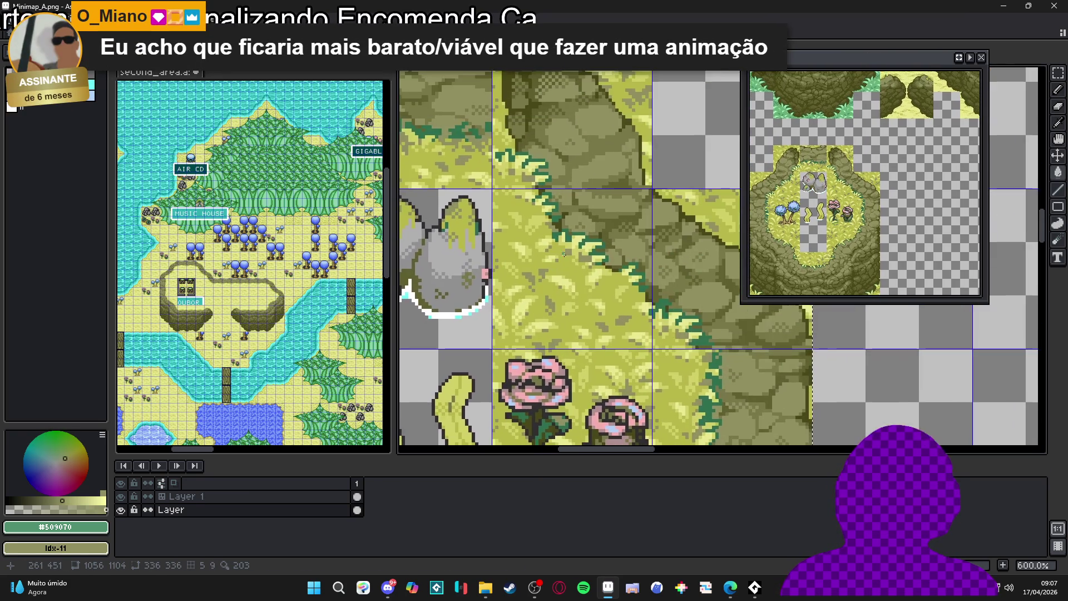
{"action": "scroll", "coordinate": [564, 254], "scroll_direction": "up", "scroll_amount": 3}
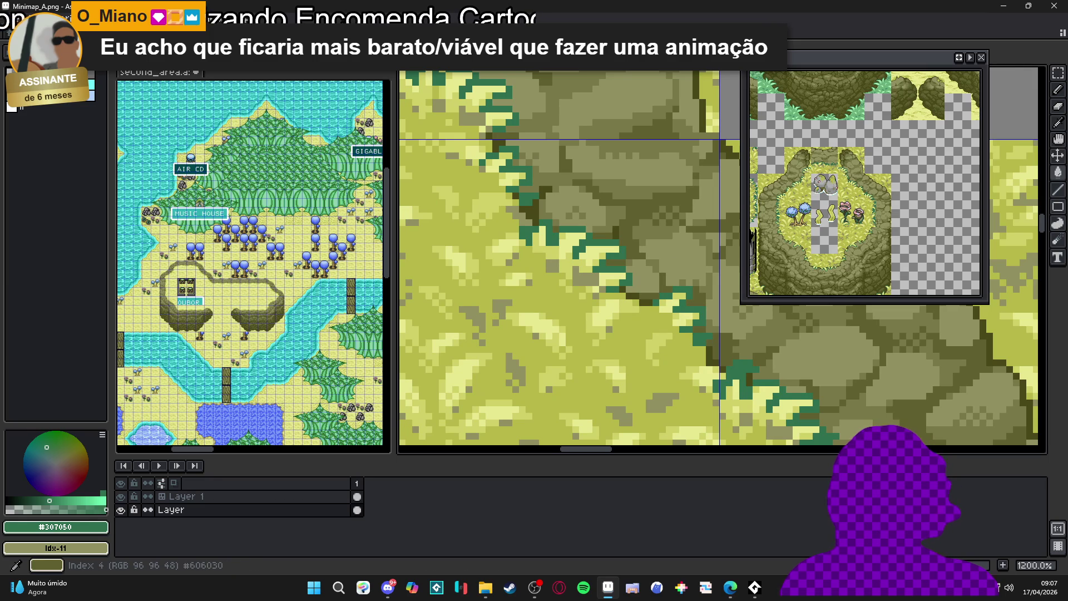
{"action": "key", "text": "shift+r"}
{"action": "left_click", "coordinate": [760, 123]}
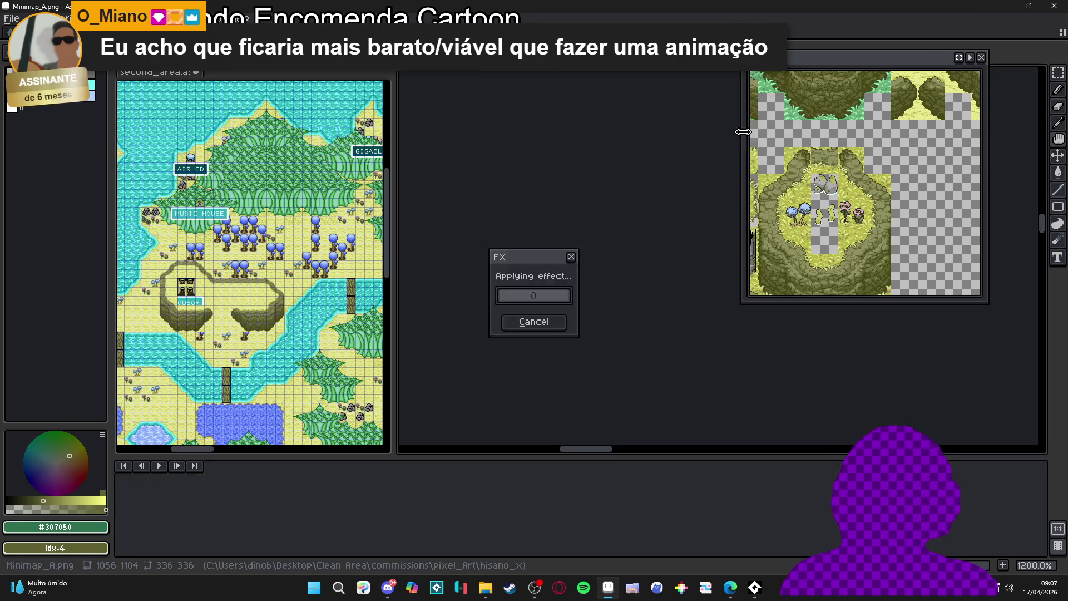
{"action": "scroll", "coordinate": [588, 196], "scroll_direction": "down", "scroll_amount": 7}
{"action": "left_click_drag", "start_coordinate": [597, 192], "coordinate": [587, 195]}
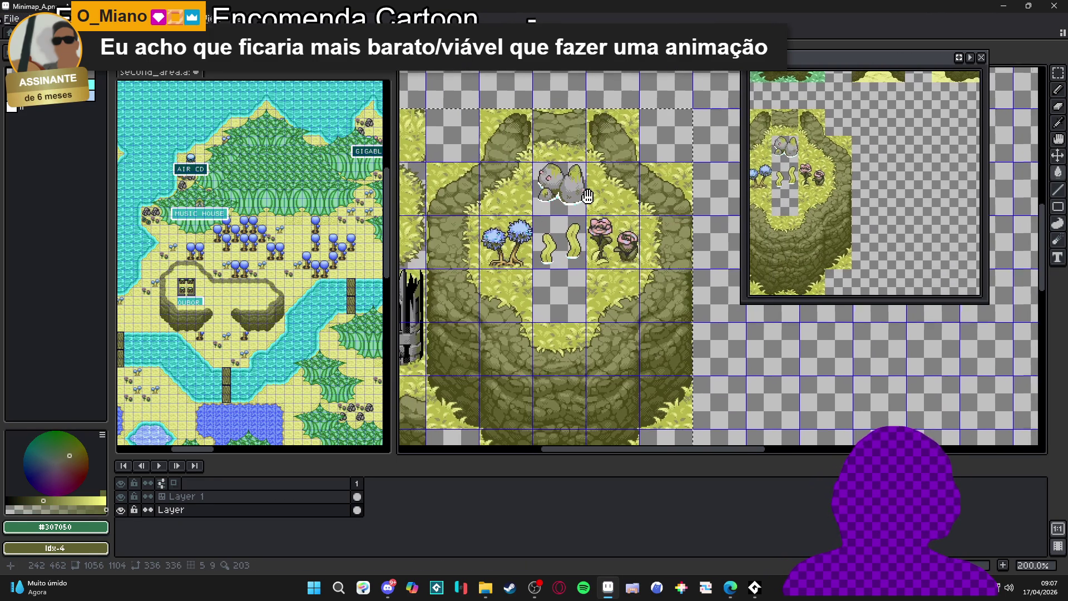
Hide the tile grid and pan around the tileset to inspect the rings.
{"action": "scroll", "coordinate": [587, 195], "scroll_direction": "down", "scroll_amount": 2}
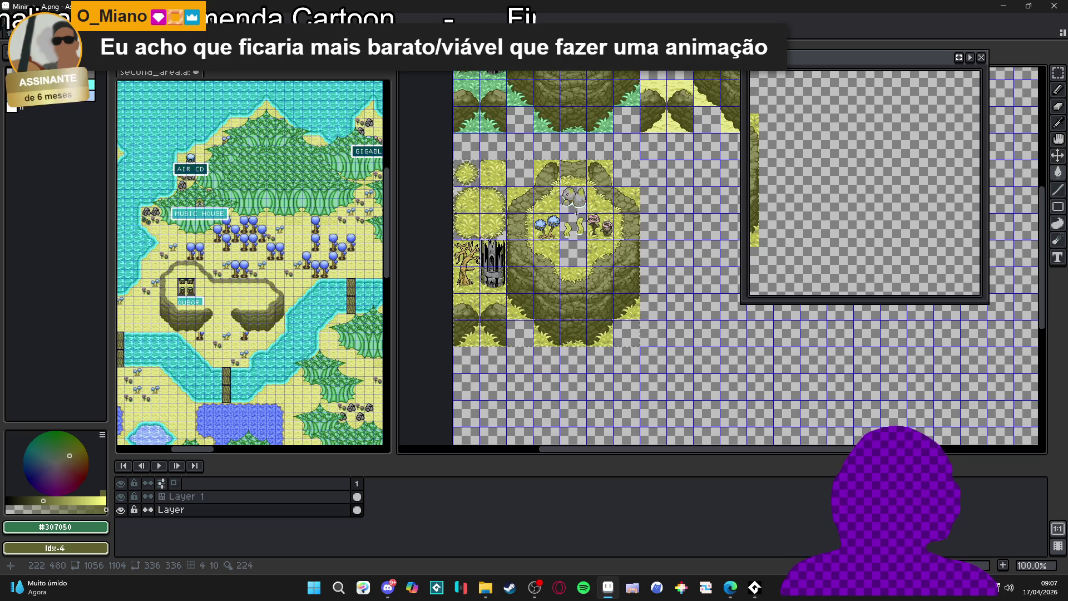
{"action": "left_click_drag", "start_coordinate": [601, 207], "coordinate": [530, 278]}
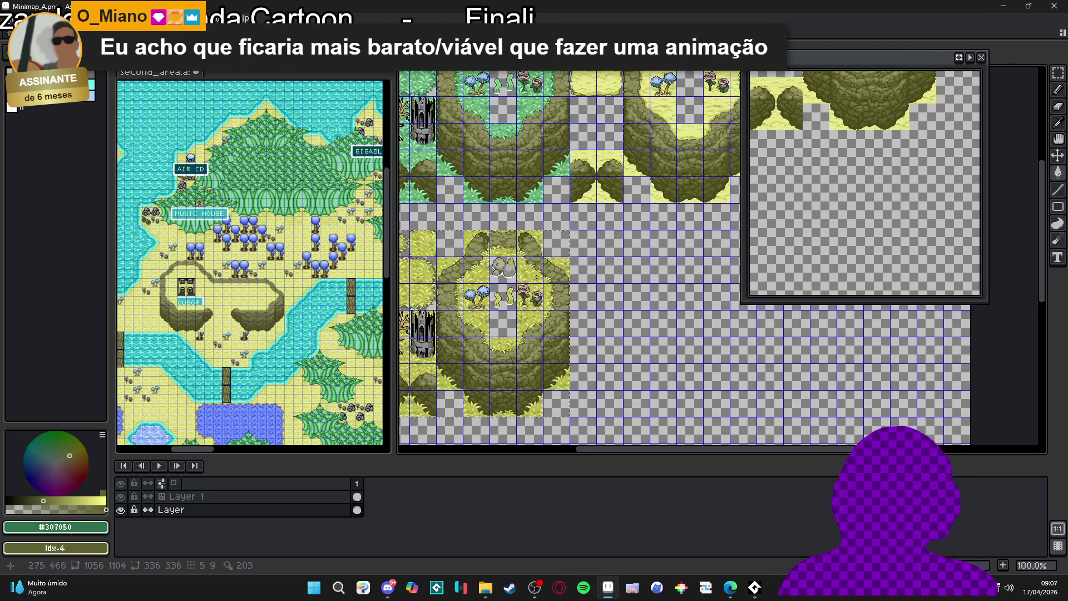
{"action": "key", "text": "ctrl+apostrophe"}
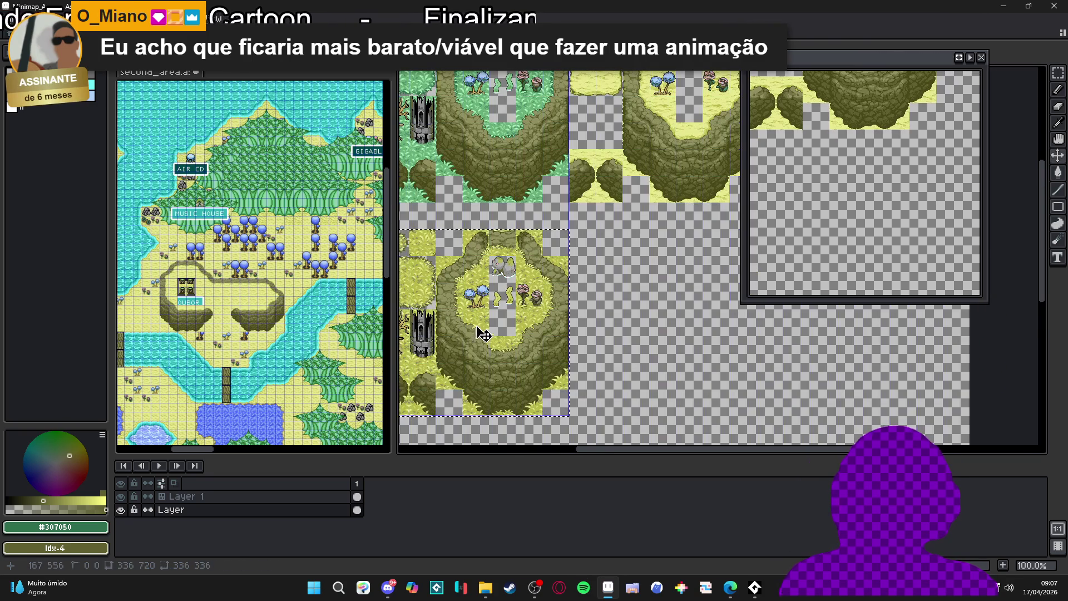
{"action": "mouse_move", "coordinate": [510, 368]}
{"action": "left_mouse_down"}
{"action": "mouse_move", "coordinate": [561, 309]}
{"action": "mouse_move", "coordinate": [562, 331]}
{"action": "left_mouse_up"}
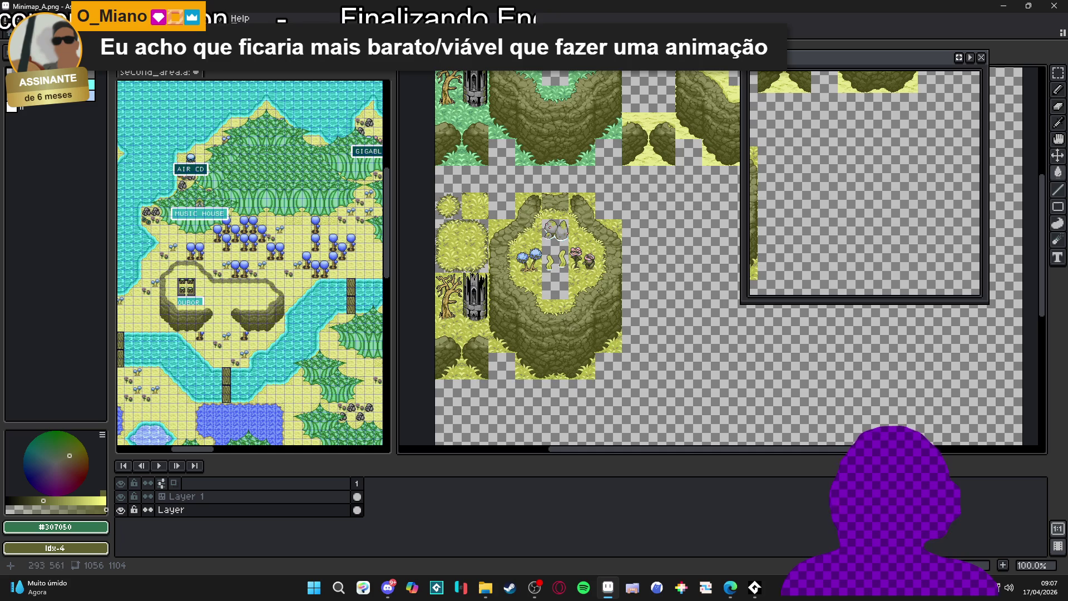
{"action": "scroll", "coordinate": [563, 330], "scroll_direction": "down", "scroll_amount": 2}
{"action": "scroll", "coordinate": [506, 334], "scroll_direction": "up", "scroll_amount": 2}
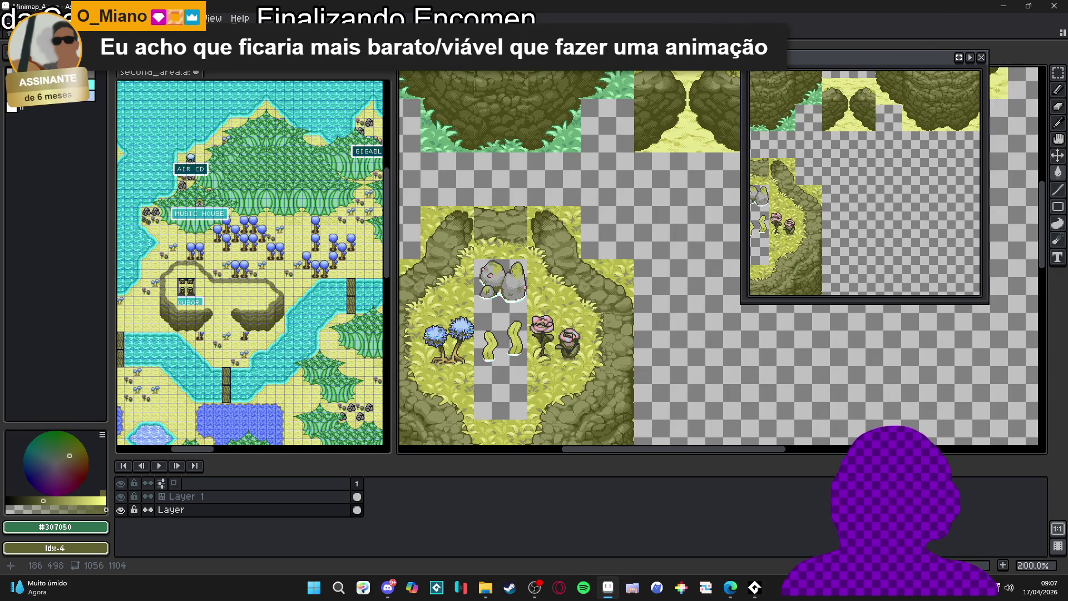
{"action": "scroll", "coordinate": [478, 331], "scroll_direction": "down", "scroll_amount": 1}
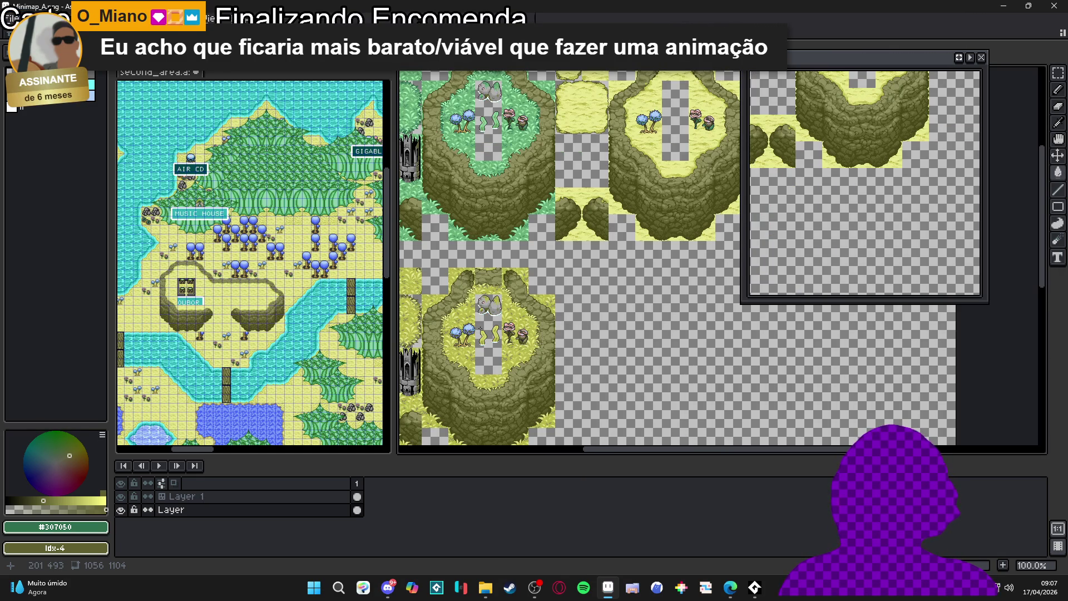
{"action": "left_click_drag", "start_coordinate": [681, 261], "coordinate": [688, 257]}
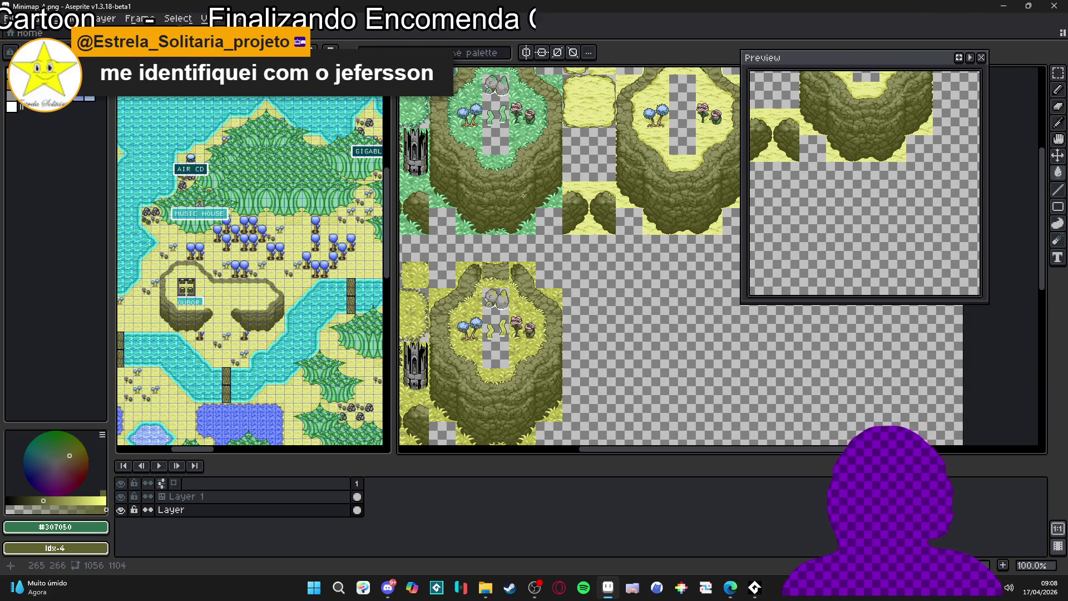
Show the grid again and marquee-select the yellow cliff ring tiles in the top row.
{"action": "scroll", "coordinate": [522, 196], "scroll_direction": "down", "scroll_amount": 1}
{"action": "key", "text": "ctrl+'"}
{"action": "scroll", "coordinate": [542, 238], "scroll_direction": "up", "scroll_amount": 1}
{"action": "key", "text": "v"}
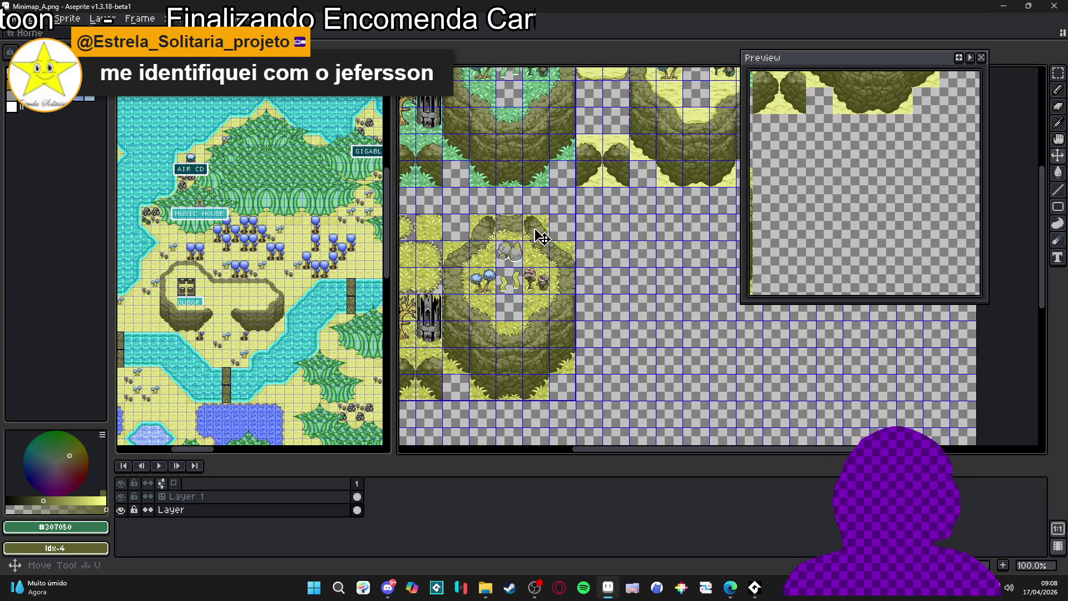
{"action": "scroll", "coordinate": [512, 246], "scroll_direction": "down", "scroll_amount": 1}
{"action": "scroll", "coordinate": [508, 231], "scroll_direction": "up", "scroll_amount": 1}
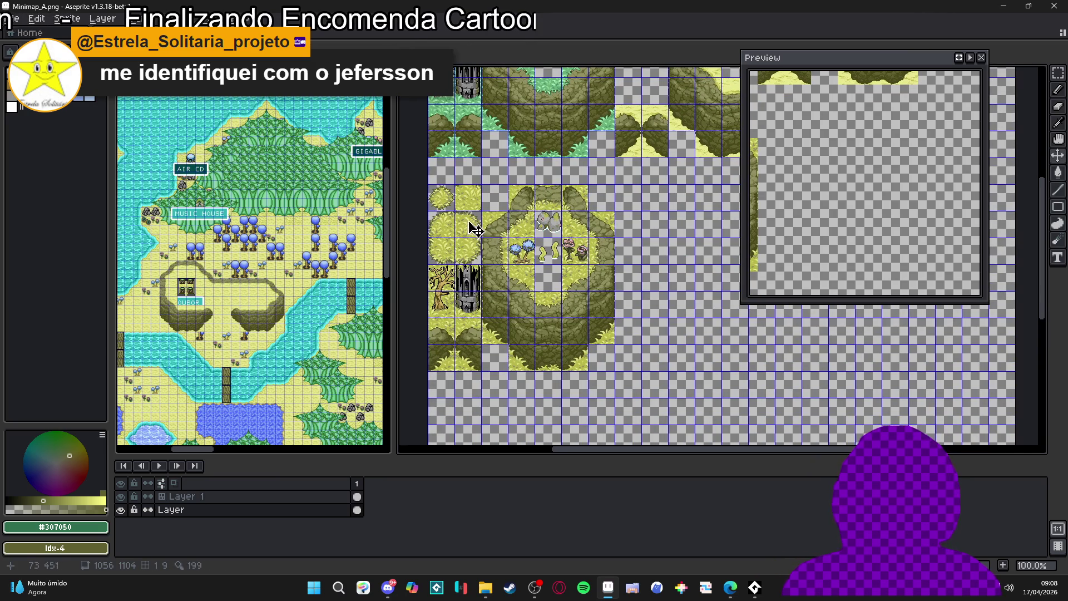
{"action": "key", "text": "m"}
{"action": "left_click_drag", "start_coordinate": [445, 198], "coordinate": [611, 367]}
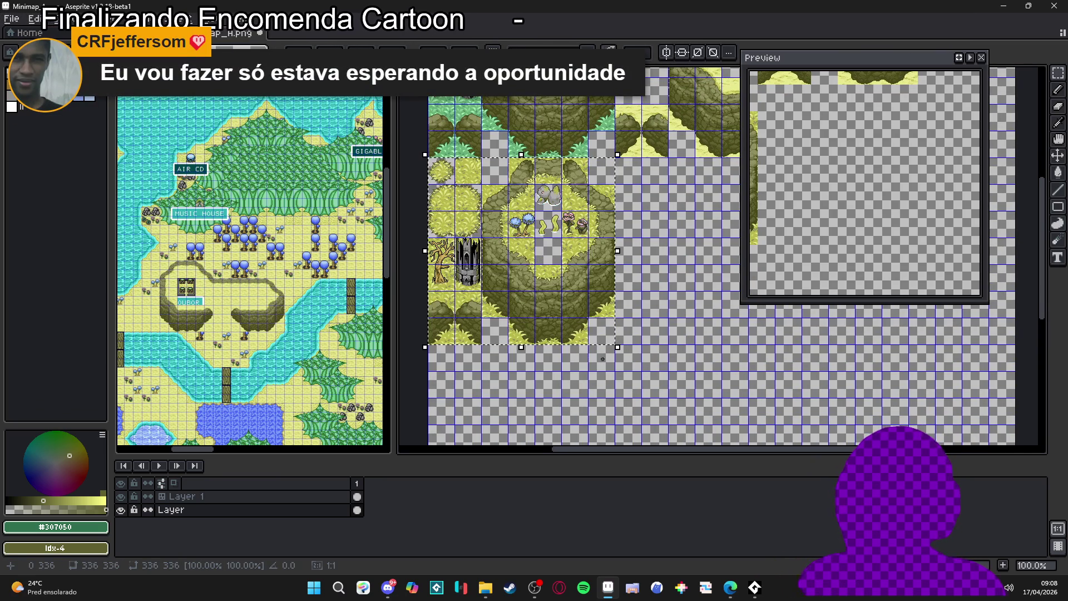
{"action": "scroll", "coordinate": [586, 285], "scroll_direction": "down", "scroll_amount": 2}
{"action": "scroll", "coordinate": [601, 235], "scroll_direction": "up", "scroll_amount": 1}
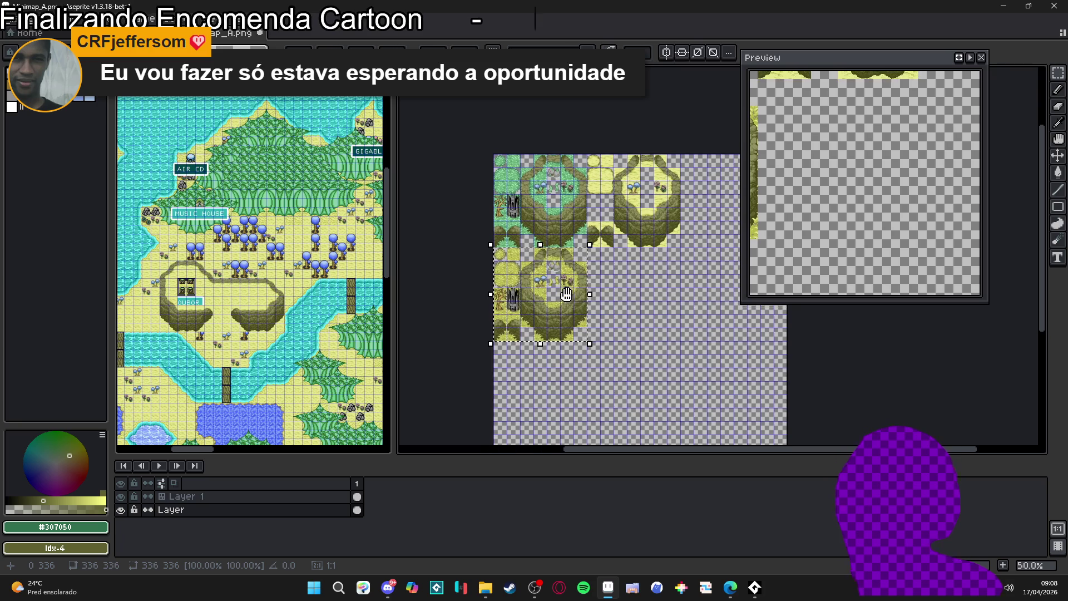
{"action": "scroll", "coordinate": [559, 184], "scroll_direction": "up", "scroll_amount": 1}
{"action": "mouse_move", "coordinate": [561, 179]}
{"action": "left_mouse_down"}
{"action": "mouse_move", "coordinate": [729, 346]}
{"action": "mouse_move", "coordinate": [551, 325]}
{"action": "left_mouse_up"}
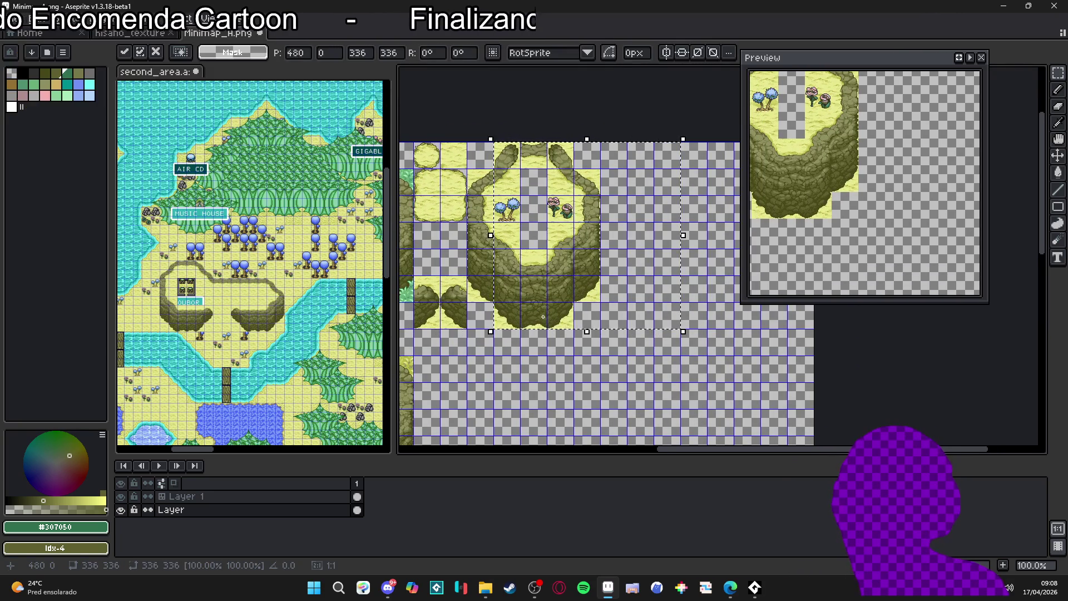